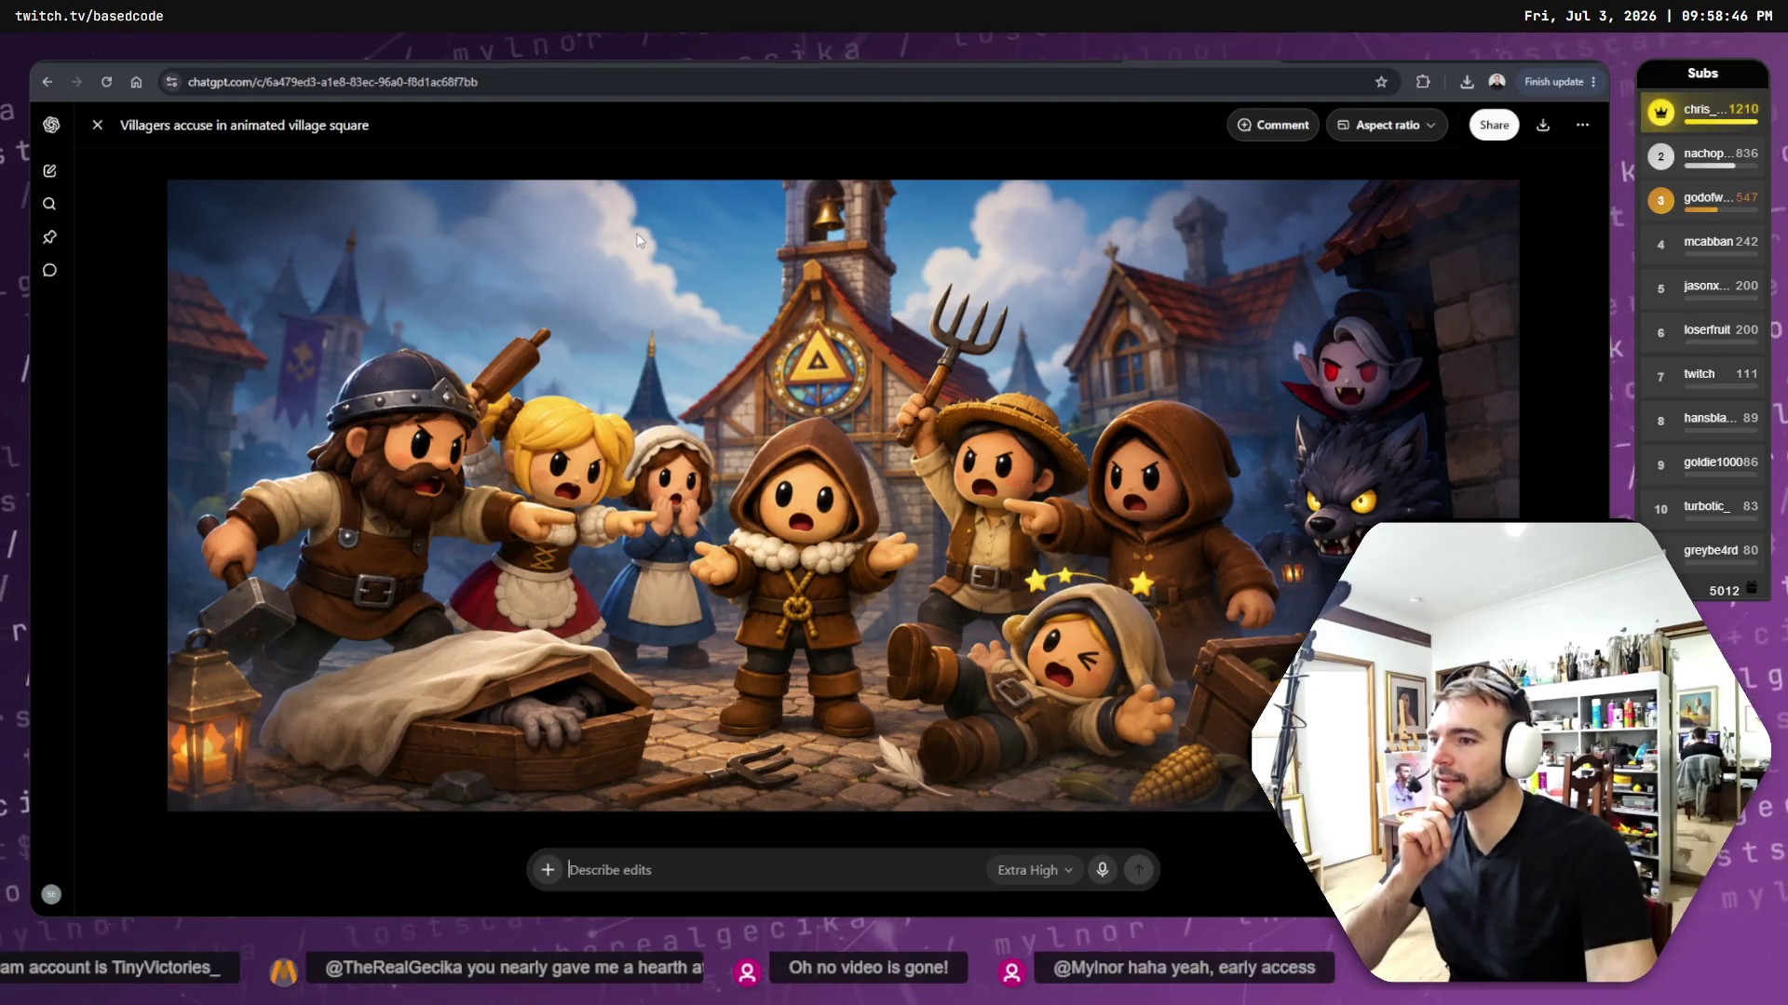
# - Copy the villagers accusation image and bring the Not Monster board's mockup frames into view
pyautogui.click(747, 304)
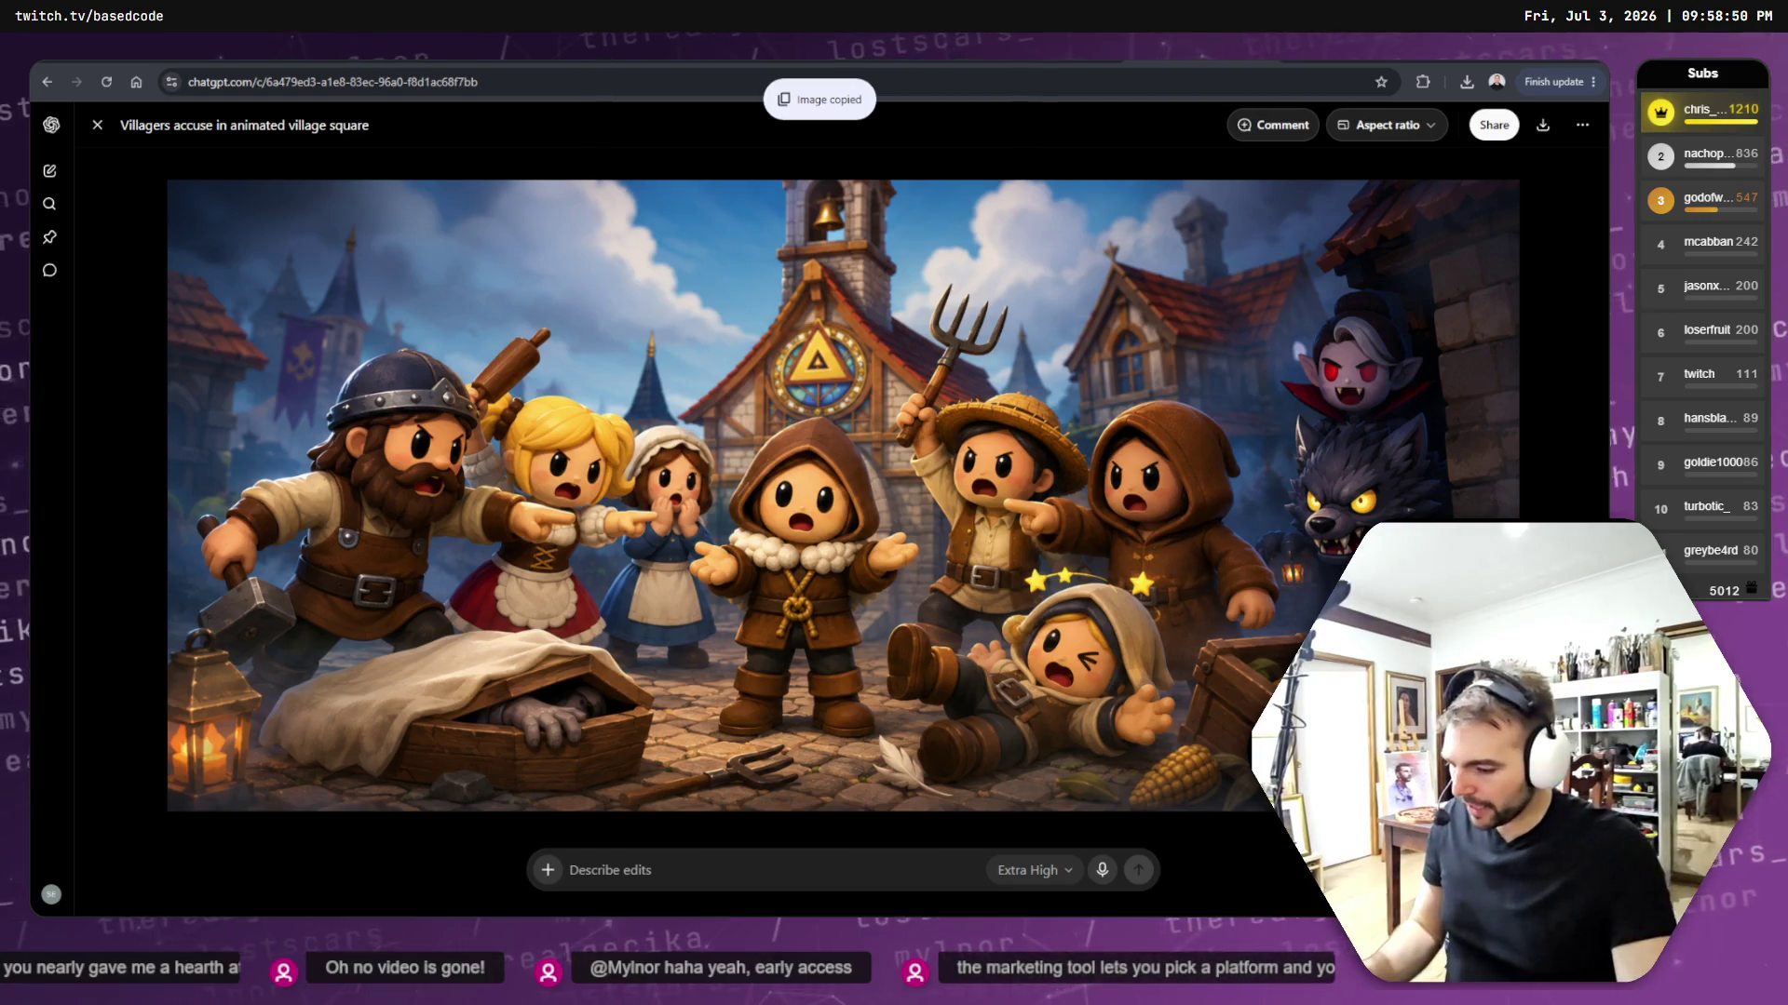
pyautogui.hotkey('alt', 'Tab')
pyautogui.moveTo(398, 555)
pyautogui.mouseDown()
pyautogui.moveTo(850, 503)
pyautogui.moveTo(977, 523)
pyautogui.mouseUp()
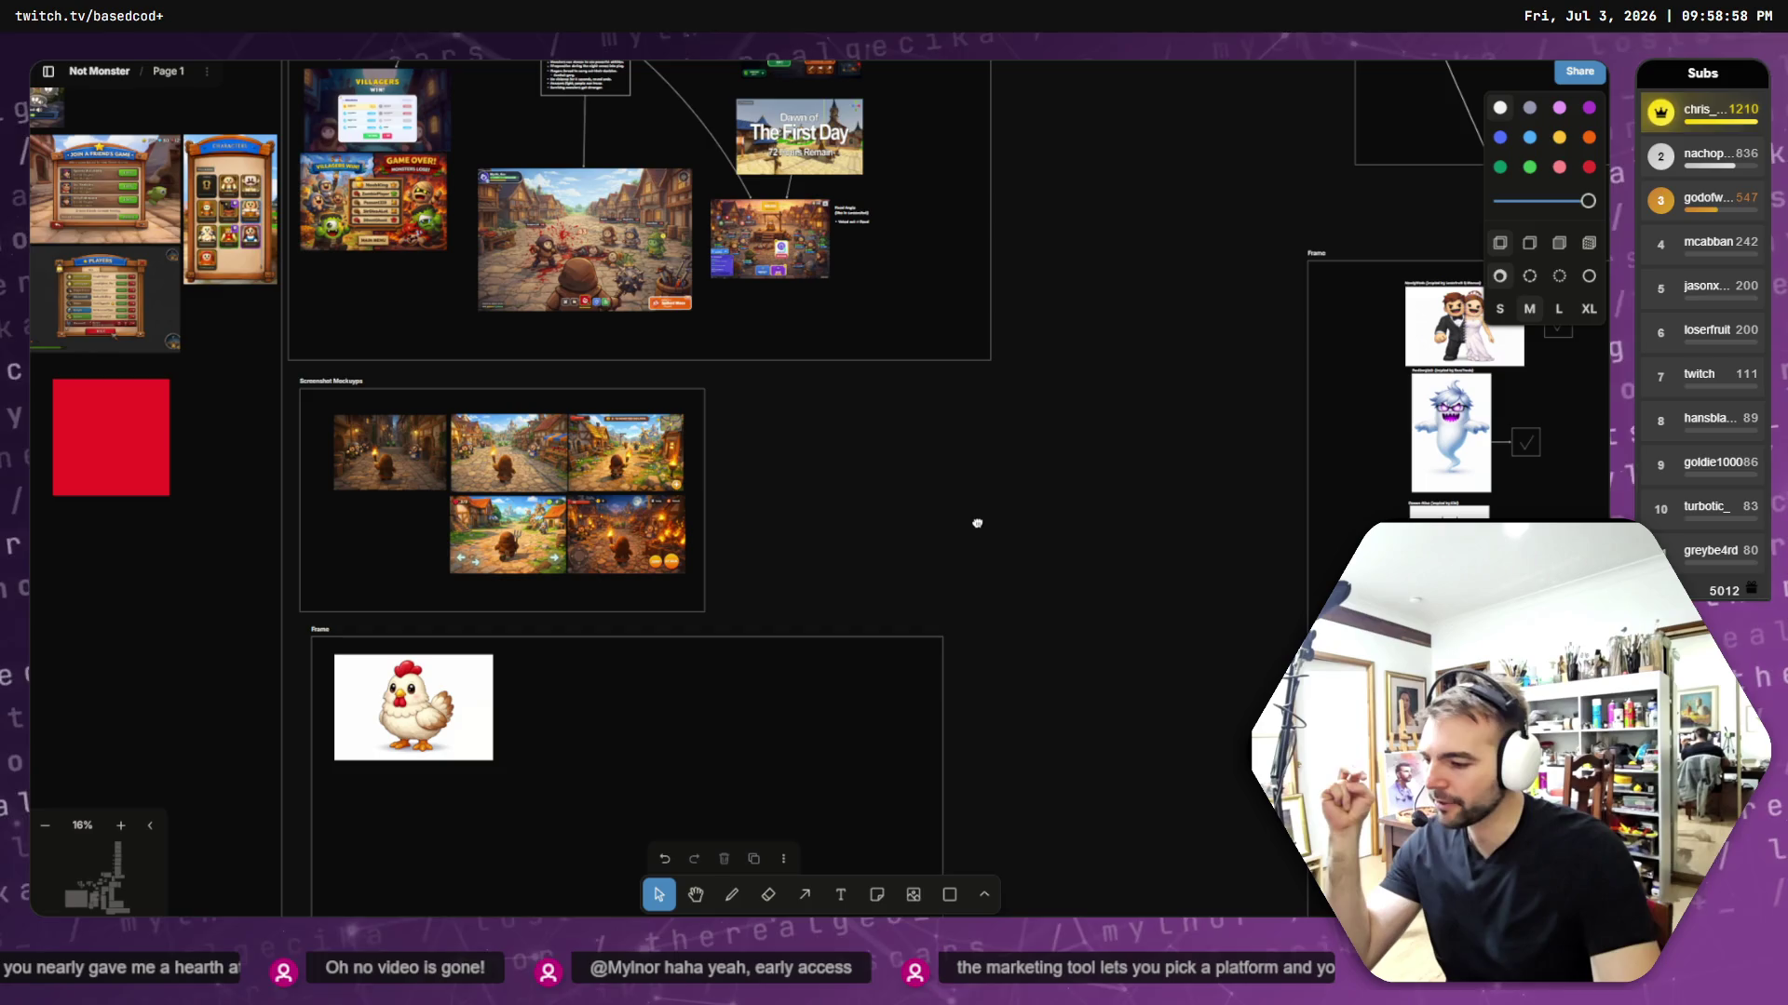
# - Paste the villagers image into the empty bottom-left slot of the key-art grid
pyautogui.moveTo(978, 523)
pyautogui.mouseDown()
pyautogui.moveTo(1065, 535)
pyautogui.moveTo(626, 487)
pyautogui.moveTo(1201, 499)
pyautogui.mouseUp()
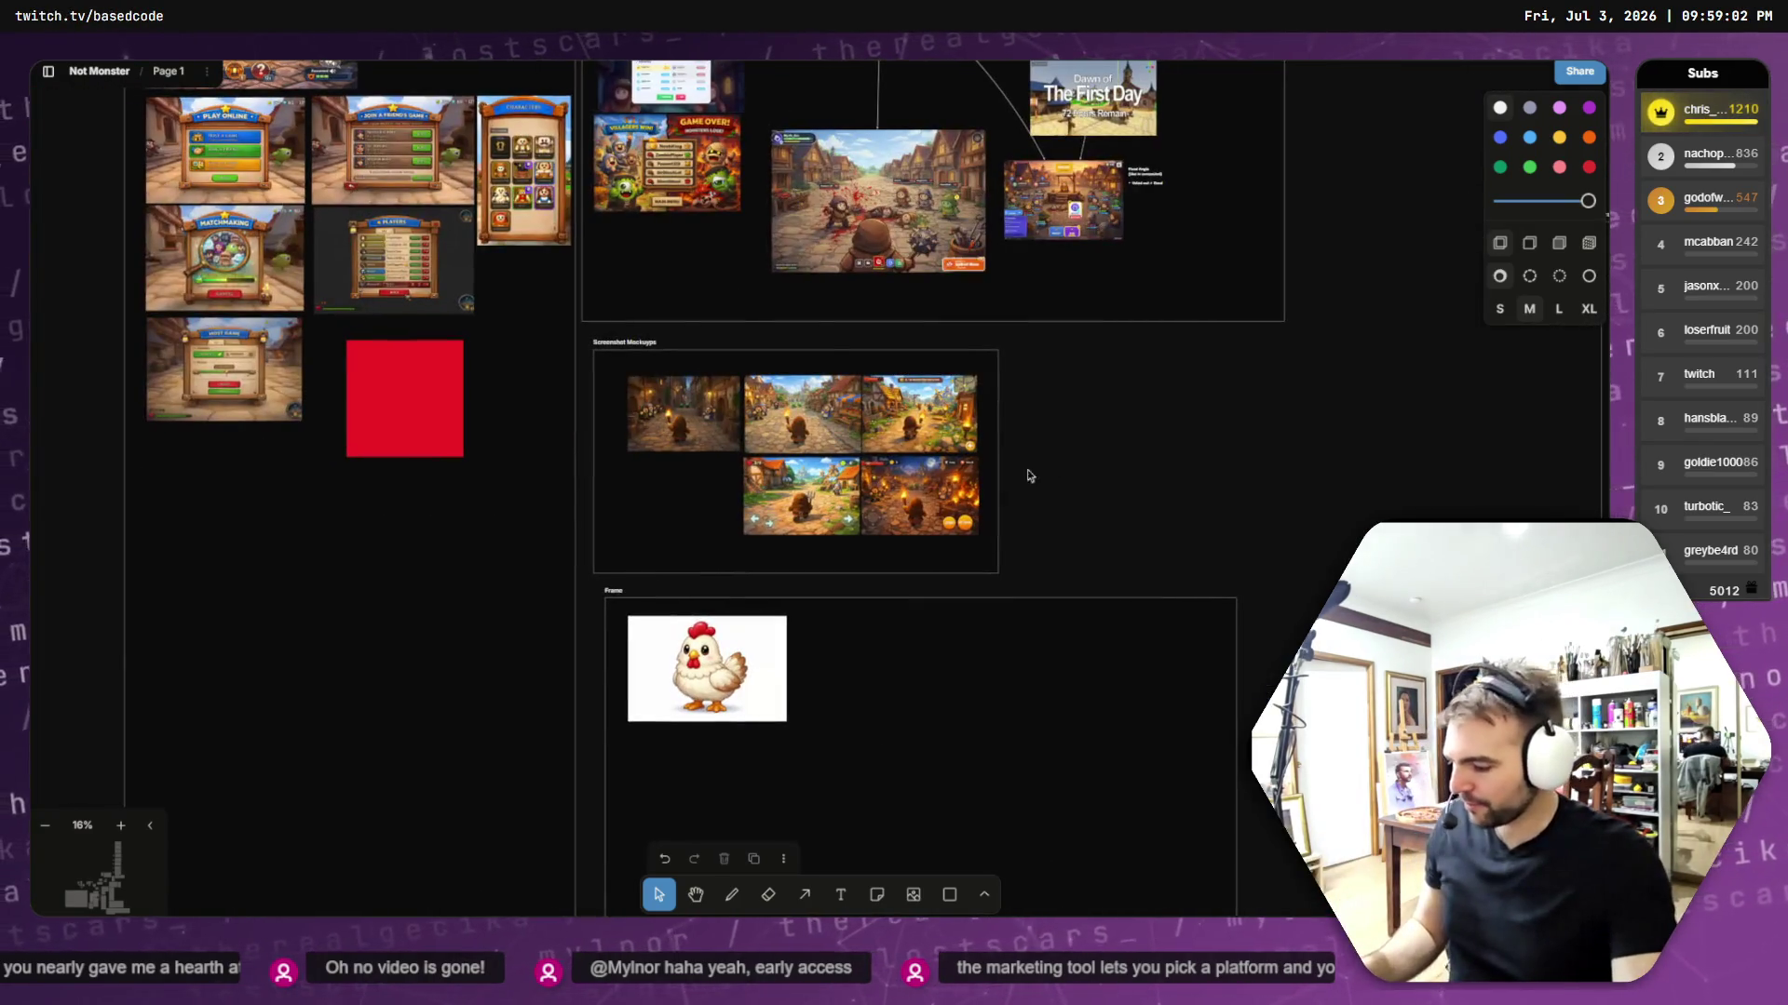
pyautogui.moveTo(440, 500)
pyautogui.mouseDown()
pyautogui.moveTo(1102, 595)
pyautogui.moveTo(1025, 478)
pyautogui.mouseUp()
pyautogui.scroll(-5, 1024, 480)
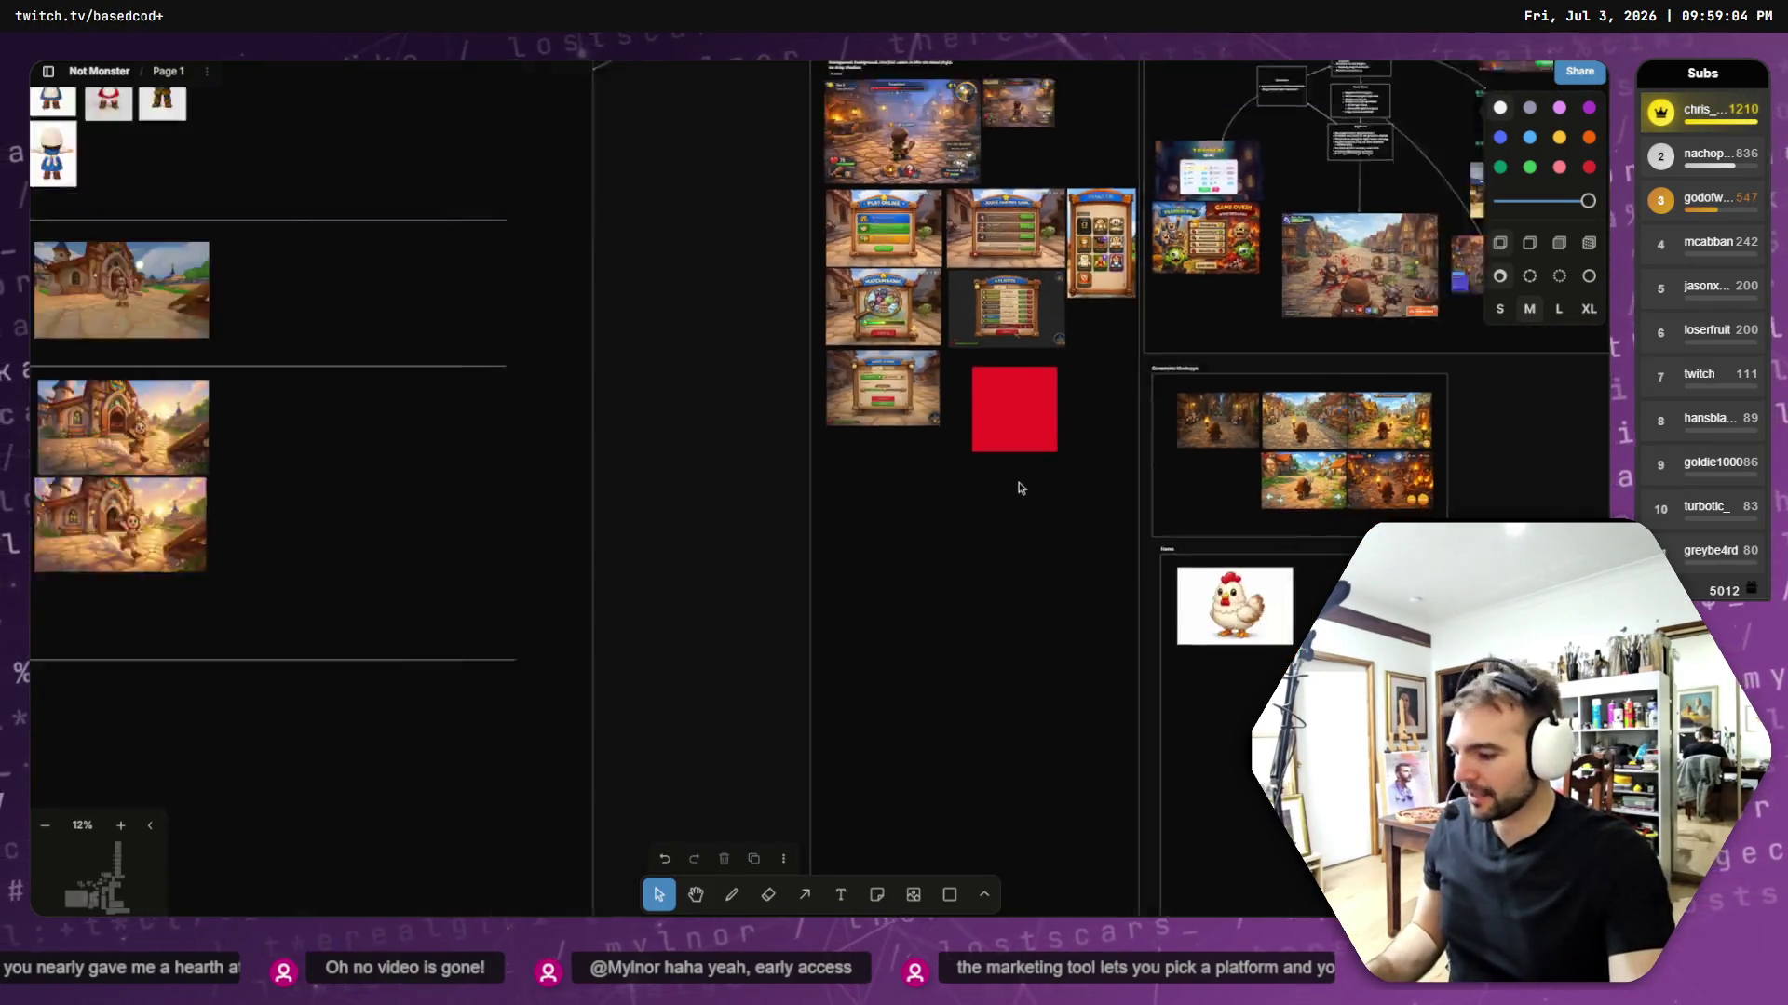
pyautogui.scroll(-2, 885, 498)
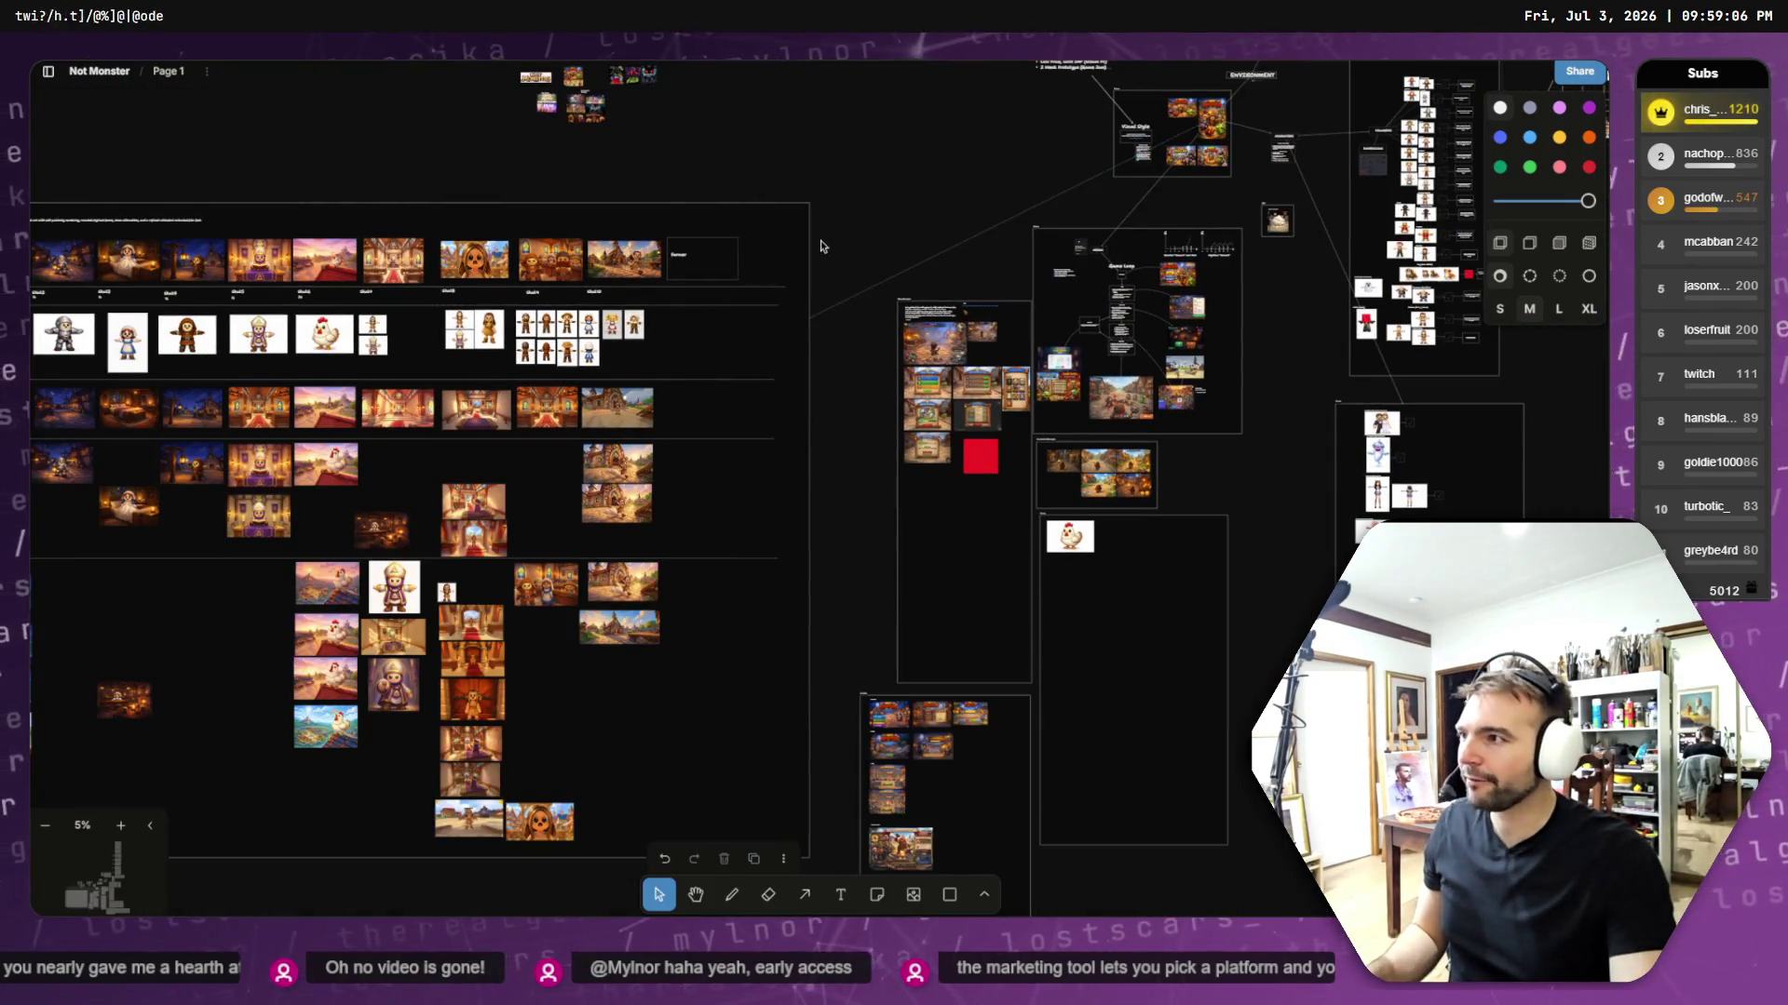
pyautogui.moveTo(903, 264); pyautogui.dragTo(1135, 606)
pyautogui.scroll(8, 949, 473)
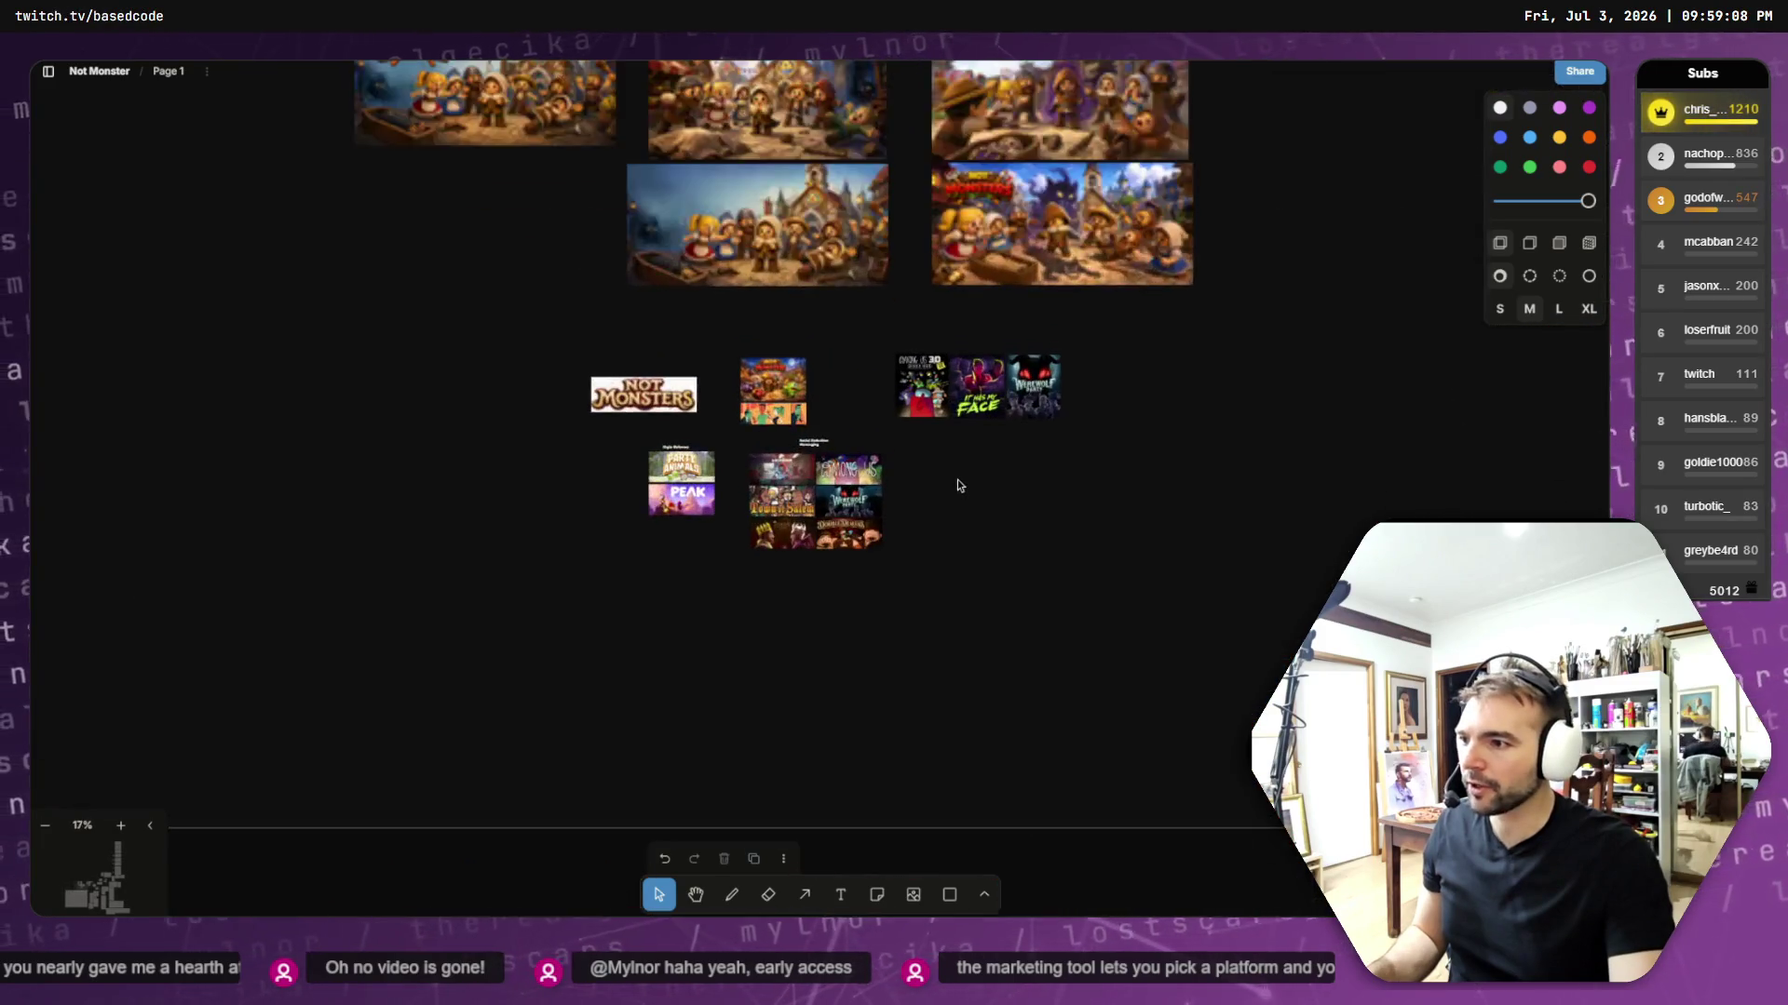
pyautogui.scroll(6, 838, 419)
pyautogui.hscroll(-3, 838, 419)
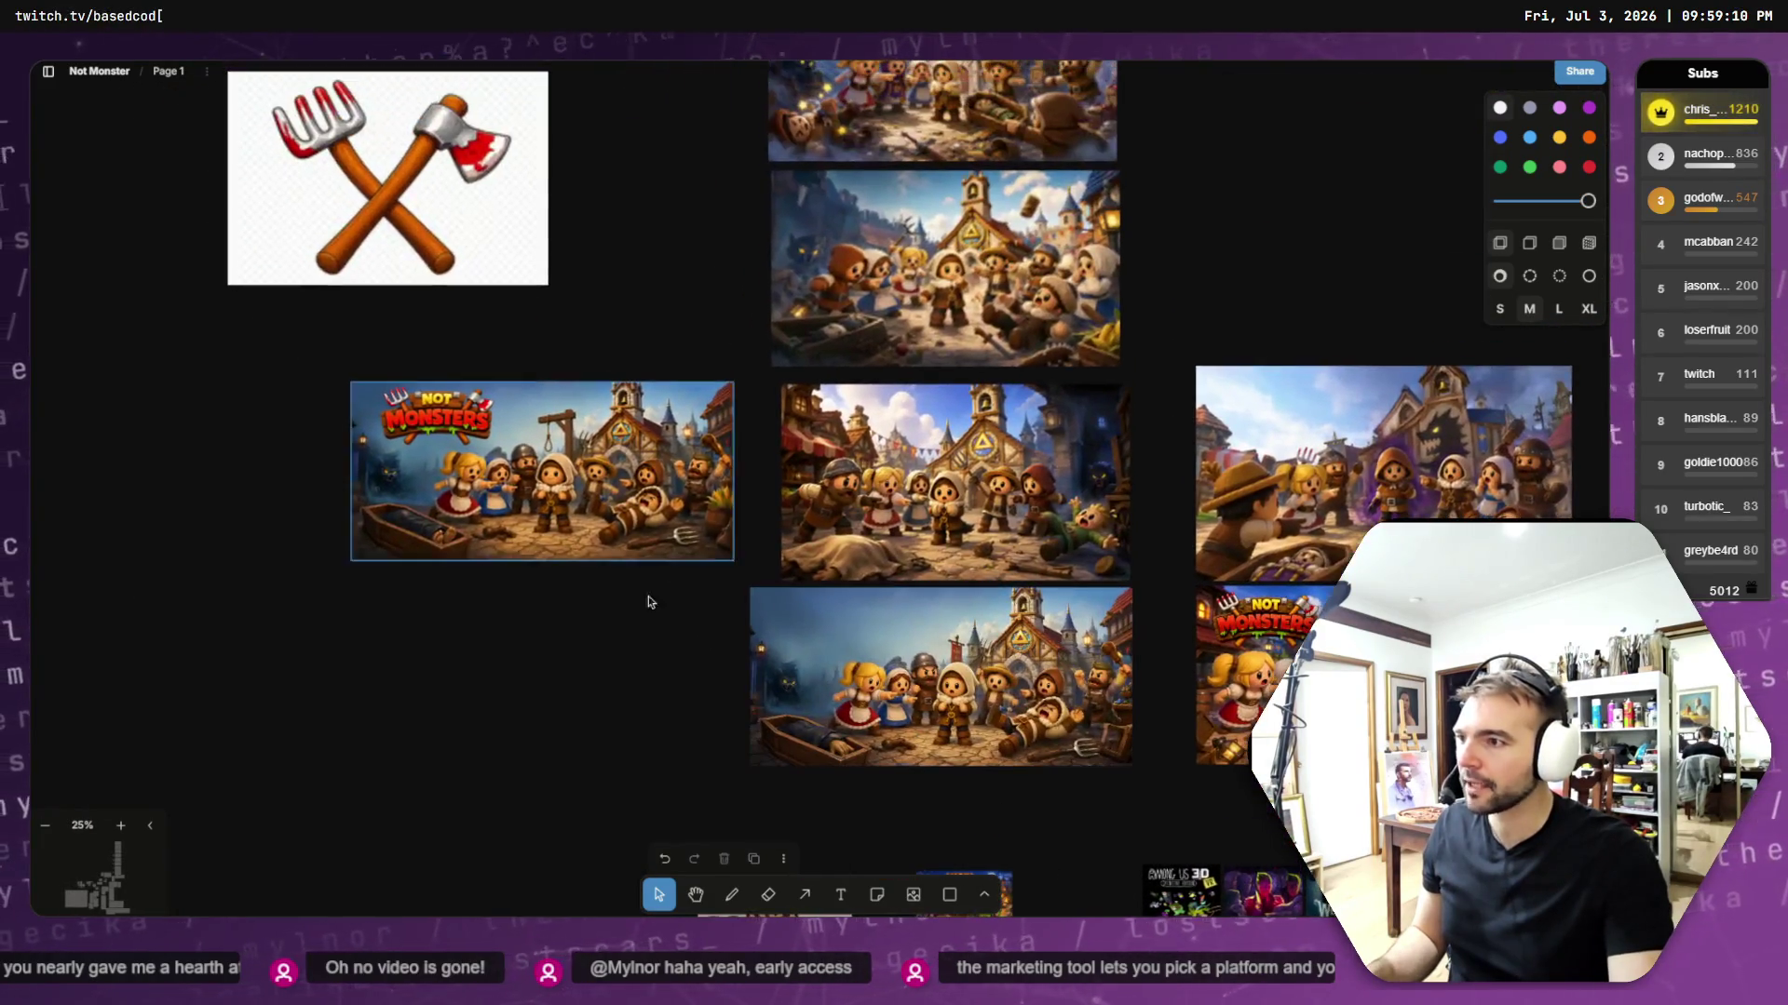
pyautogui.hotkey('ctrl', 'v')
pyautogui.moveTo(776, 503)
pyautogui.mouseDown()
pyautogui.moveTo(446, 711)
pyautogui.moveTo(447, 683)
pyautogui.moveTo(517, 664)
pyautogui.mouseUp()
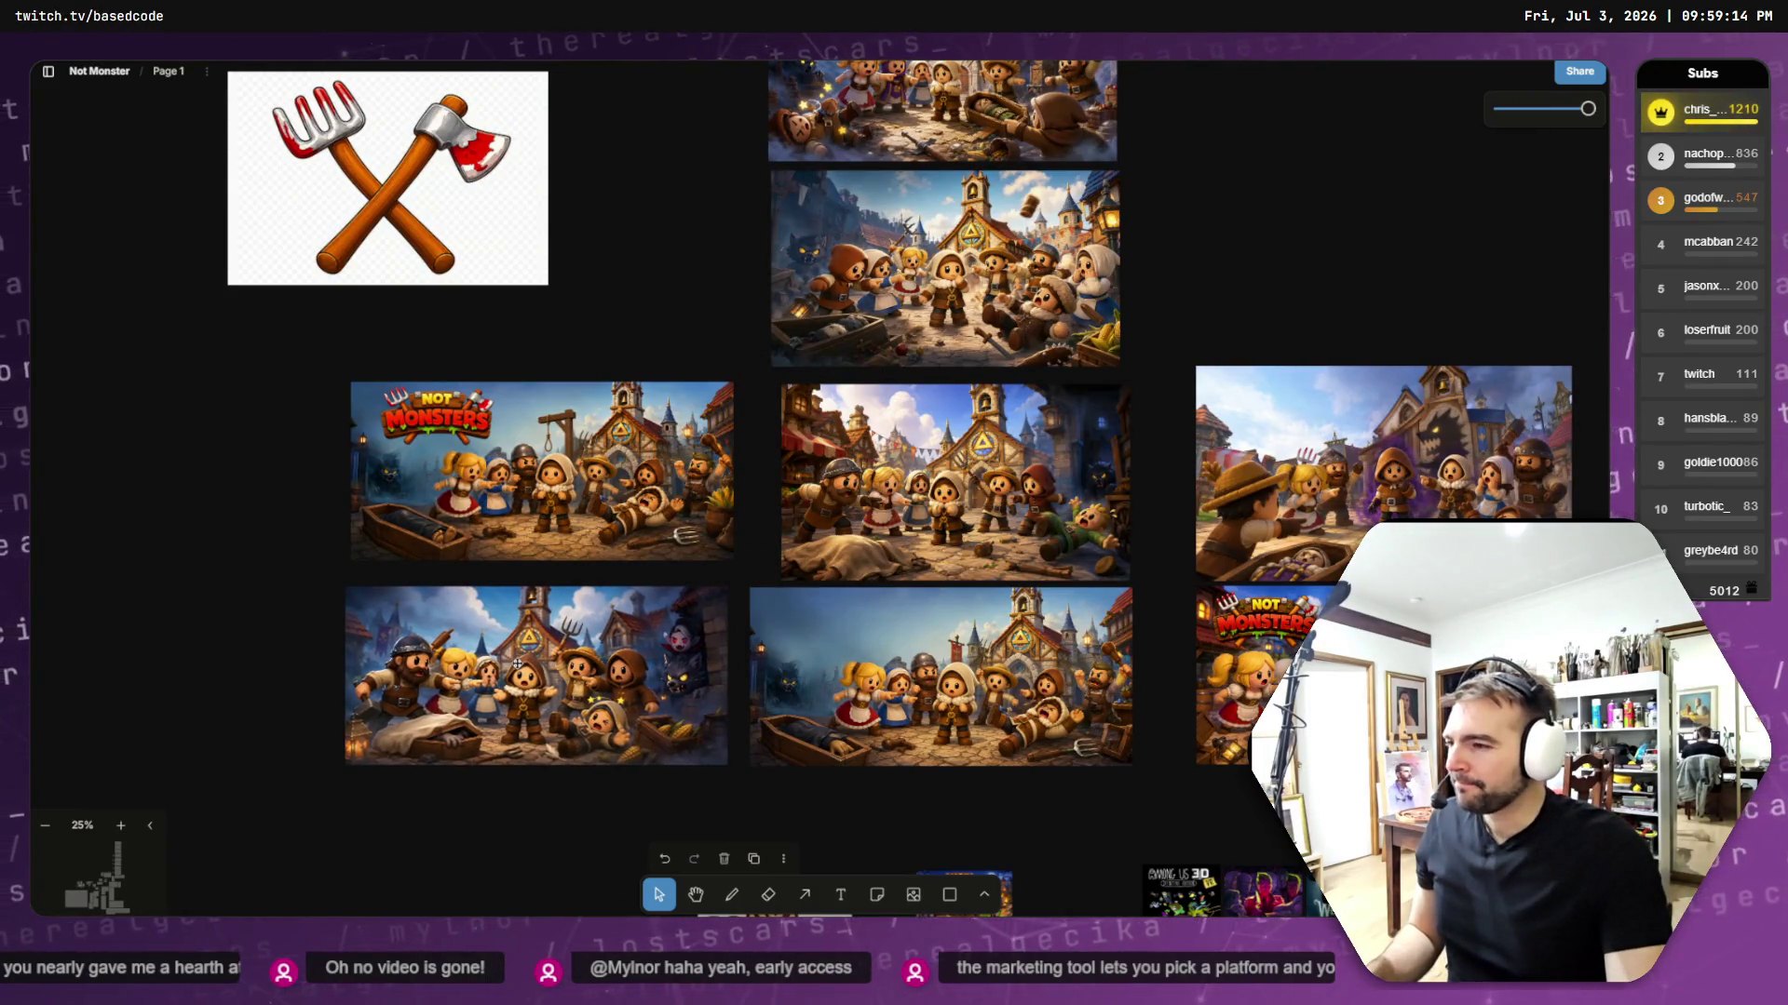
pyautogui.click(517, 667)
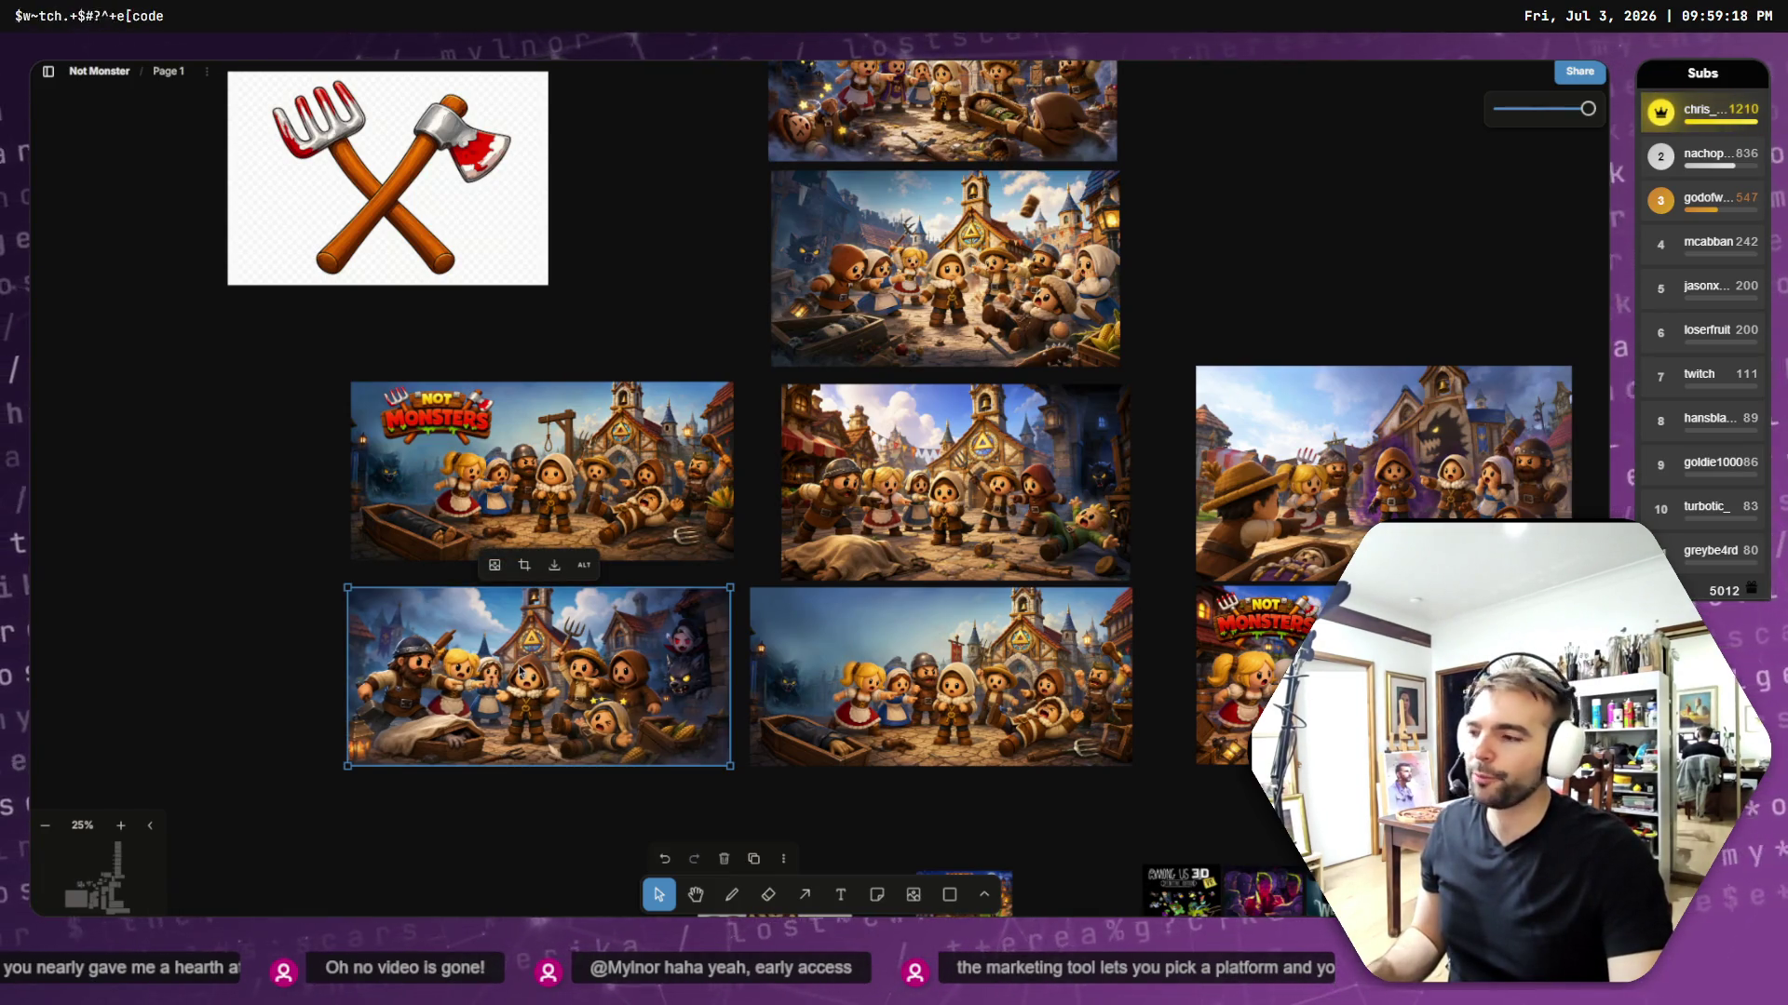
# - Pull the Not Monsters logo off the middle-left image onto empty canvas
pyautogui.click(326, 657)
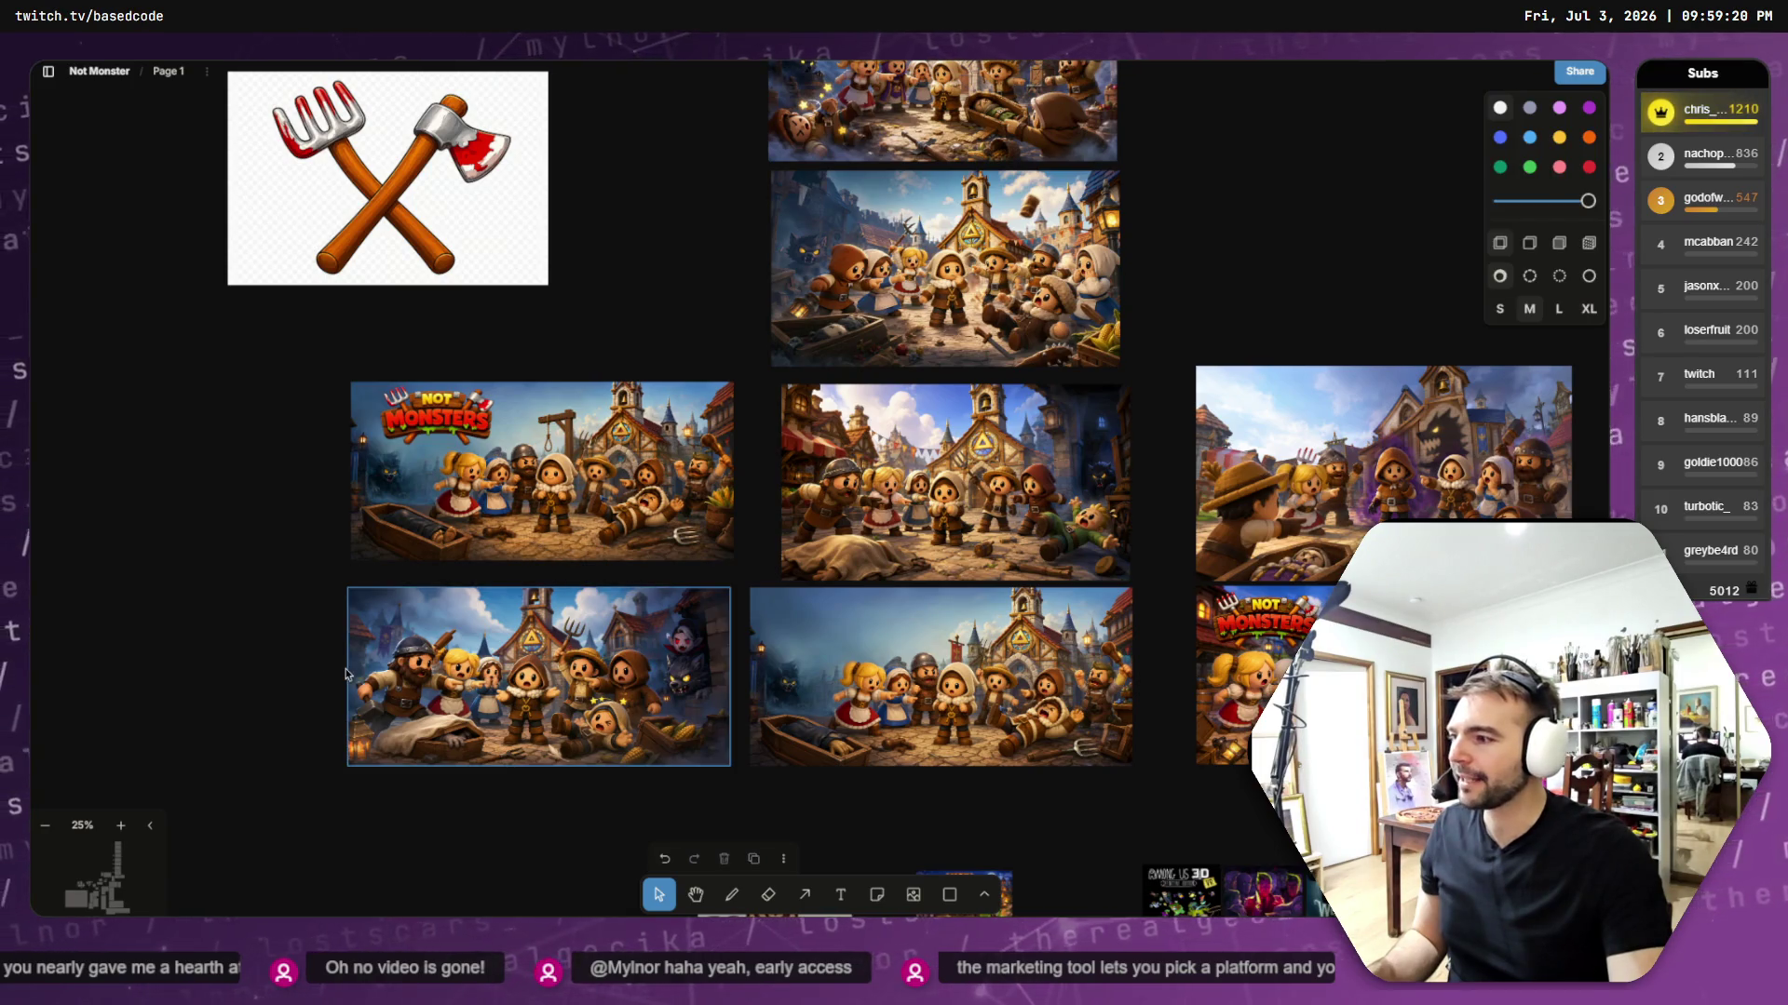
pyautogui.click(433, 424)
pyautogui.moveTo(433, 424)
pyautogui.mouseDown()
pyautogui.moveTo(405, 657)
pyautogui.moveTo(226, 569)
pyautogui.mouseUp()
# - Move the Not Monsters logo back onto a key-art image
pyautogui.rightClick(226, 570)
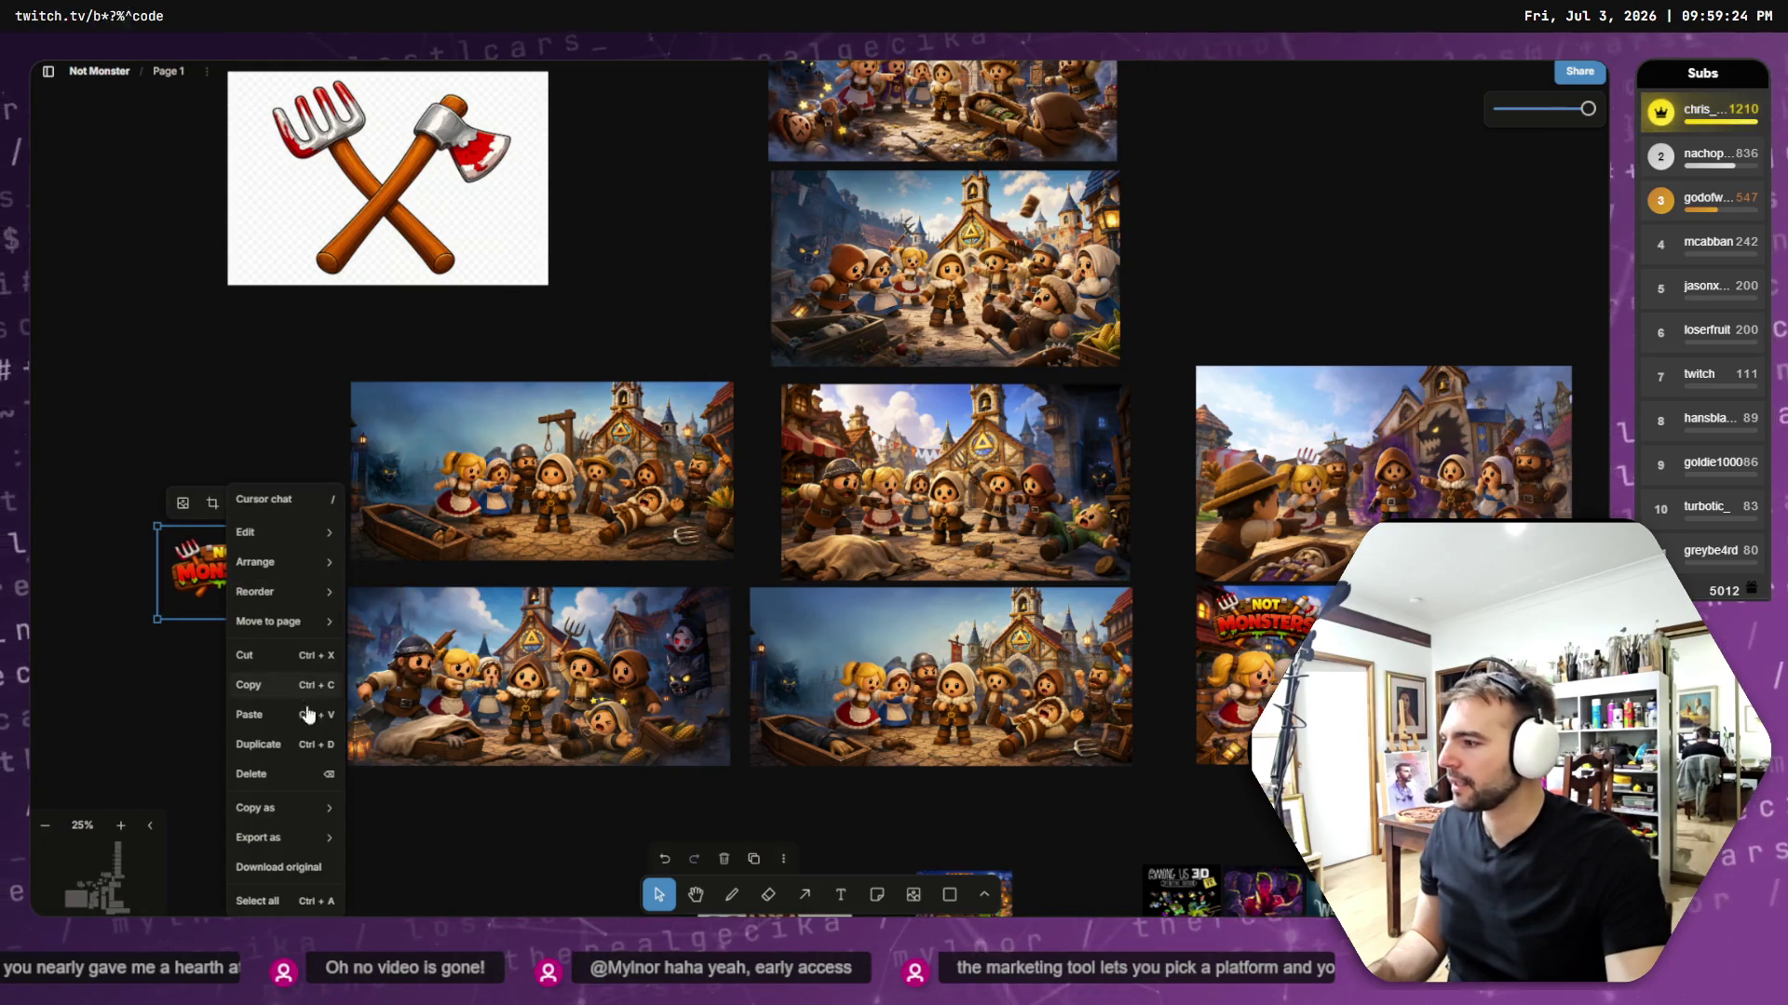
pyautogui.moveTo(296, 630)
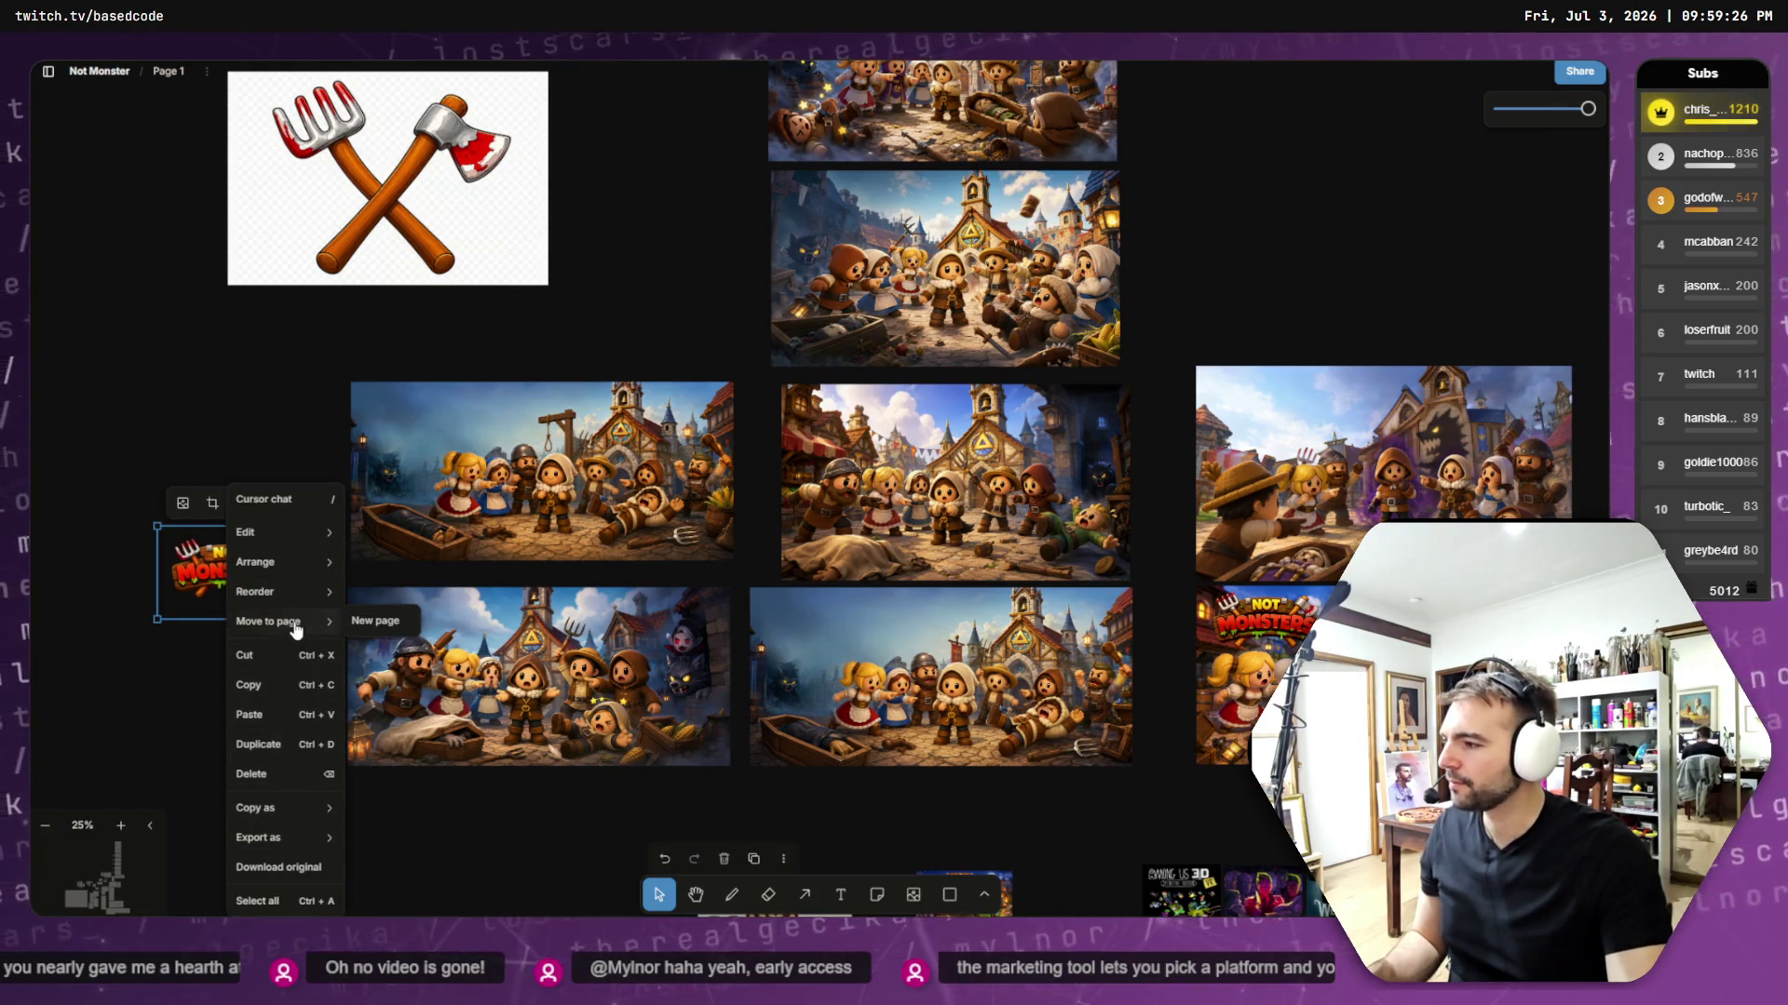
pyautogui.click(224, 568)
pyautogui.moveTo(224, 568)
pyautogui.mouseDown()
pyautogui.moveTo(470, 642)
pyautogui.moveTo(436, 619)
pyautogui.mouseUp()
pyautogui.hotkey('ctrl', 'z')
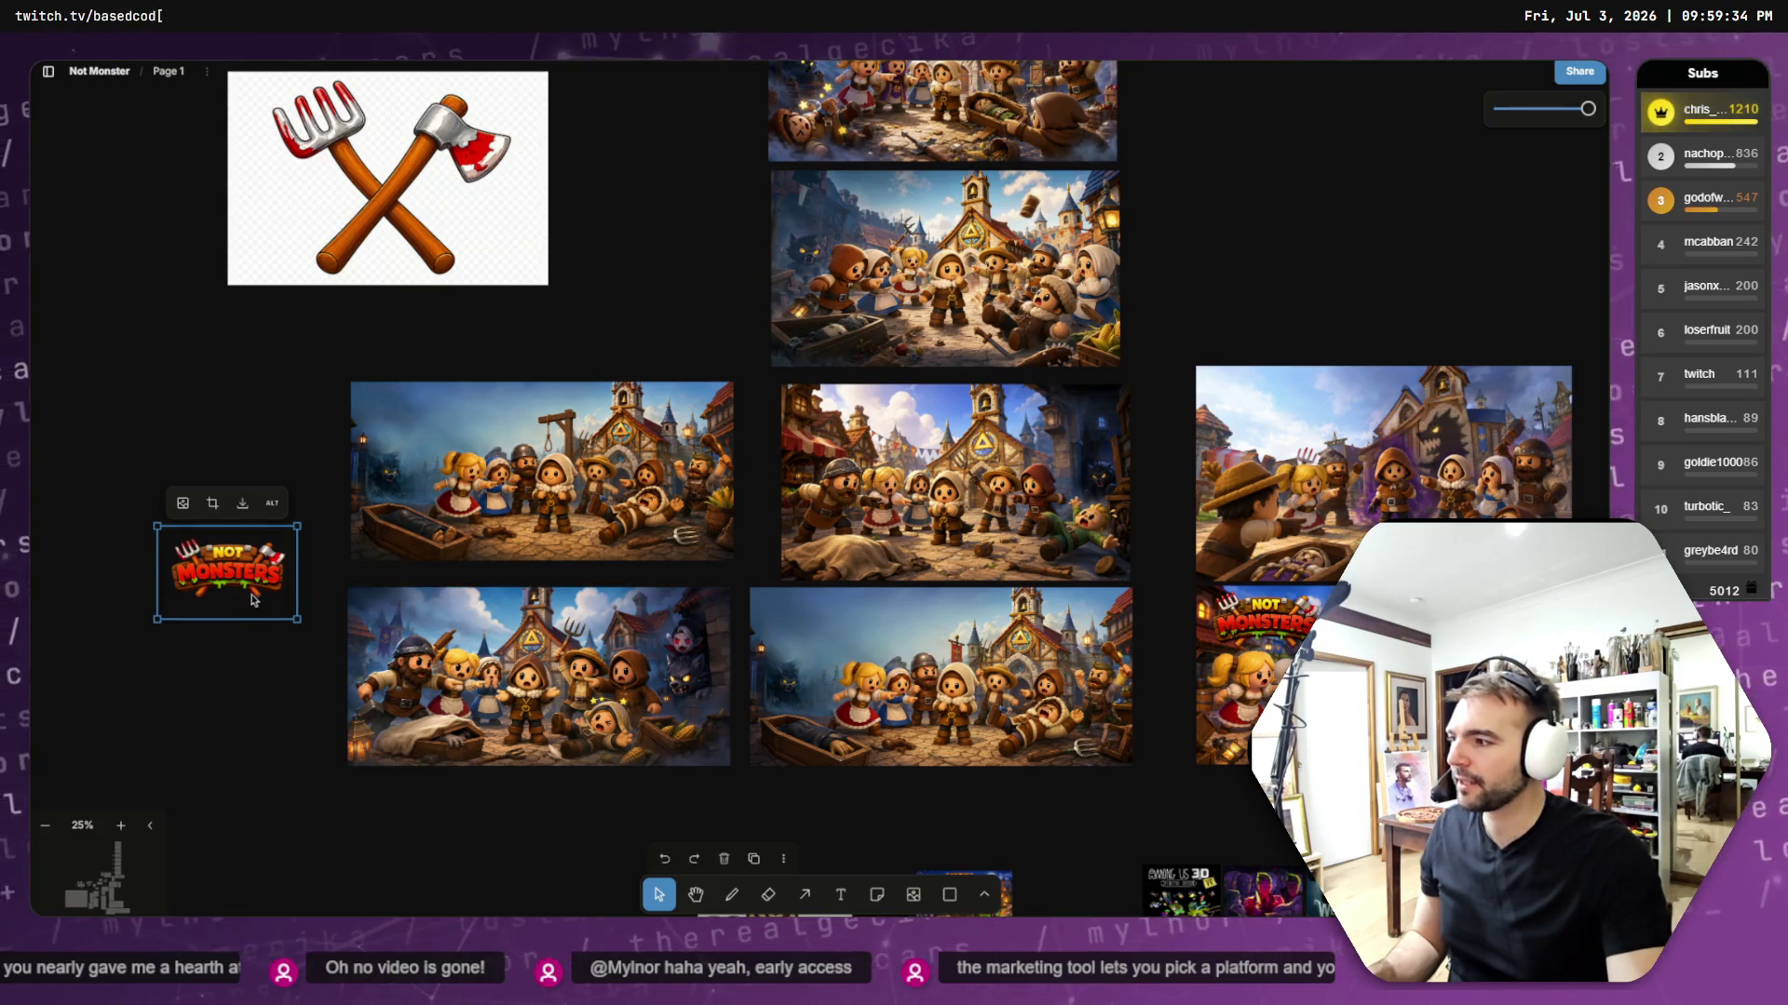
pyautogui.hotkey('ctrl', 'shift', 'z')
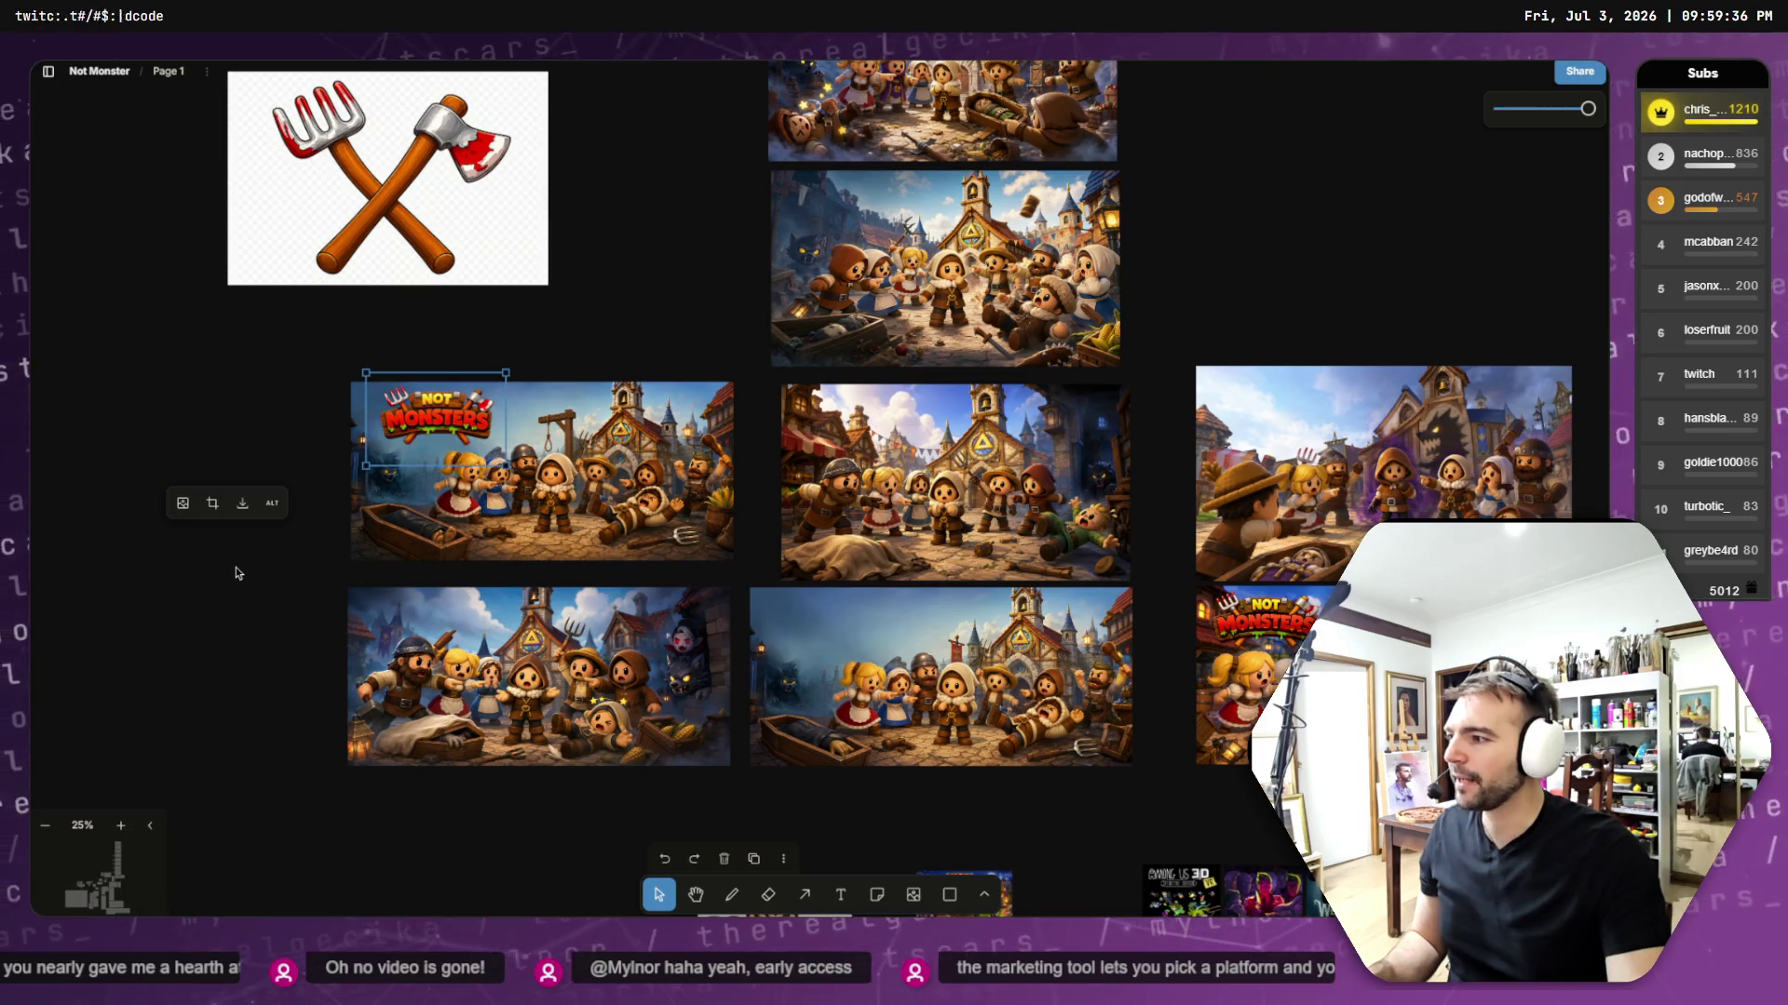
pyautogui.click(248, 473)
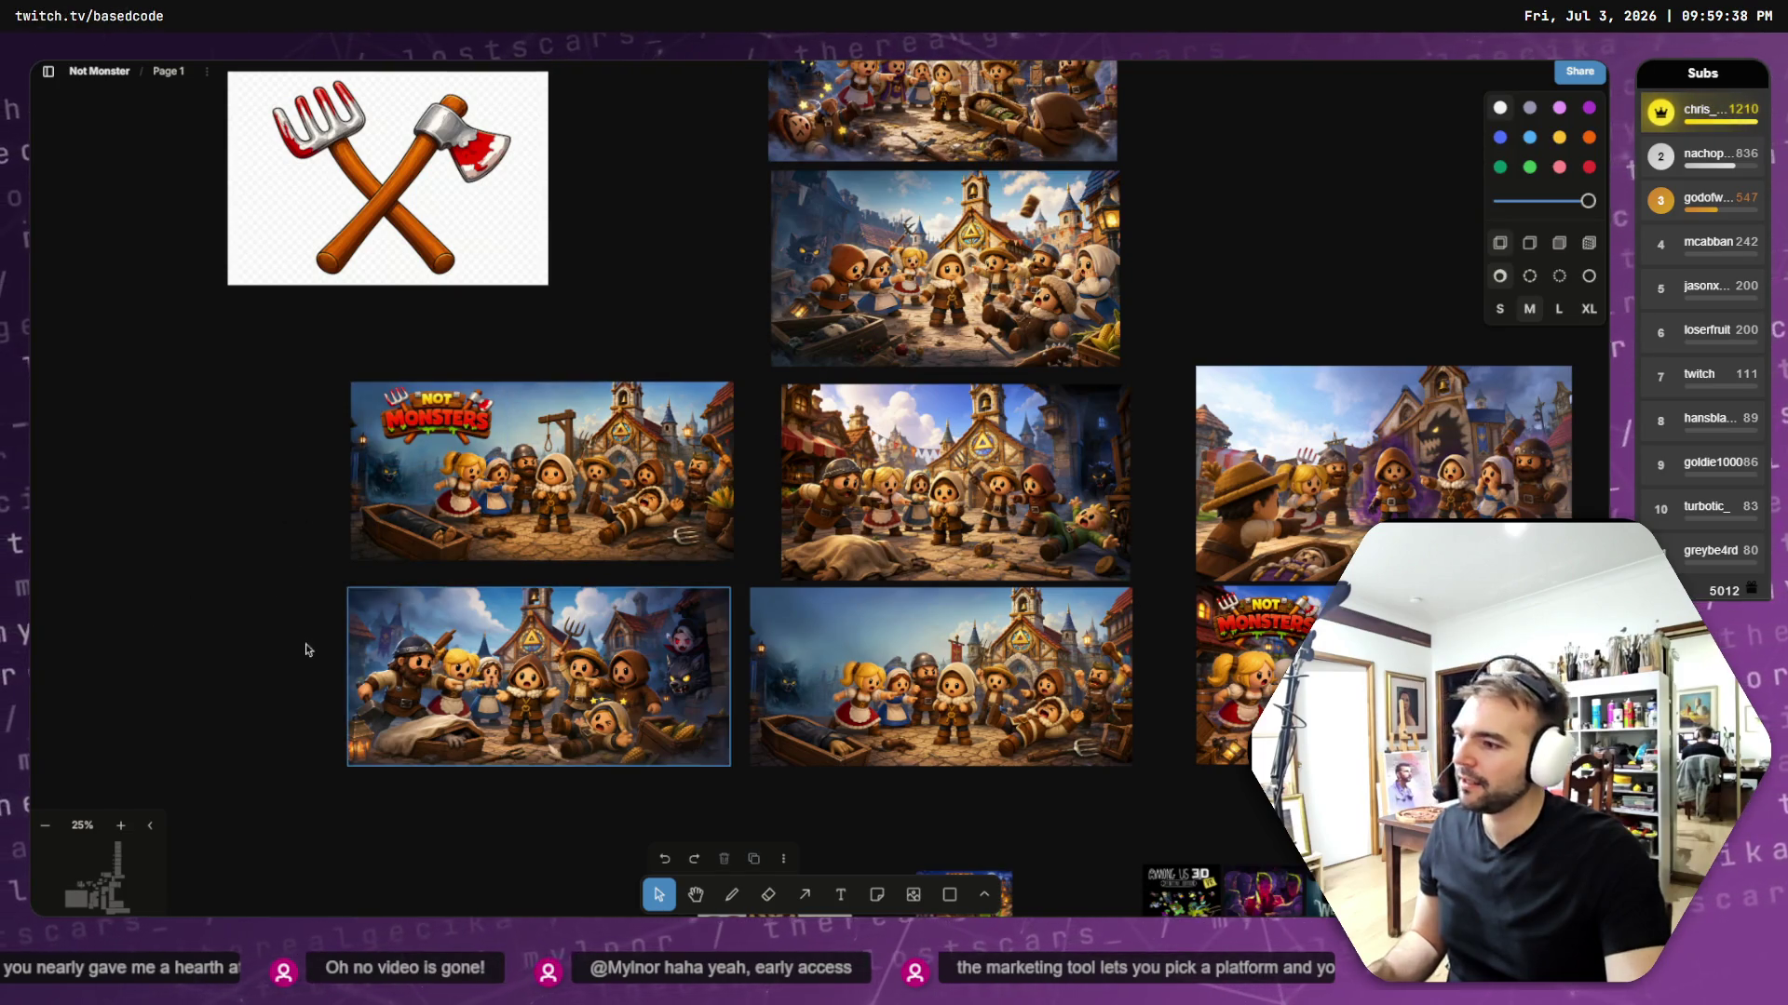
# - Look over the key-art grid, then return to the villagers image in ChatGPT
pyautogui.scroll(3, 514, 629)
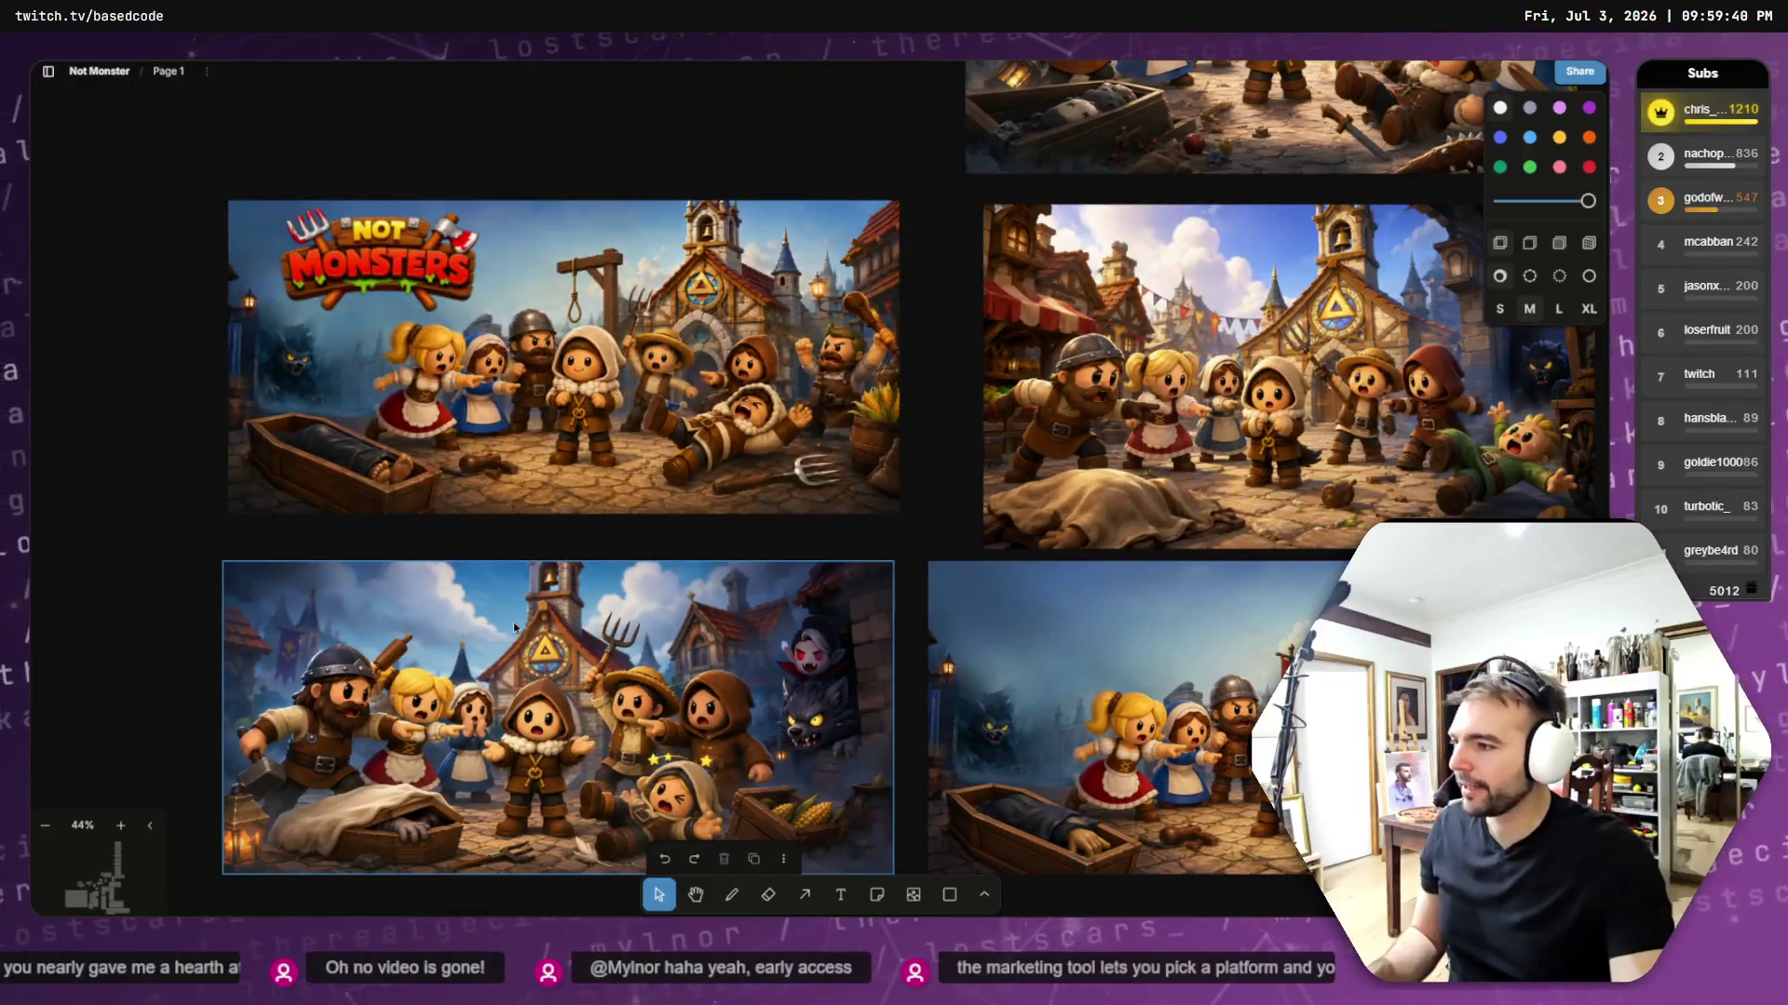
pyautogui.scroll(-1, 413, 503)
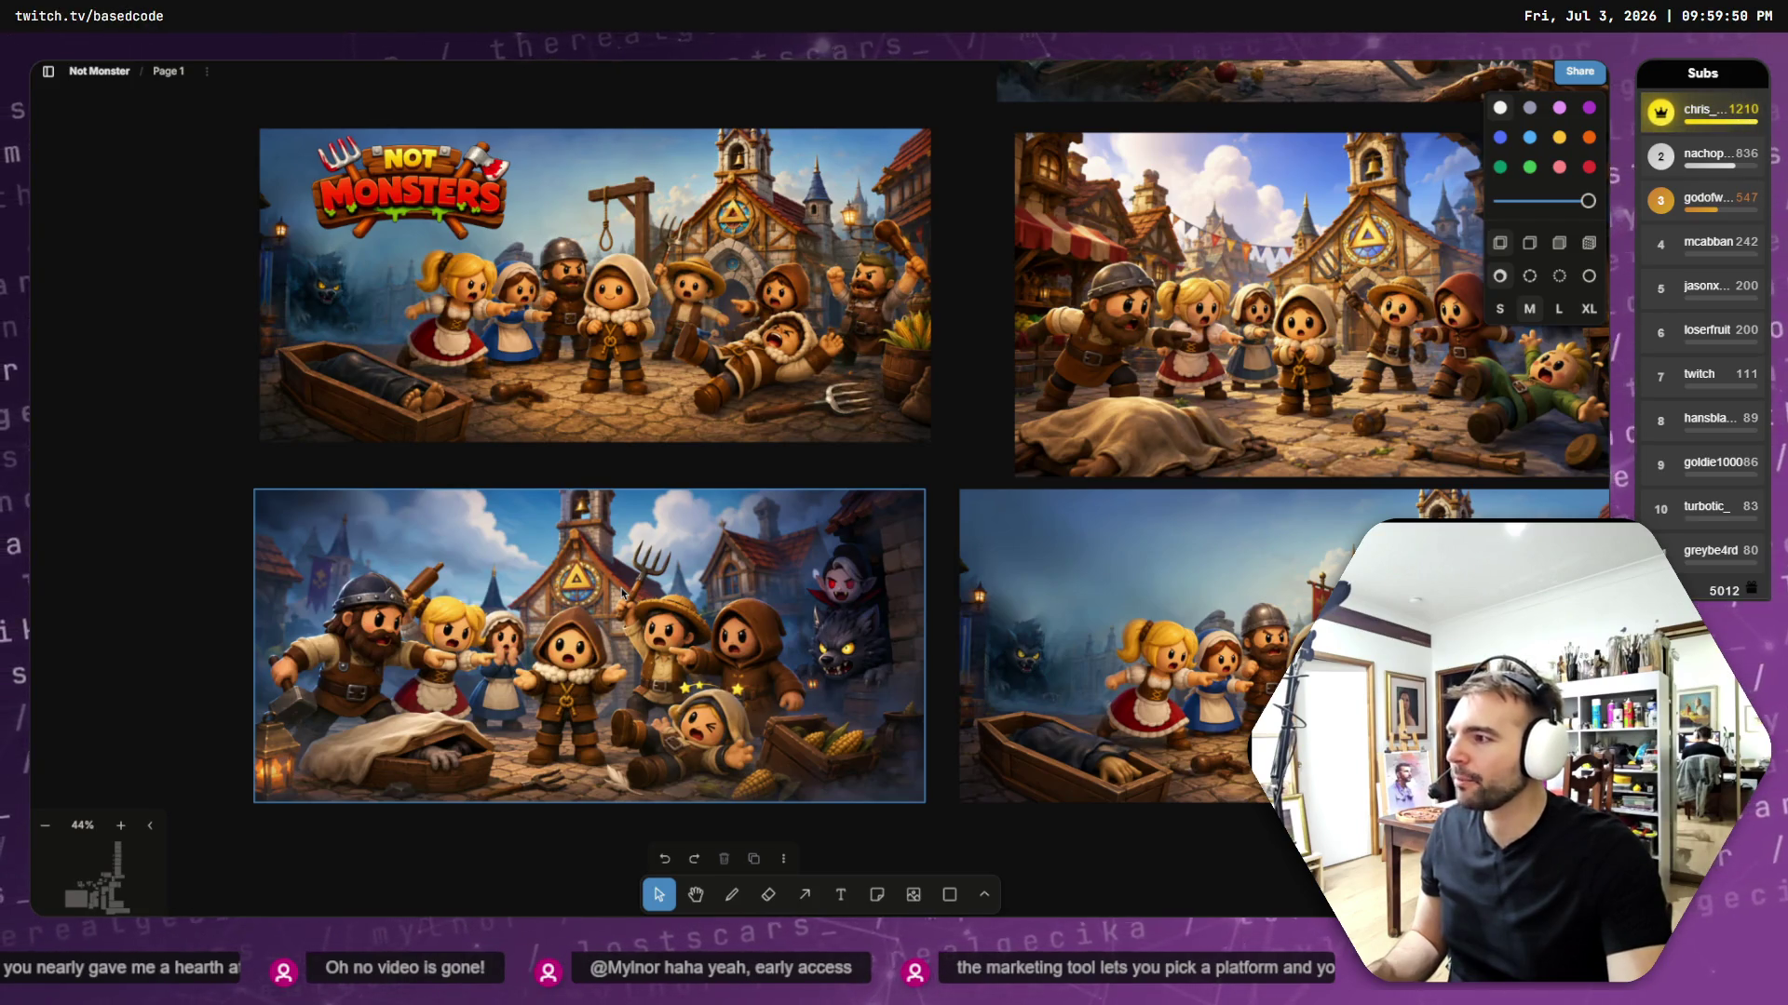
pyautogui.click(1030, 426)
pyautogui.press('Escape')
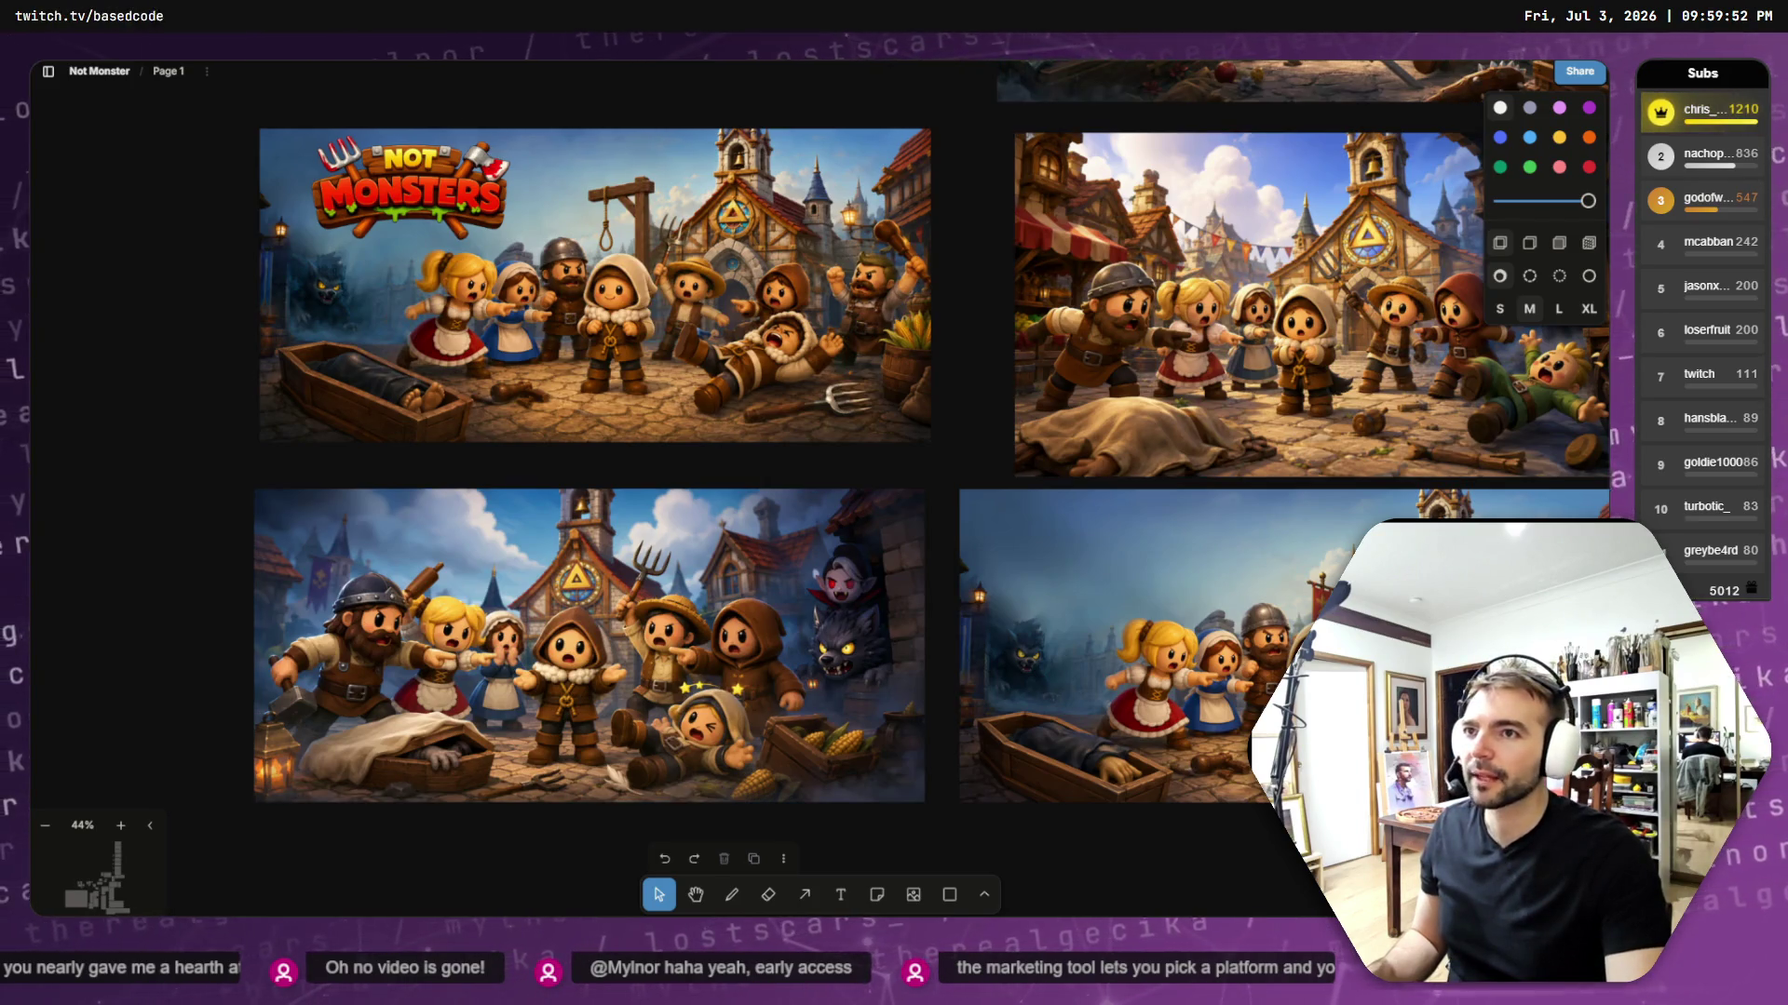
pyautogui.hotkey('alt', 'Tab')
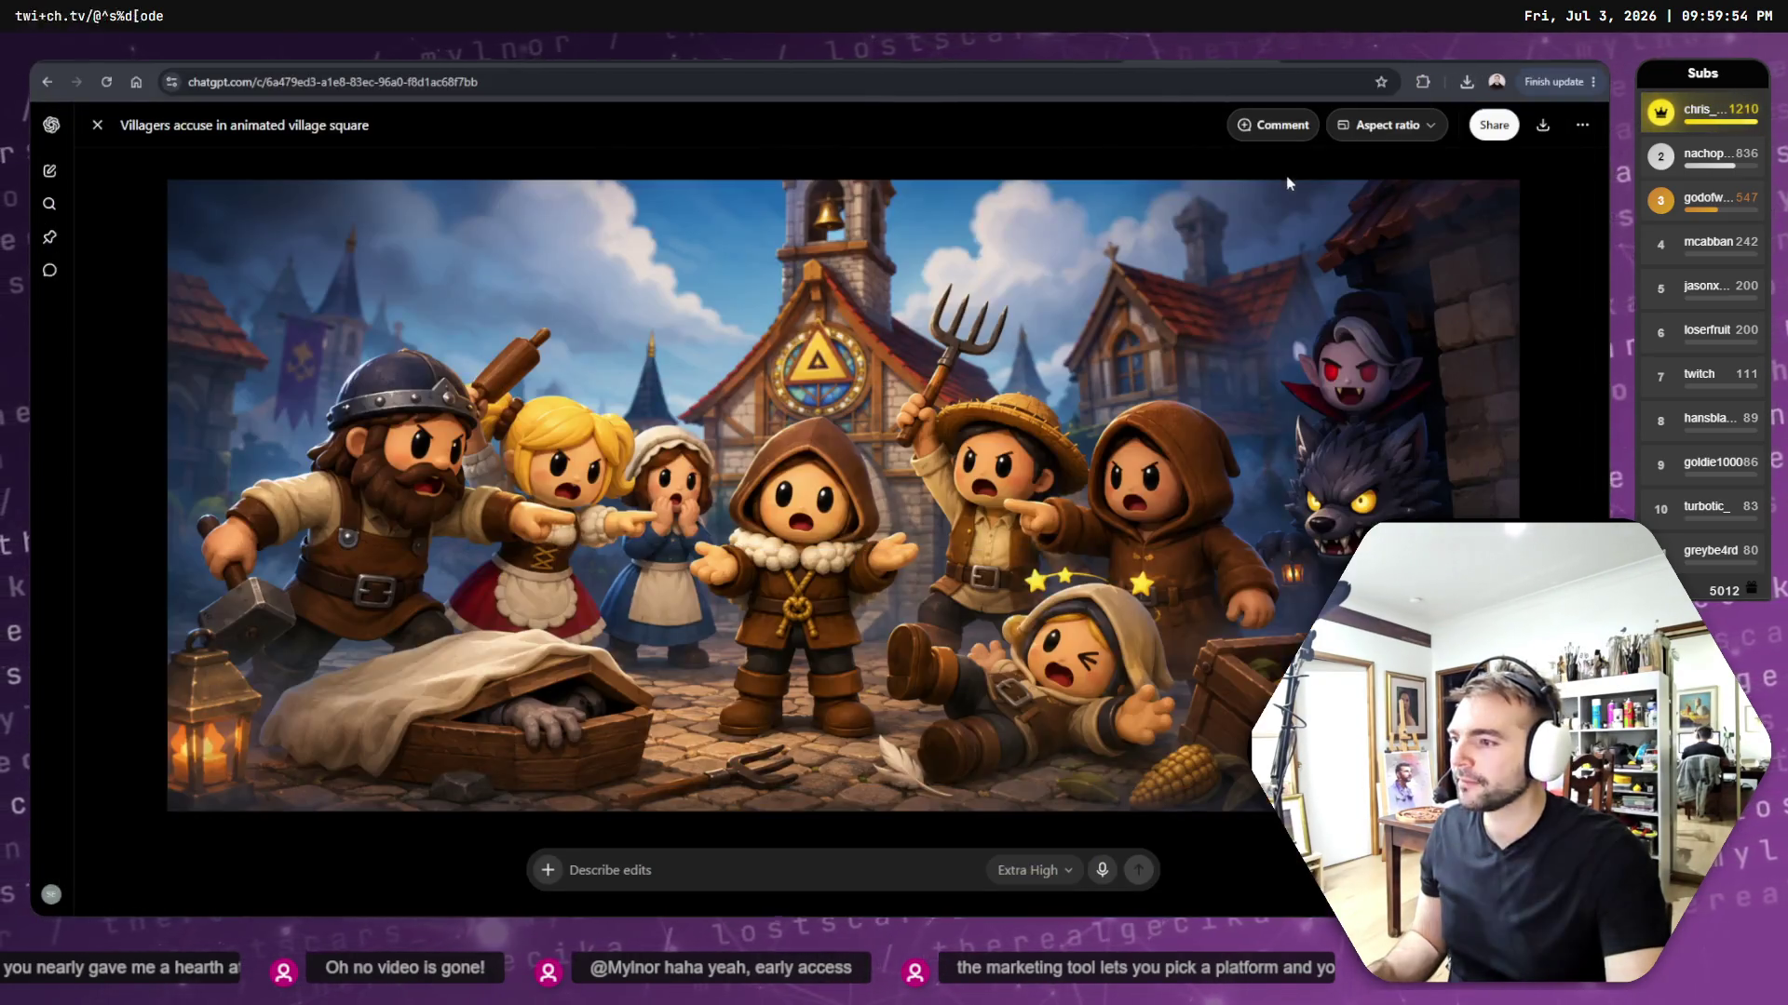
# - Resend the Steam capsule key-art prompt so a new image starts generating
pyautogui.press('Escape')
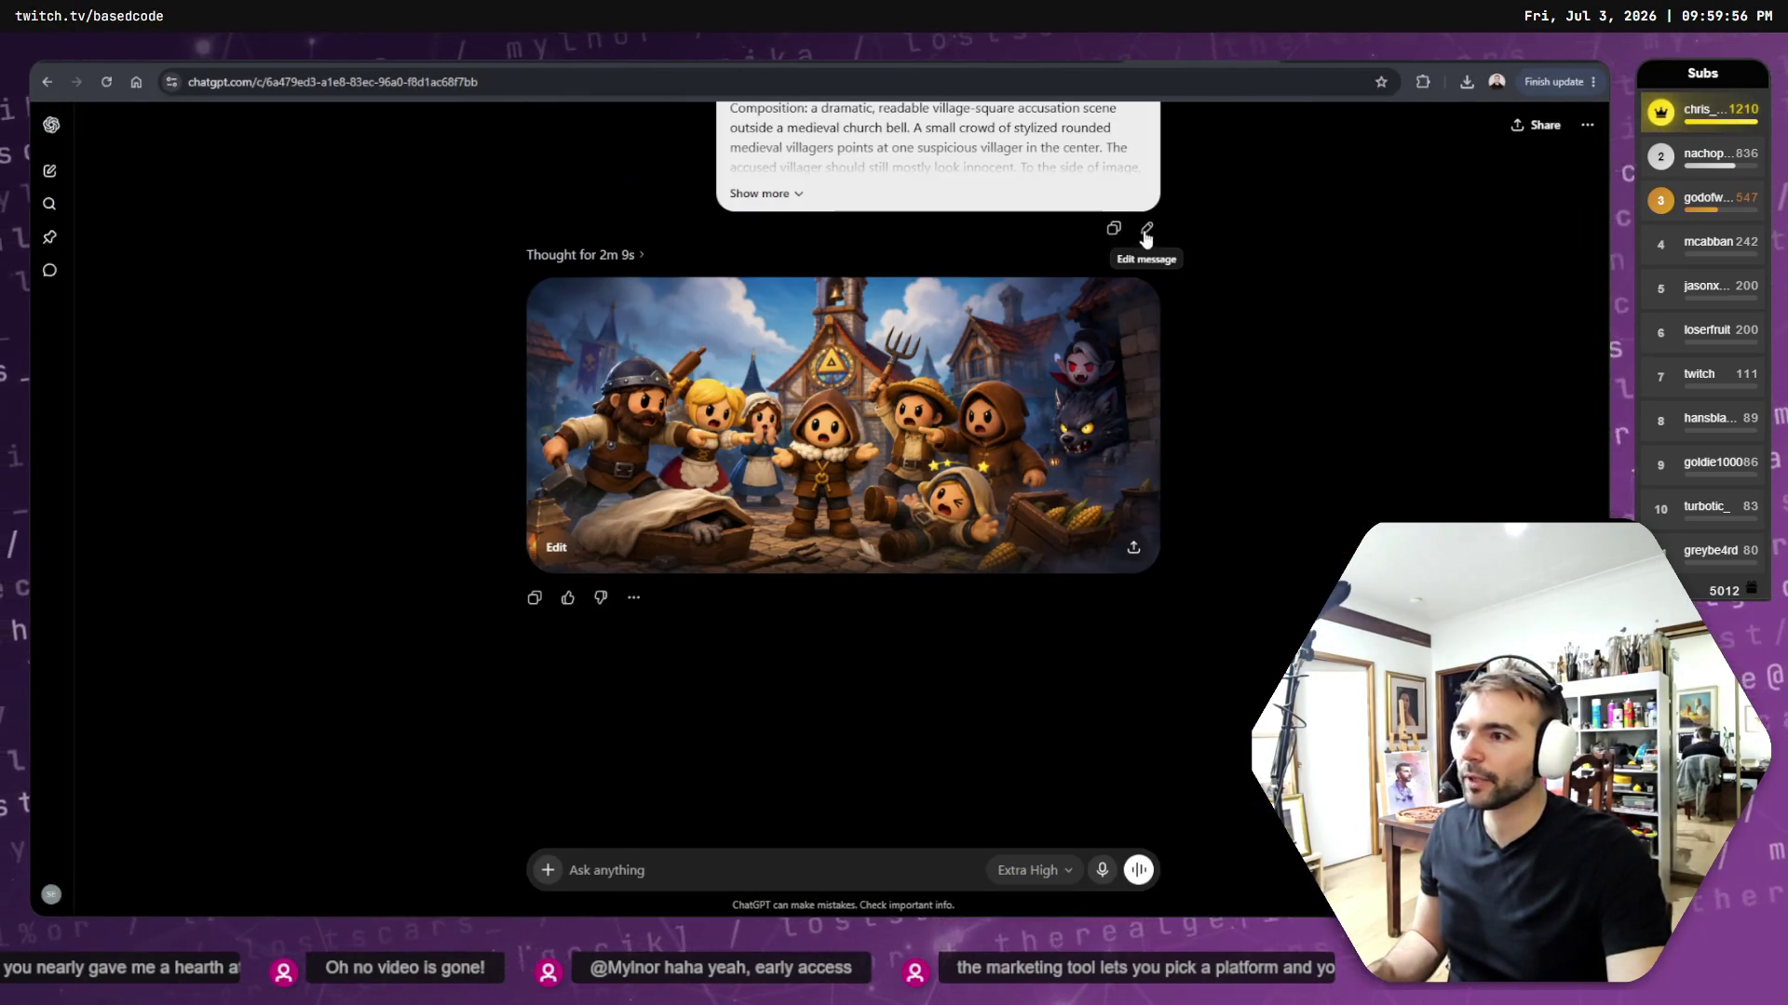
pyautogui.click(1147, 229)
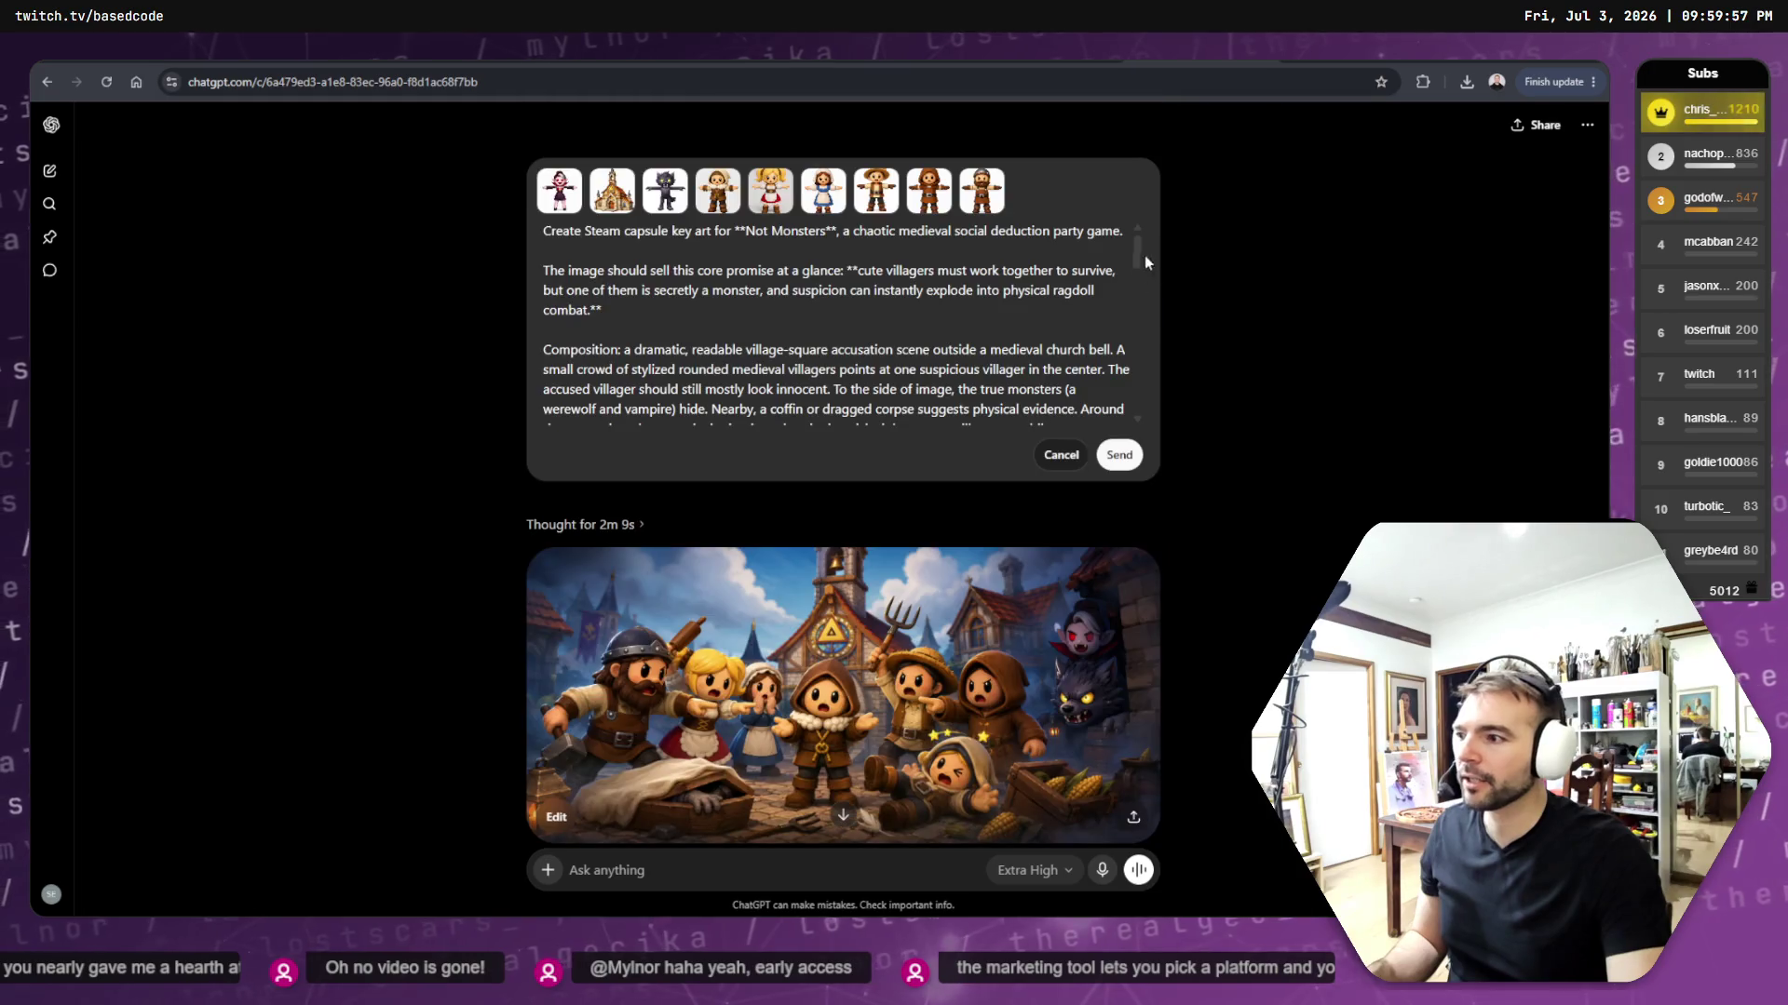
pyautogui.click(1119, 454)
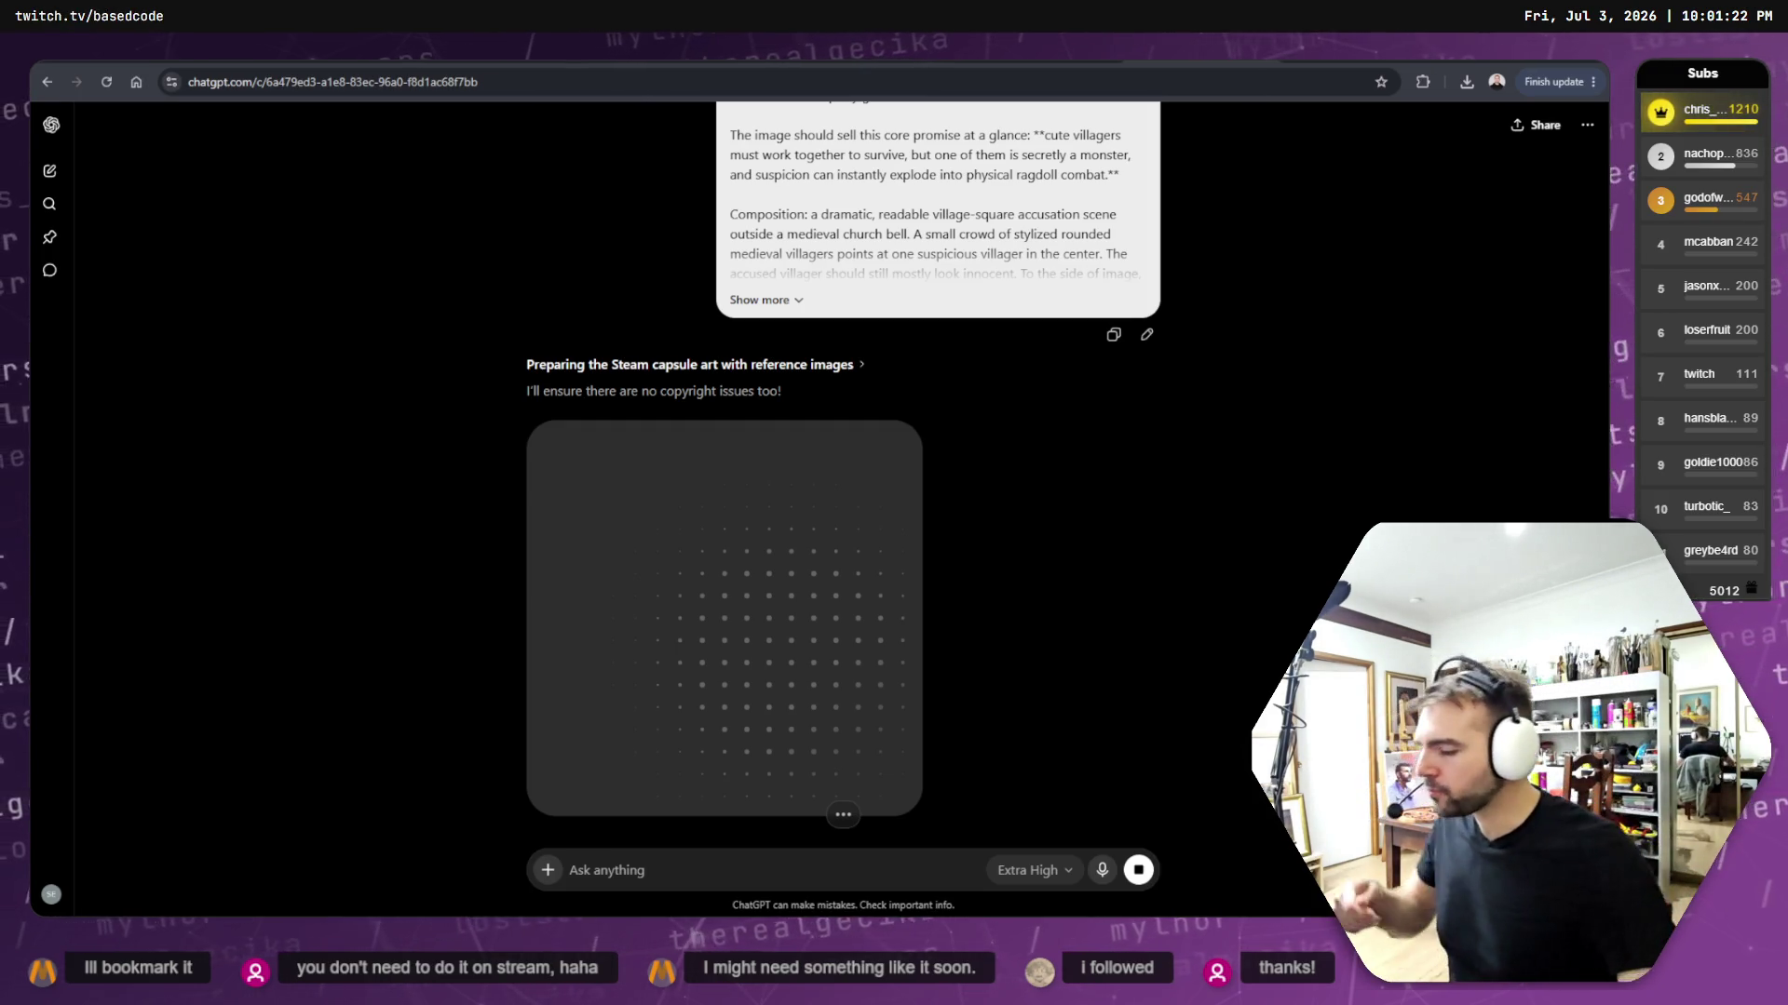
# - Check the generating image and switch to the Not Monsters logo in Photopea
pyautogui.scroll(-5, 1031, 455)
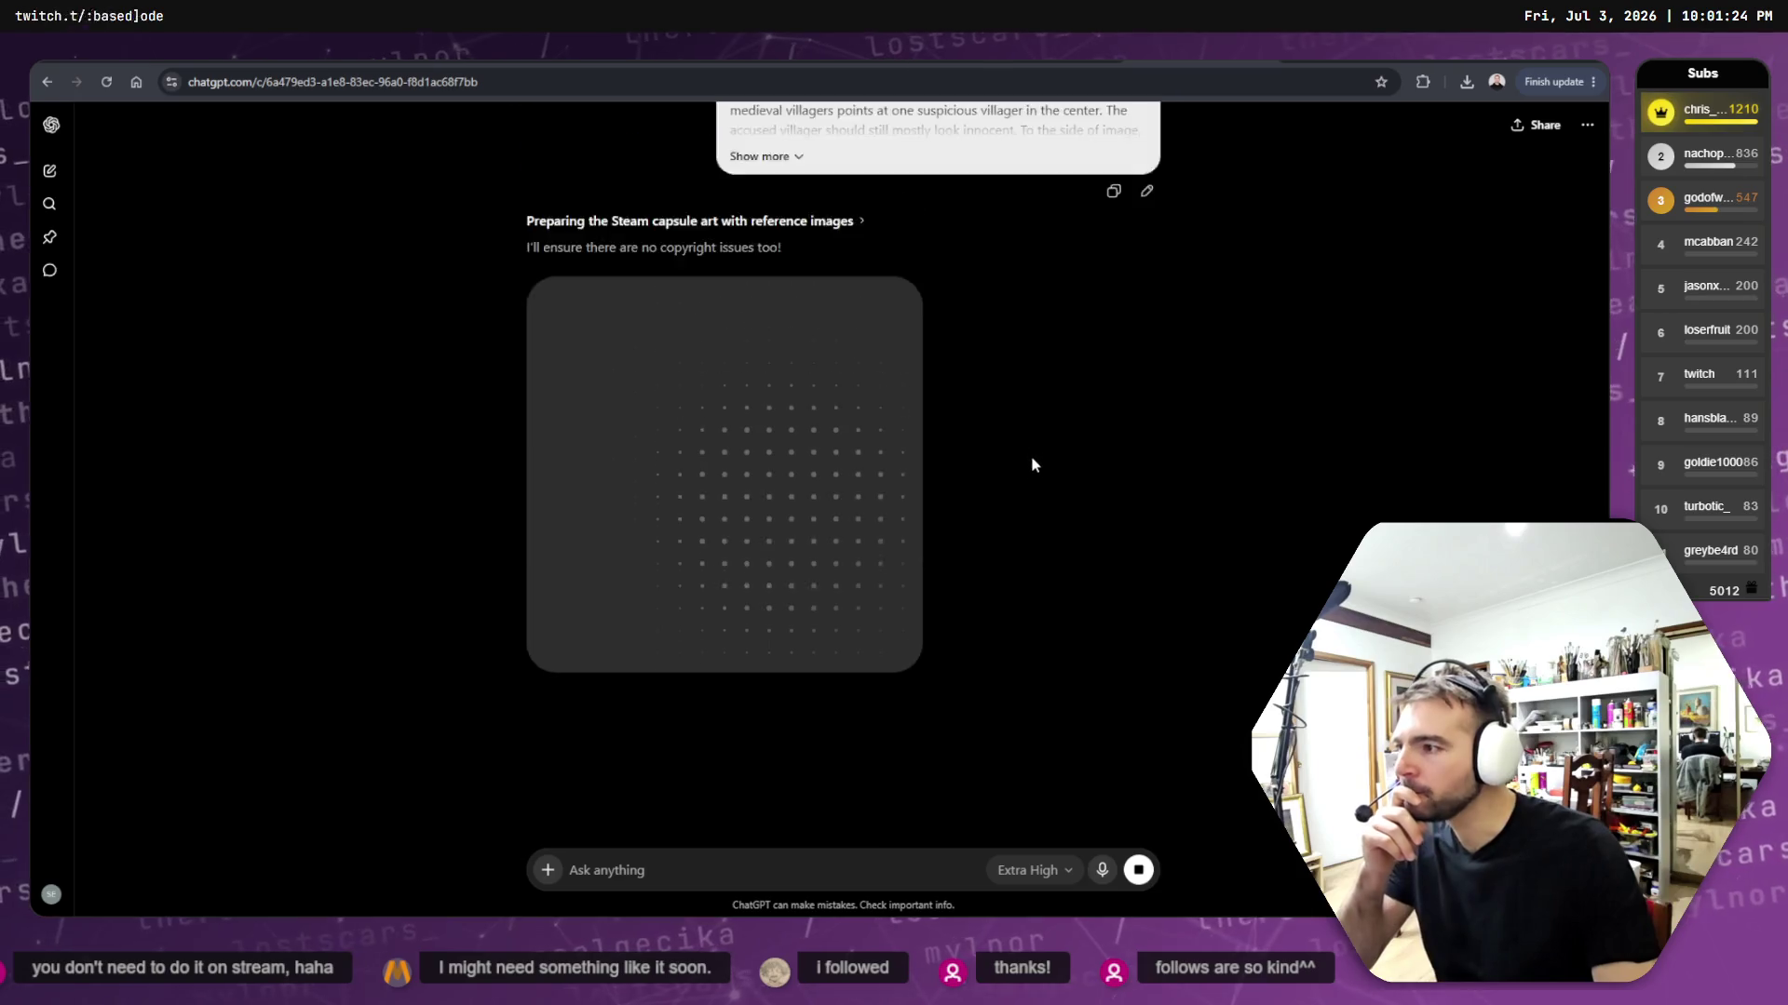
pyautogui.scroll(6, 1030, 480)
pyautogui.scroll(-2, 1028, 480)
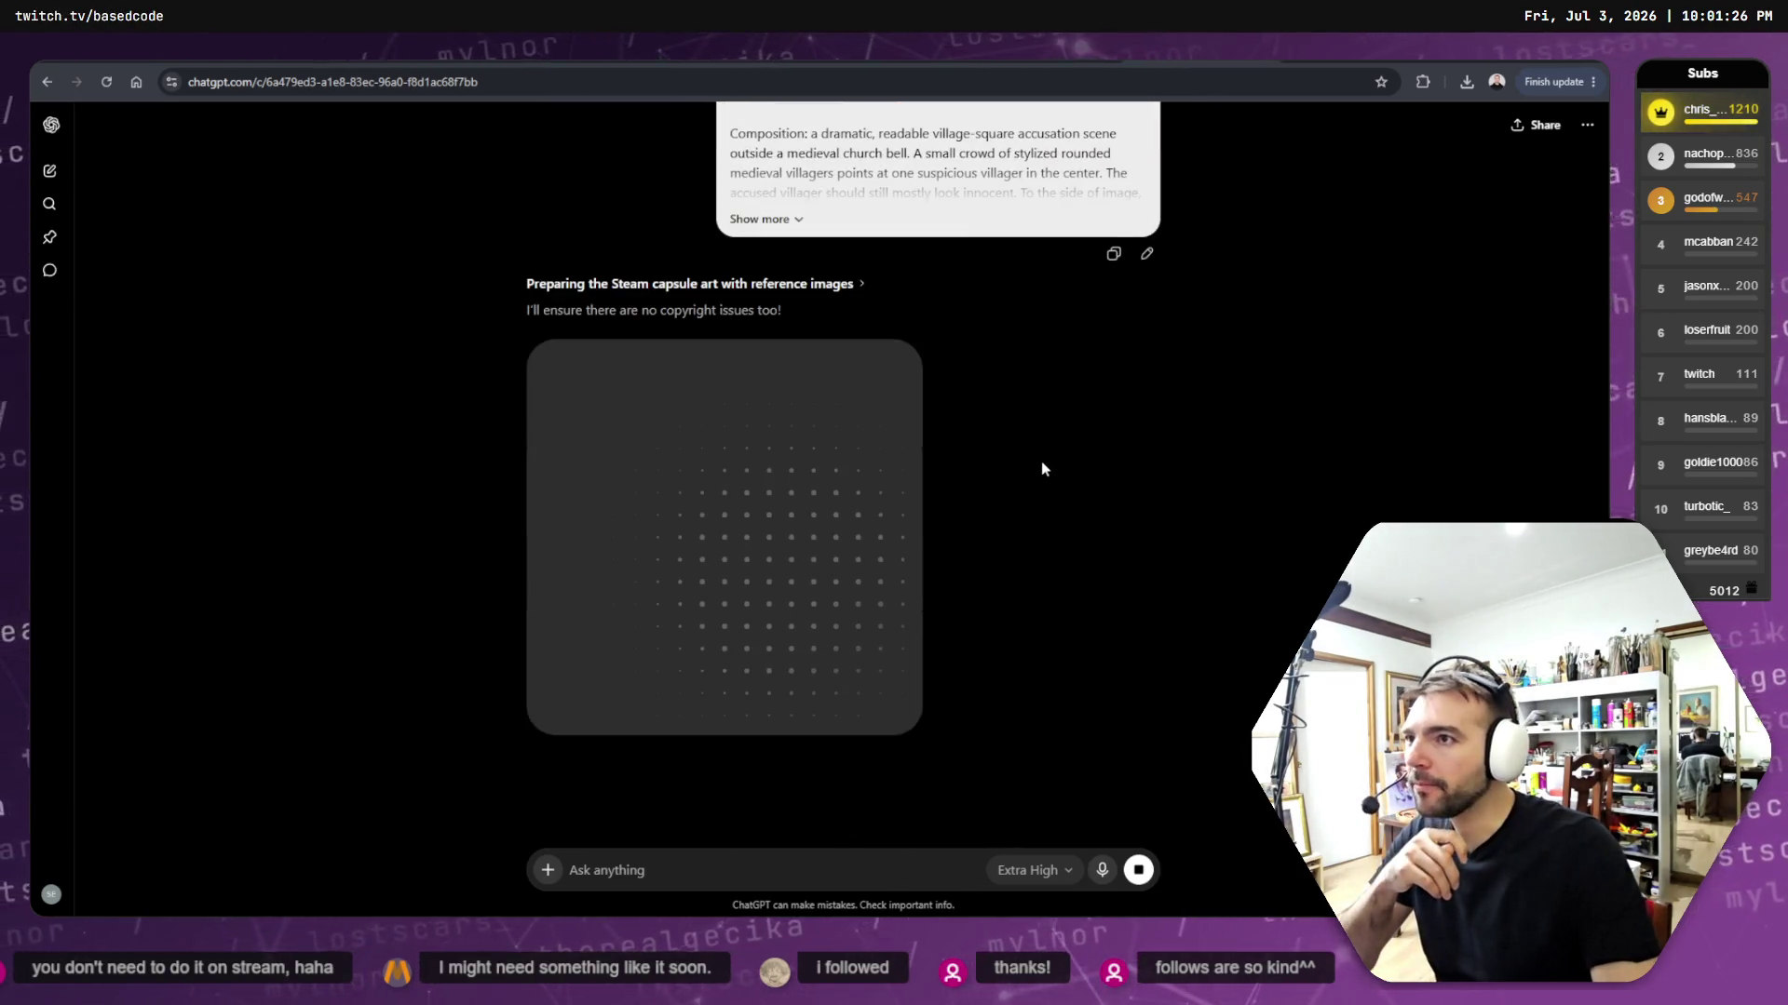
pyautogui.hotkey('alt', 'Tab')
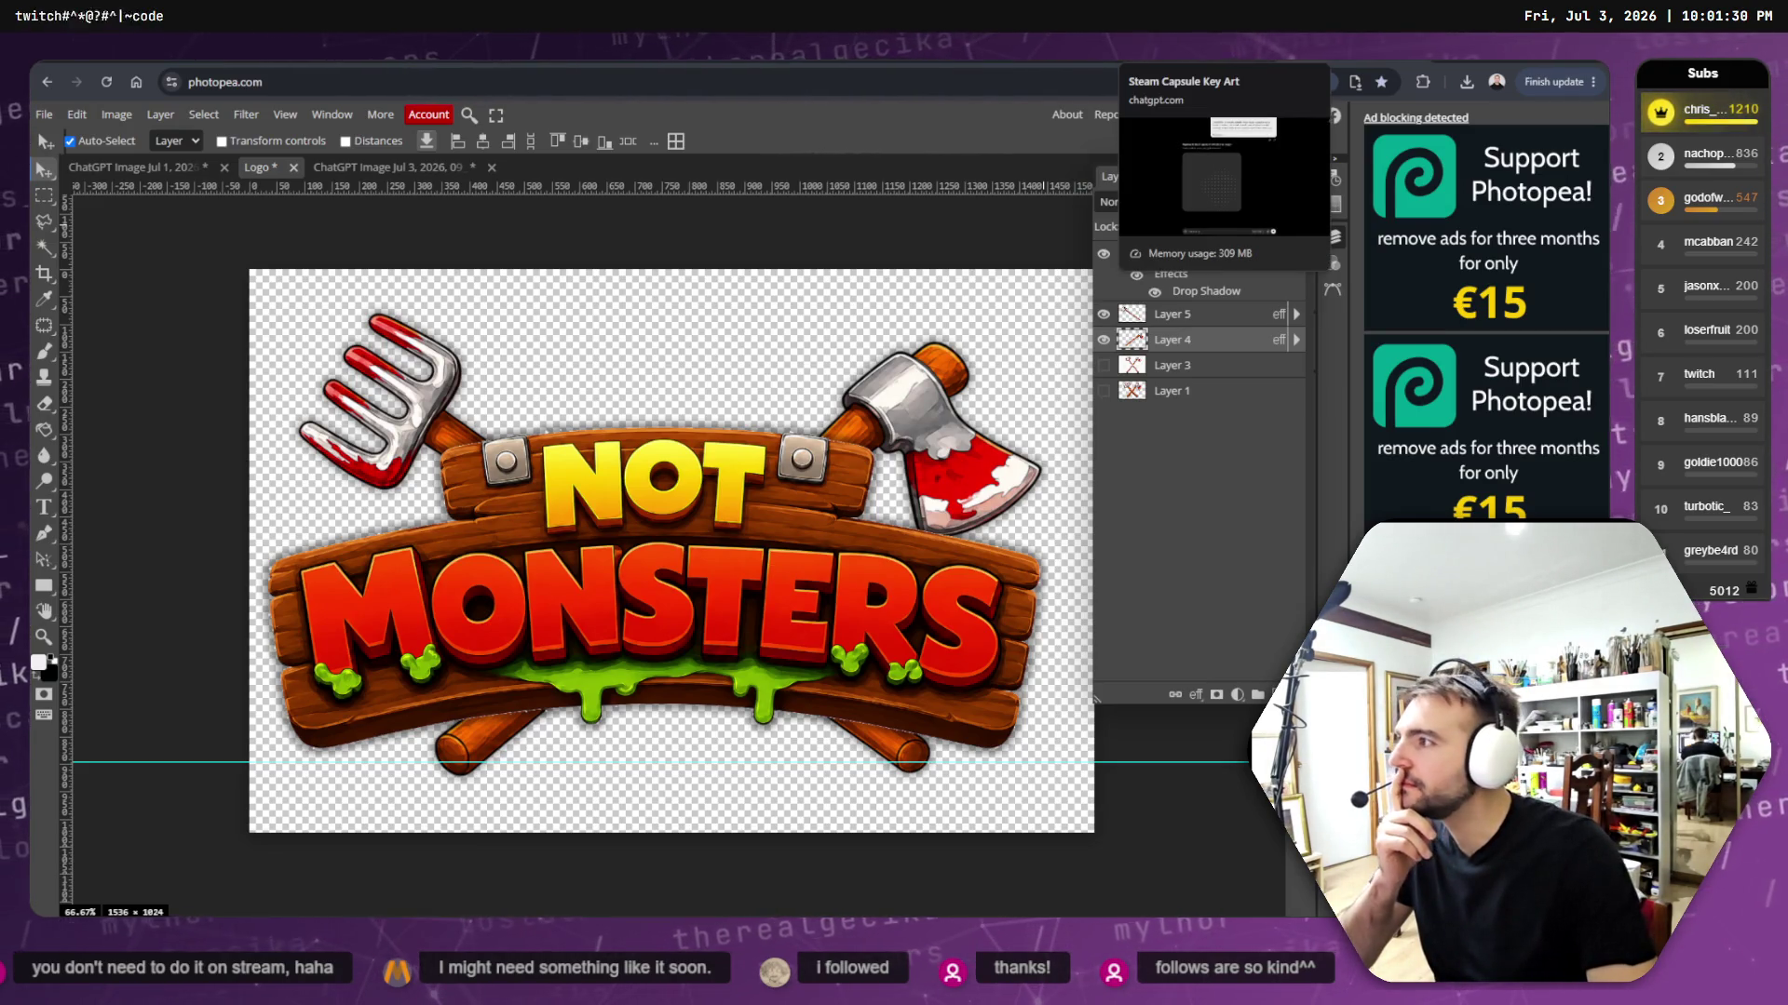
# - Close the pitchfork and crossed axe-and-pitchfork documents without saving, leaving only Logo open
pyautogui.click(452, 168)
pyautogui.click(491, 166)
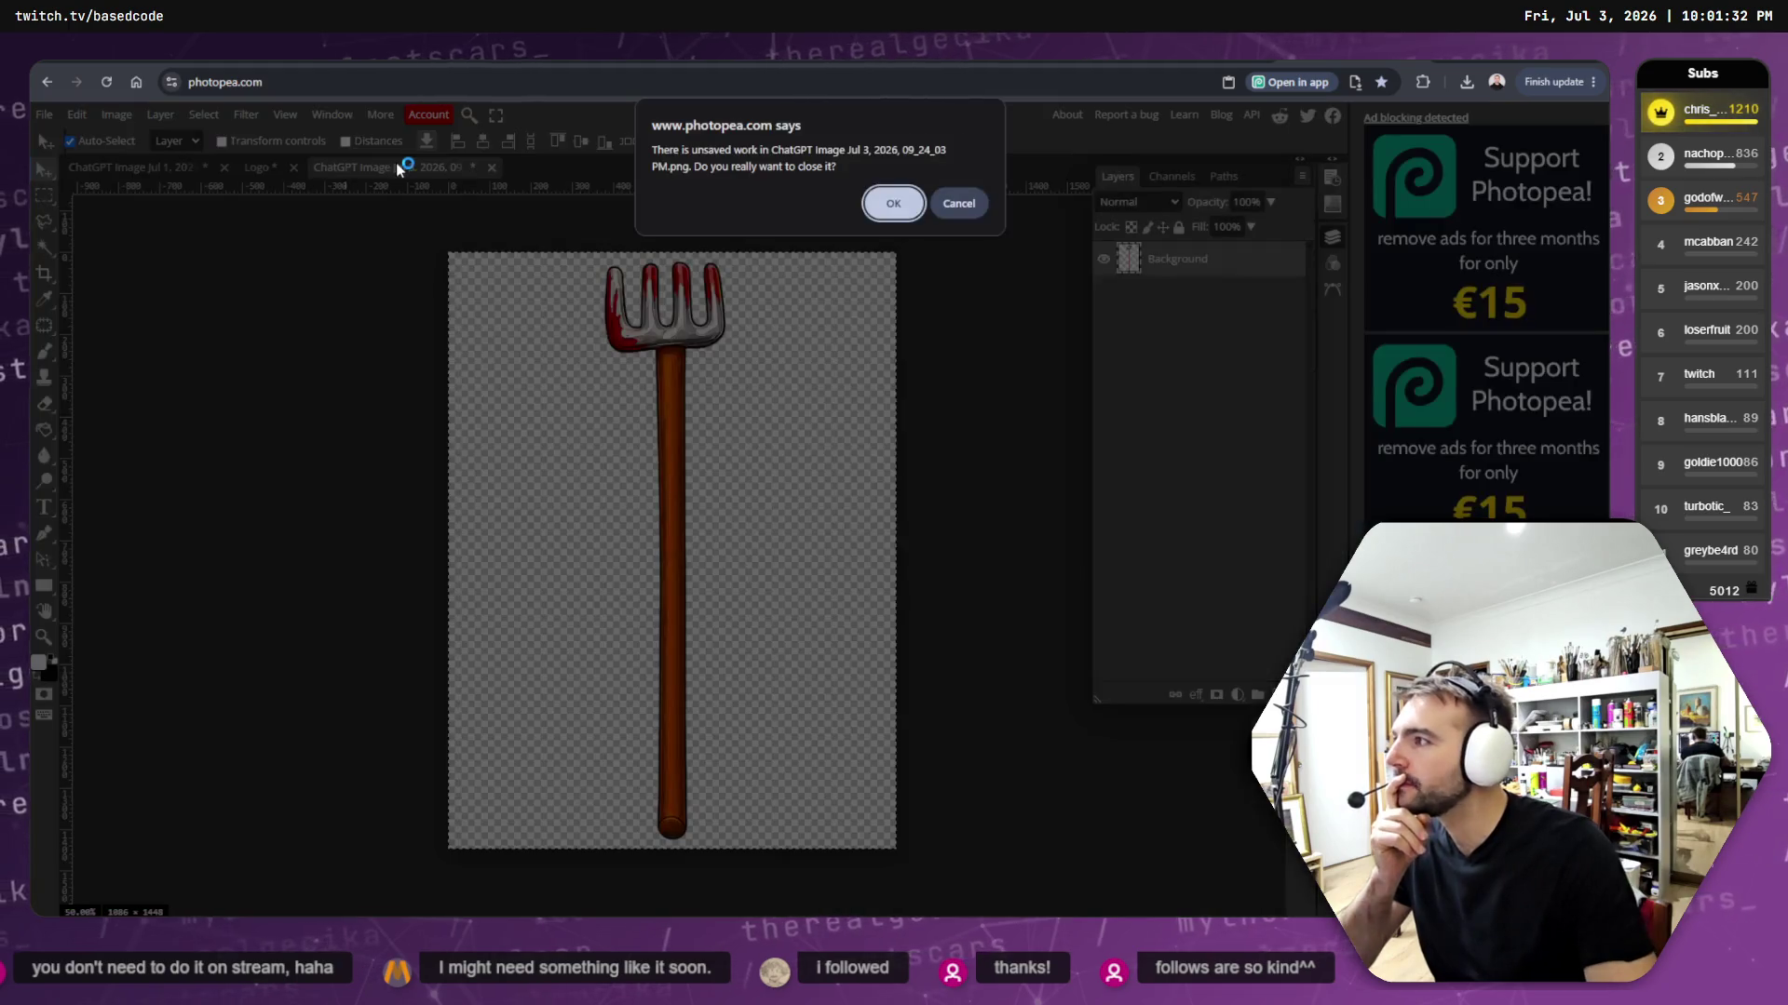
pyautogui.click(892, 203)
pyautogui.click(130, 167)
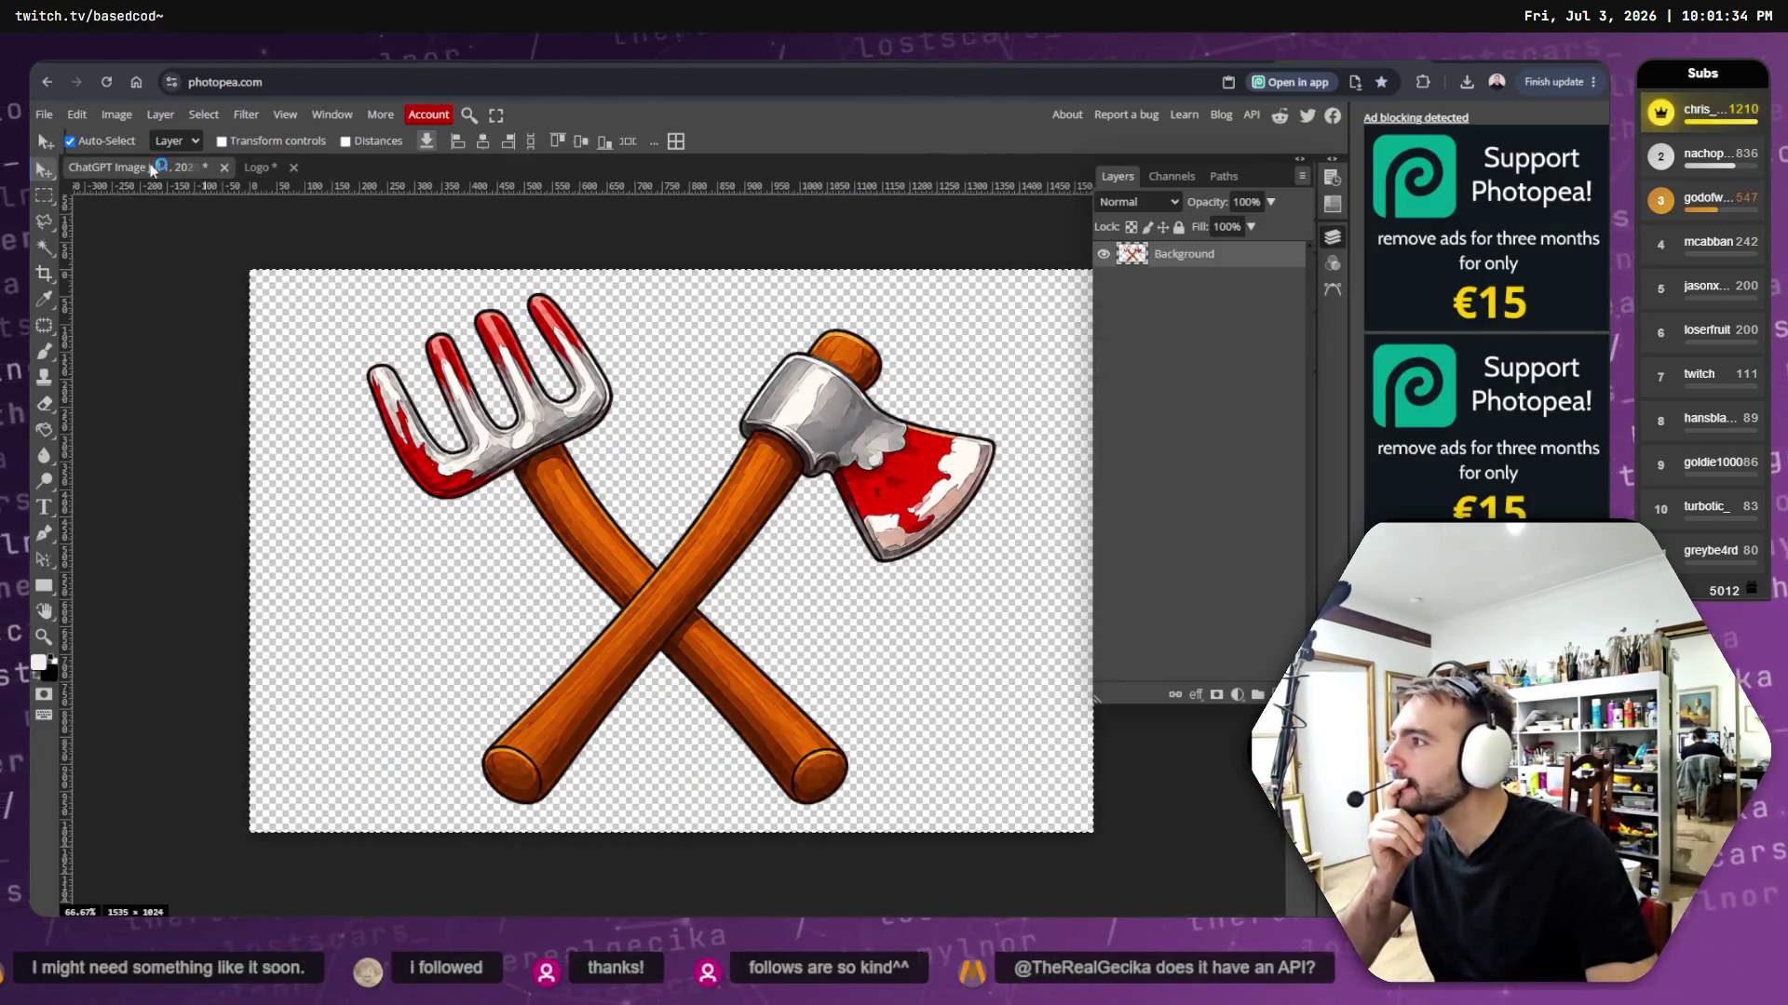
pyautogui.click(223, 167)
pyautogui.click(893, 203)
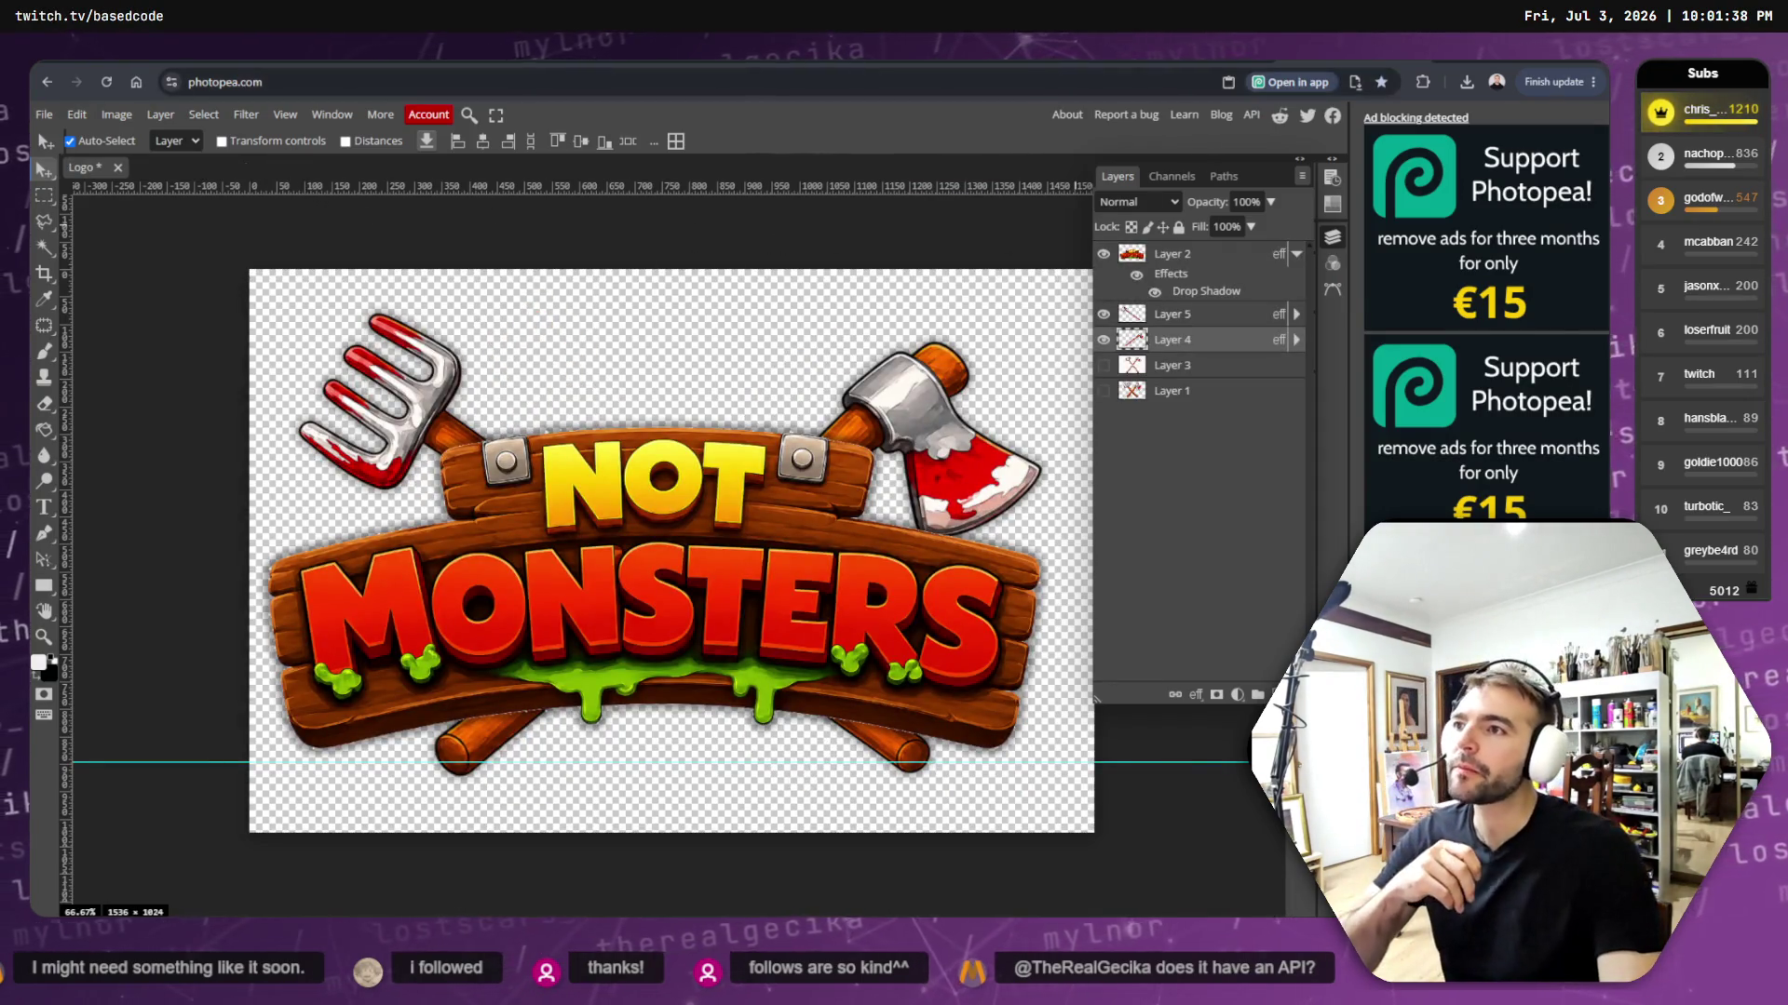
pyautogui.hotkey('ctrl', 'Tab')
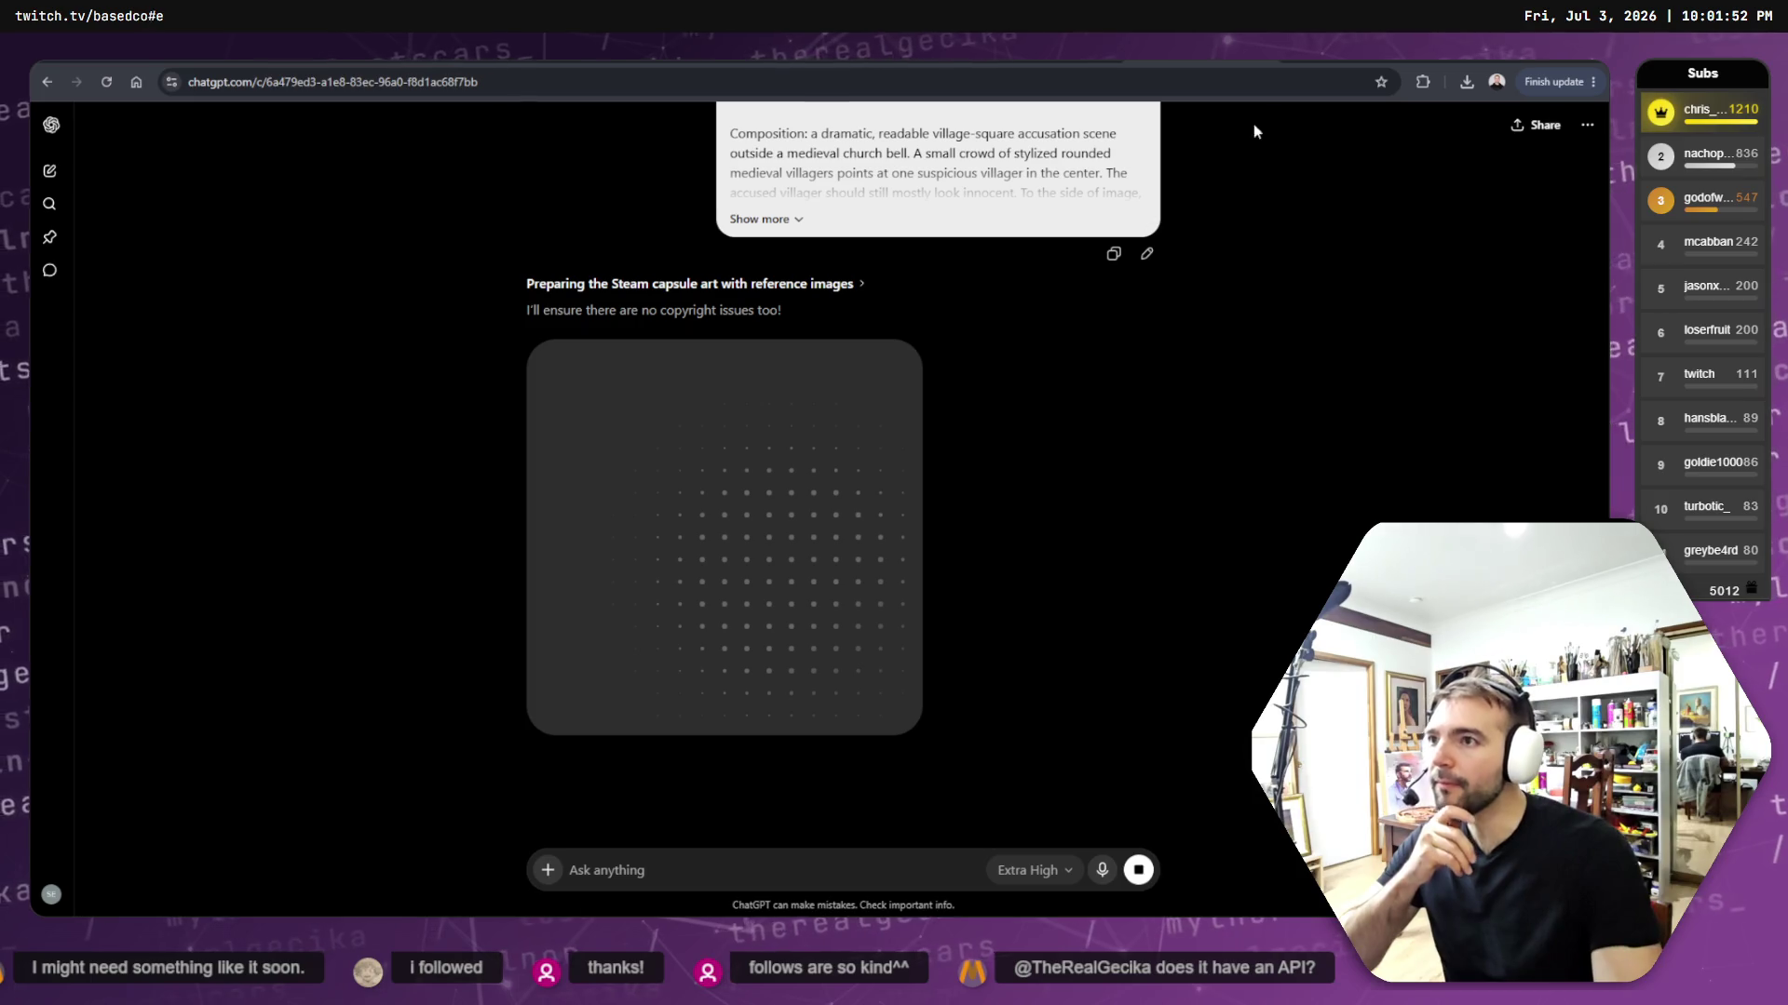
# - Copy the regenerated village-square key art from its full-size view and switch to the Not Monster board
pyautogui.hotkey('ctrl', 'Tab')
pyautogui.hotkey('ctrl', 'Tab')
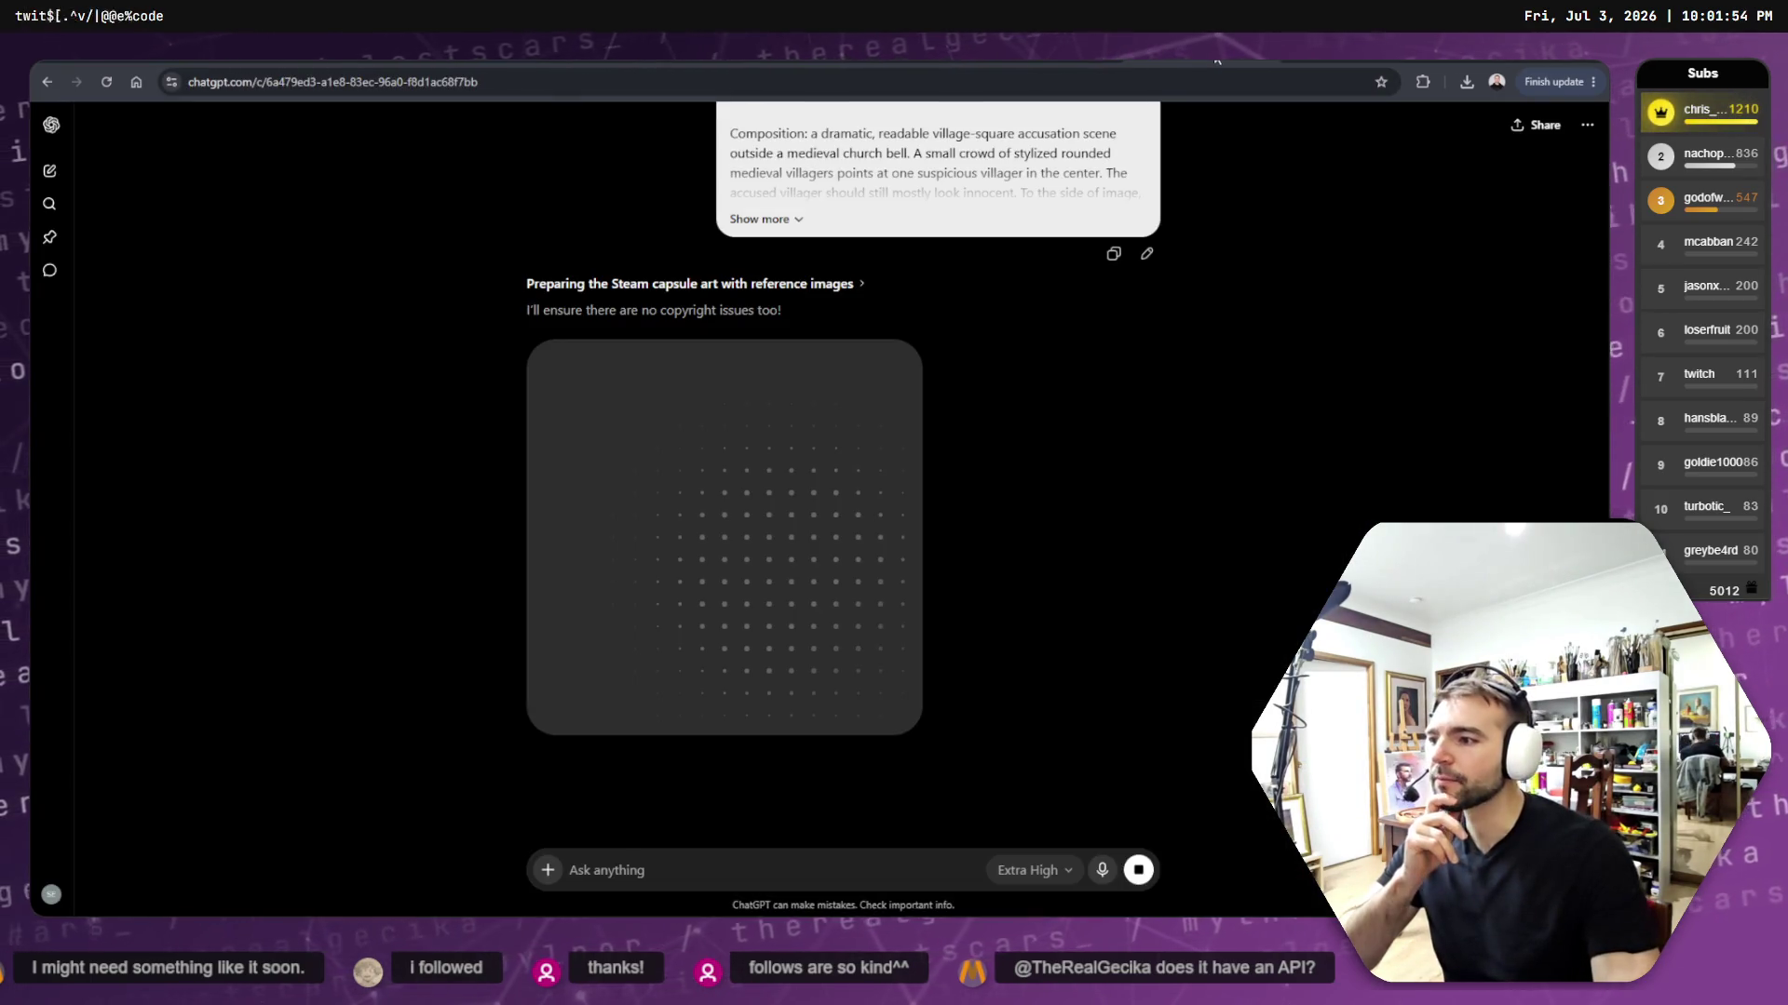
pyautogui.scroll(4, 1136, 517)
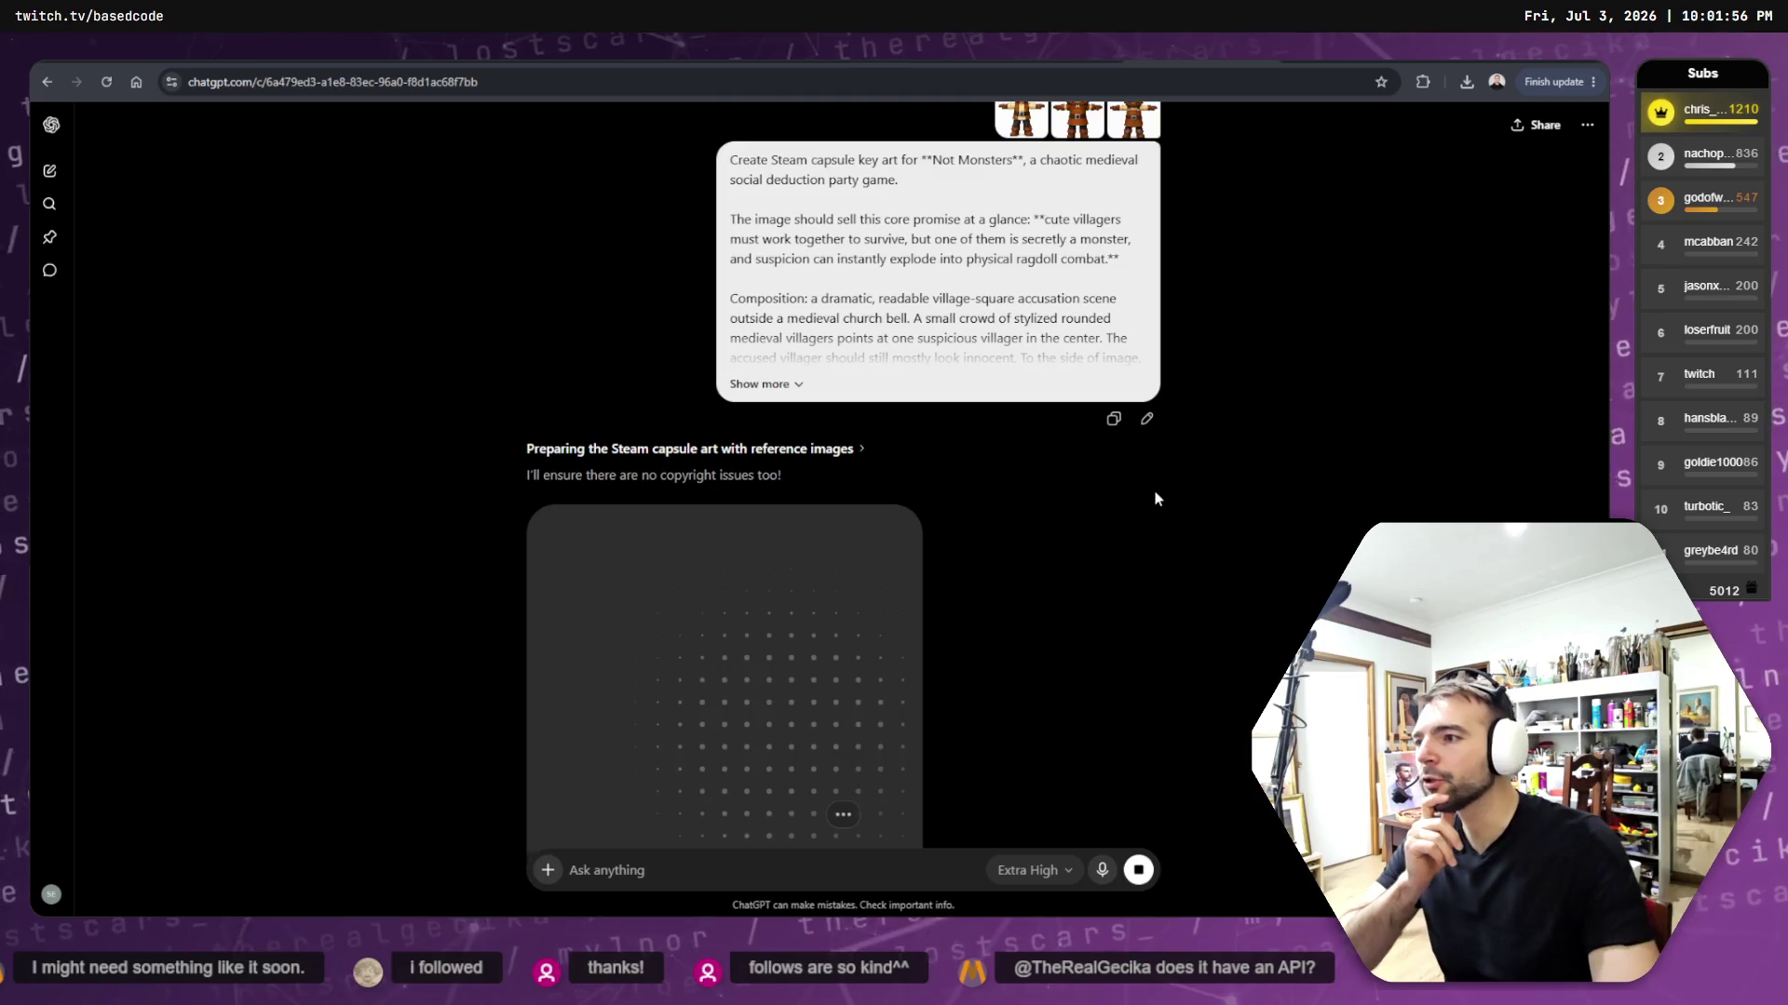
pyautogui.scroll(-3, 1153, 489)
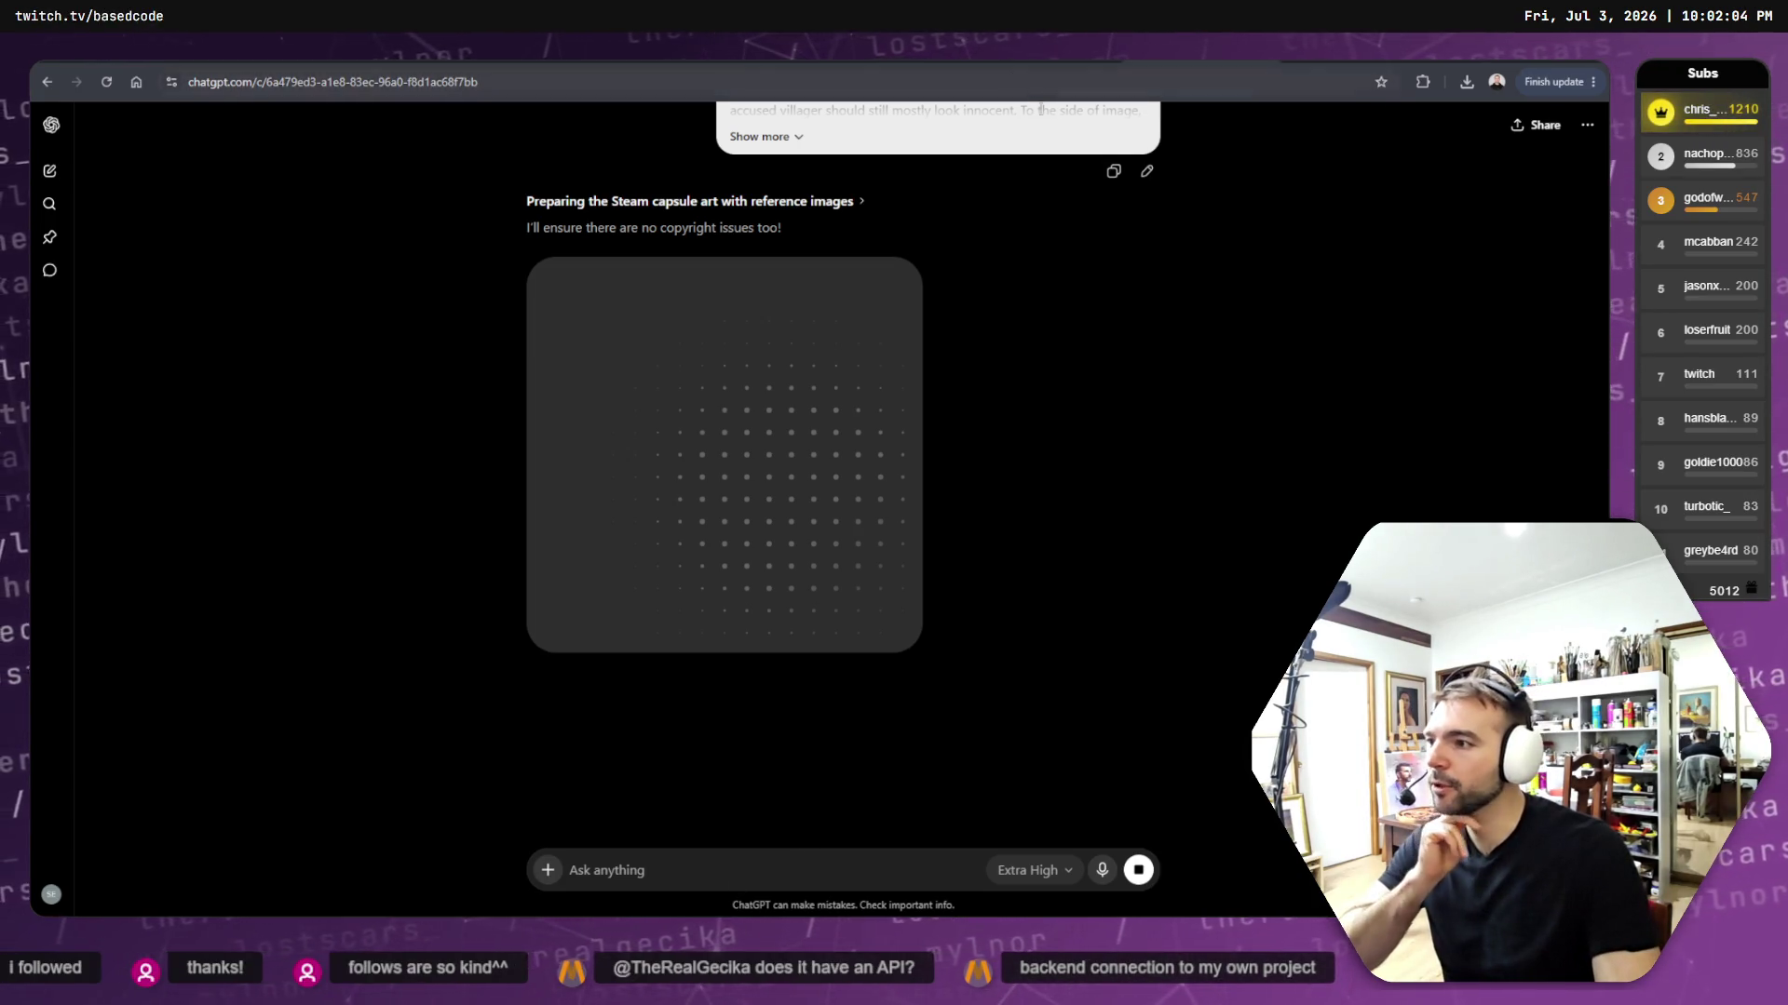
pyautogui.scroll(-1, 1130, 313)
pyautogui.scroll(-2, 1135, 317)
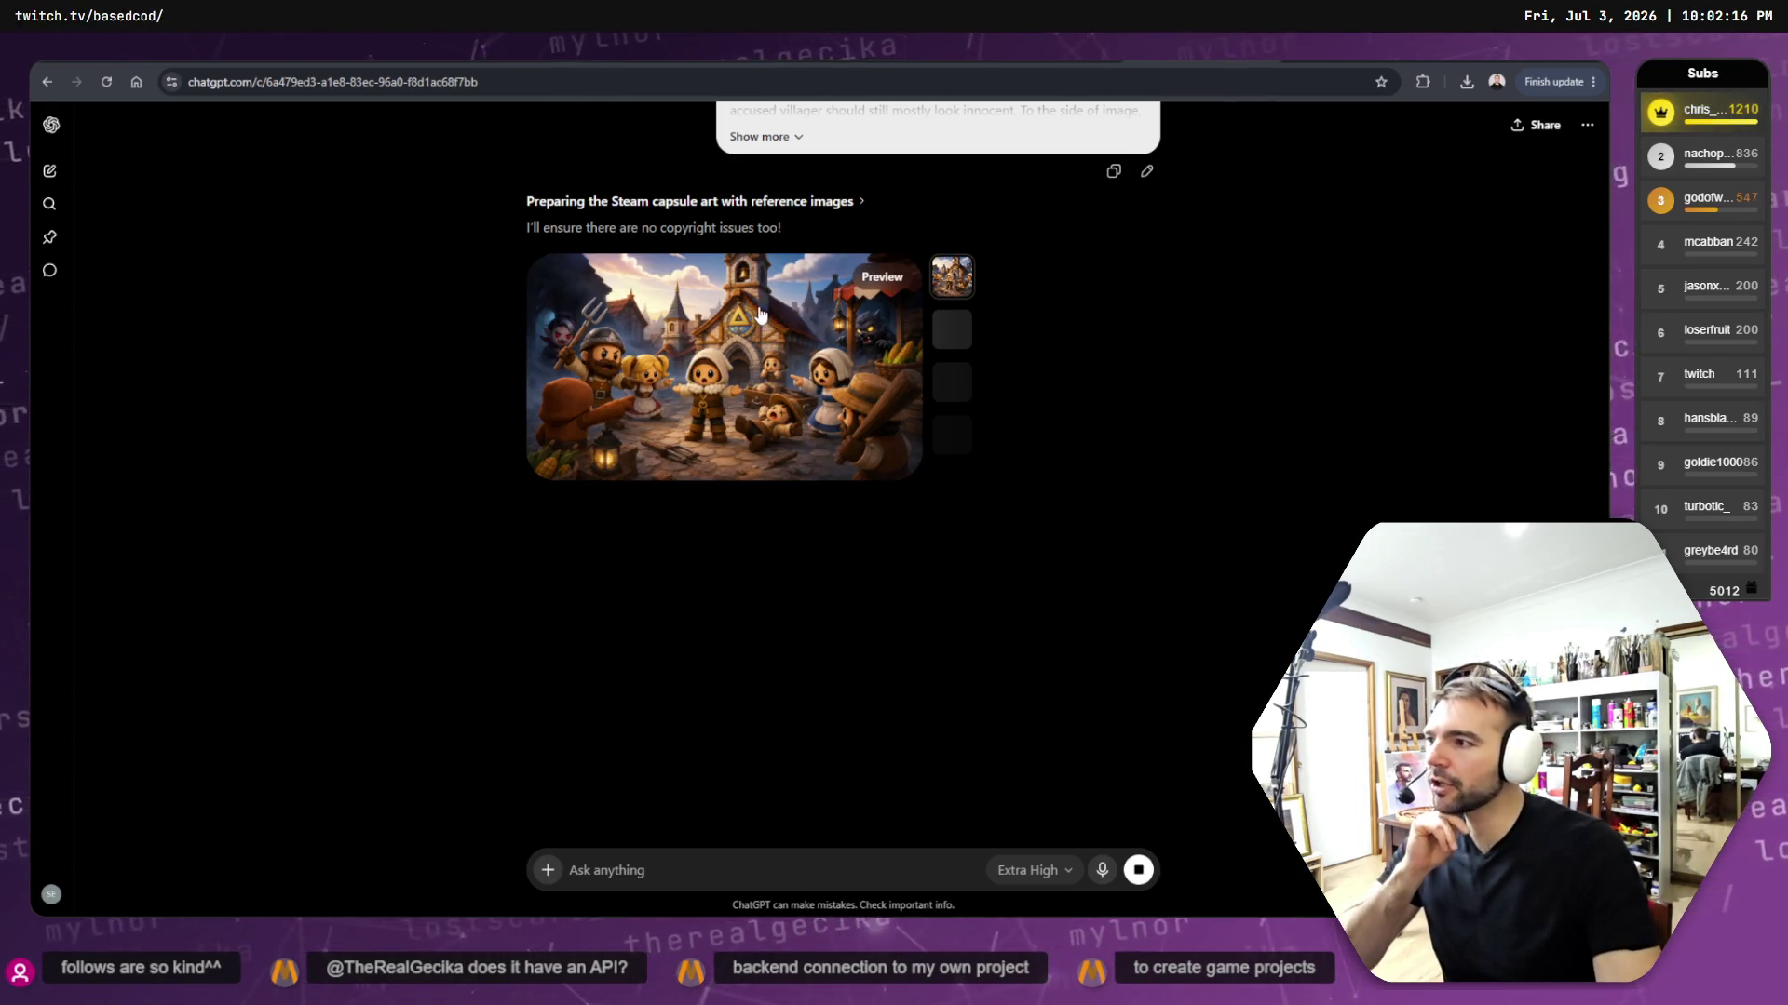
pyautogui.click(763, 357)
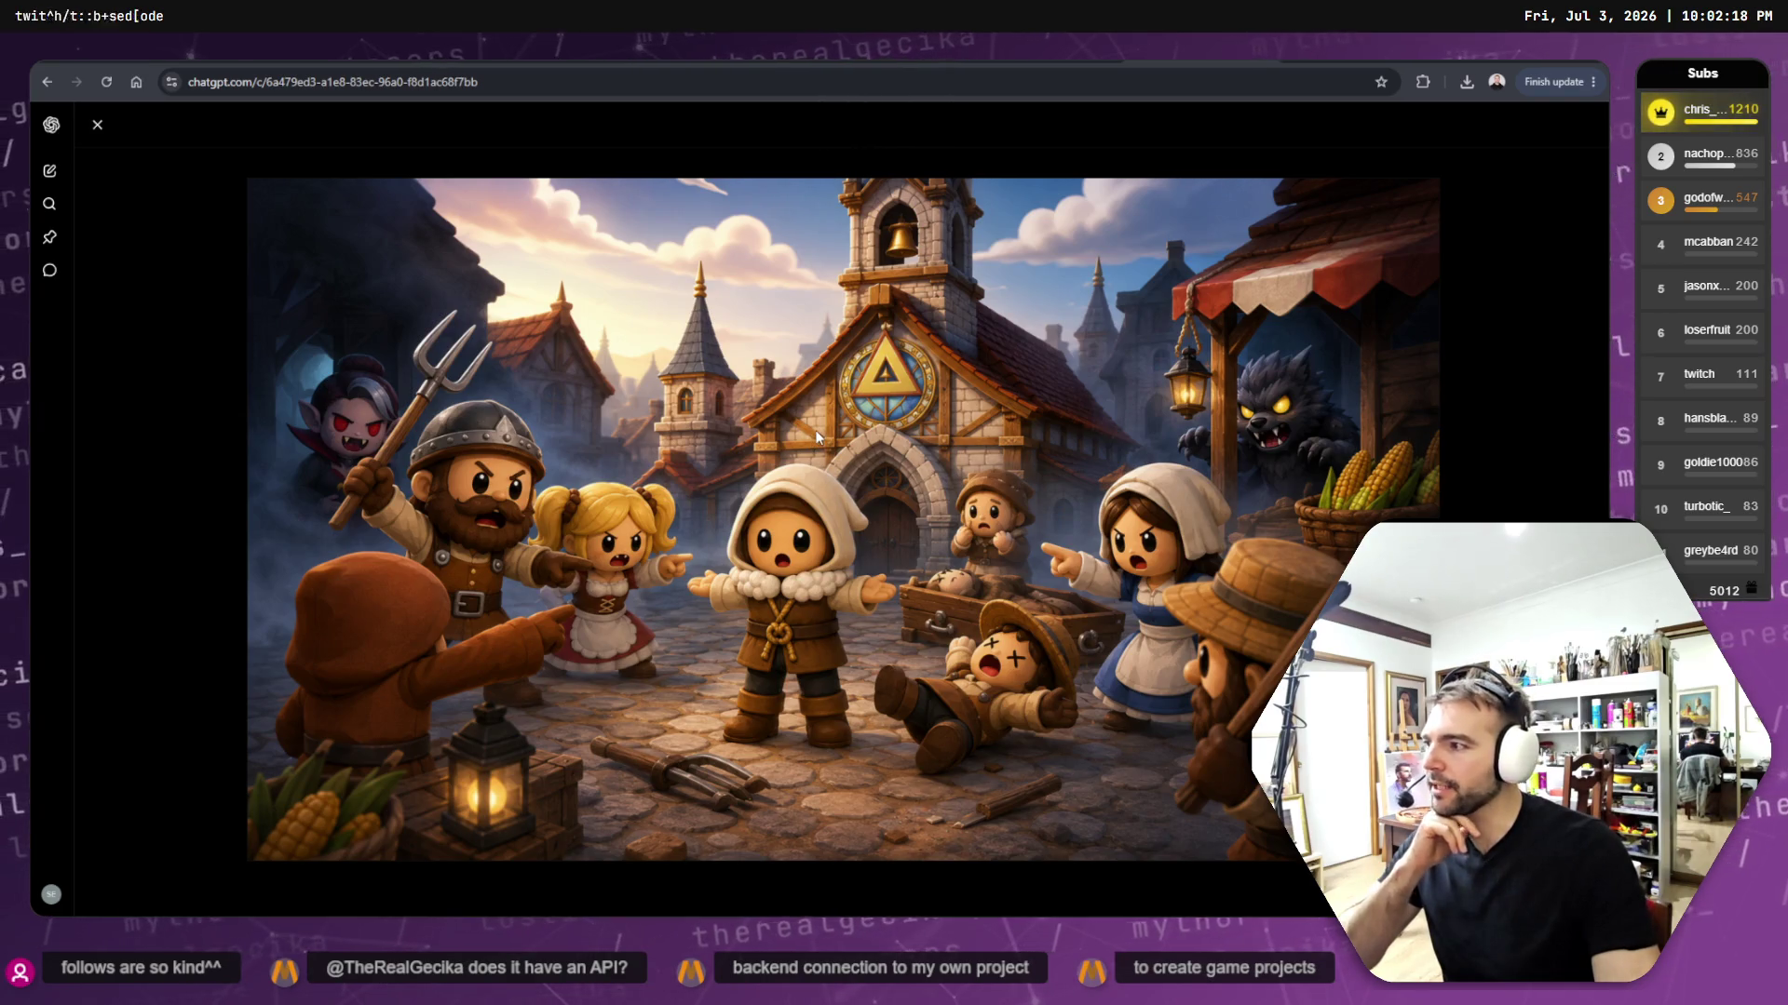
pyautogui.rightClick(857, 375)
pyautogui.click(957, 437)
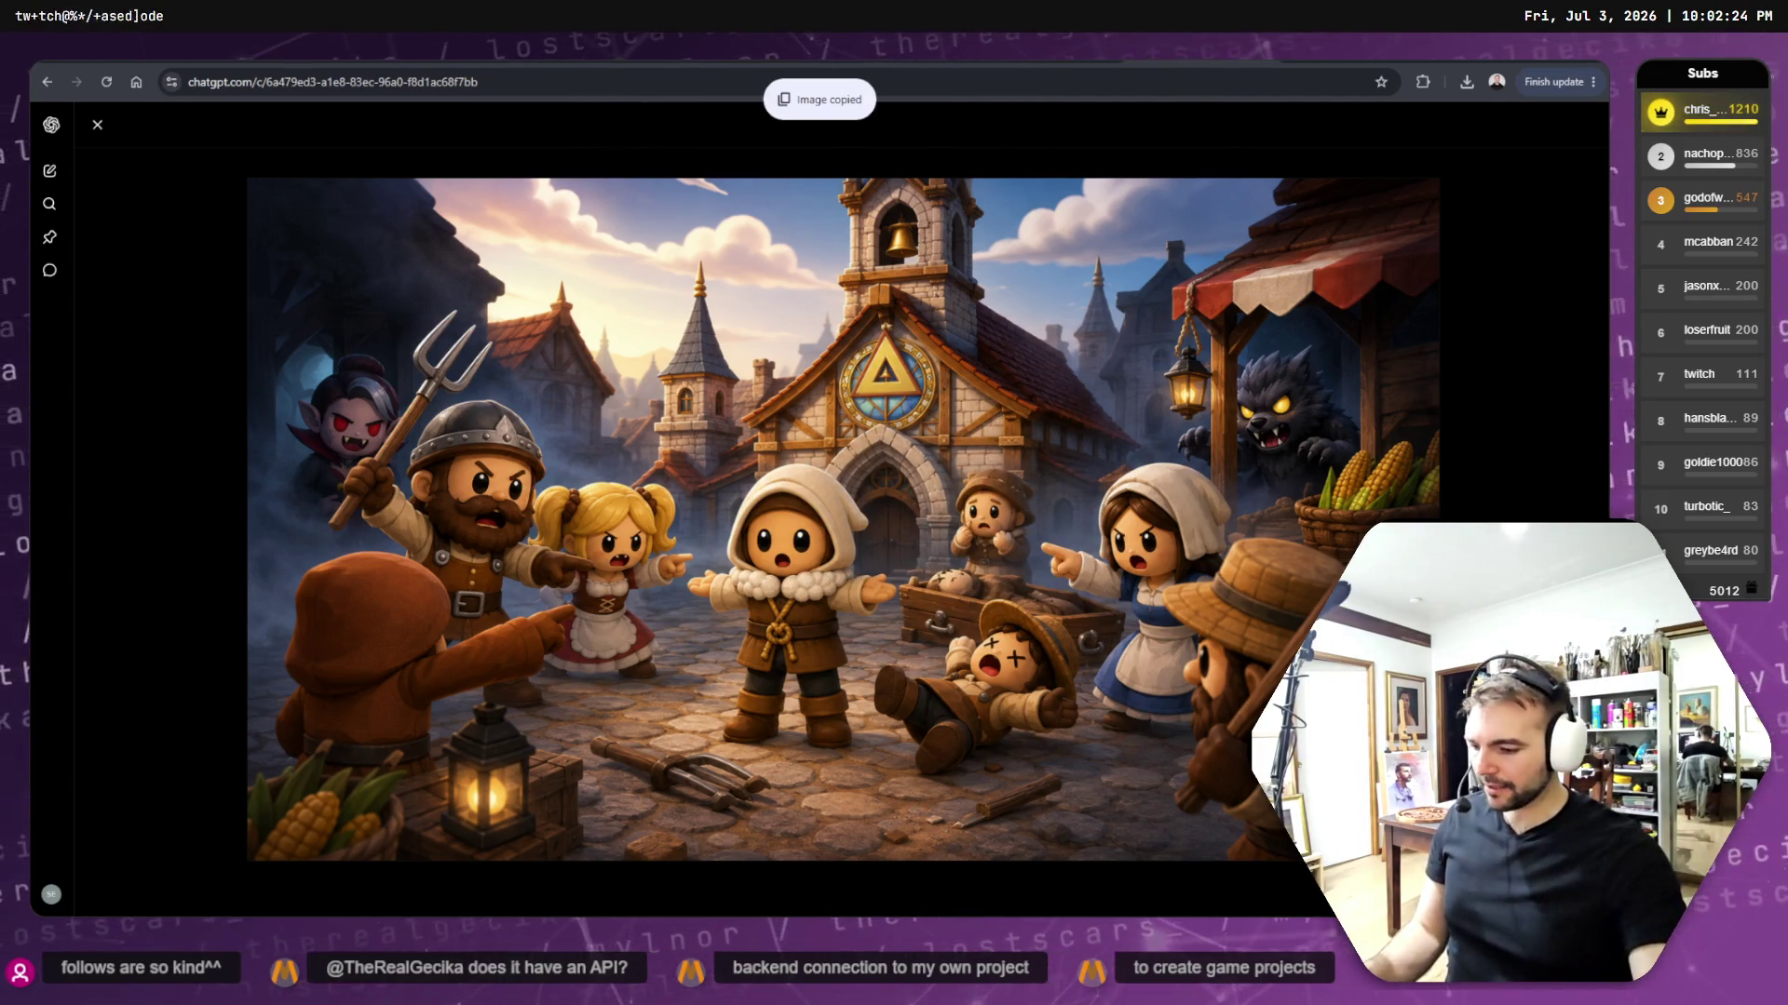
pyautogui.hotkey('alt', 'Tab')
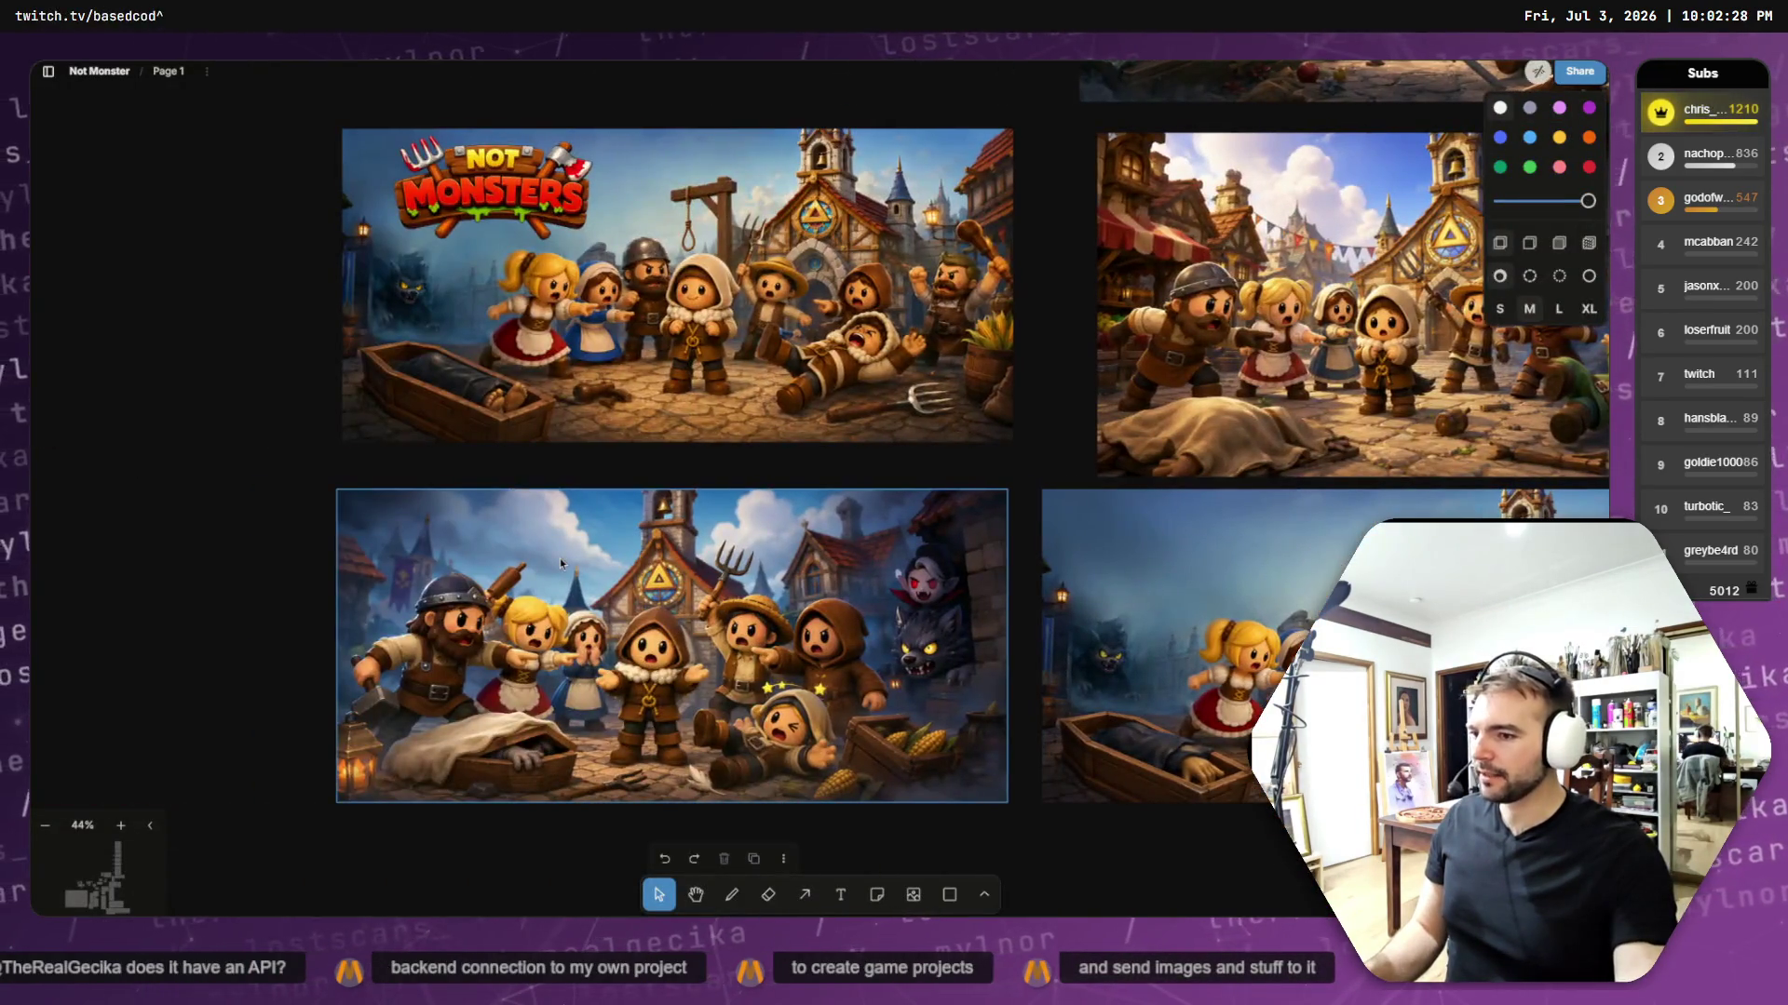
# - Paste the new village image left of the bottom row and drag the NOT MONSTERS logo toward it
pyautogui.scroll(-5, 559, 565)
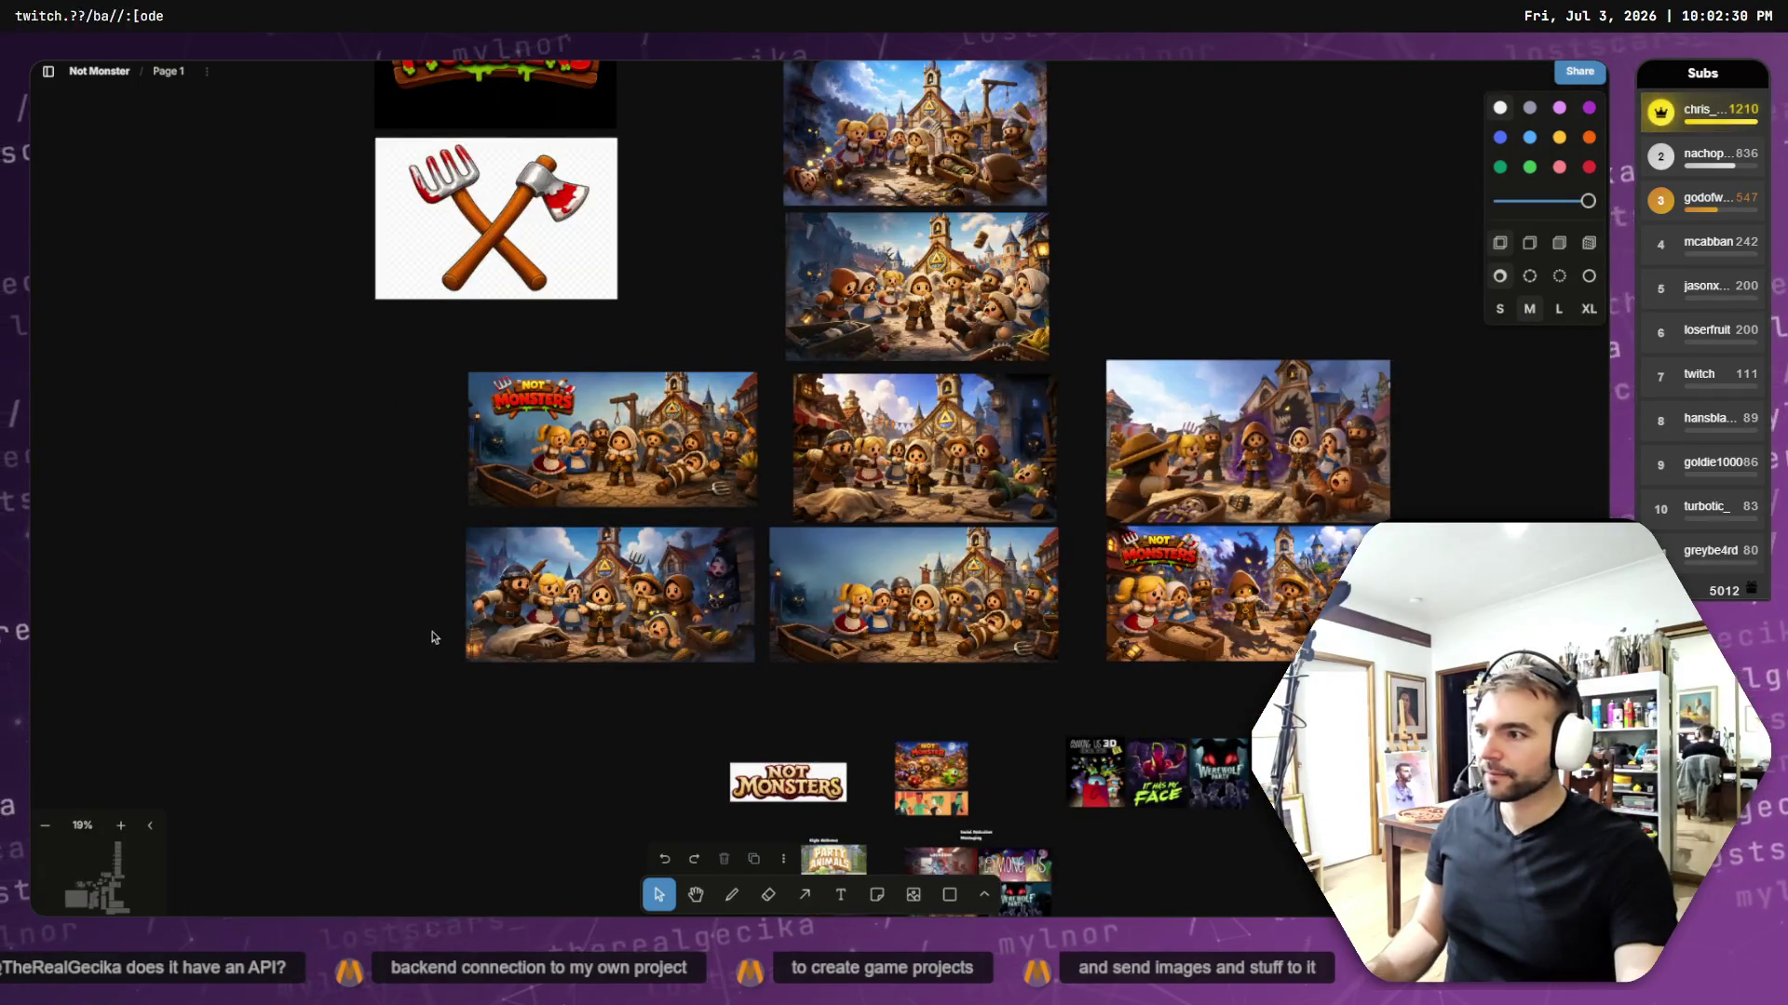
pyautogui.hotkey('ctrl', 'v')
pyautogui.moveTo(775, 506)
pyautogui.mouseDown()
pyautogui.moveTo(339, 558)
pyautogui.moveTo(513, 774)
pyautogui.moveTo(550, 761)
pyautogui.moveTo(375, 494)
pyautogui.moveTo(314, 595)
pyautogui.moveTo(281, 608)
pyautogui.mouseUp()
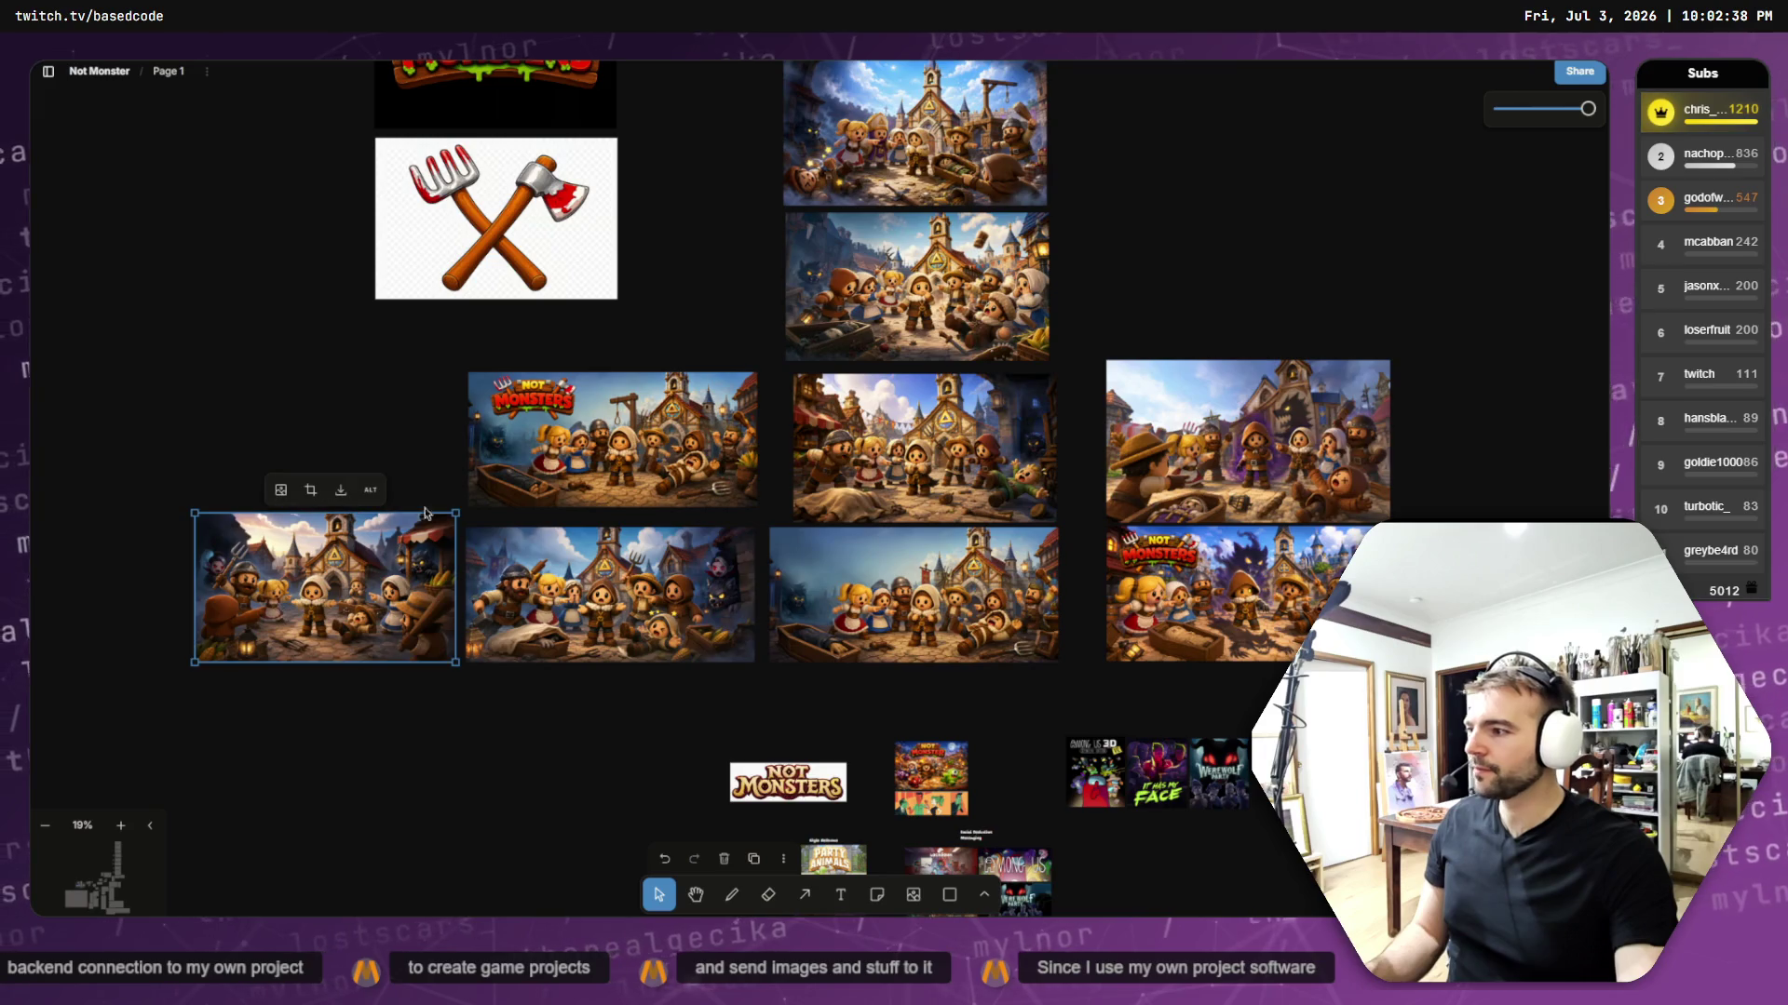
pyautogui.click(540, 406)
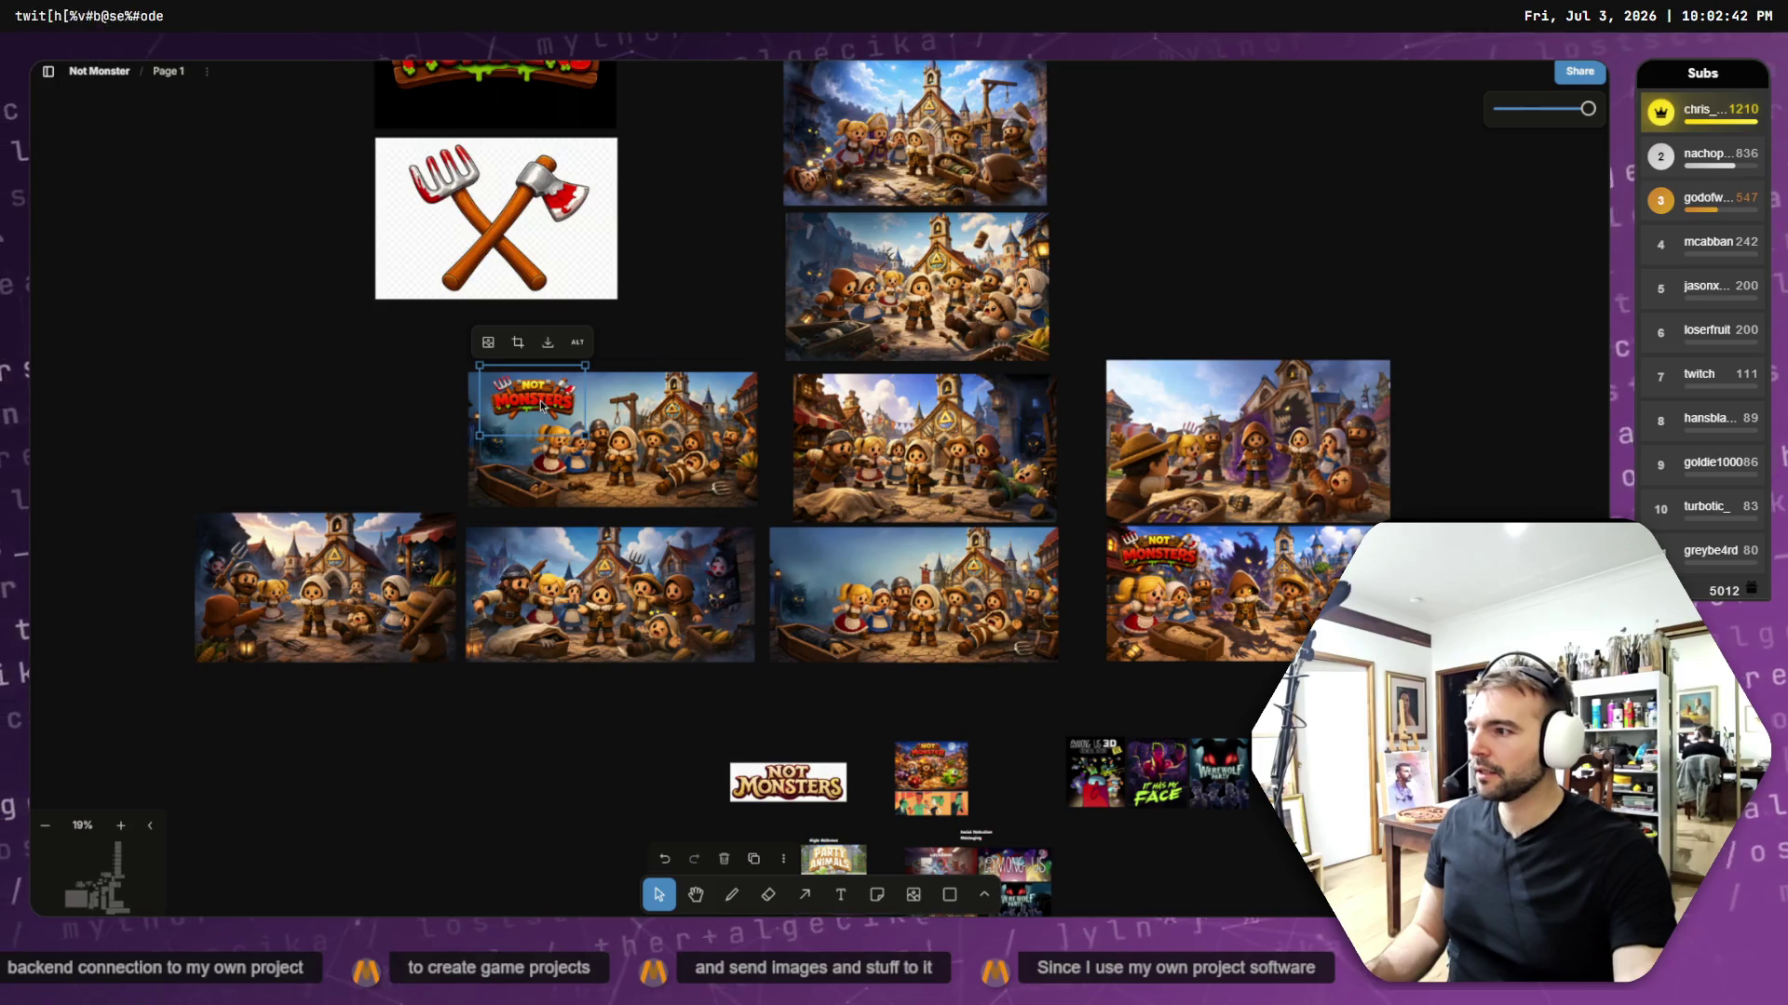
pyautogui.moveTo(540, 406)
pyautogui.mouseDown()
pyautogui.moveTo(434, 446)
pyautogui.moveTo(276, 559)
pyautogui.moveTo(275, 443)
pyautogui.mouseUp()
# - Bring the NOT MONSTERS logo to front and try it on the lower-left village image
pyautogui.rightClick(278, 438)
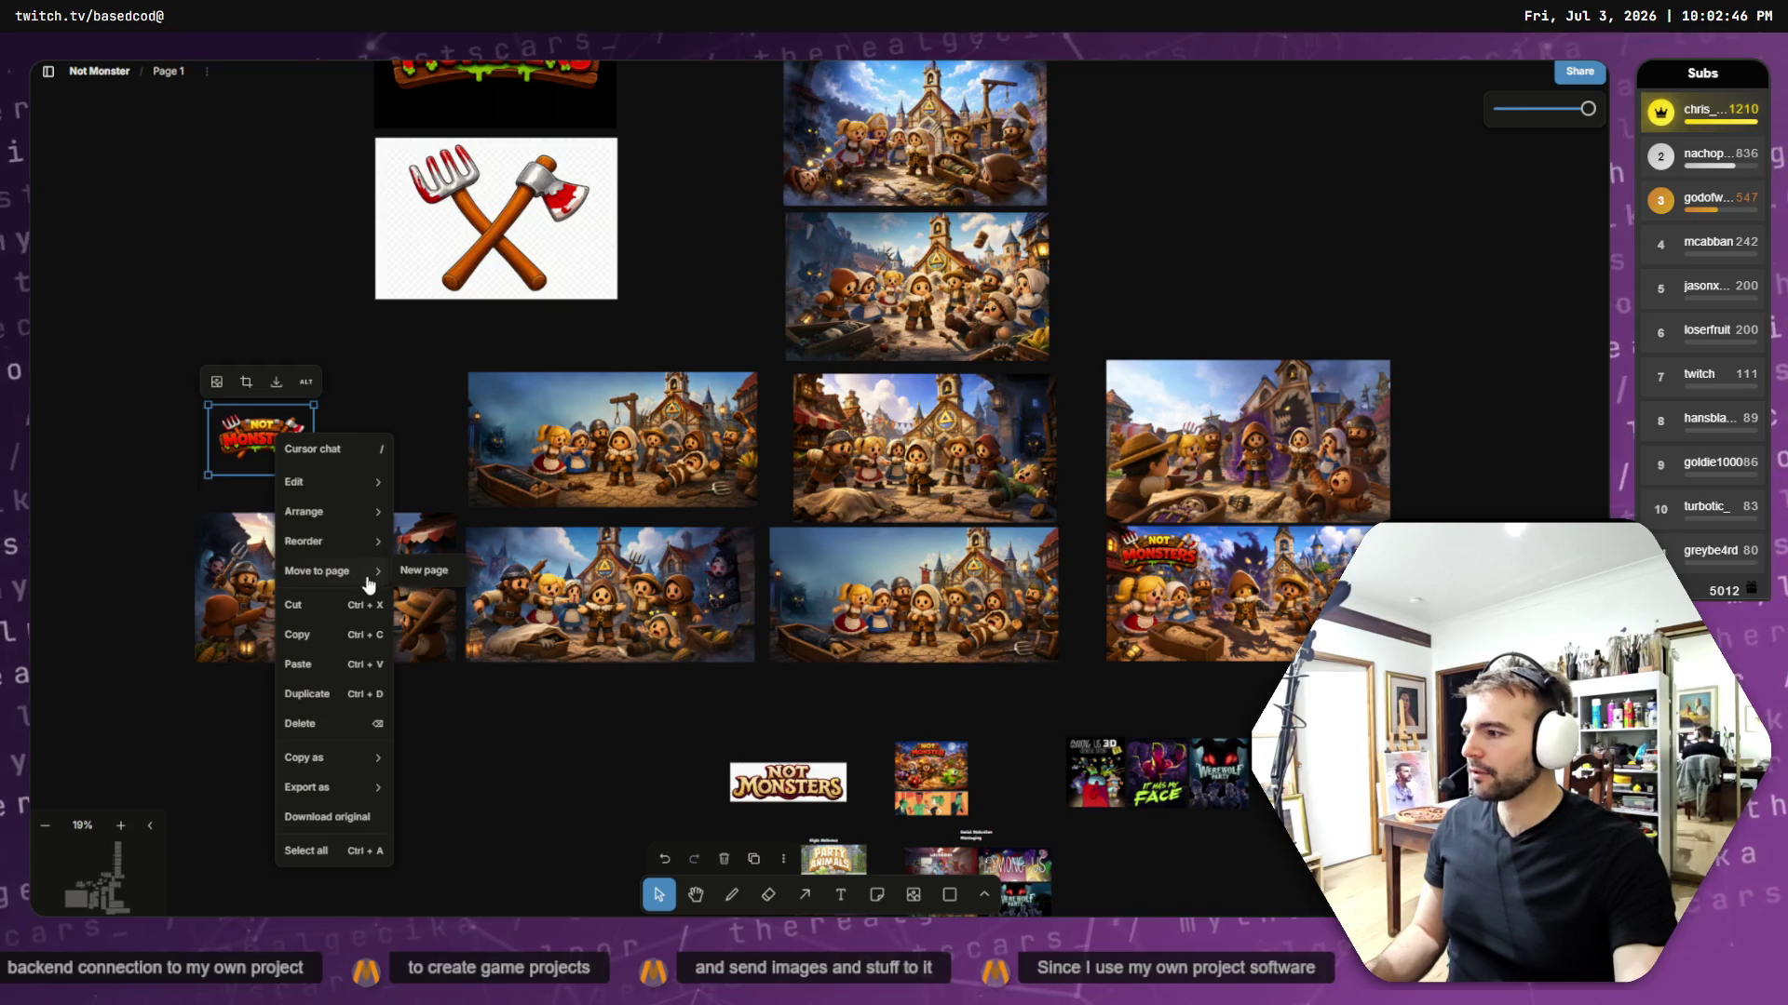
pyautogui.moveTo(349, 541)
pyautogui.click(410, 536)
pyautogui.moveTo(276, 433)
pyautogui.mouseDown()
pyautogui.moveTo(262, 563)
pyautogui.moveTo(265, 543)
pyautogui.moveTo(360, 541)
pyautogui.moveTo(264, 529)
pyautogui.mouseUp()
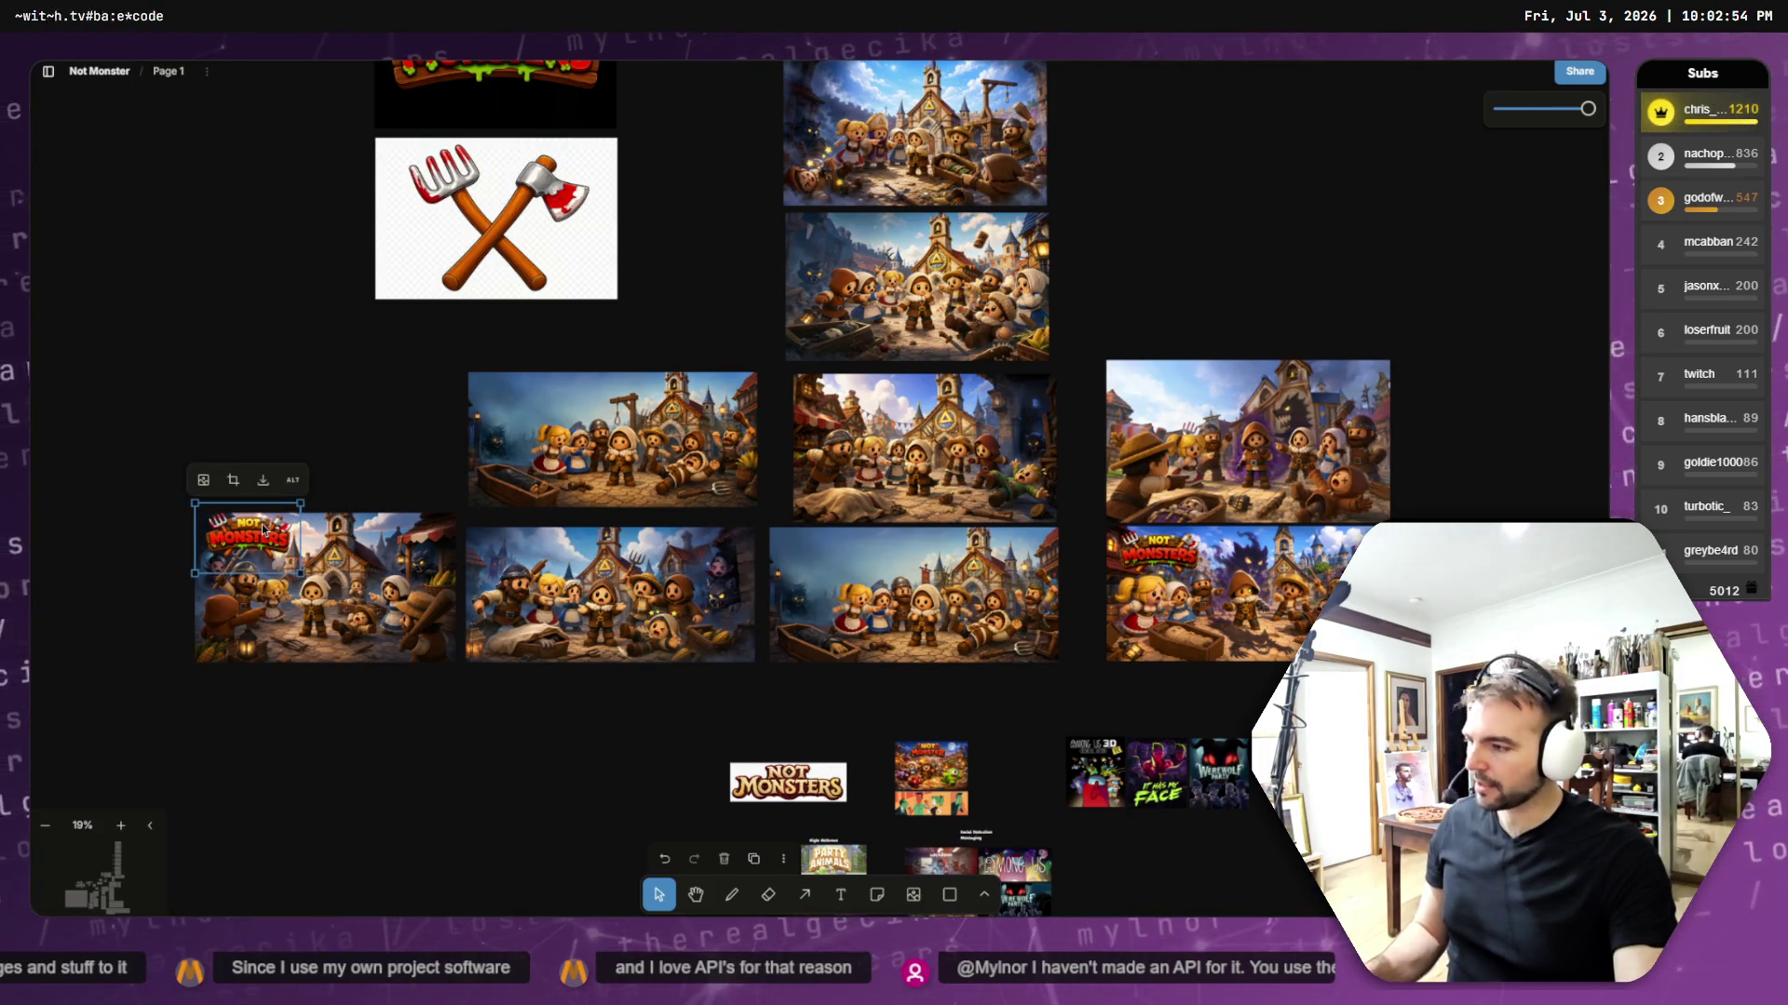
pyautogui.hotkey('ctrl', 'z')
# - Align the village image with the row and set the logo on a top-left corner
pyautogui.click(290, 551)
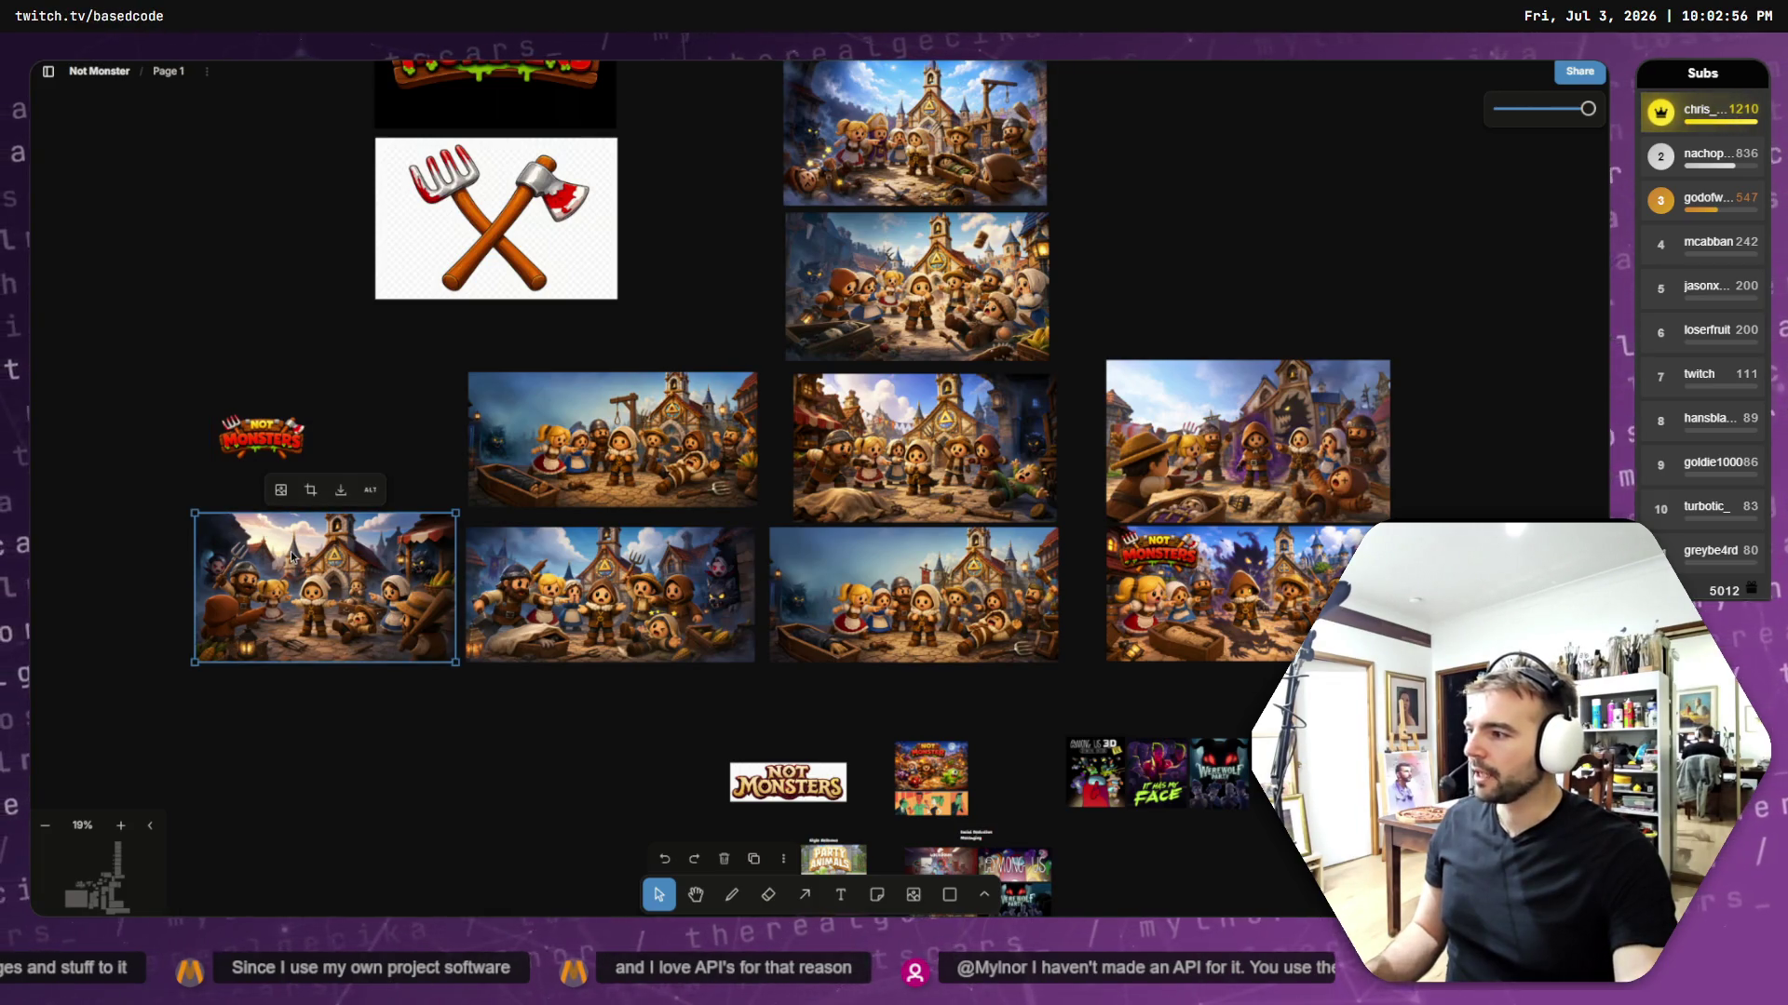
pyautogui.moveTo(290, 551); pyautogui.dragTo(295, 569)
pyautogui.click(282, 459)
pyautogui.moveTo(276, 461); pyautogui.dragTo(538, 423)
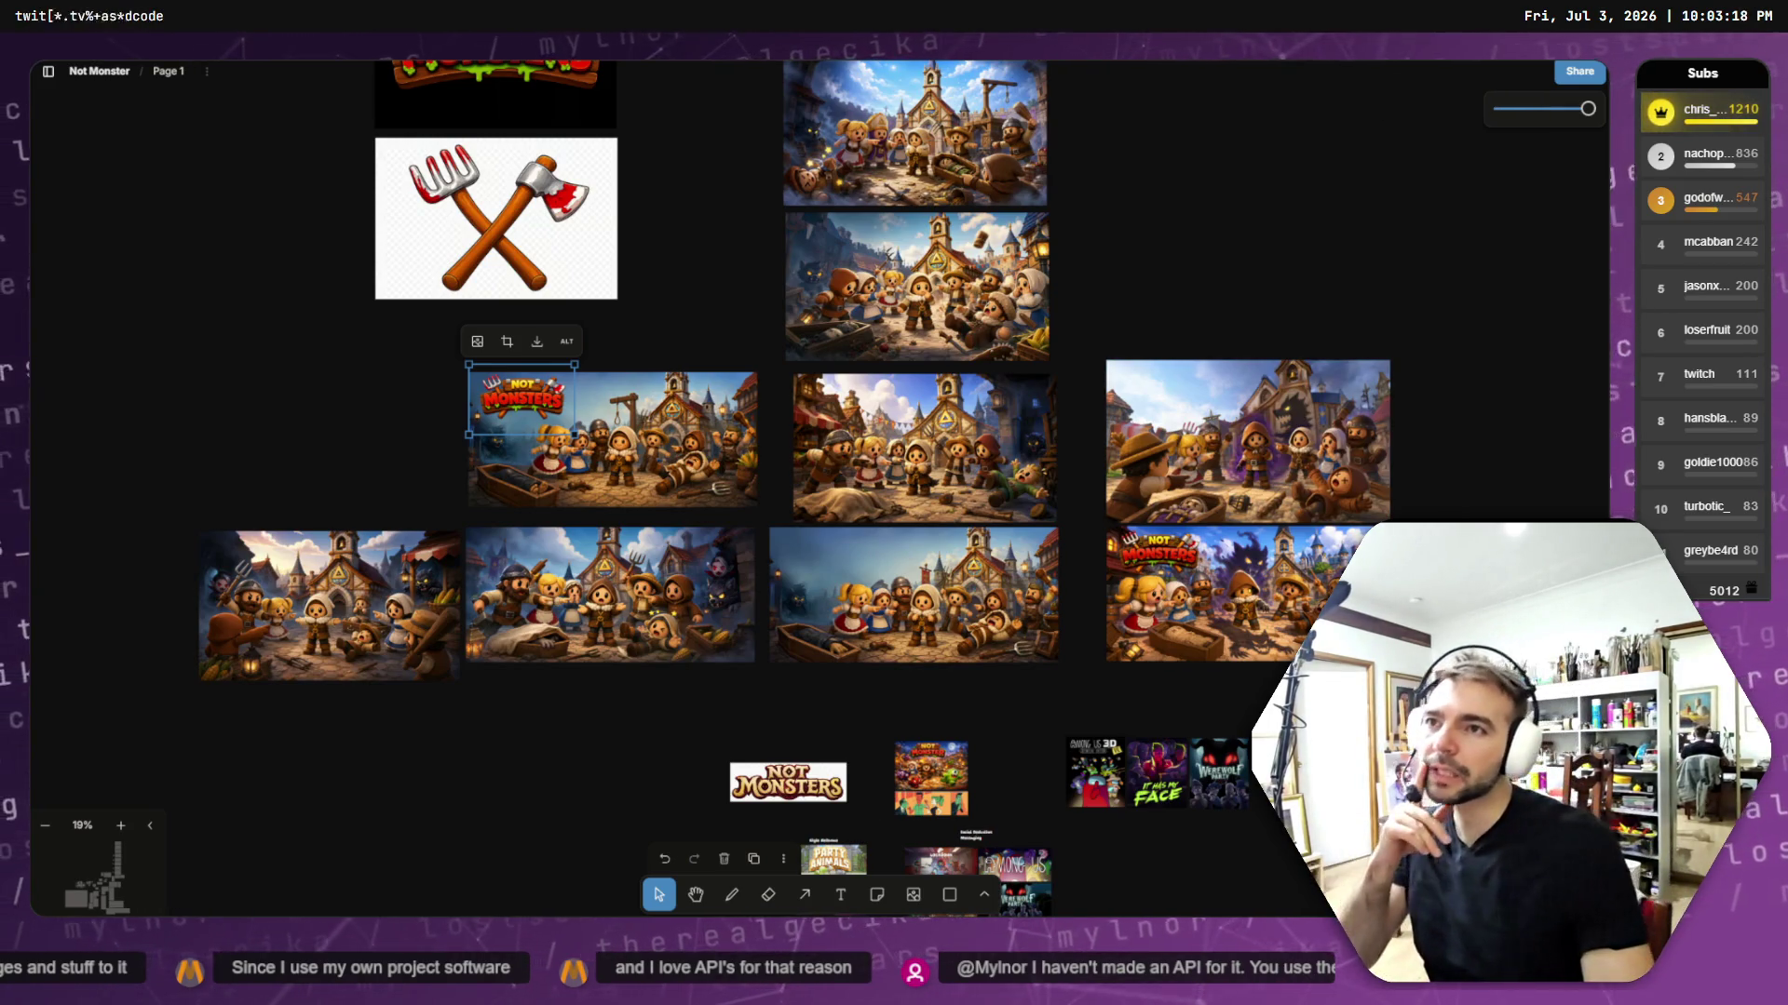
pyautogui.hotkey('alt', 'Tab')
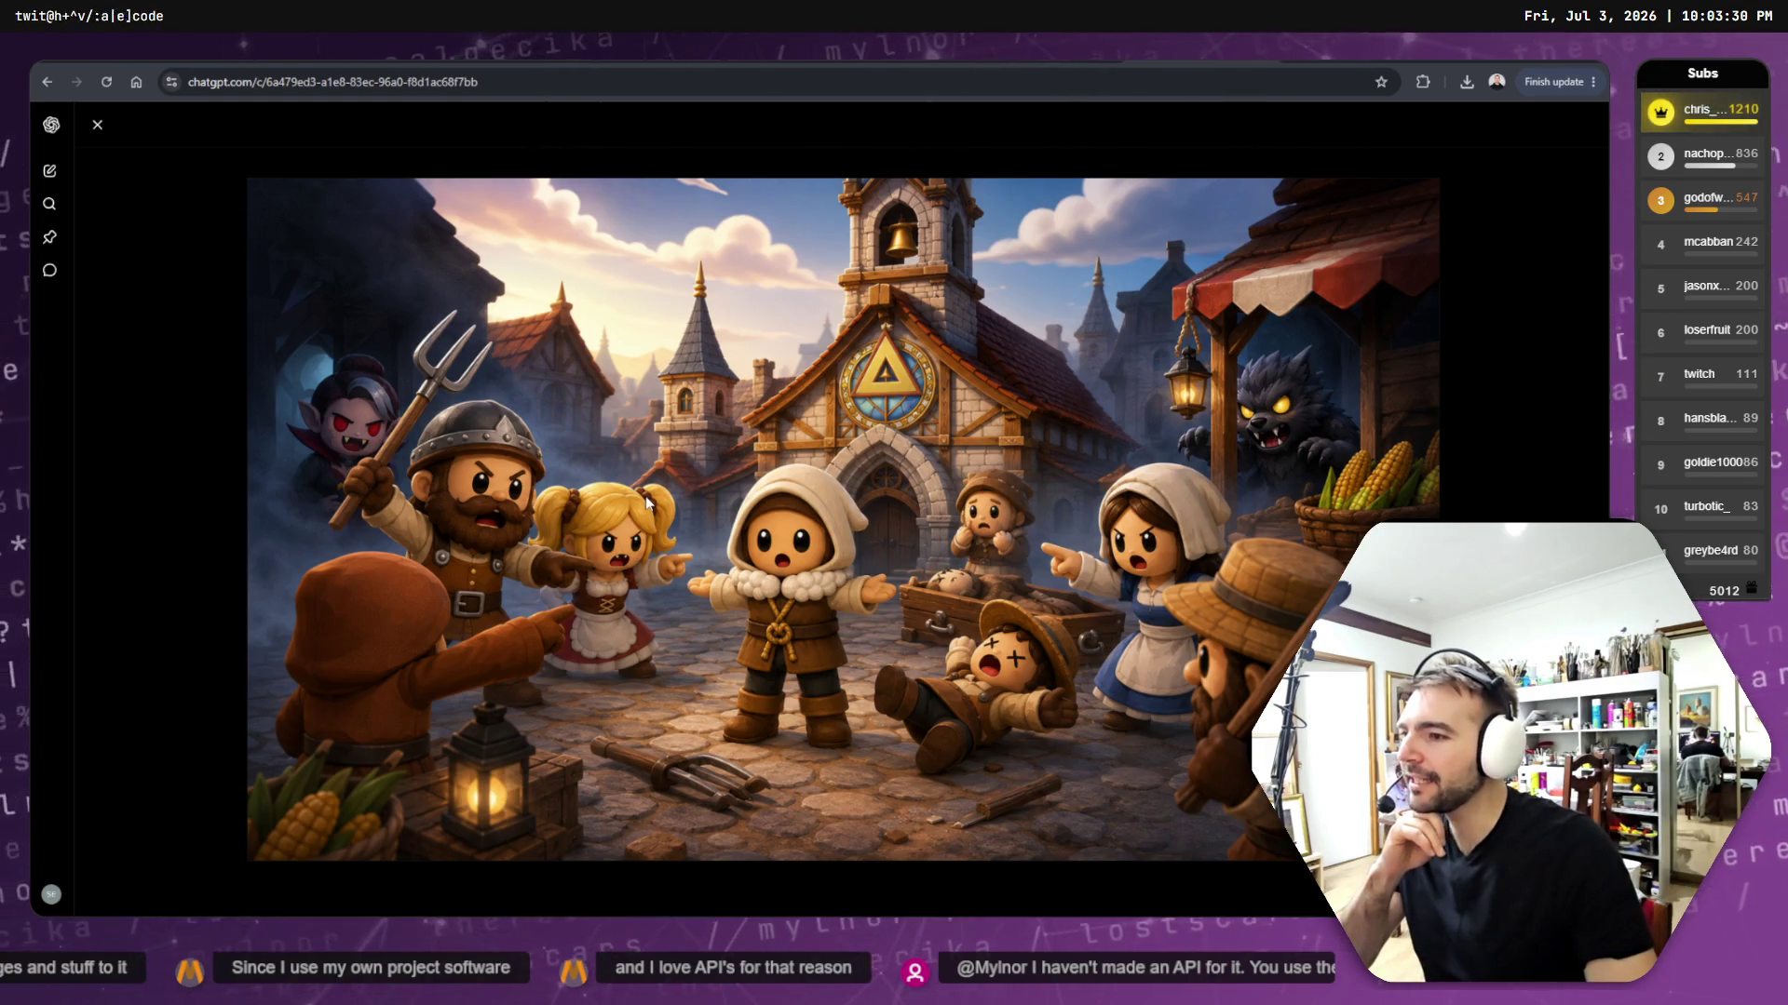
# - Close the full-size view and open the original image prompt for editing
pyautogui.click(1572, 239)
pyautogui.scroll(5, 855, 398)
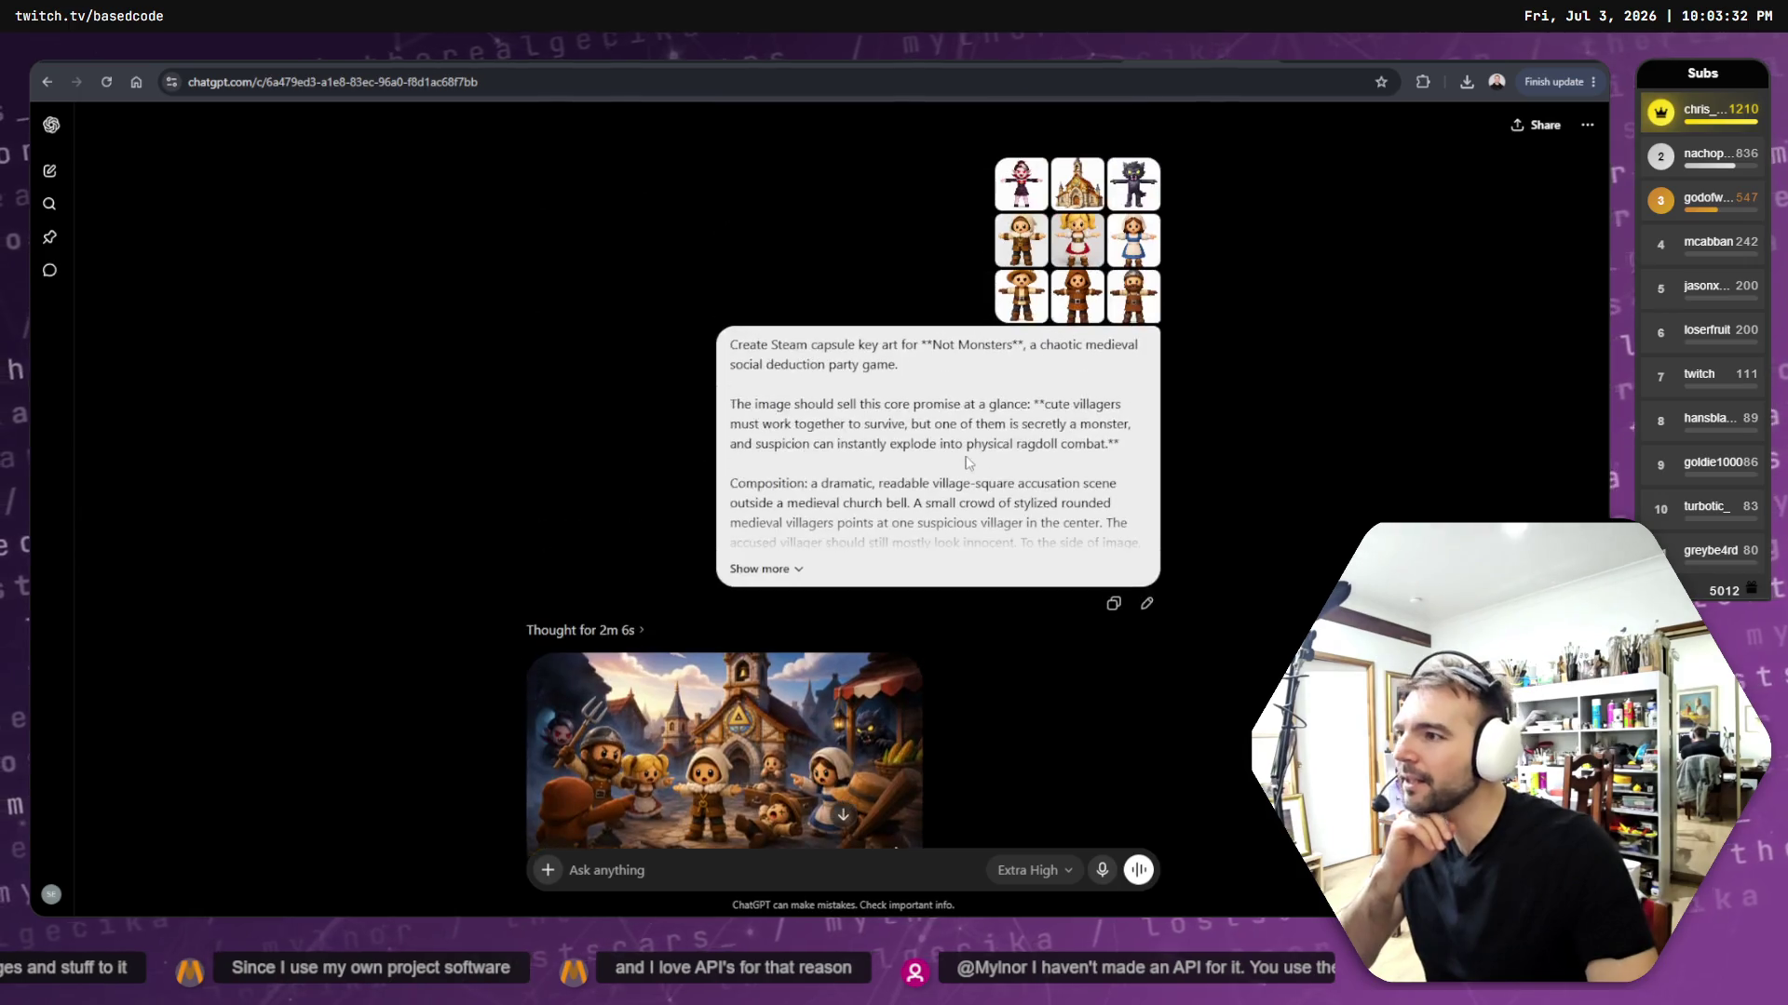
pyautogui.click(1146, 604)
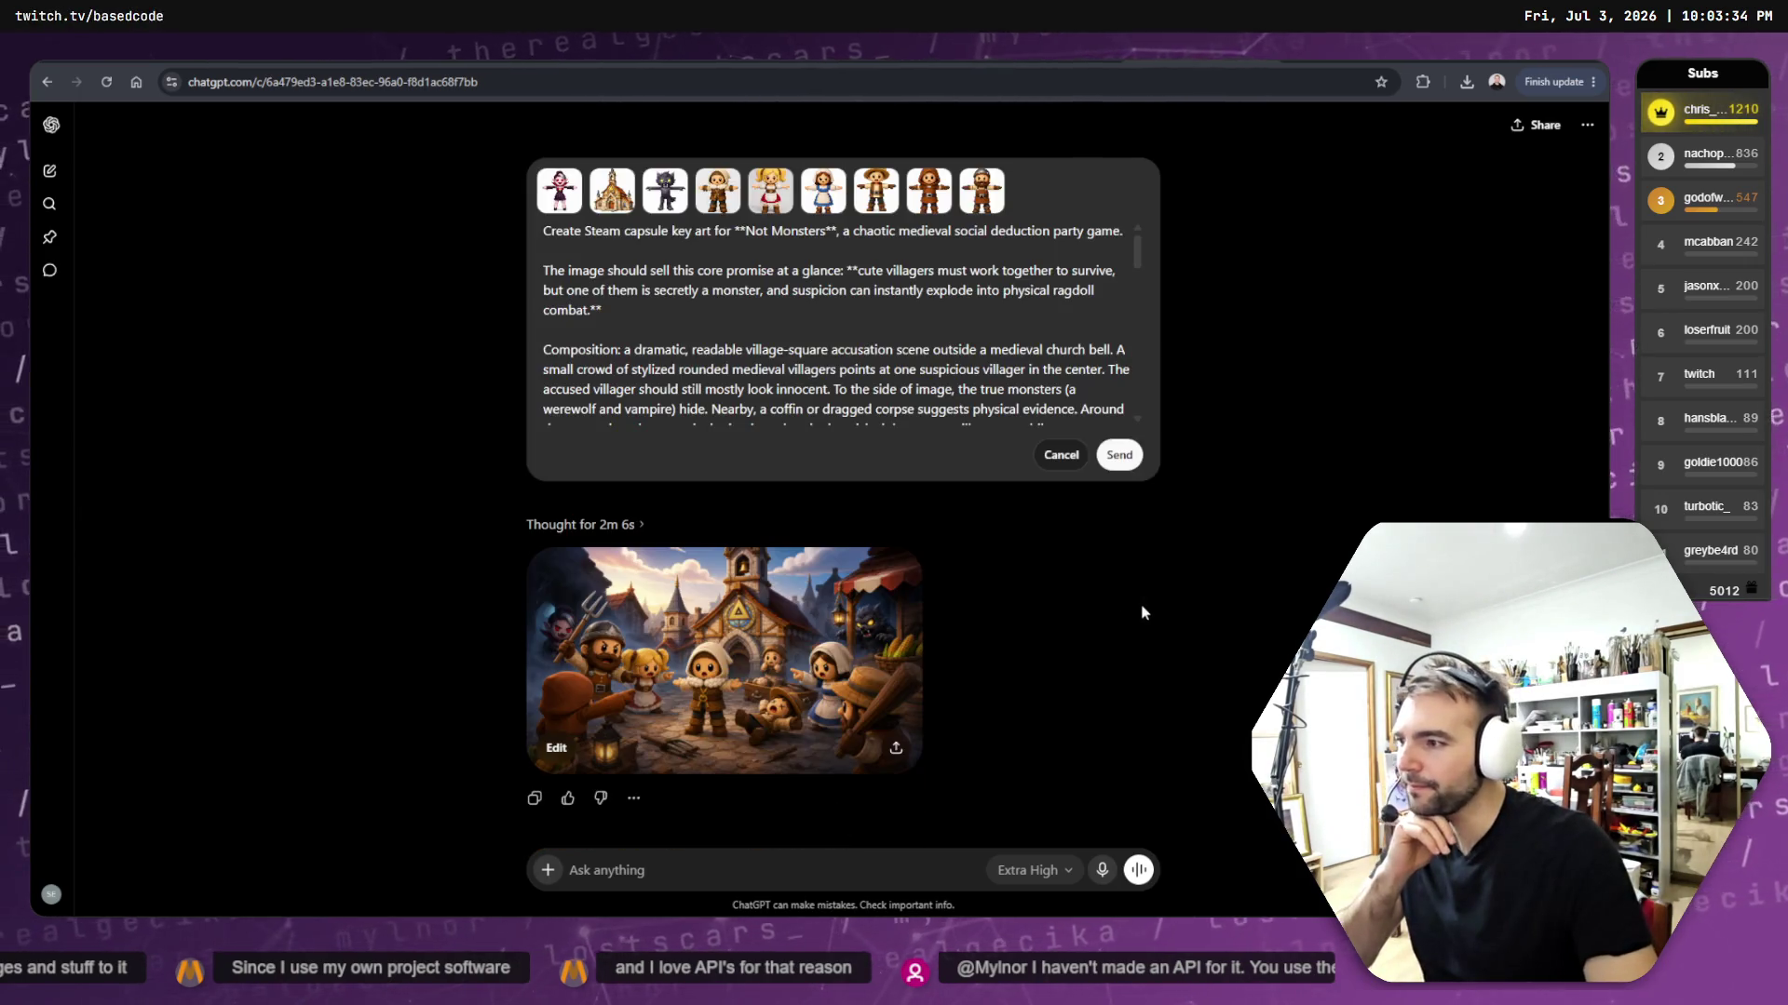
pyautogui.scroll(-5, 753, 324)
pyautogui.scroll(-1, 754, 335)
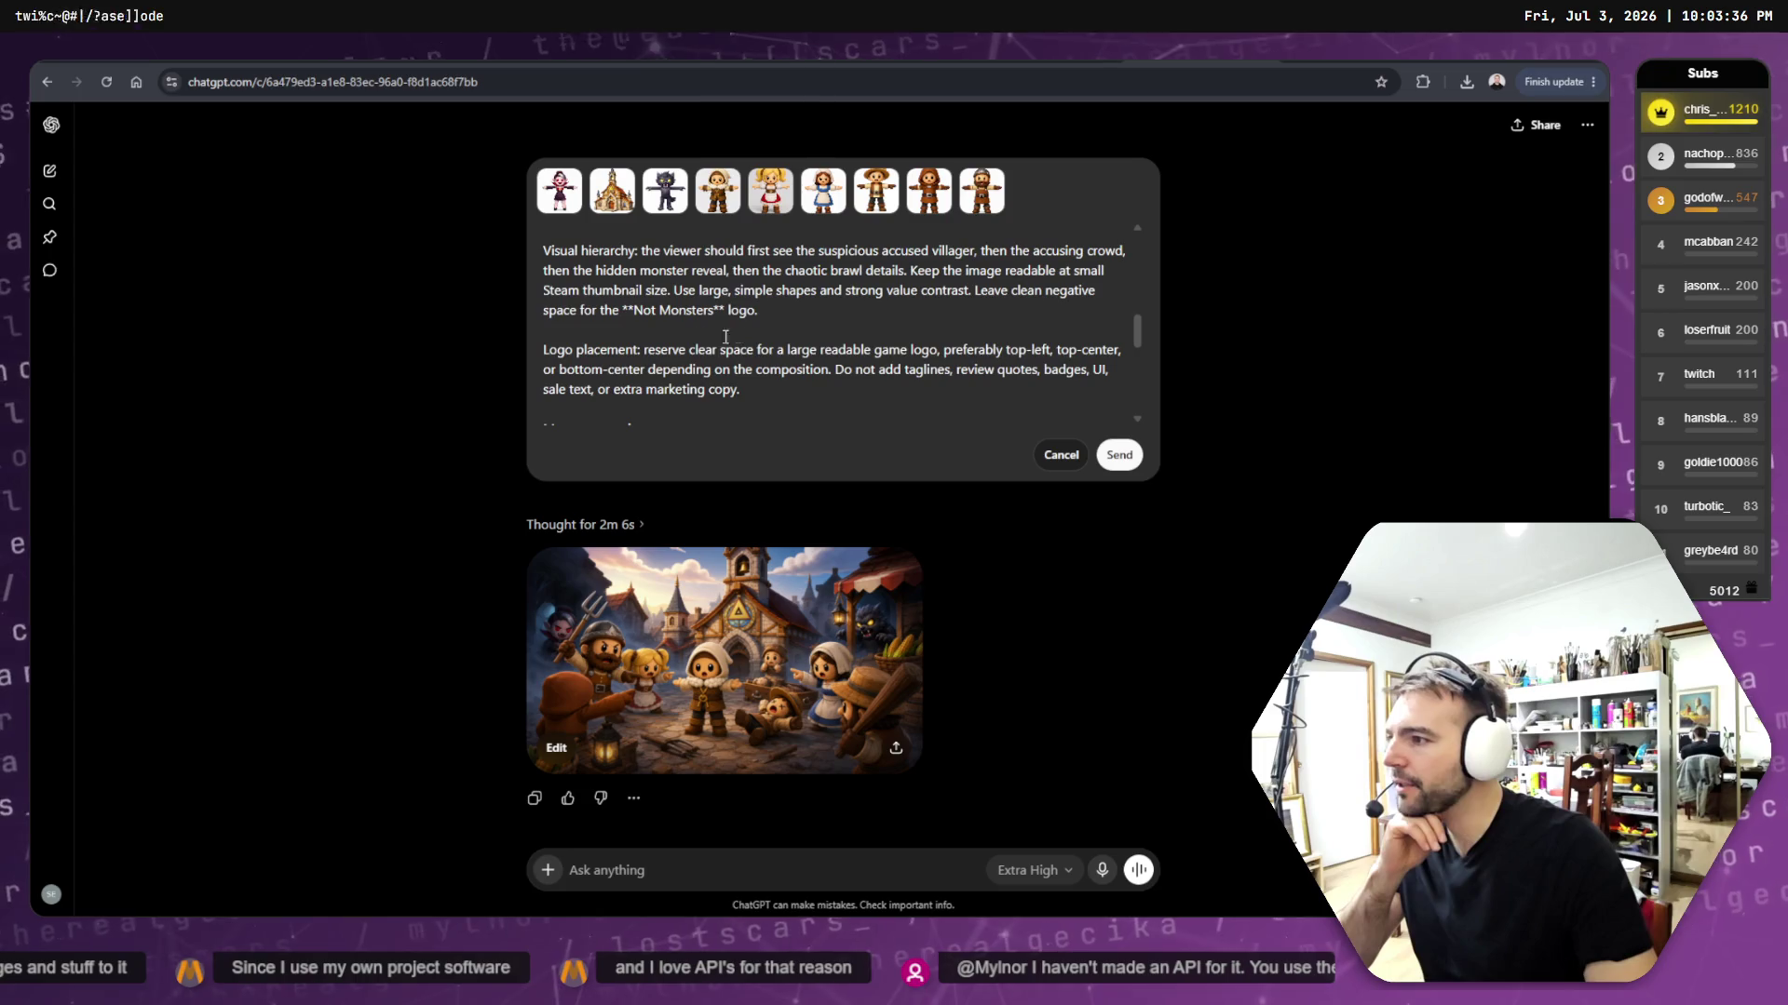
pyautogui.scroll(-3, 654, 337)
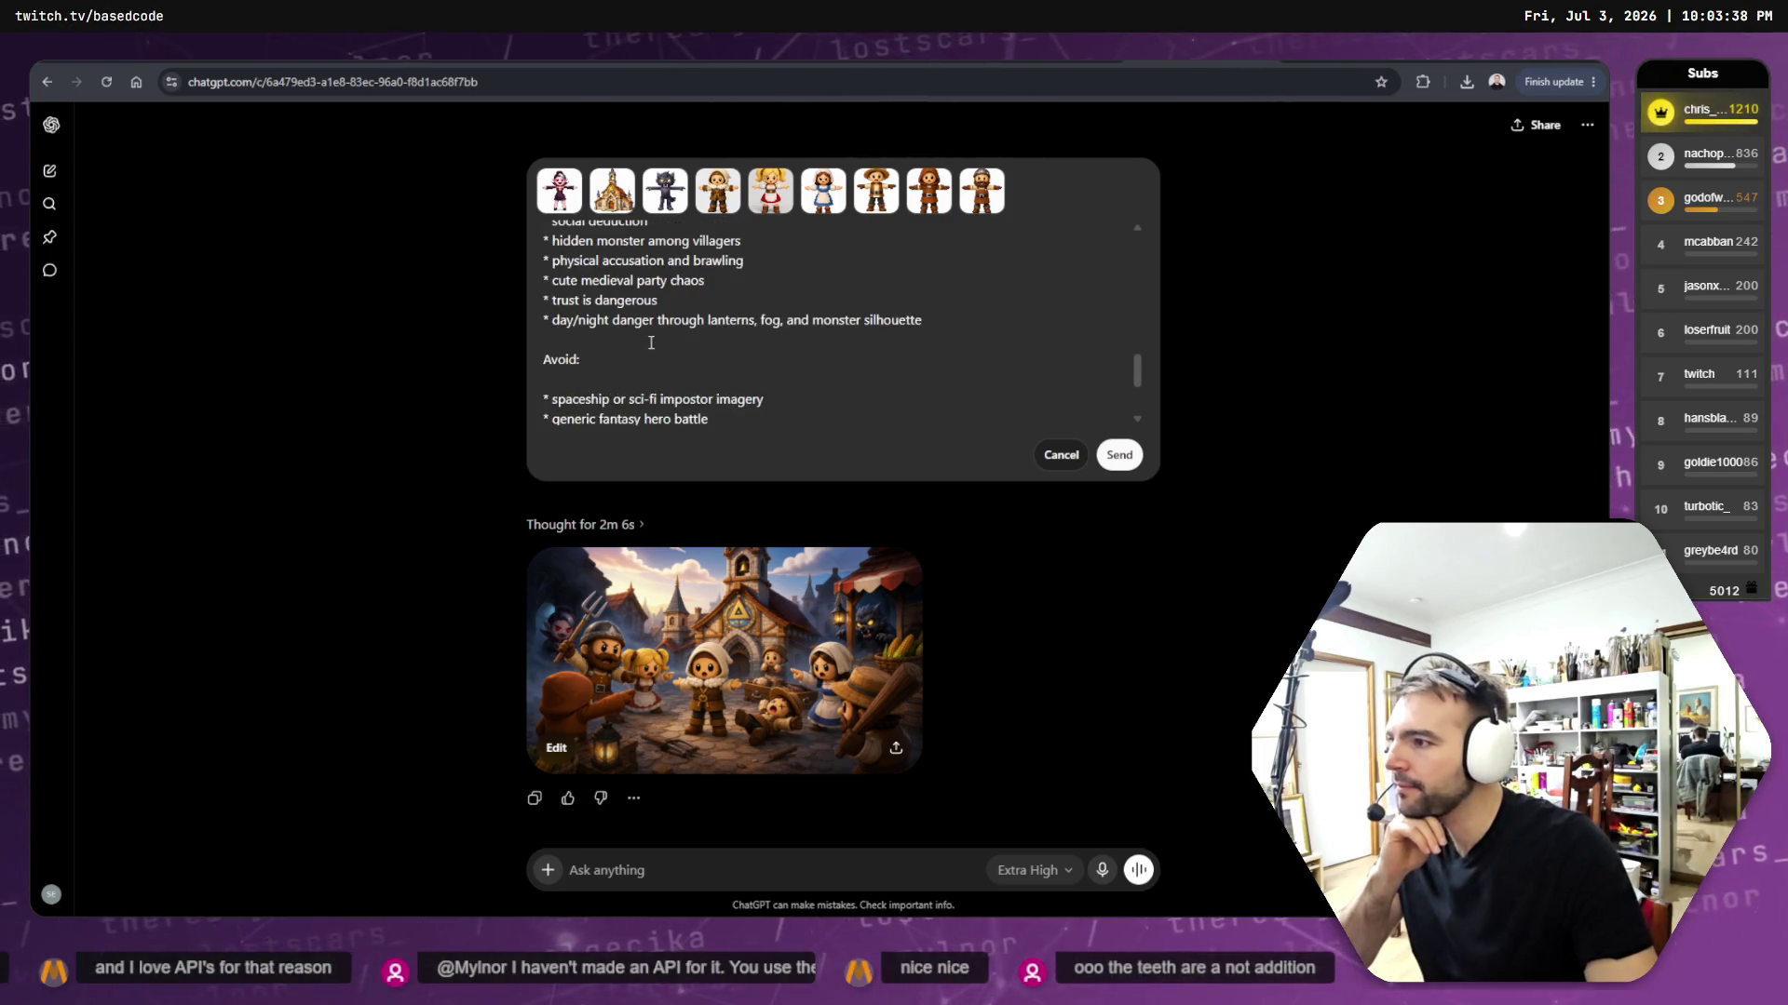
pyautogui.scroll(3, 652, 339)
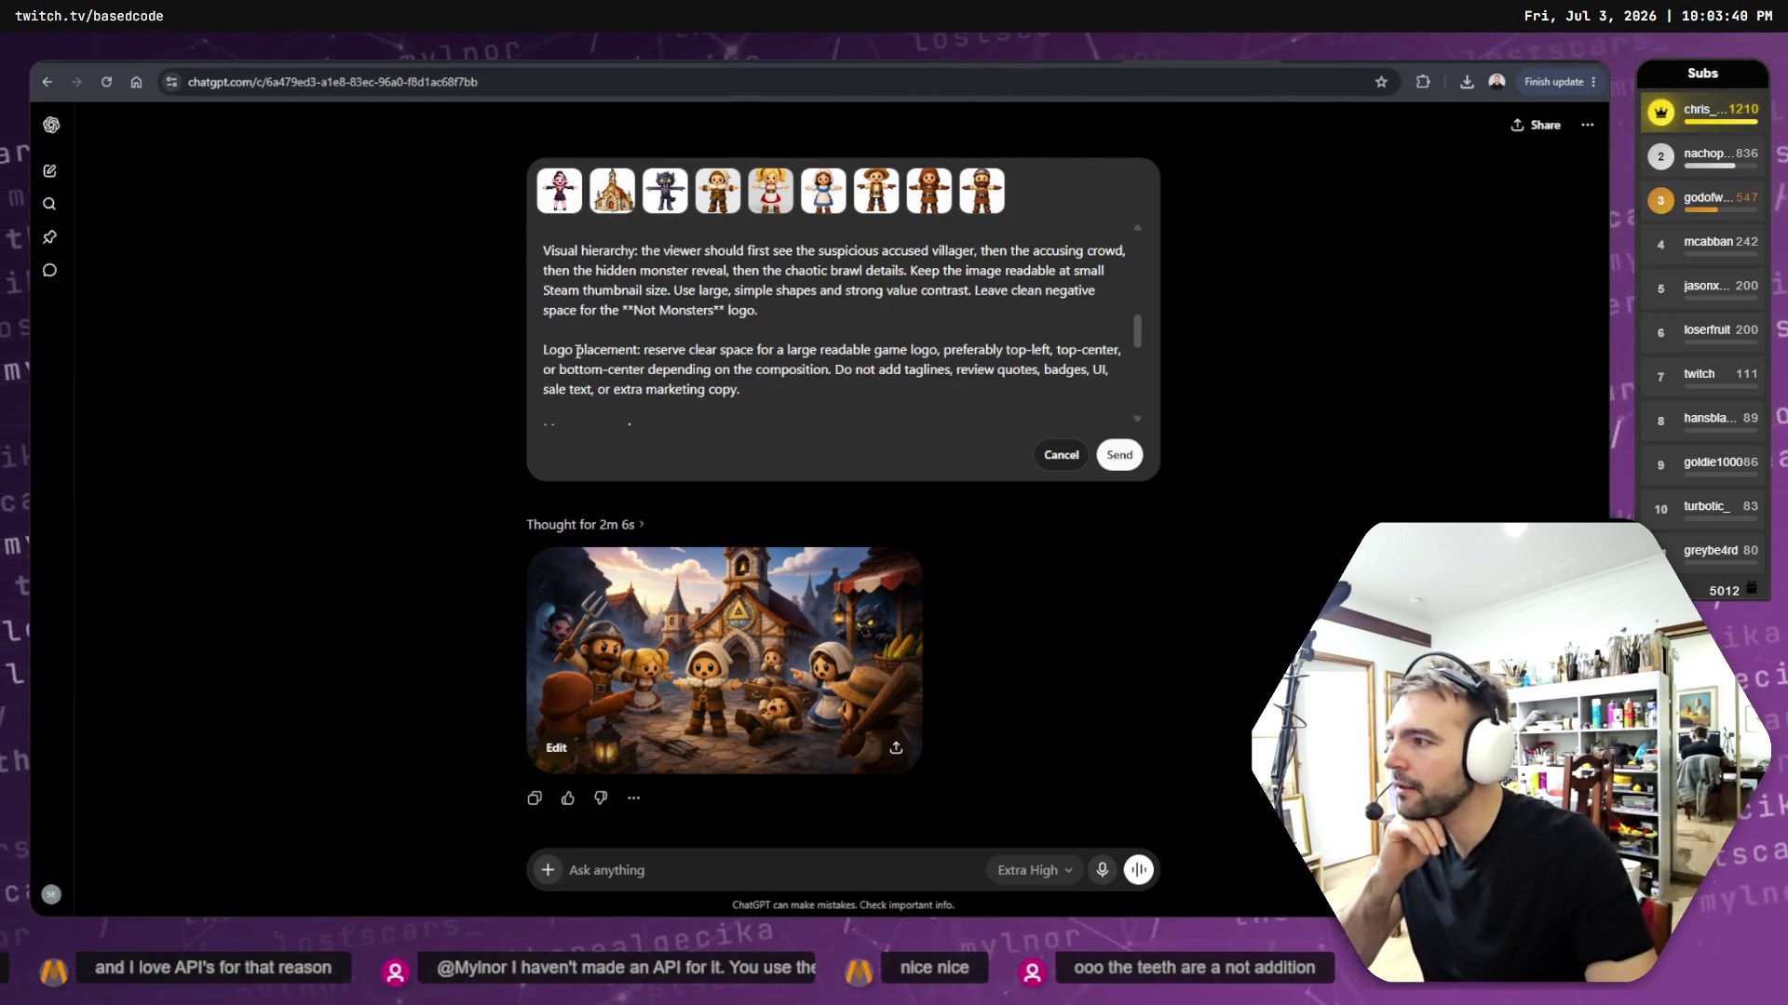
# - Bold the logo placement line, keep only top-left clear space, and resend the prompt
pyautogui.click(644, 350)
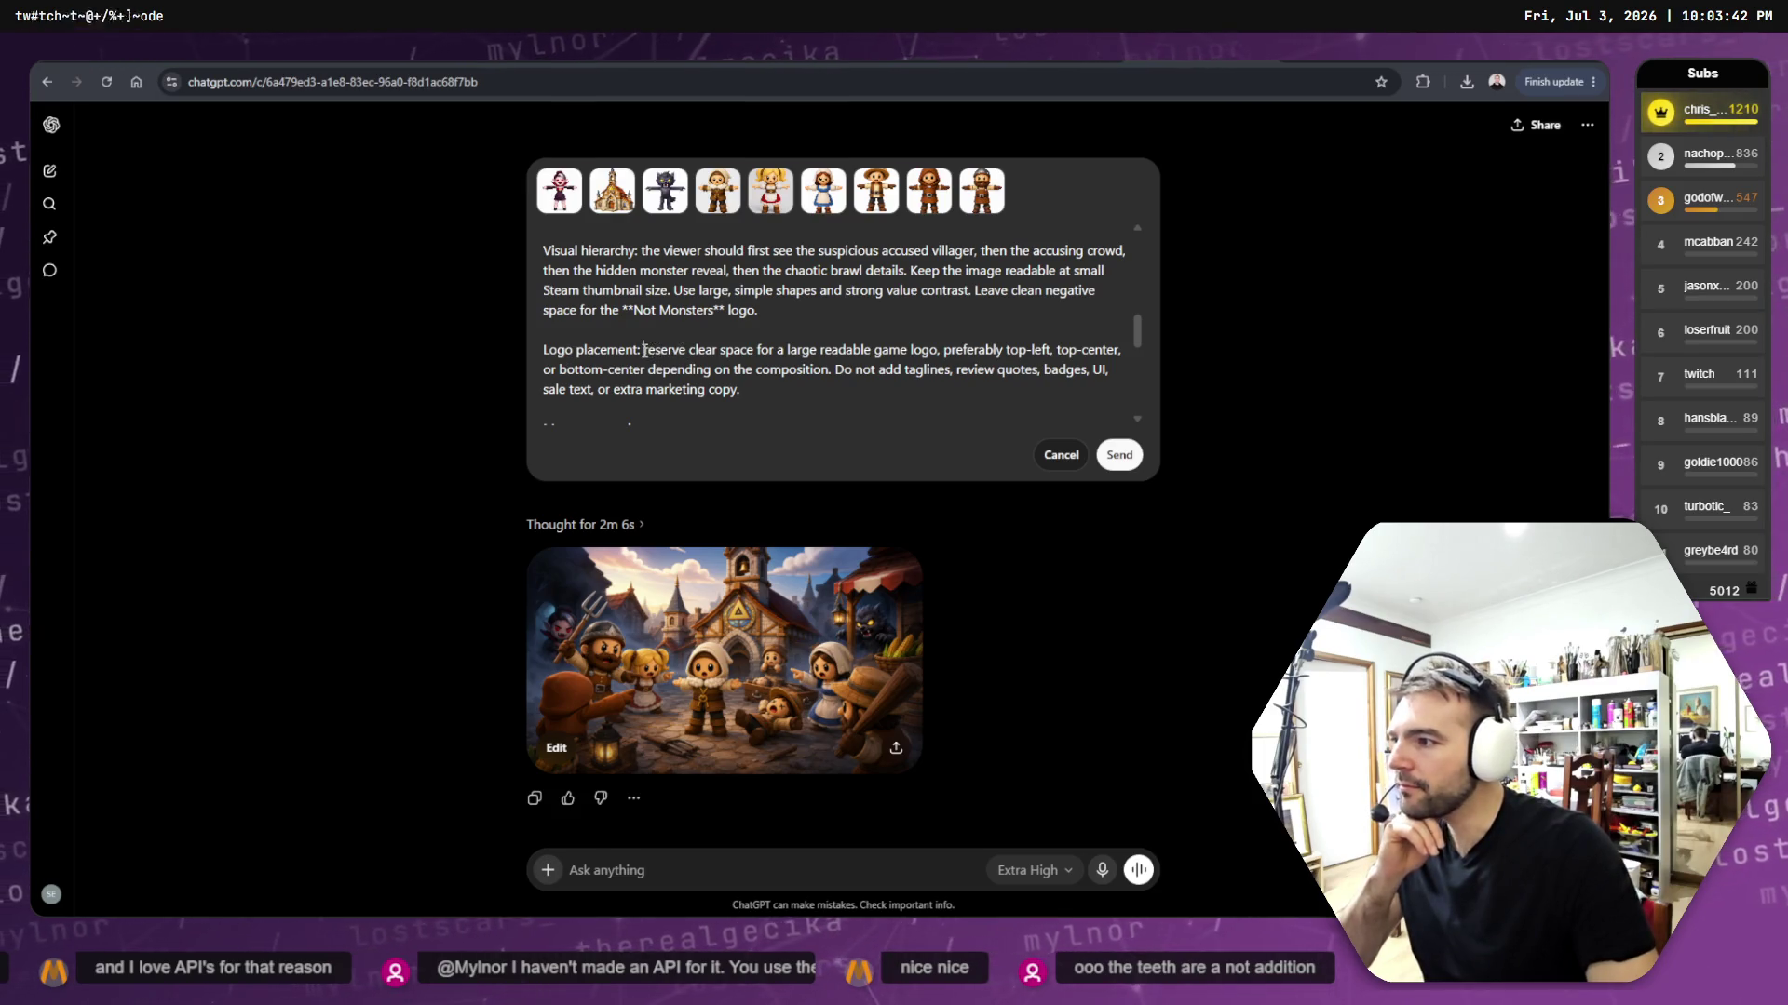
pyautogui.write('**')
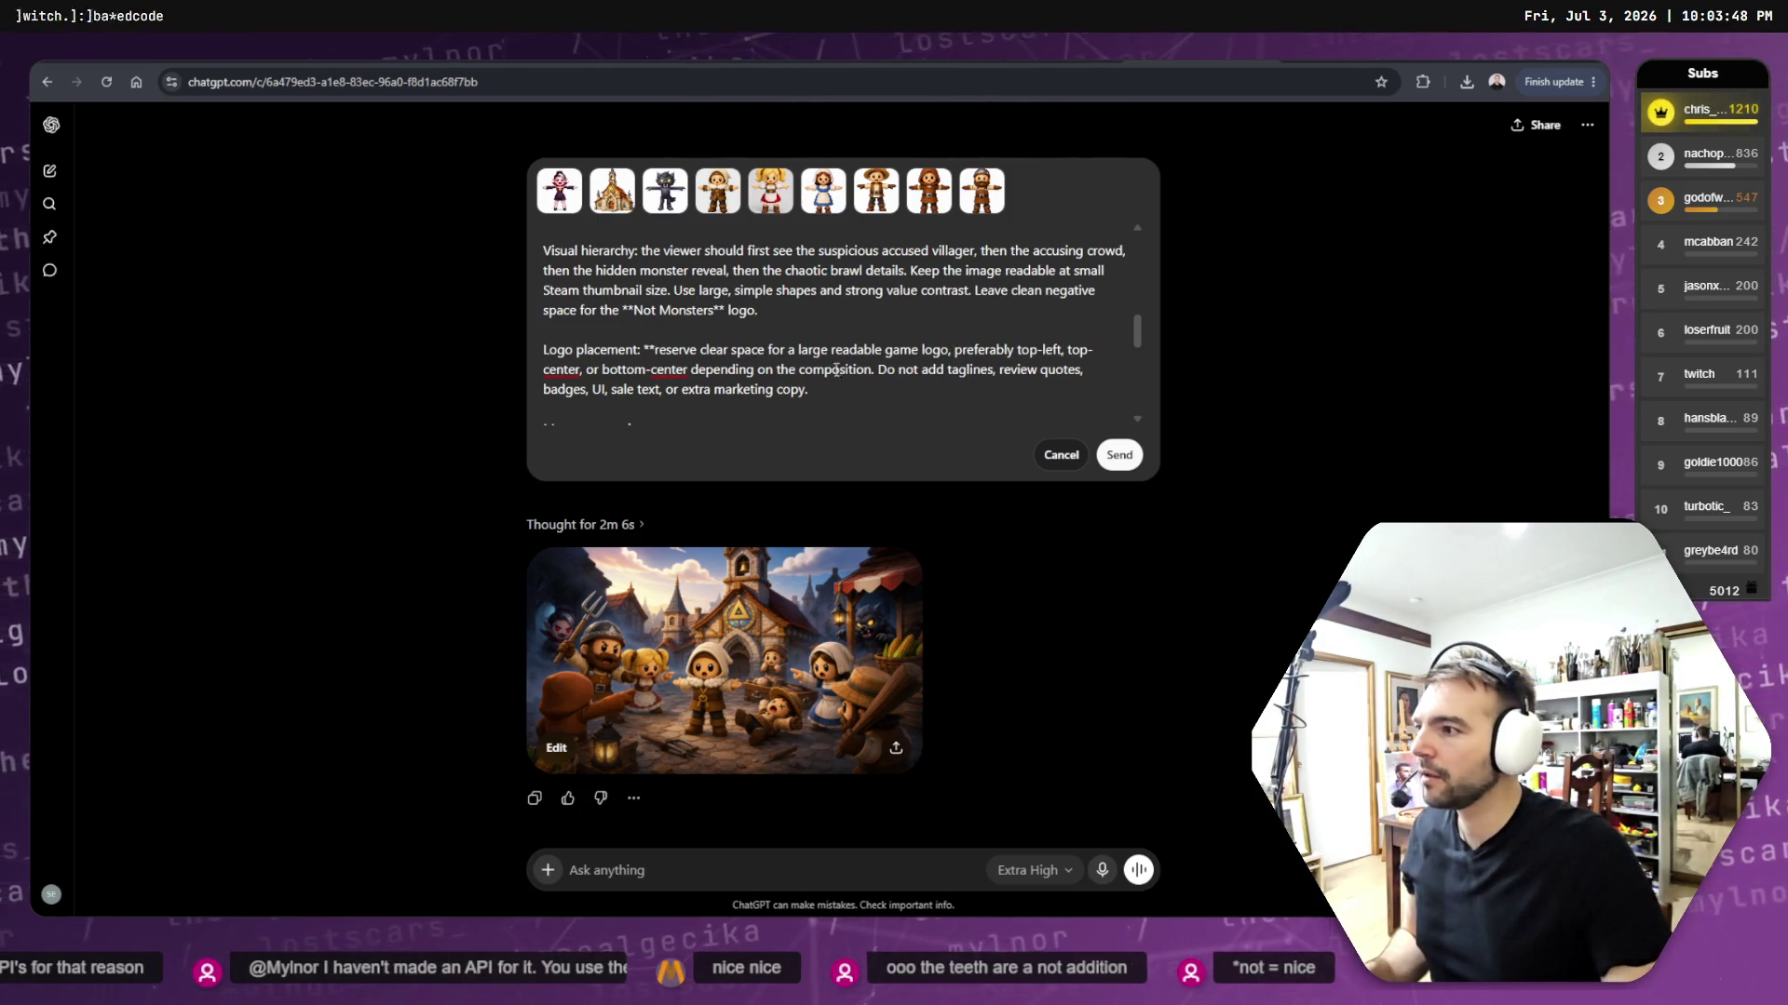
pyautogui.write('**')
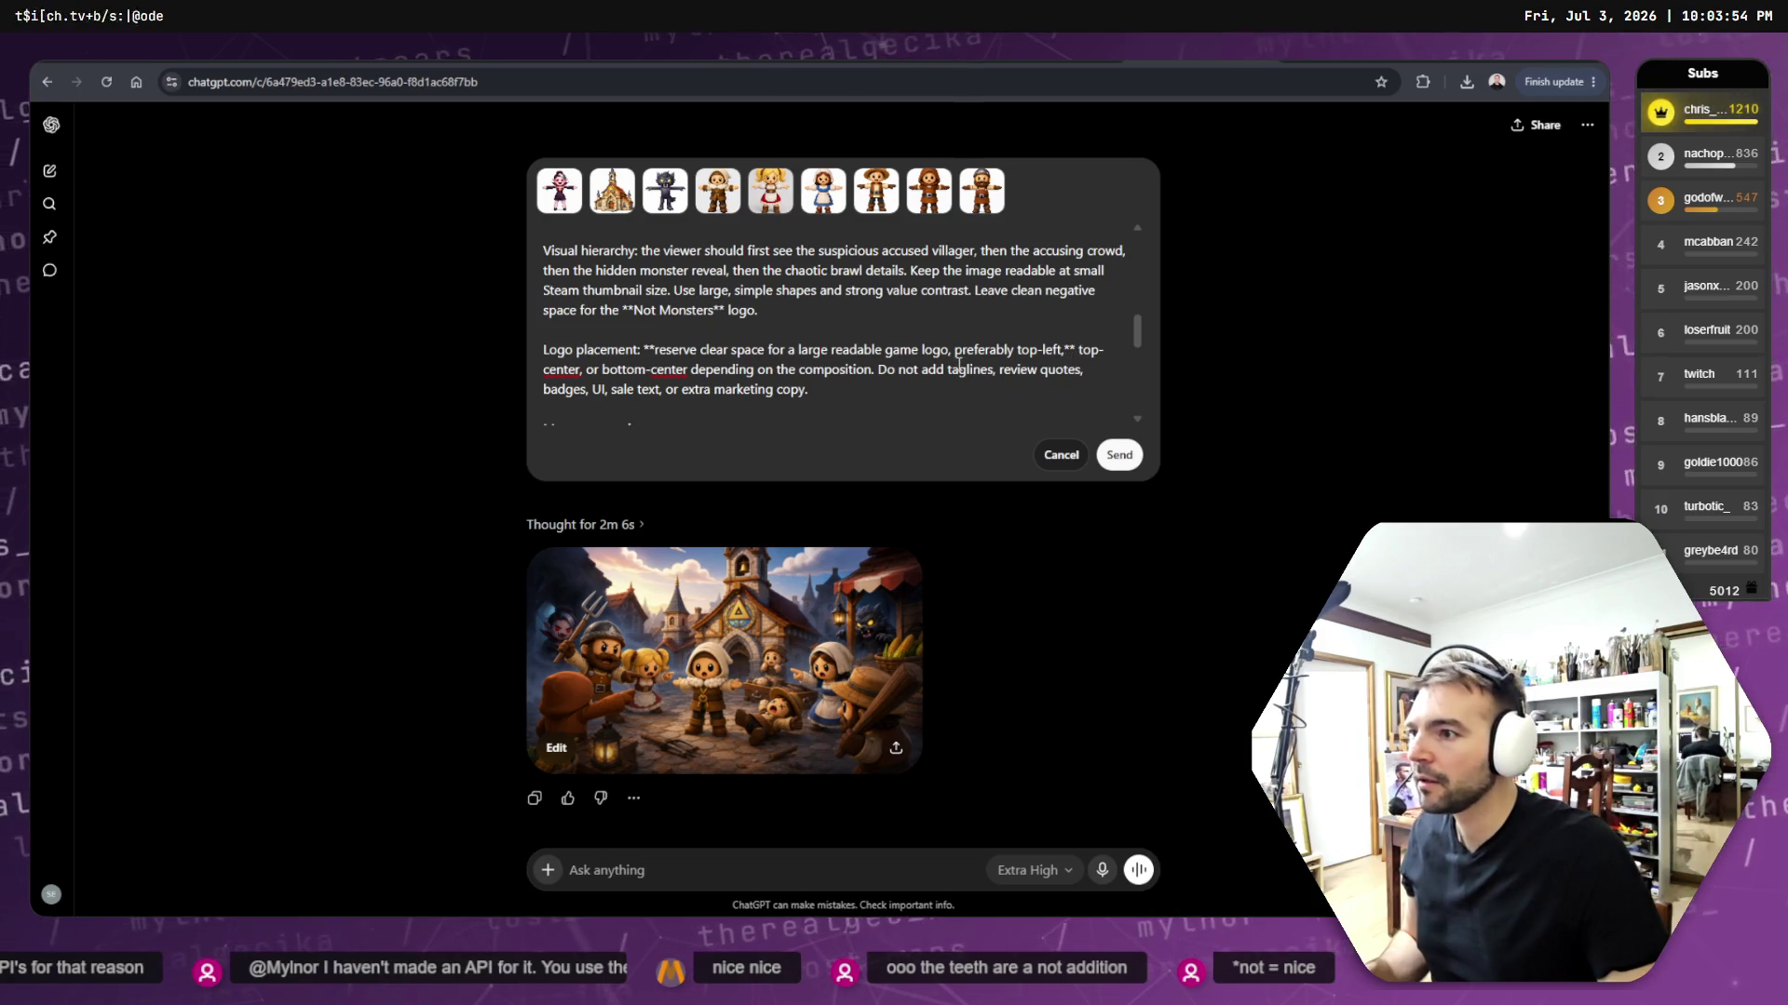
pyautogui.keyDown('shift'); pyautogui.click(869, 370); pyautogui.keyUp('shift')
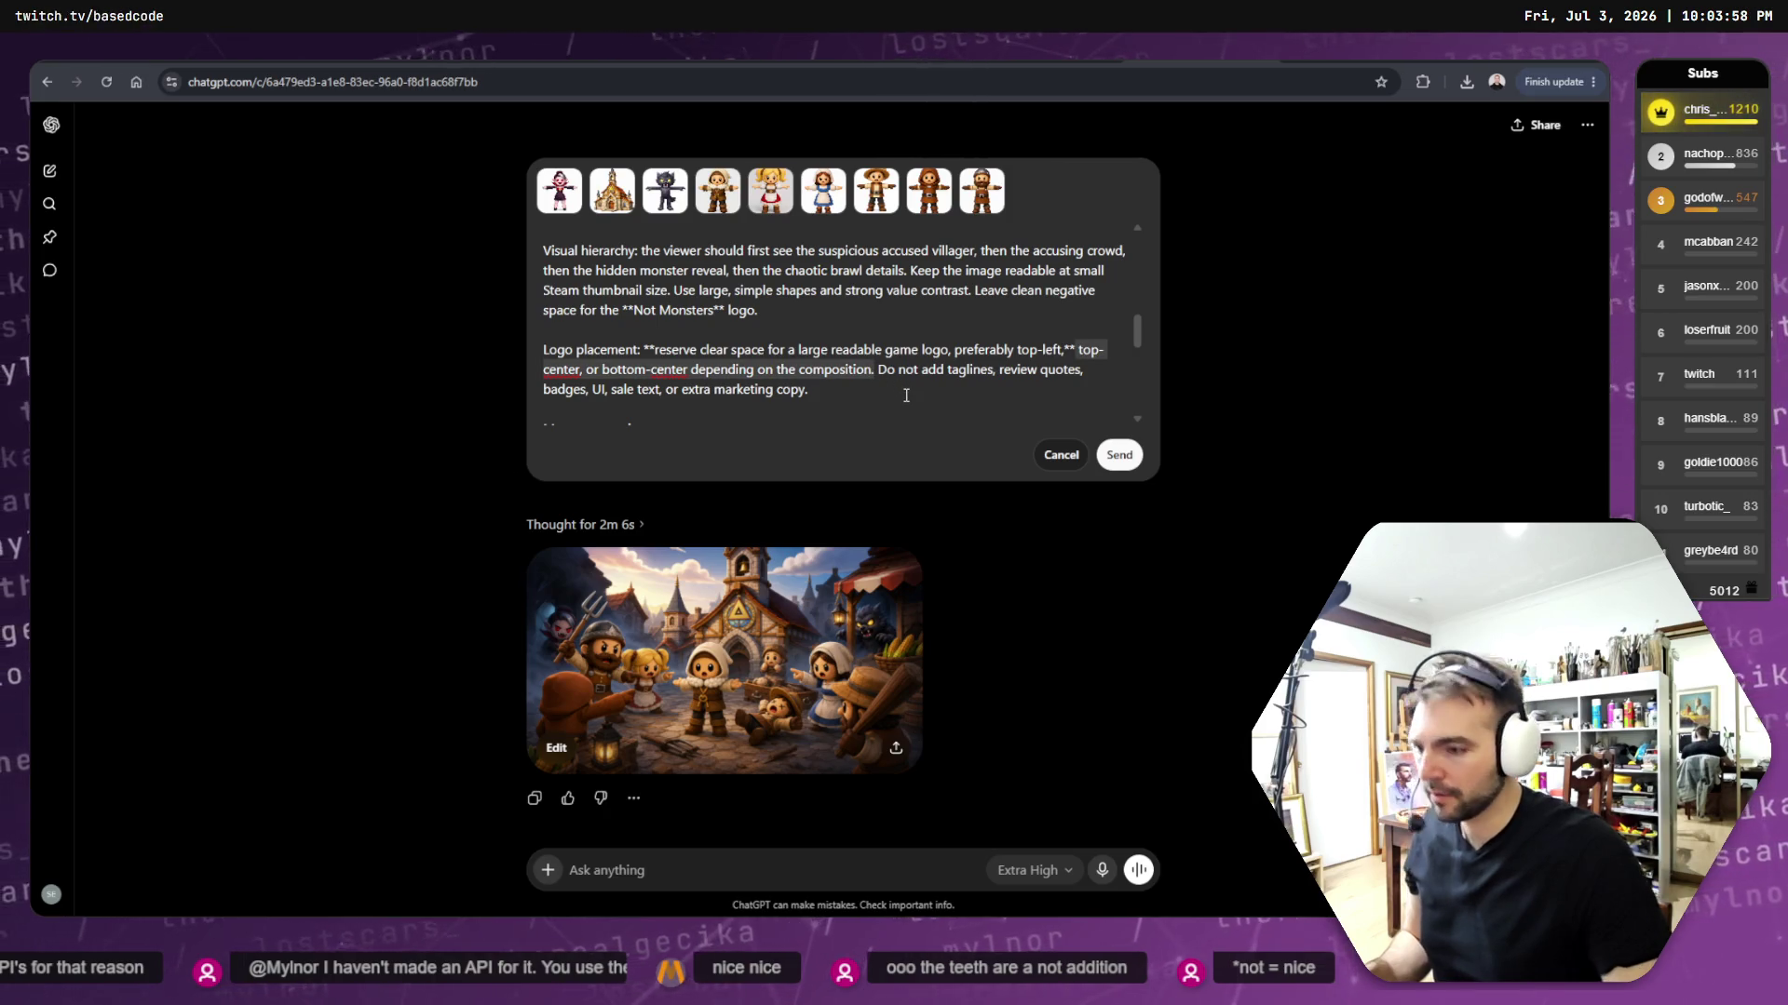
pyautogui.press('BackSpace')
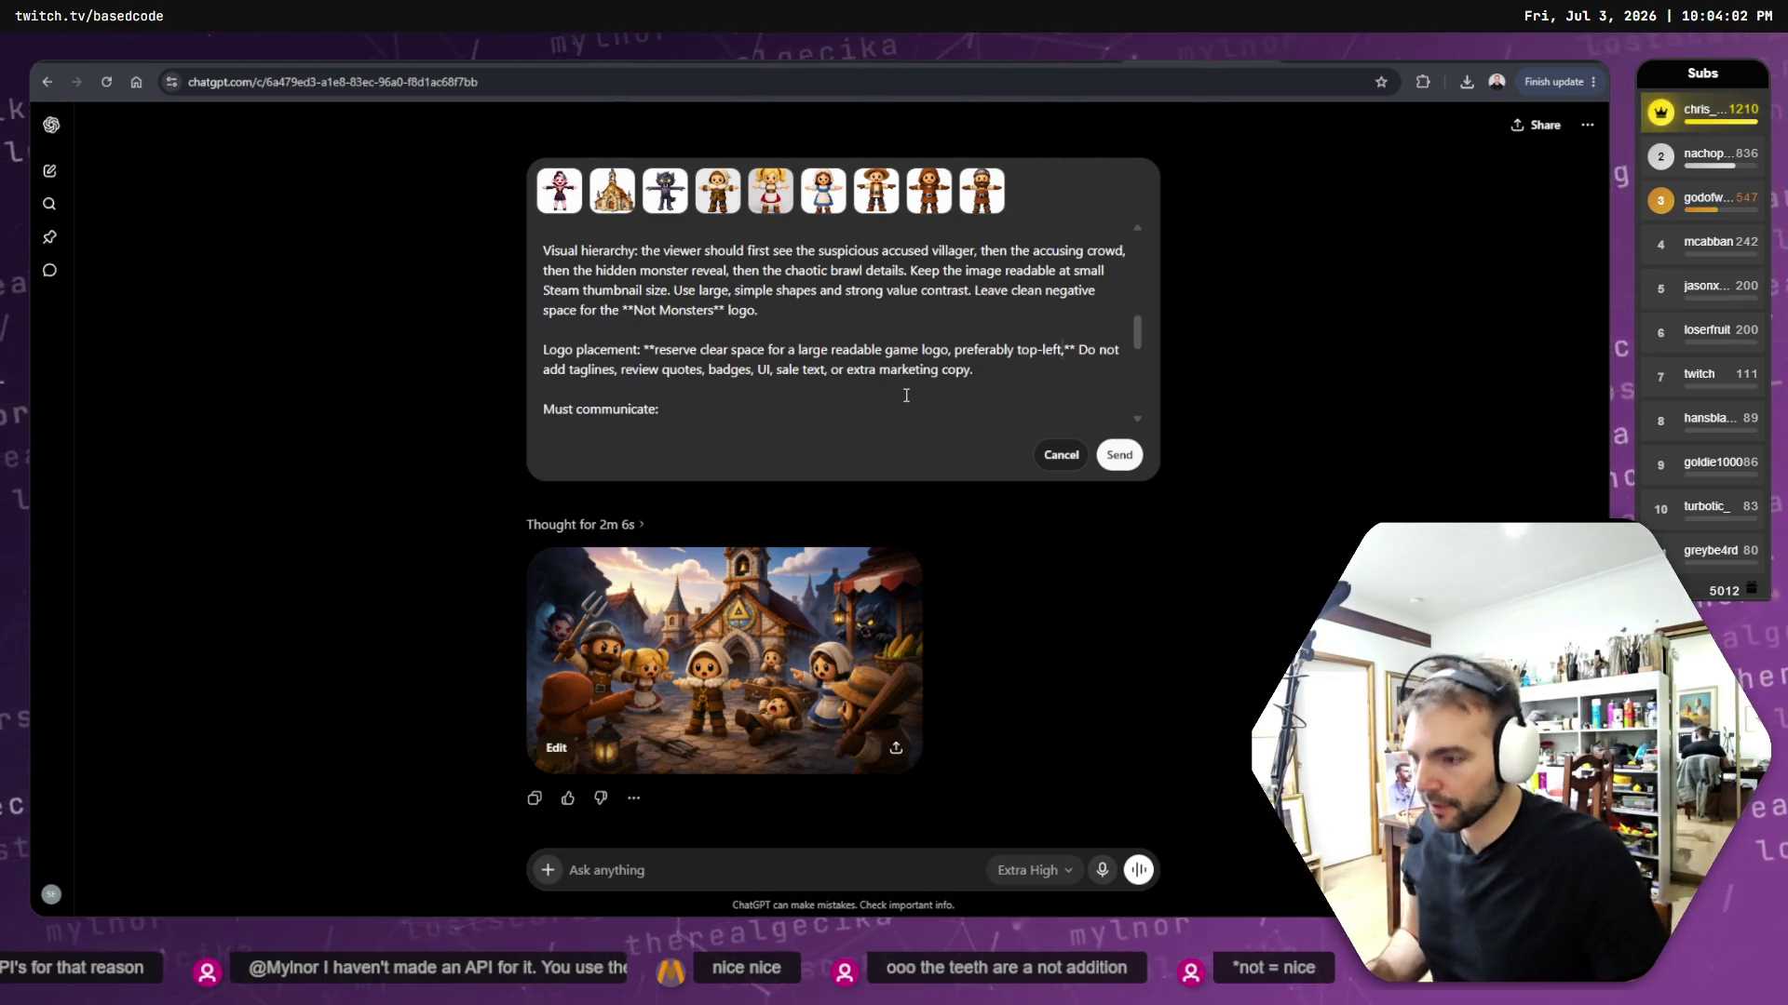
pyautogui.write('.')
pyautogui.press('BackSpace')
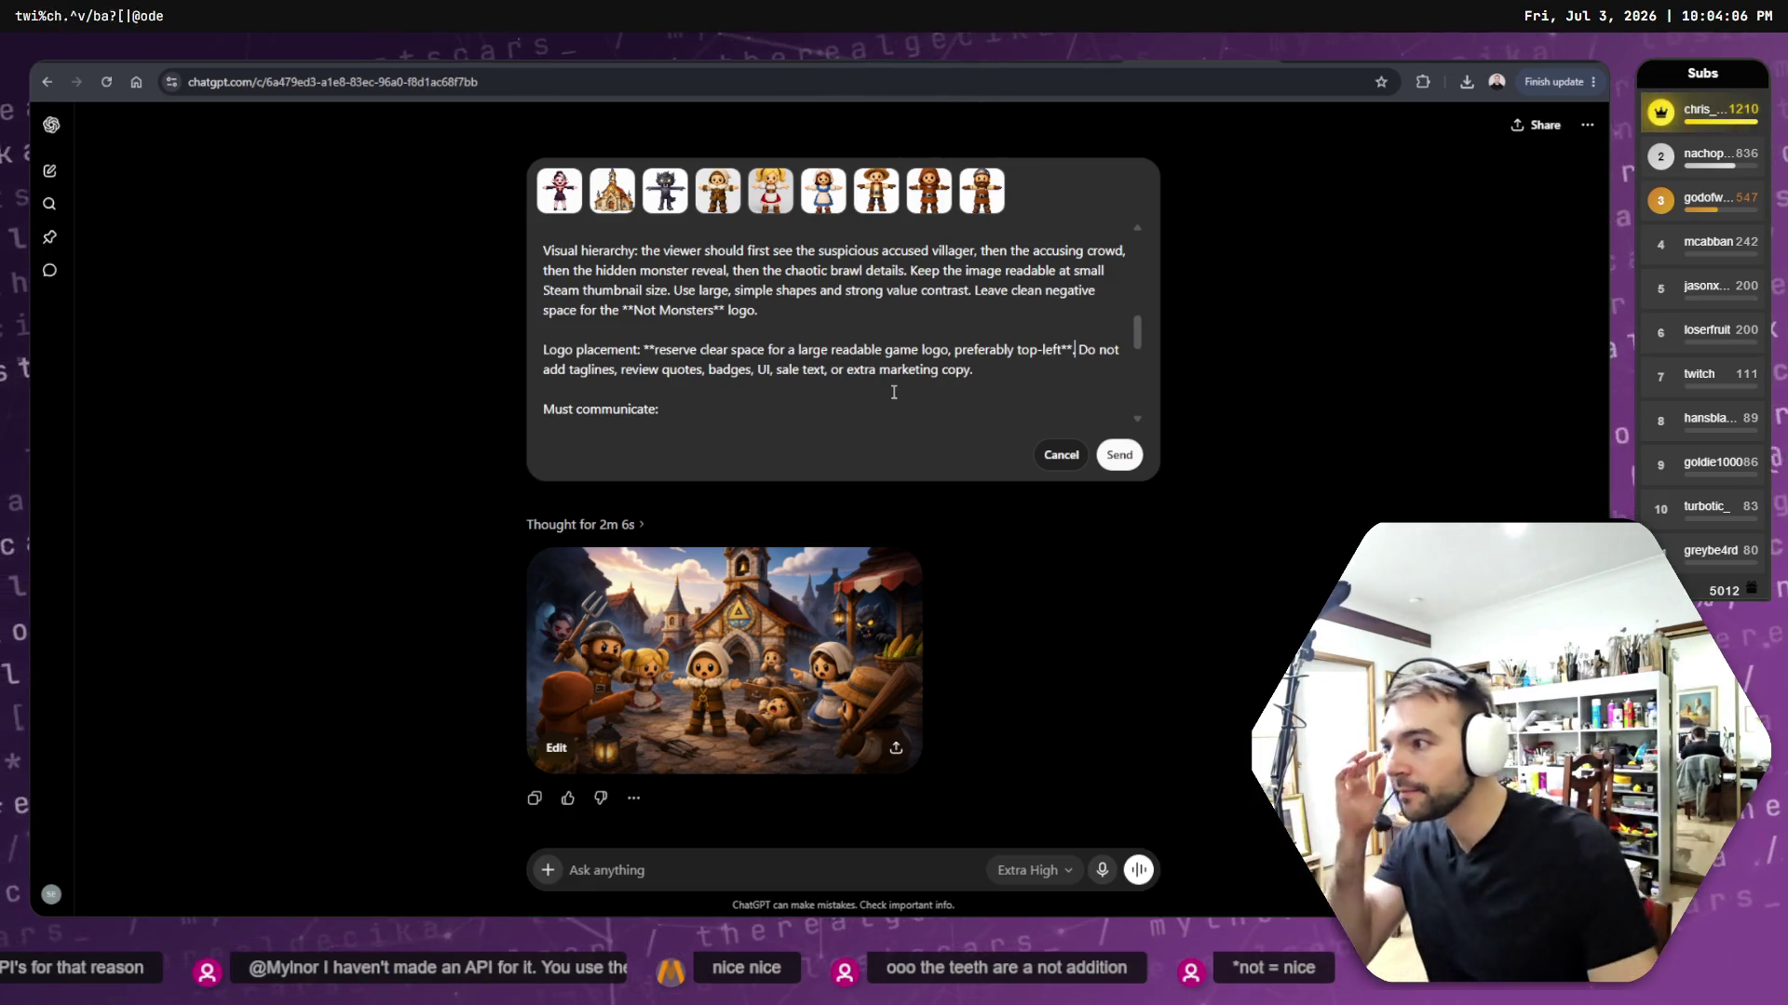
pyautogui.write('.')
pyautogui.scroll(-2, 1071, 447)
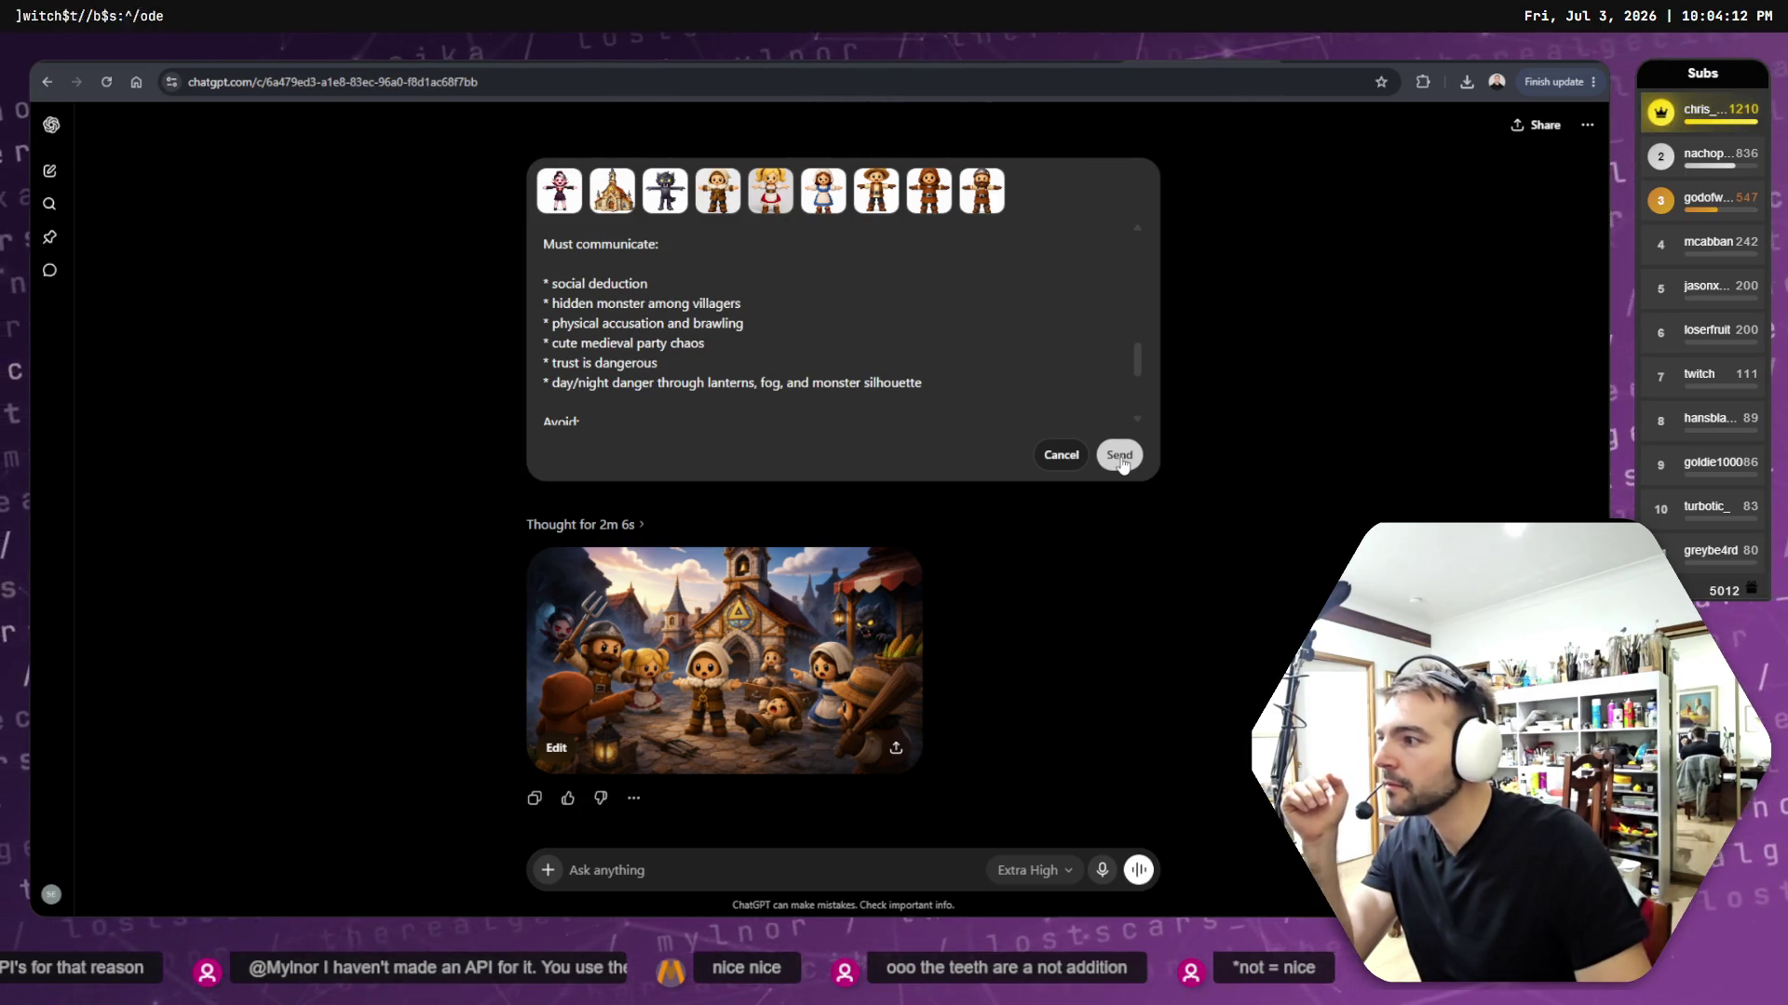
pyautogui.click(1120, 457)
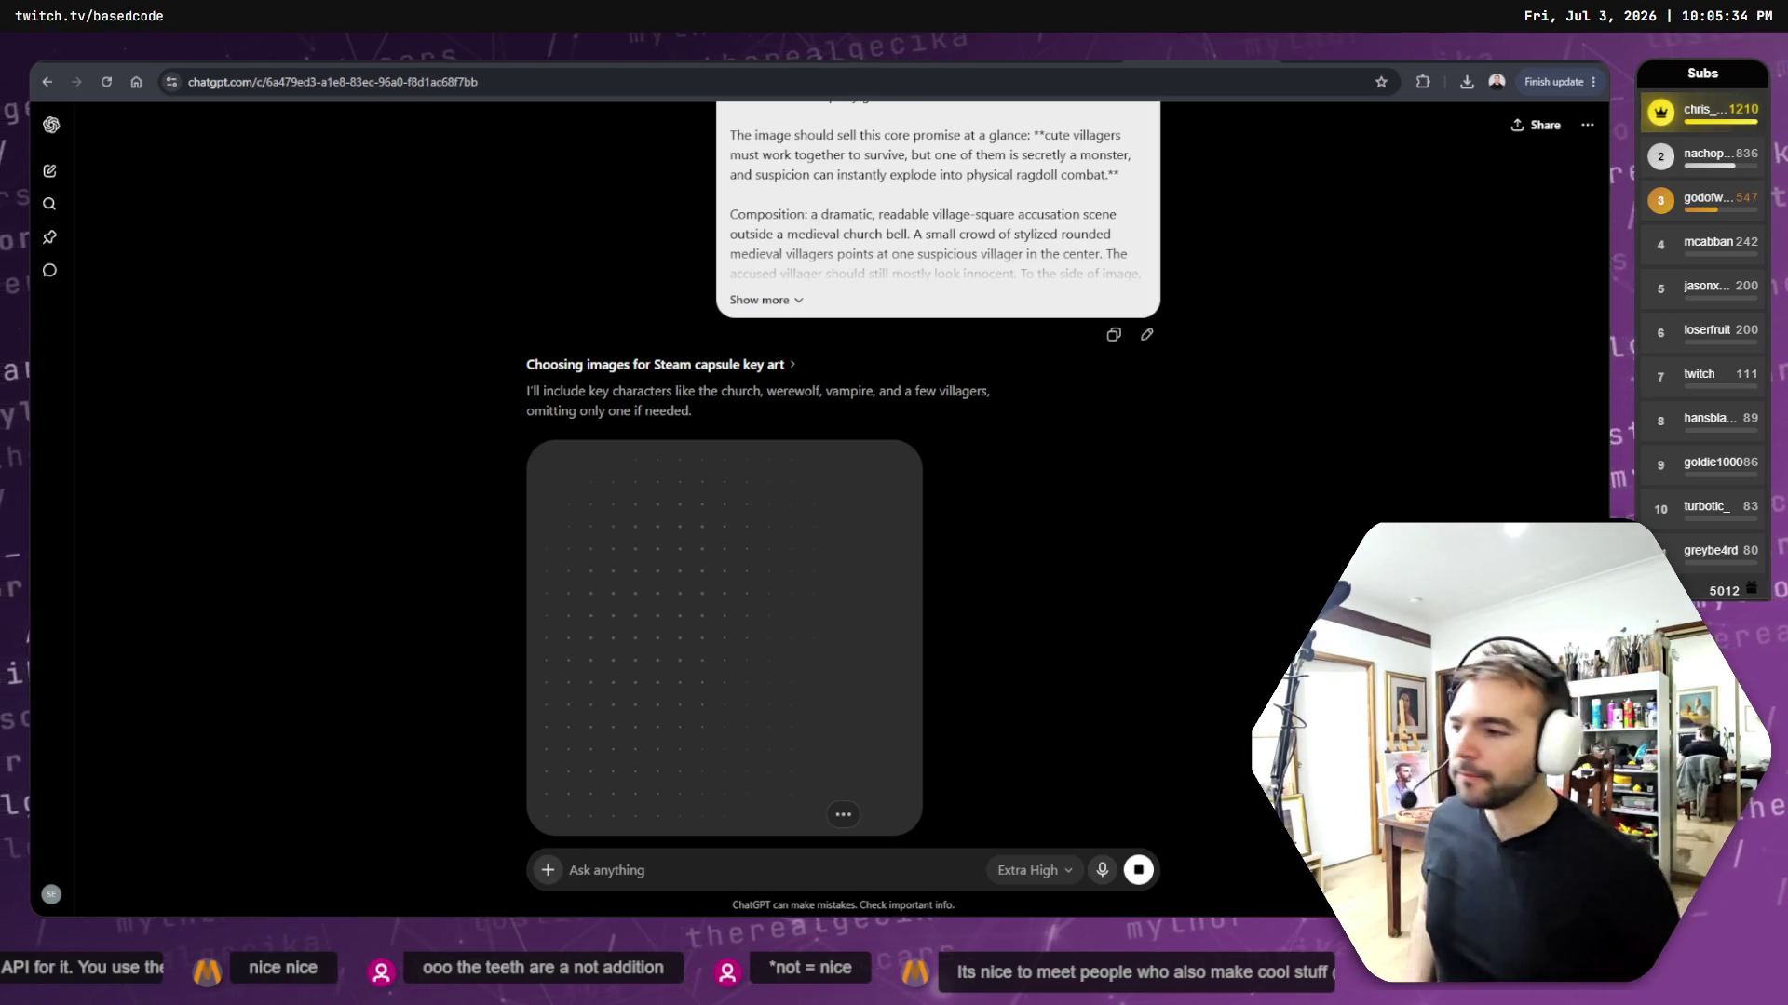
# - Scroll down to watch the revised key-art image generate
pyautogui.scroll(-5, 1108, 563)
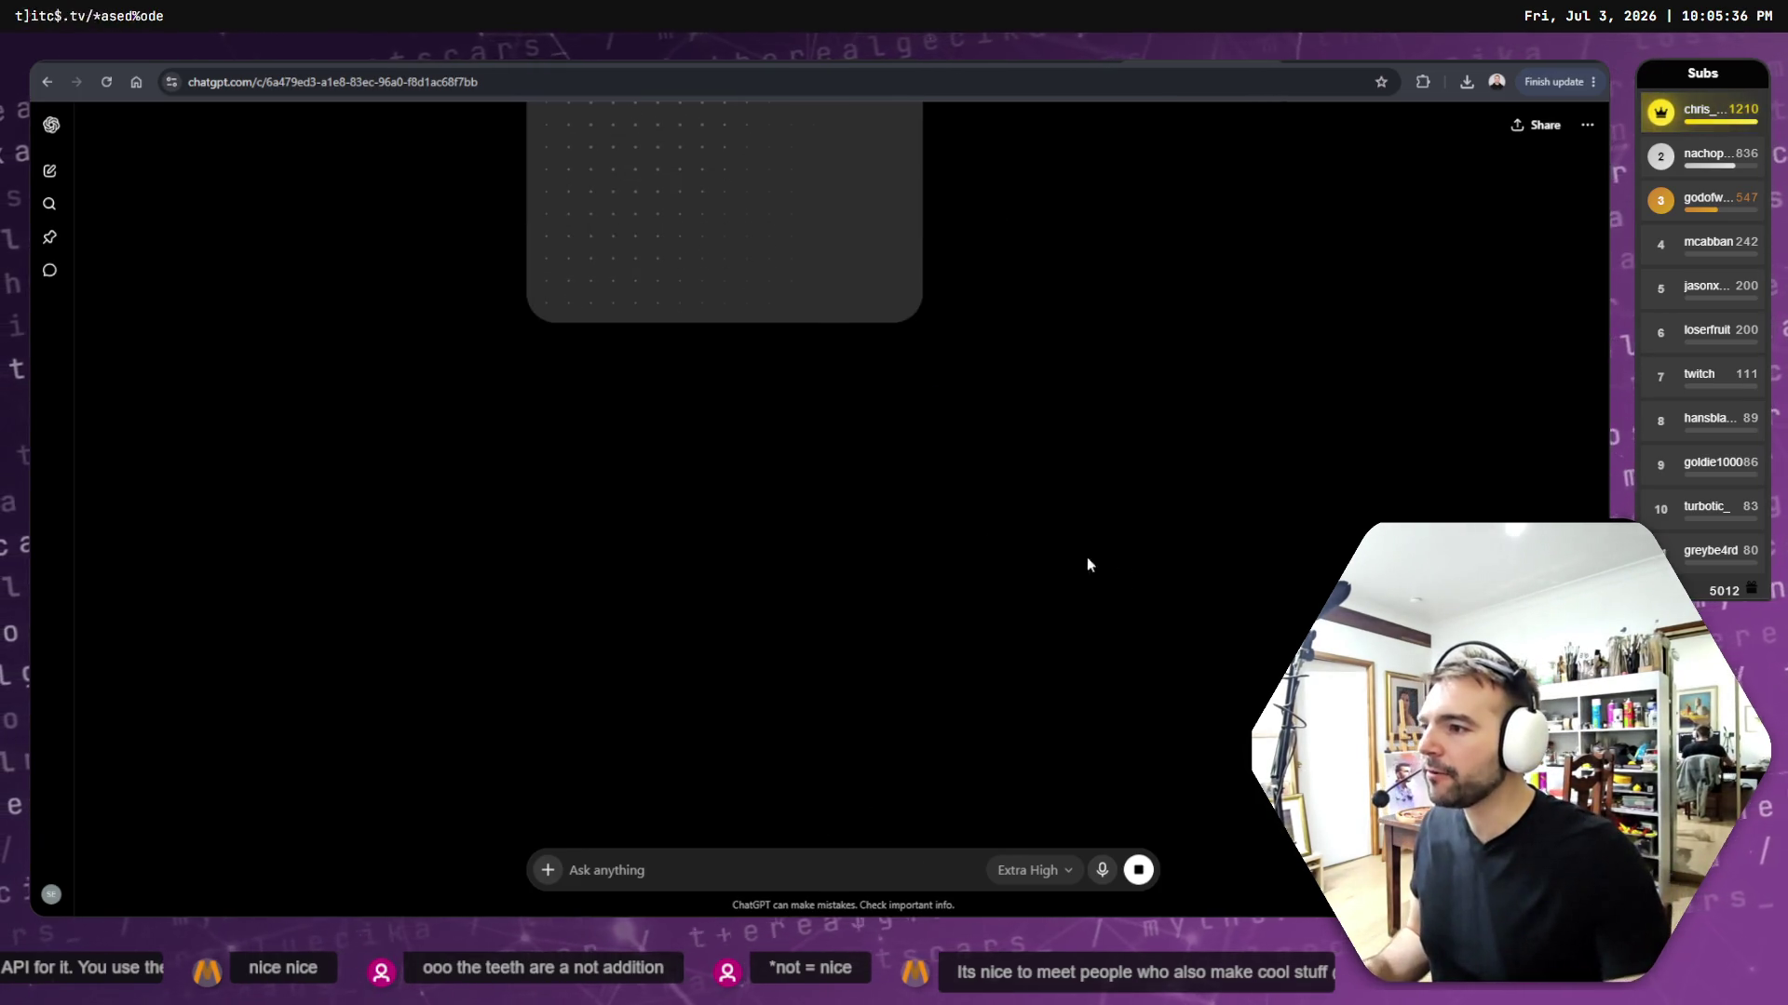
# - Return to the image conversation to see the finished villagers-before-the-church capsule art
pyautogui.click(136, 83)
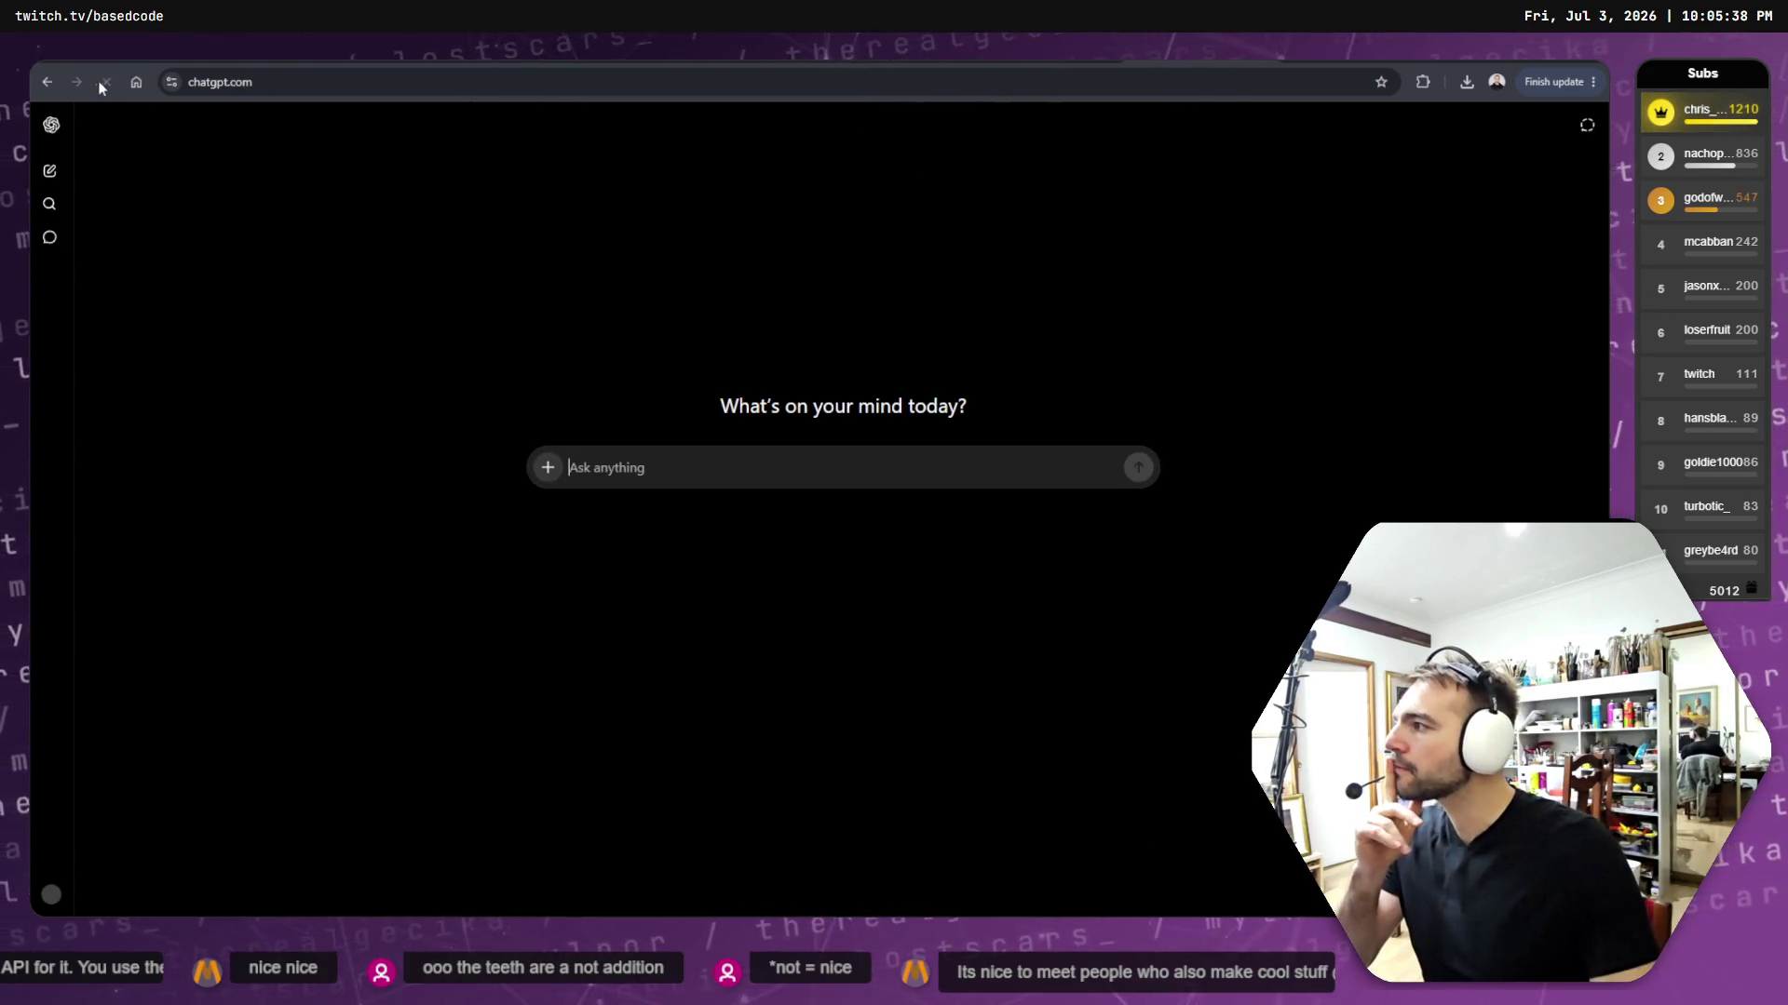
pyautogui.click(49, 82)
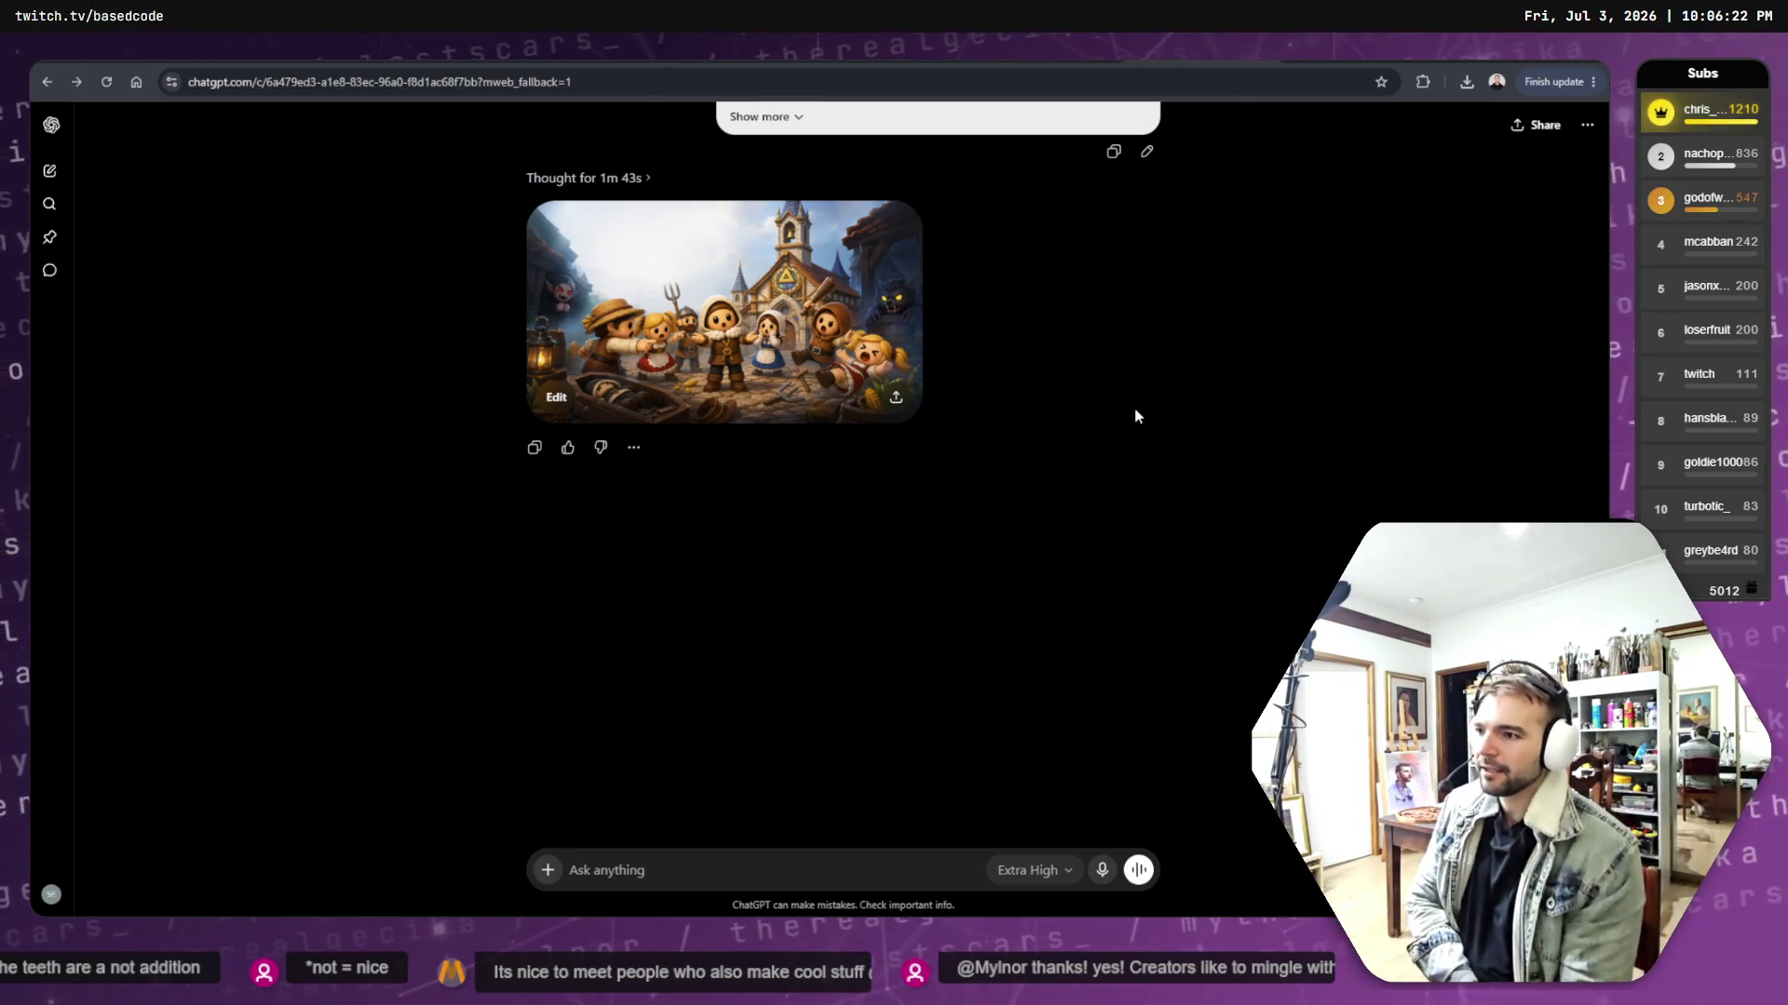
pyautogui.click(875, 337)
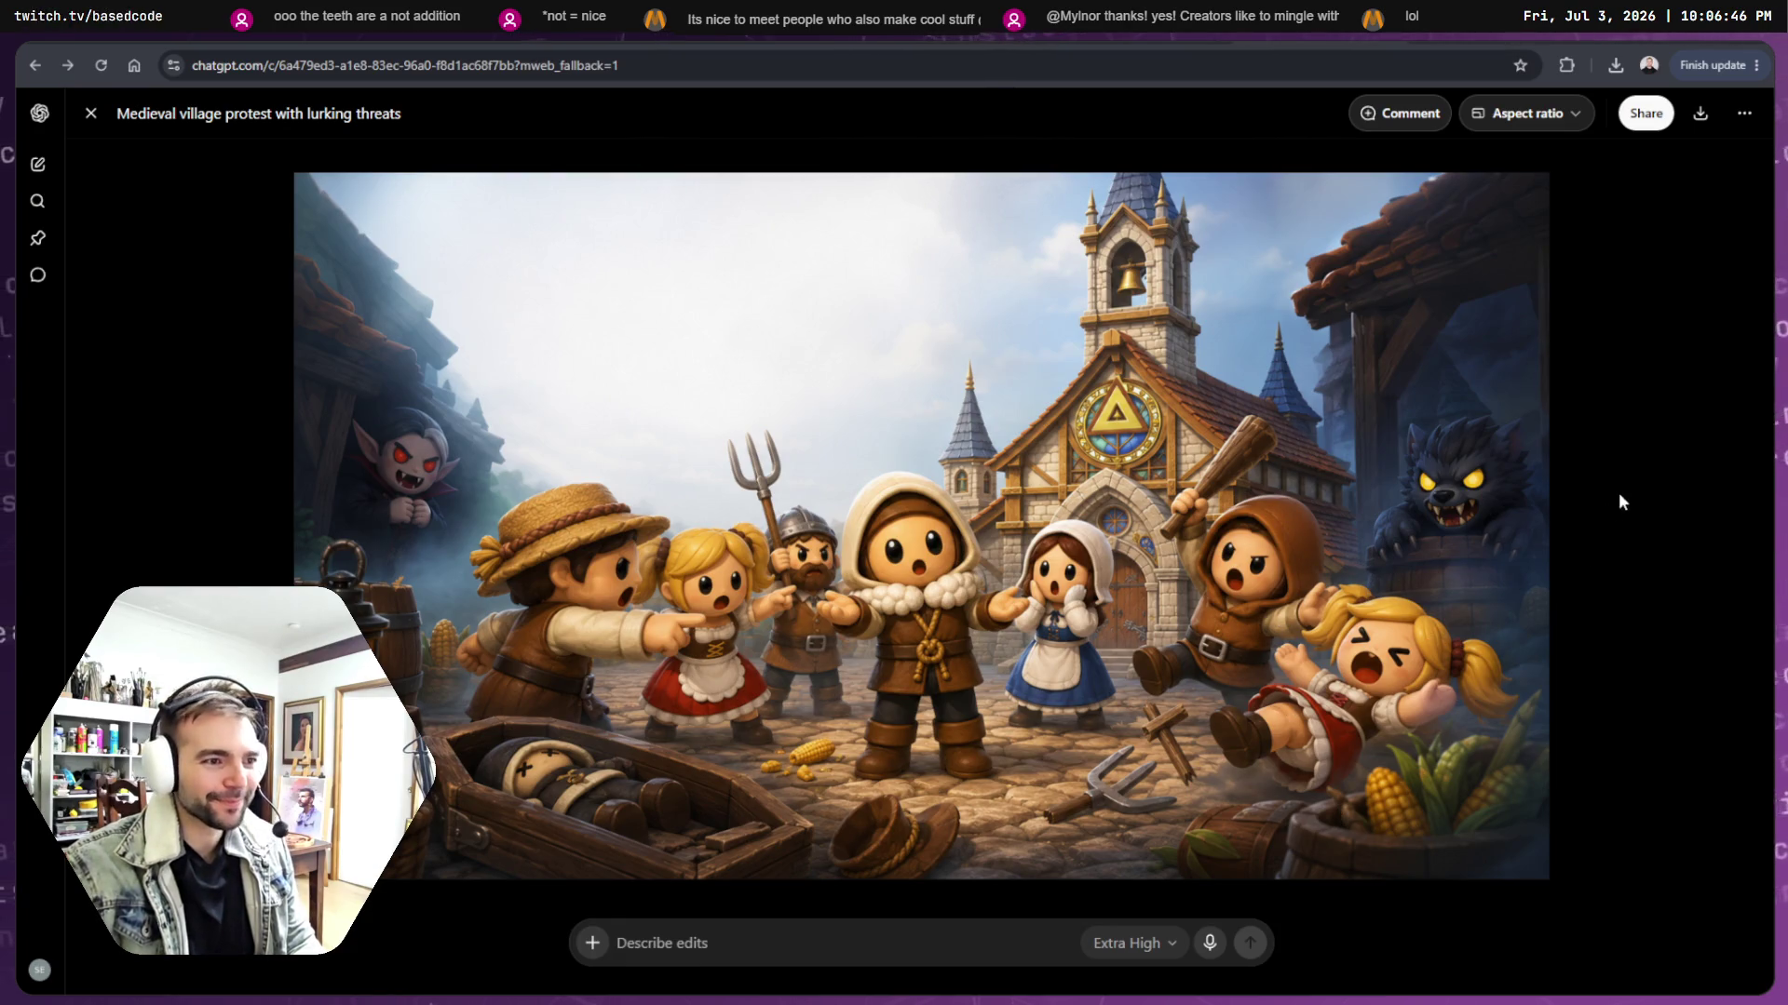
pyautogui.click(92, 115)
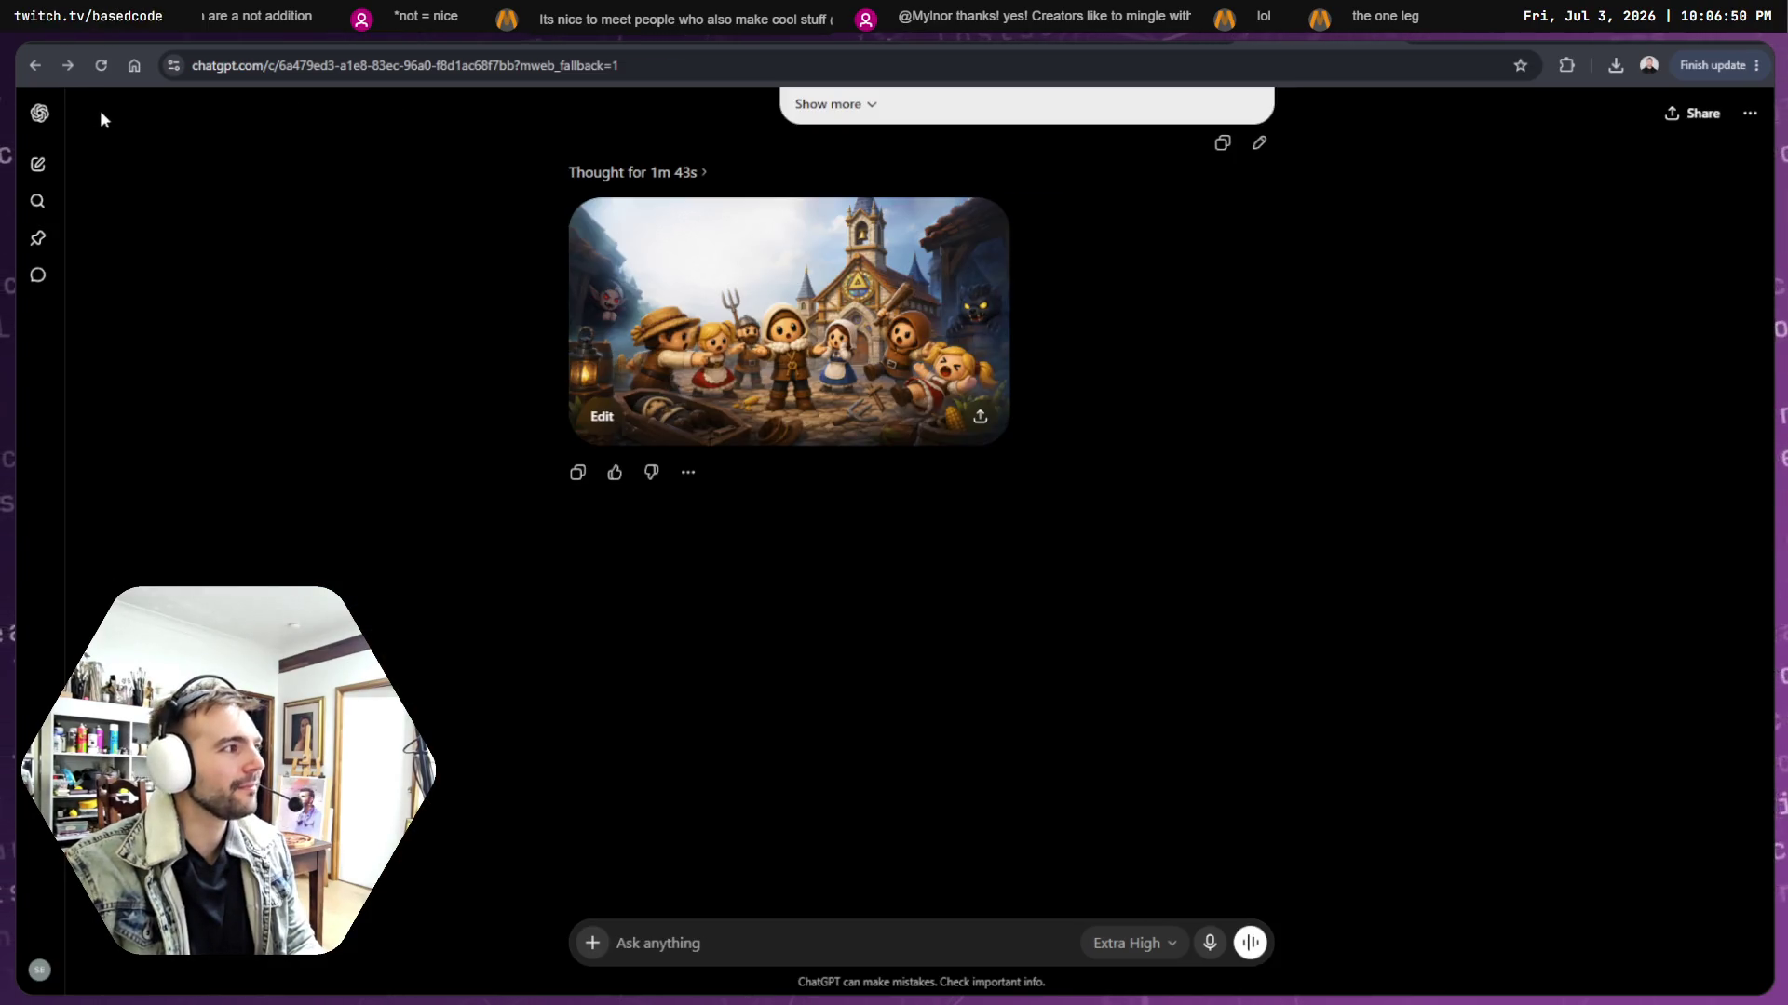
# - Edit the key-art prompt to insert ' (farmer)' after 'suspicious villager' and resubmit it
pyautogui.scroll(2, 1231, 382)
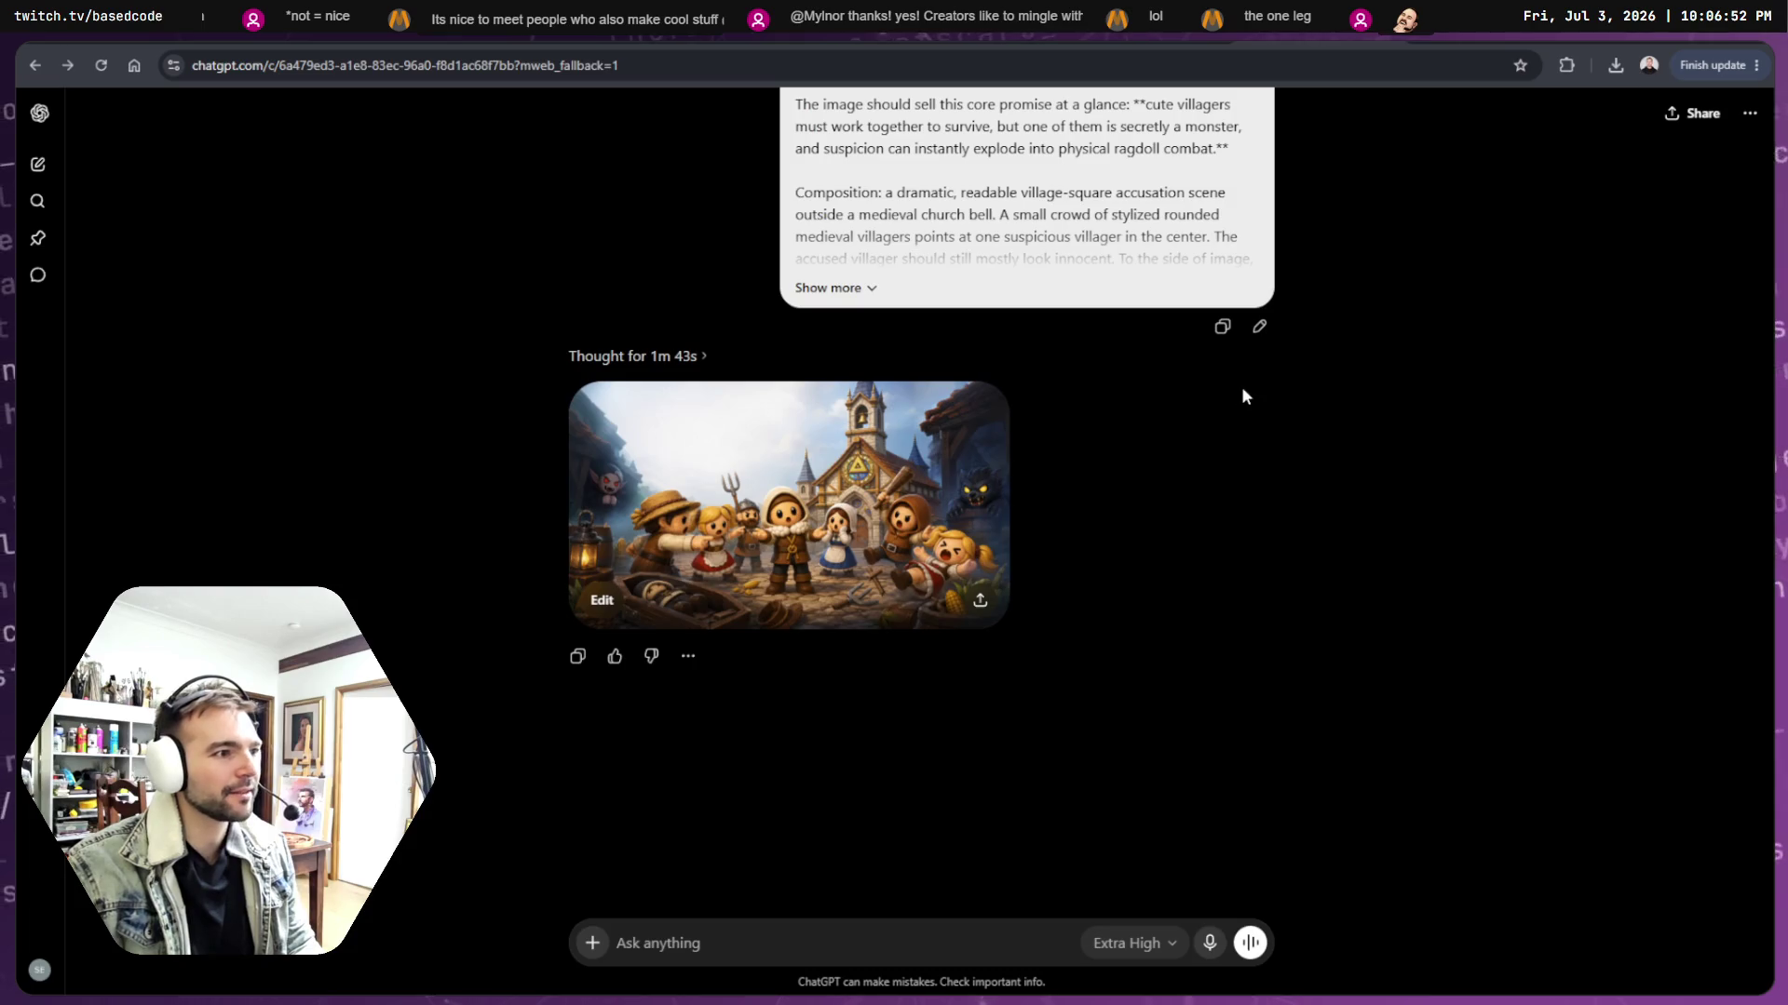
pyautogui.click(1258, 326)
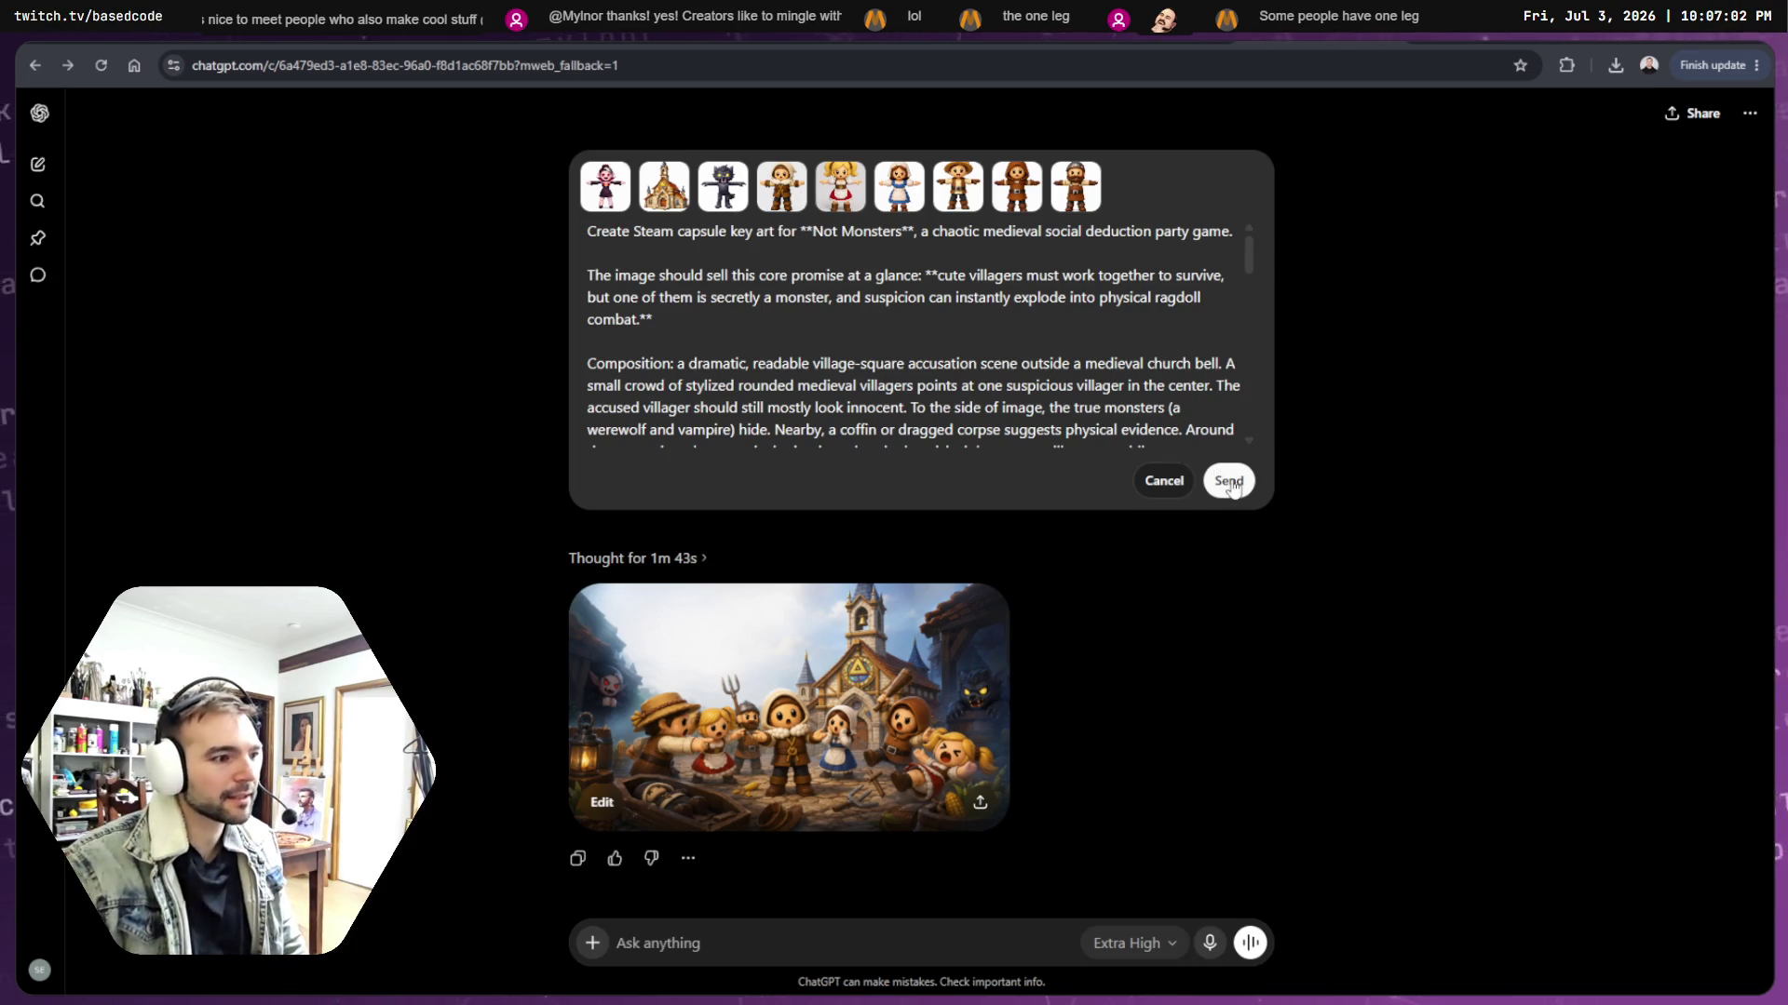
pyautogui.scroll(-1, 931, 354)
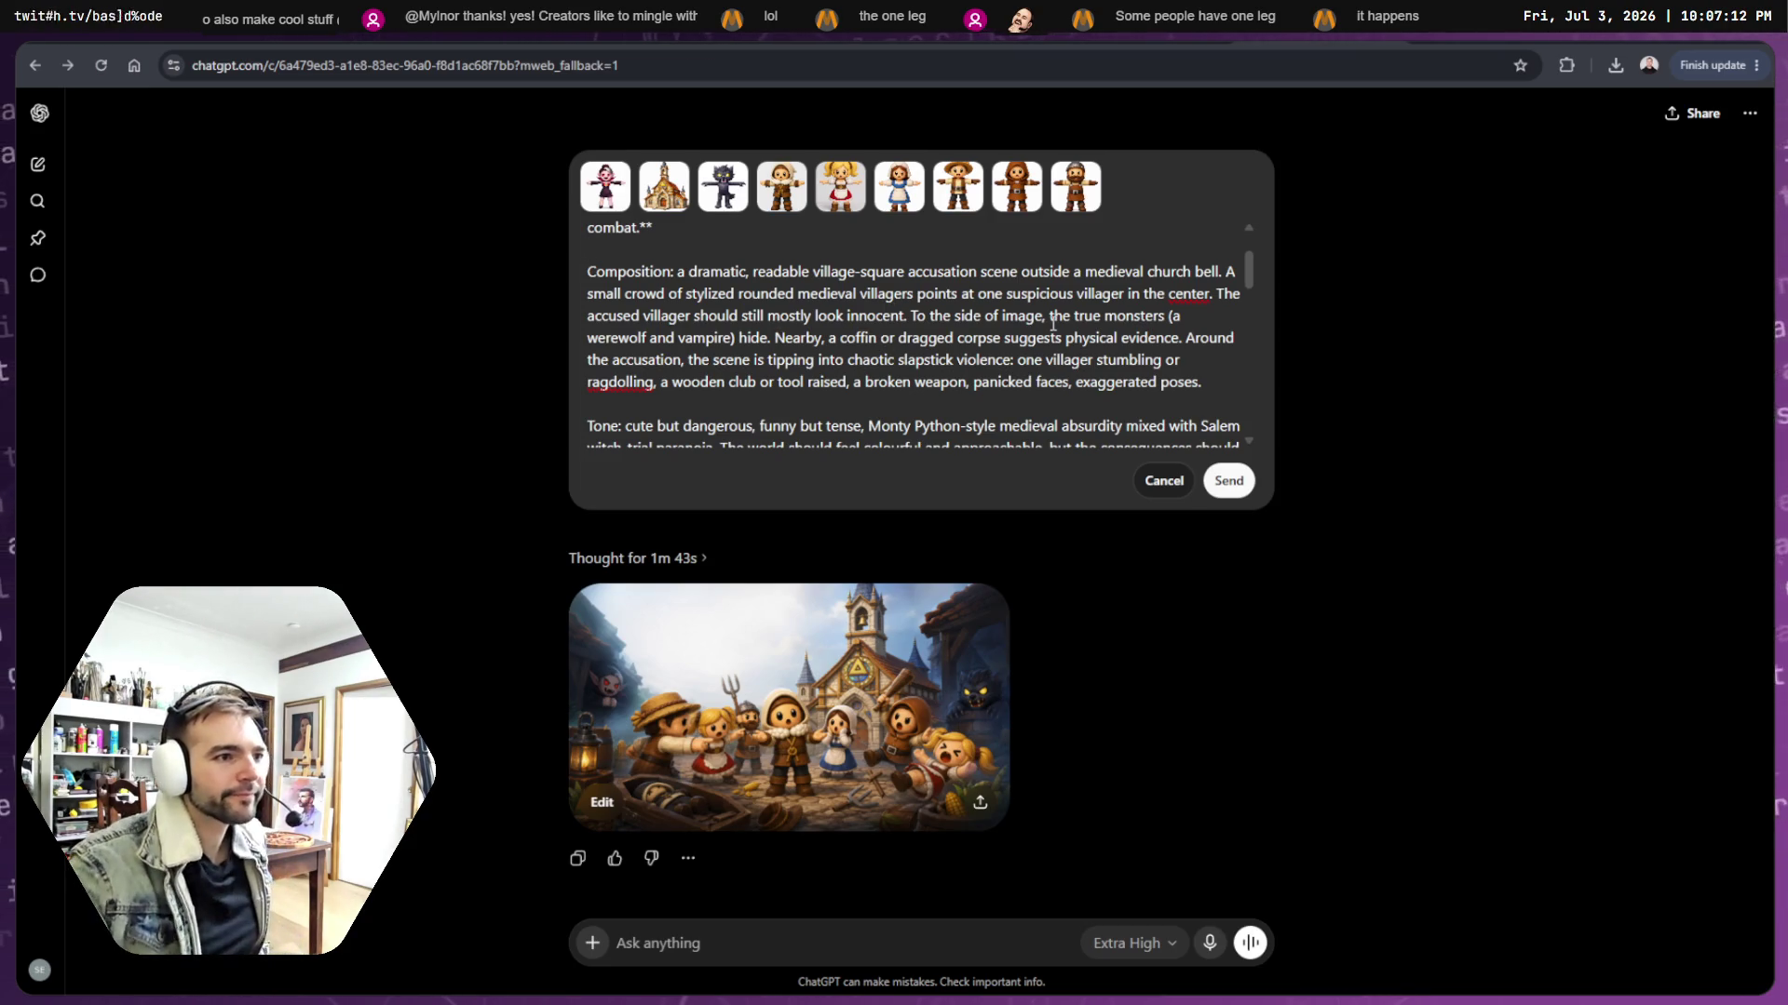
pyautogui.scroll(1, 1042, 319)
pyautogui.scroll(-1, 847, 354)
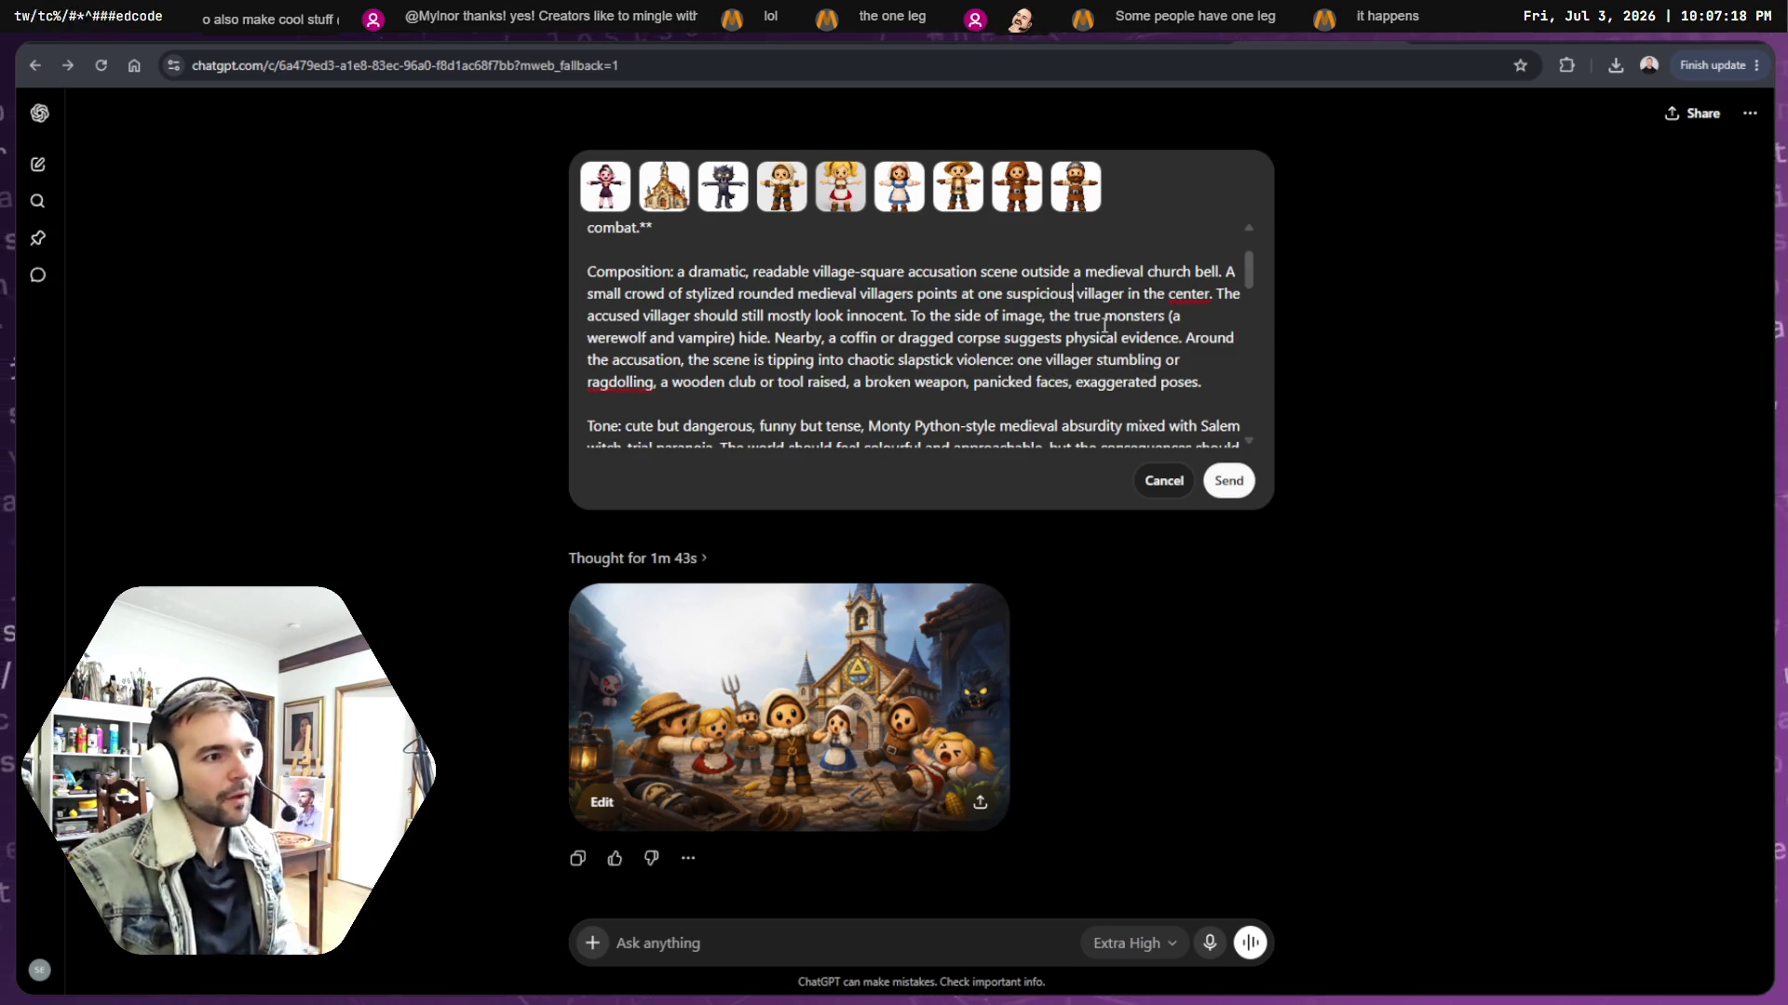
pyautogui.write('famer')
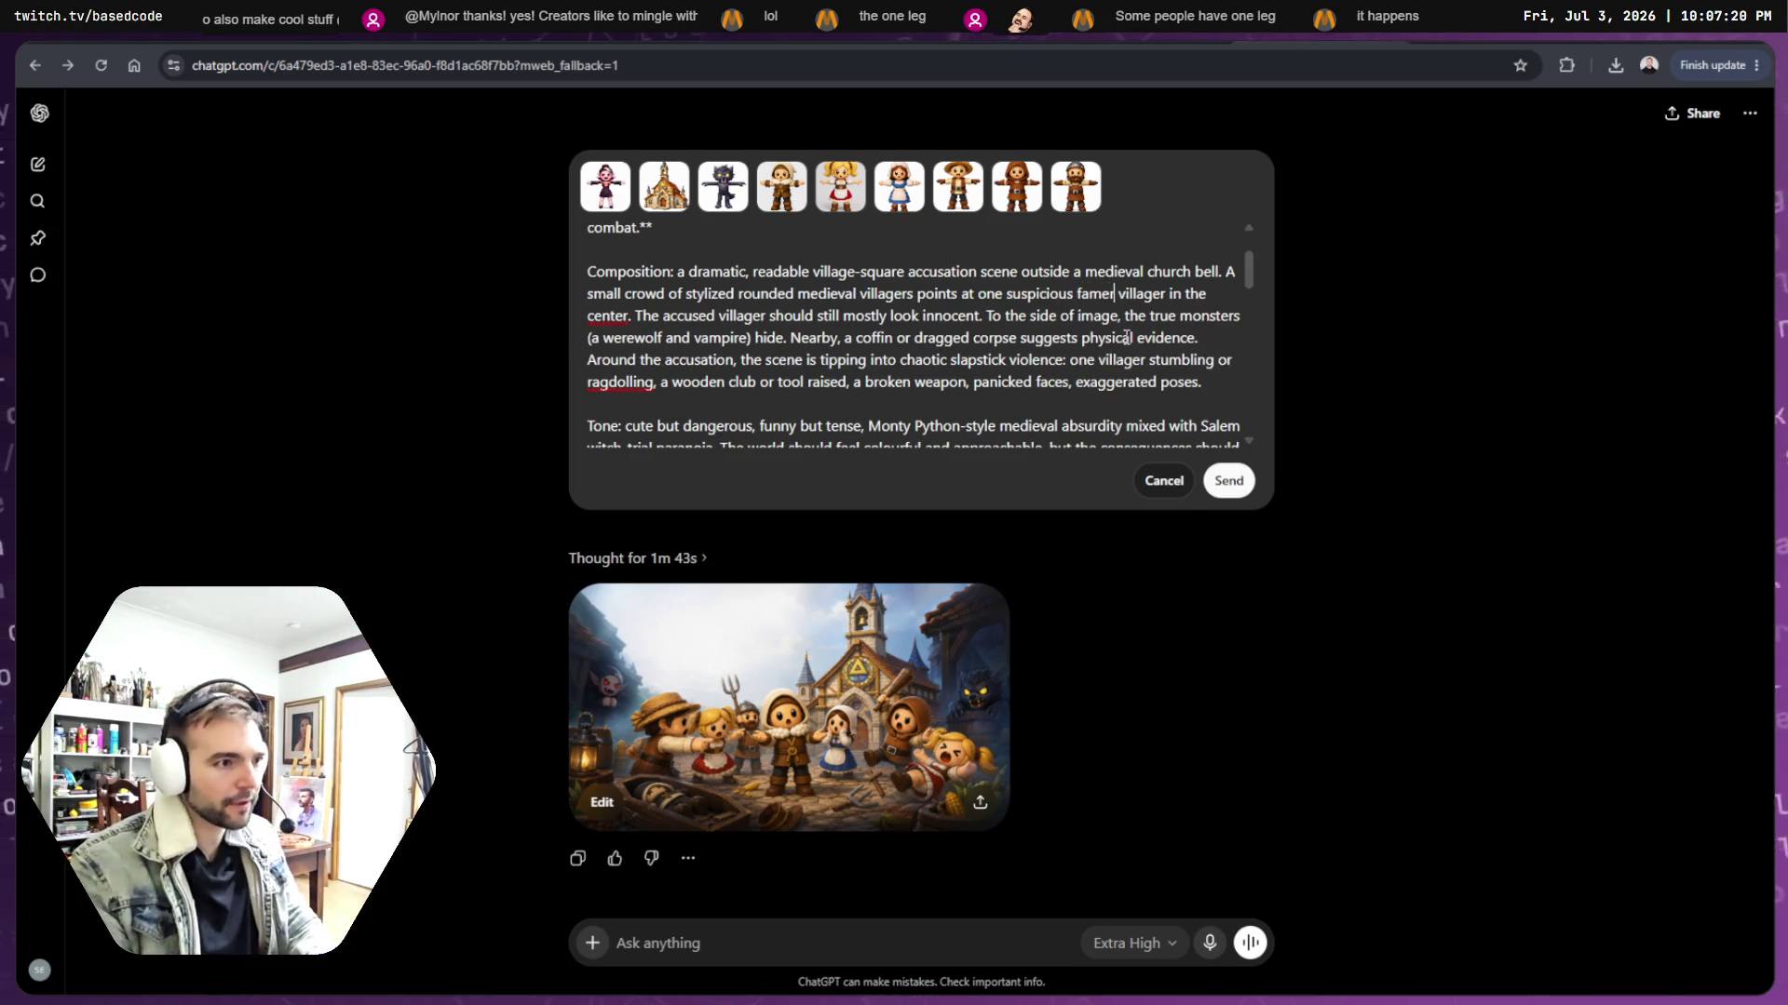
pyautogui.press('BackSpace')
pyautogui.press('BackSpace')
pyautogui.press('BackSpace')
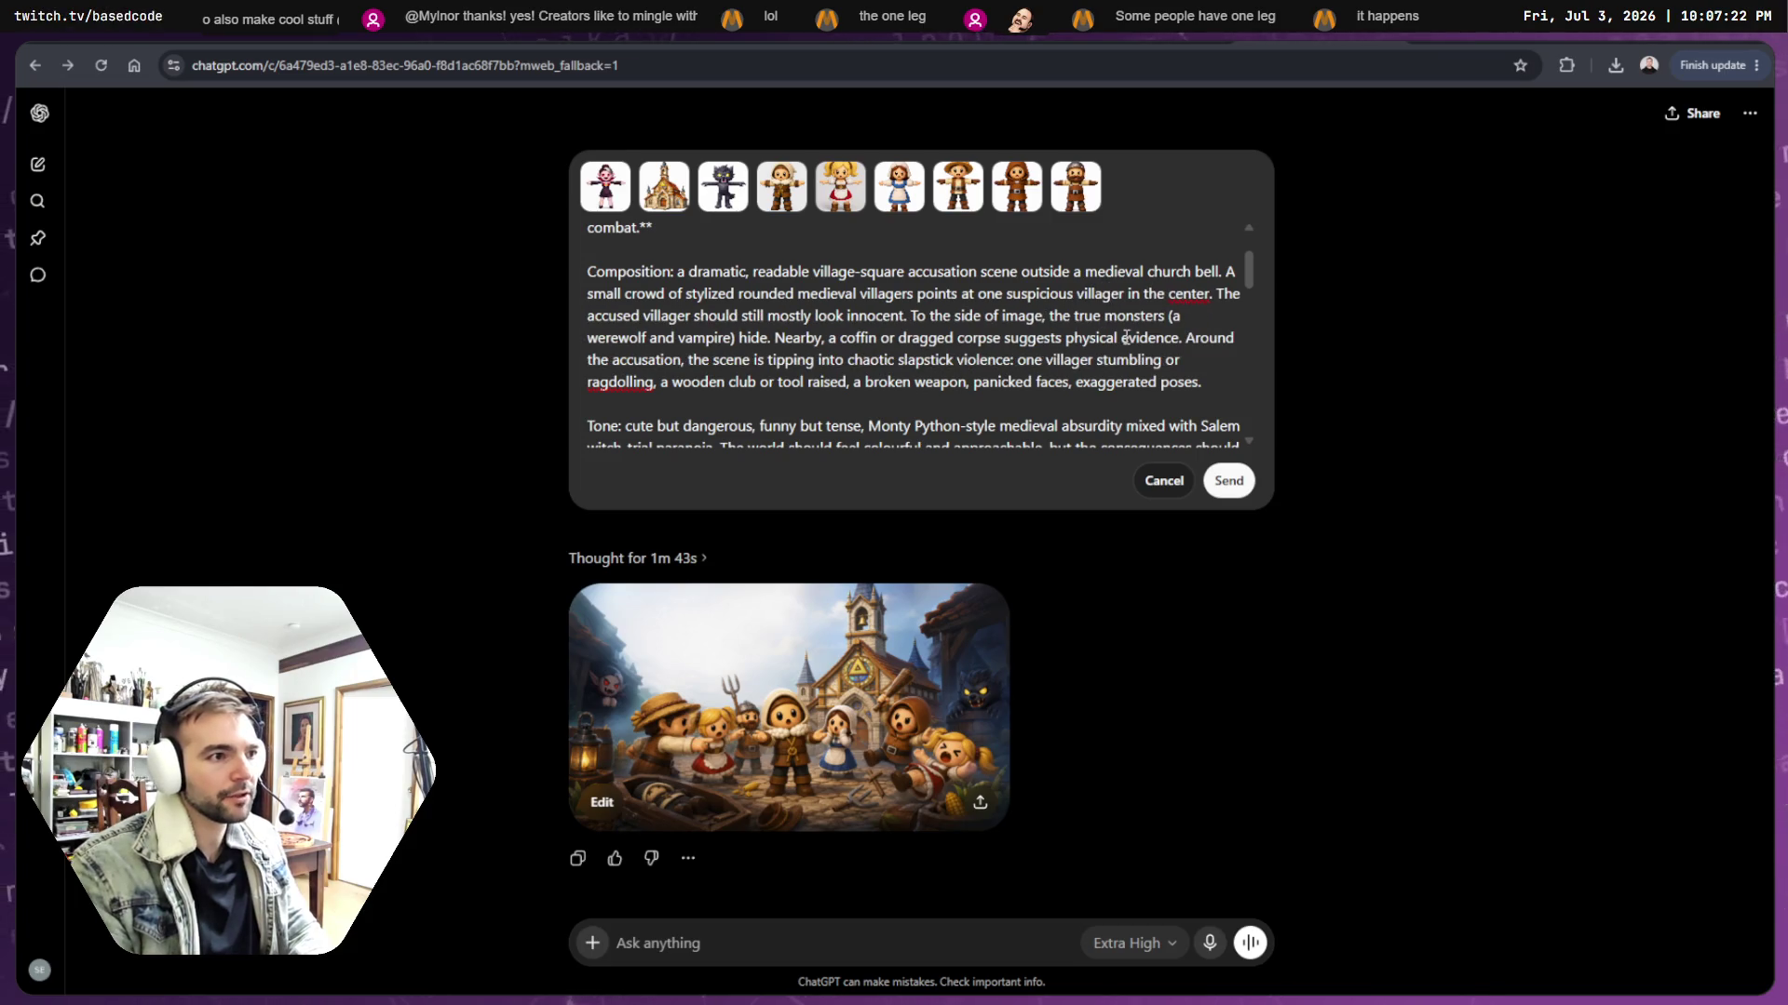
pyautogui.click(1126, 294)
pyautogui.write('(farmer)')
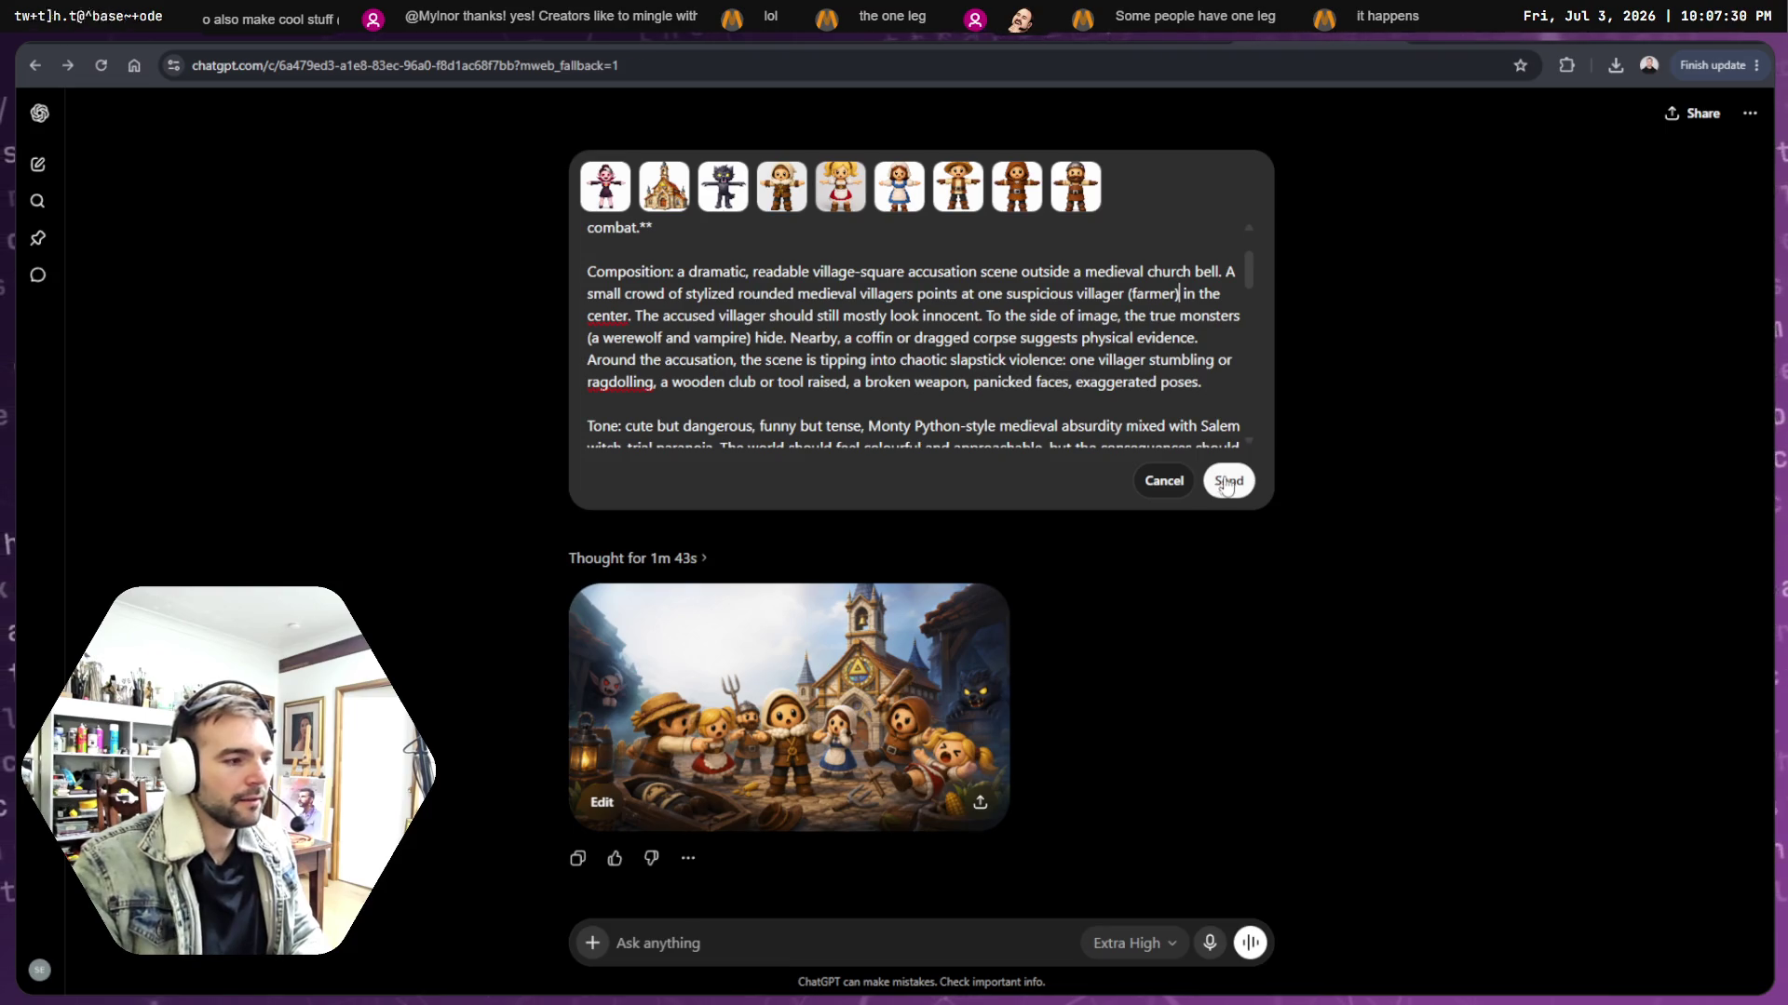
pyautogui.click(1226, 482)
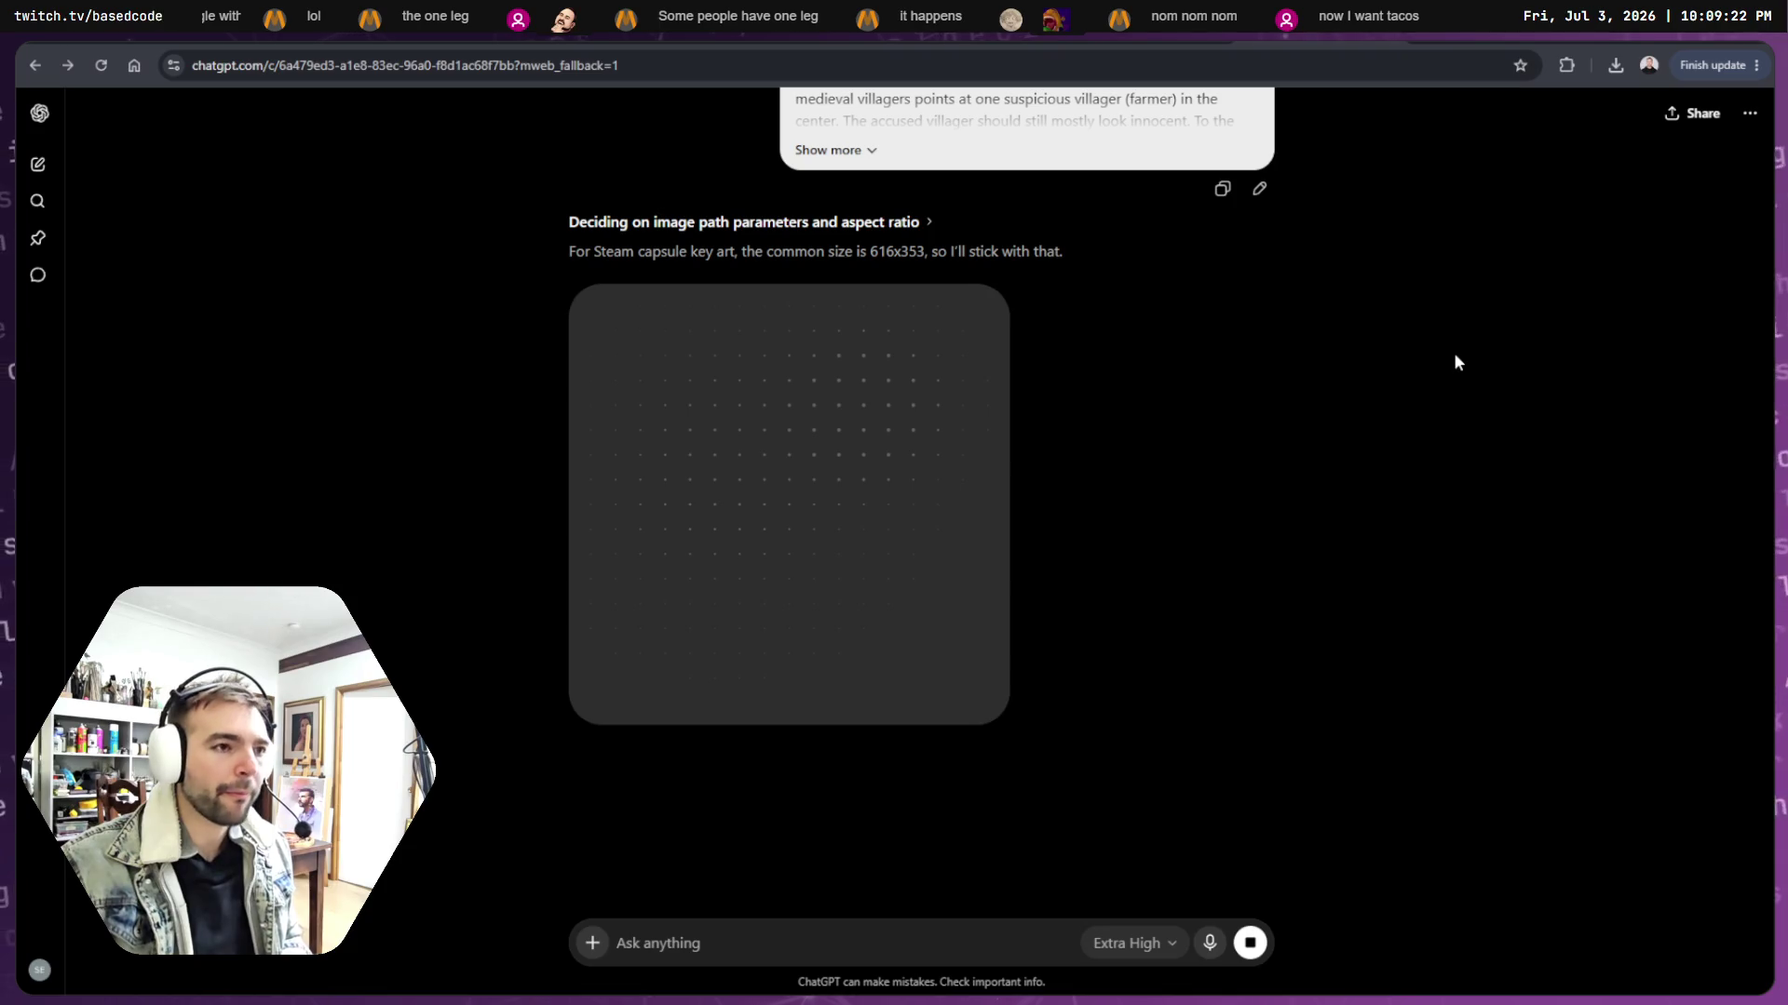
# - Wait while the farmer key-art image generates, then go to the Photopea logo project
pyautogui.scroll(-4, 1452, 358)
pyautogui.scroll(9, 1451, 359)
pyautogui.scroll(-8, 1445, 363)
pyautogui.scroll(4, 536, 207)
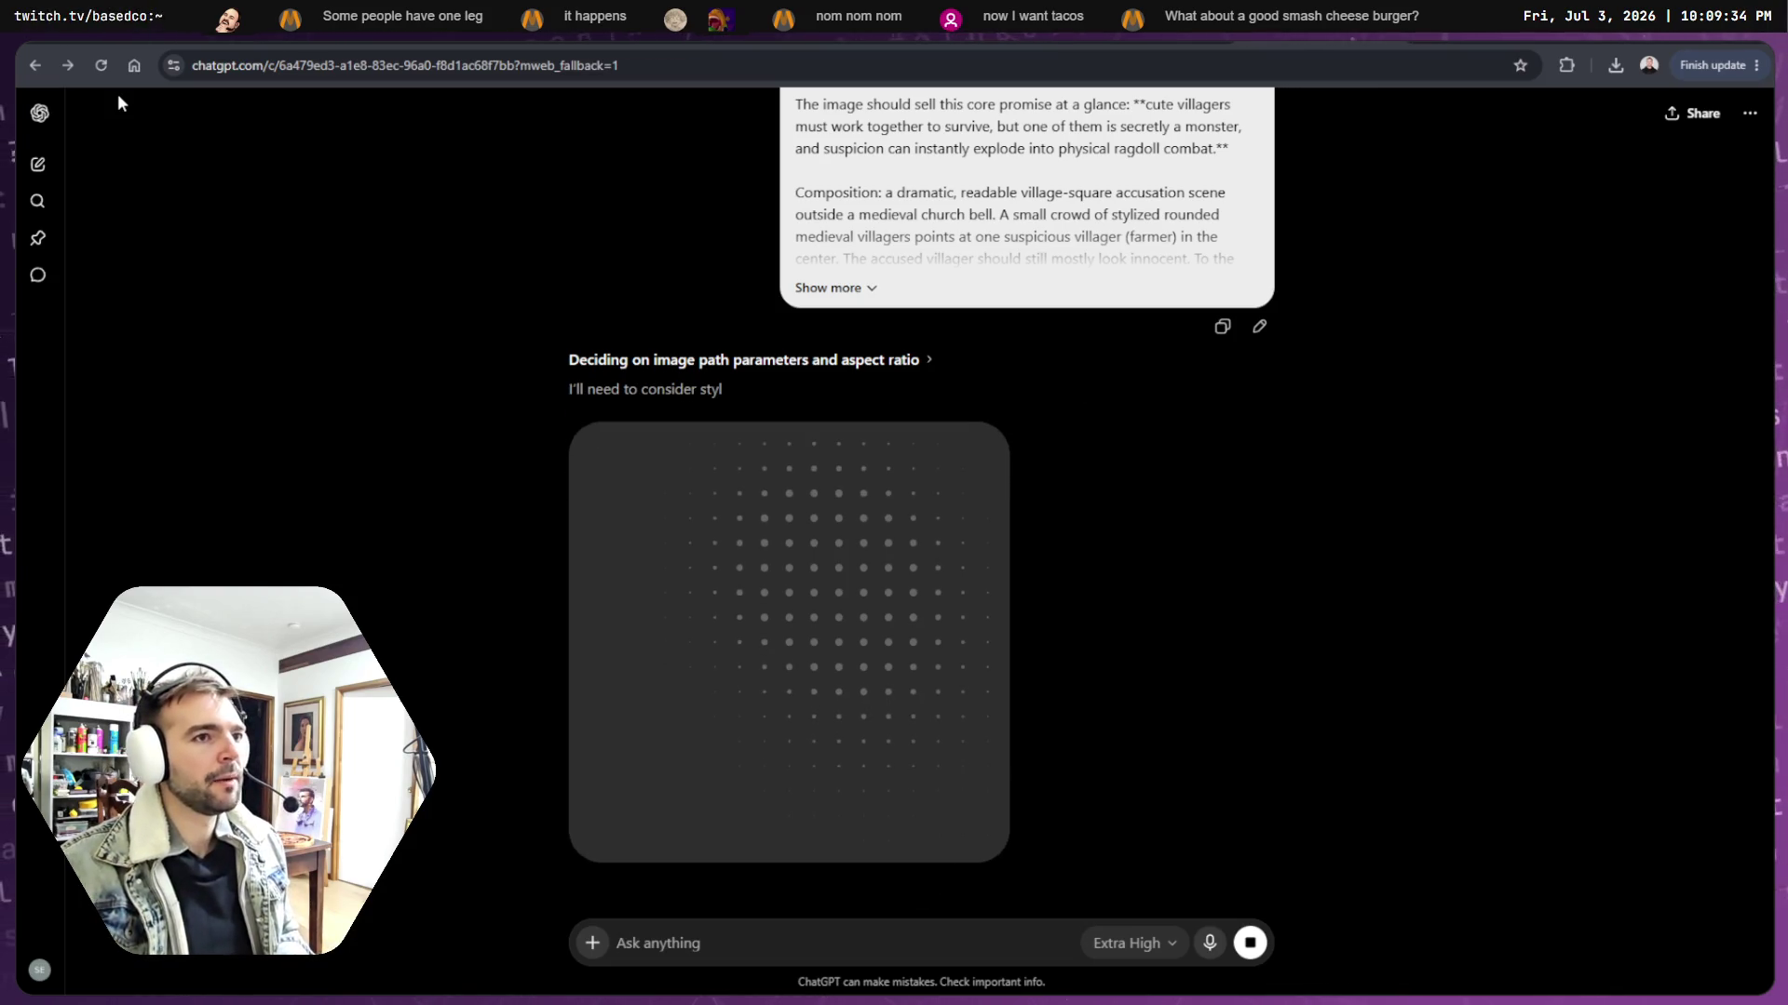
pyautogui.hotkey('ctrl', 'Tab')
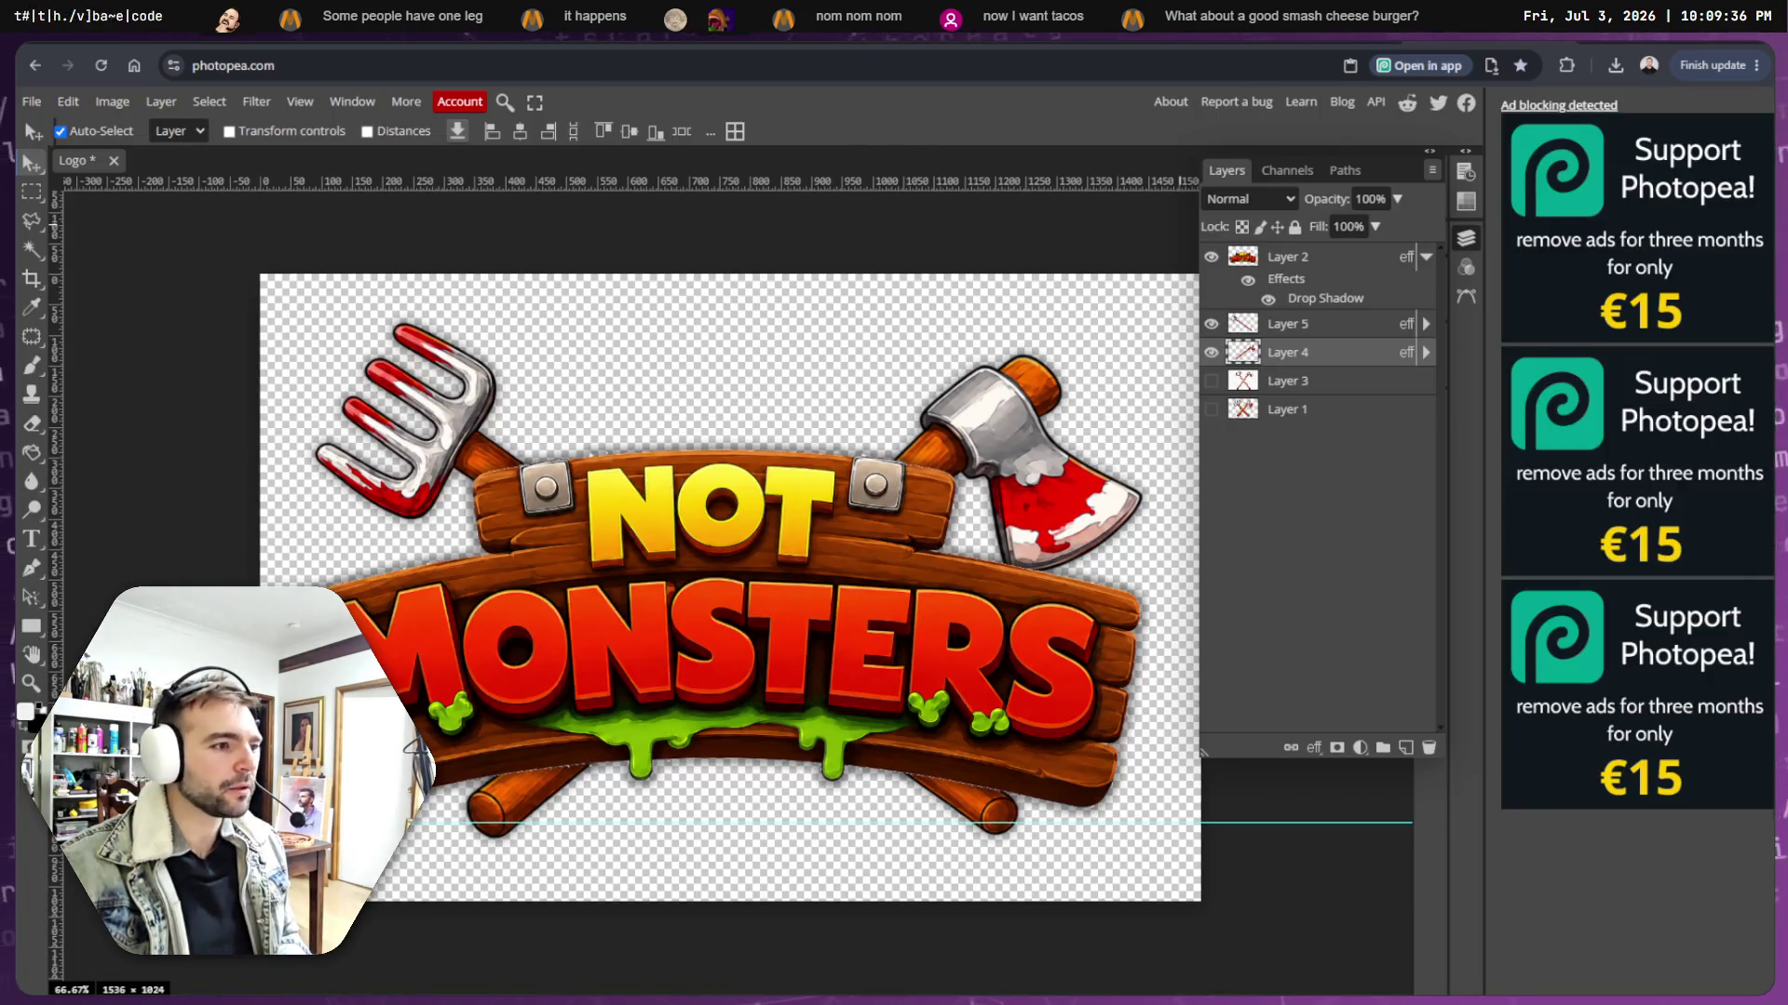
# - Find Logo.png in Chrome's recent downloads, then return to the 'Not Monster' tldraw board
pyautogui.hotkey('ctrl', 'shift', 'Tab')
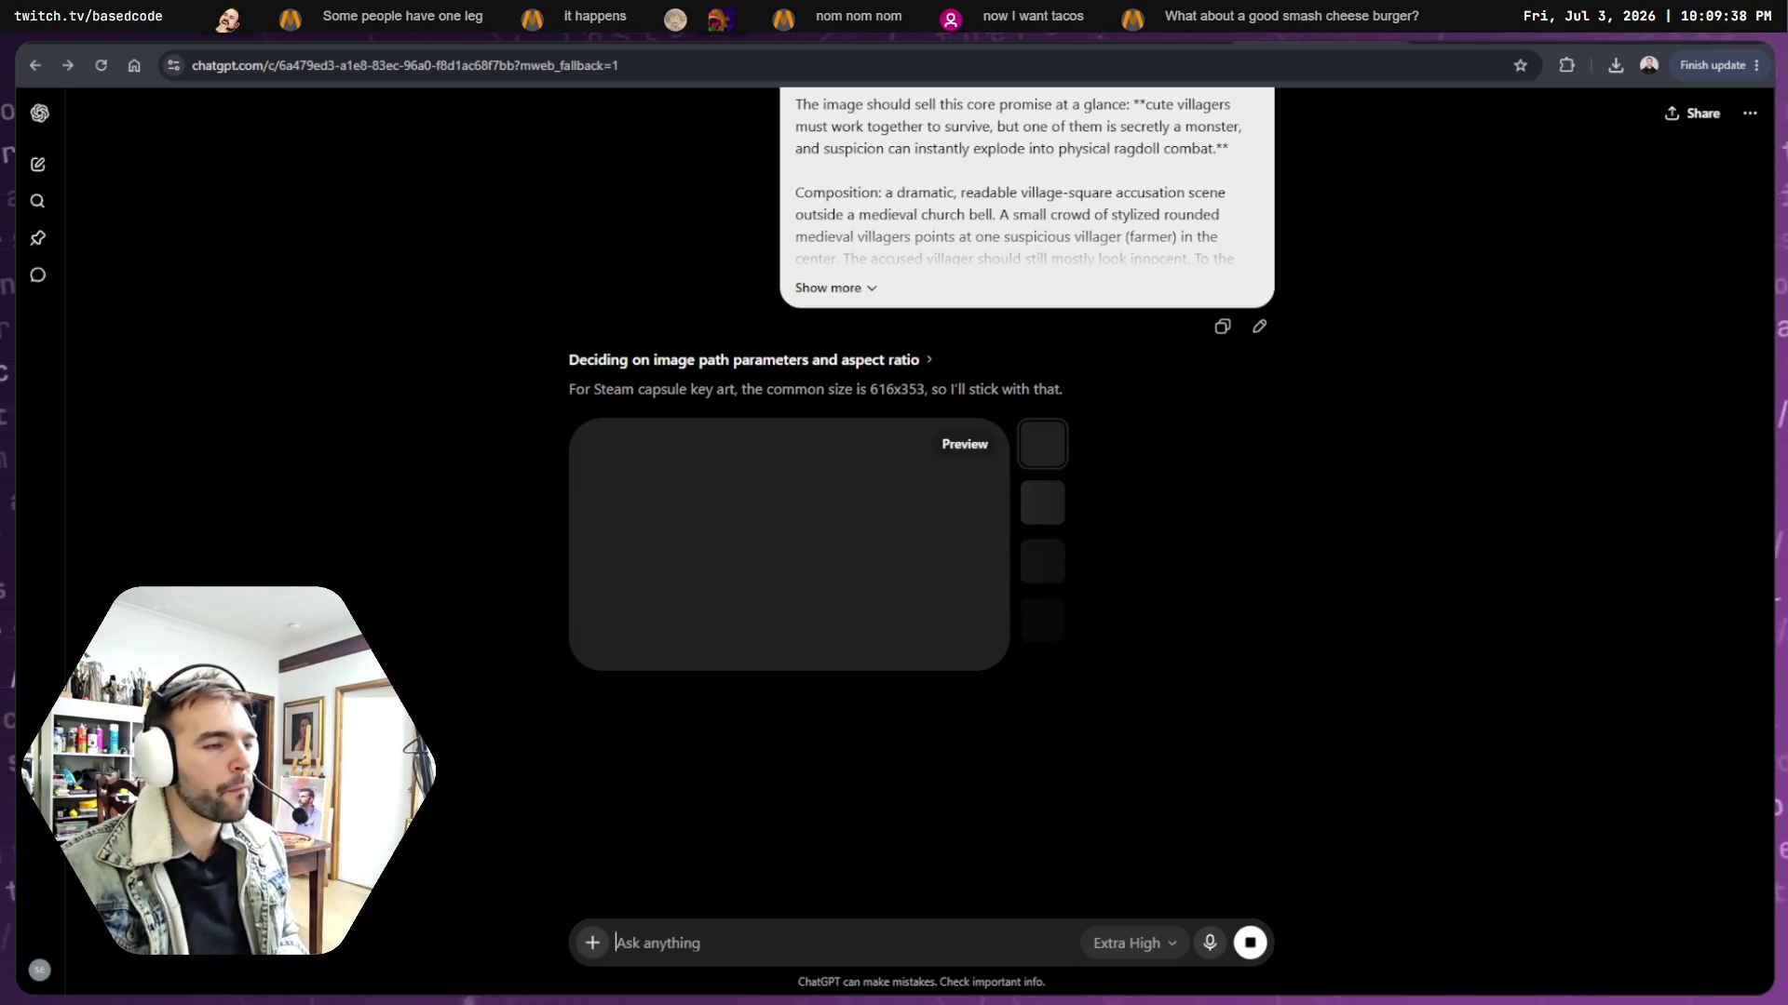
pyautogui.hotkey('ctrl', 'Tab')
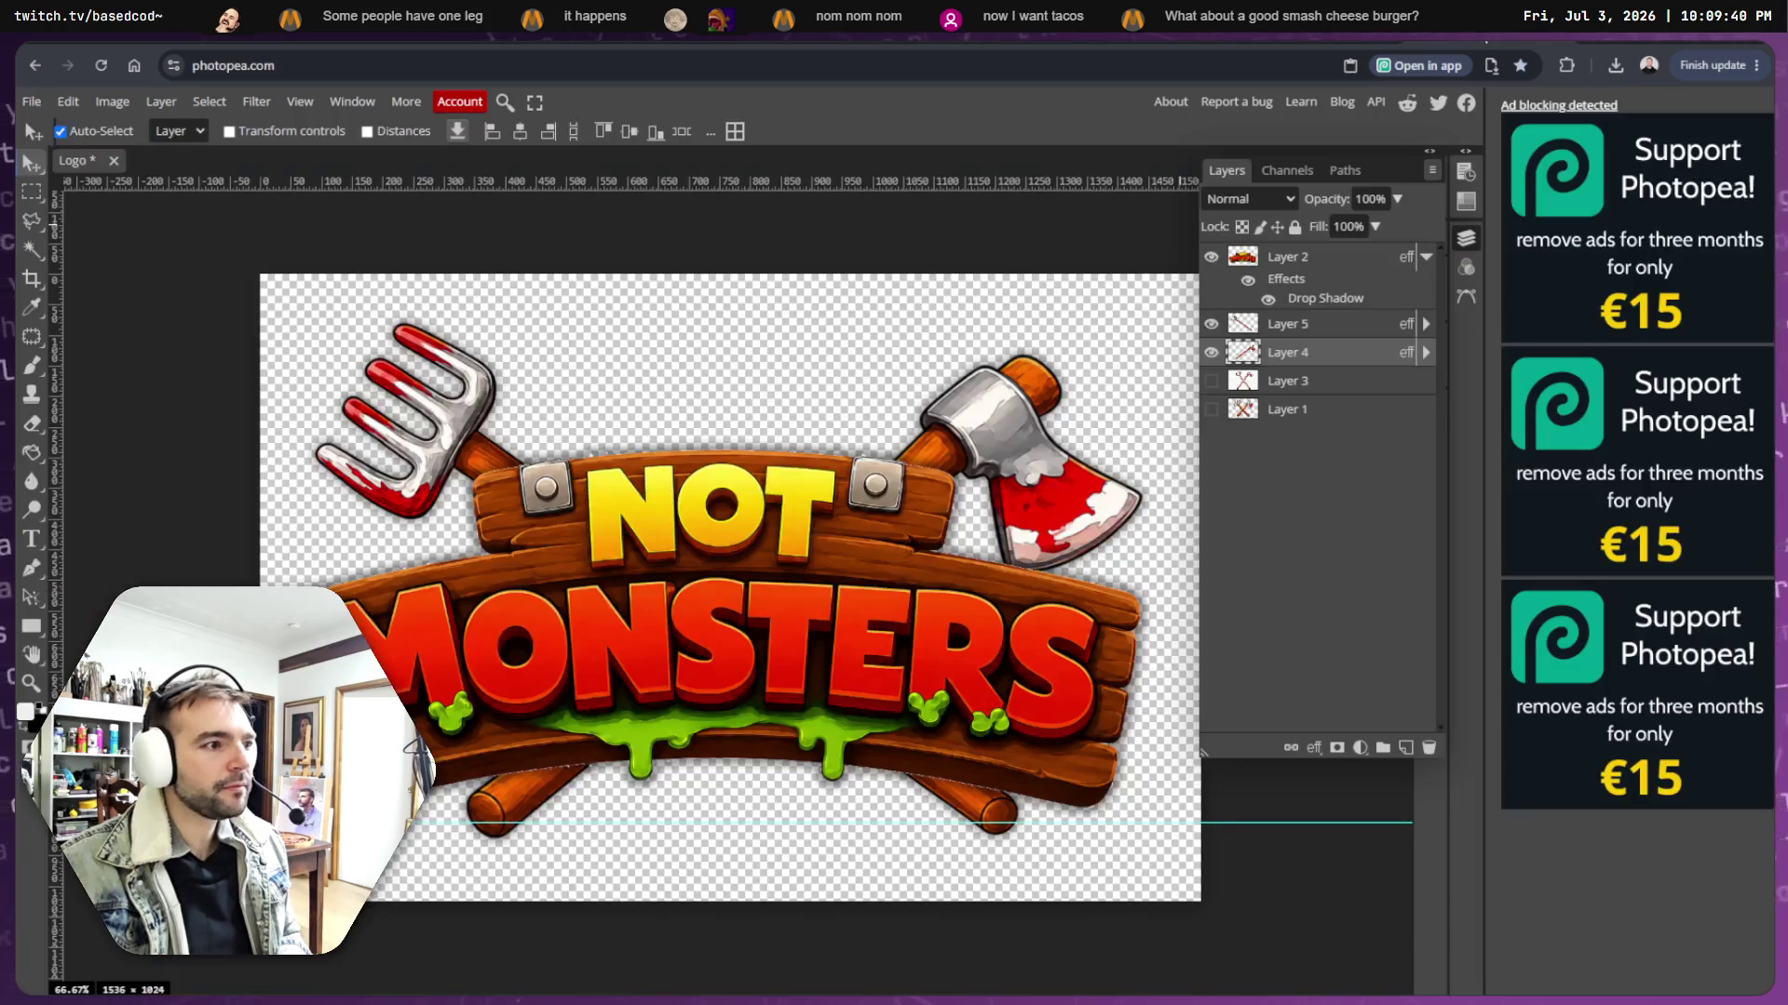
pyautogui.click(1604, 73)
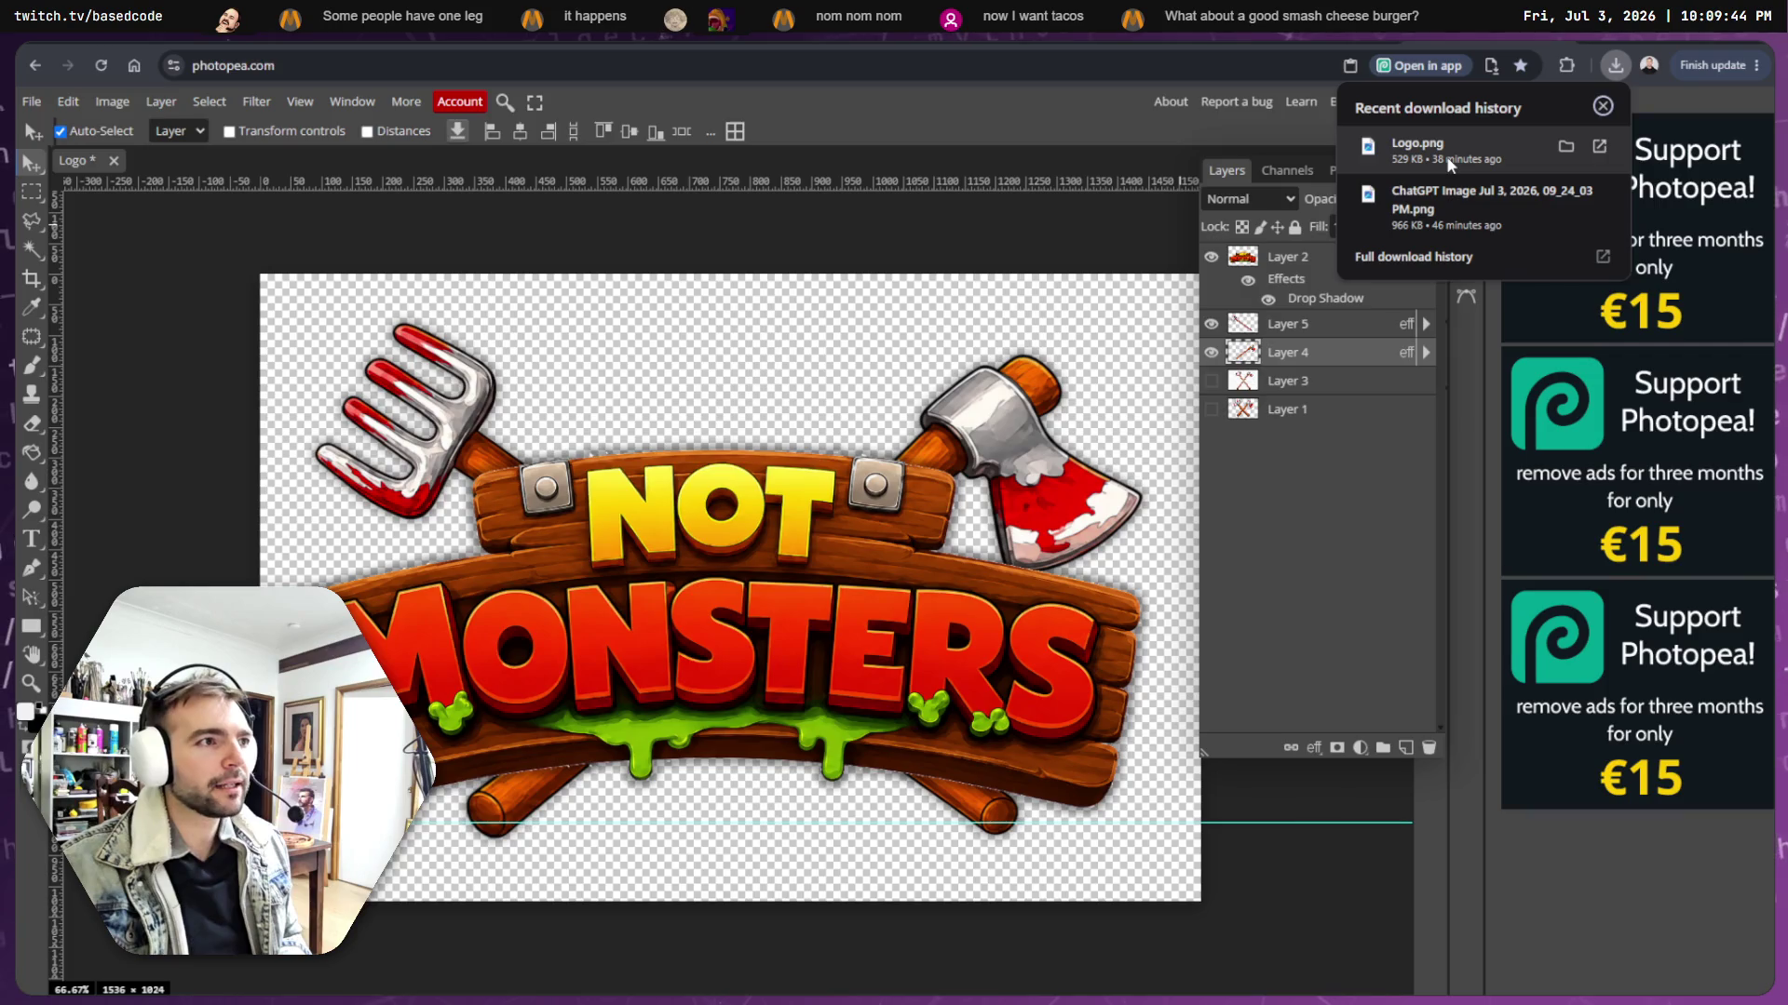
pyautogui.moveTo(1449, 164)
pyautogui.mouseDown()
pyautogui.moveTo(917, 994)
pyautogui.moveTo(726, 992)
pyautogui.moveTo(1452, 140)
pyautogui.moveTo(1462, 80)
pyautogui.moveTo(1452, 148)
pyautogui.mouseUp()
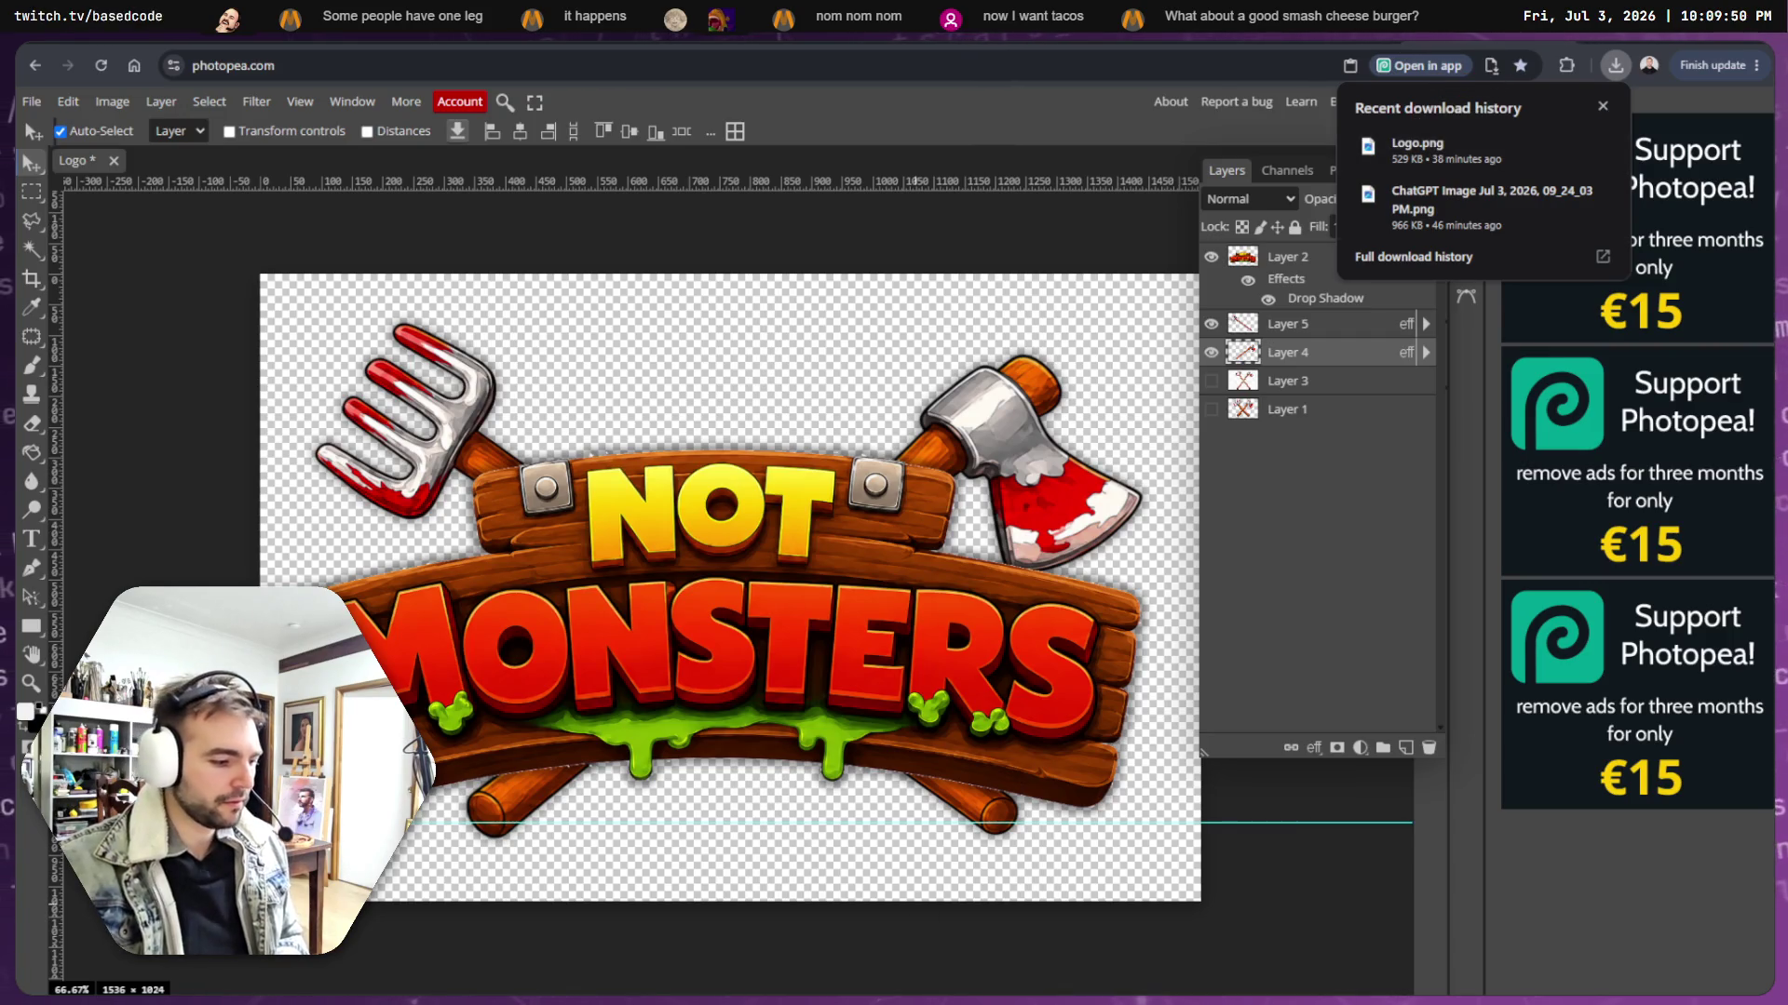
pyautogui.hotkey('alt', 'Tab')
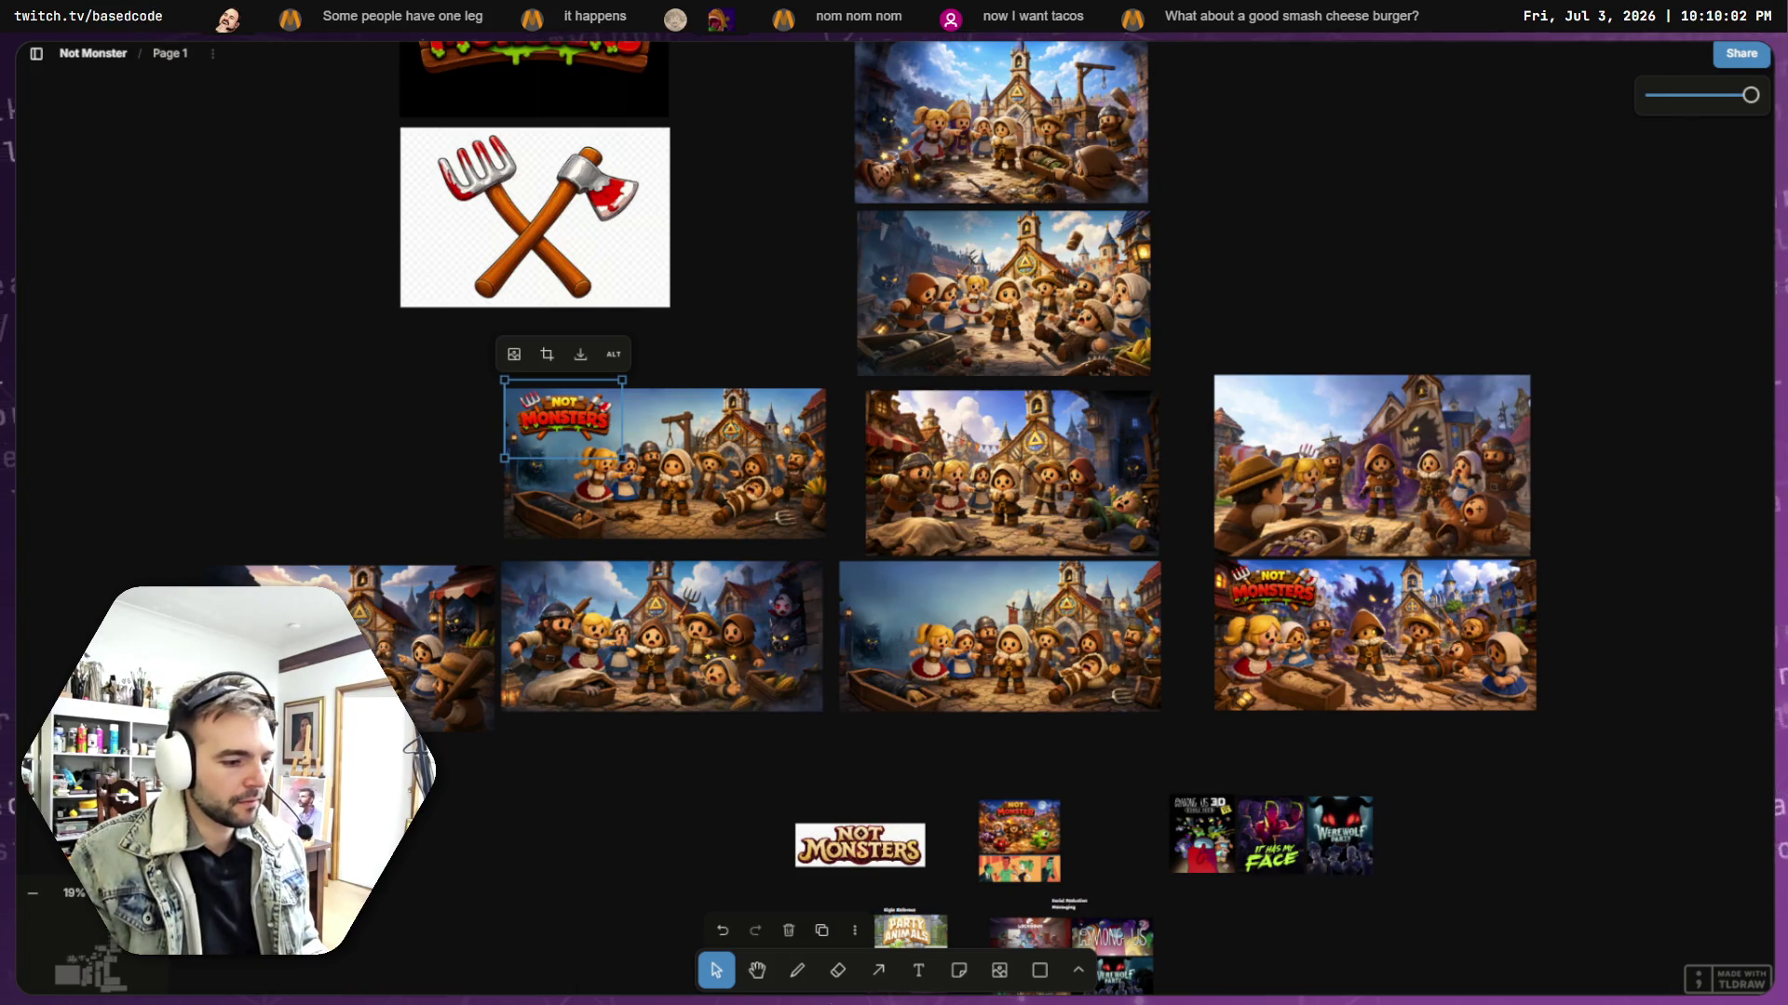
# - Drag Logo.png from the Downloads folder onto the left of the tldraw board
pyautogui.press('super+e')
pyautogui.moveTo(1199, 725); pyautogui.dragTo(1186, 583)
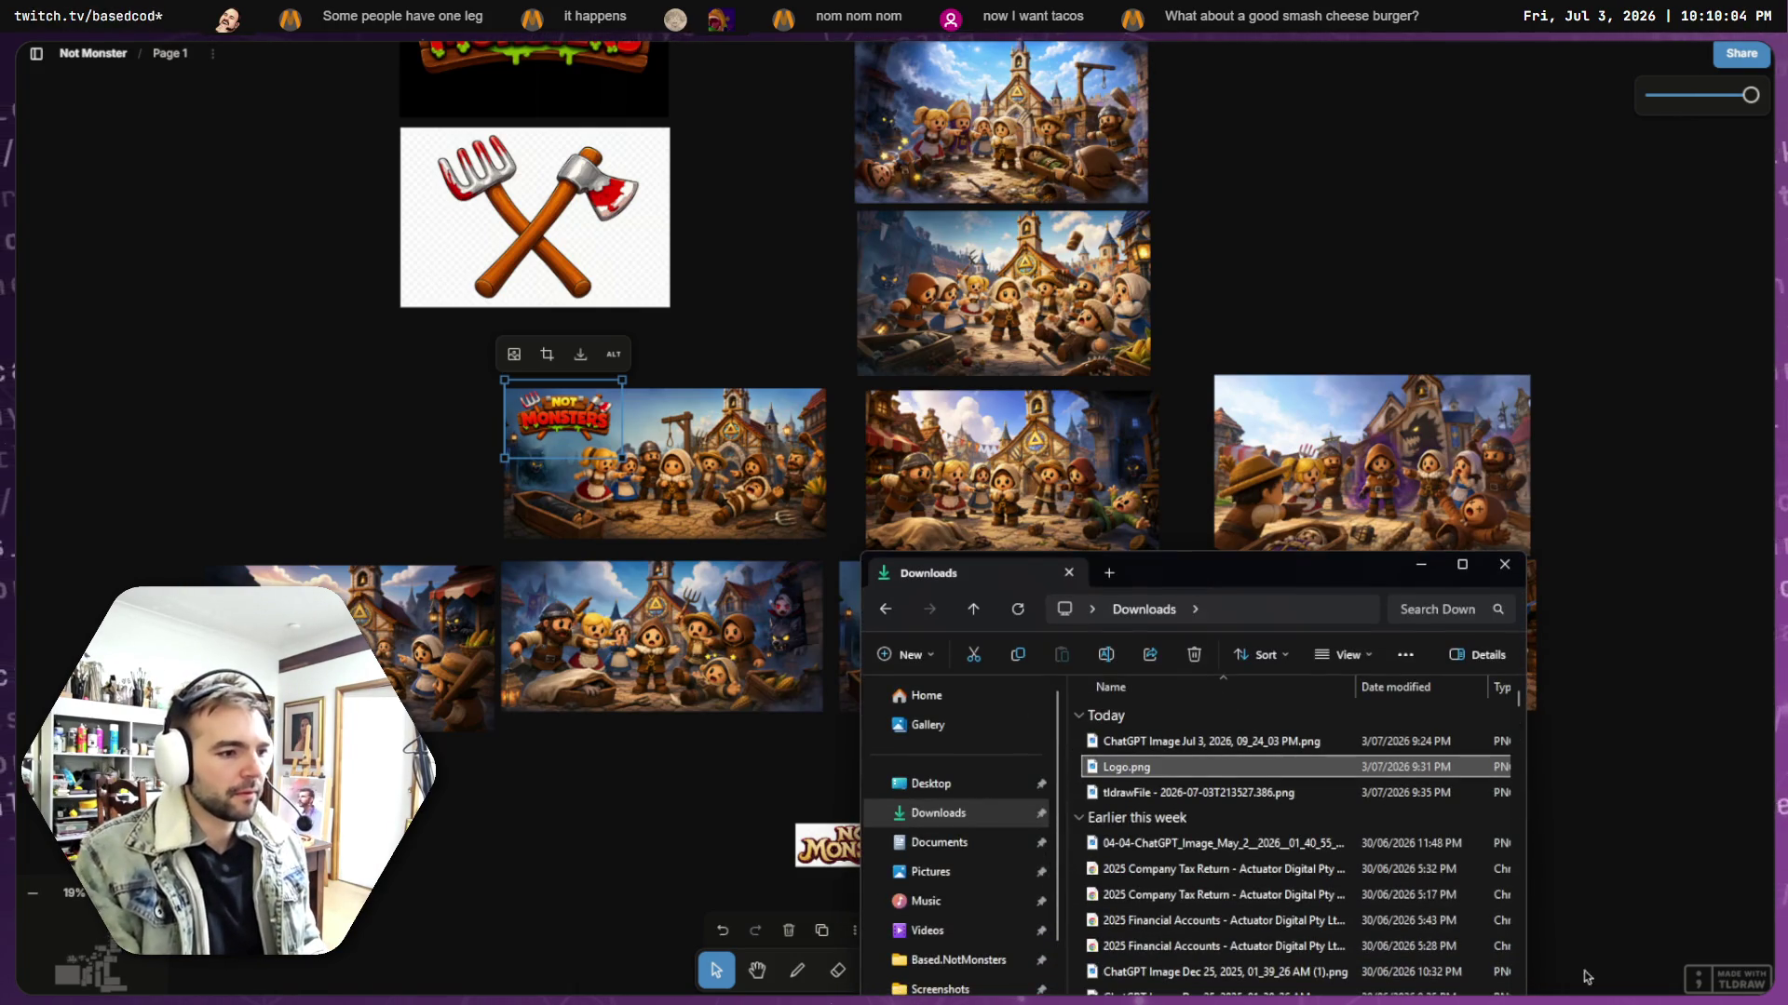
pyautogui.moveTo(1145, 766)
pyautogui.mouseDown()
pyautogui.moveTo(519, 577)
pyautogui.moveTo(279, 437)
pyautogui.moveTo(282, 410)
pyautogui.mouseUp()
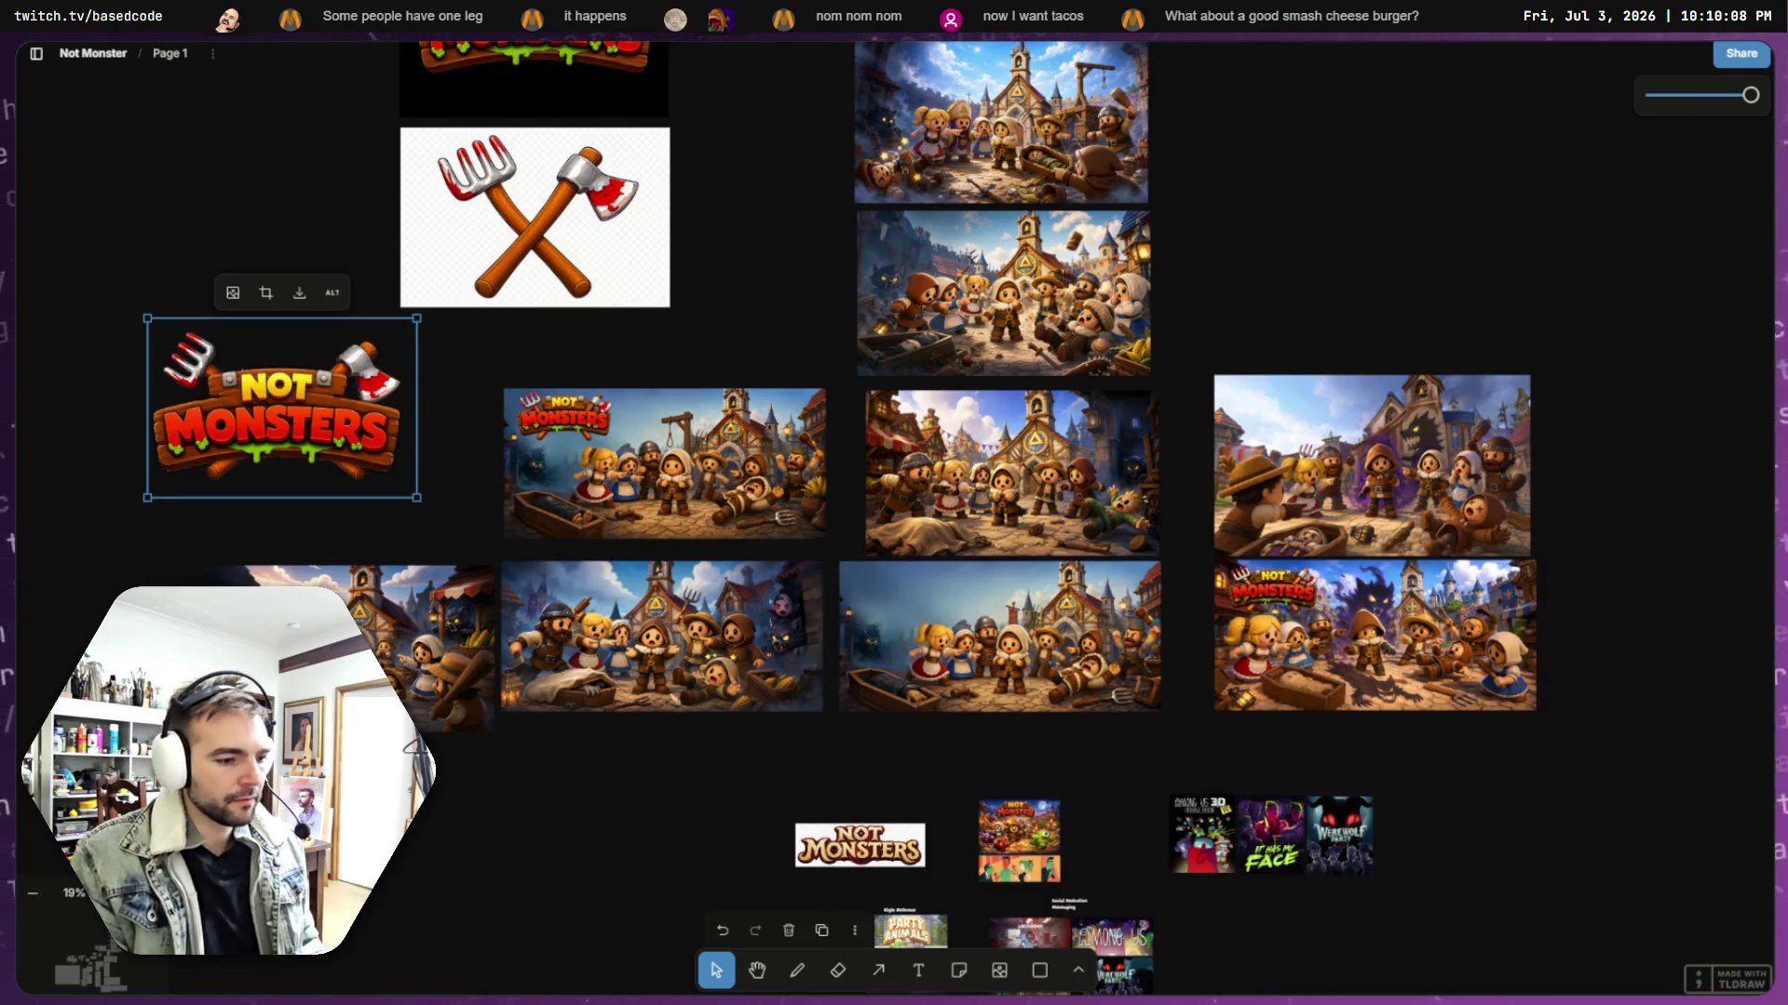
pyautogui.hotkey('alt', 'Tab')
pyautogui.click(1507, 560)
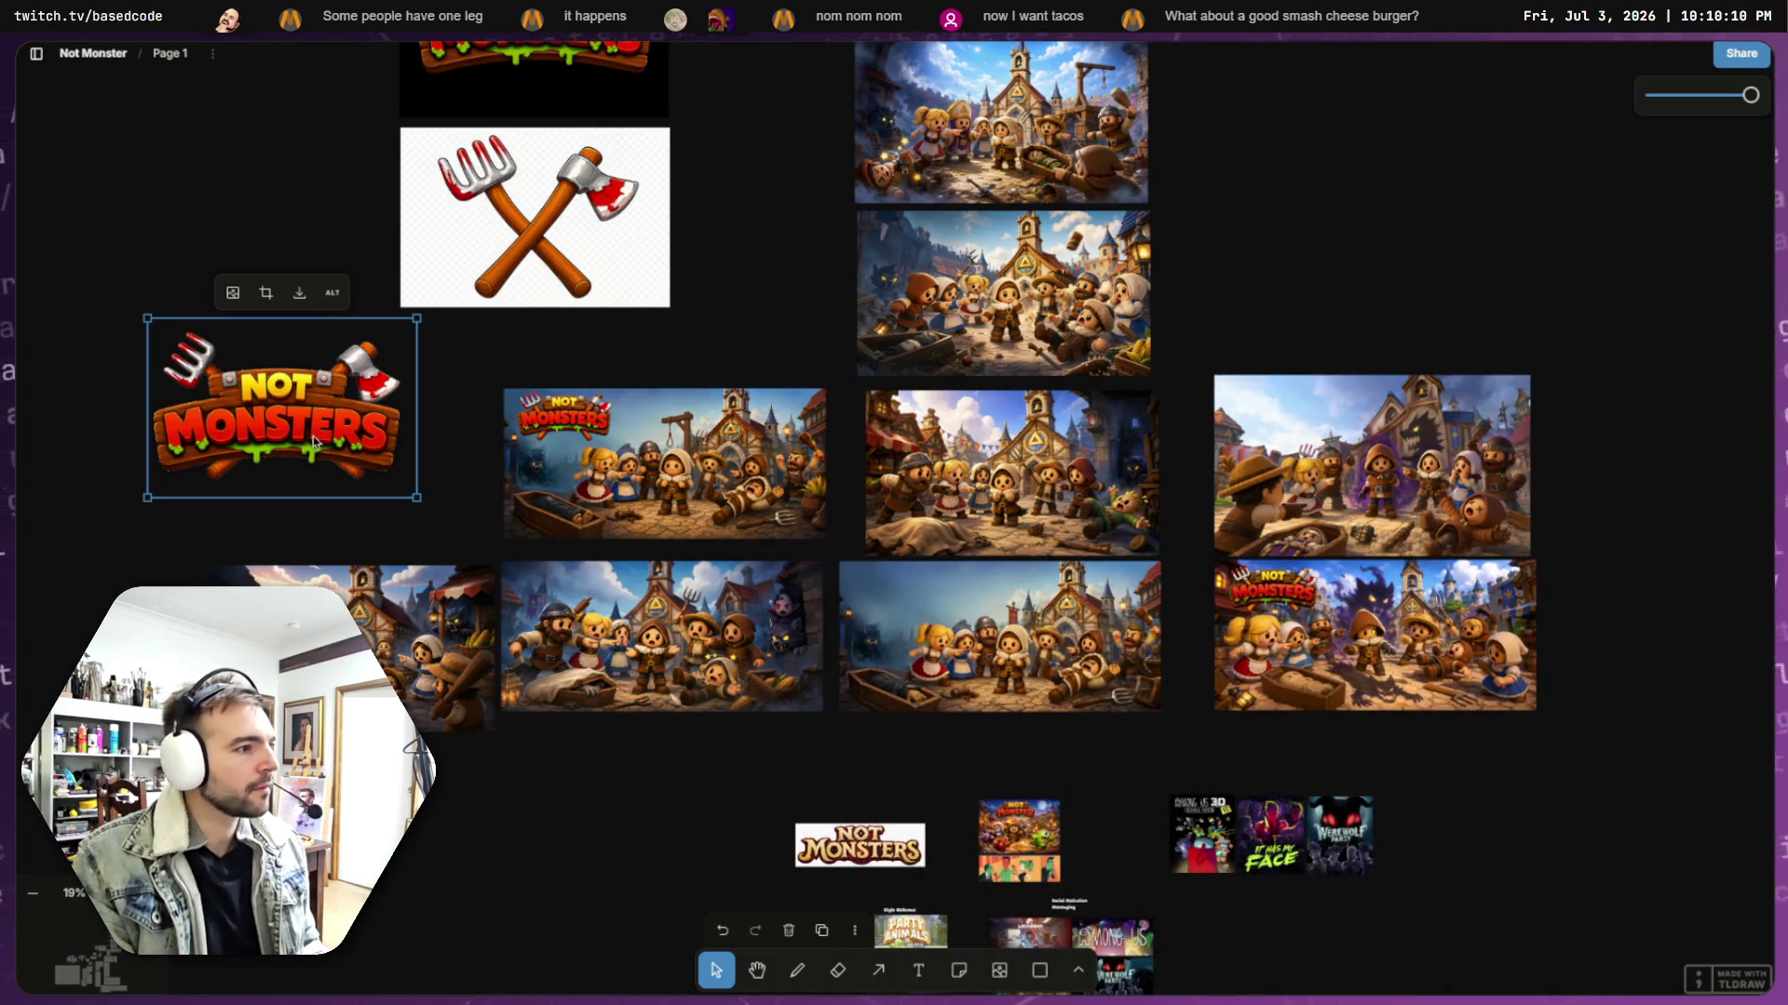
# - Move and shrink the imported logo onto the first scene image's upper-left corner
pyautogui.click(614, 449)
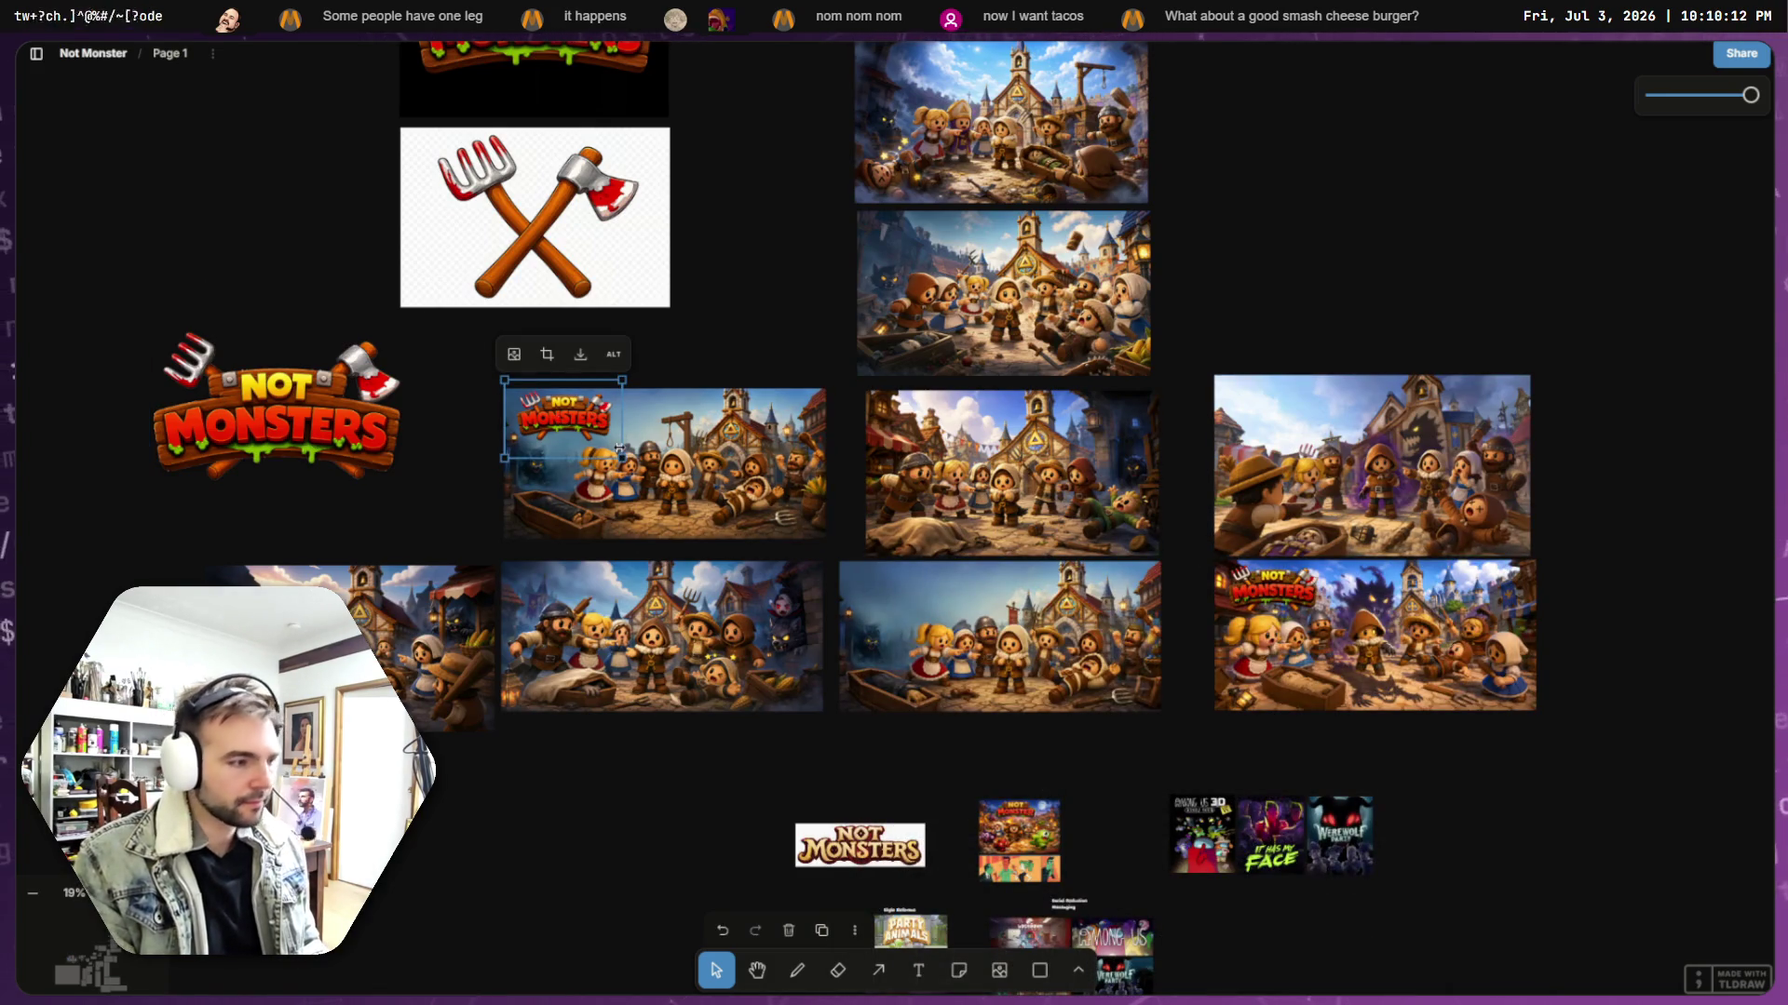
pyautogui.press('Escape')
pyautogui.click(267, 419)
pyautogui.moveTo(266, 419); pyautogui.dragTo(574, 456)
pyautogui.moveTo(722, 529)
pyautogui.mouseDown()
pyautogui.moveTo(518, 390)
pyautogui.moveTo(538, 402)
pyautogui.mouseUp()
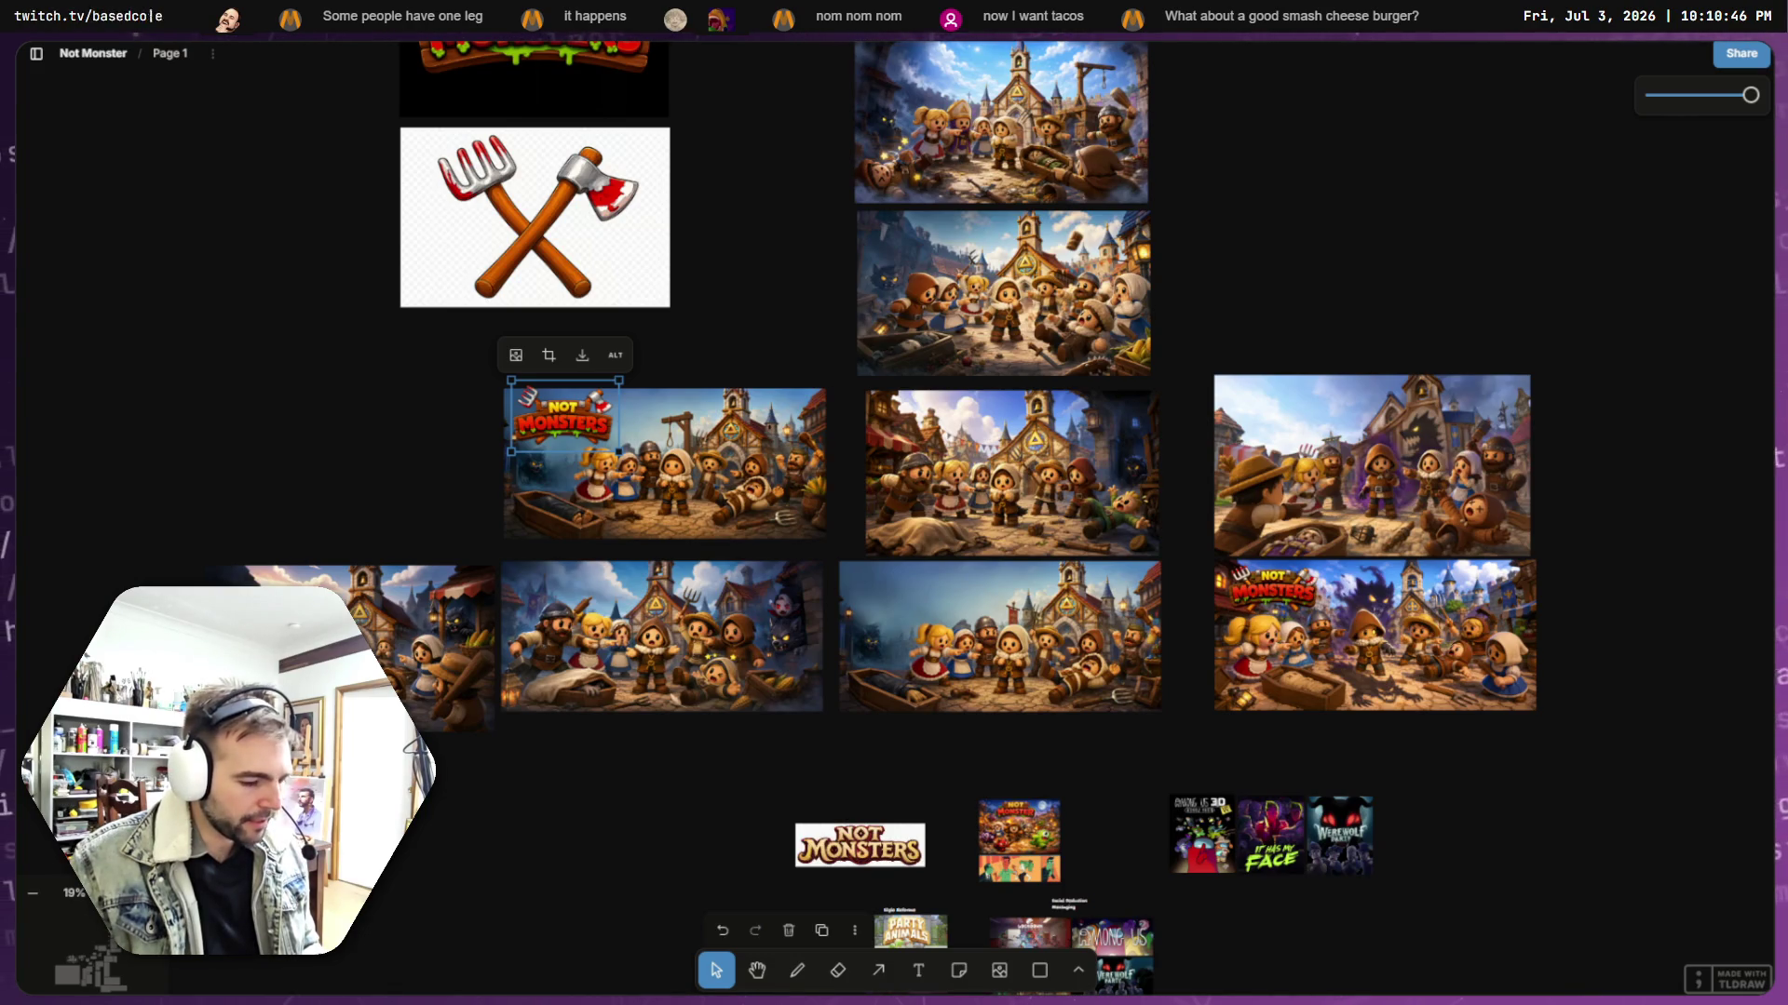
pyautogui.hotkey('alt', 'Tab')
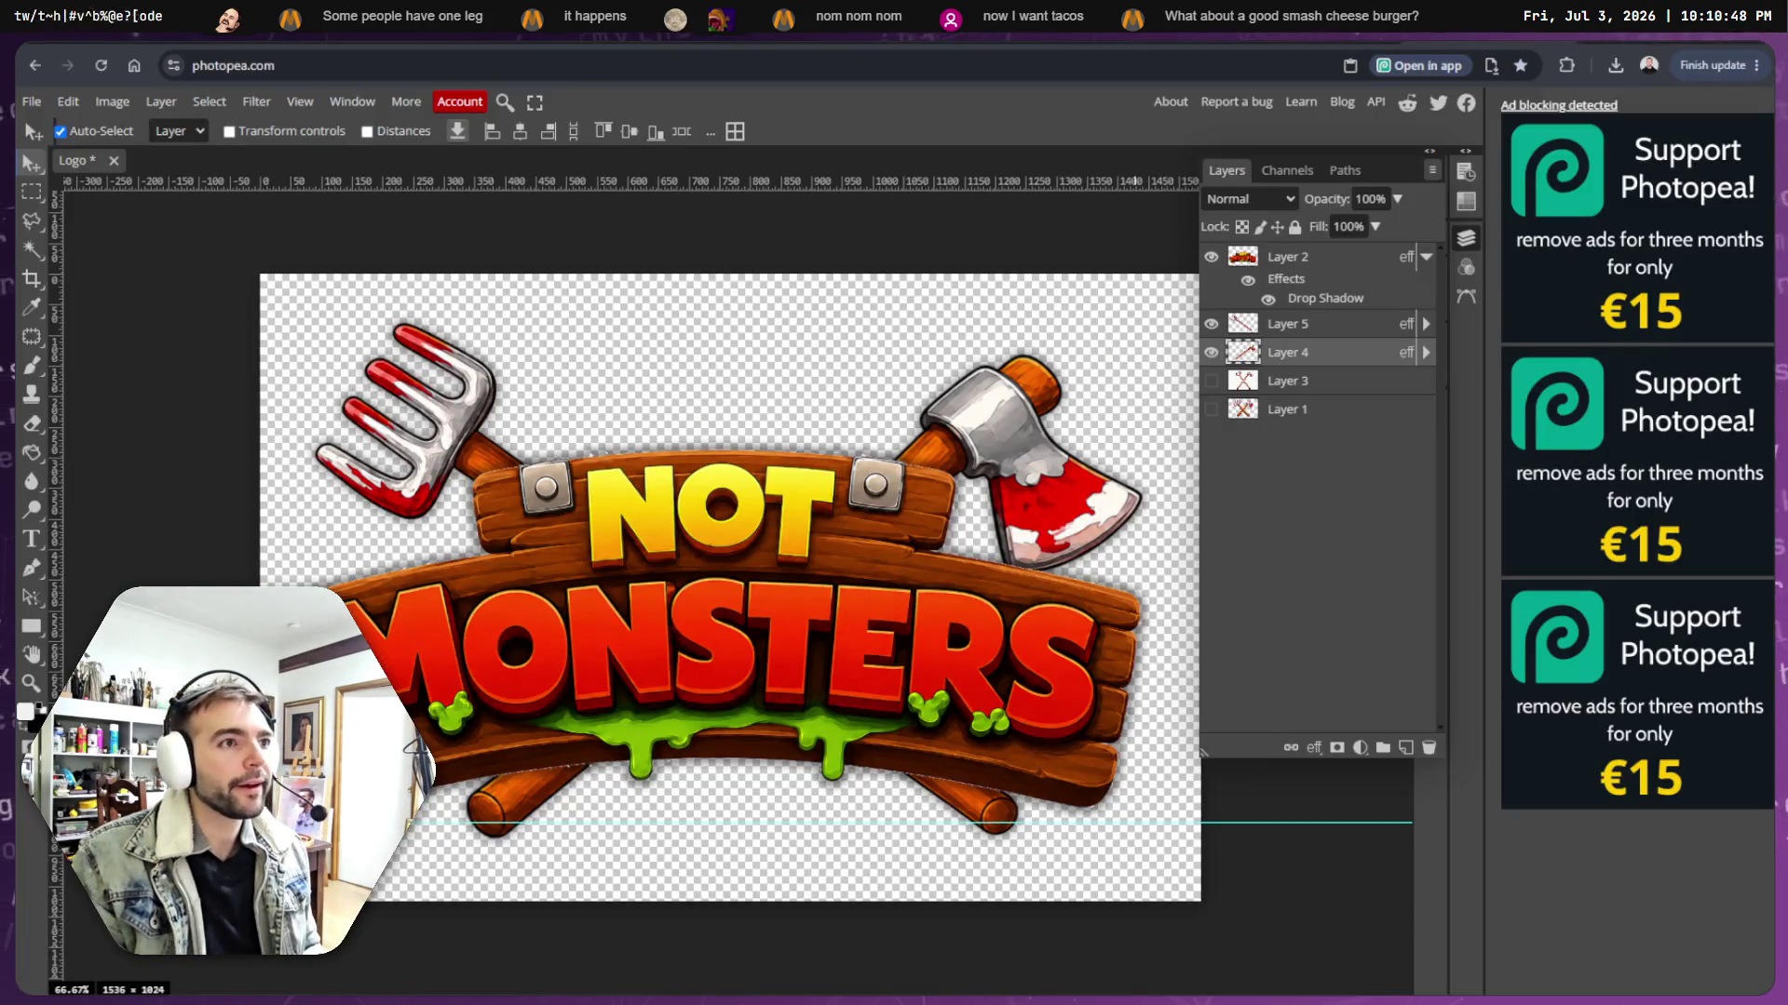
# - Copy the newest farmer-centred key art image from ChatGPT and return to tldraw
pyautogui.hotkey('alt', 'Tab')
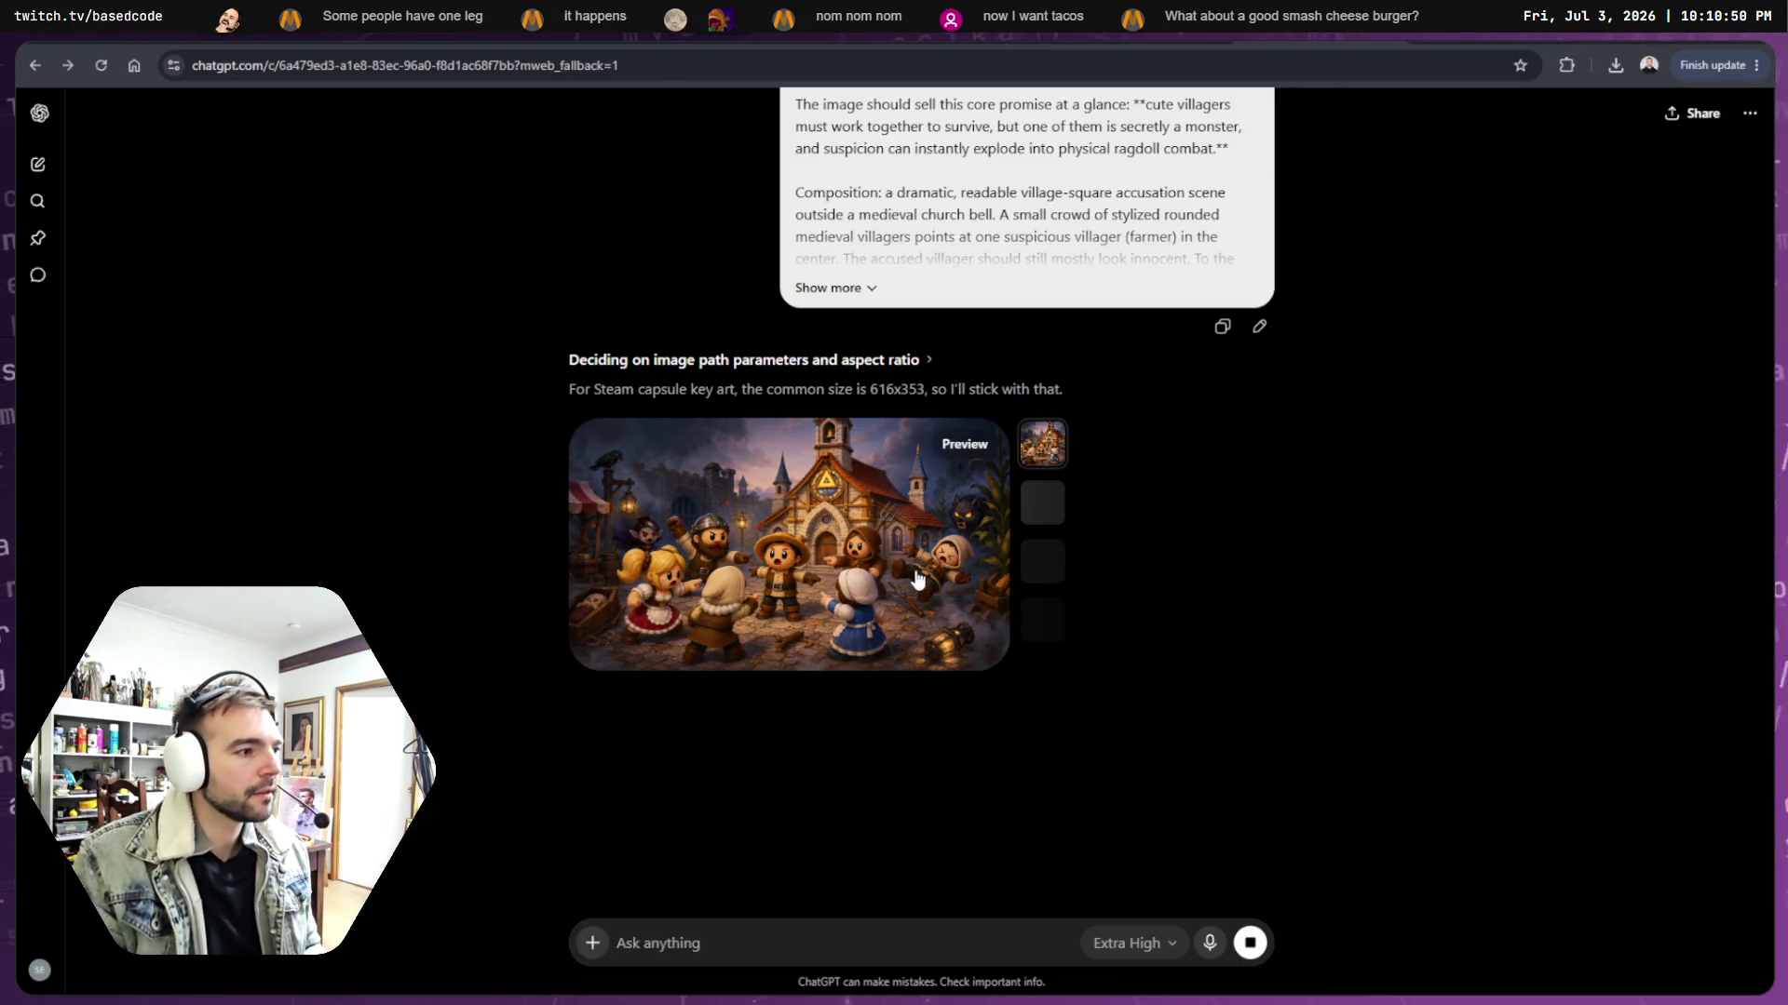
pyautogui.click(920, 570)
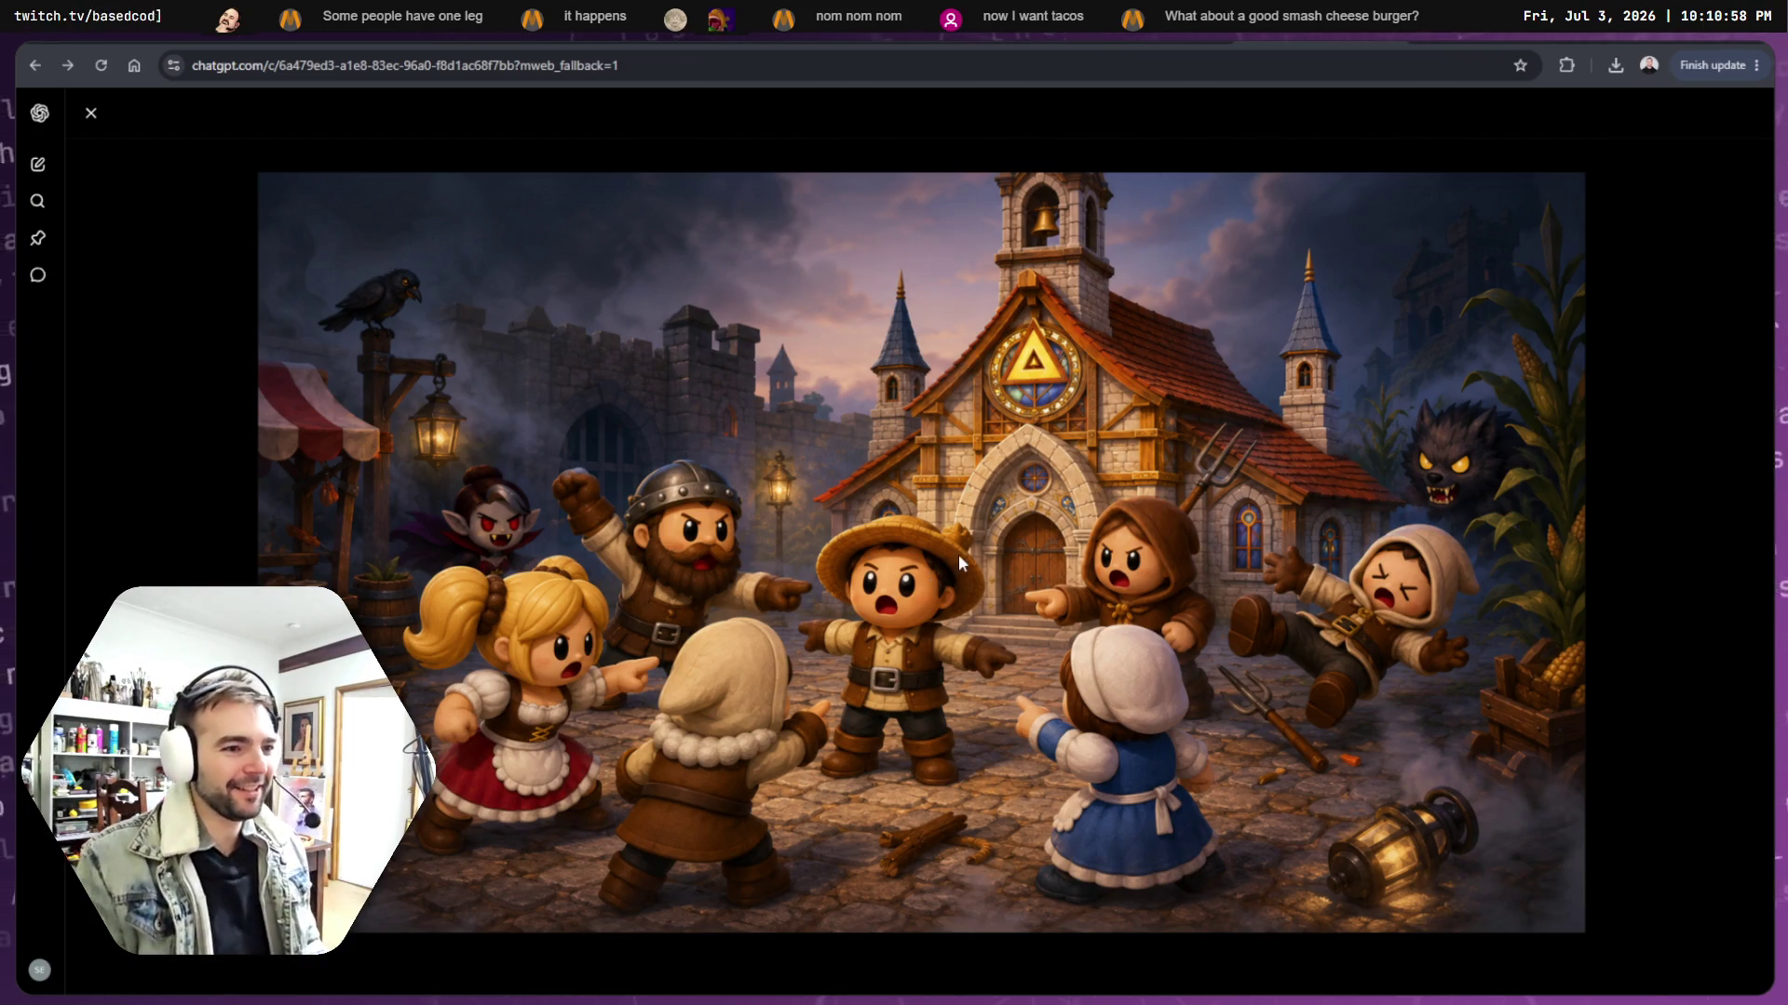
pyautogui.rightClick(1166, 410)
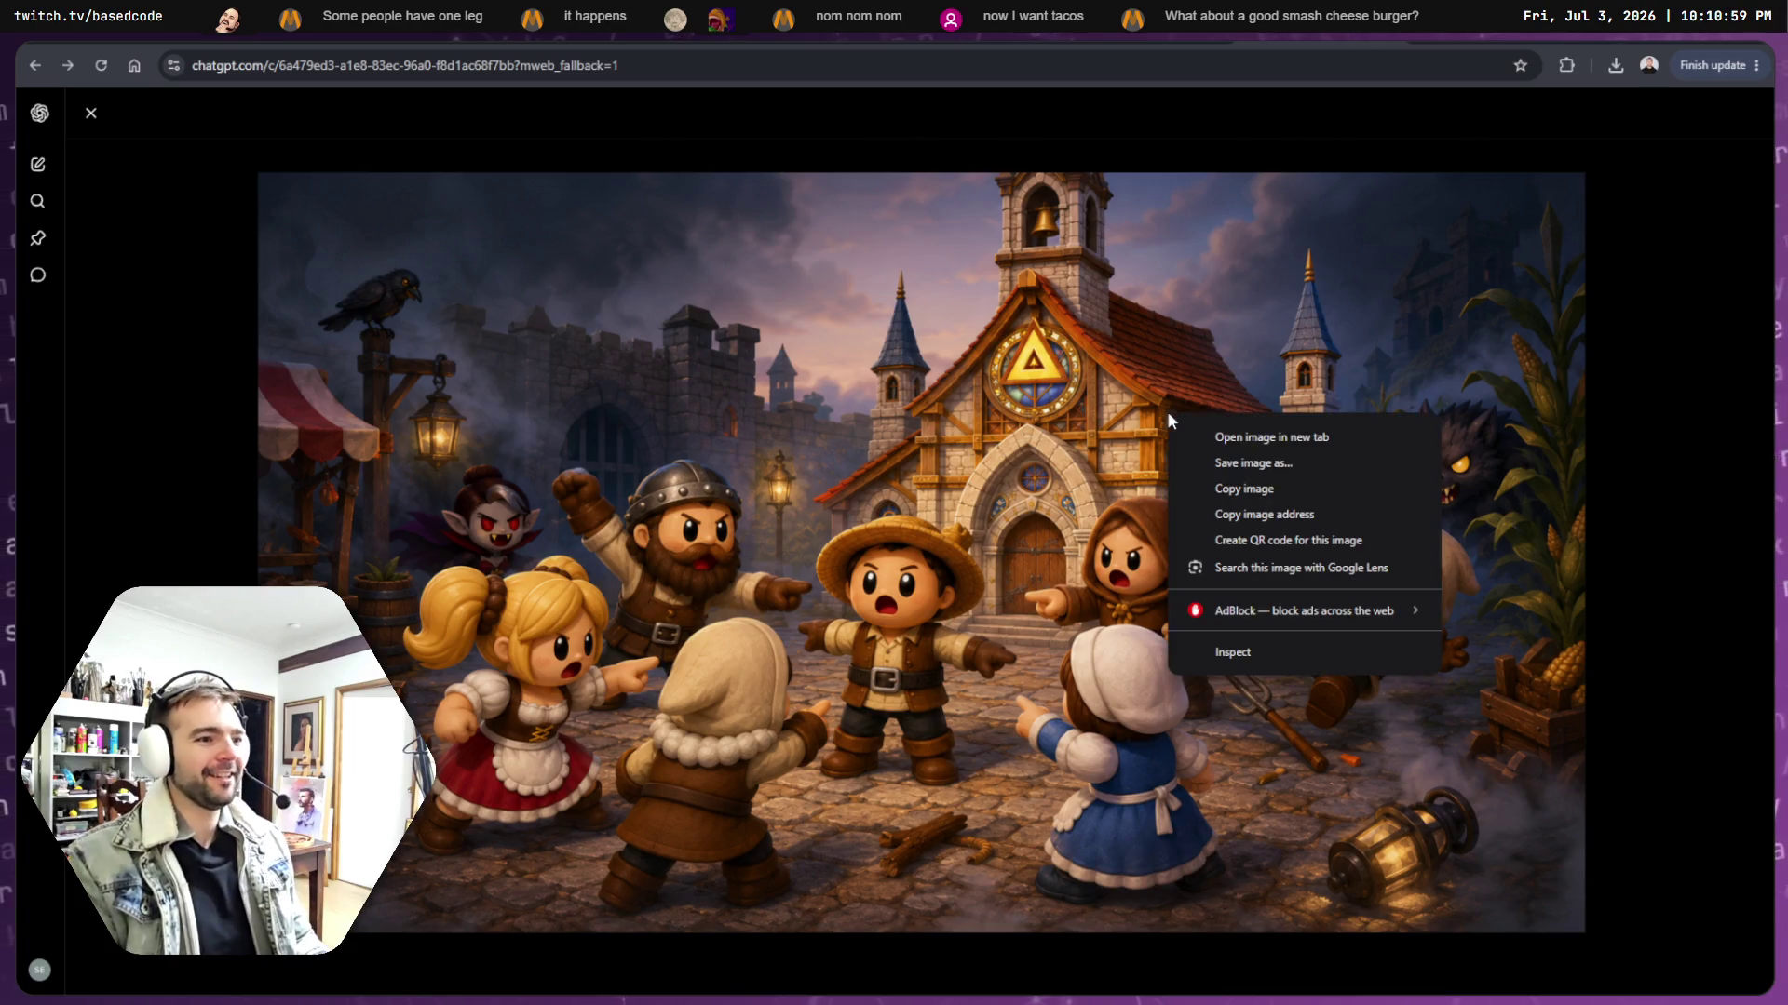
pyautogui.click(1243, 489)
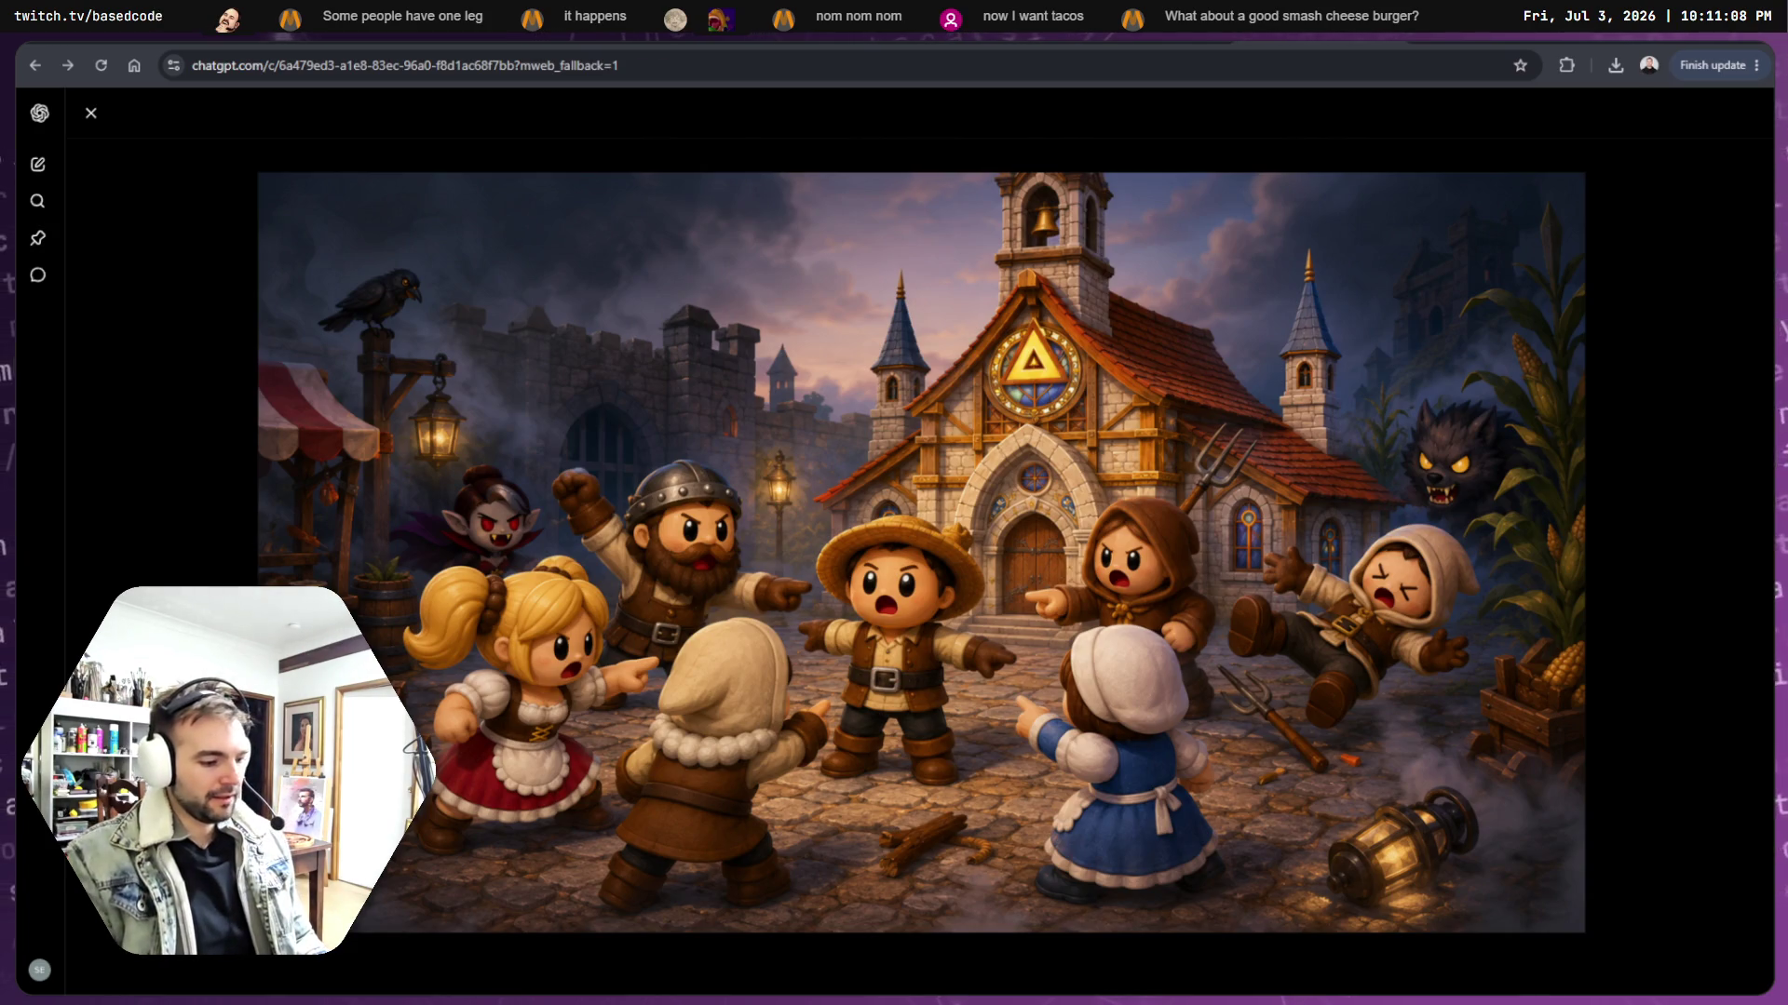
pyautogui.hotkey('alt', 'Tab')
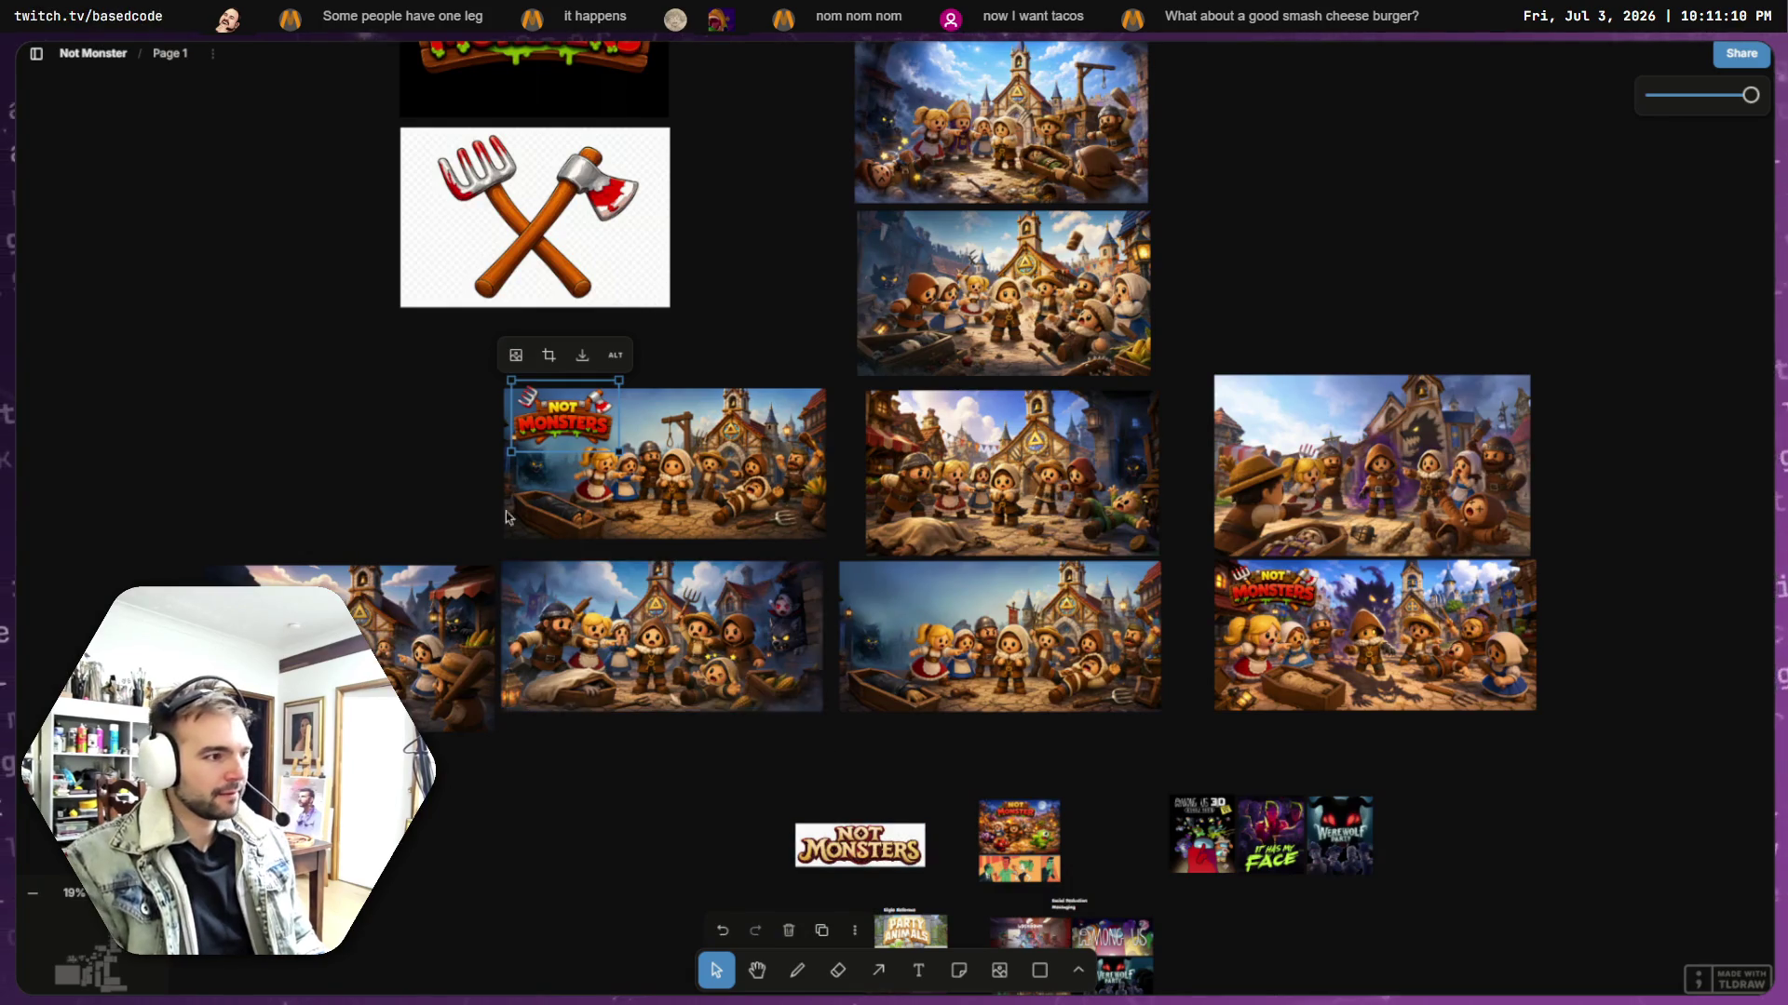
# - Paste the copied farmer key art onto the board, left of the first scene
pyautogui.click(373, 450)
pyautogui.hotkey('ctrl', 'v')
pyautogui.moveTo(863, 511)
pyautogui.mouseDown()
pyautogui.moveTo(252, 448)
pyautogui.moveTo(302, 445)
pyautogui.mouseUp()
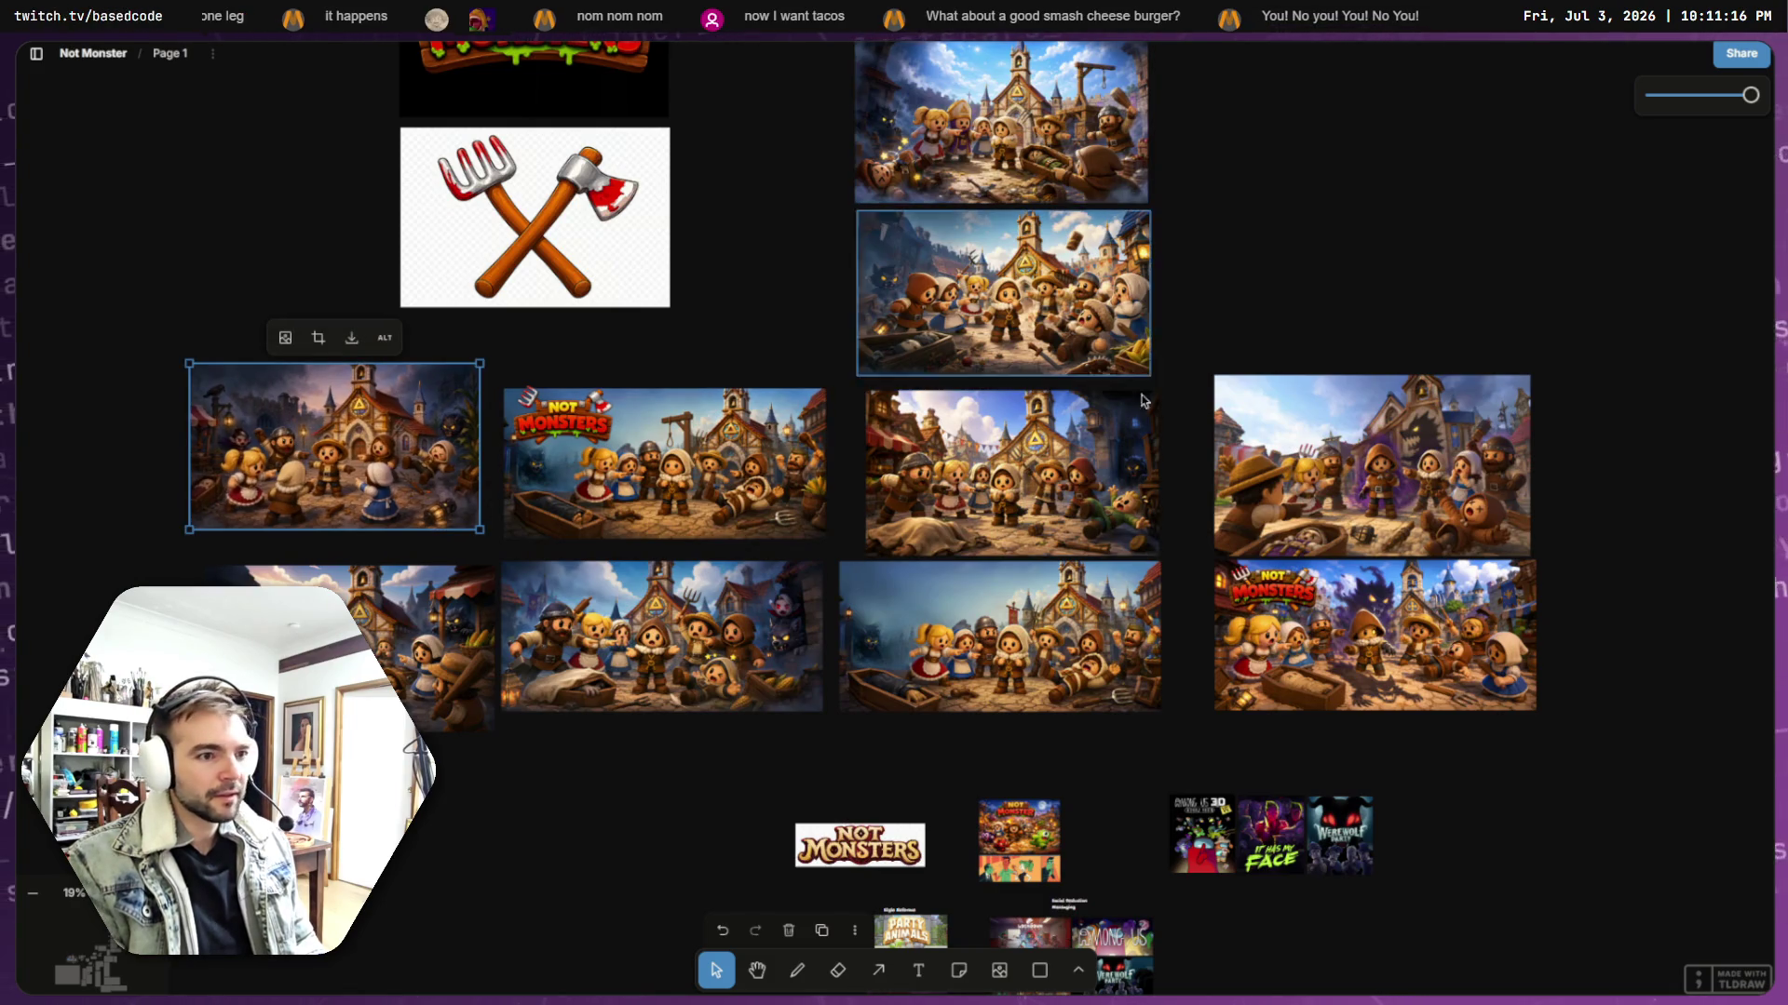
pyautogui.scroll(2, 1406, 503)
pyautogui.scroll(5, 1407, 503)
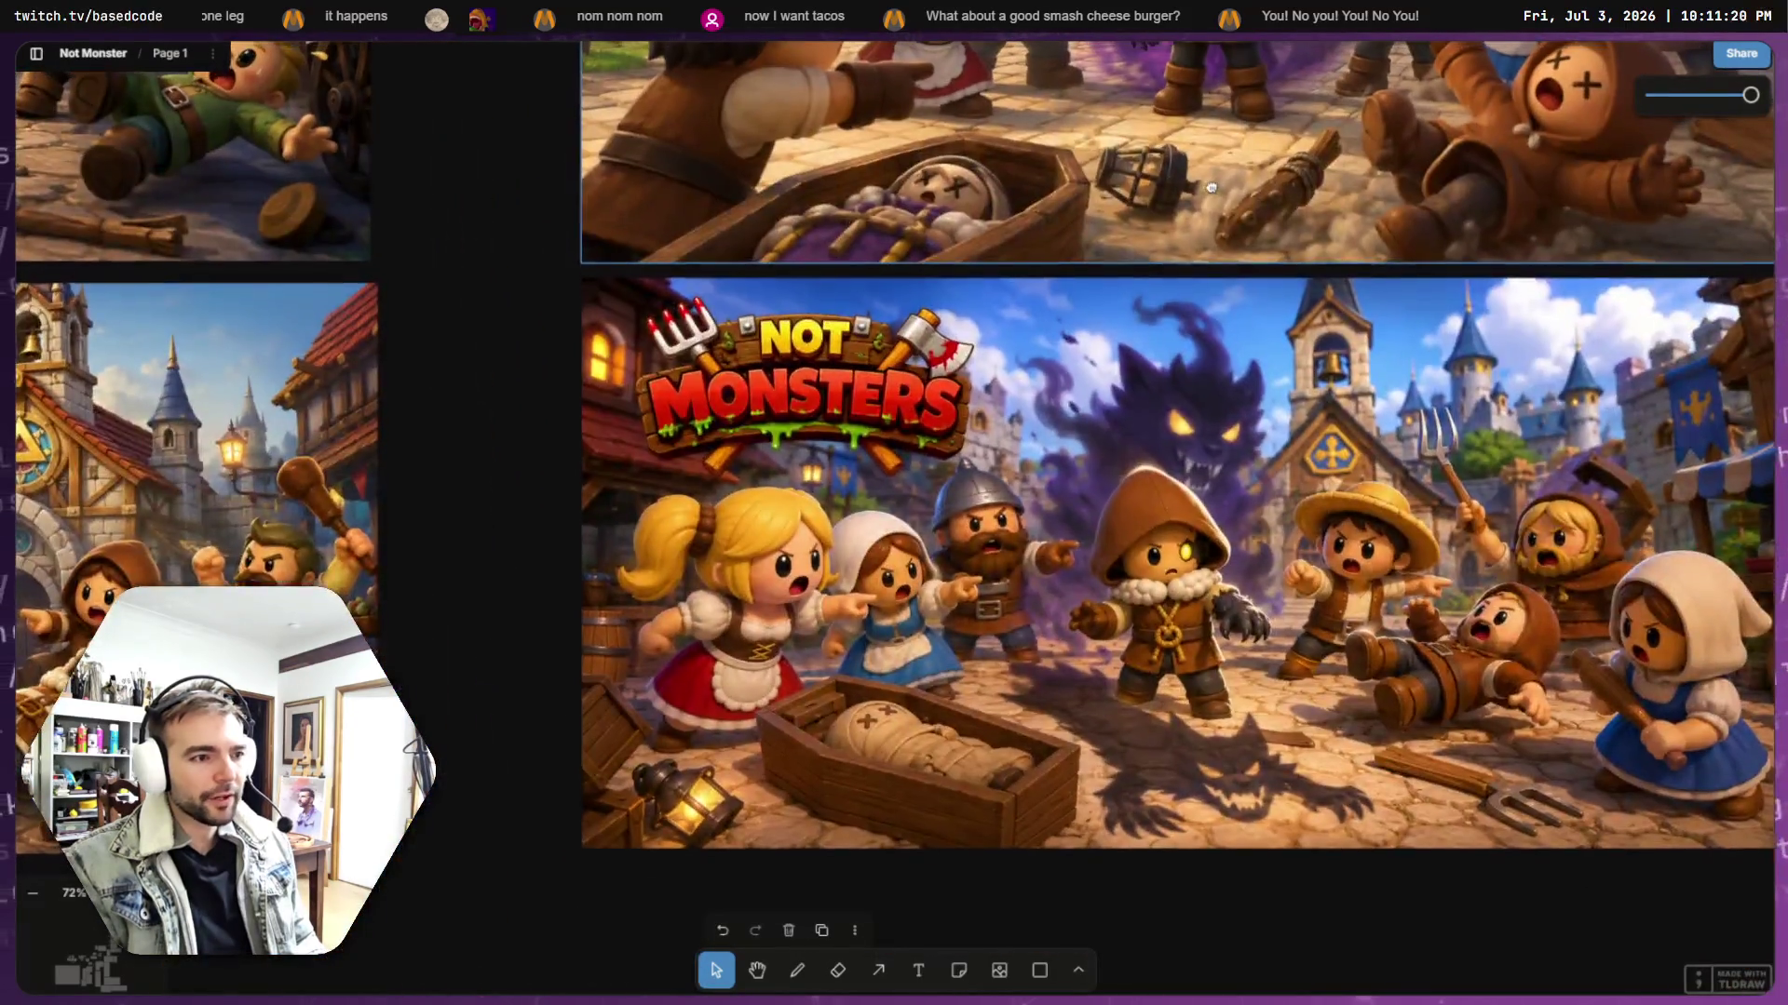
# - Nudge the sunny daytime village image slightly up and to the right
pyautogui.moveTo(1210, 181); pyautogui.dragTo(1303, 596)
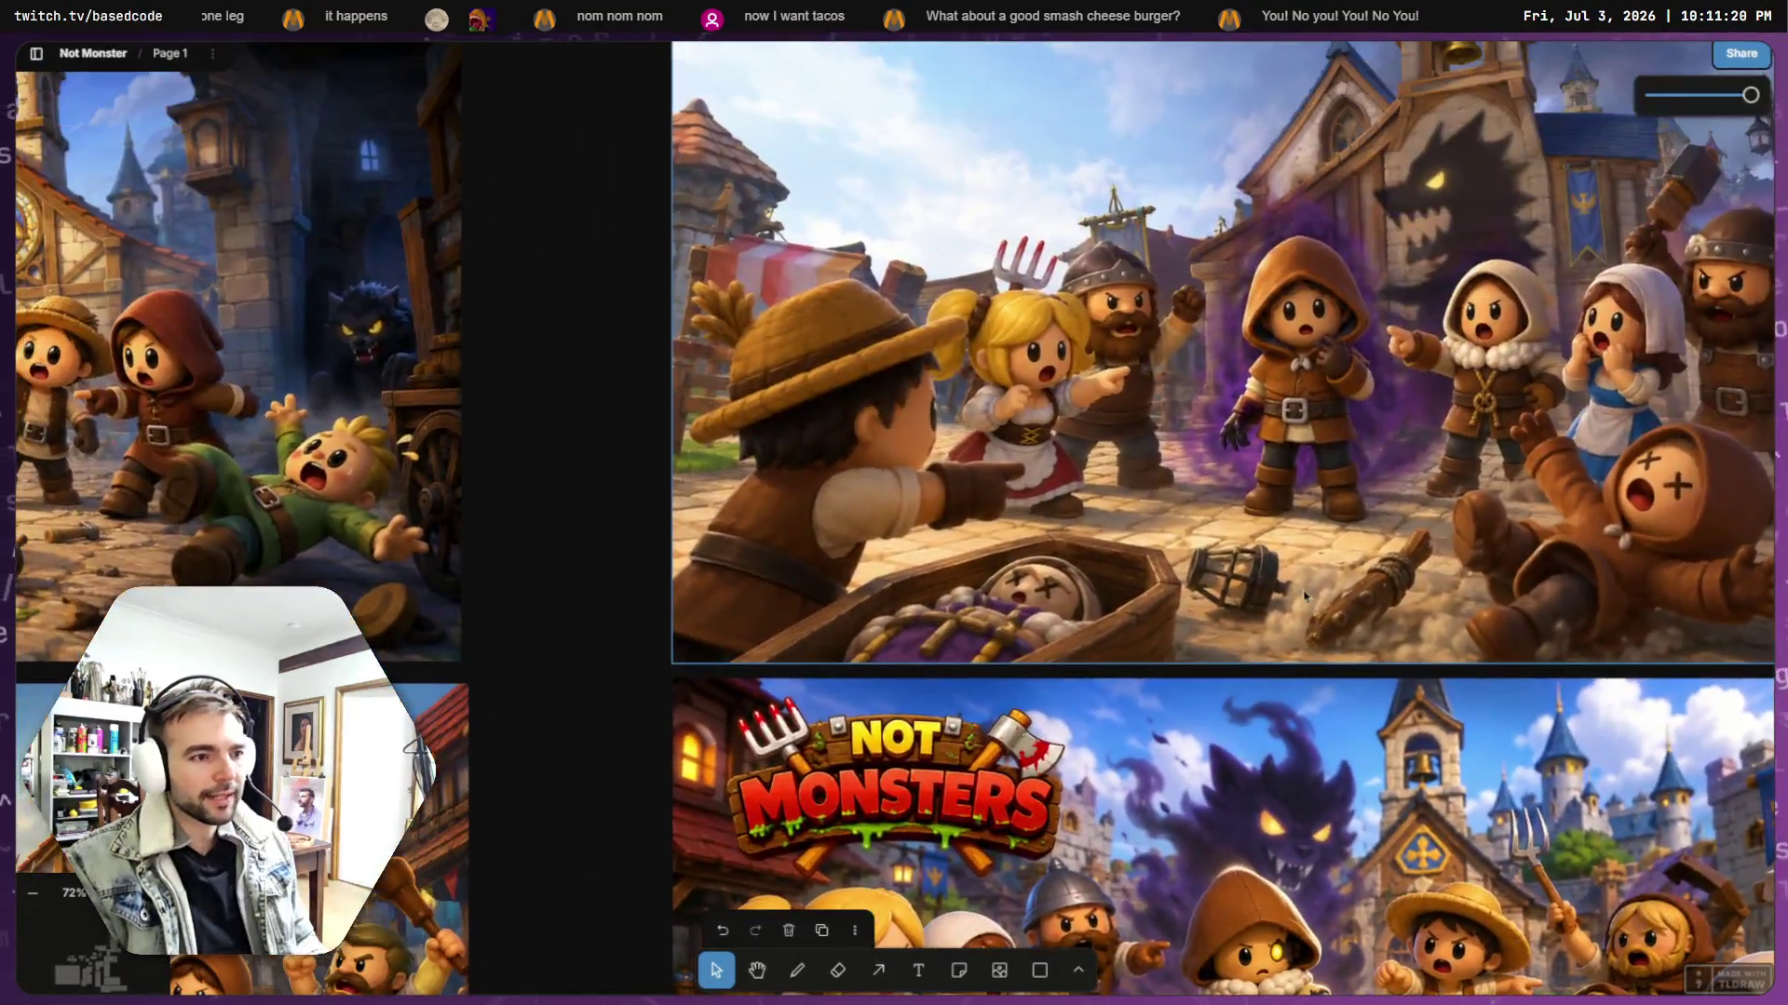
pyautogui.scroll(-3, 1316, 514)
pyautogui.scroll(6, 983, 527)
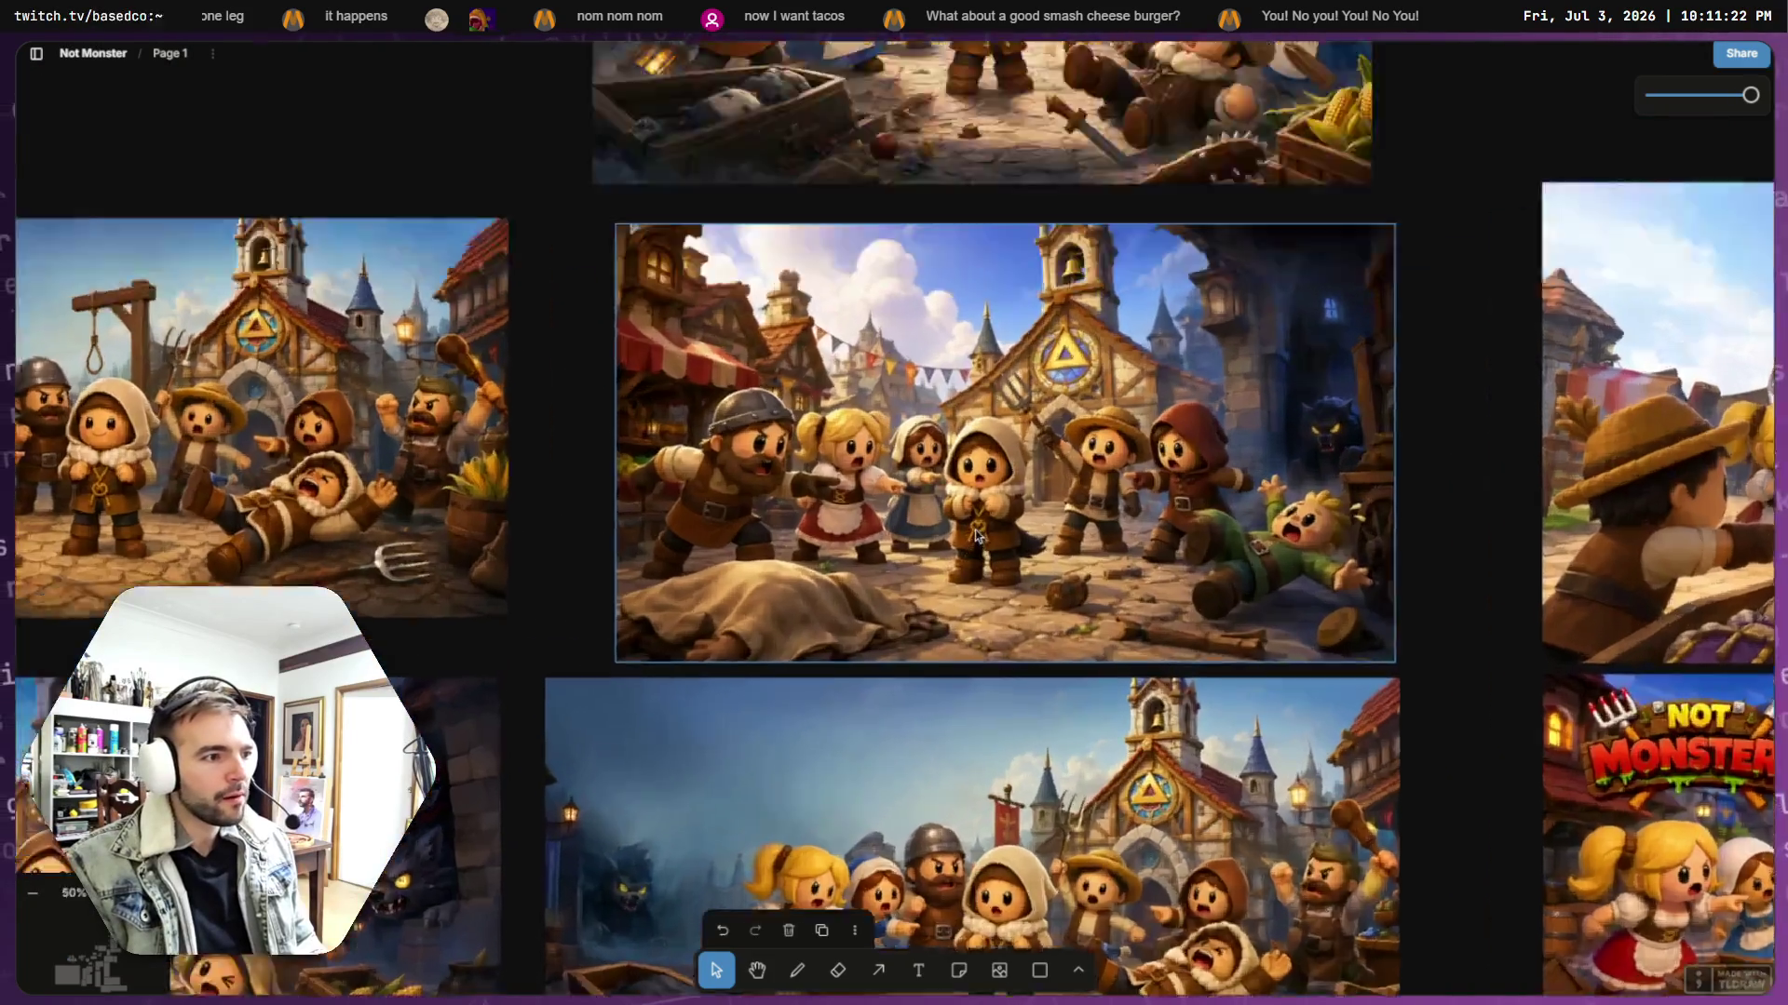
pyautogui.scroll(-5, 983, 527)
pyautogui.scroll(4, 928, 557)
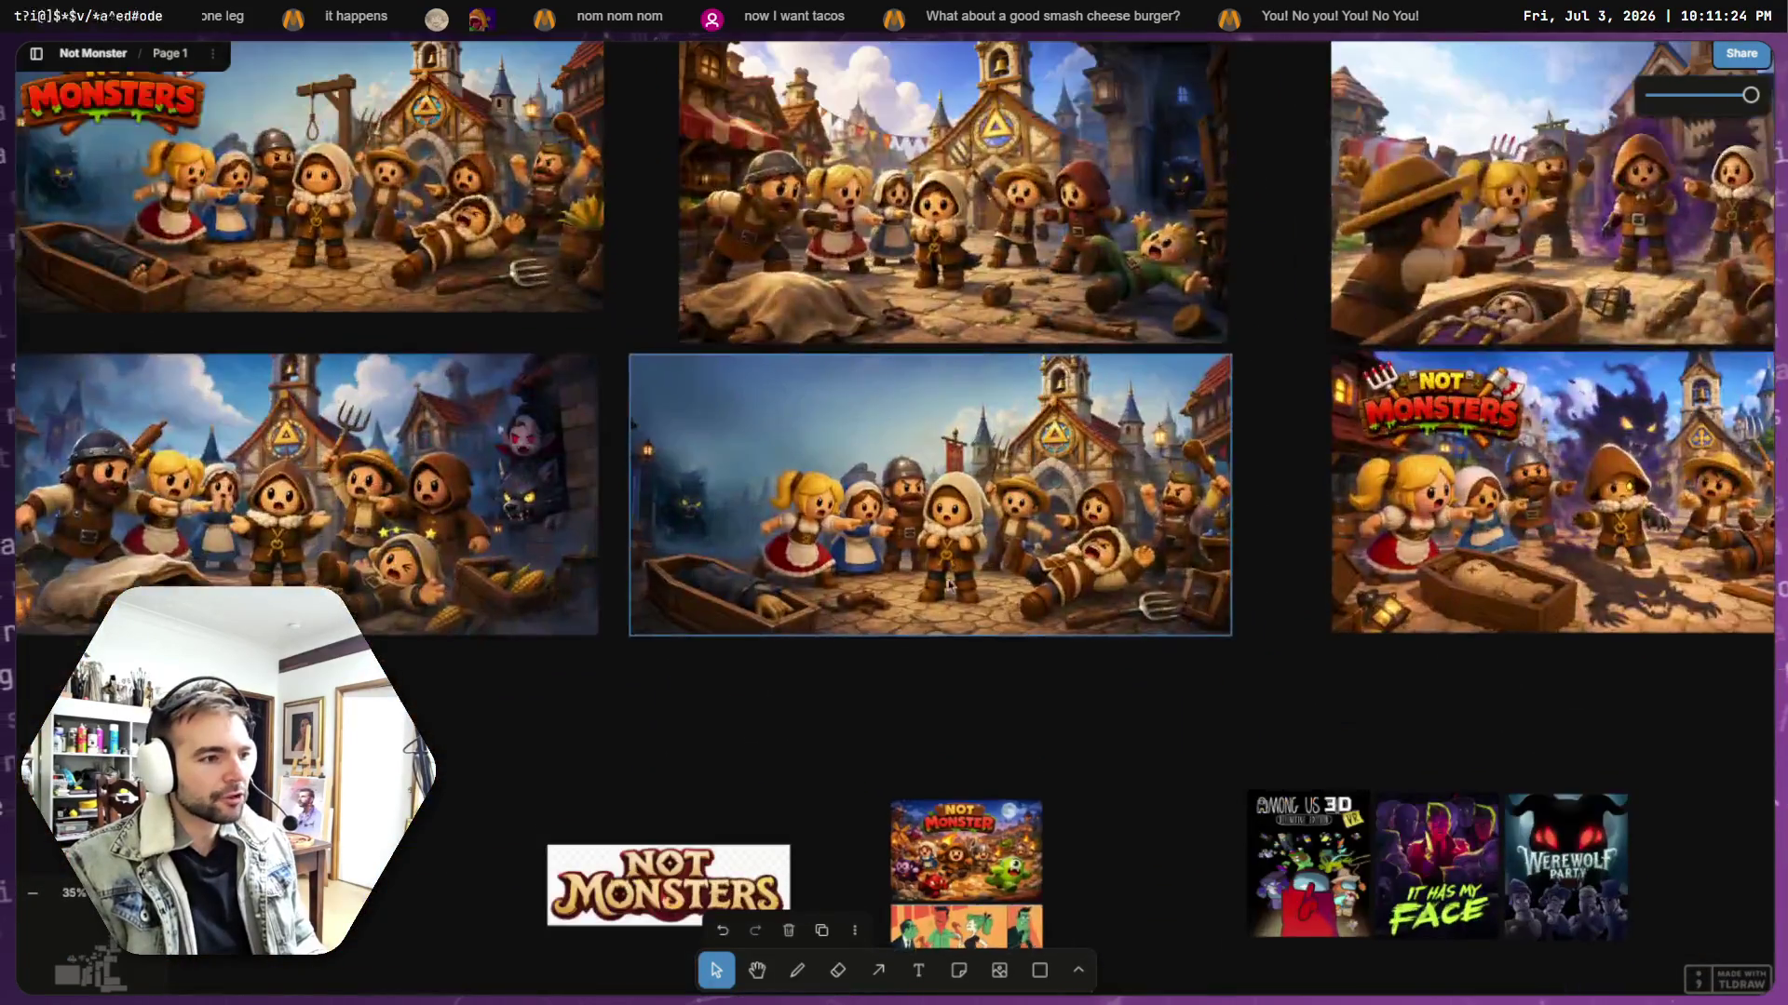
pyautogui.scroll(2, 929, 557)
pyautogui.scroll(-4, 922, 521)
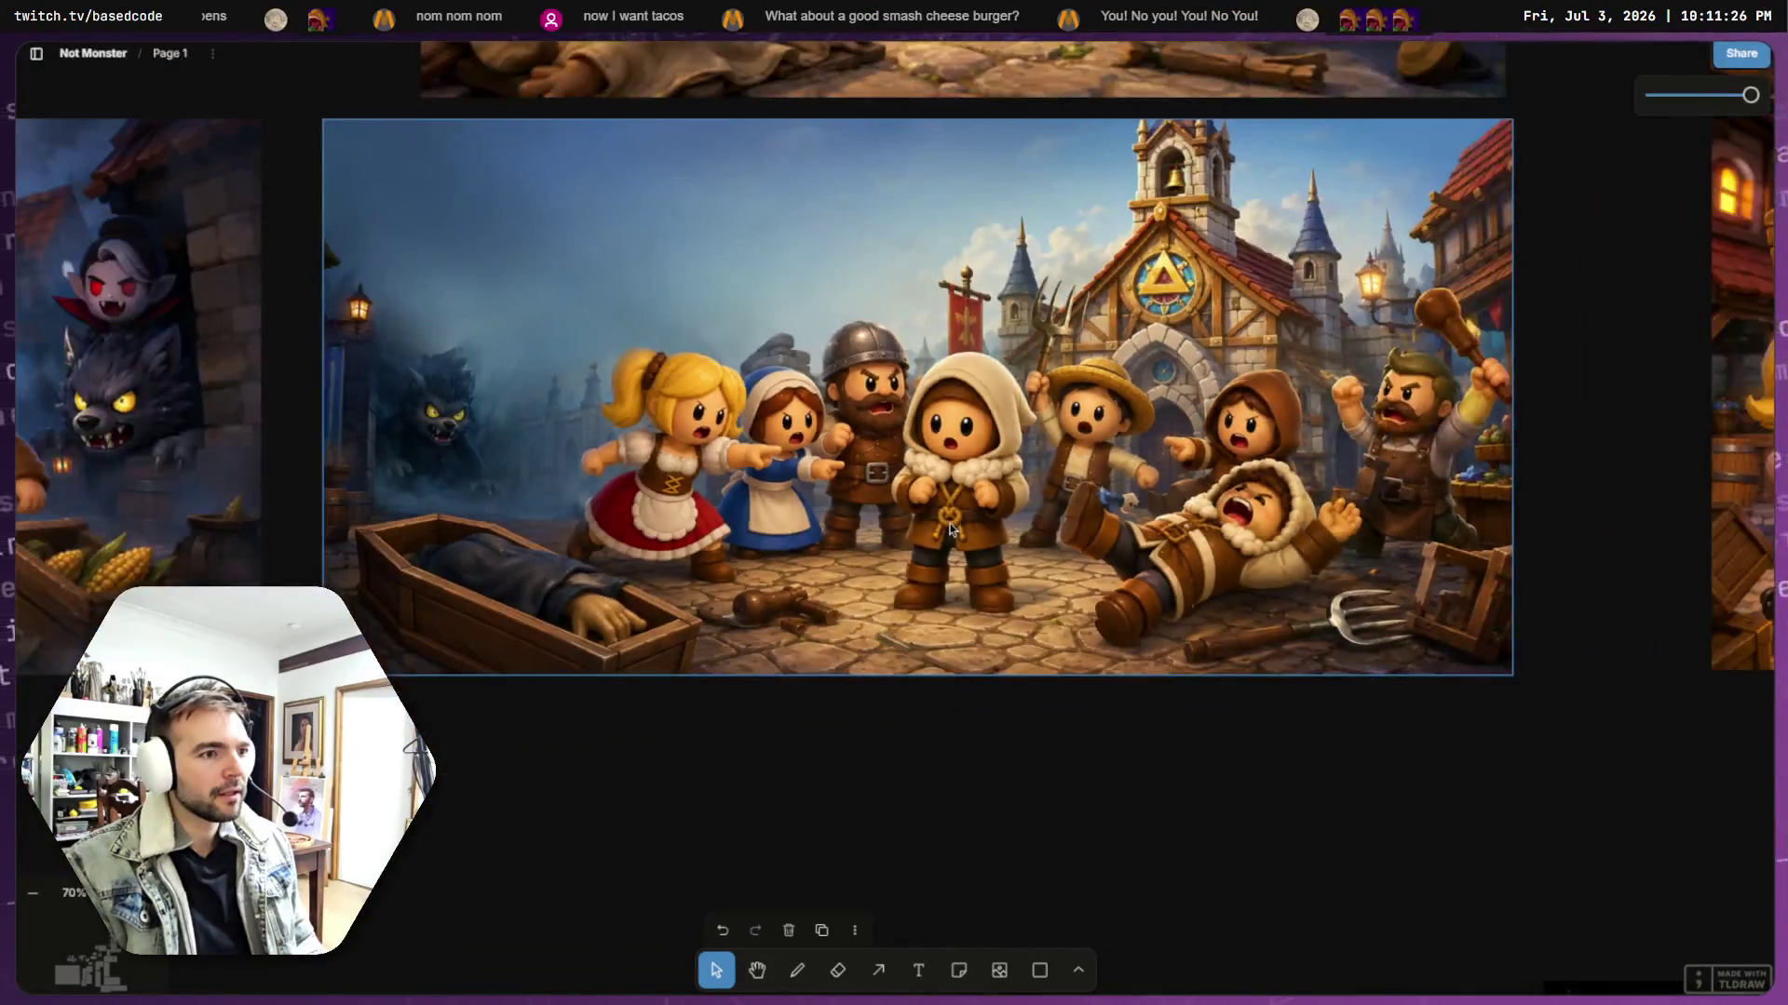
pyautogui.scroll(1, 908, 401)
pyautogui.scroll(-5, 908, 400)
pyautogui.scroll(3, 984, 377)
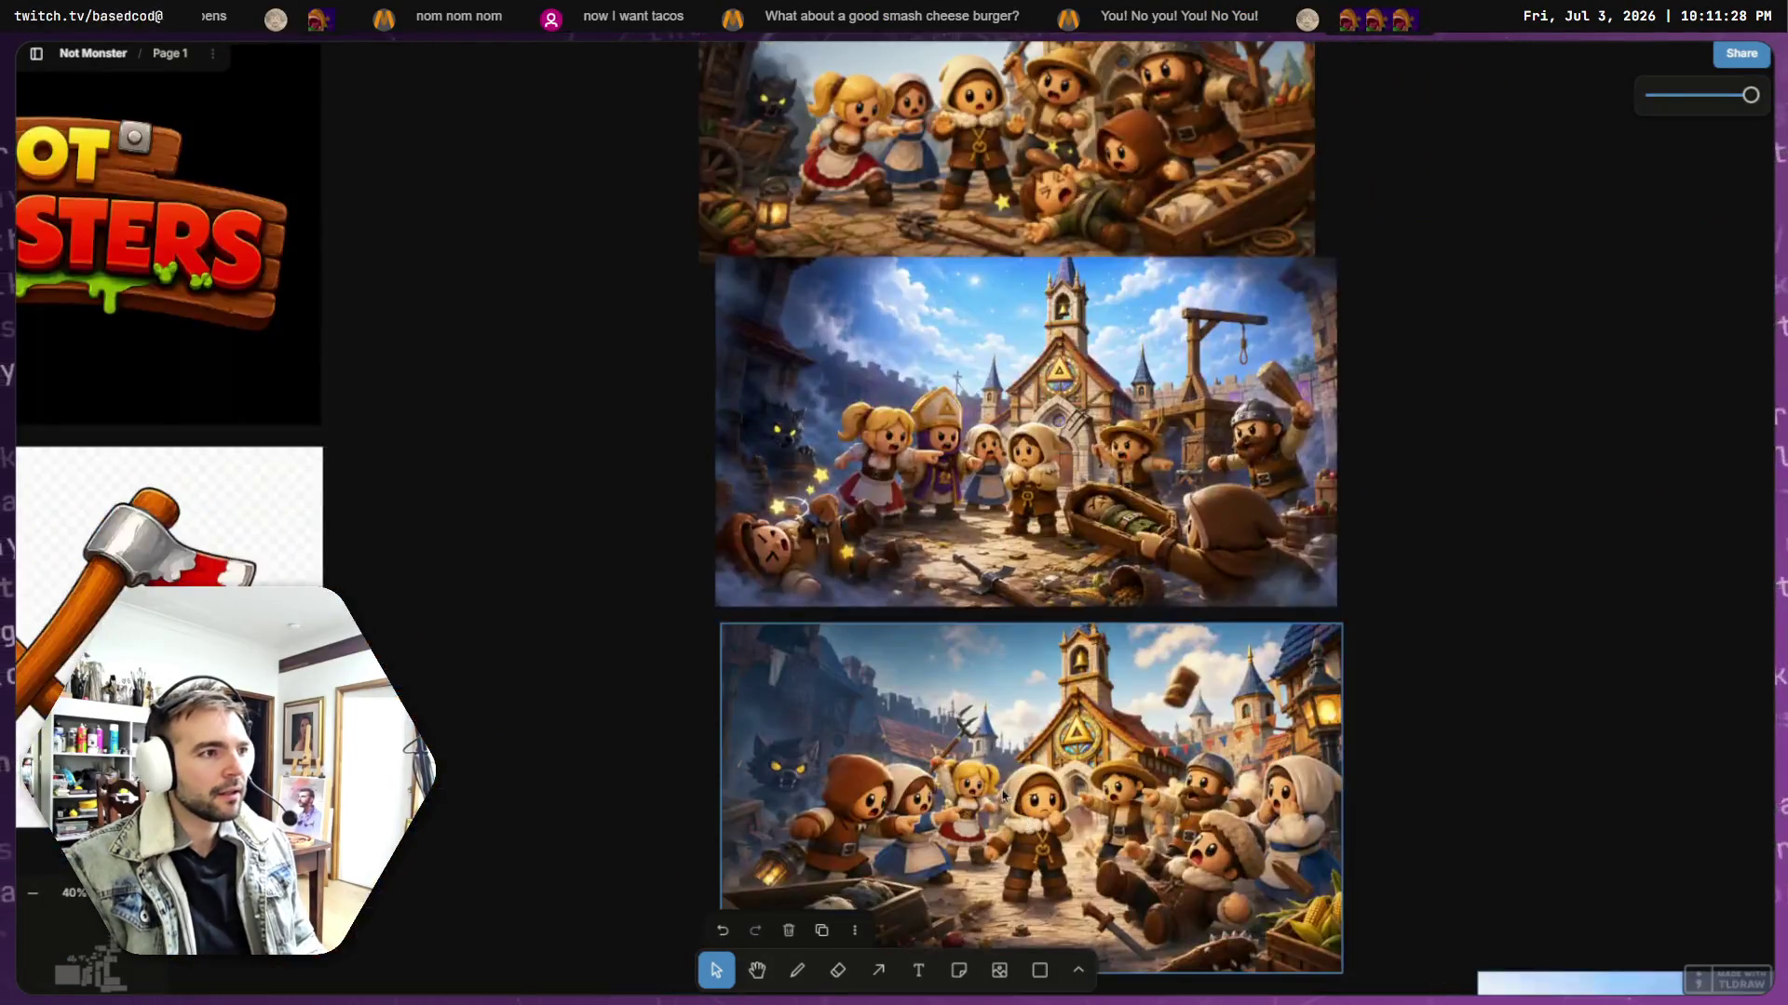
pyautogui.scroll(-2, 984, 377)
pyautogui.scroll(8, 1015, 410)
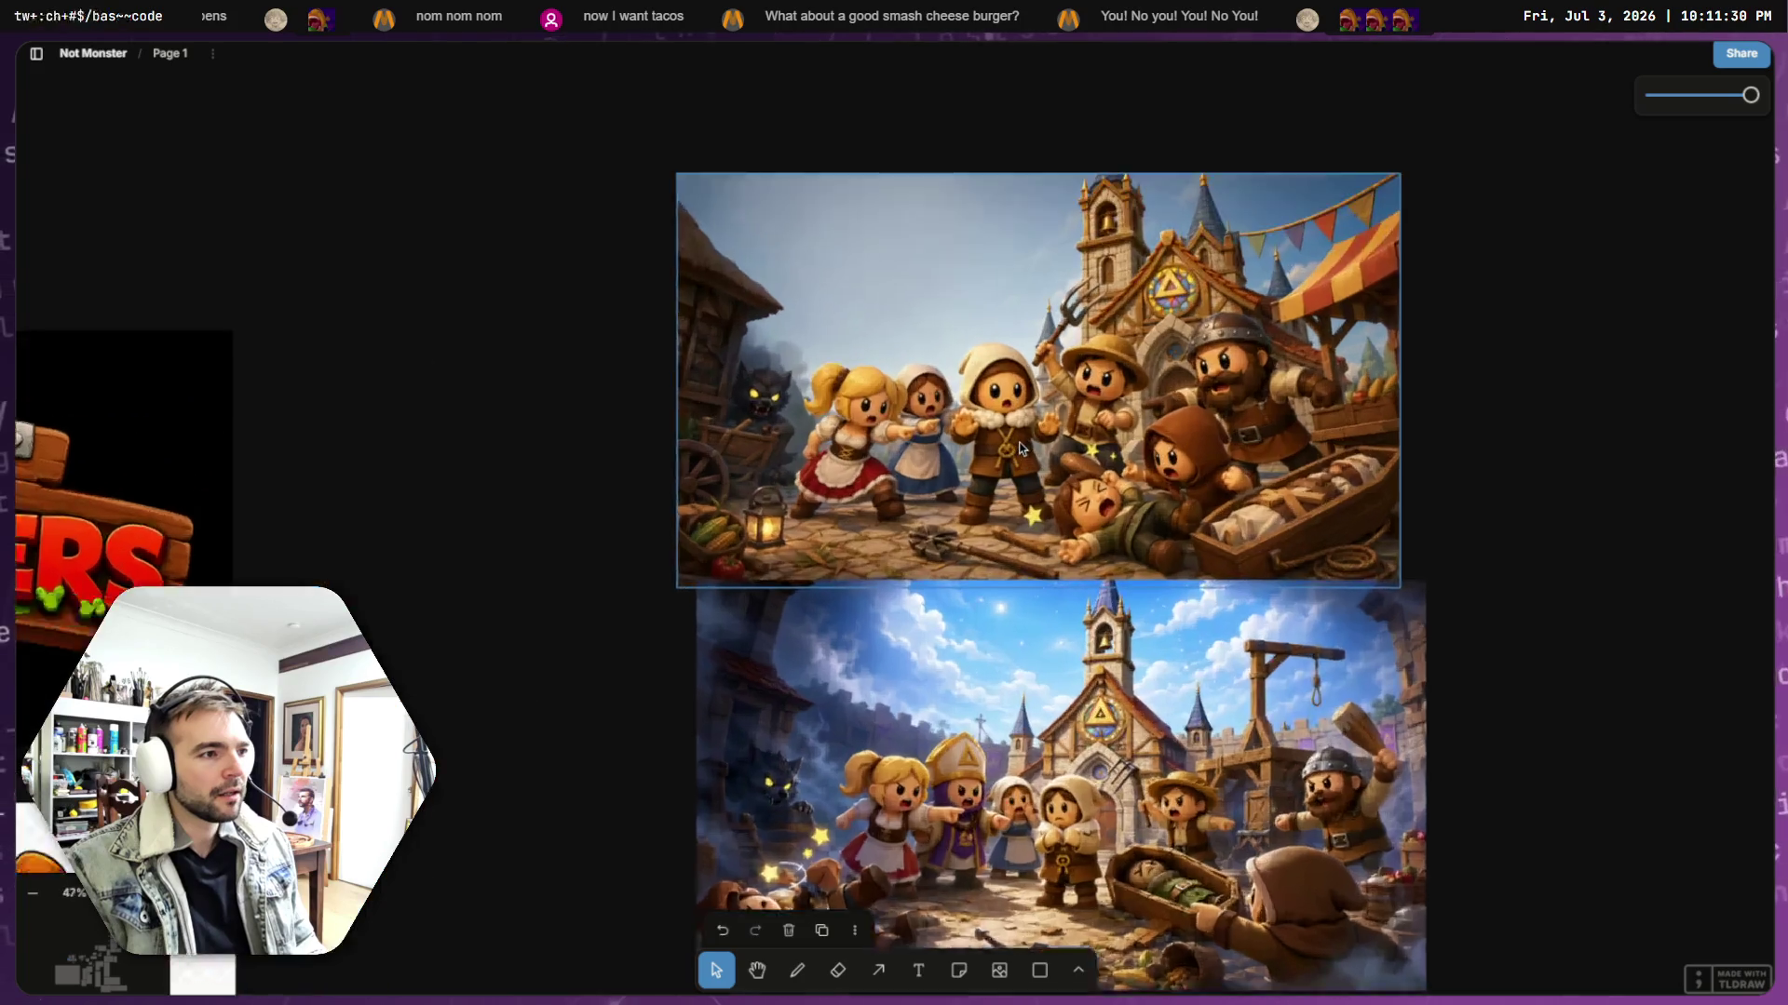
pyautogui.scroll(1, 1029, 419)
pyautogui.scroll(-3, 1055, 454)
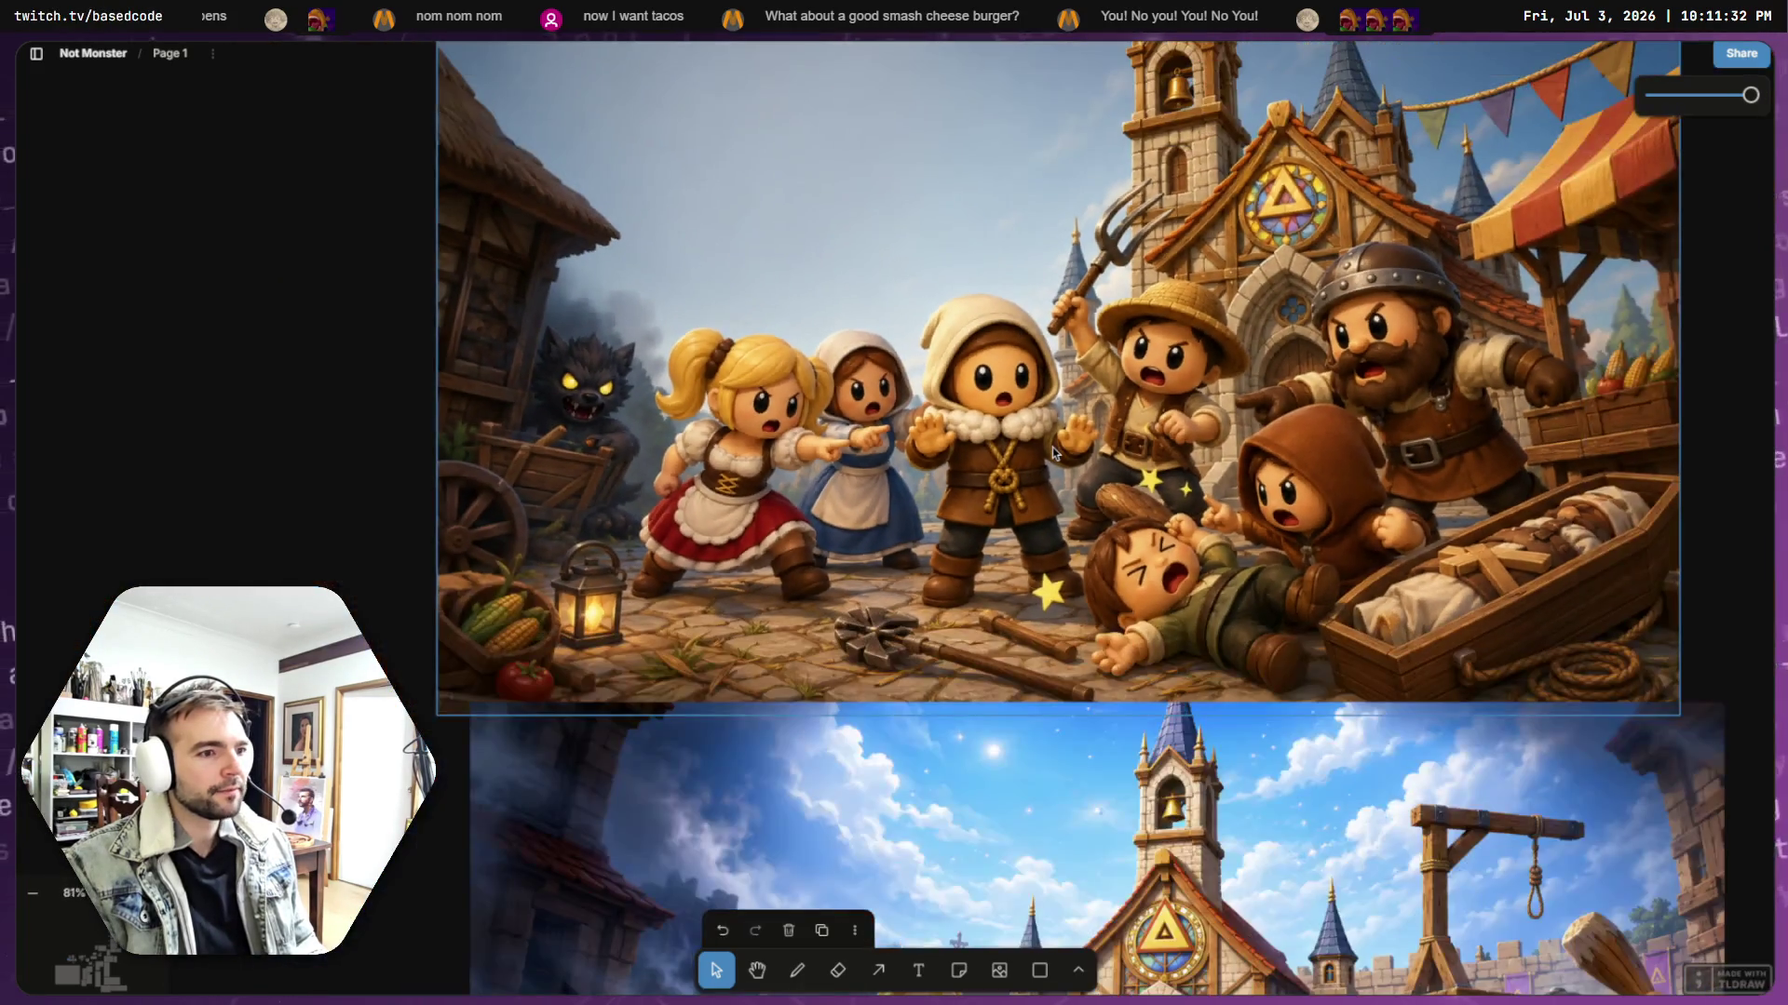
pyautogui.scroll(2, 1024, 446)
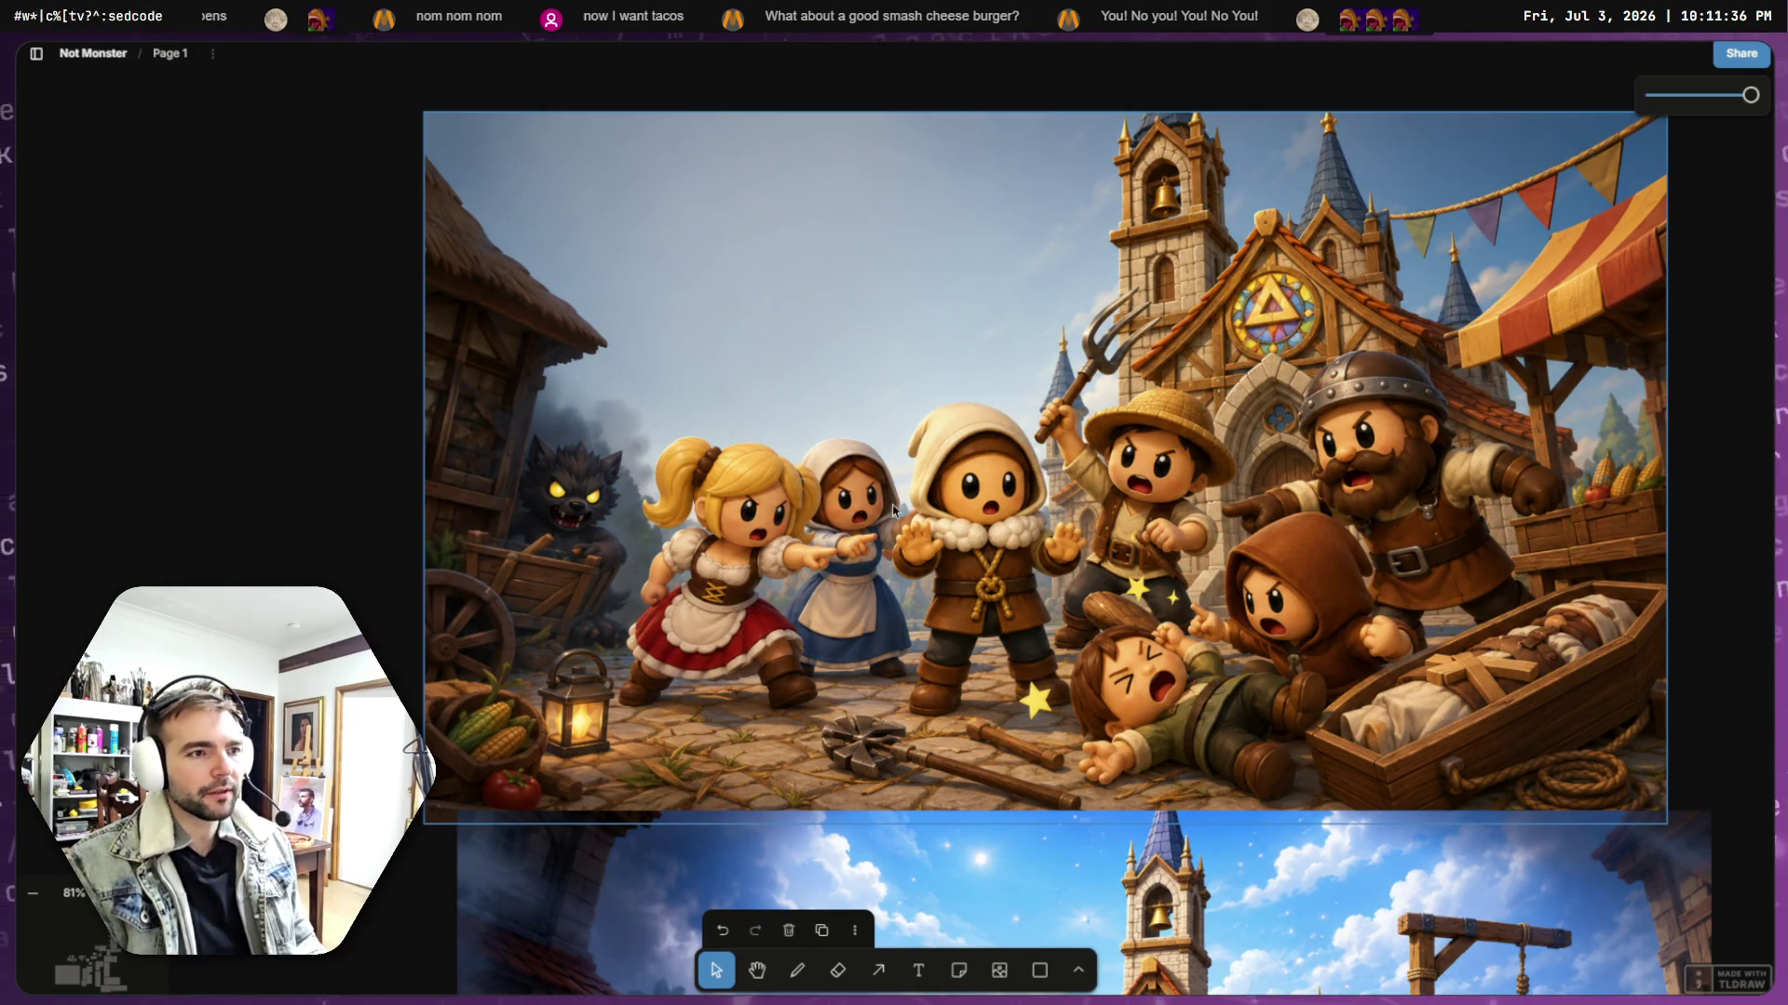
pyautogui.scroll(-3, 893, 510)
pyautogui.moveTo(918, 504); pyautogui.dragTo(939, 471)
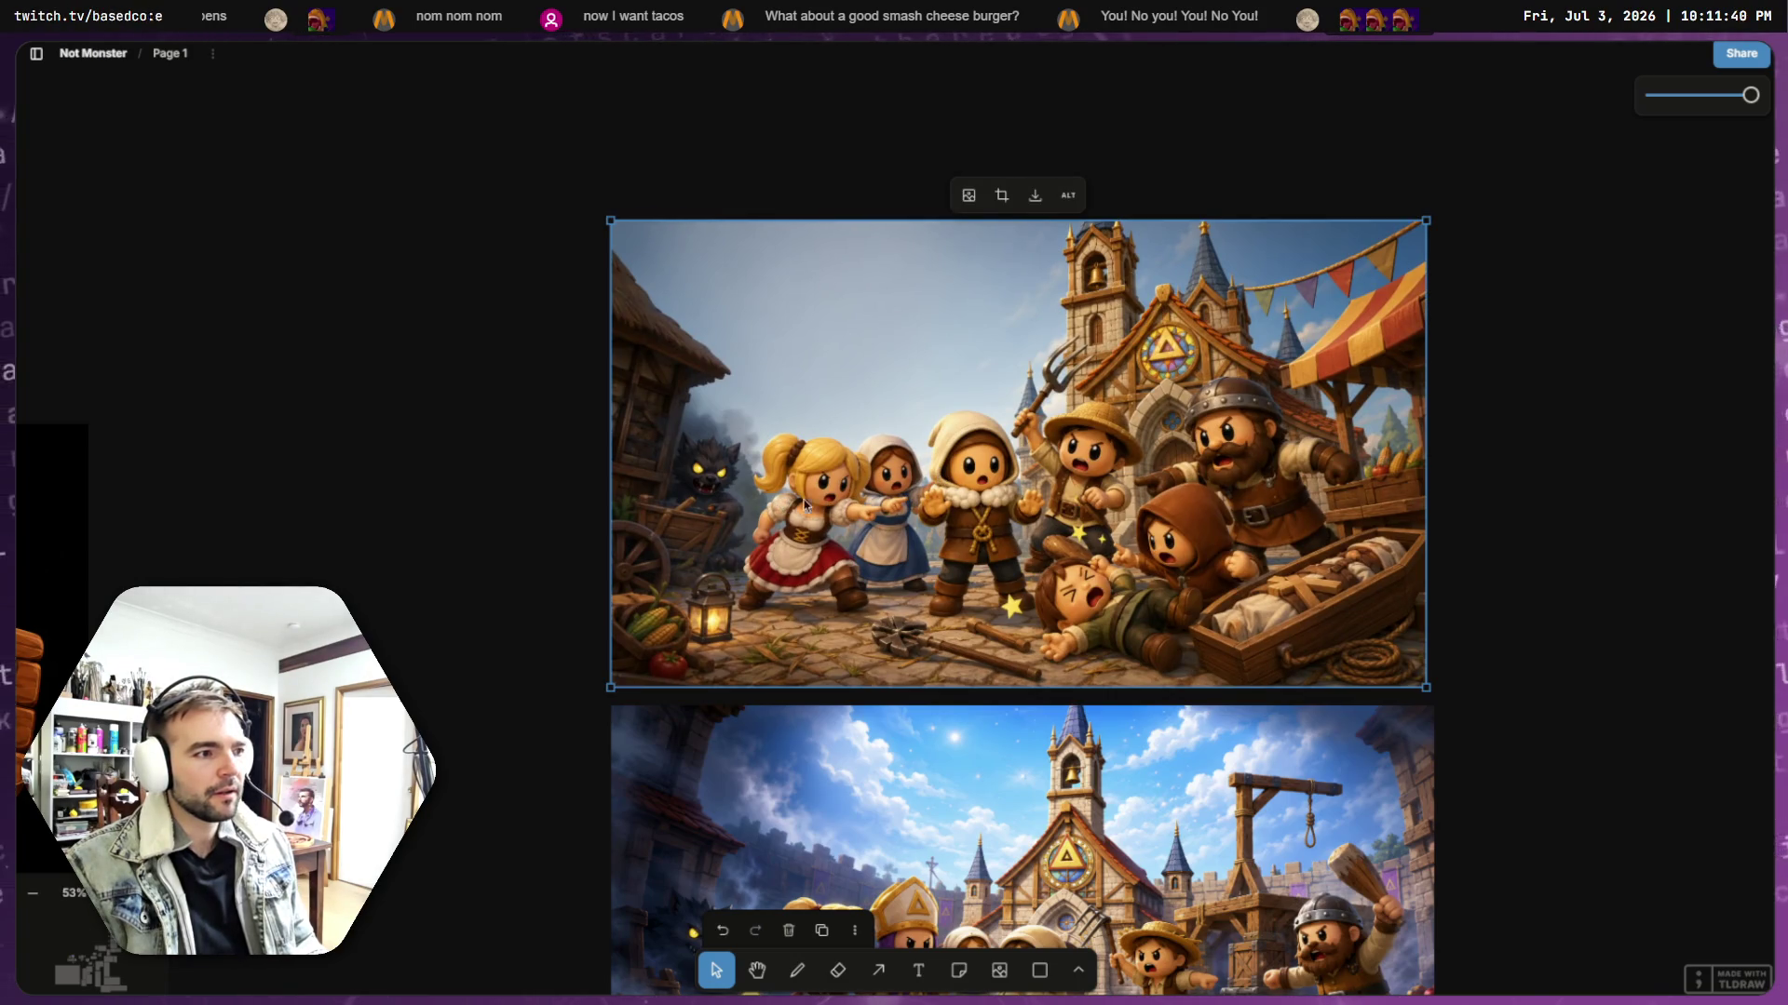
# - Drag a duplicate Not Monsters logo to just above the new farmer key art
pyautogui.scroll(-2, 808, 528)
pyautogui.scroll(-2, 808, 528)
pyautogui.scroll(-2, 896, 491)
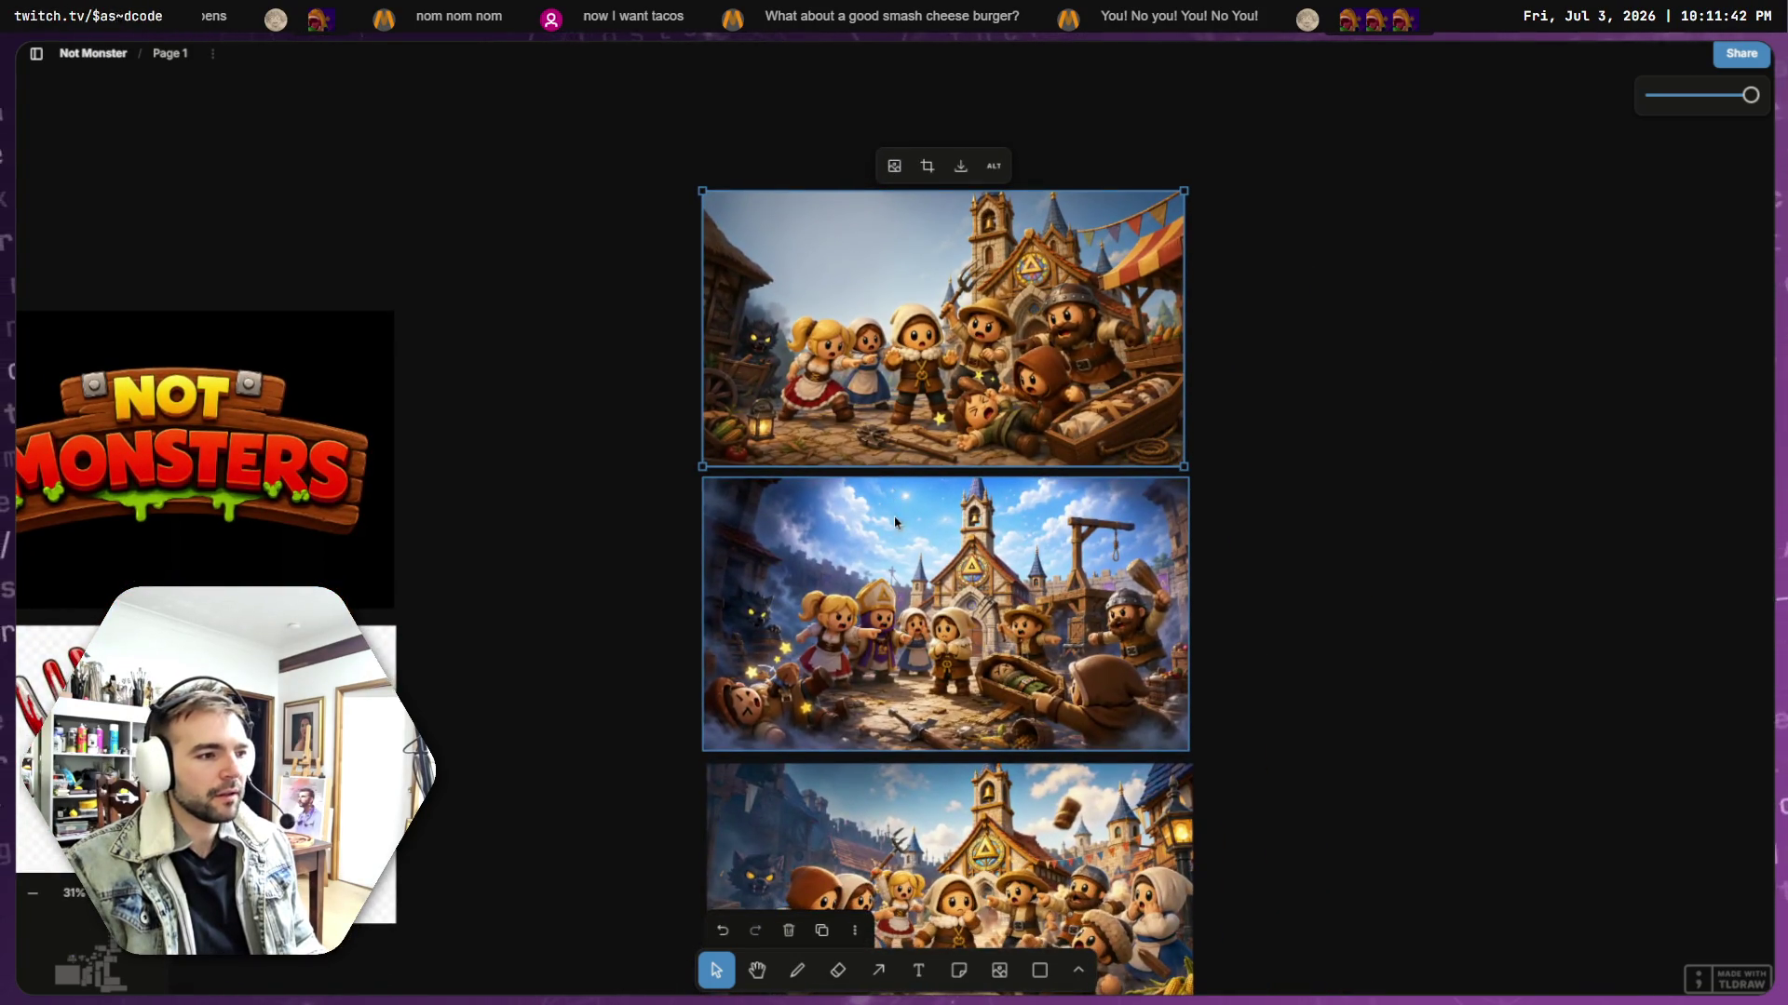
pyautogui.scroll(-10, 896, 523)
pyautogui.hscroll(-8, 895, 523)
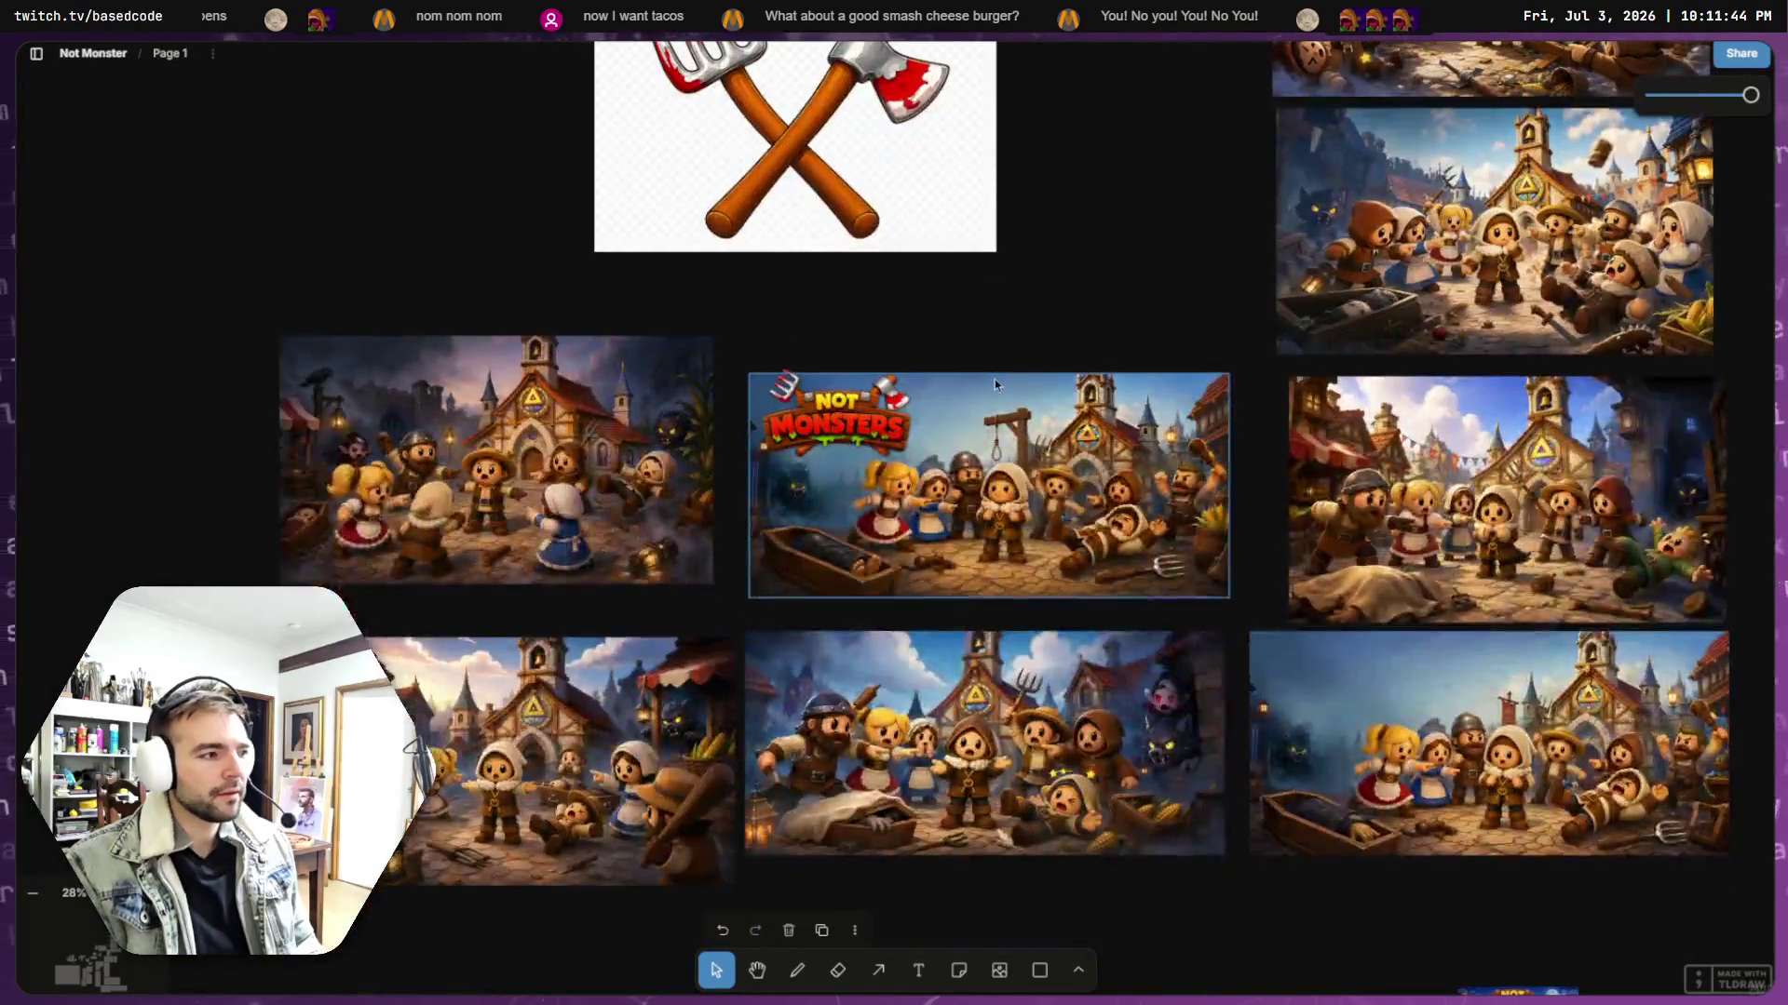
pyautogui.scroll(10, 439, 523)
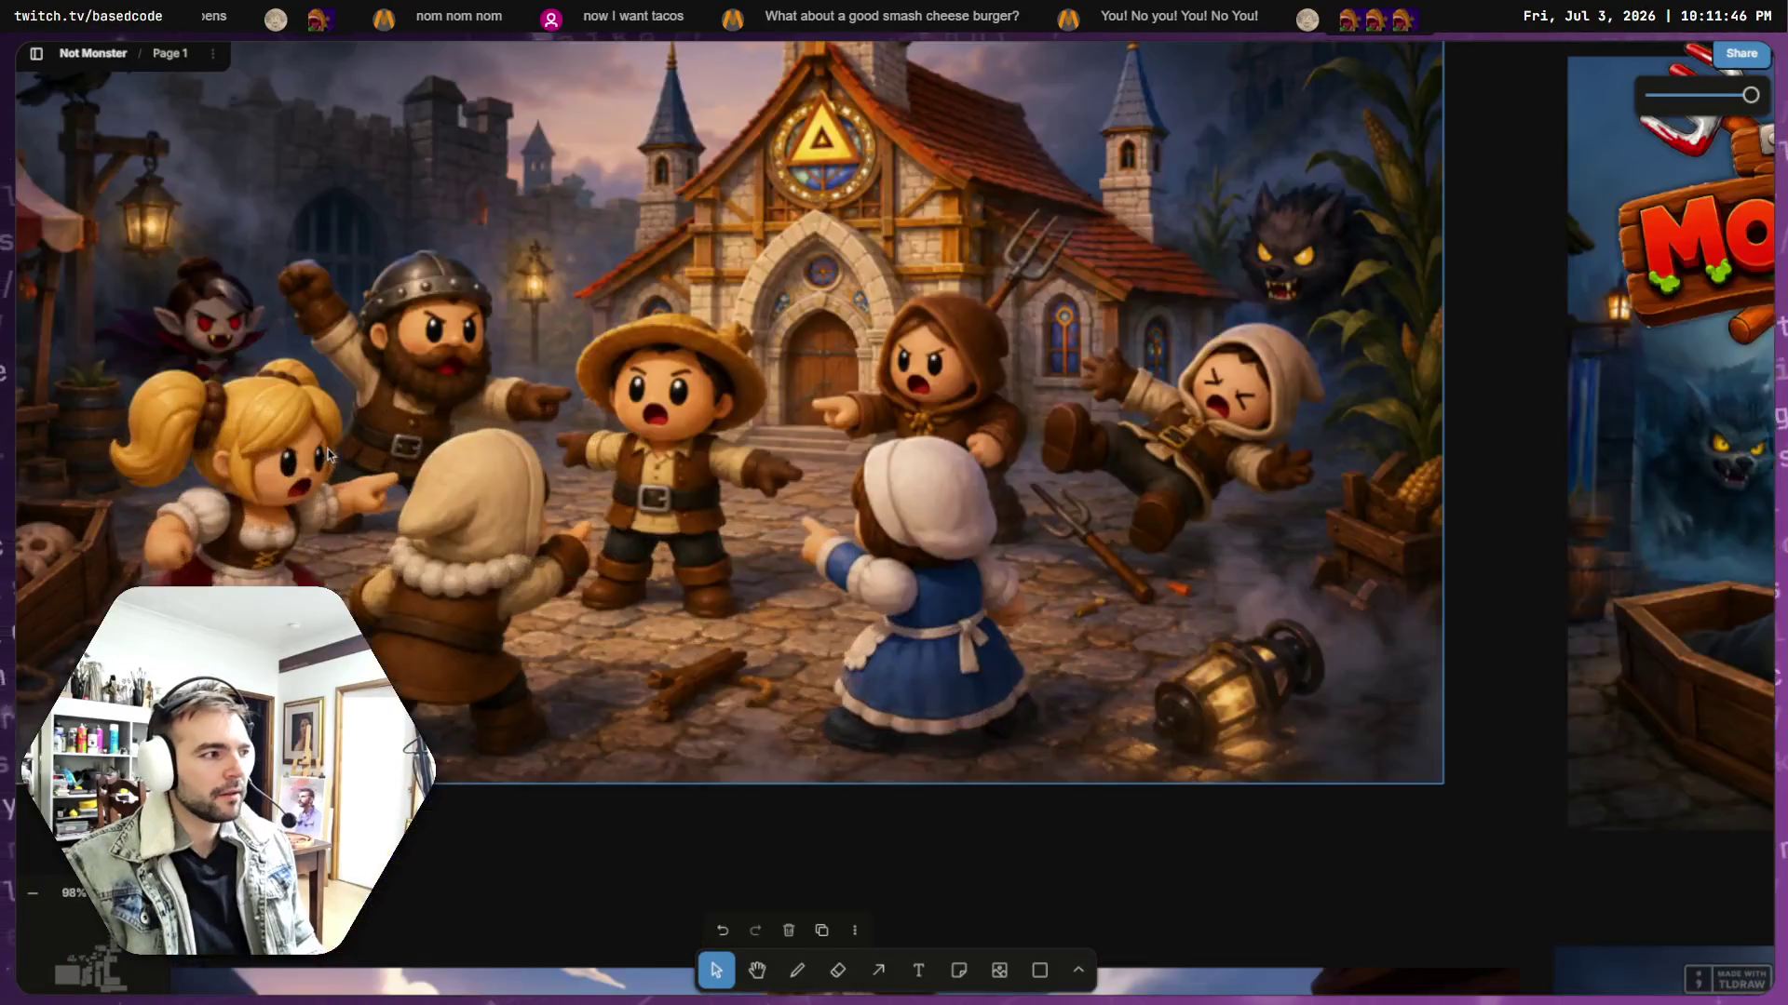
pyautogui.scroll(-3, 654, 577)
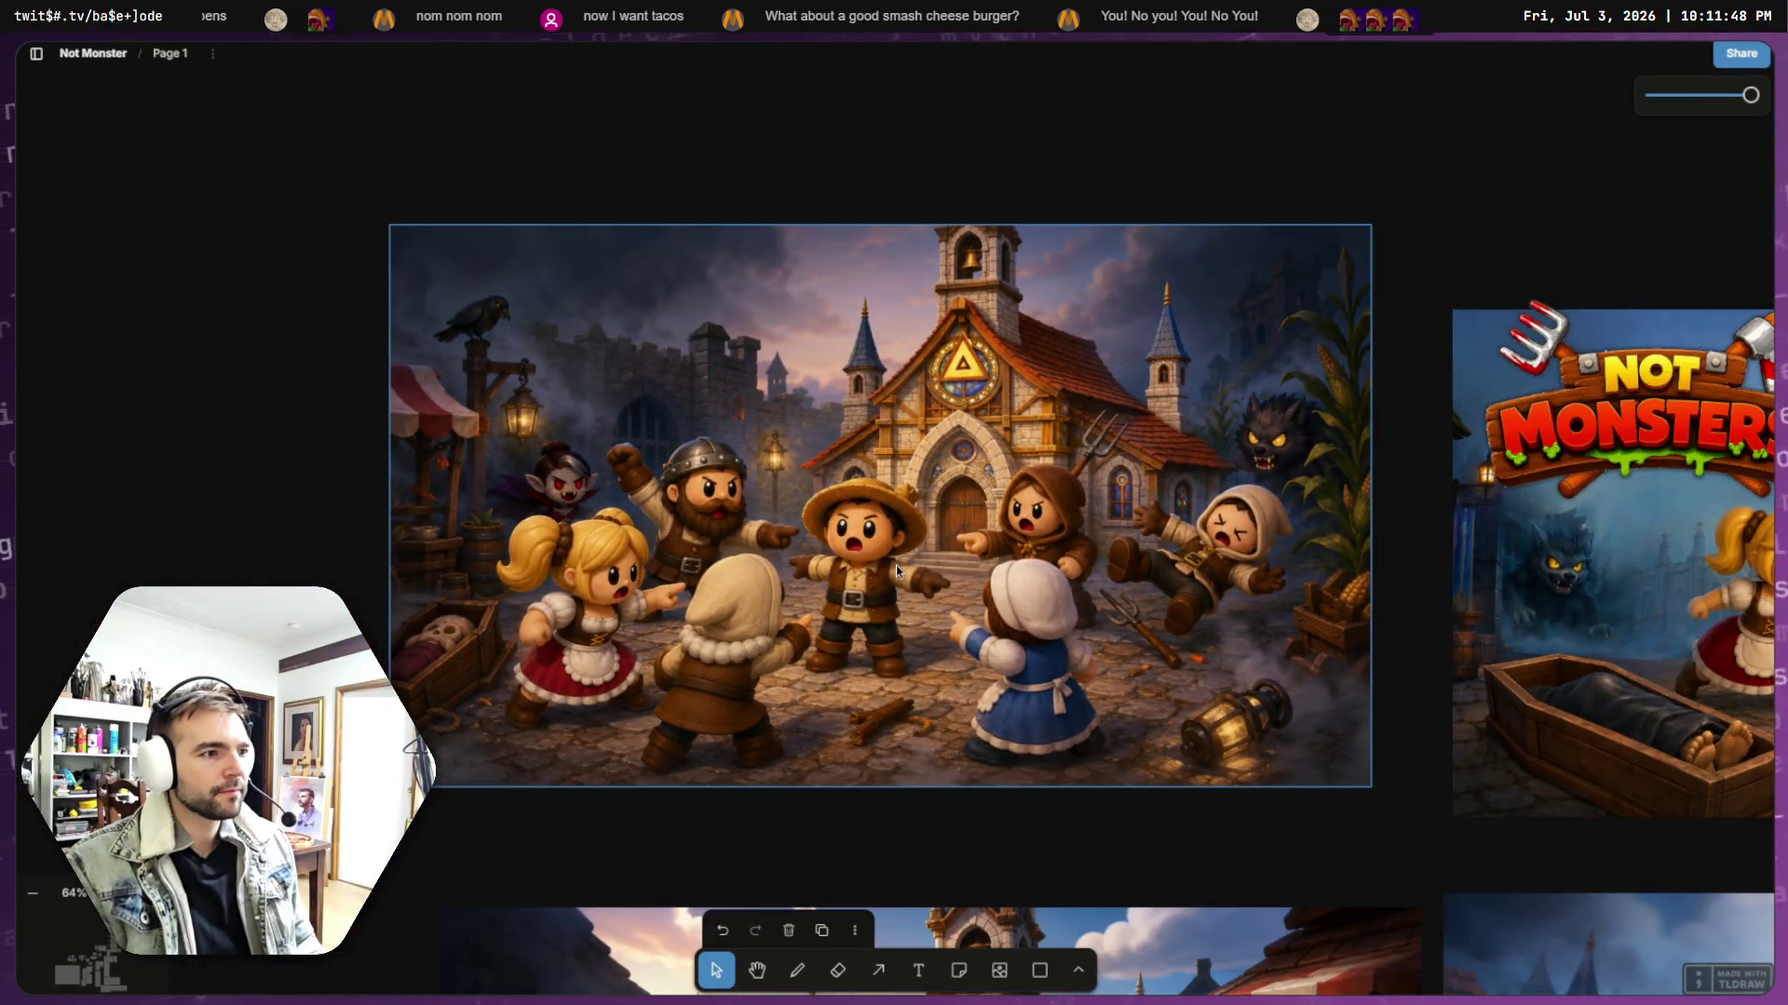
pyautogui.scroll(-4, 896, 570)
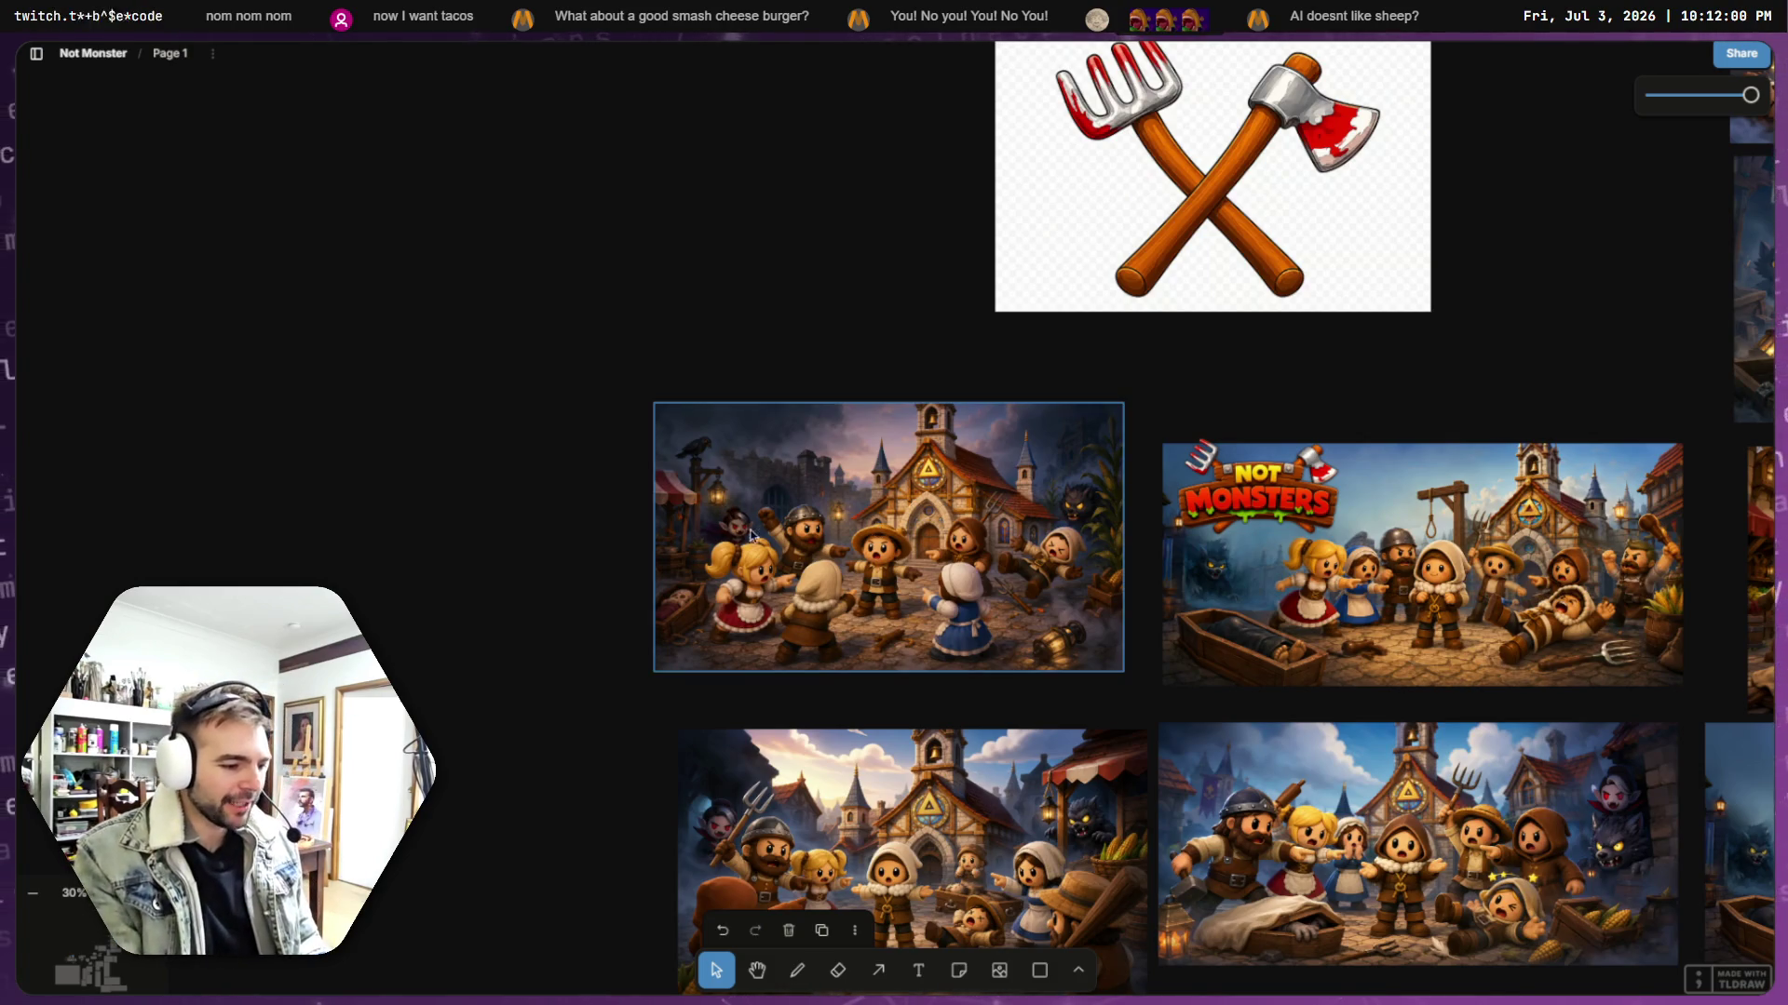
pyautogui.scroll(5, 841, 589)
pyautogui.scroll(5, 968, 565)
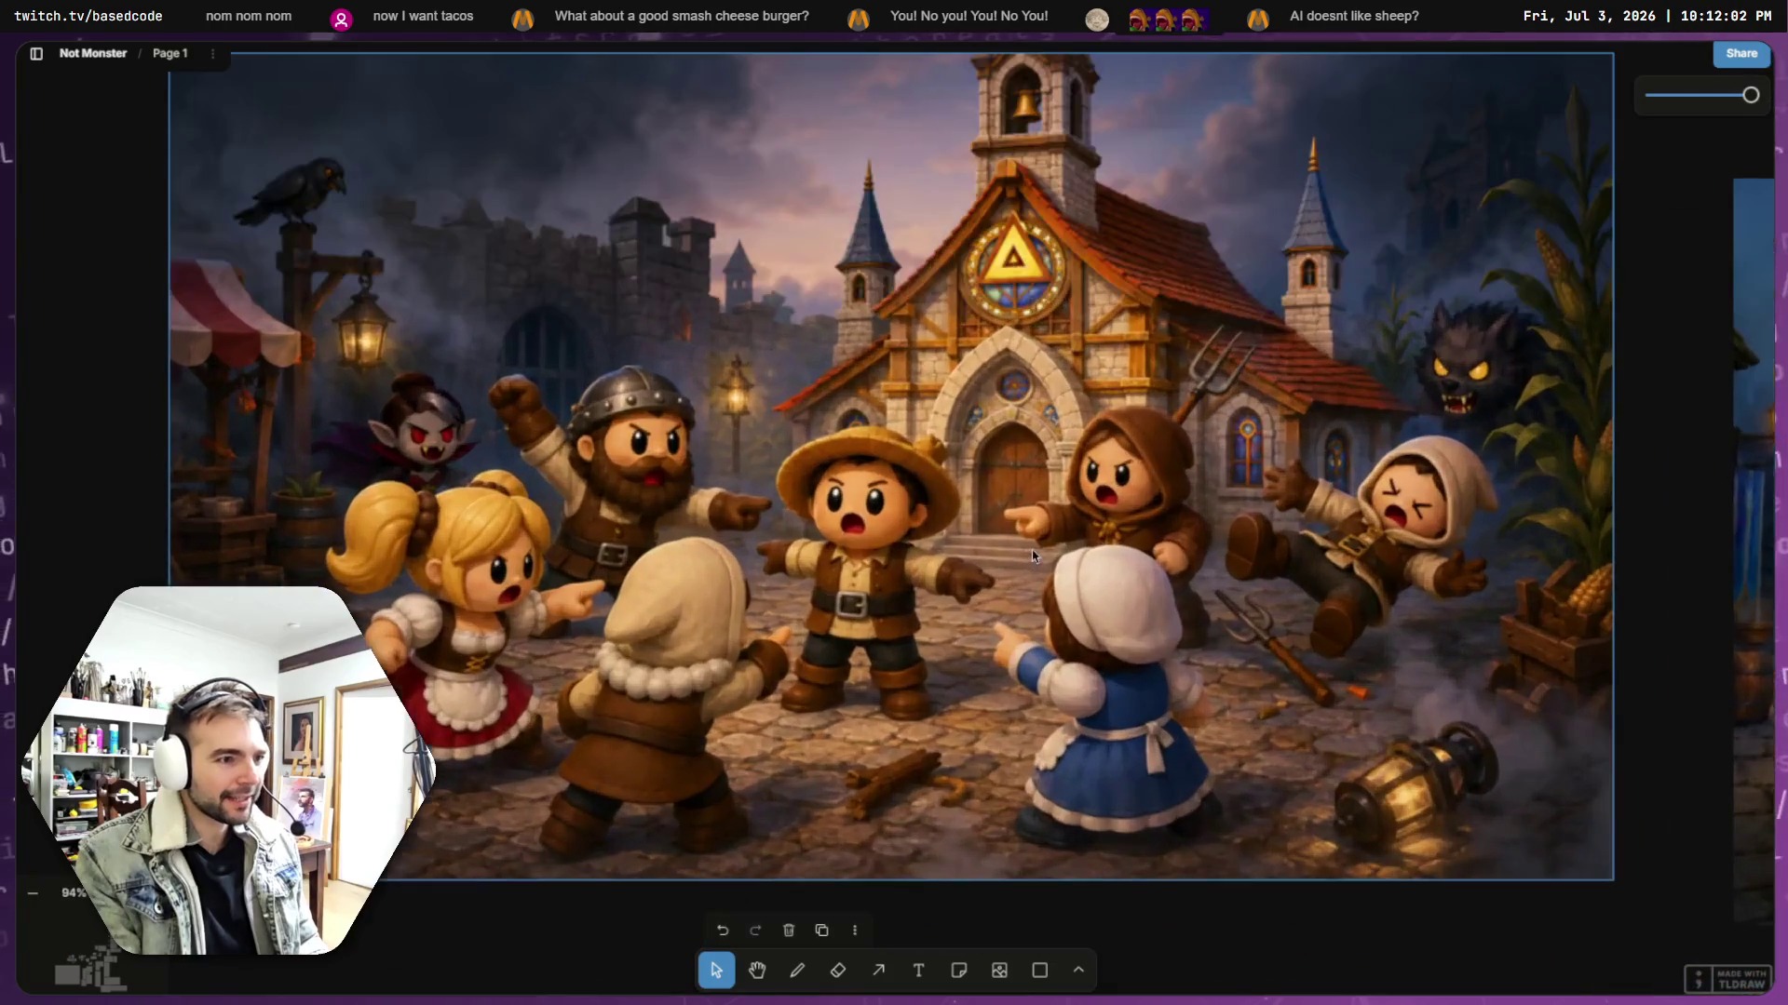
pyautogui.scroll(-5, 870, 543)
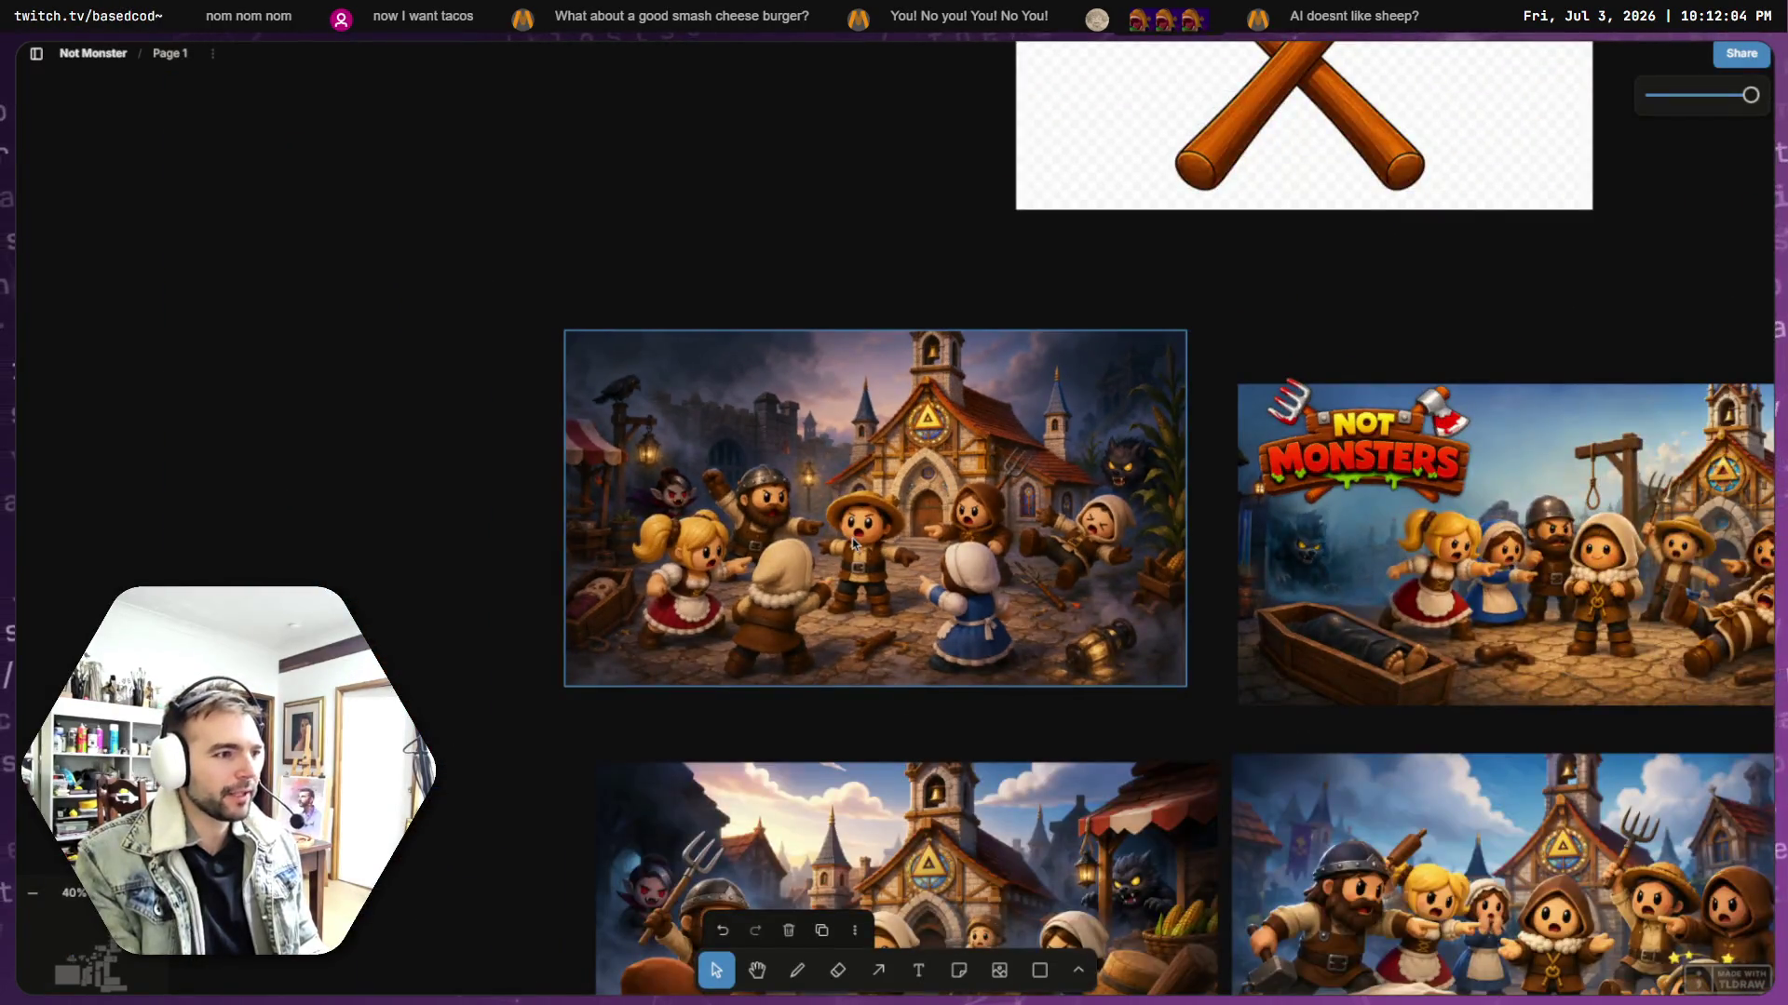
pyautogui.moveTo(1307, 469)
pyautogui.mouseDown()
pyautogui.moveTo(1159, 477)
pyautogui.moveTo(1341, 476)
pyautogui.moveTo(1197, 475)
pyautogui.moveTo(1211, 321)
pyautogui.moveTo(649, 299)
pyautogui.moveTo(607, 262)
pyautogui.mouseUp()
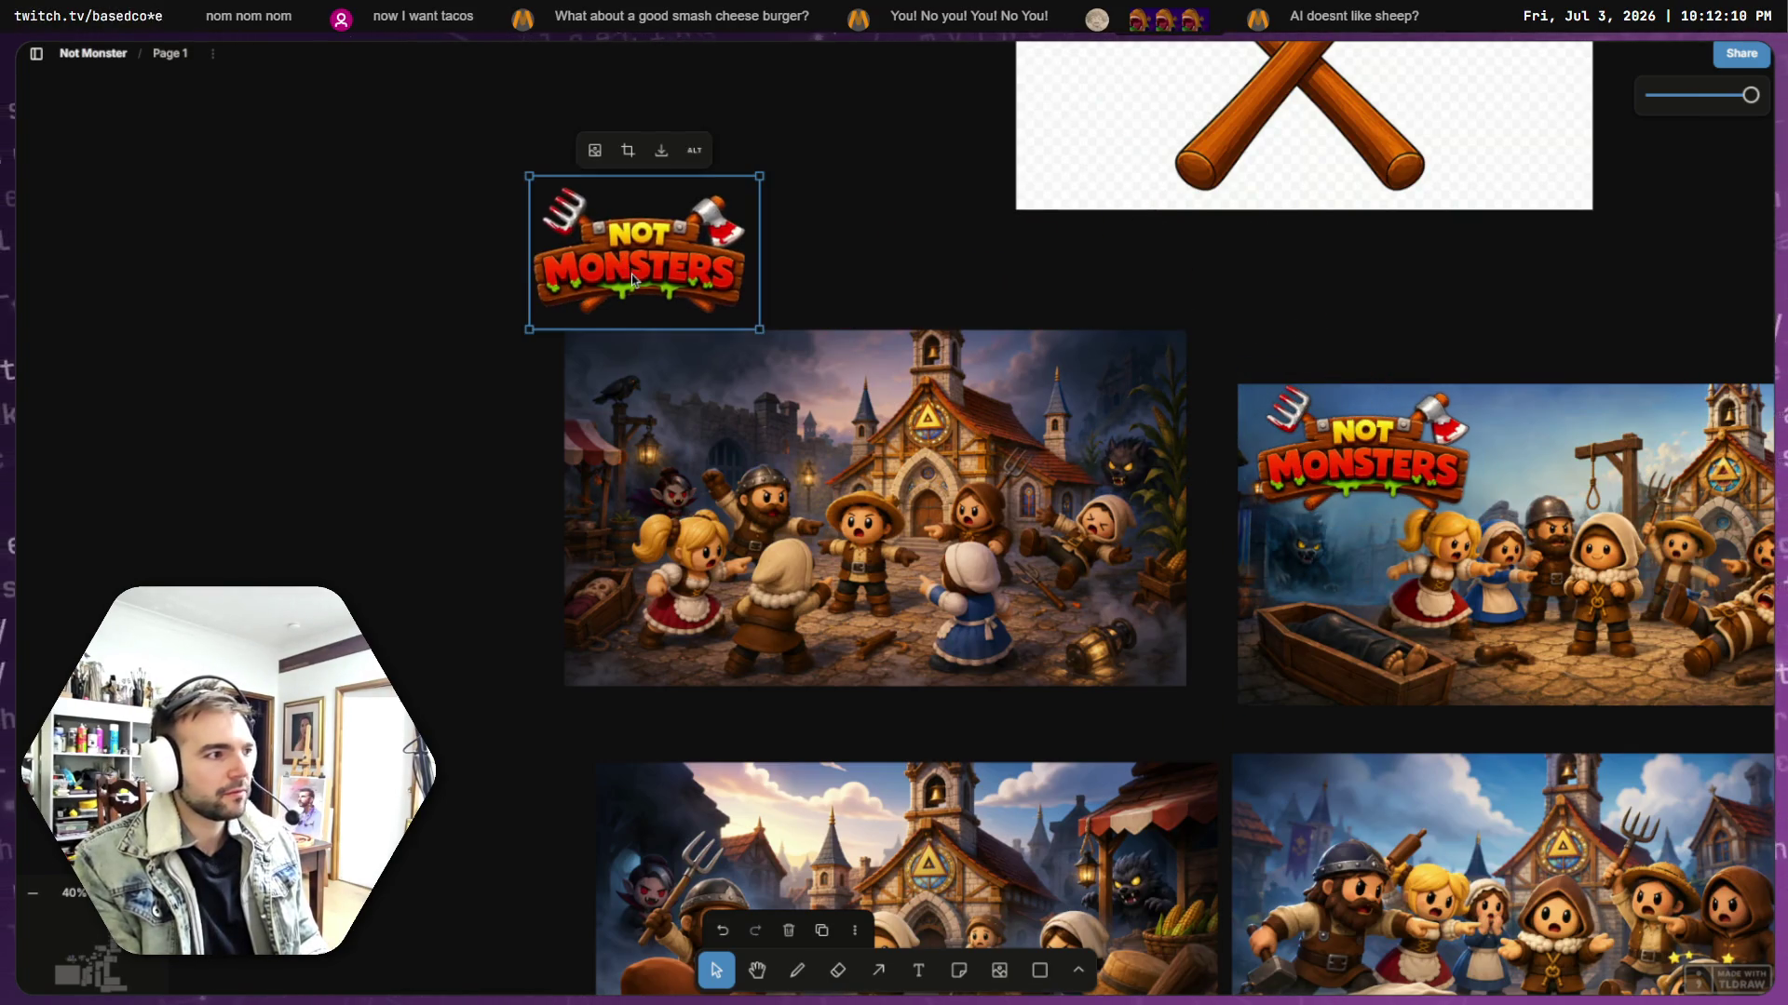
# - Bring the logo to front and move it onto the dusk village image's top-left corner
pyautogui.rightClick(636, 265)
pyautogui.moveTo(715, 405)
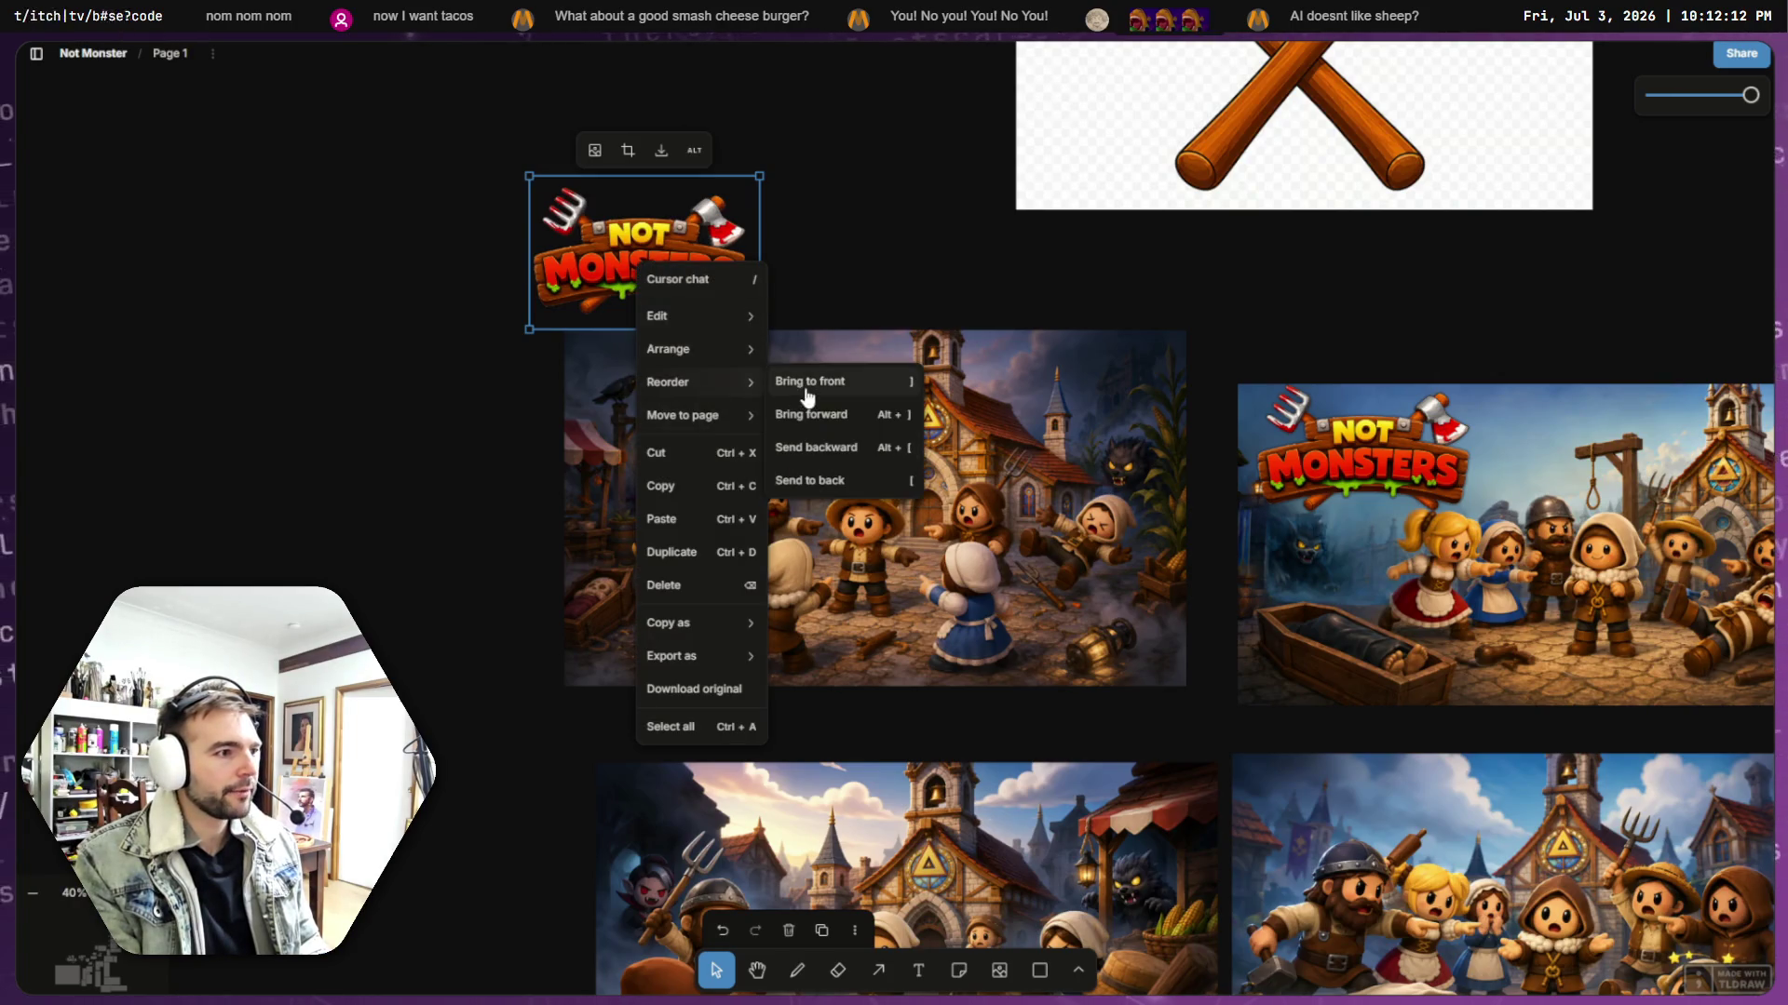
pyautogui.click(806, 385)
pyautogui.moveTo(636, 229); pyautogui.dragTo(694, 374)
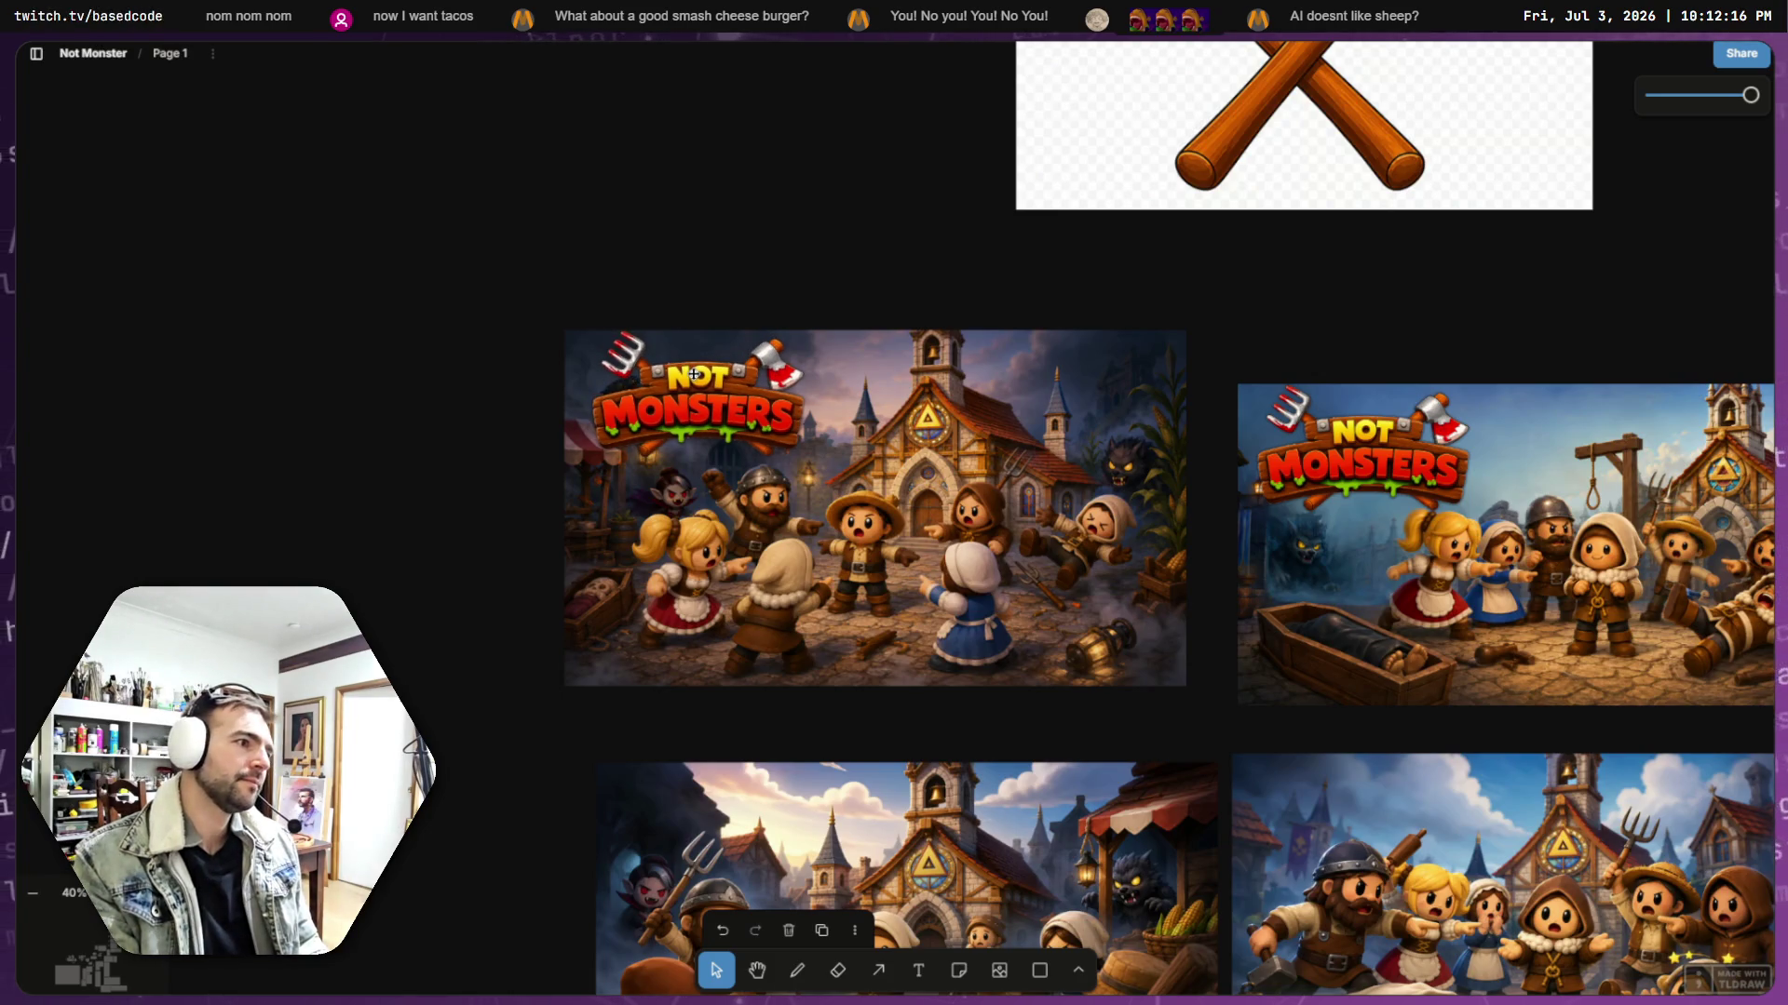
pyautogui.click(718, 281)
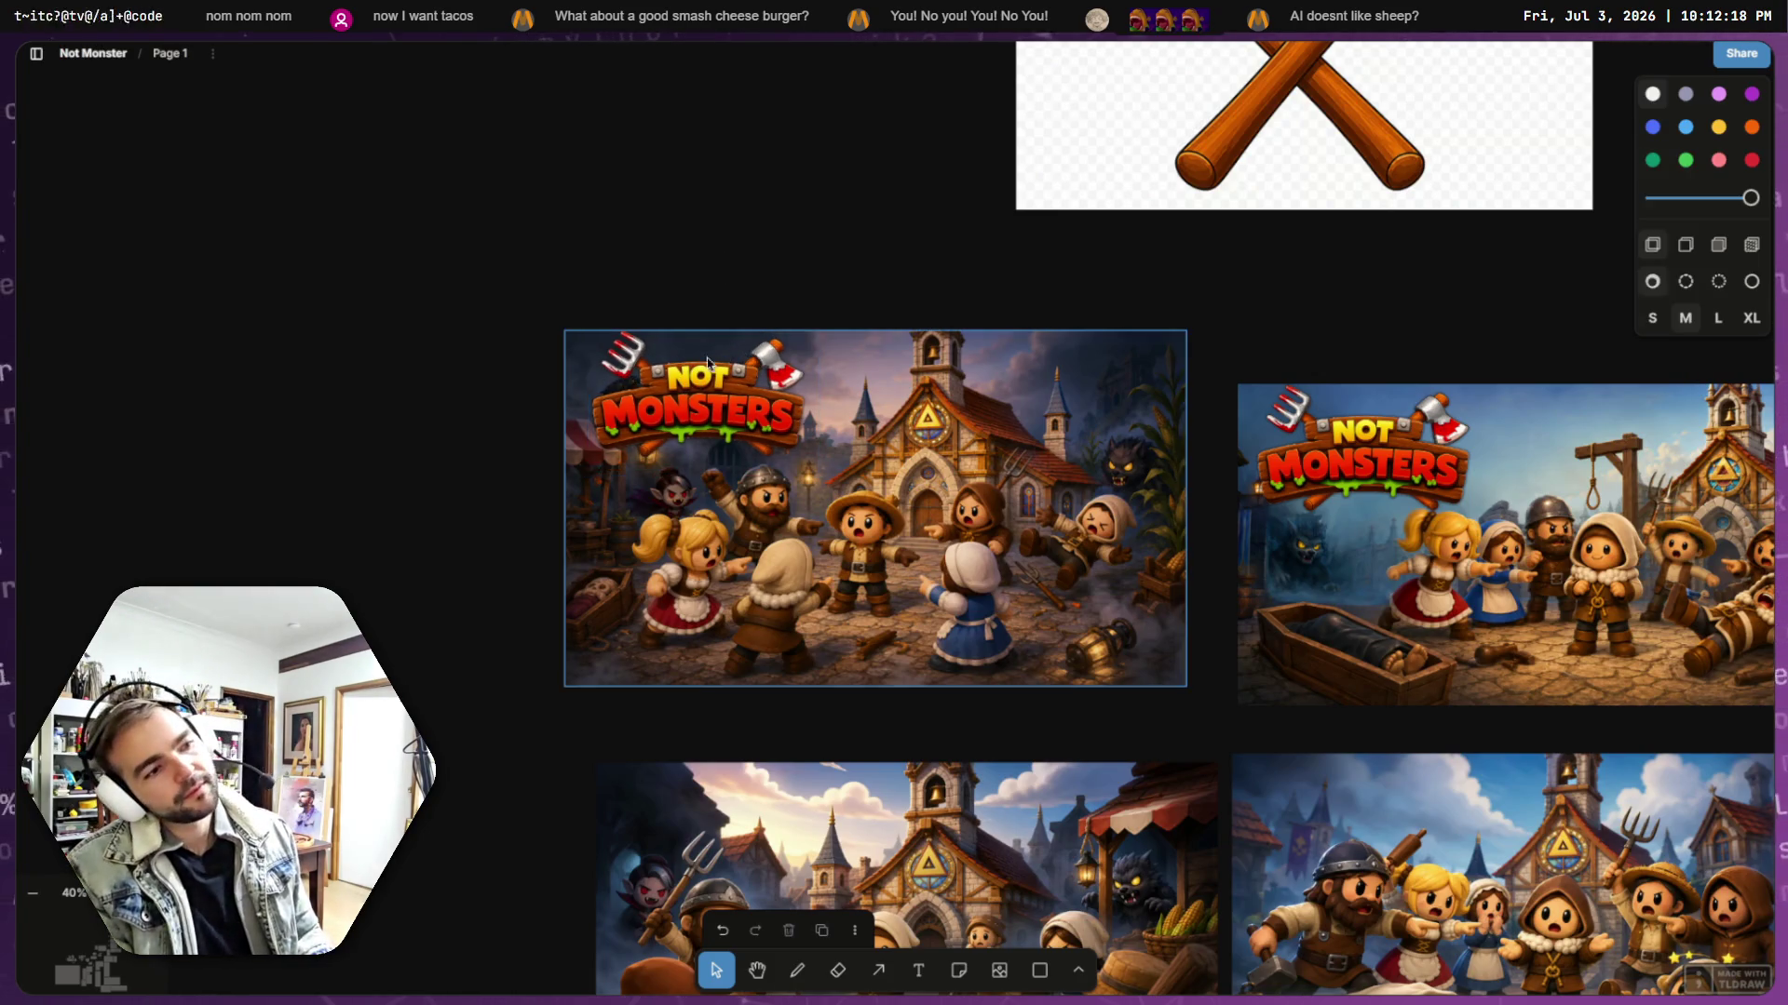
pyautogui.click(713, 387)
pyautogui.click(657, 231)
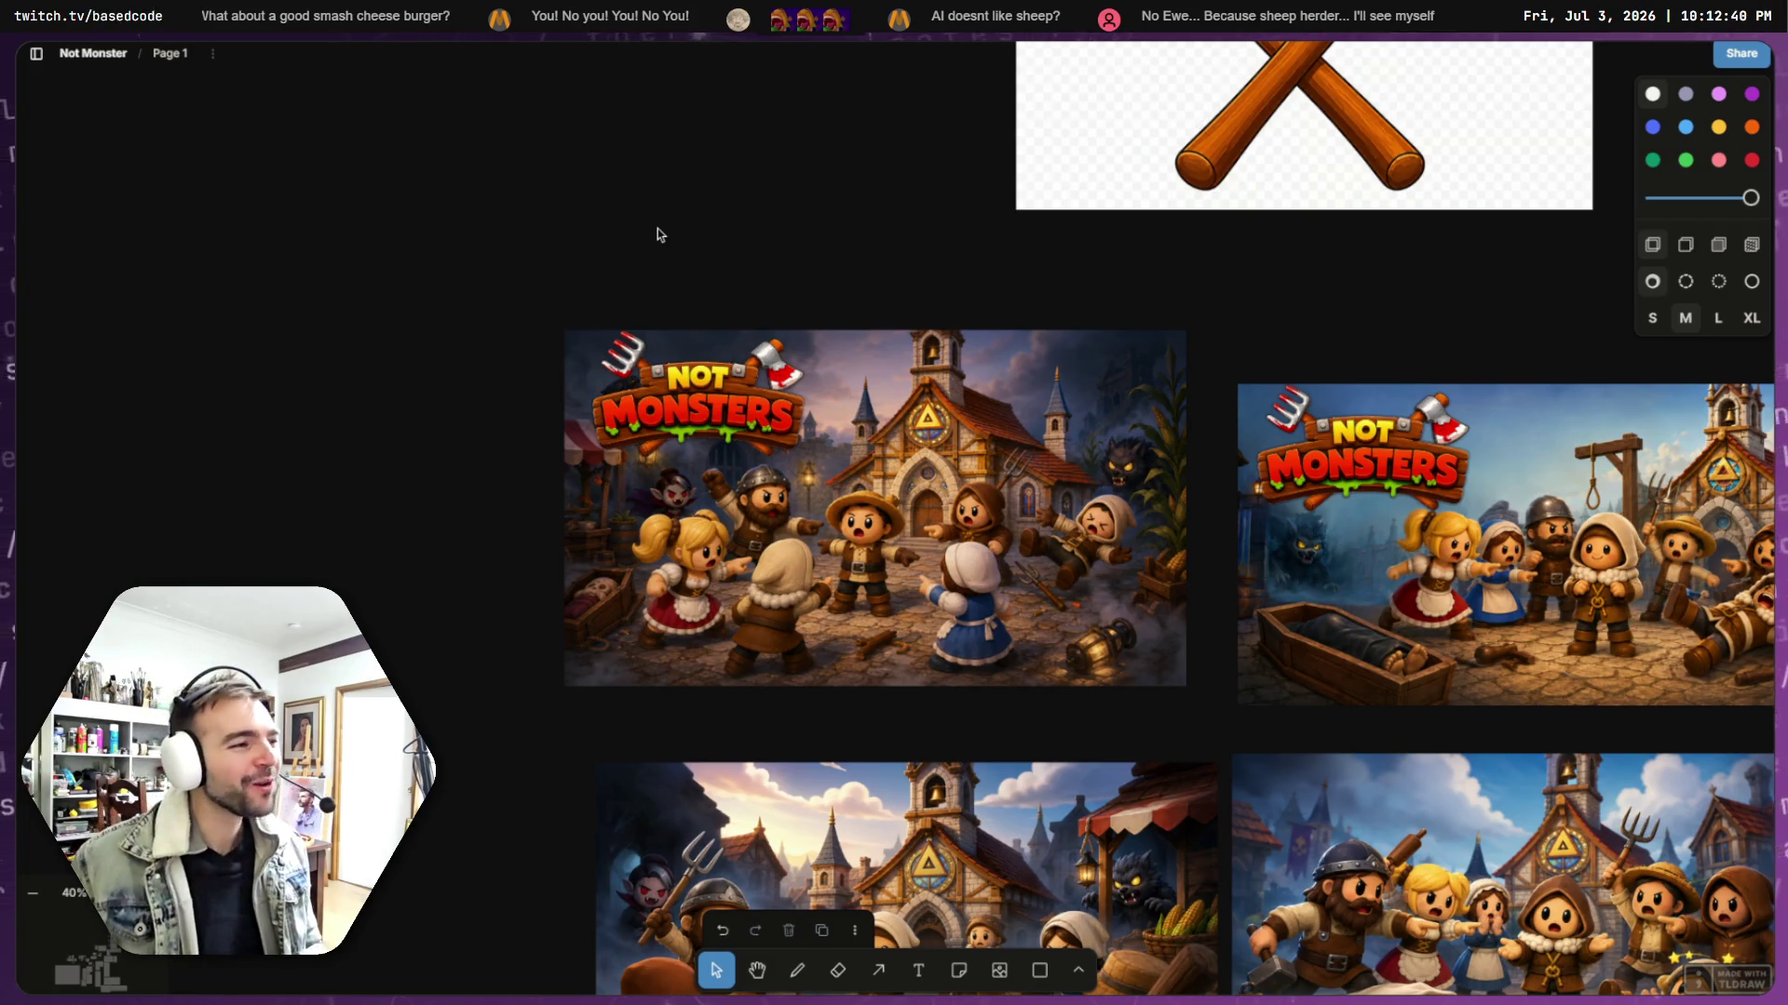
# - Resize the logo to fit the dusk image's top-left corner and nudge the gallows image's logo up
pyautogui.click(718, 387)
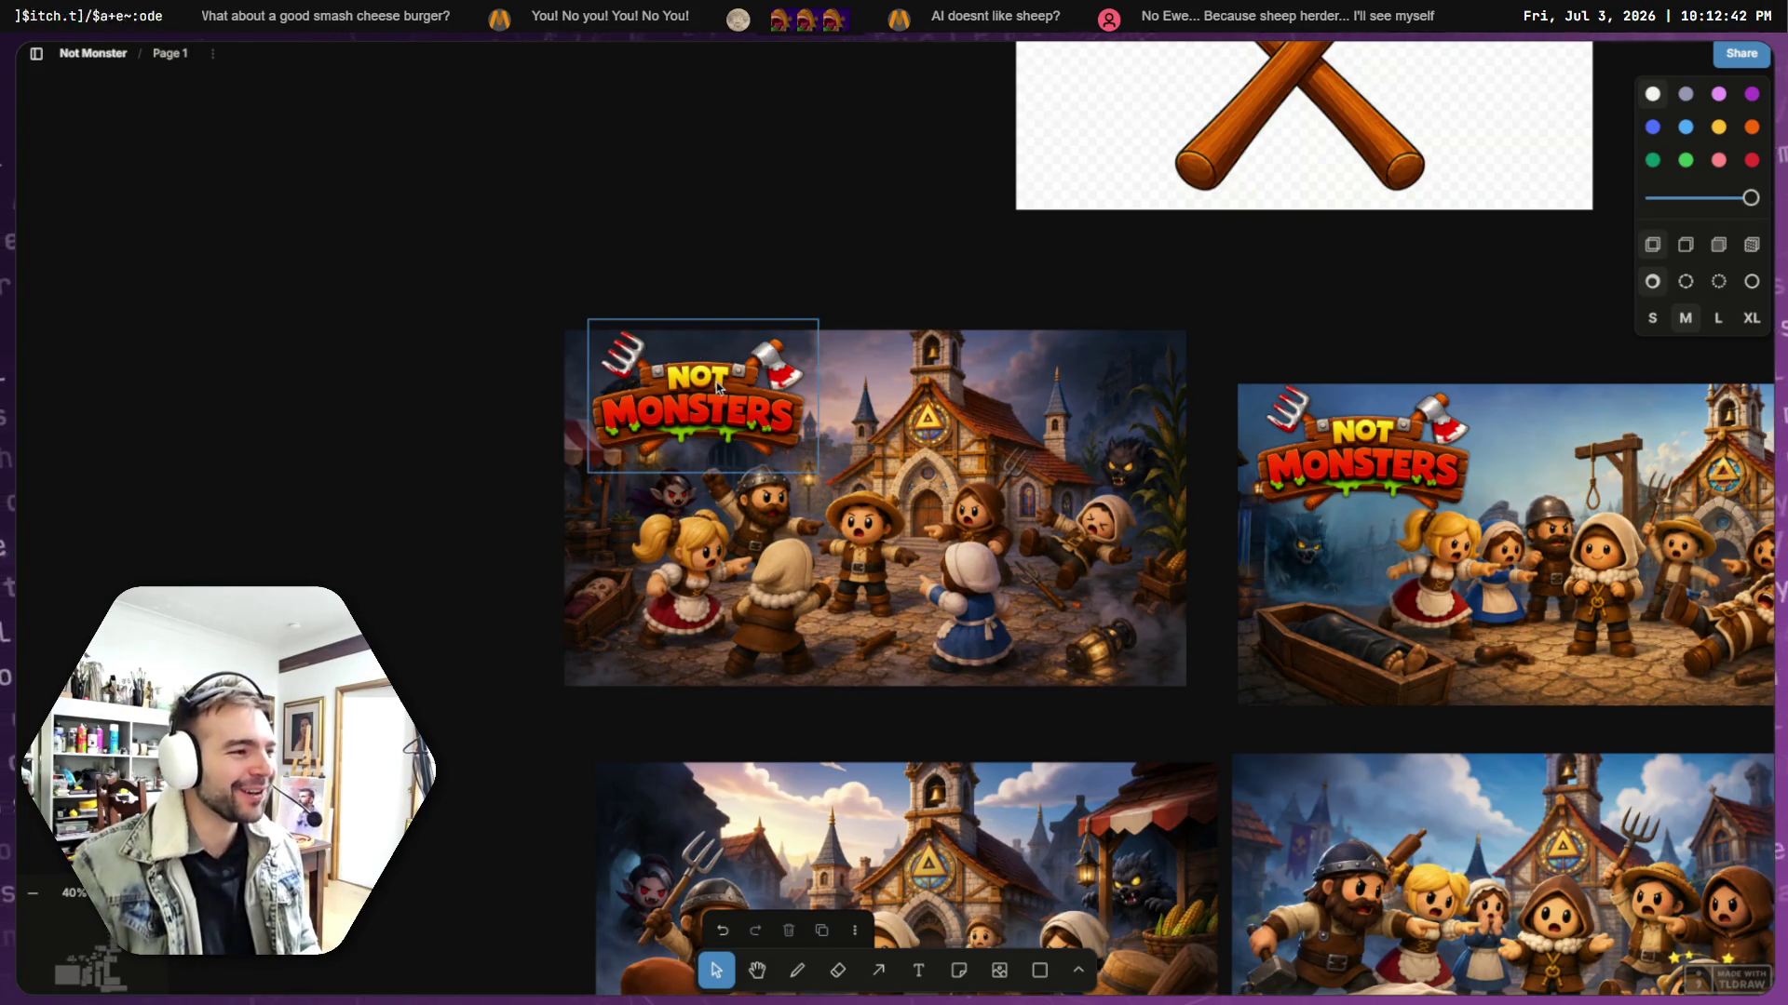
pyautogui.scroll(-7, 707, 389)
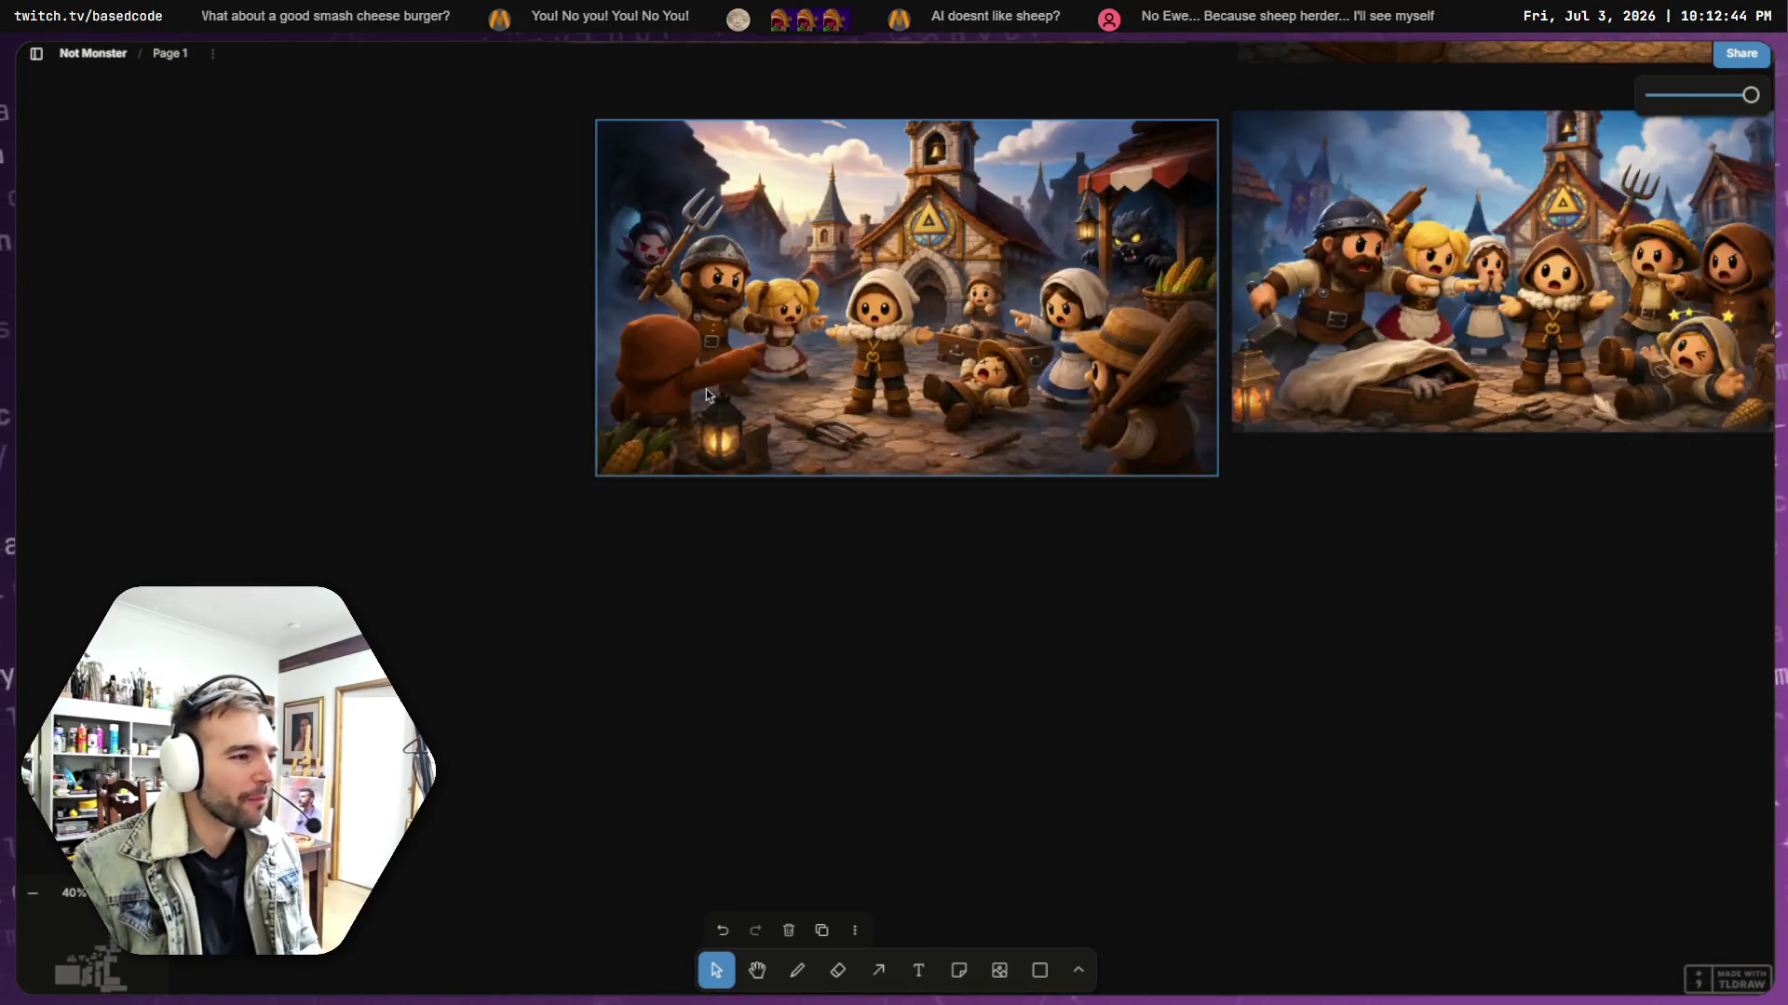
pyautogui.scroll(6, 708, 389)
pyautogui.moveTo(682, 348)
pyautogui.mouseDown()
pyautogui.moveTo(709, 507)
pyautogui.moveTo(745, 424)
pyautogui.moveTo(742, 455)
pyautogui.moveTo(717, 461)
pyautogui.moveTo(763, 480)
pyautogui.mouseUp()
pyautogui.scroll(-3, 708, 507)
pyautogui.moveTo(898, 386)
pyautogui.mouseDown()
pyautogui.moveTo(819, 440)
pyautogui.moveTo(850, 430)
pyautogui.moveTo(836, 435)
pyautogui.mouseUp()
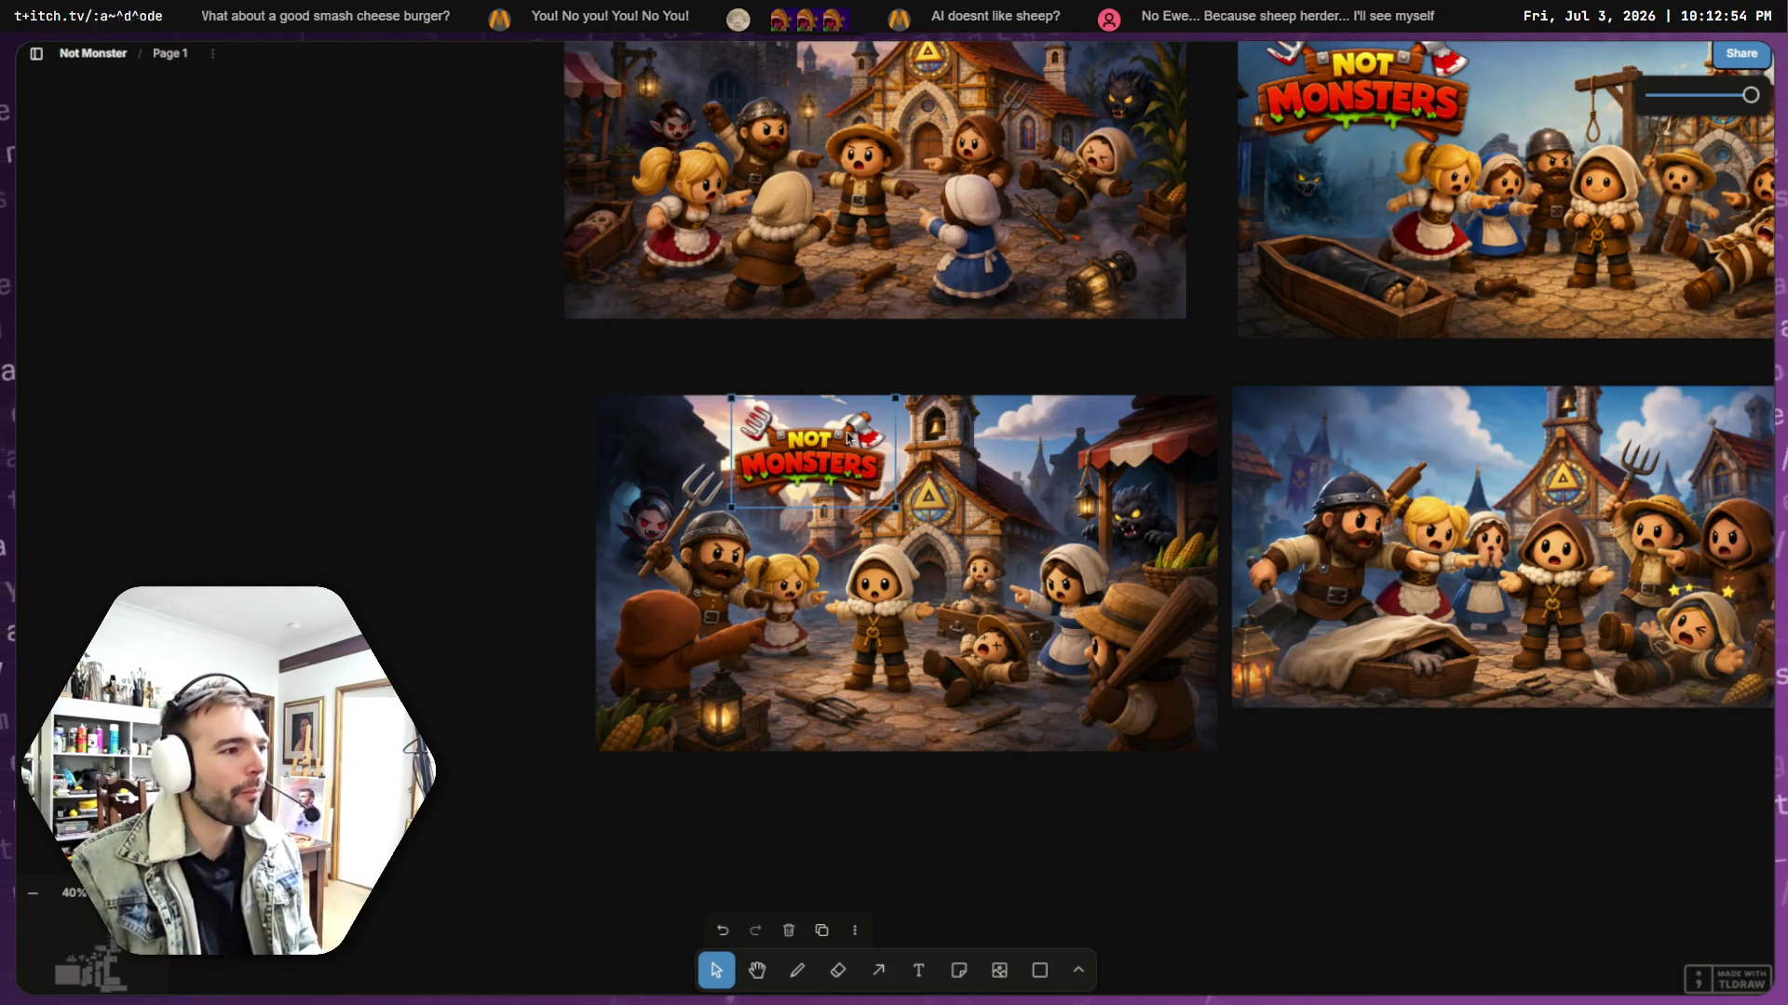
pyautogui.moveTo(731, 503)
pyautogui.mouseDown()
pyautogui.moveTo(565, 590)
pyautogui.moveTo(657, 557)
pyautogui.mouseUp()
pyautogui.moveTo(768, 484)
pyautogui.mouseDown()
pyautogui.moveTo(676, 416)
pyautogui.moveTo(824, 212)
pyautogui.moveTo(784, 372)
pyautogui.moveTo(681, 215)
pyautogui.moveTo(1171, 245)
pyautogui.moveTo(857, 251)
pyautogui.moveTo(752, 232)
pyautogui.moveTo(719, 205)
pyautogui.mouseUp()
pyautogui.scroll(2, 784, 373)
pyautogui.scroll(-5, 964, 428)
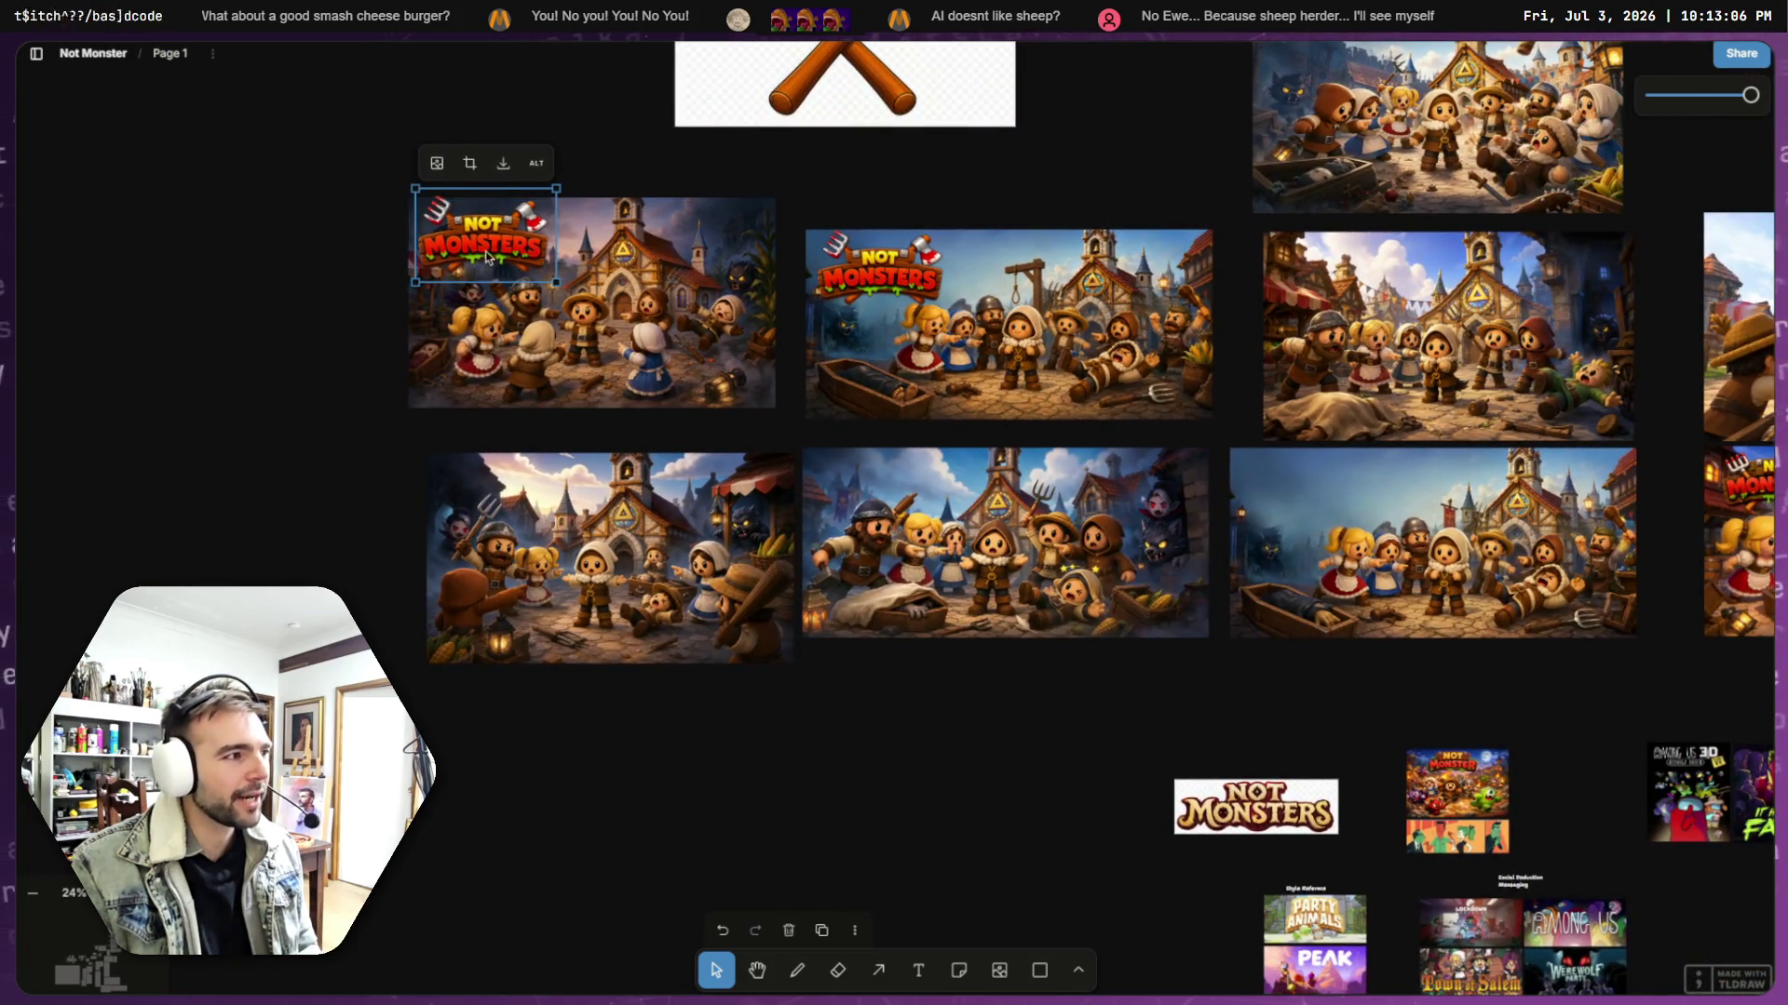
pyautogui.moveTo(474, 245)
pyautogui.mouseDown()
pyautogui.moveTo(908, 494)
pyautogui.moveTo(565, 322)
pyautogui.moveTo(486, 248)
pyautogui.mouseUp()
pyautogui.moveTo(910, 282); pyautogui.dragTo(914, 275)
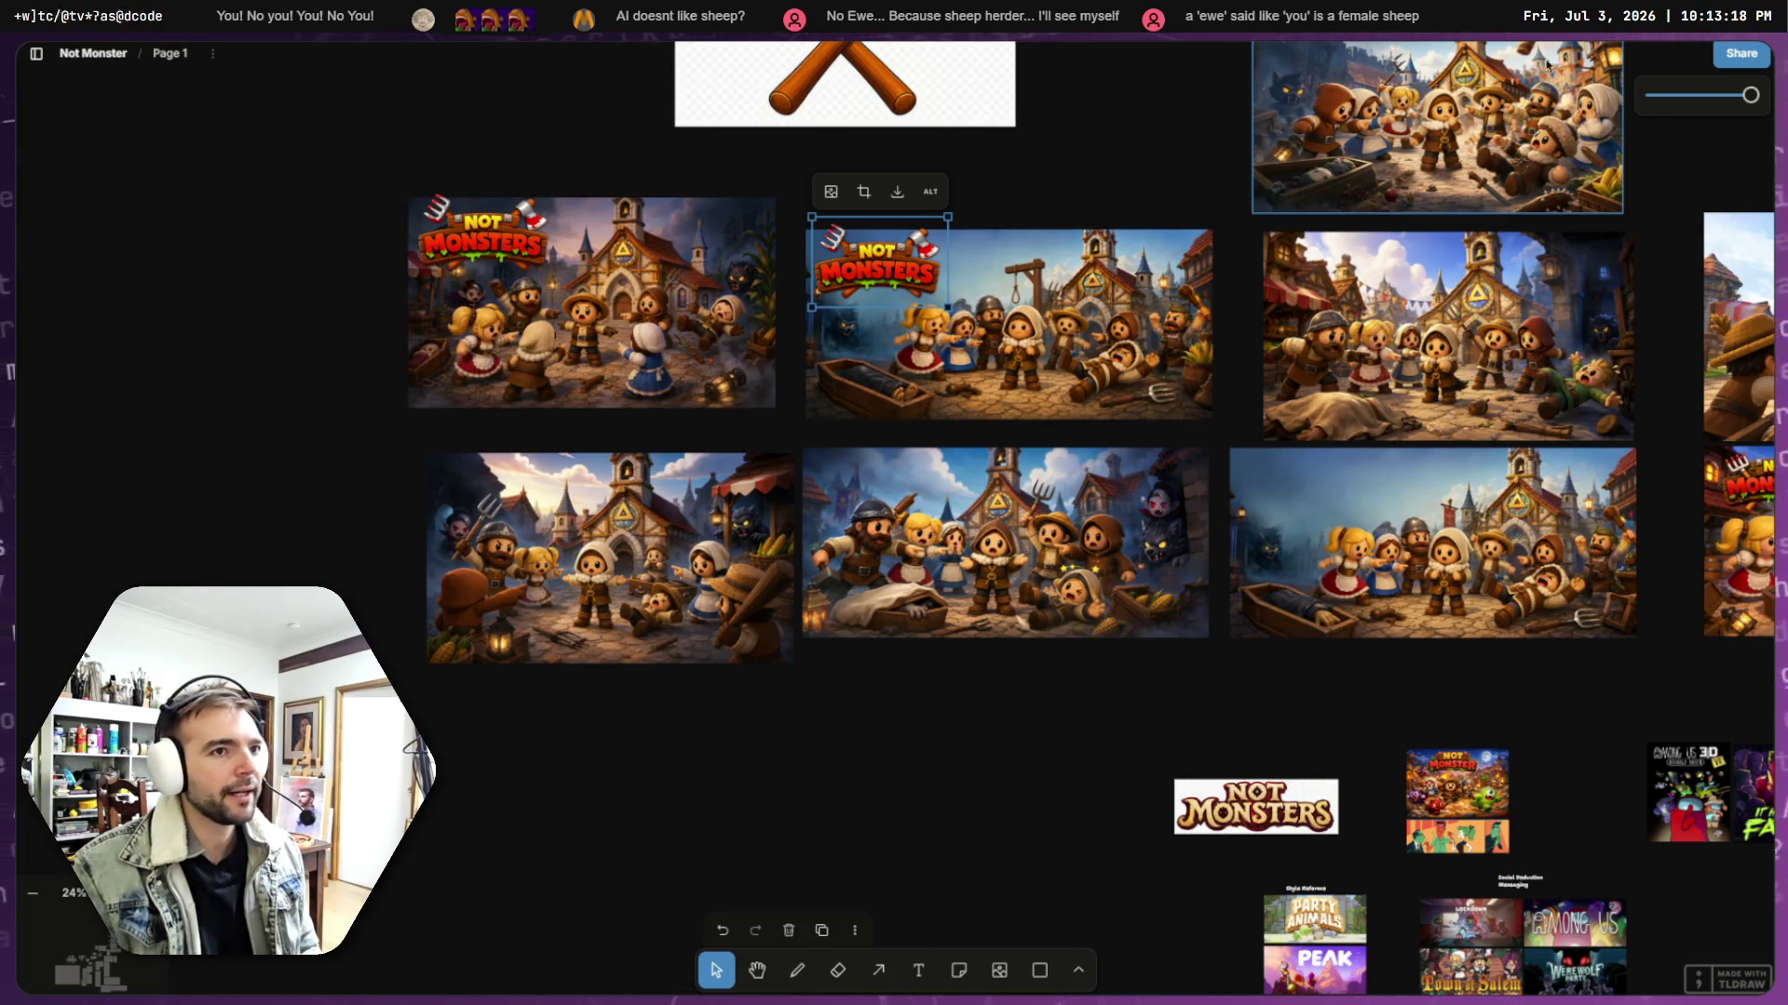
pyautogui.hotkey('alt', 'Tab')
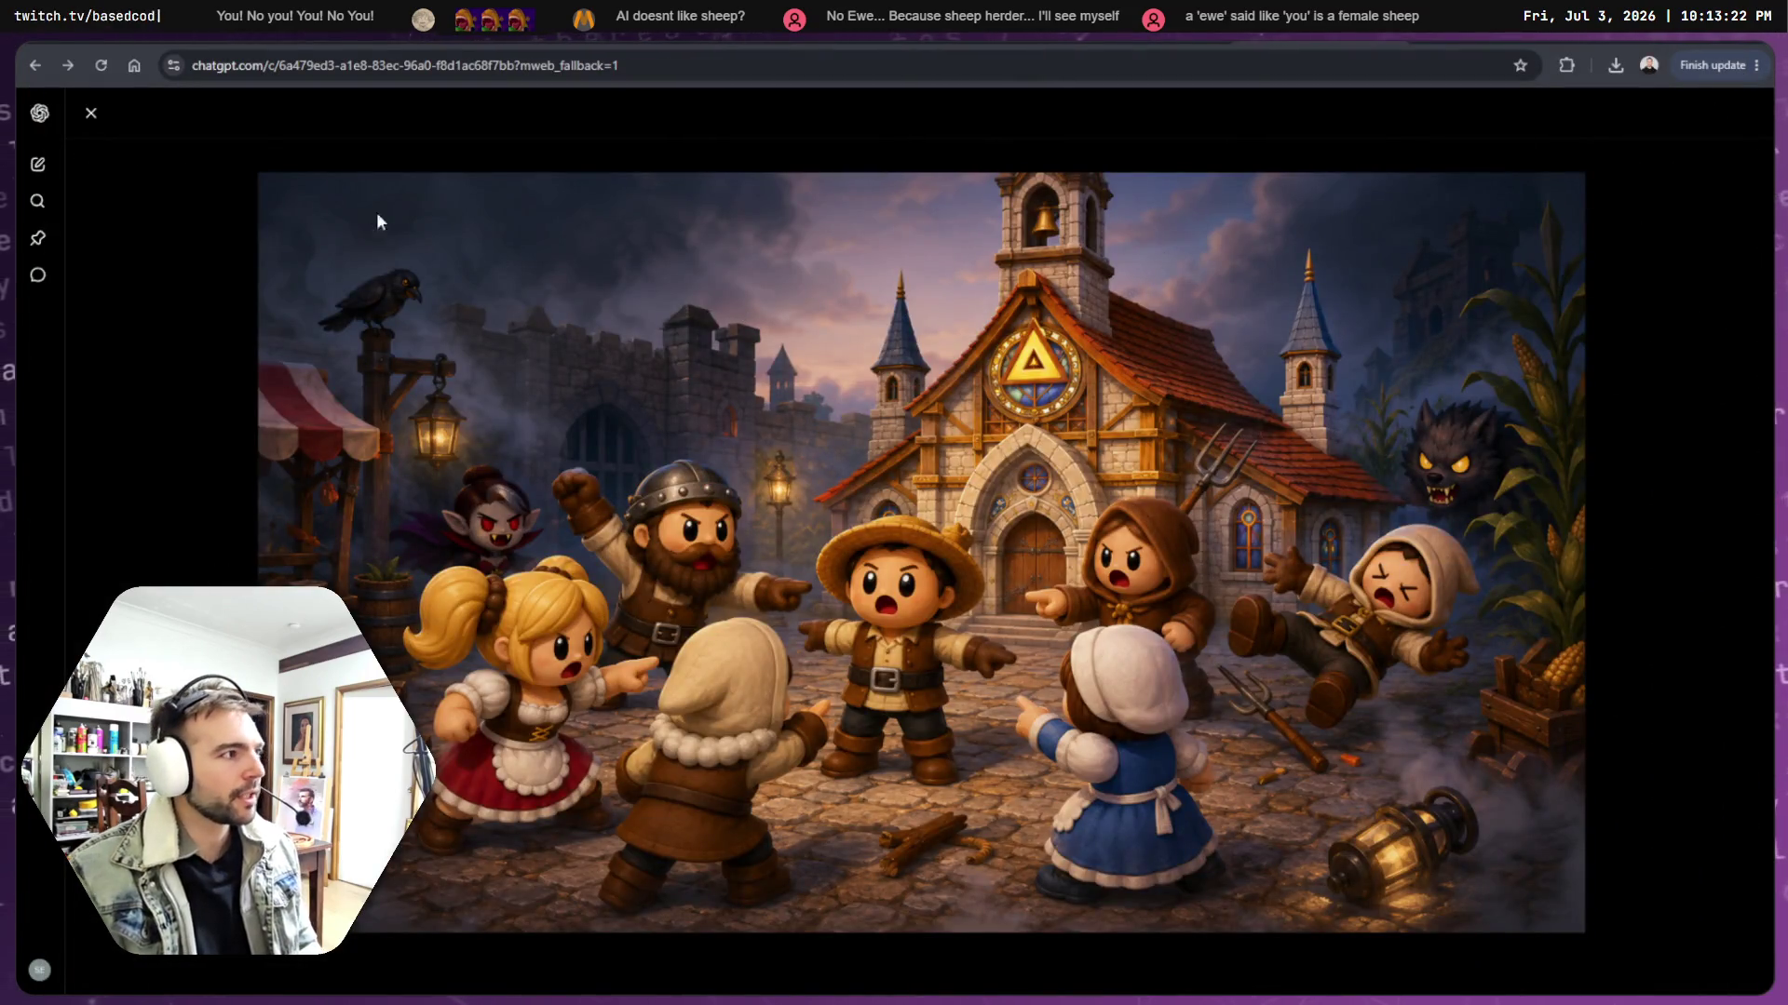
# - Copy 'The accused child in the village square' image from its full-size view
pyautogui.click(91, 113)
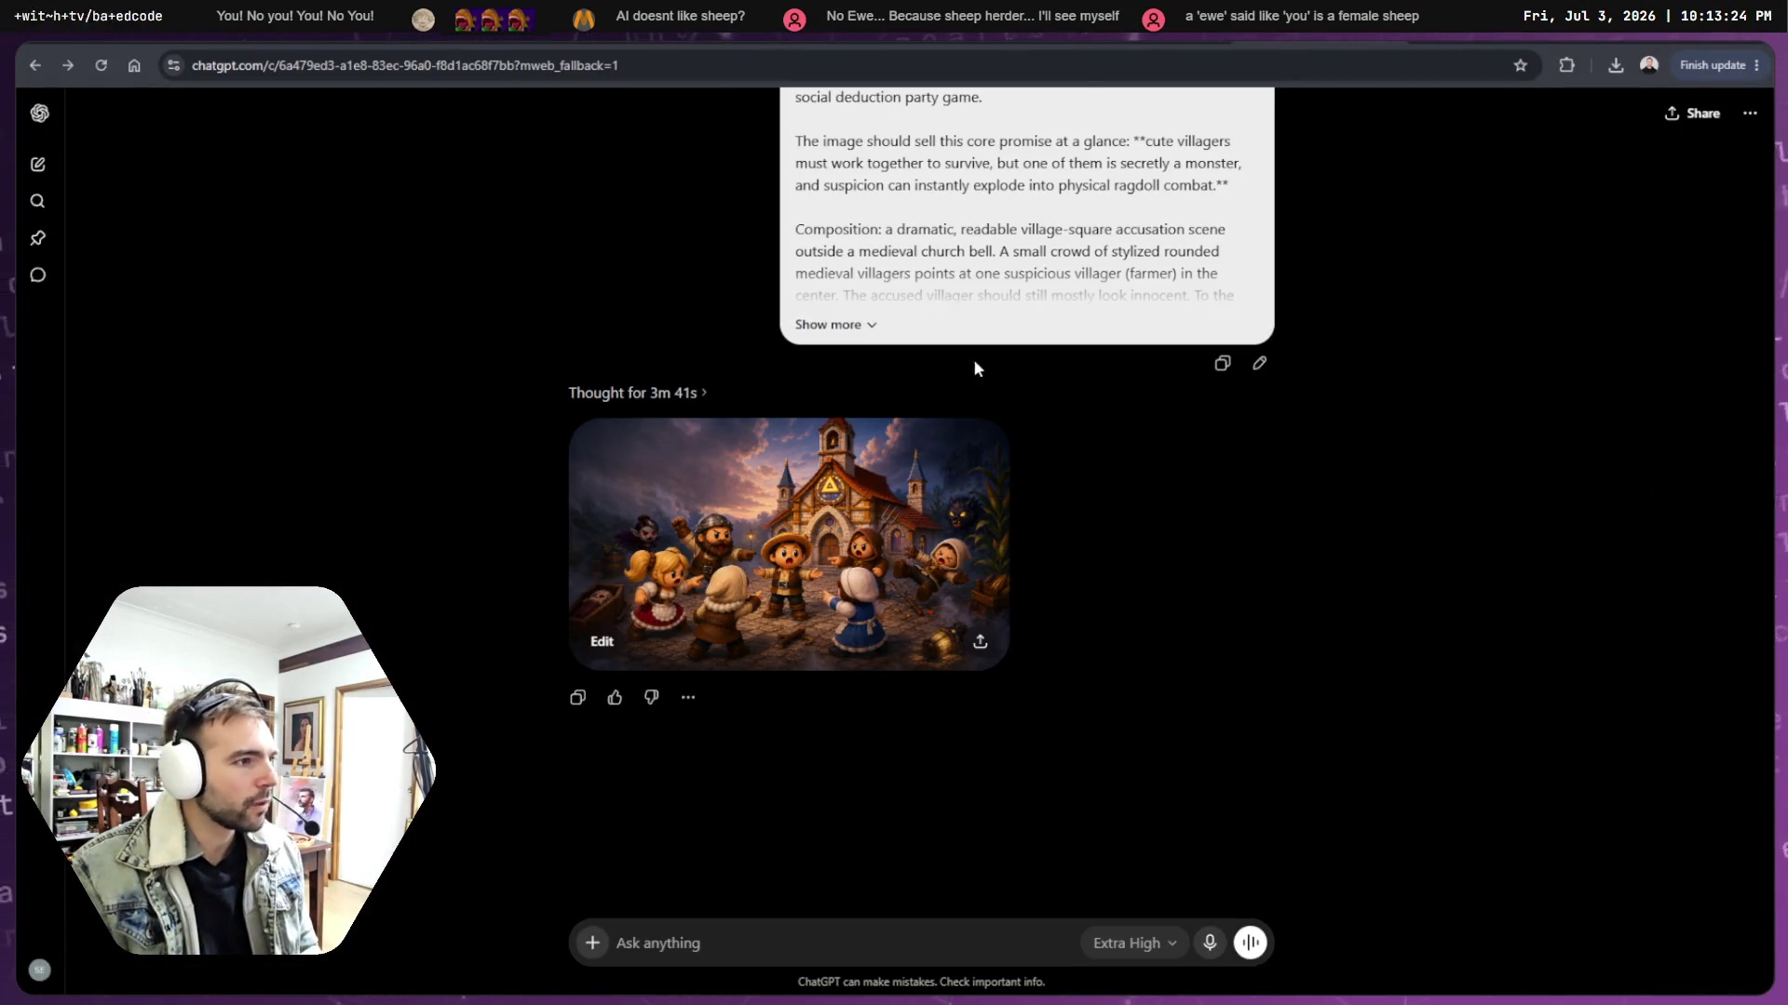
pyautogui.scroll(2, 968, 365)
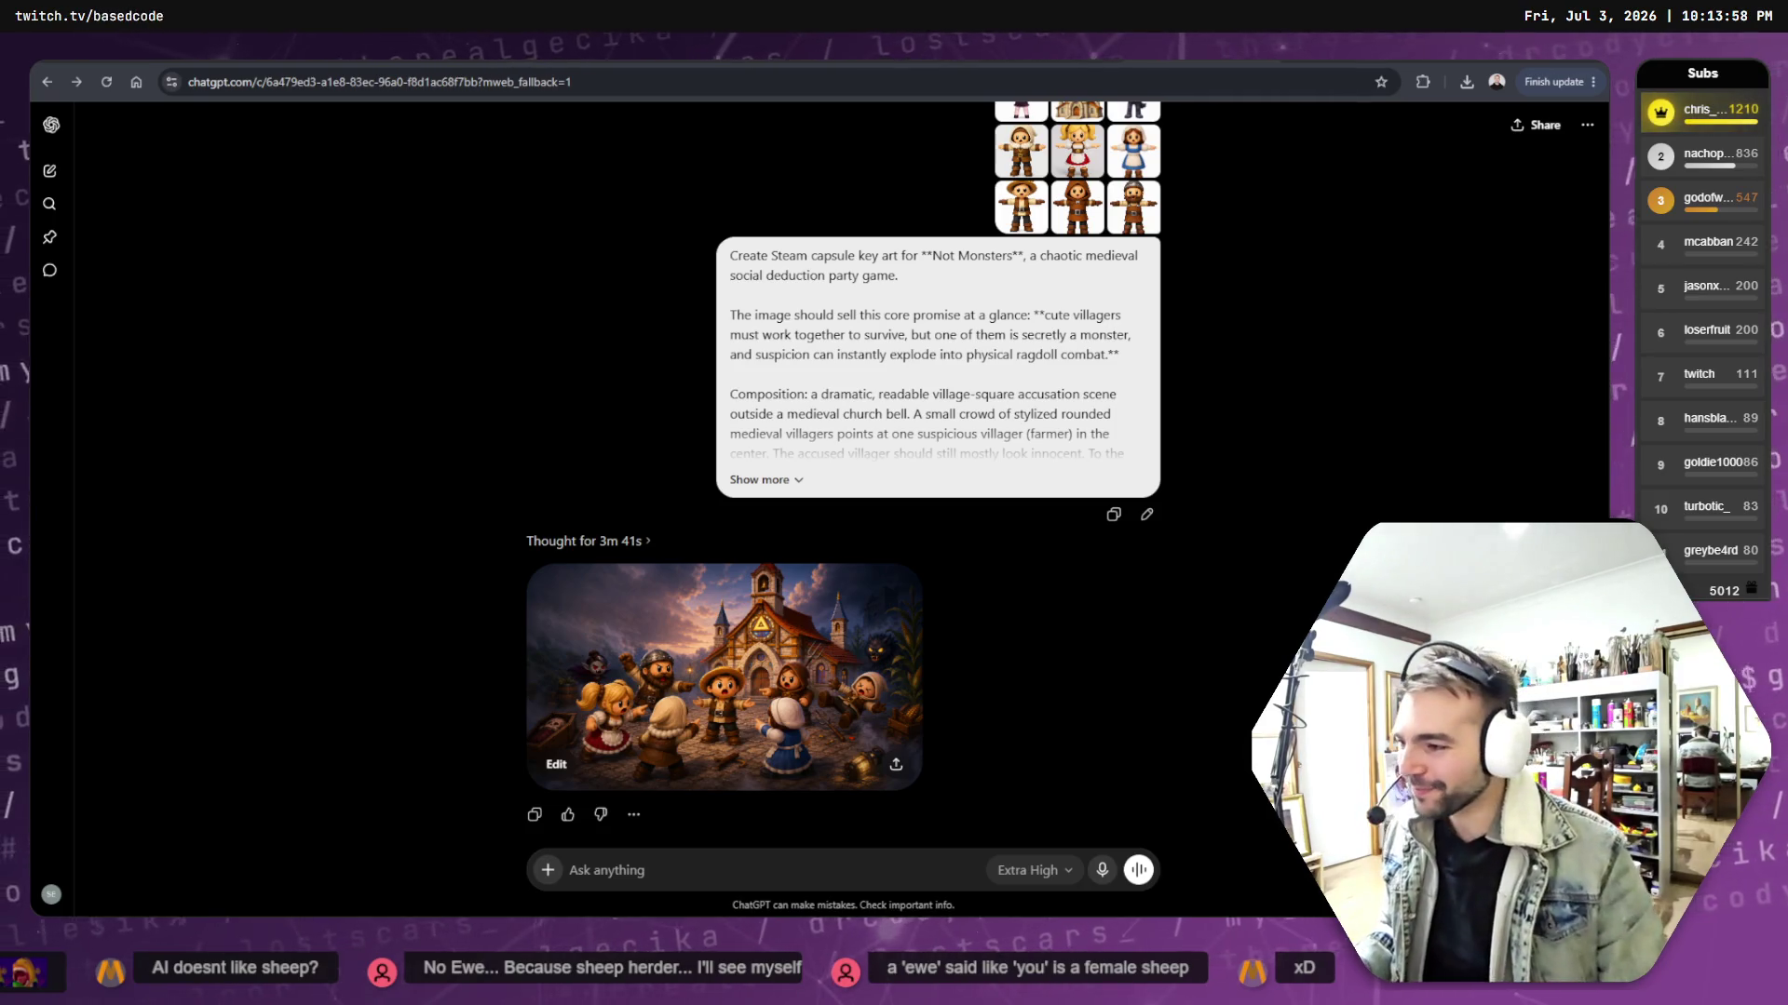
pyautogui.click(807, 668)
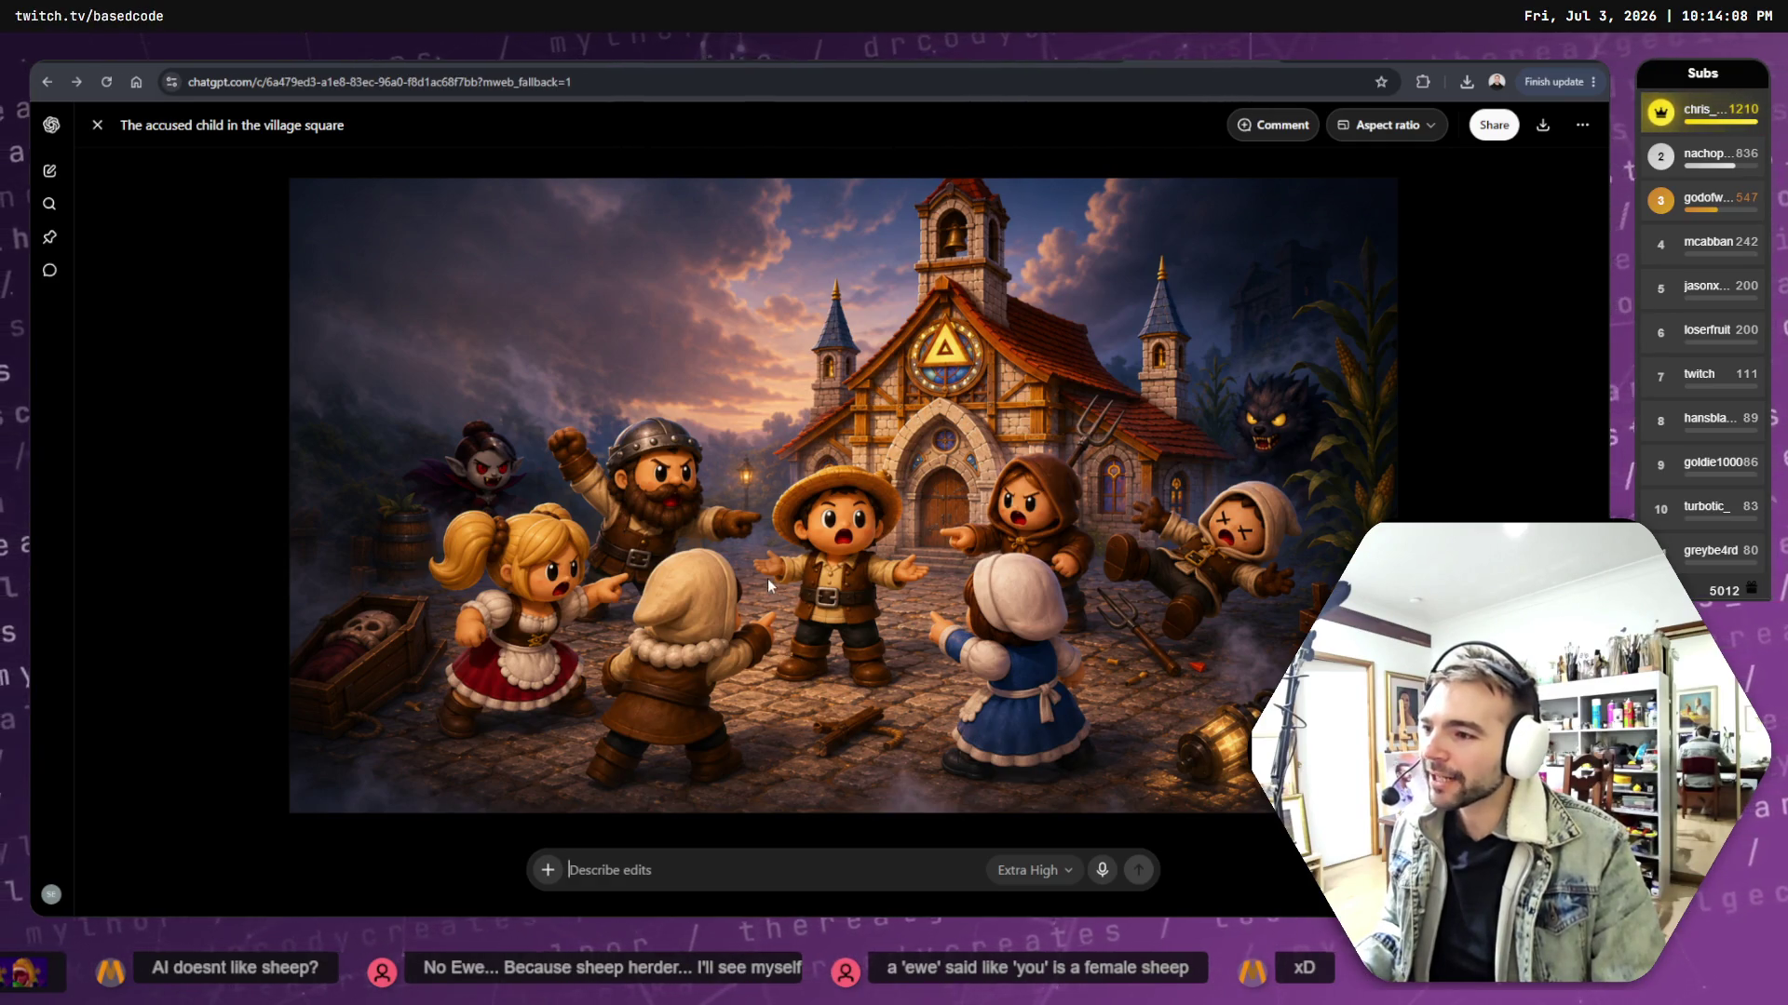
pyautogui.rightClick(867, 434)
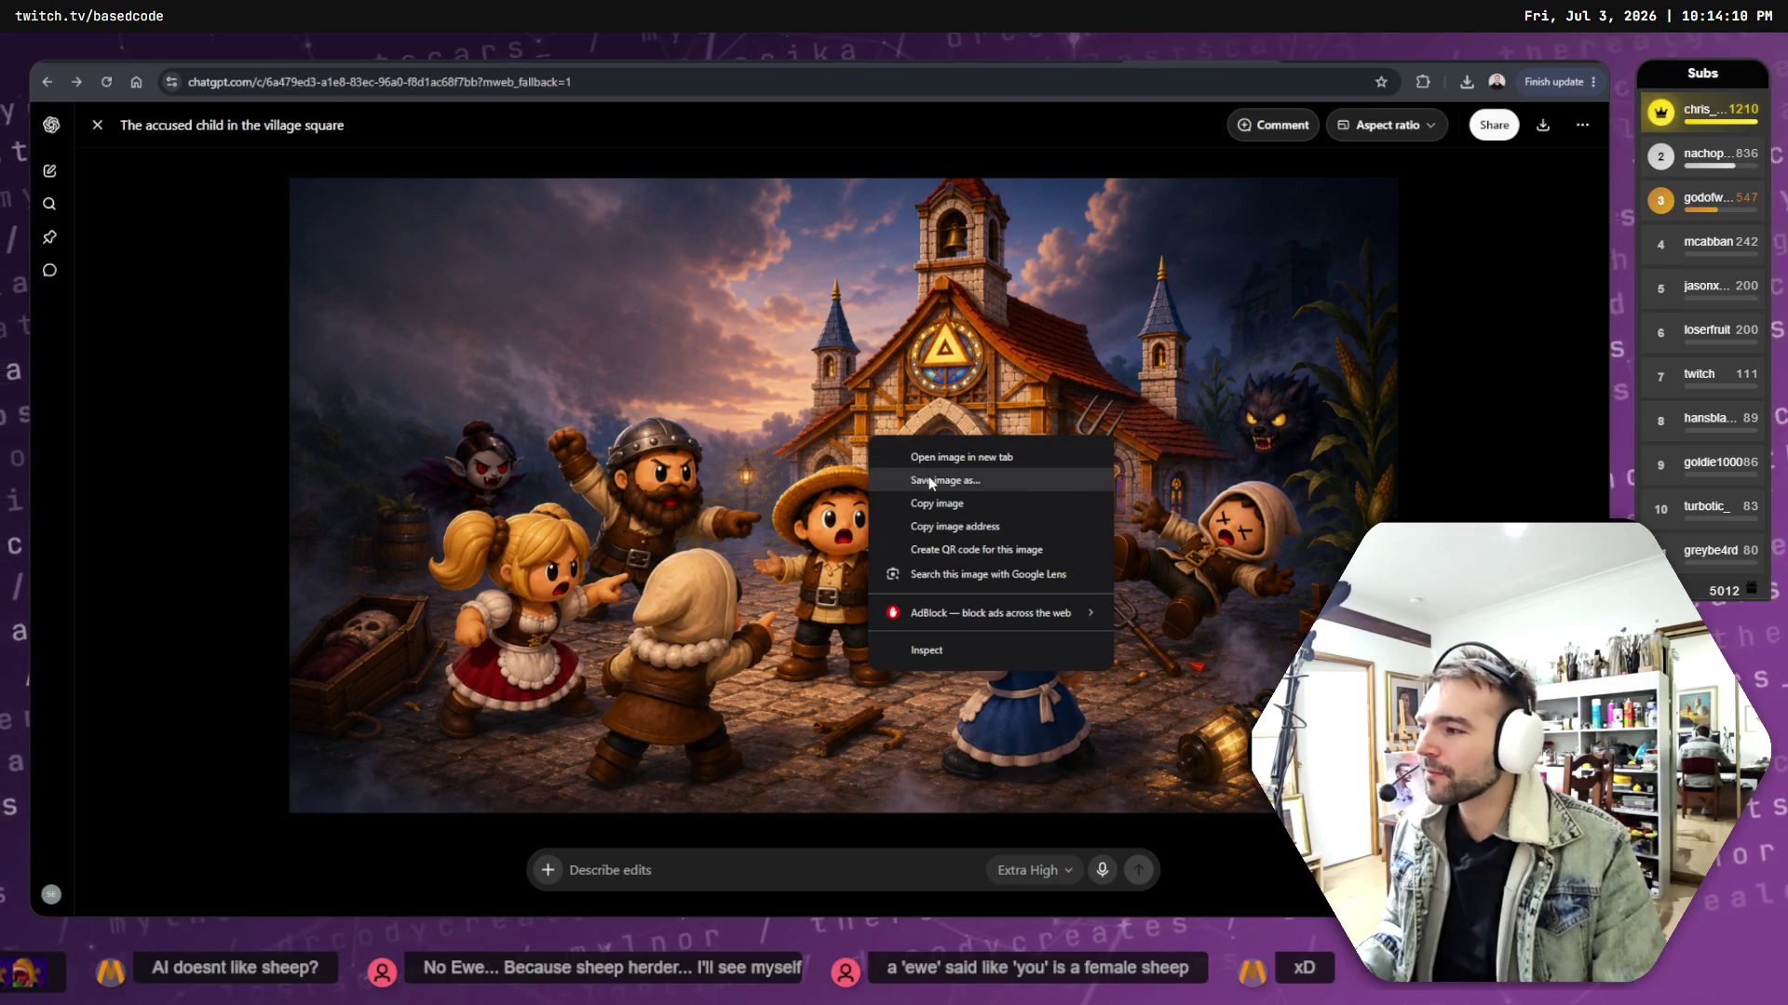
pyautogui.click(940, 504)
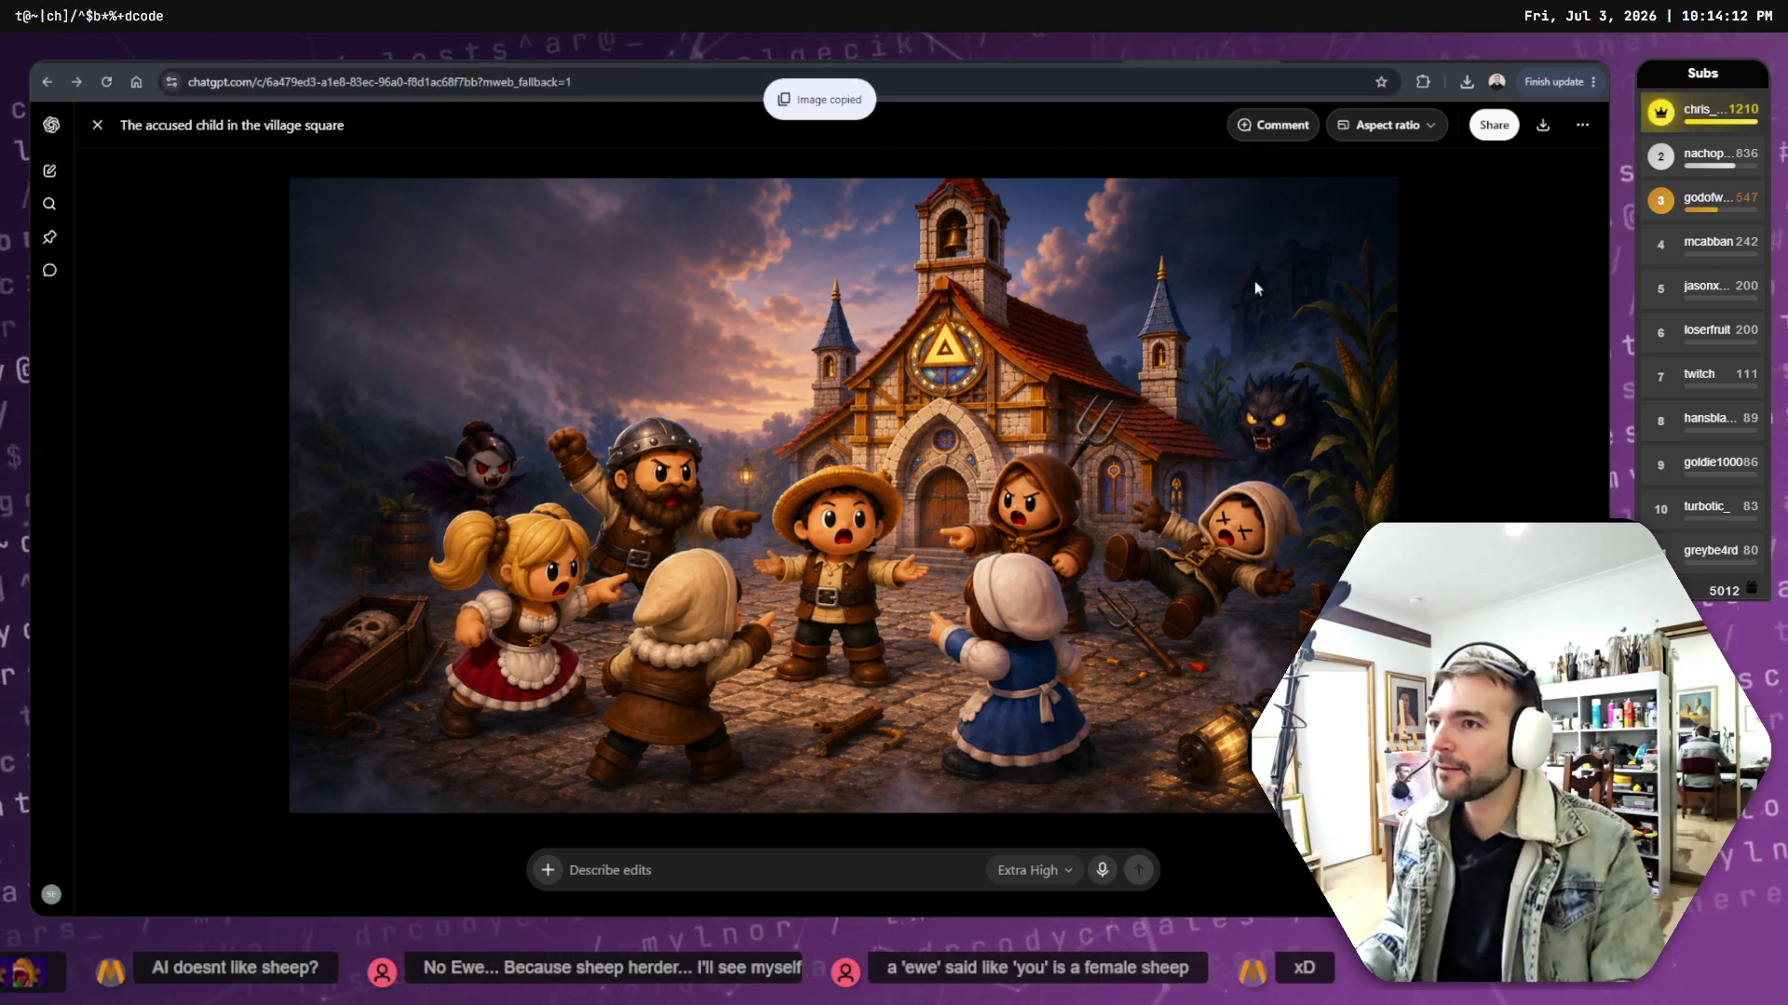
# - Move the pasted village-square image into the first slot of the top row
pyautogui.hotkey('alt', 'Tab')
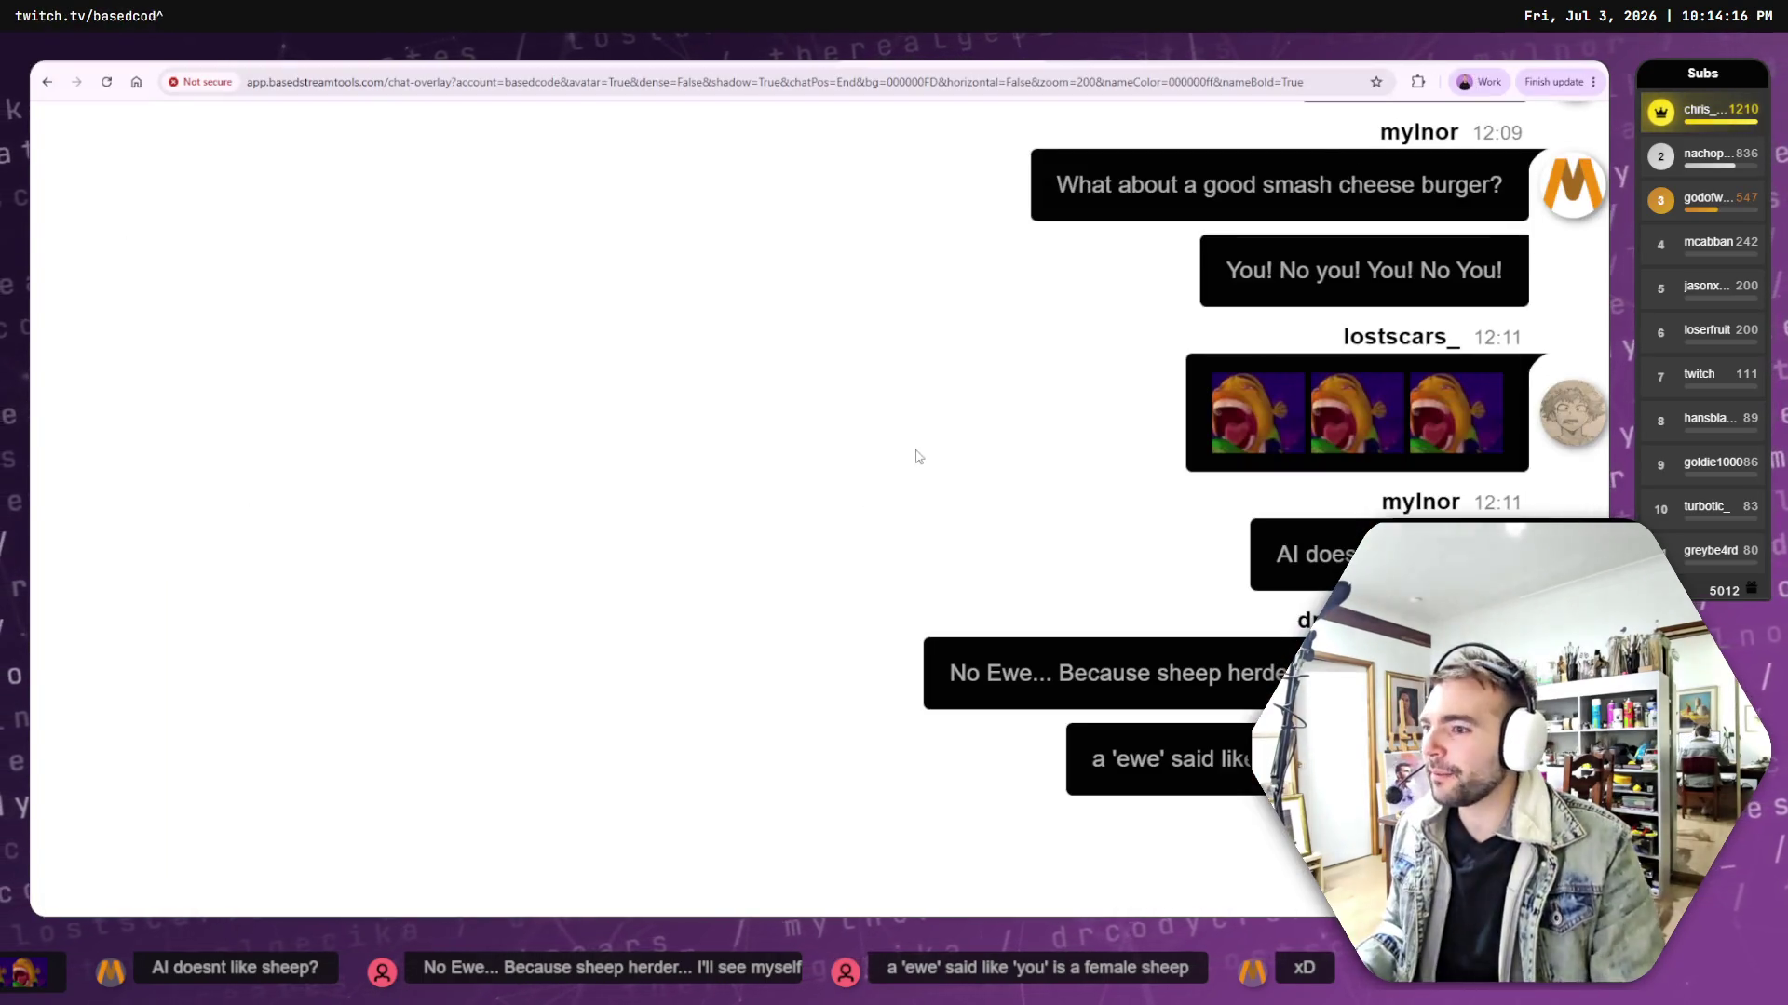
pyautogui.hotkey('alt', 'Tab')
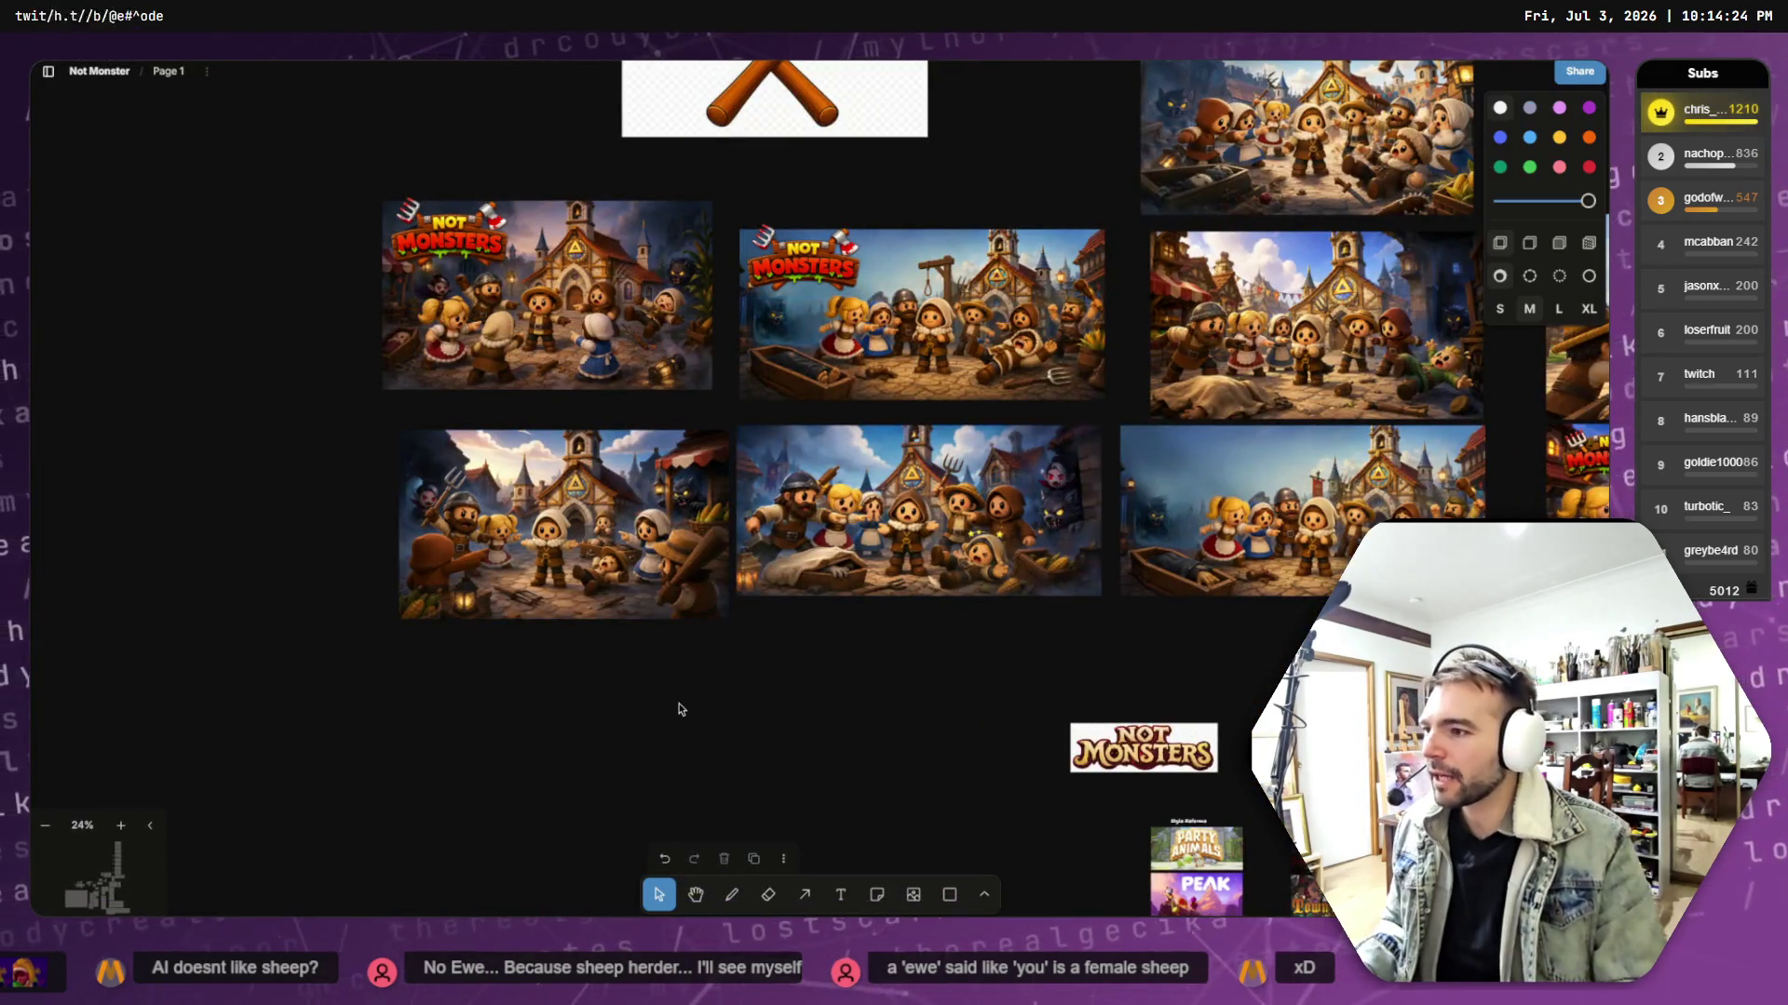
pyautogui.moveTo(931, 503)
pyautogui.mouseDown()
pyautogui.moveTo(891, 469)
pyautogui.moveTo(812, 482)
pyautogui.moveTo(270, 382)
pyautogui.moveTo(270, 277)
pyautogui.mouseUp()
pyautogui.hscroll(-5, 343, 400)
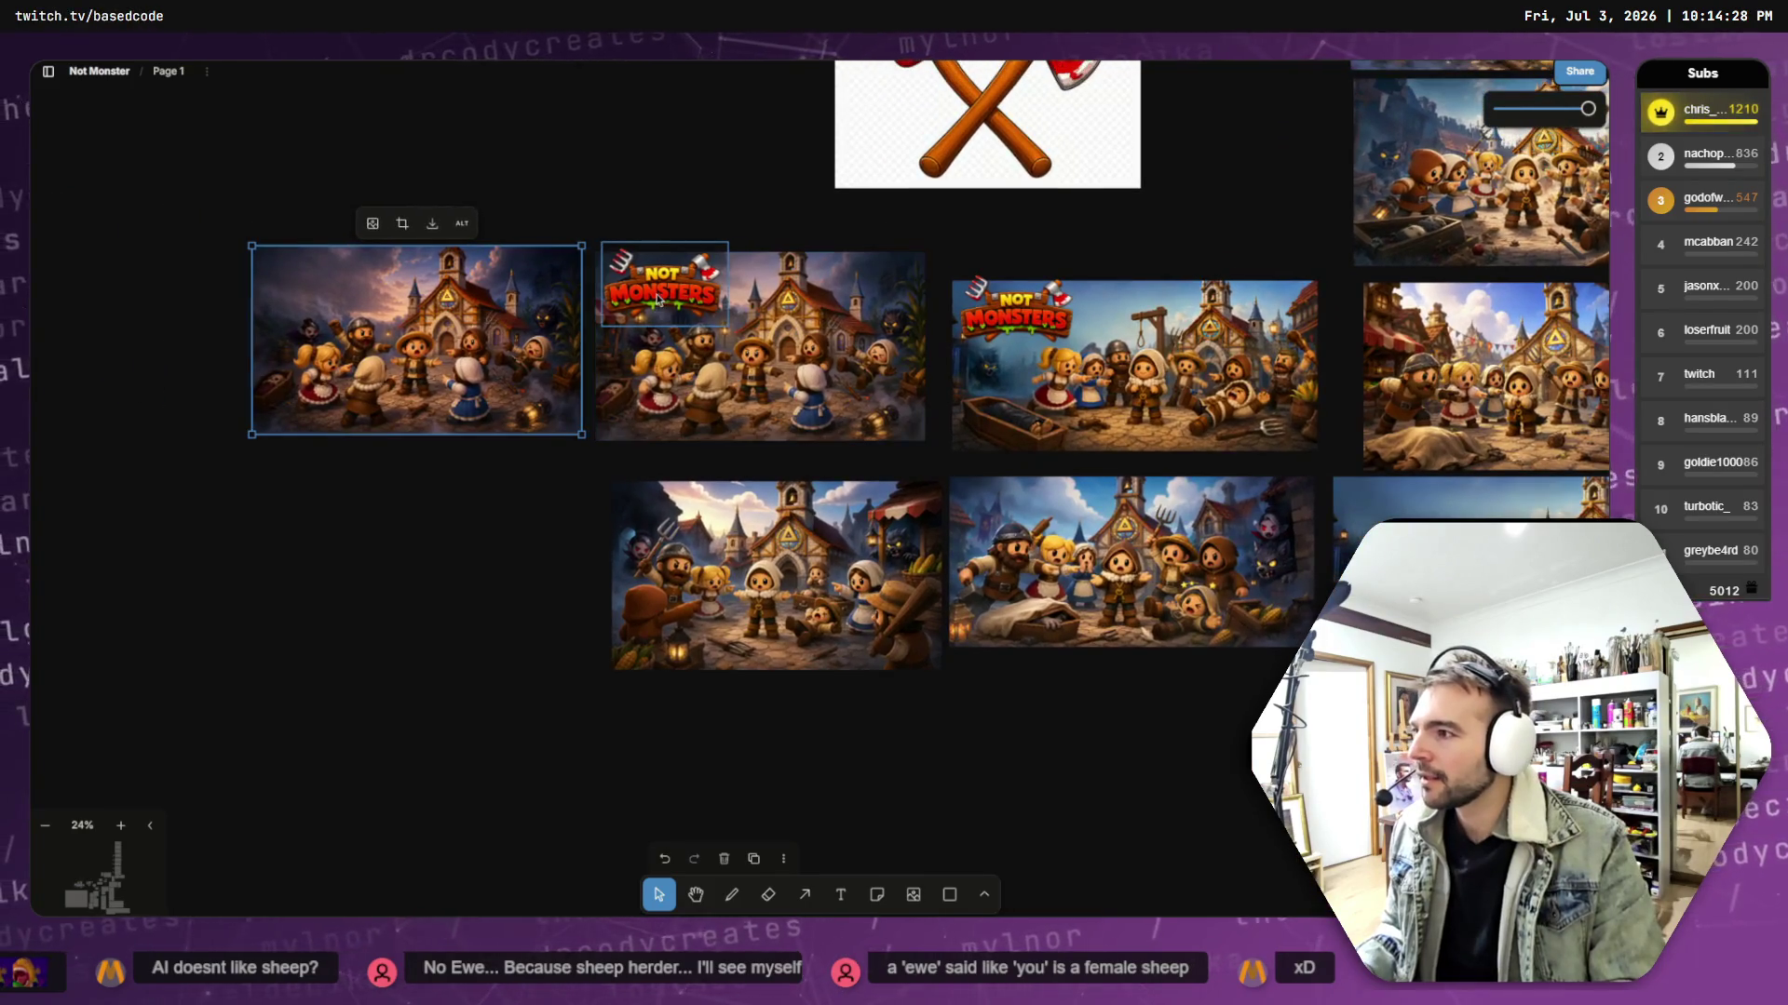
# - Bring a Not Monsters logo to front over the new image's top-left corner
pyautogui.moveTo(658, 298); pyautogui.dragTo(392, 201)
pyautogui.rightClick(391, 201)
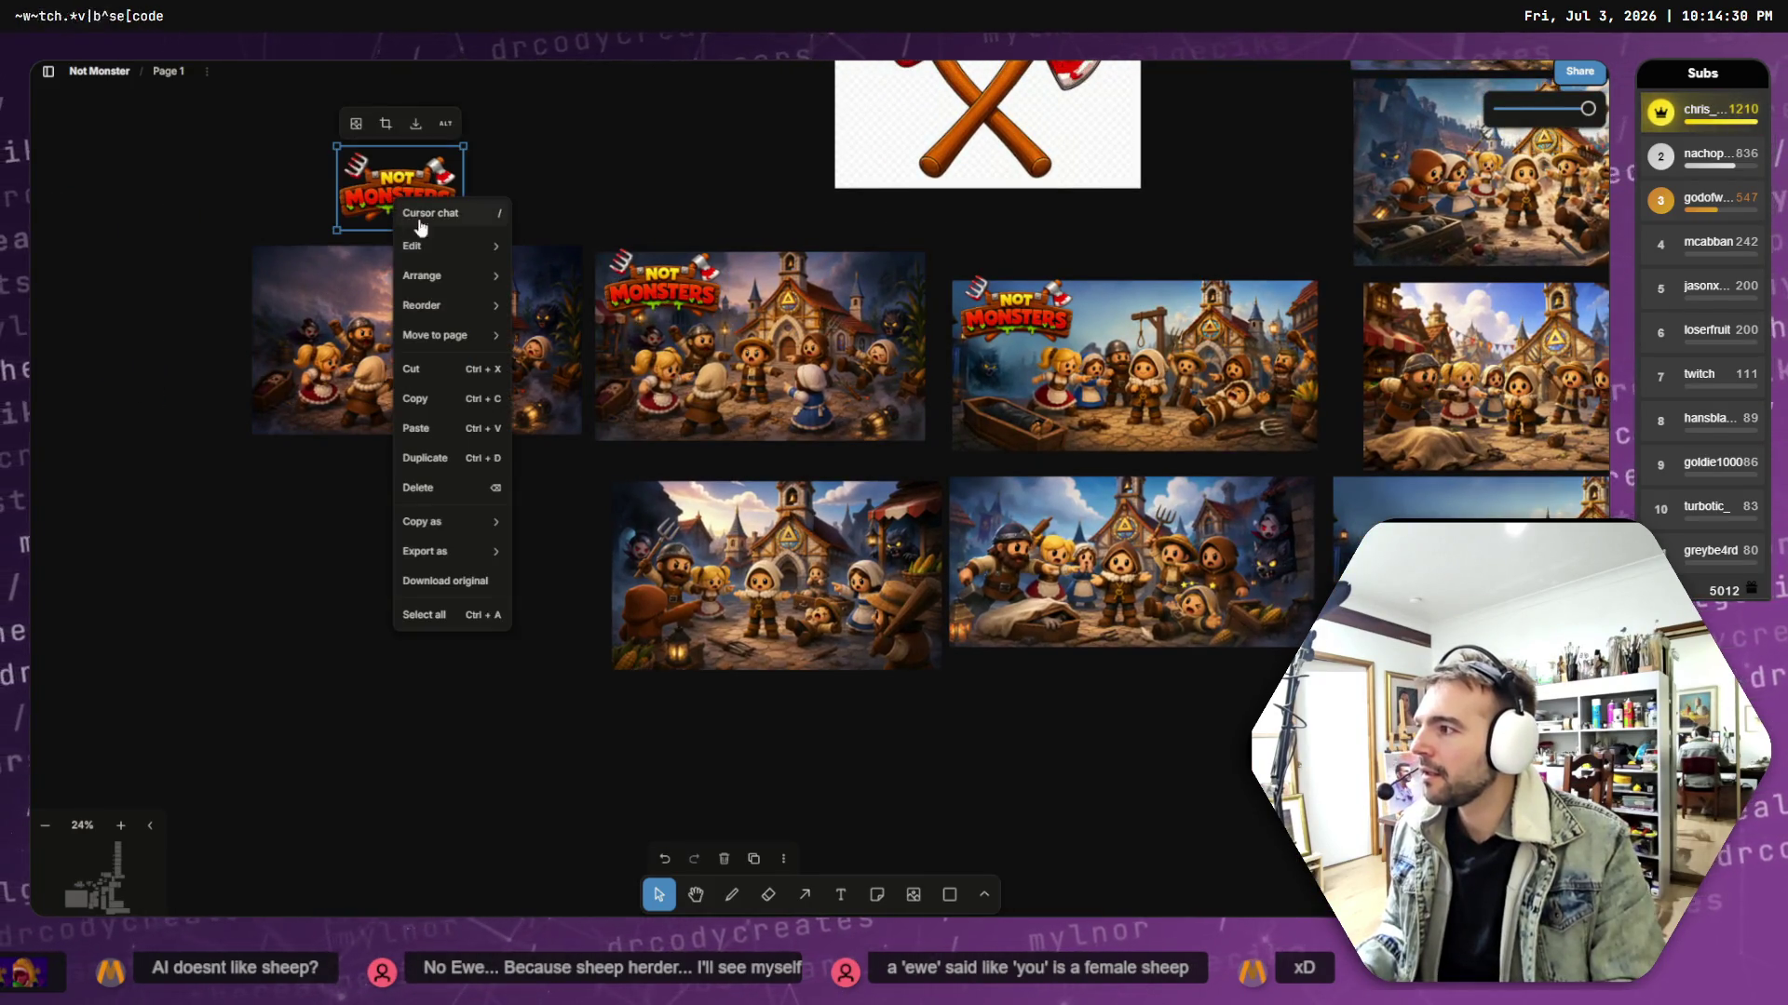
pyautogui.moveTo(466, 306)
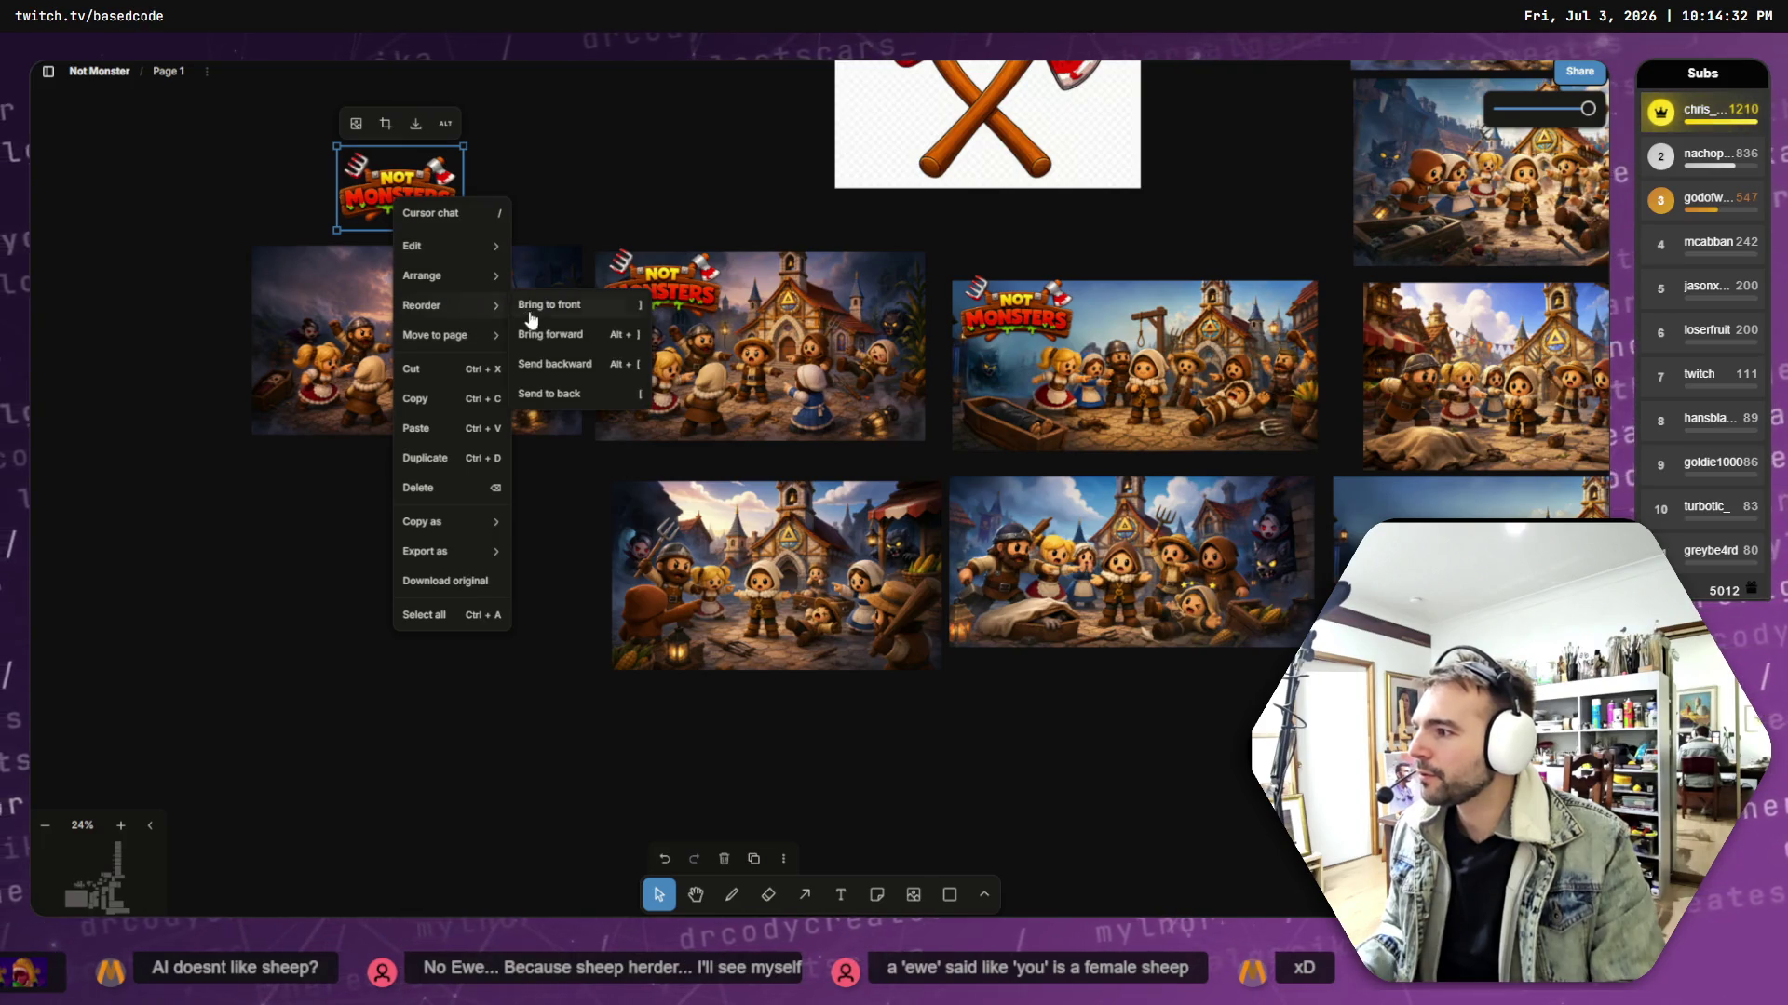
pyautogui.click(526, 307)
pyautogui.moveTo(414, 197); pyautogui.dragTo(346, 289)
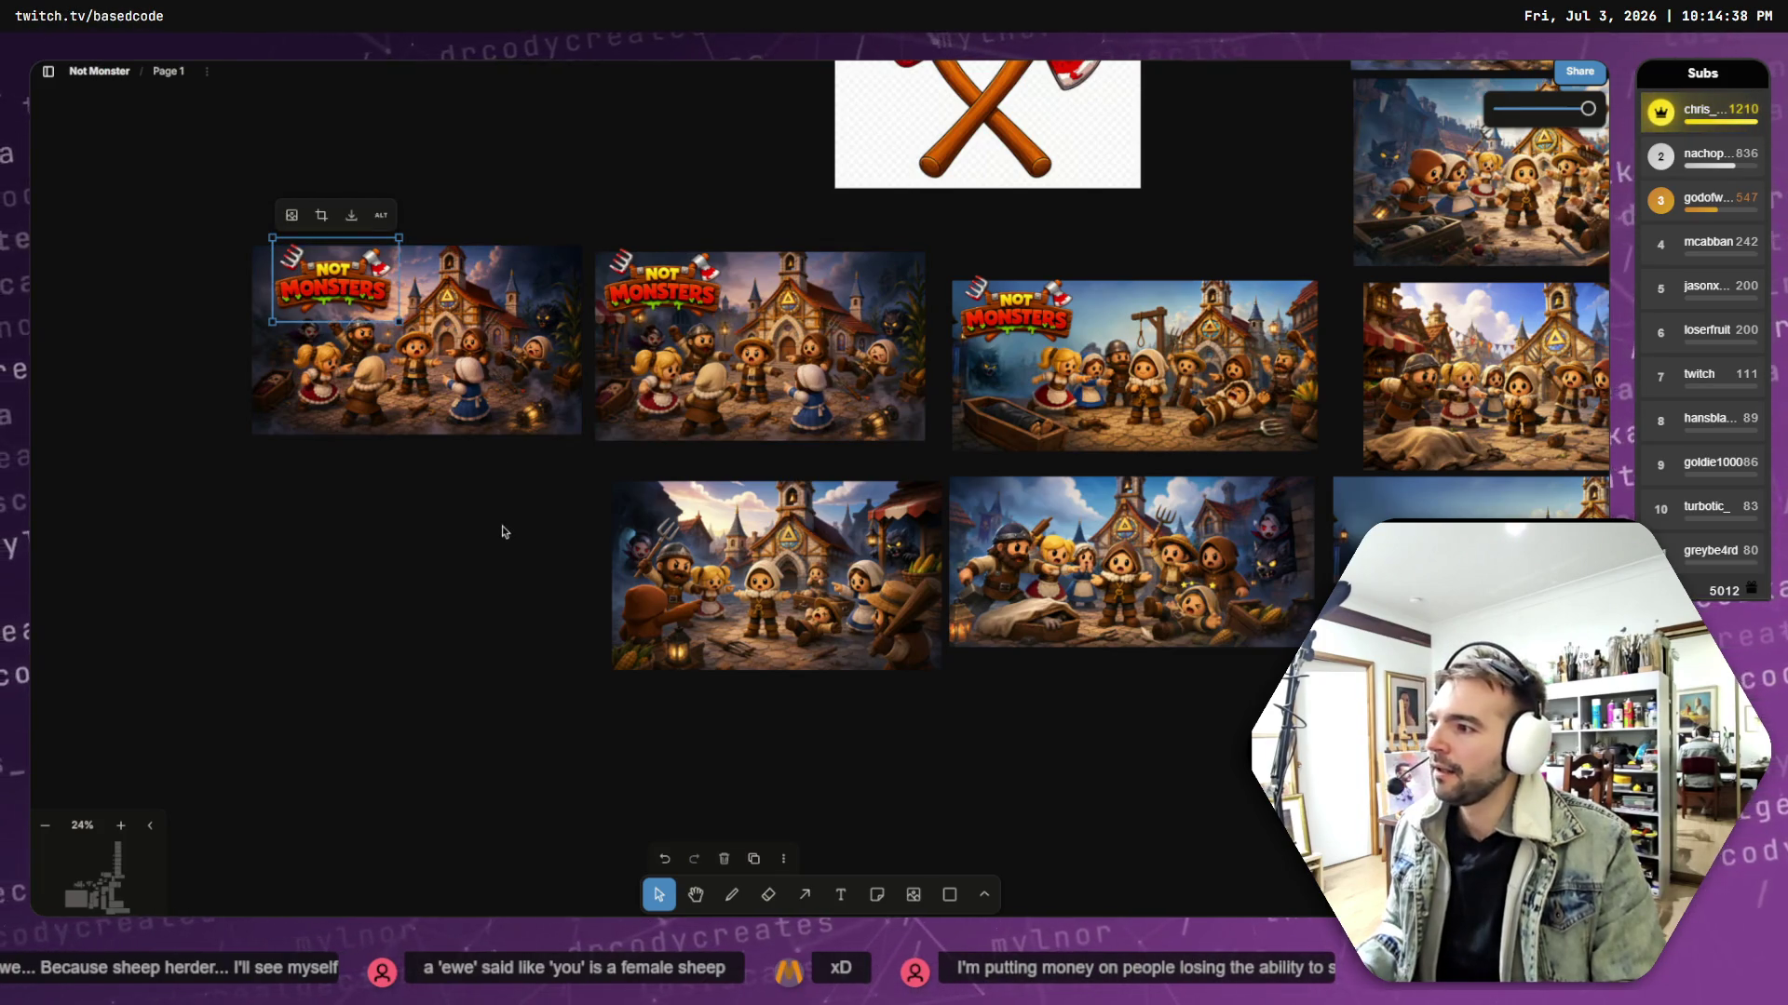
pyautogui.click(527, 574)
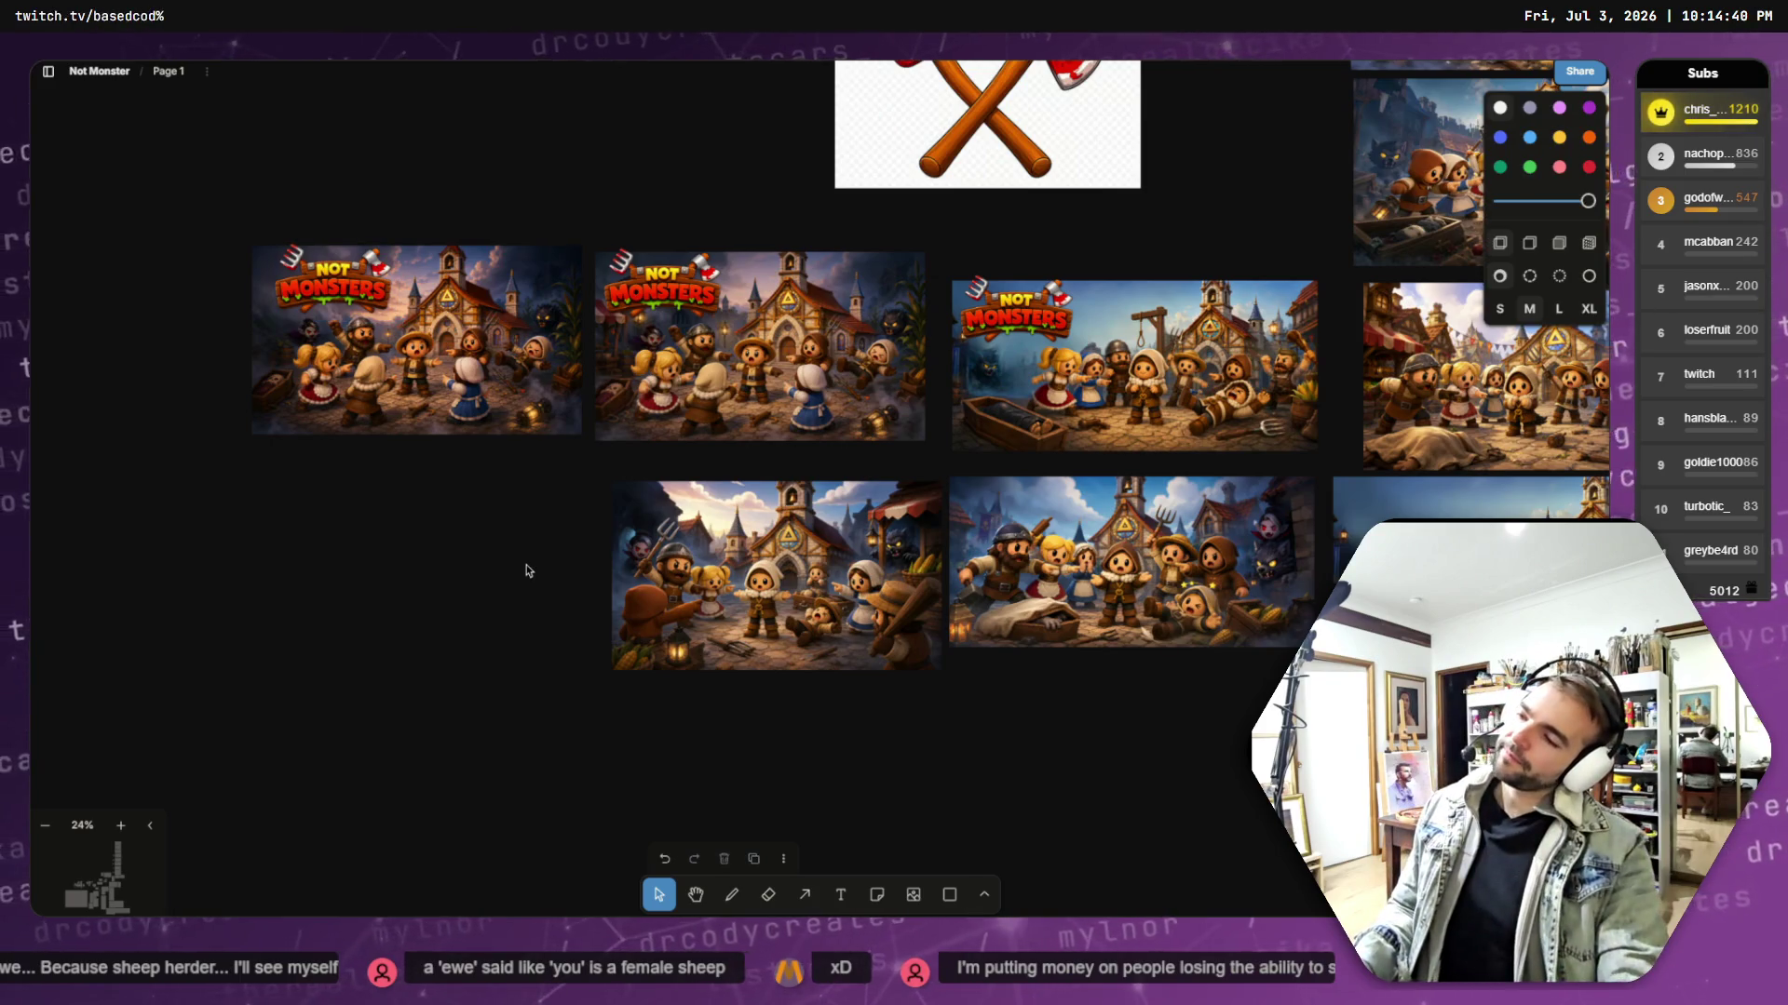
# - Scroll and zoom around the tldraw board to compare the capsule variants with the reference art
pyautogui.scroll(-5, 871, 703)
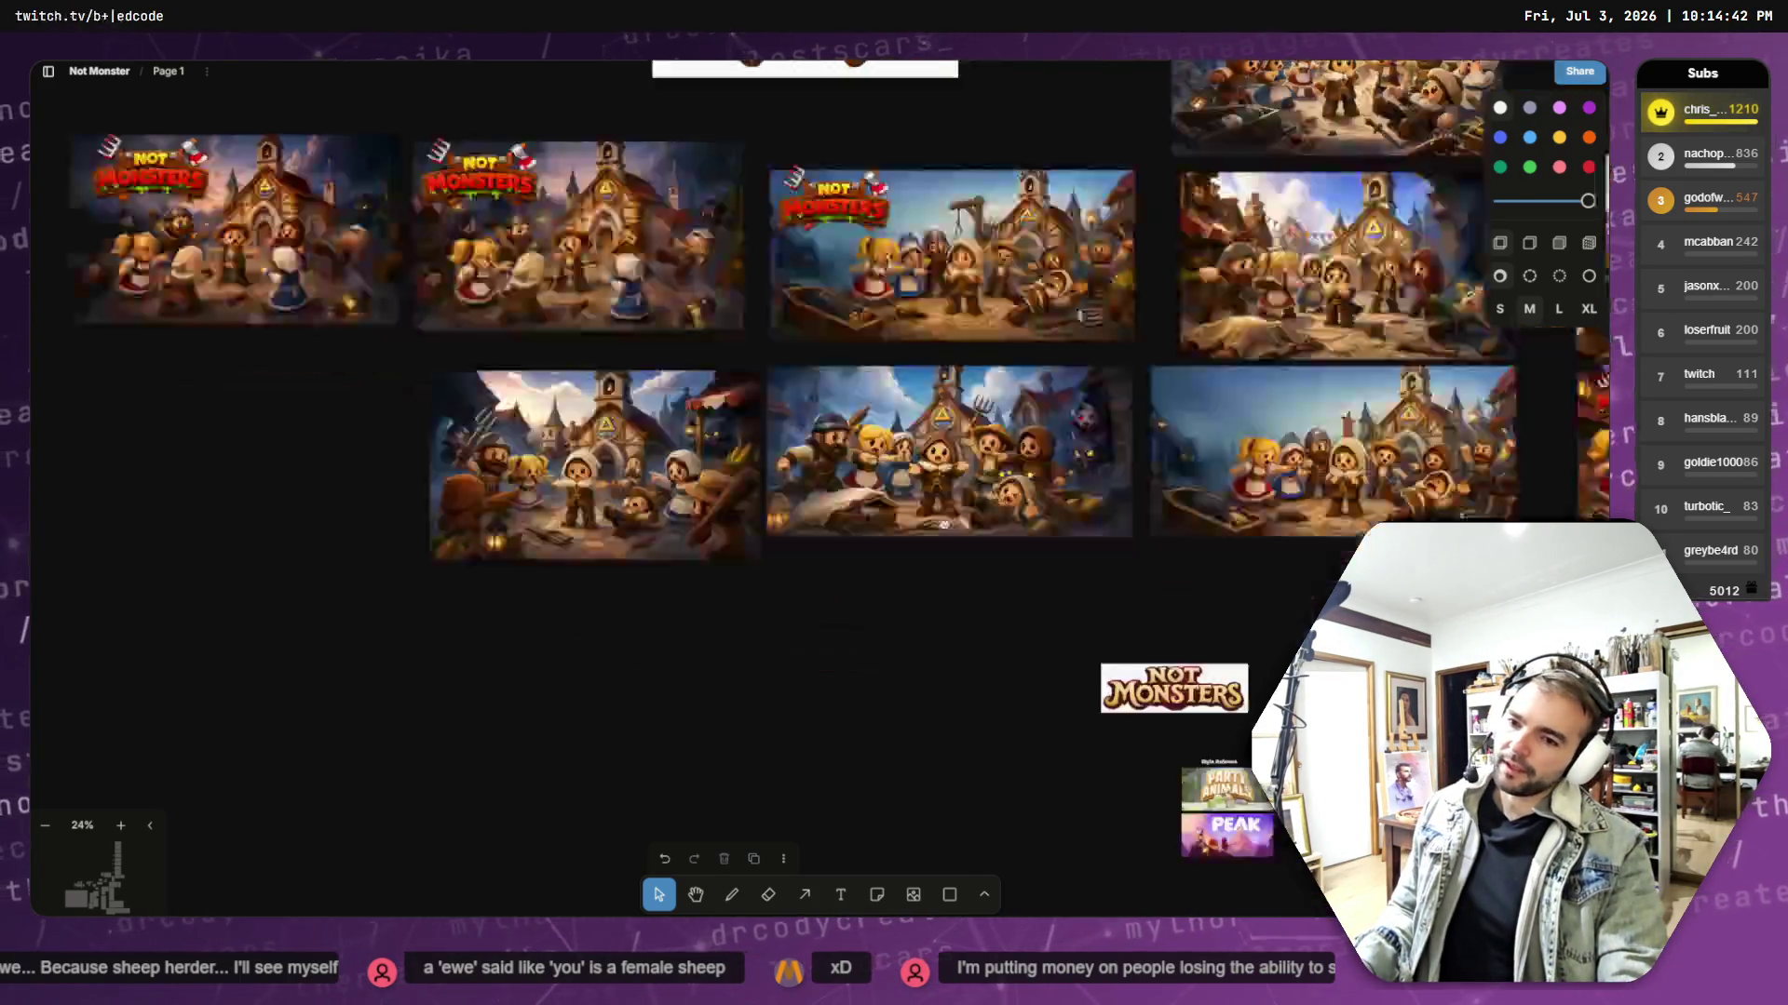
pyautogui.scroll(3, 987, 628)
pyautogui.scroll(5, 987, 629)
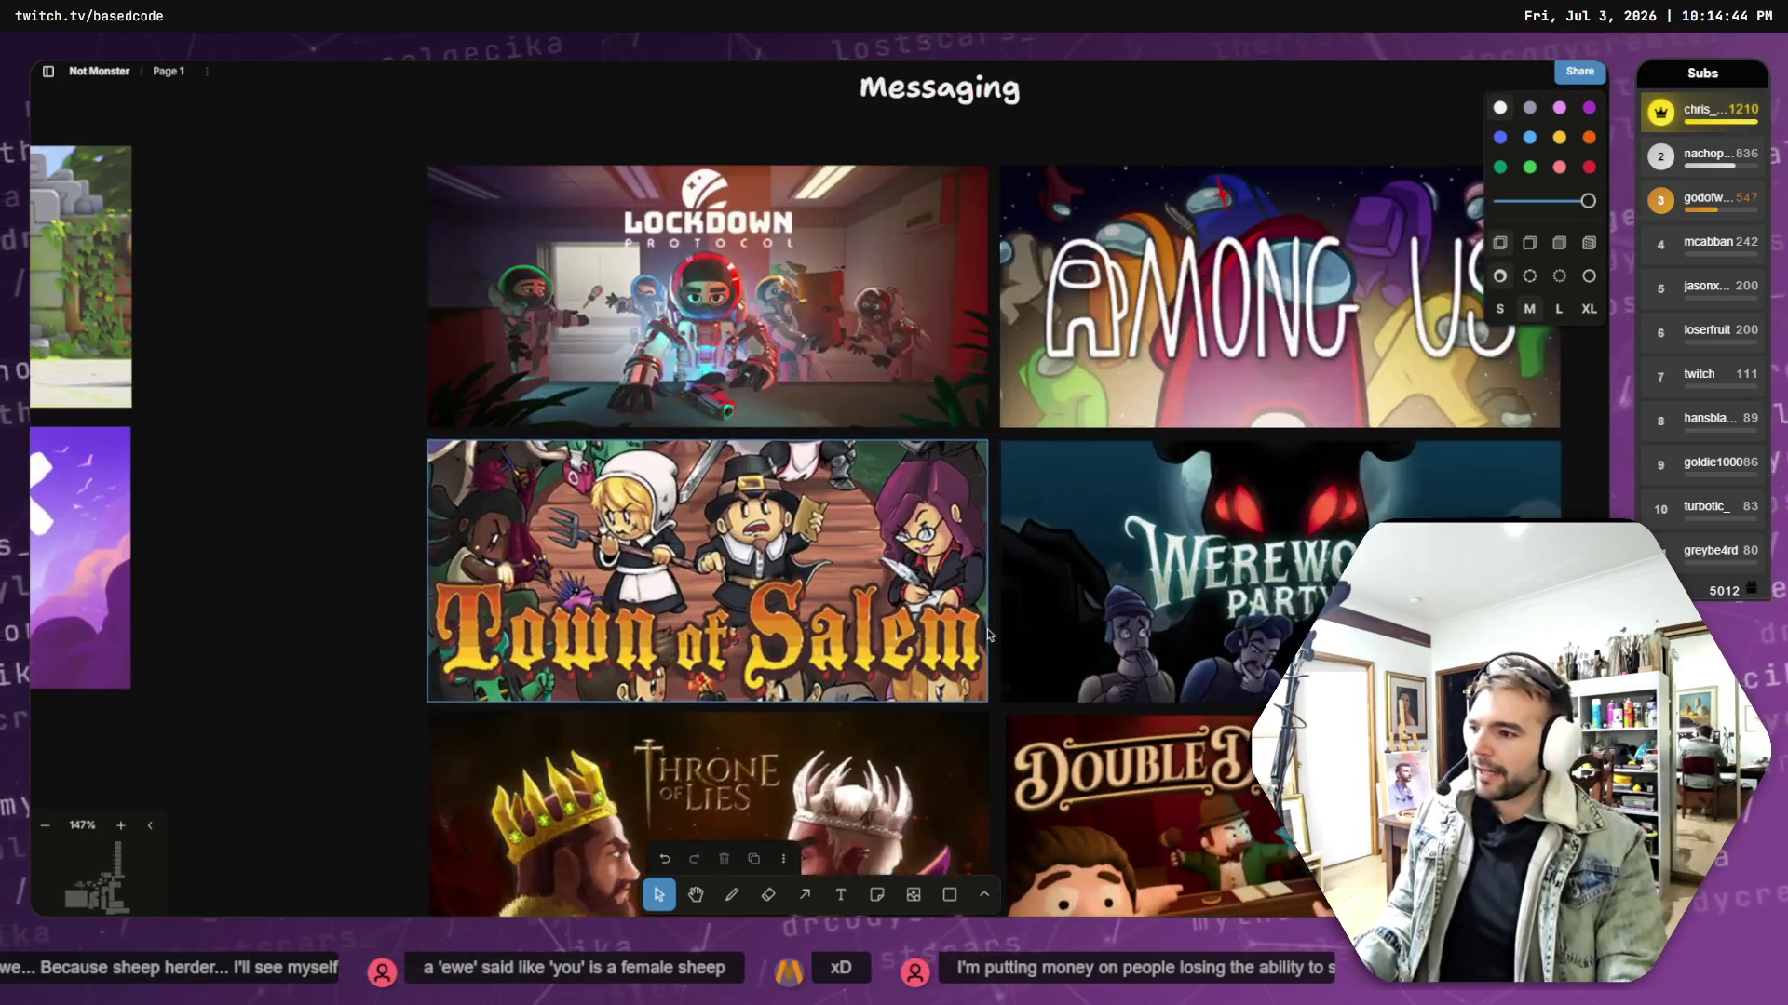
pyautogui.scroll(-1, 987, 628)
pyautogui.scroll(-2, 986, 629)
pyautogui.scroll(-2, 849, 515)
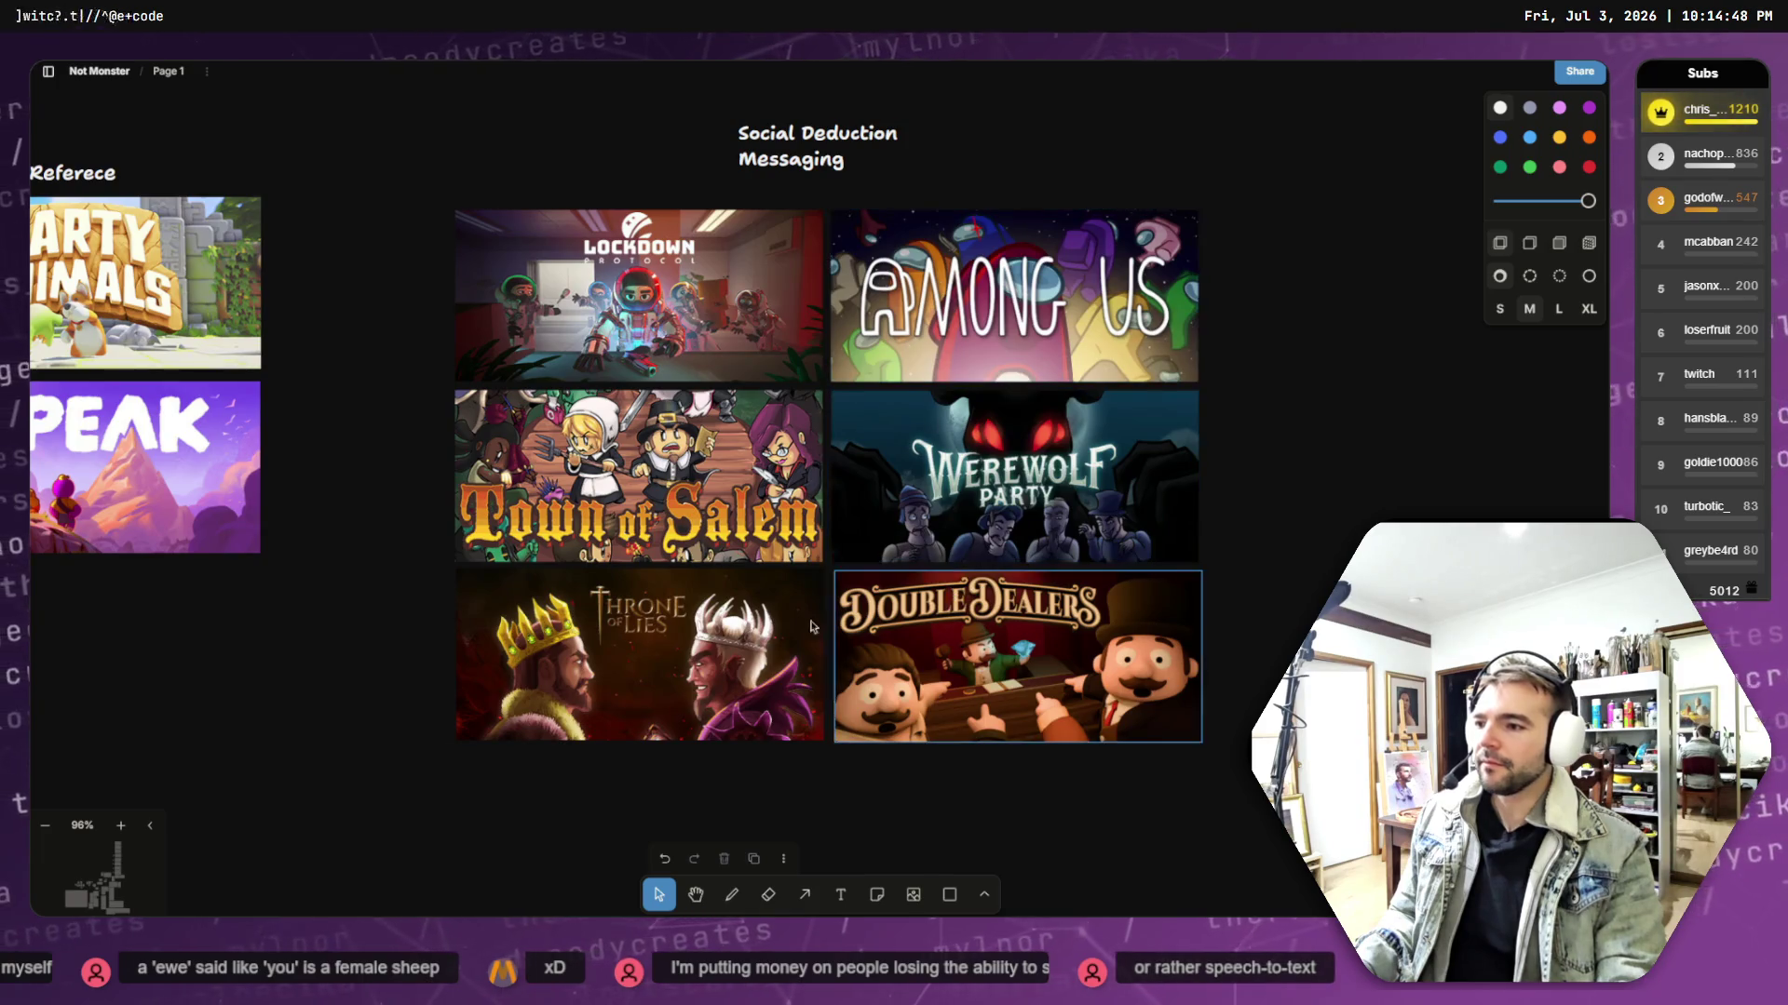
pyautogui.scroll(-4, 445, 389)
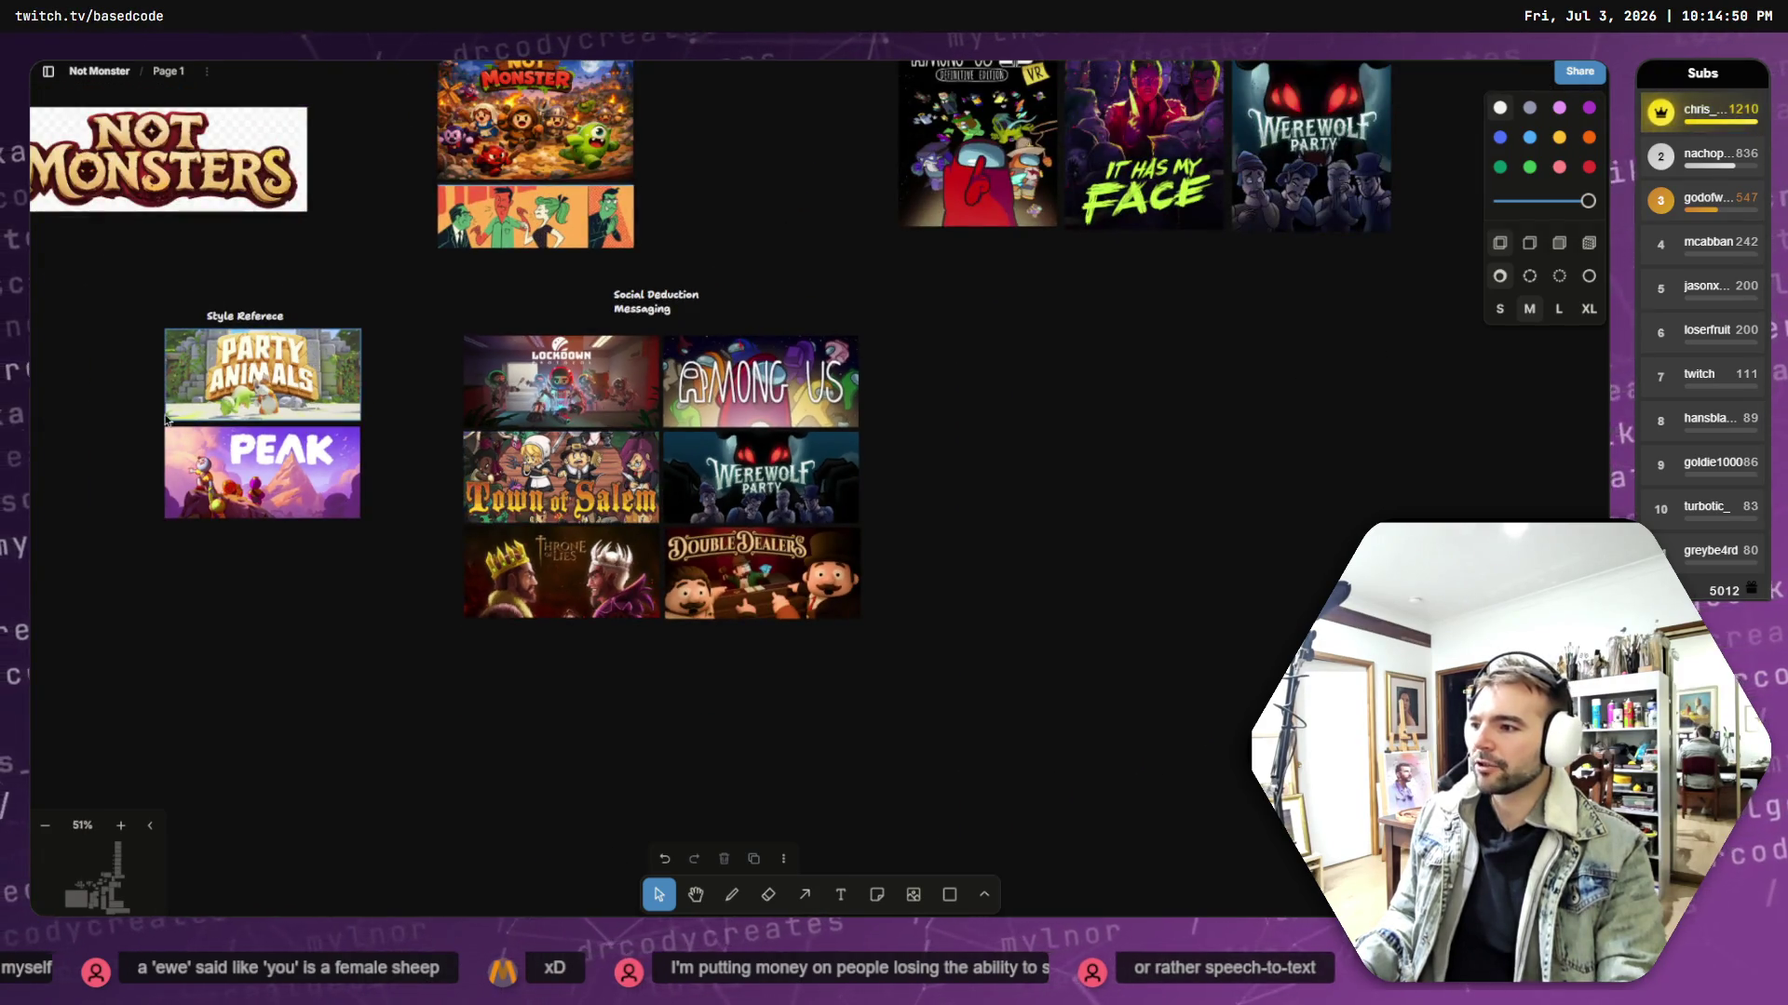
pyautogui.hscroll(-10, 850, 391)
pyautogui.scroll(5, 850, 391)
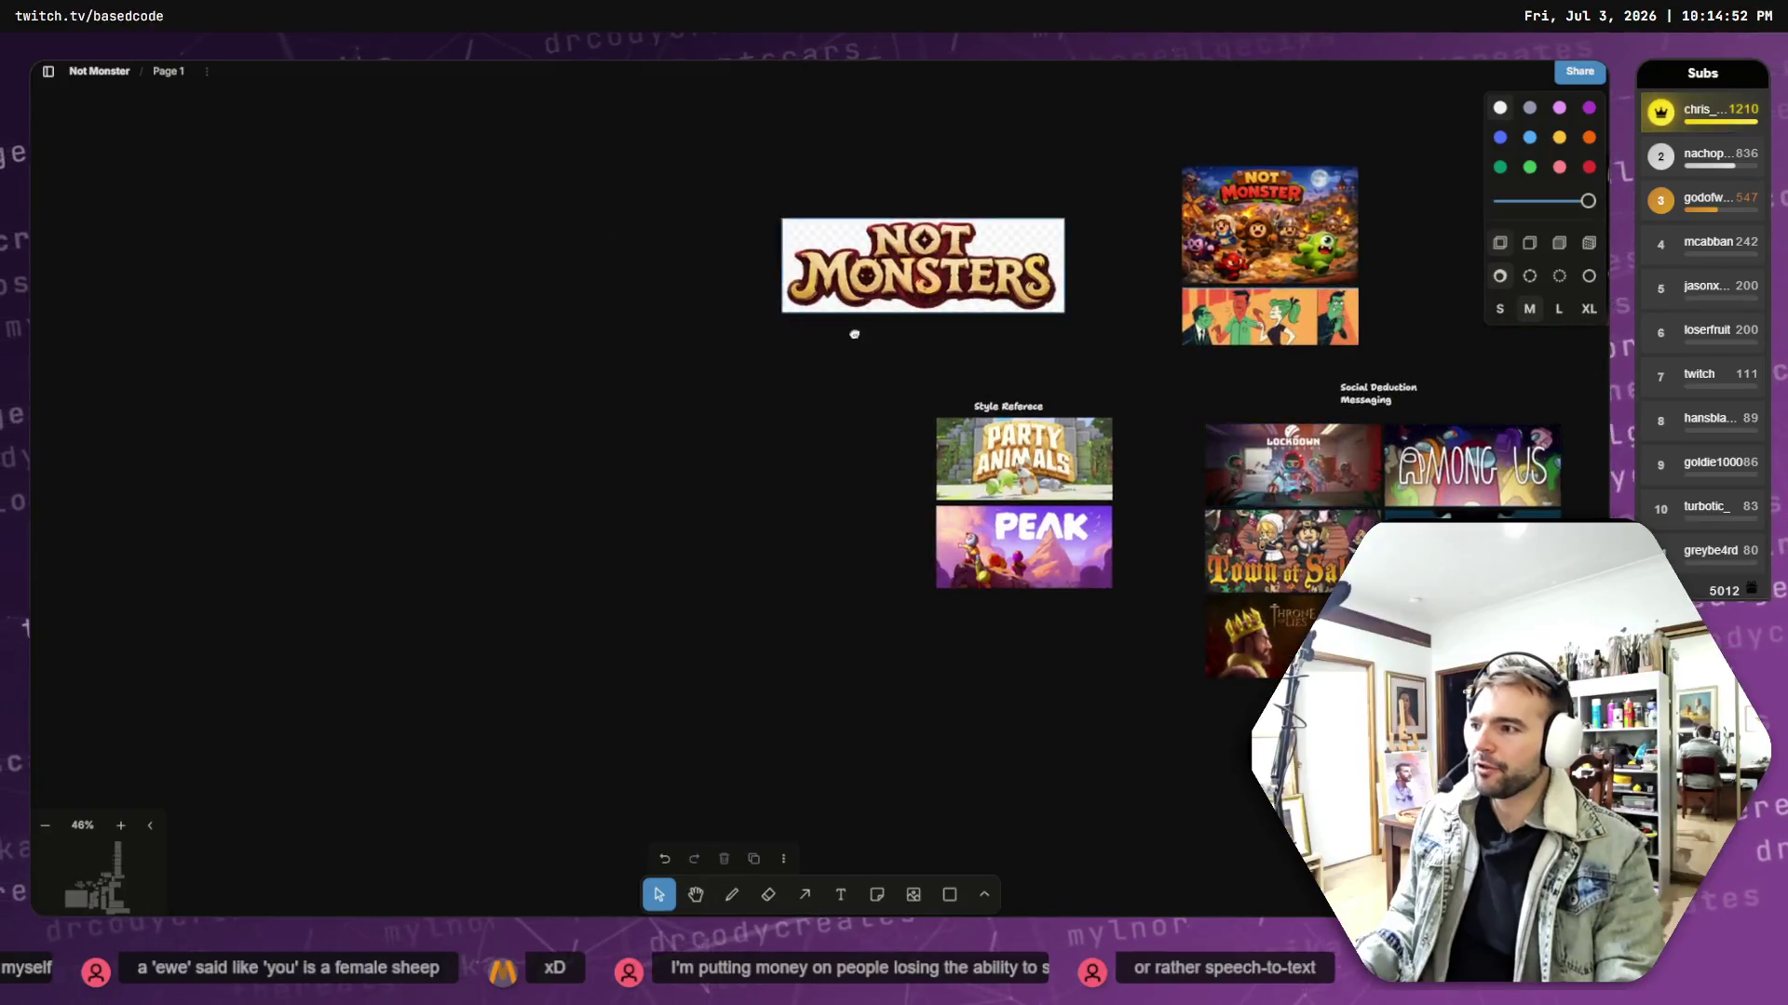
pyautogui.hscroll(7, 633, 391)
pyautogui.scroll(-3, 633, 391)
pyautogui.hscroll(-5, 633, 391)
pyautogui.scroll(3, 633, 391)
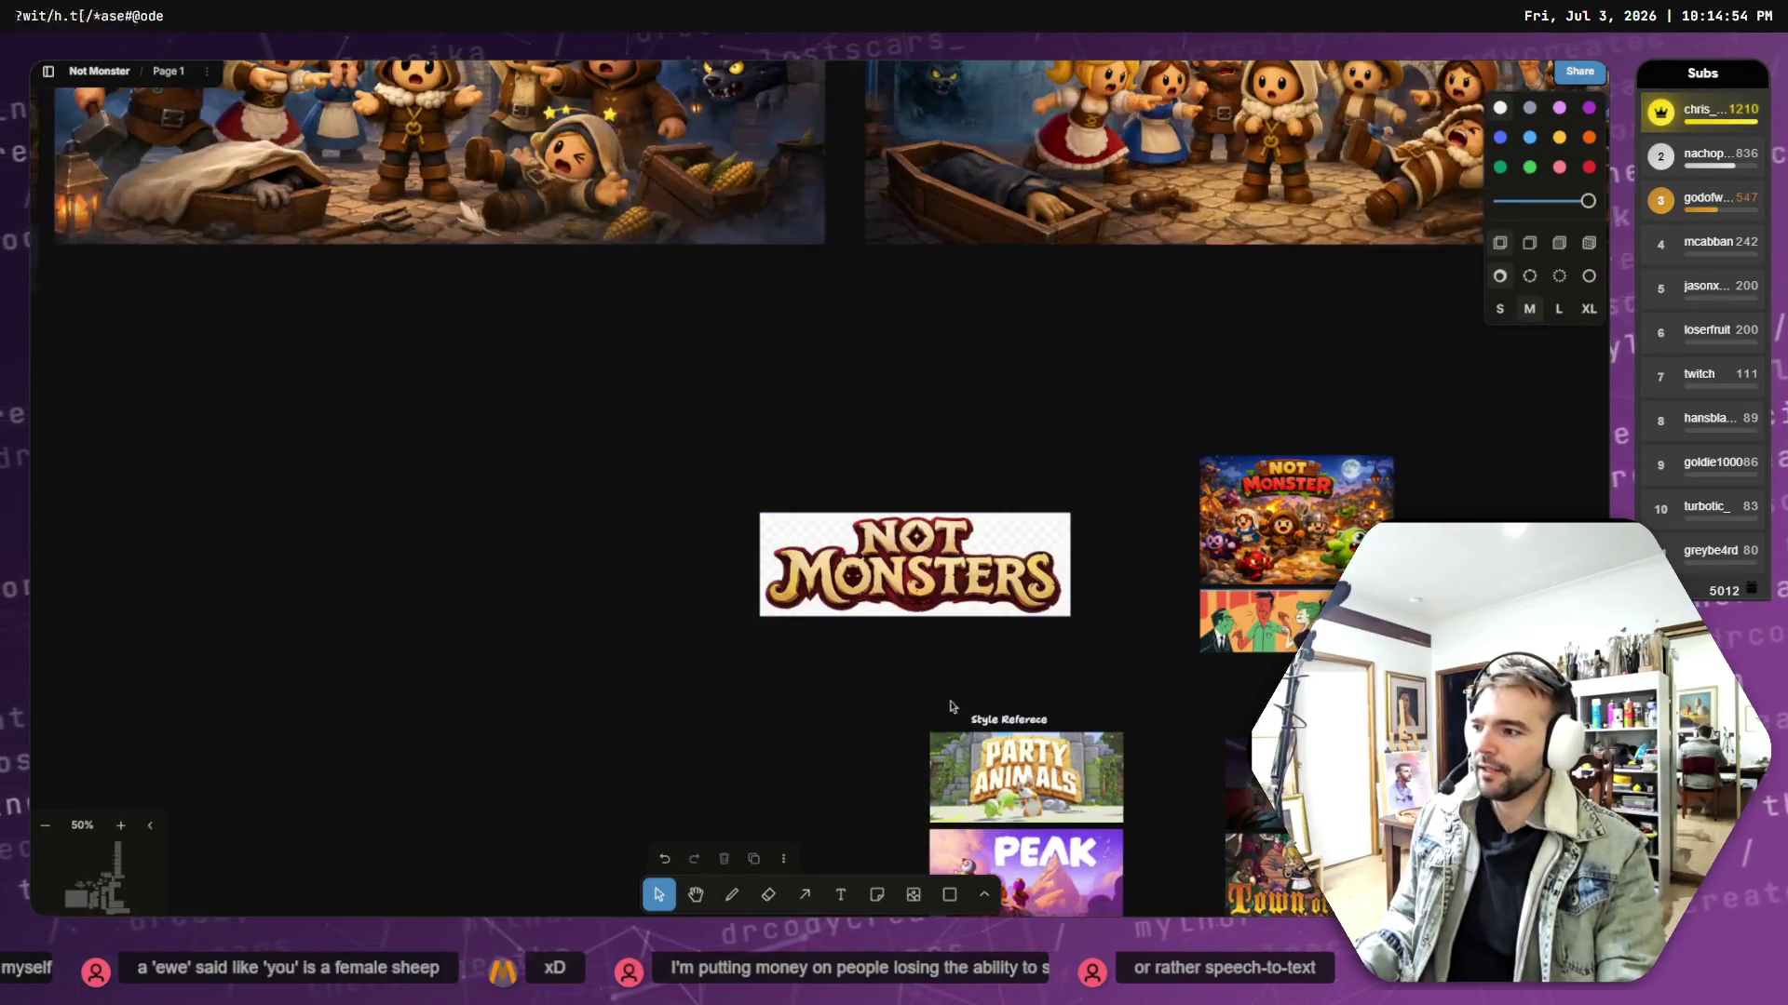
pyautogui.scroll(3, 633, 391)
pyautogui.scroll(-3, 740, 582)
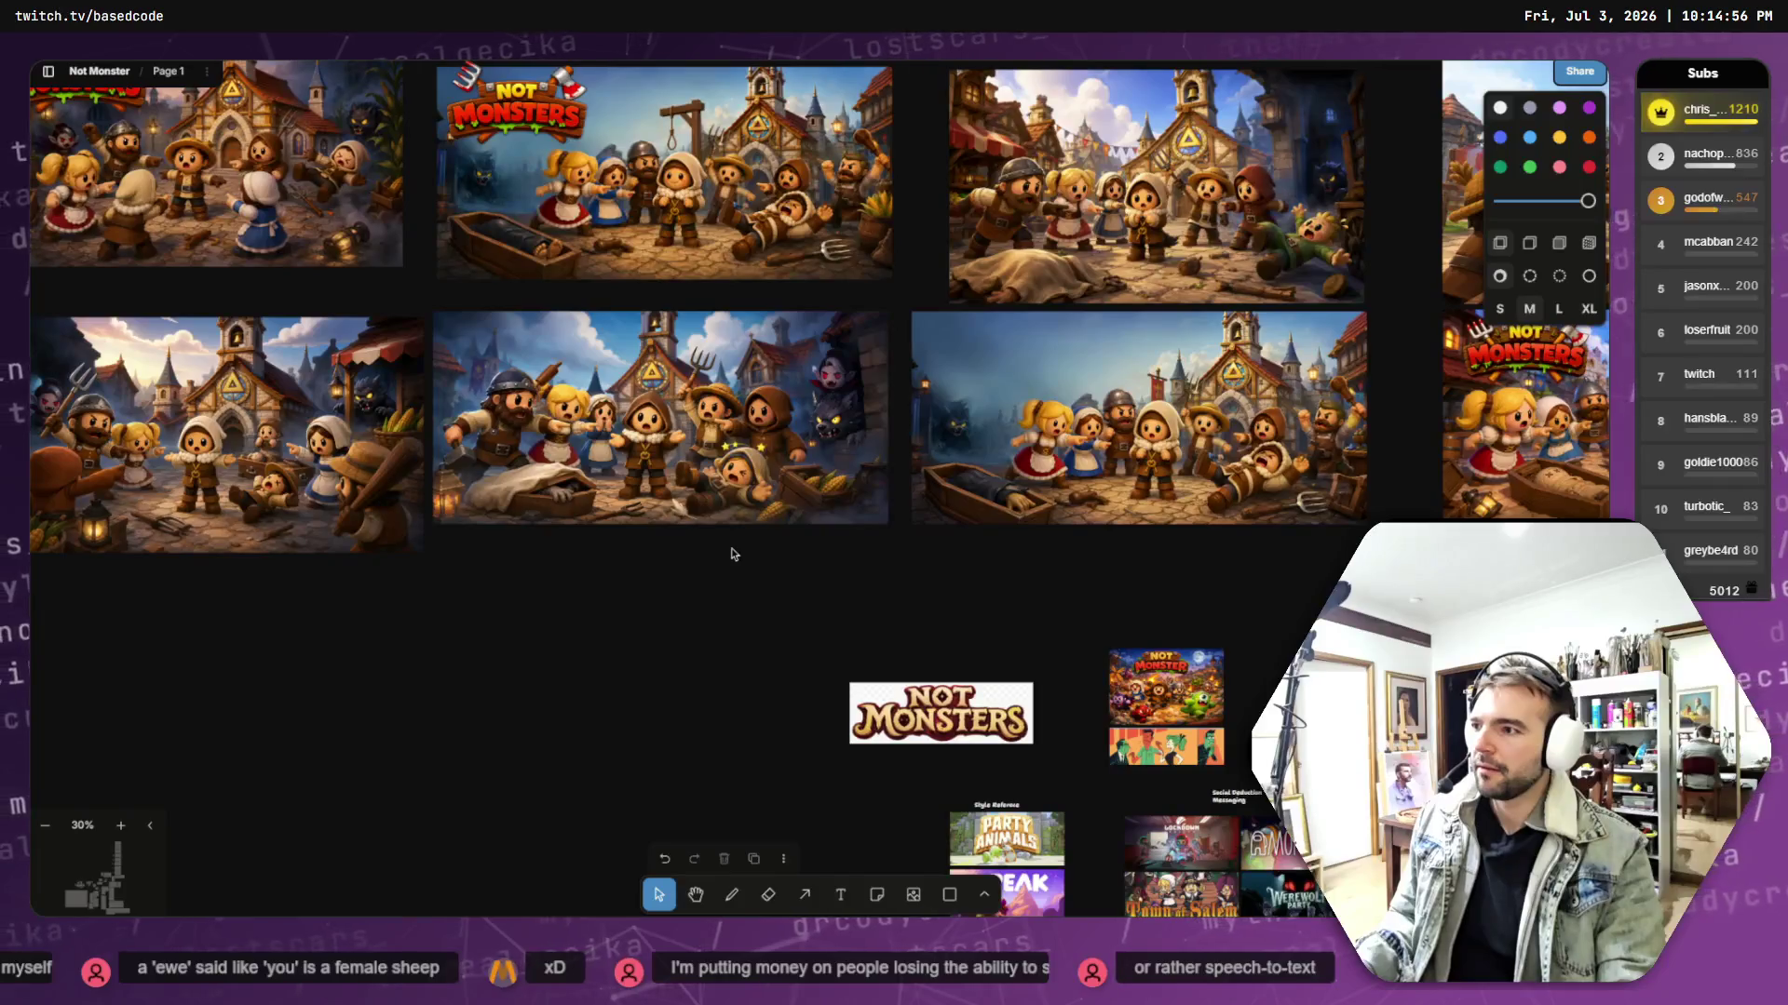
pyautogui.hscroll(-5, 652, 520)
pyautogui.scroll(2, 652, 519)
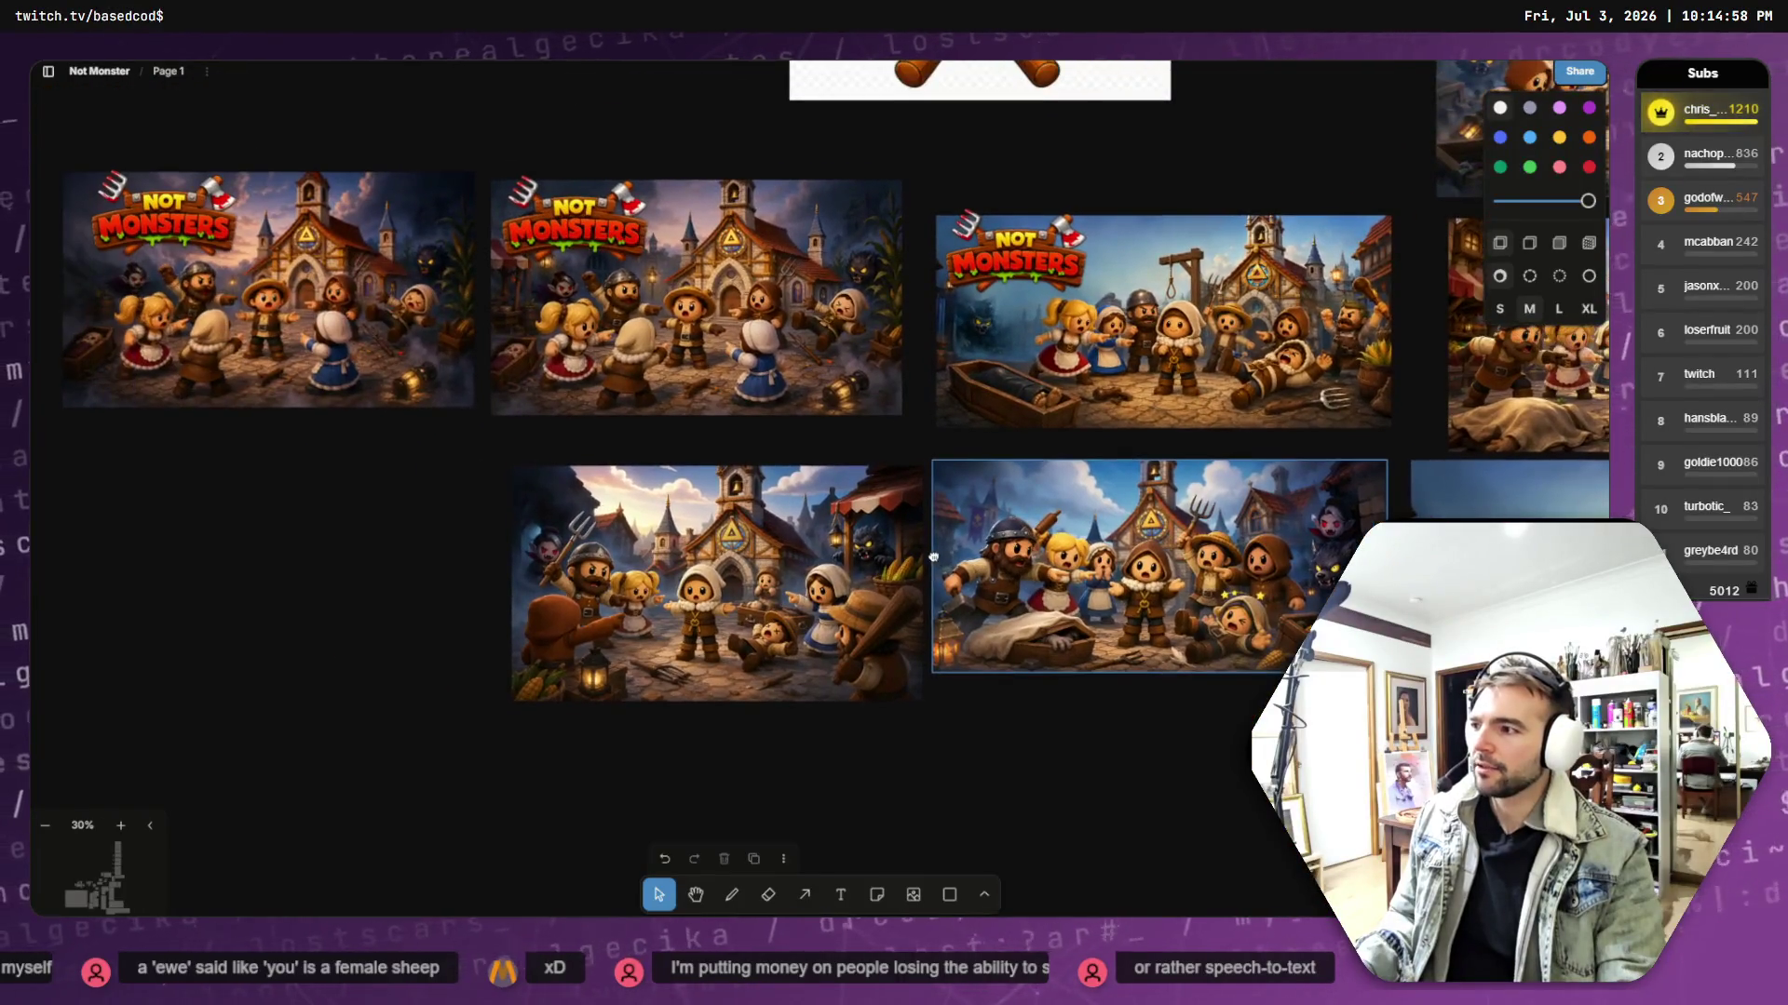
# - Pan across the capsule grid and select the left variant for a closer look
pyautogui.moveTo(304, 484)
pyautogui.mouseDown()
pyautogui.moveTo(742, 618)
pyautogui.moveTo(572, 539)
pyautogui.mouseUp()
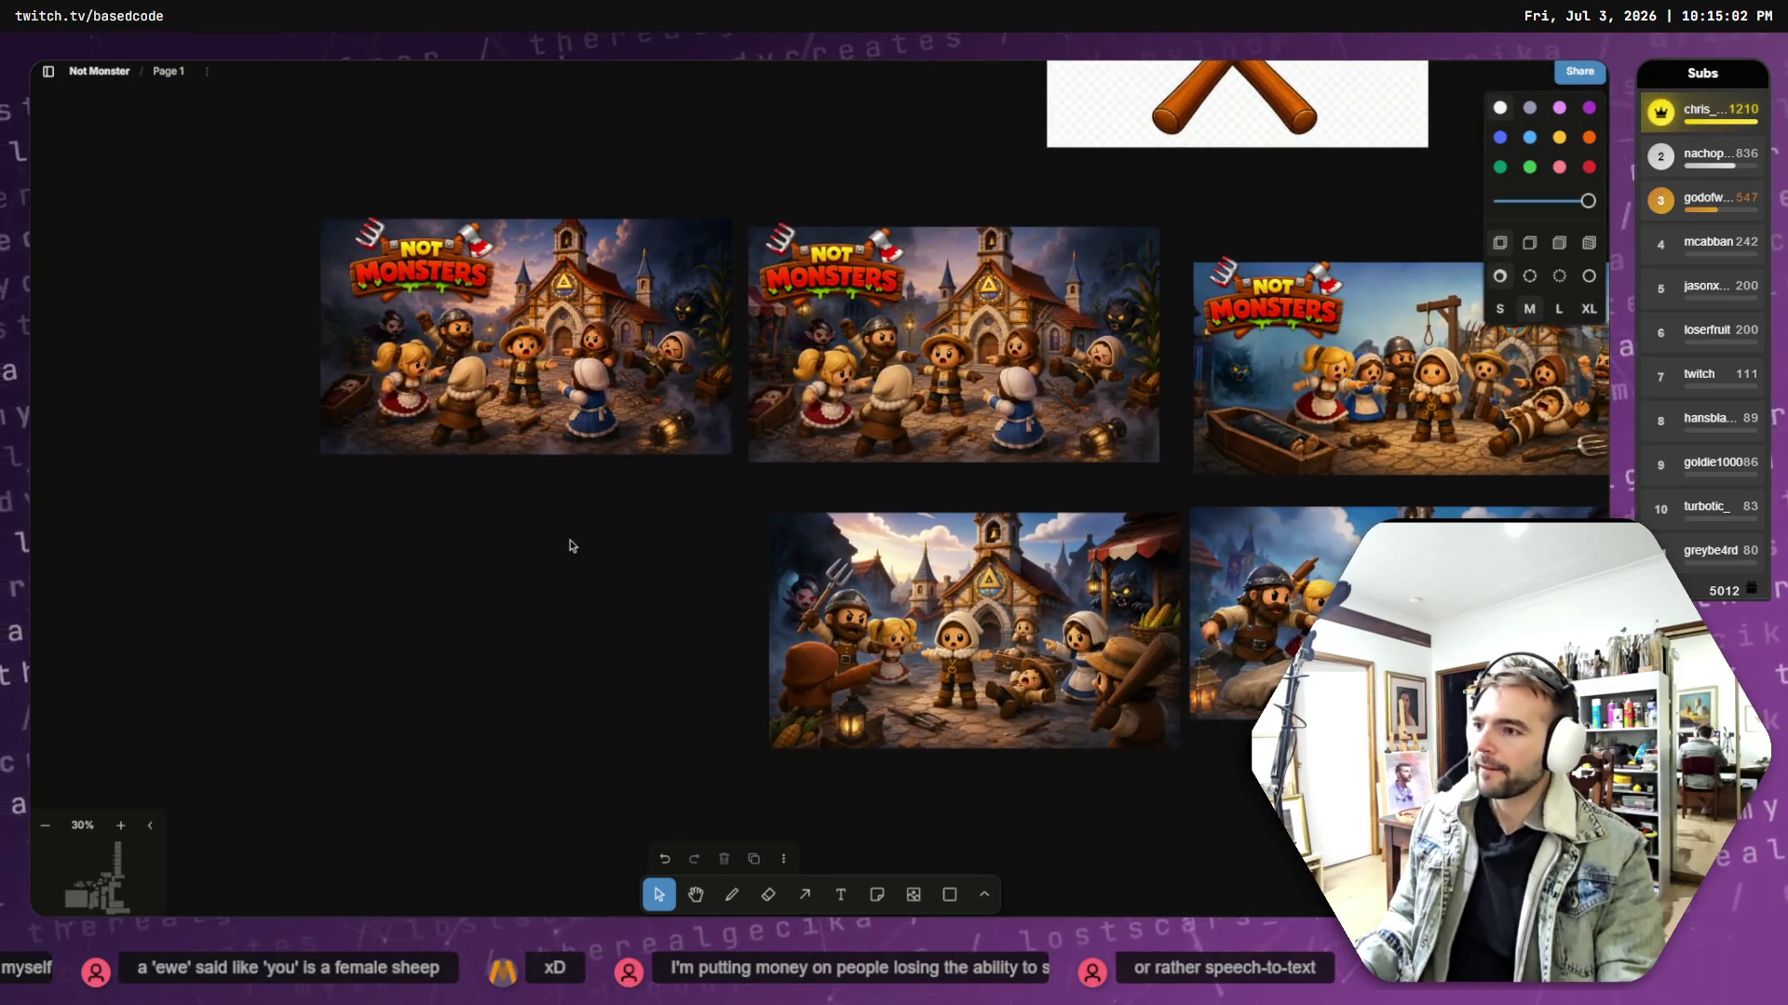
pyautogui.scroll(-2, 573, 540)
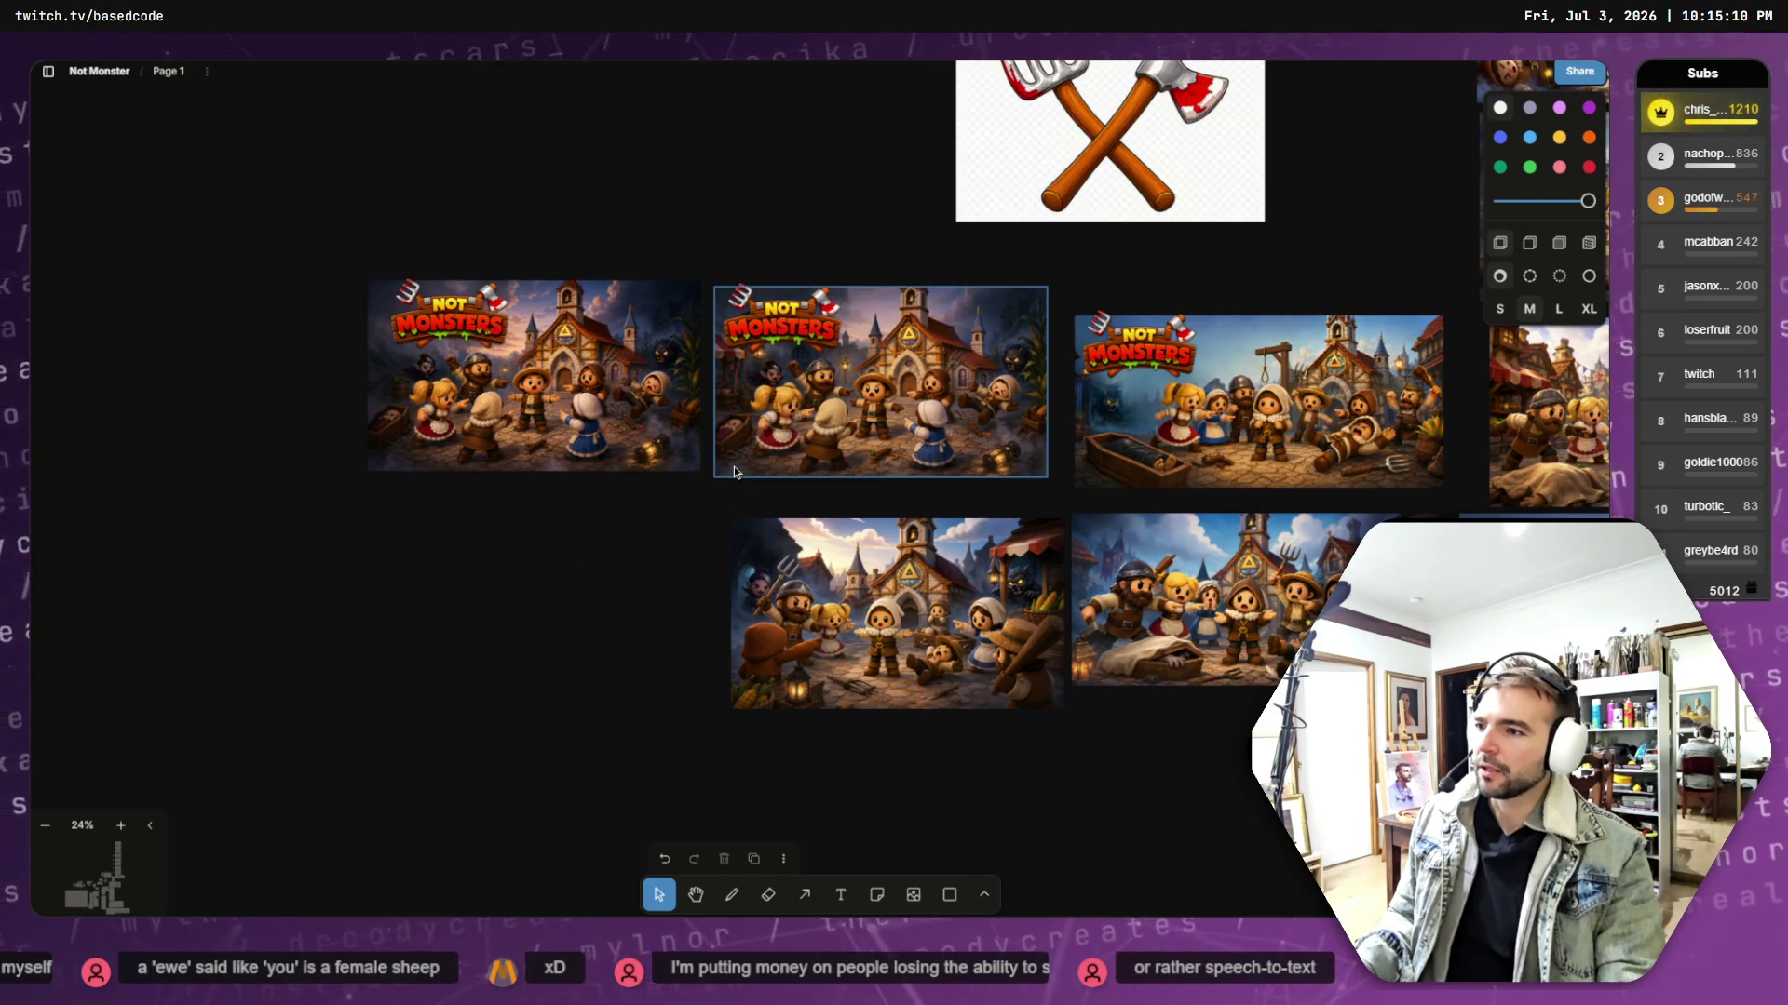
pyautogui.scroll(5, 733, 467)
pyautogui.scroll(-3, 648, 411)
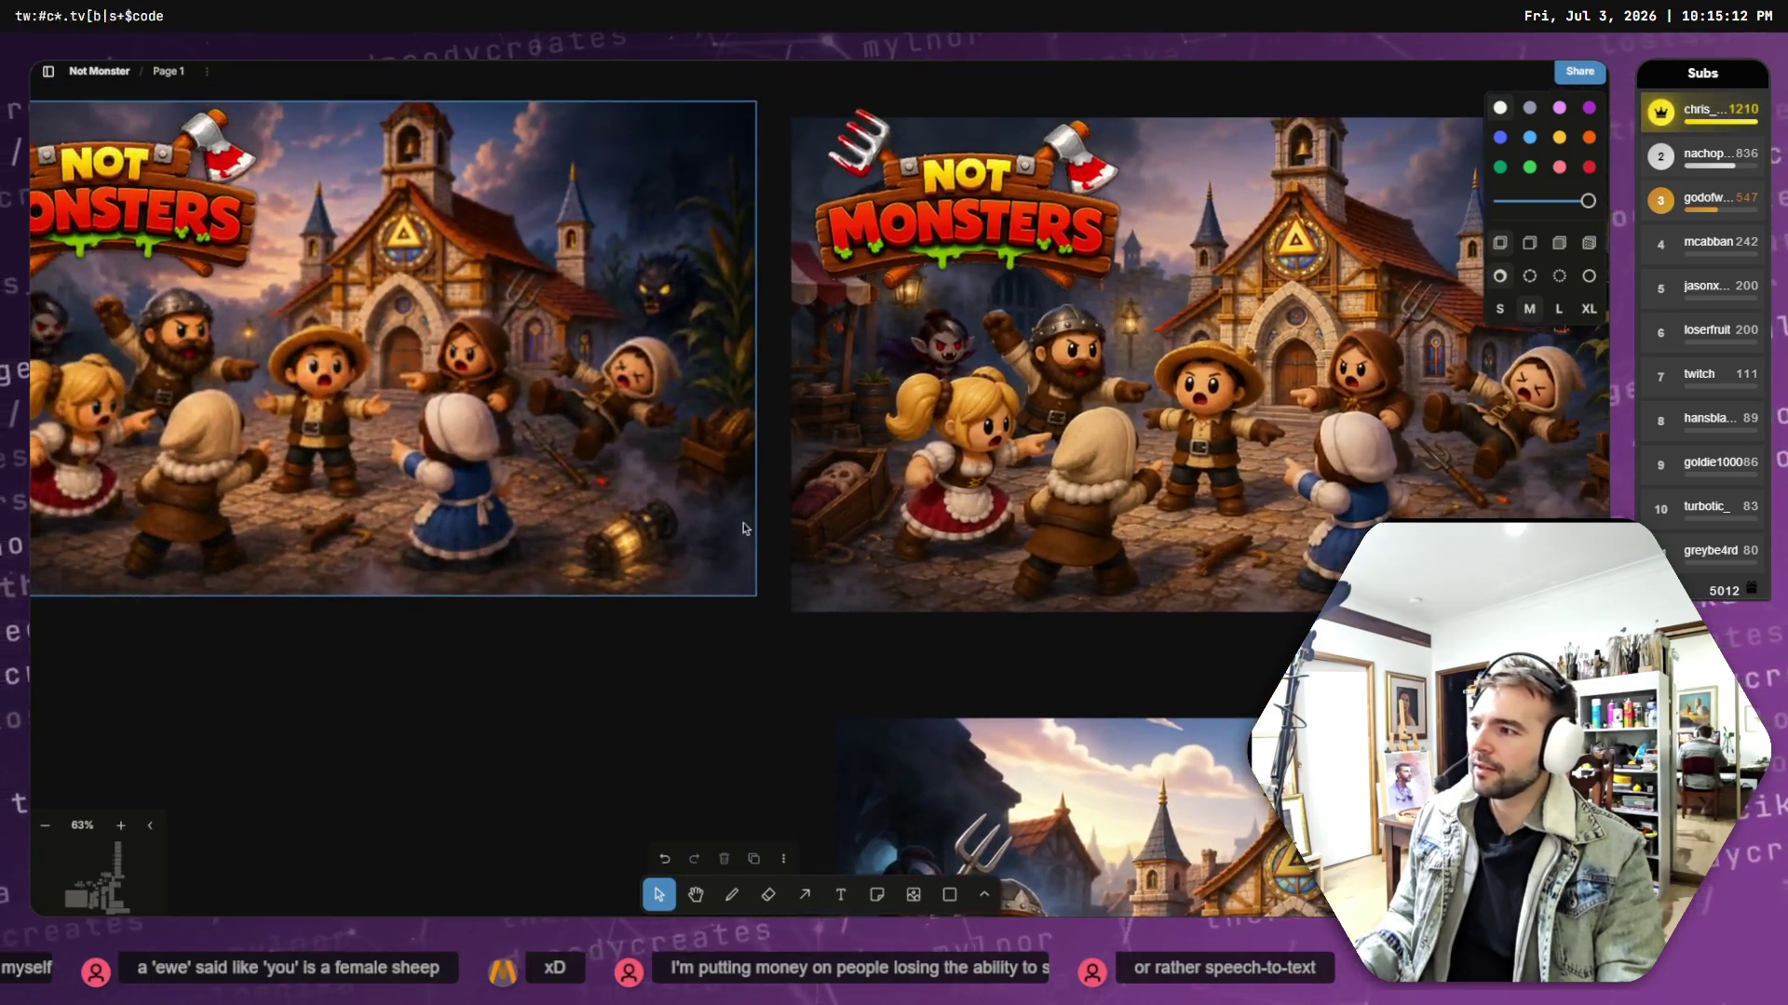
pyautogui.scroll(1, 748, 532)
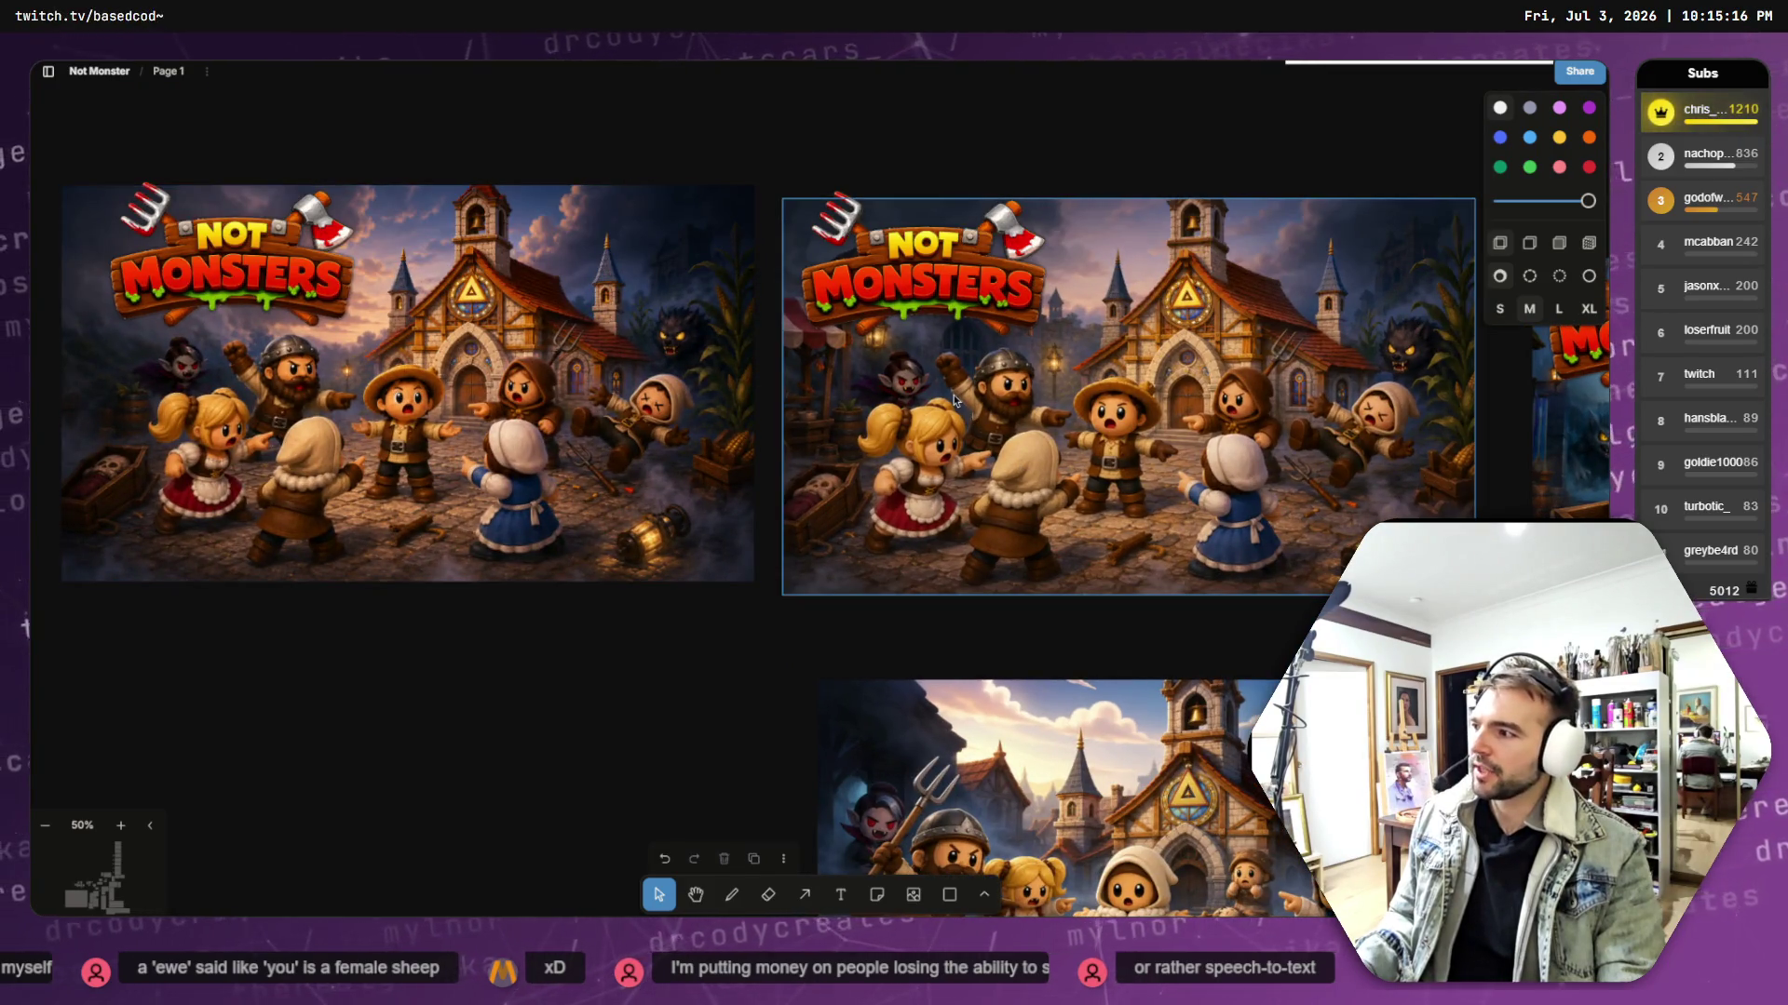
pyautogui.click(511, 395)
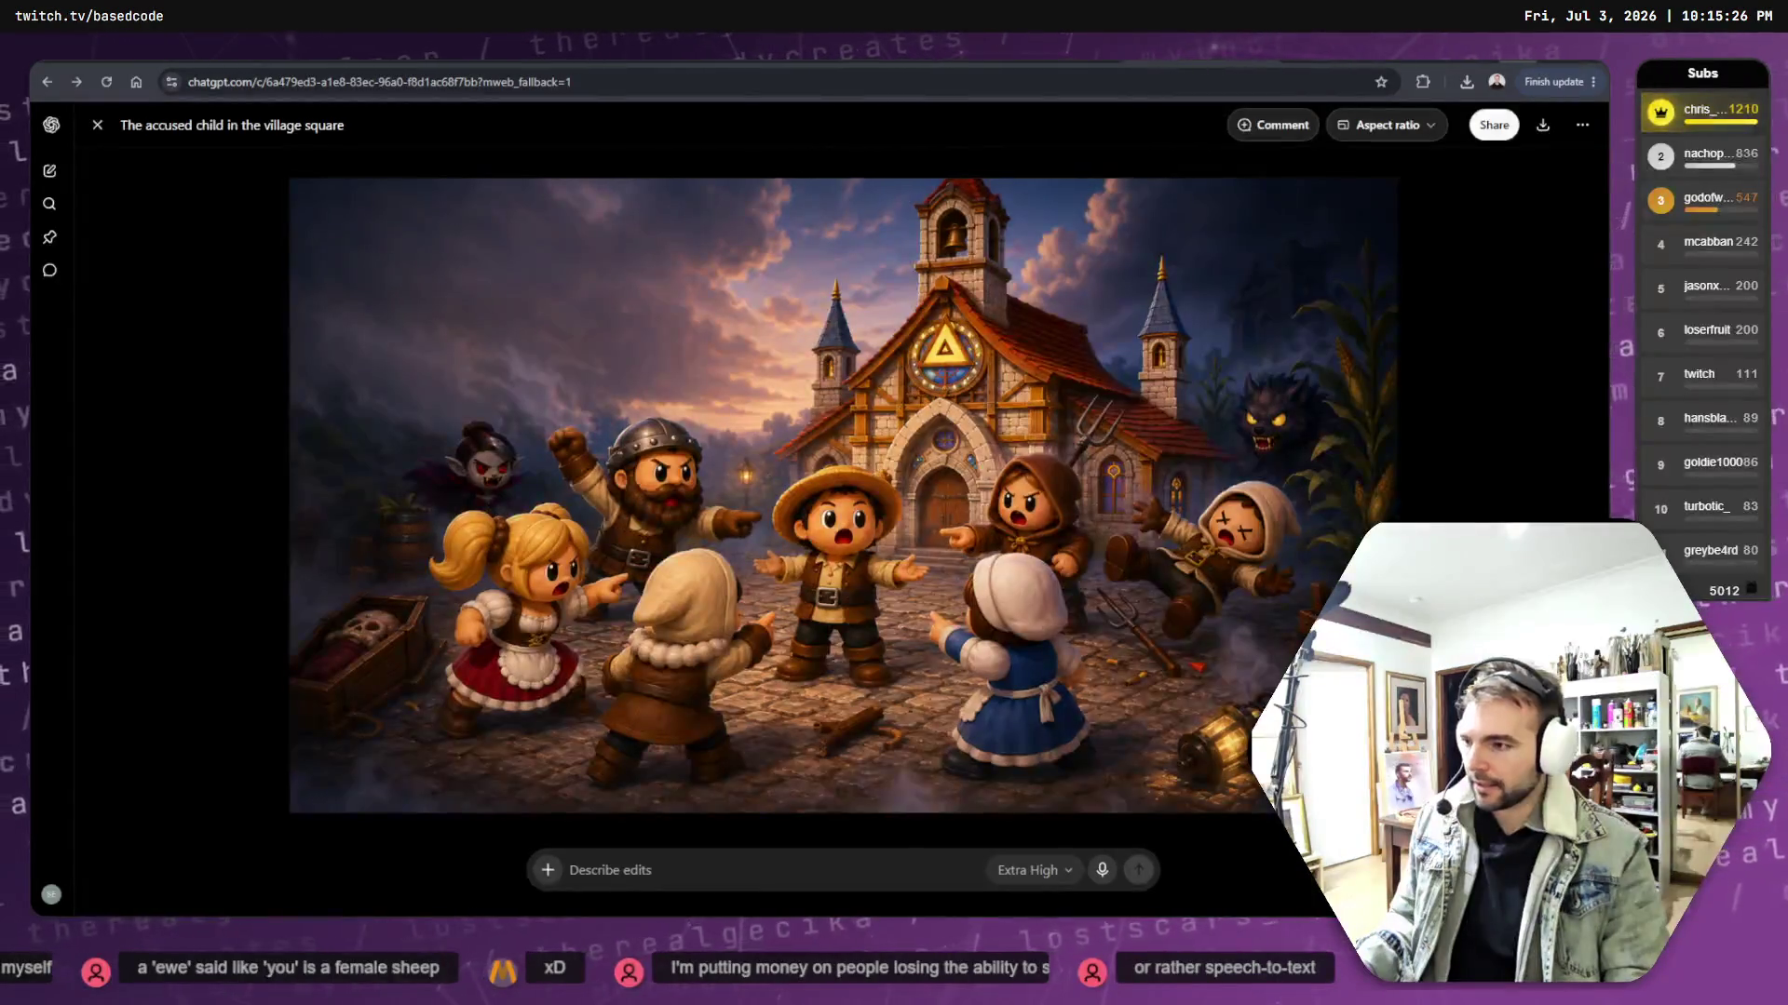
# - Close the full-size image and expand the original capsule prompt to read its full text
pyautogui.click(96, 125)
pyautogui.scroll(2, 1118, 398)
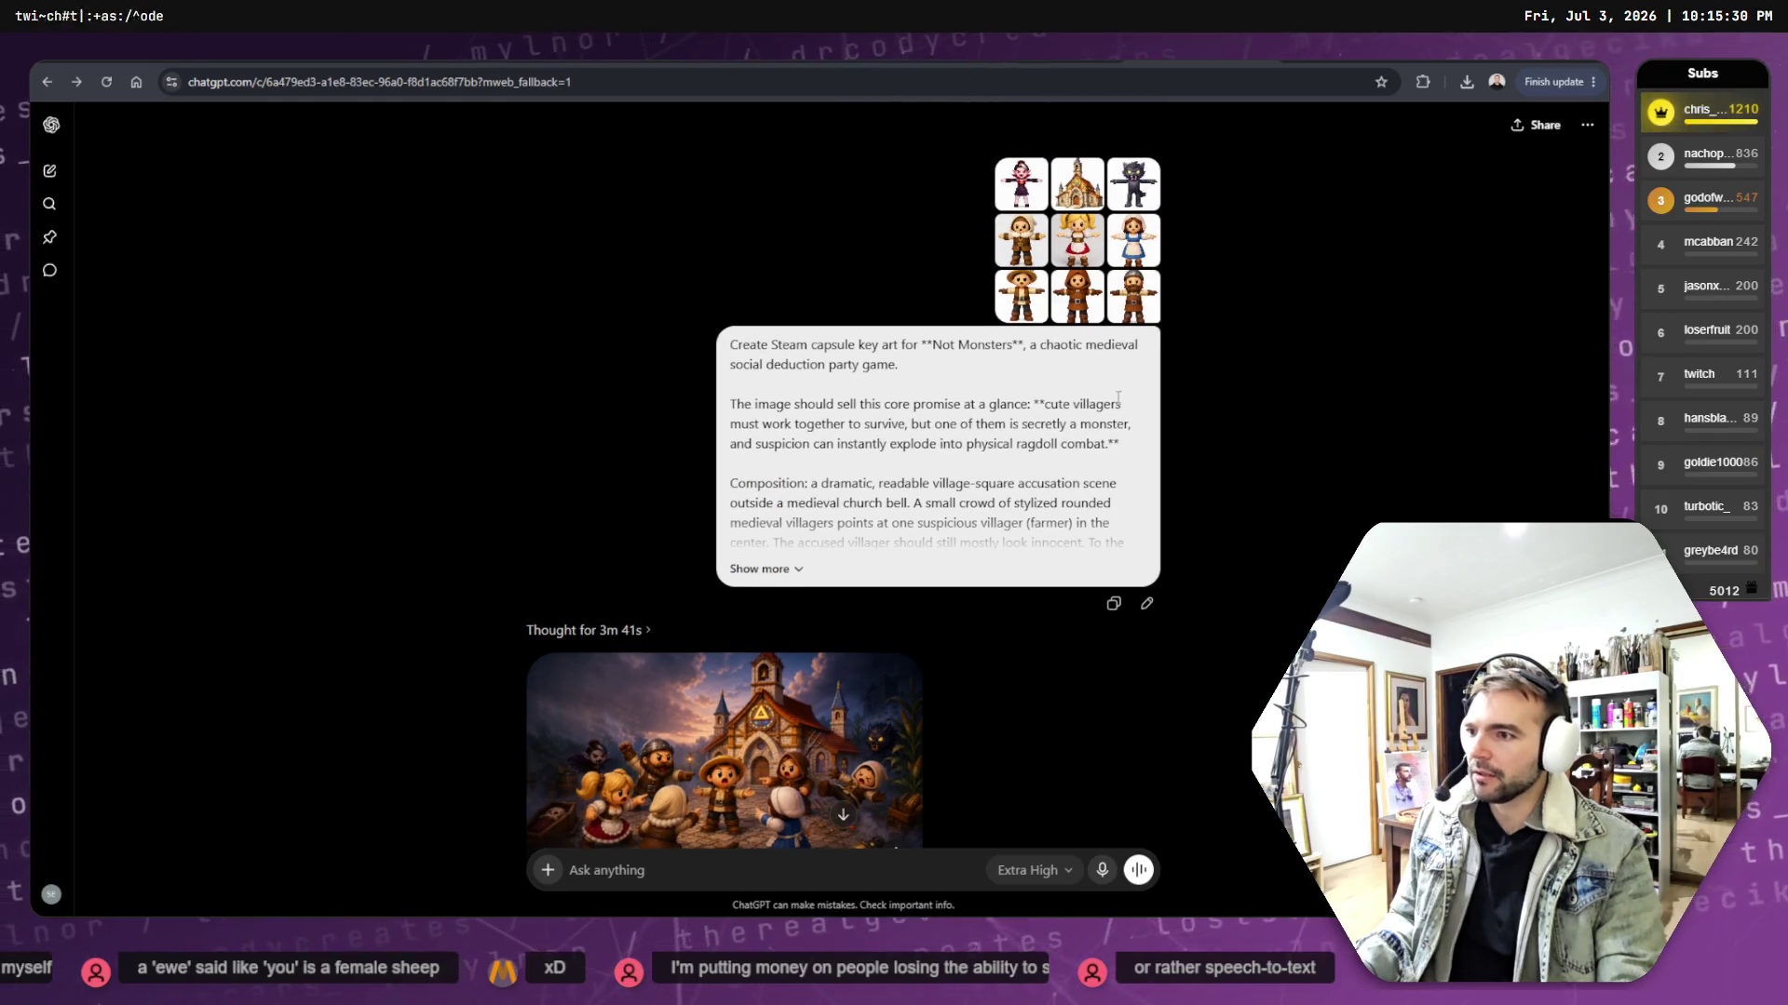
pyautogui.scroll(-1, 1118, 397)
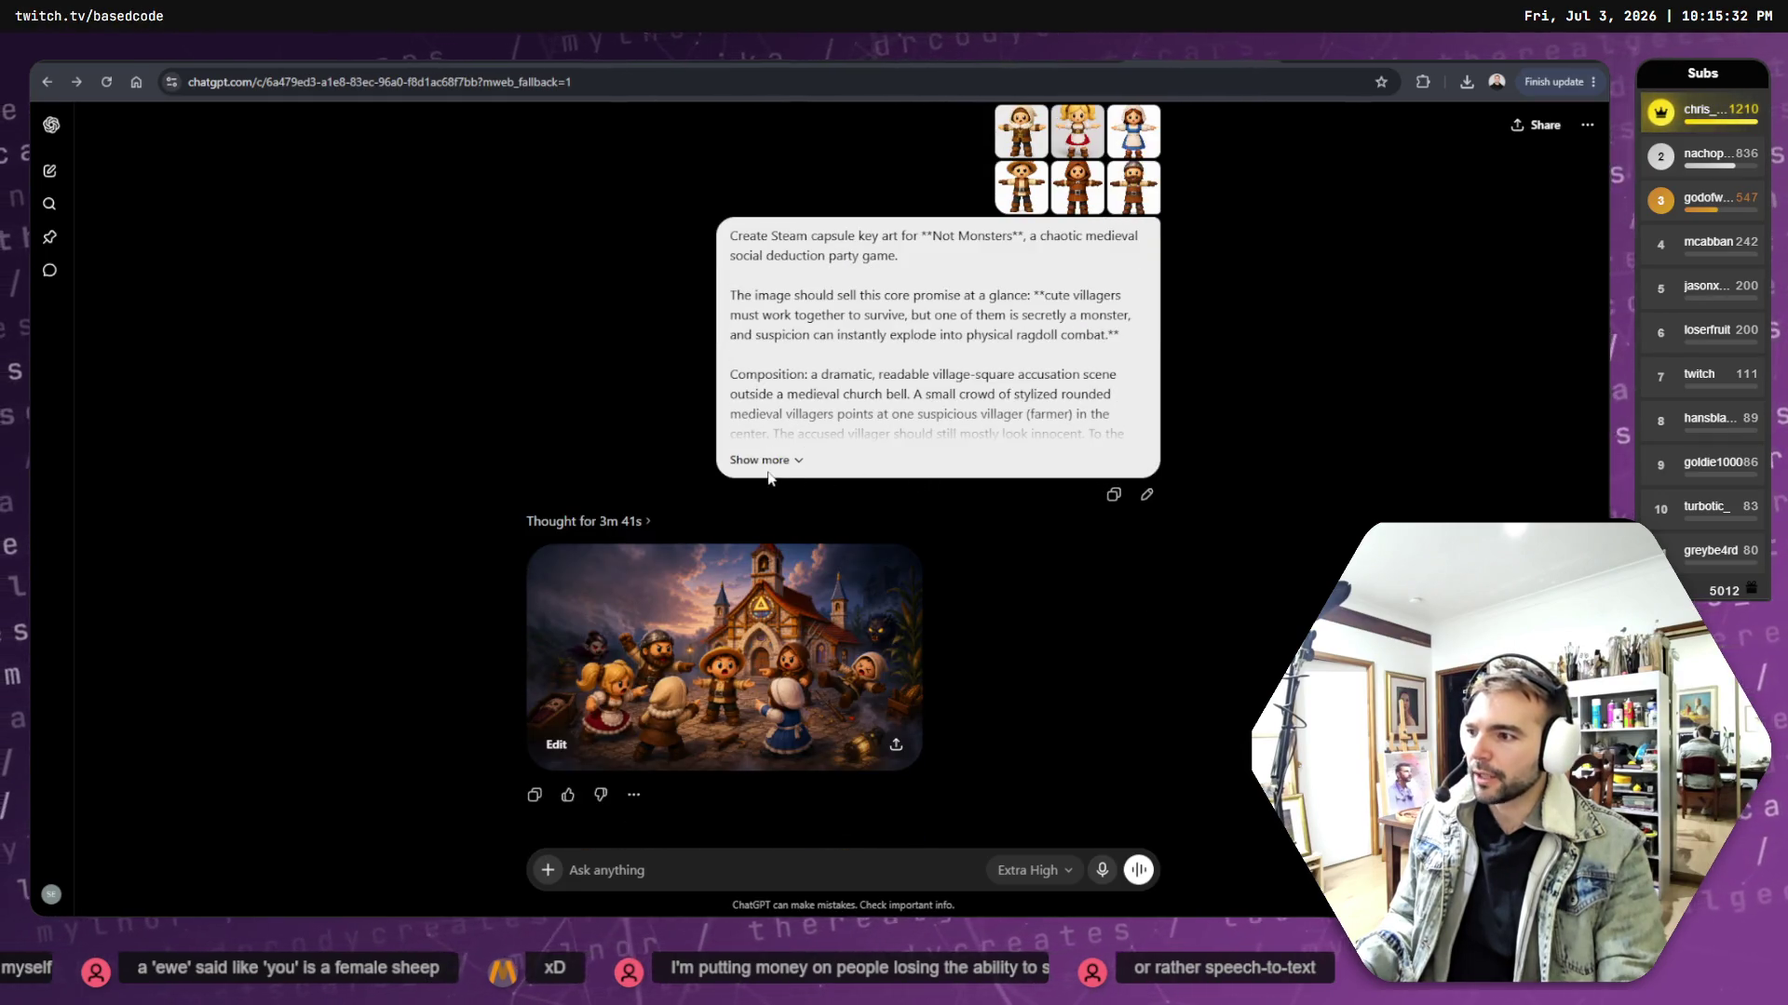
pyautogui.click(760, 460)
pyautogui.scroll(-5, 891, 464)
pyautogui.scroll(-4, 891, 463)
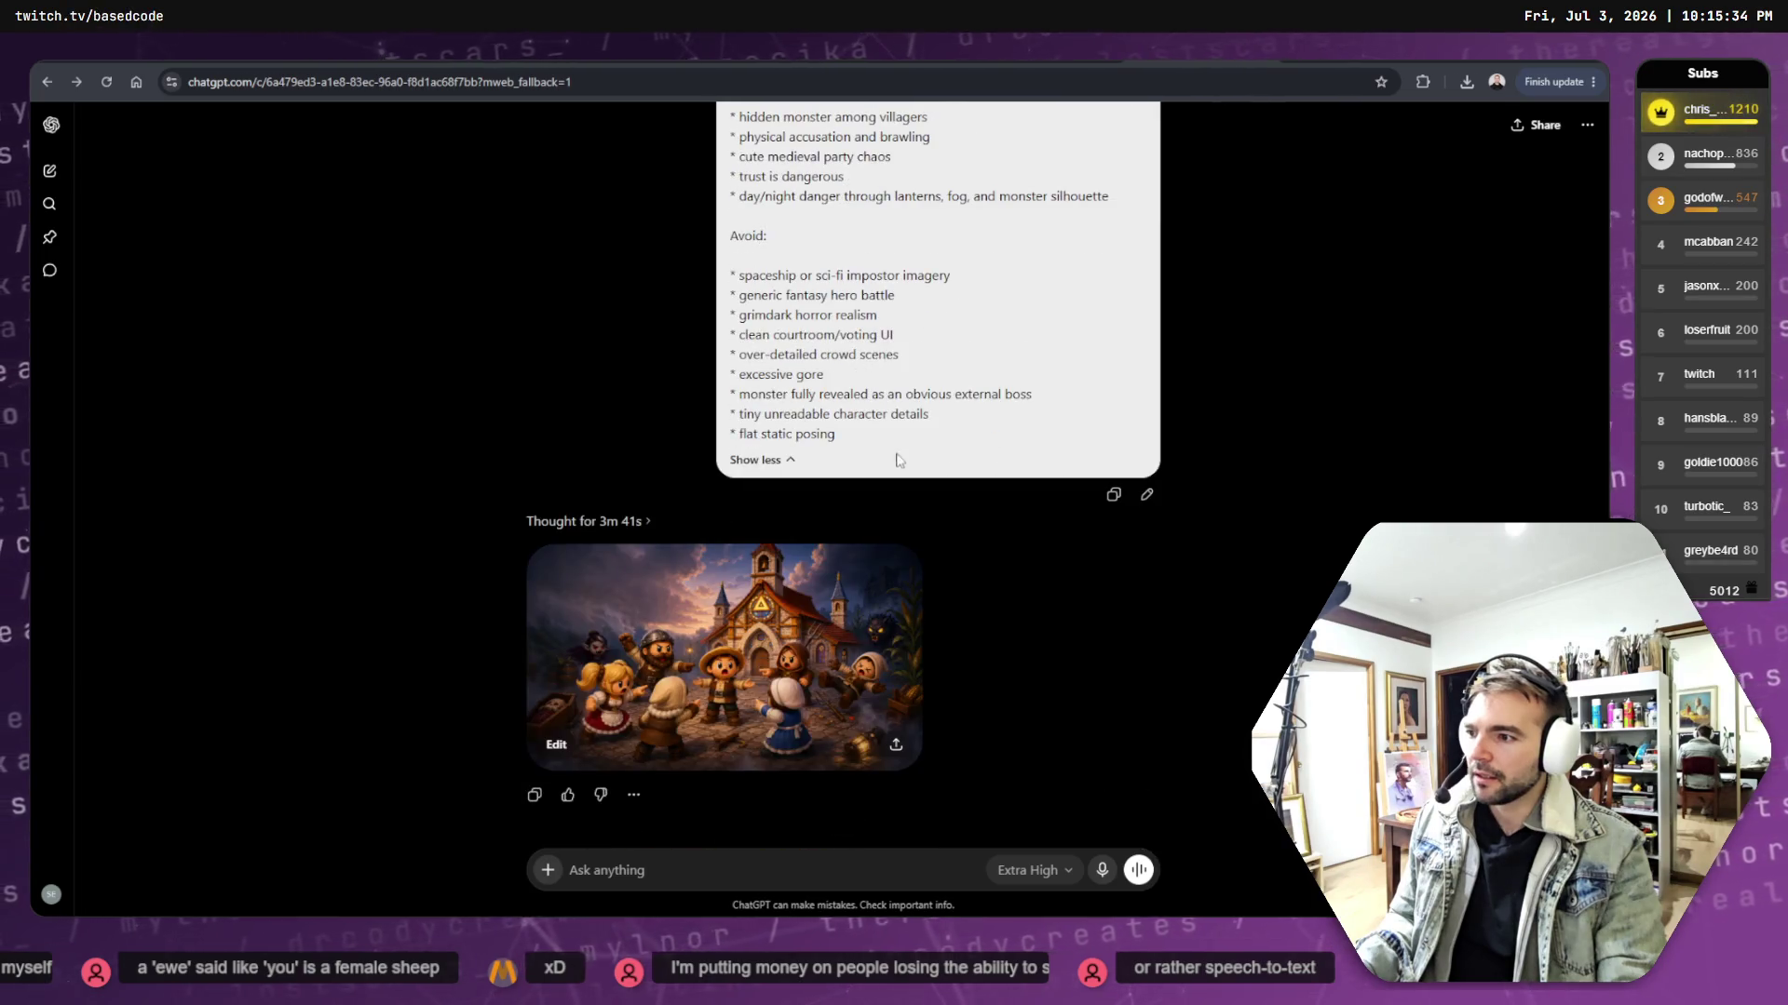
pyautogui.scroll(10, 983, 564)
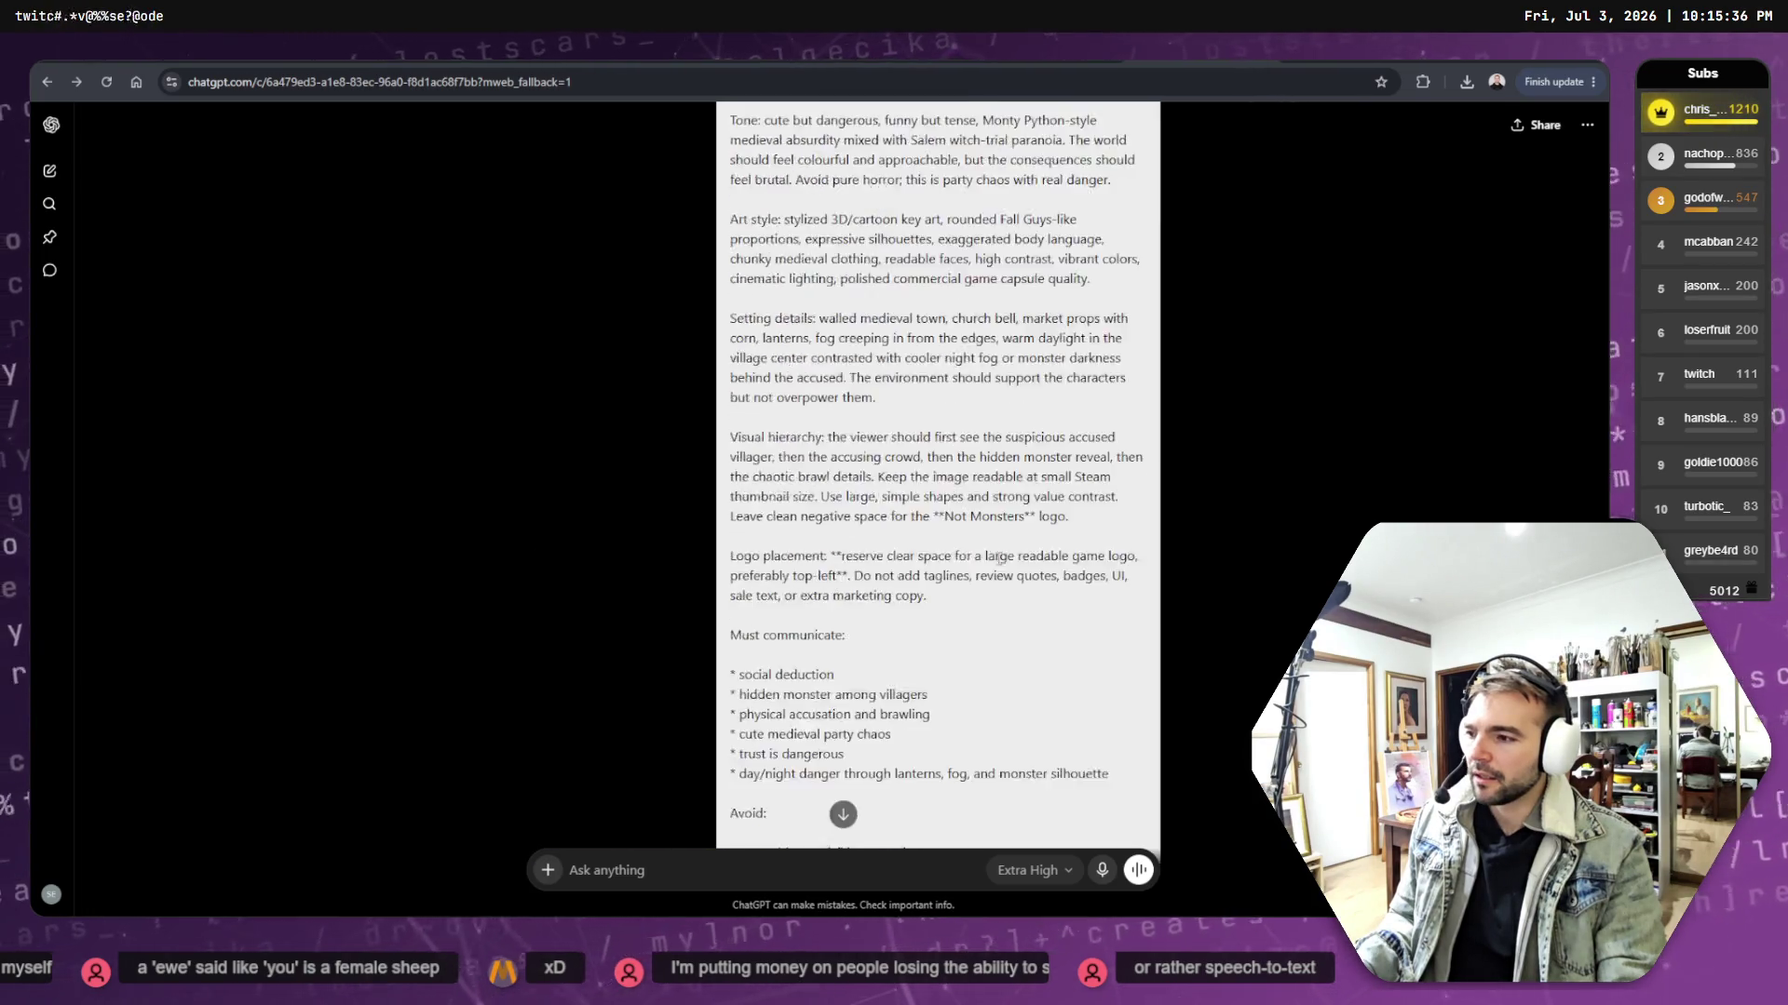
pyautogui.scroll(-10, 1017, 539)
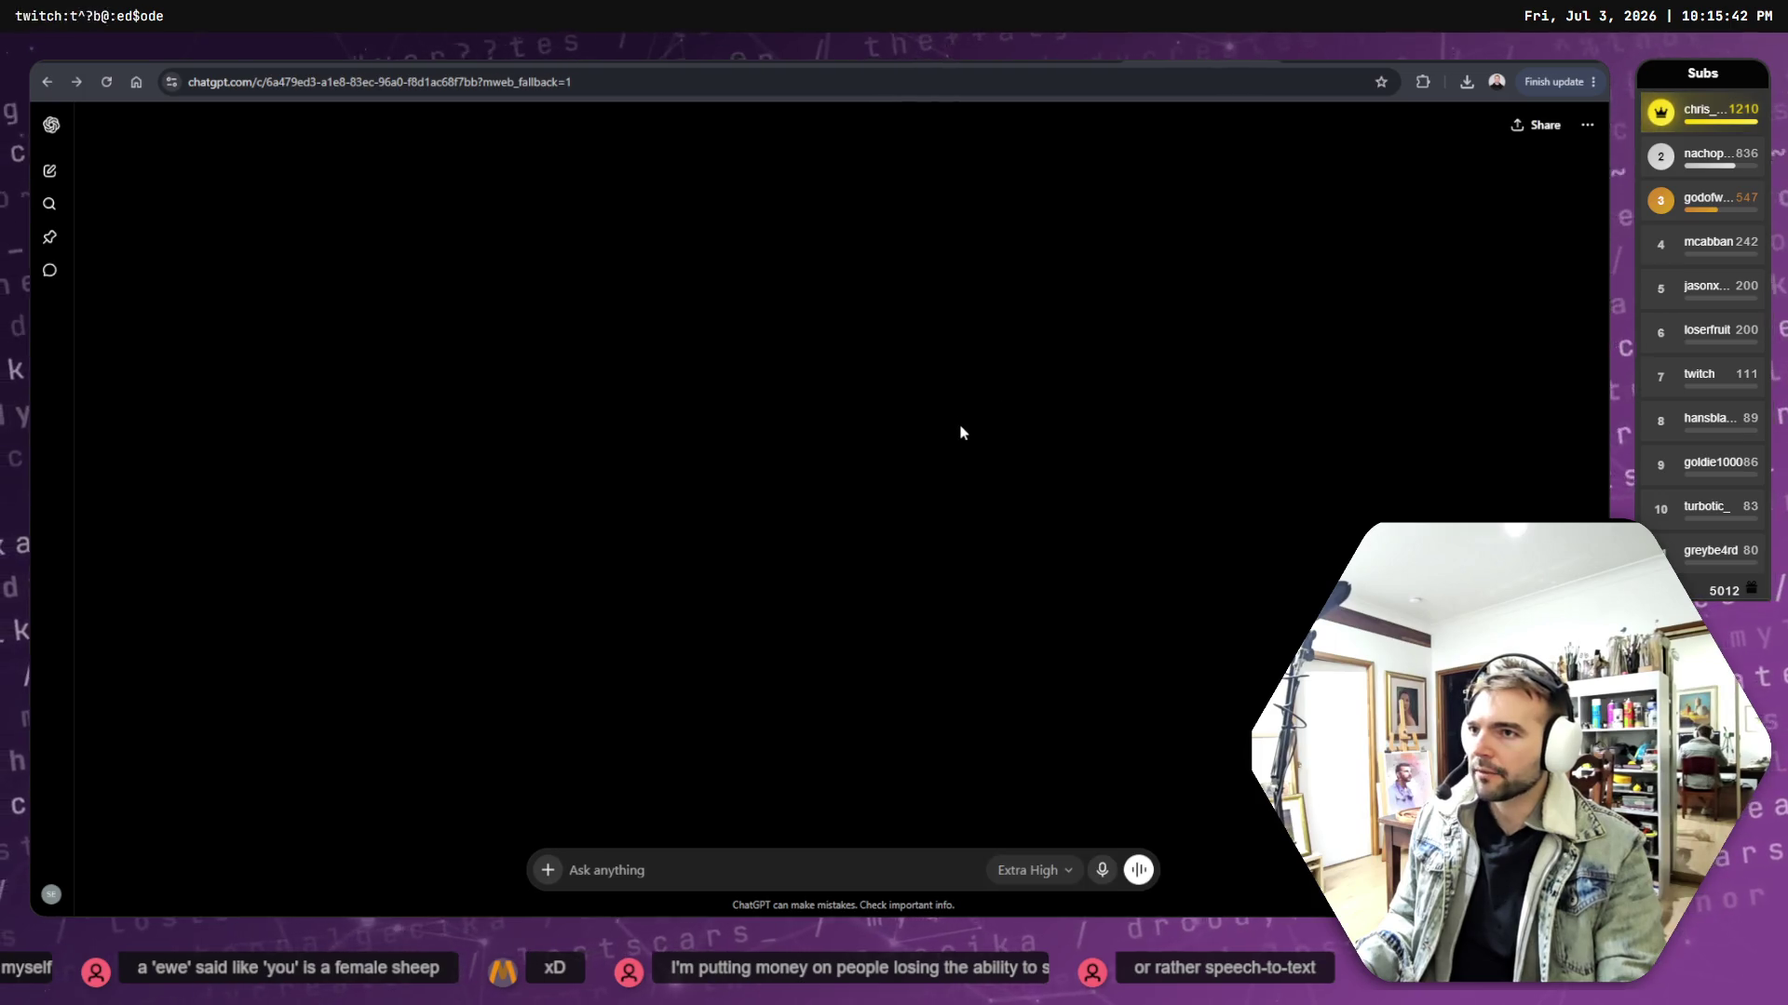
# - Reopen the original Not Monsters capsule prompt for editing
pyautogui.rightClick(776, 207)
pyautogui.press('Escape')
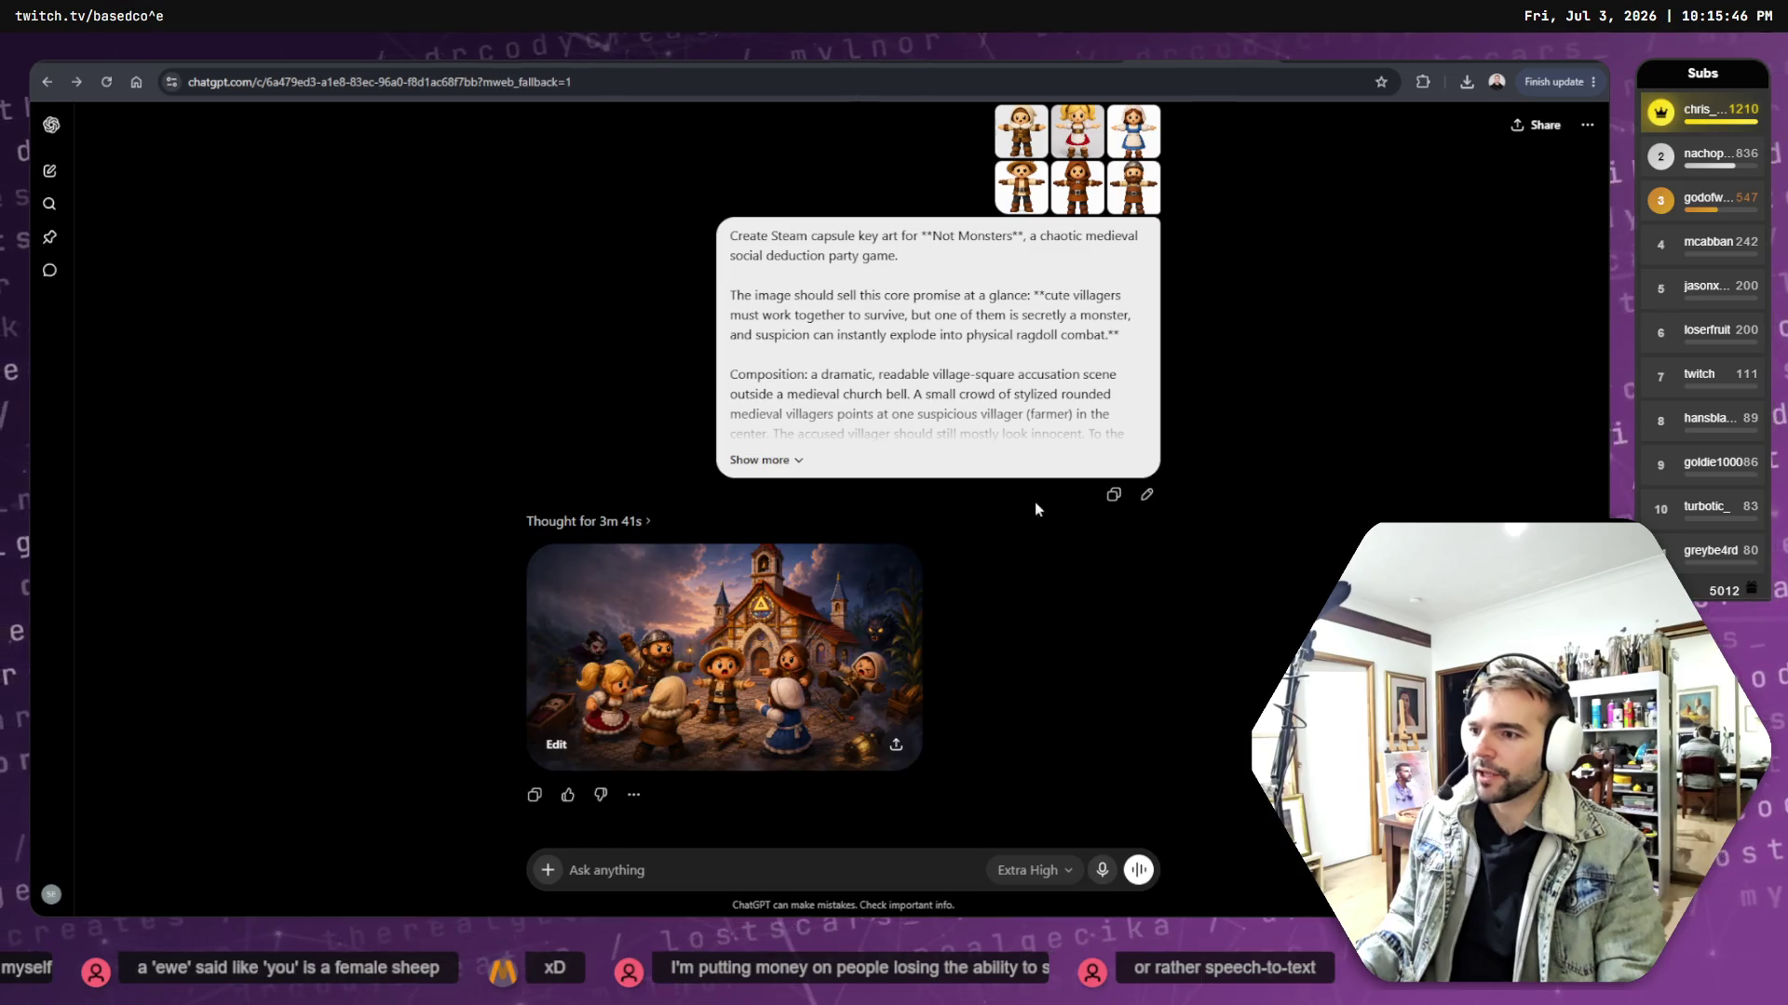
pyautogui.click(1146, 499)
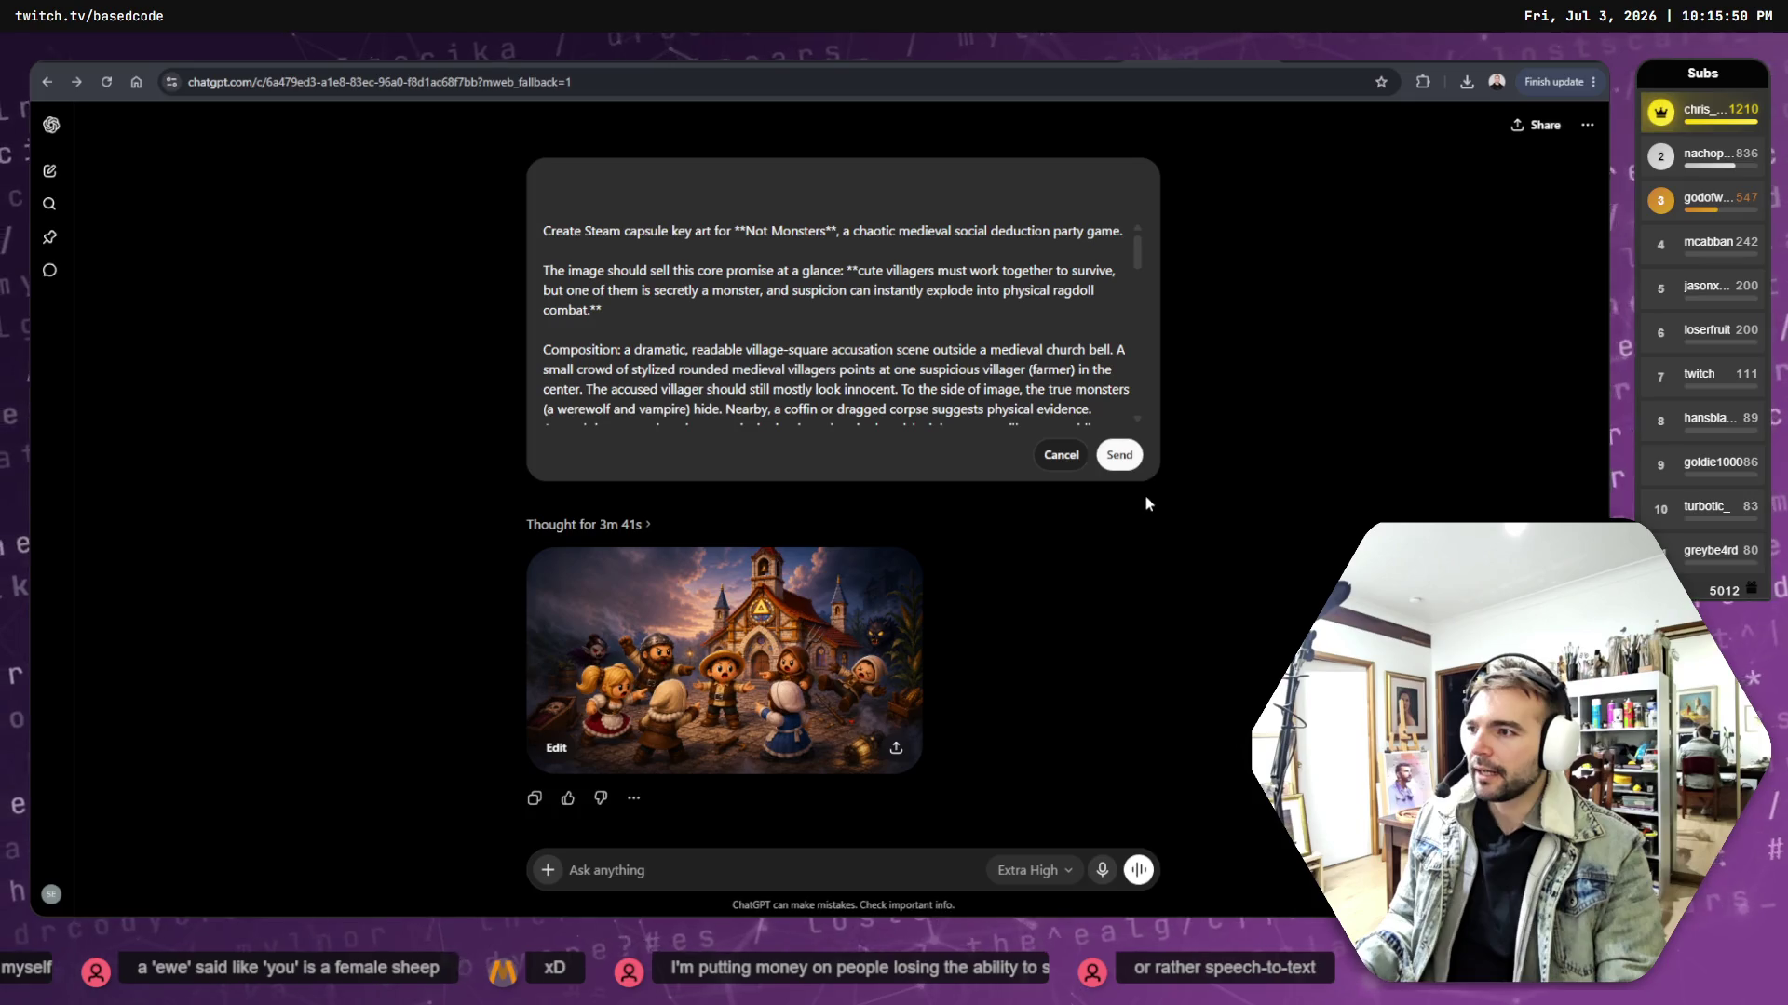
# - Replace 'cinematic lighting' with 'daytime' in the capsule prompt
pyautogui.scroll(-3, 1036, 363)
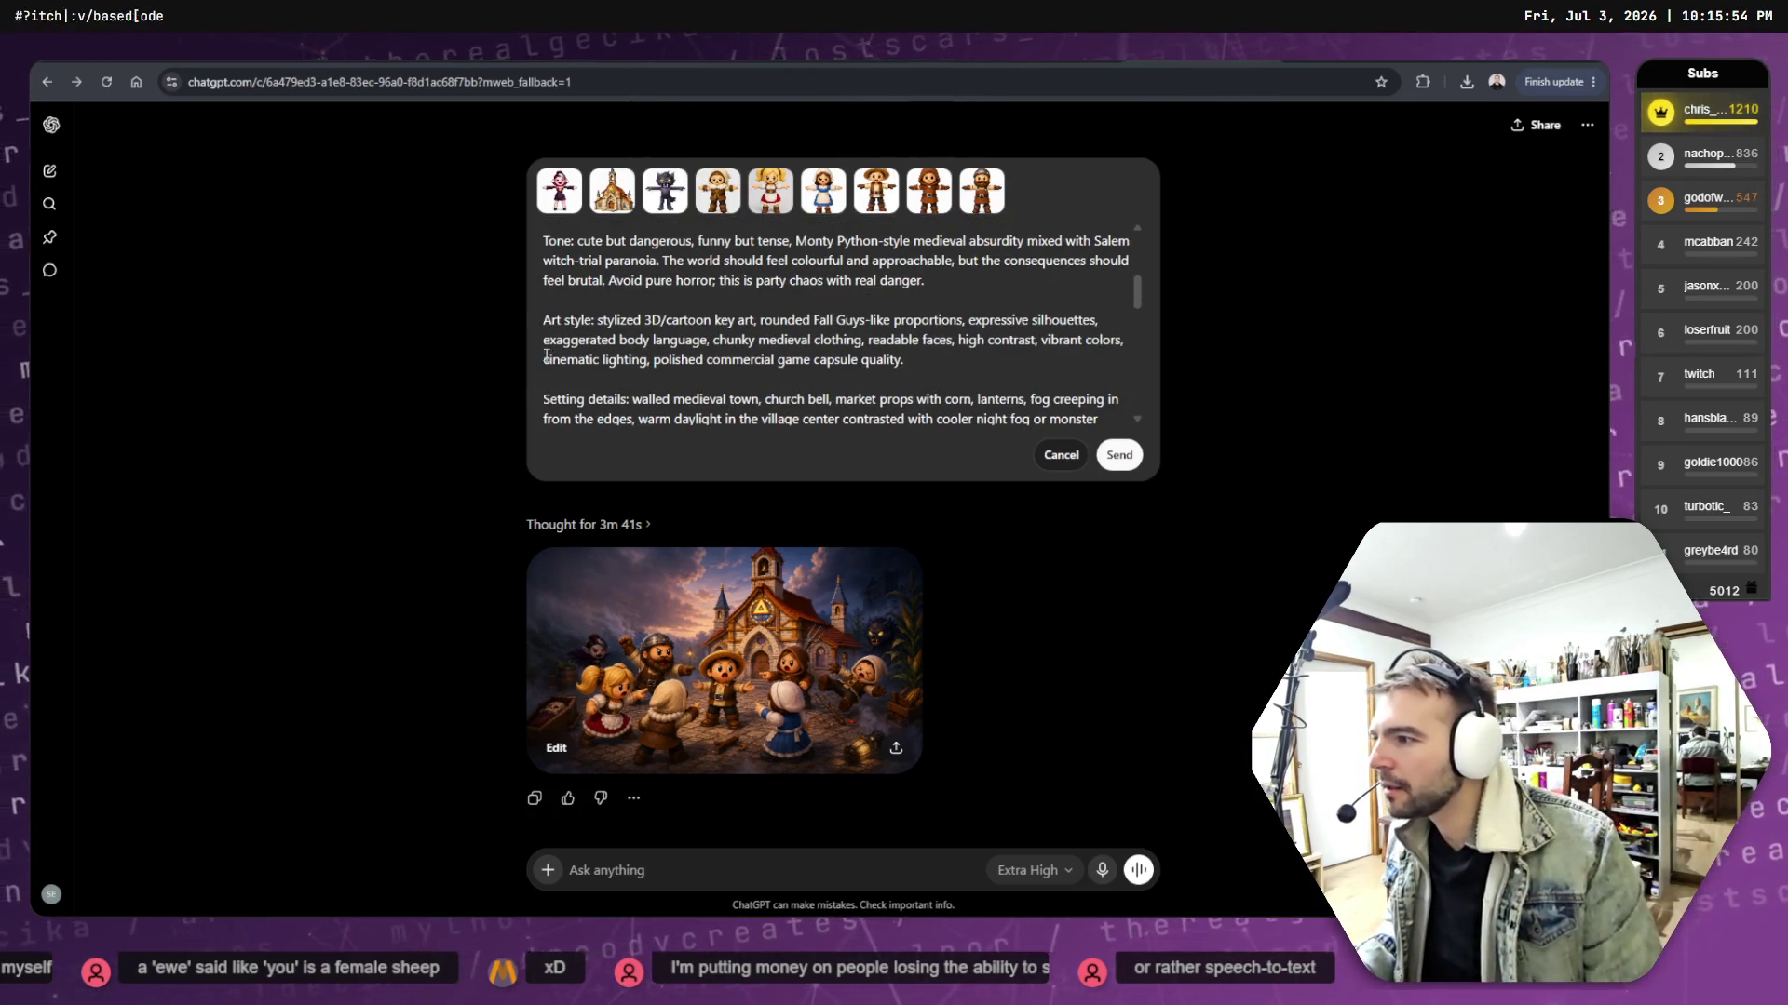
pyautogui.moveTo(648, 359)
pyautogui.mouseDown()
pyautogui.moveTo(1140, 340)
pyautogui.moveTo(1125, 337)
pyautogui.mouseUp()
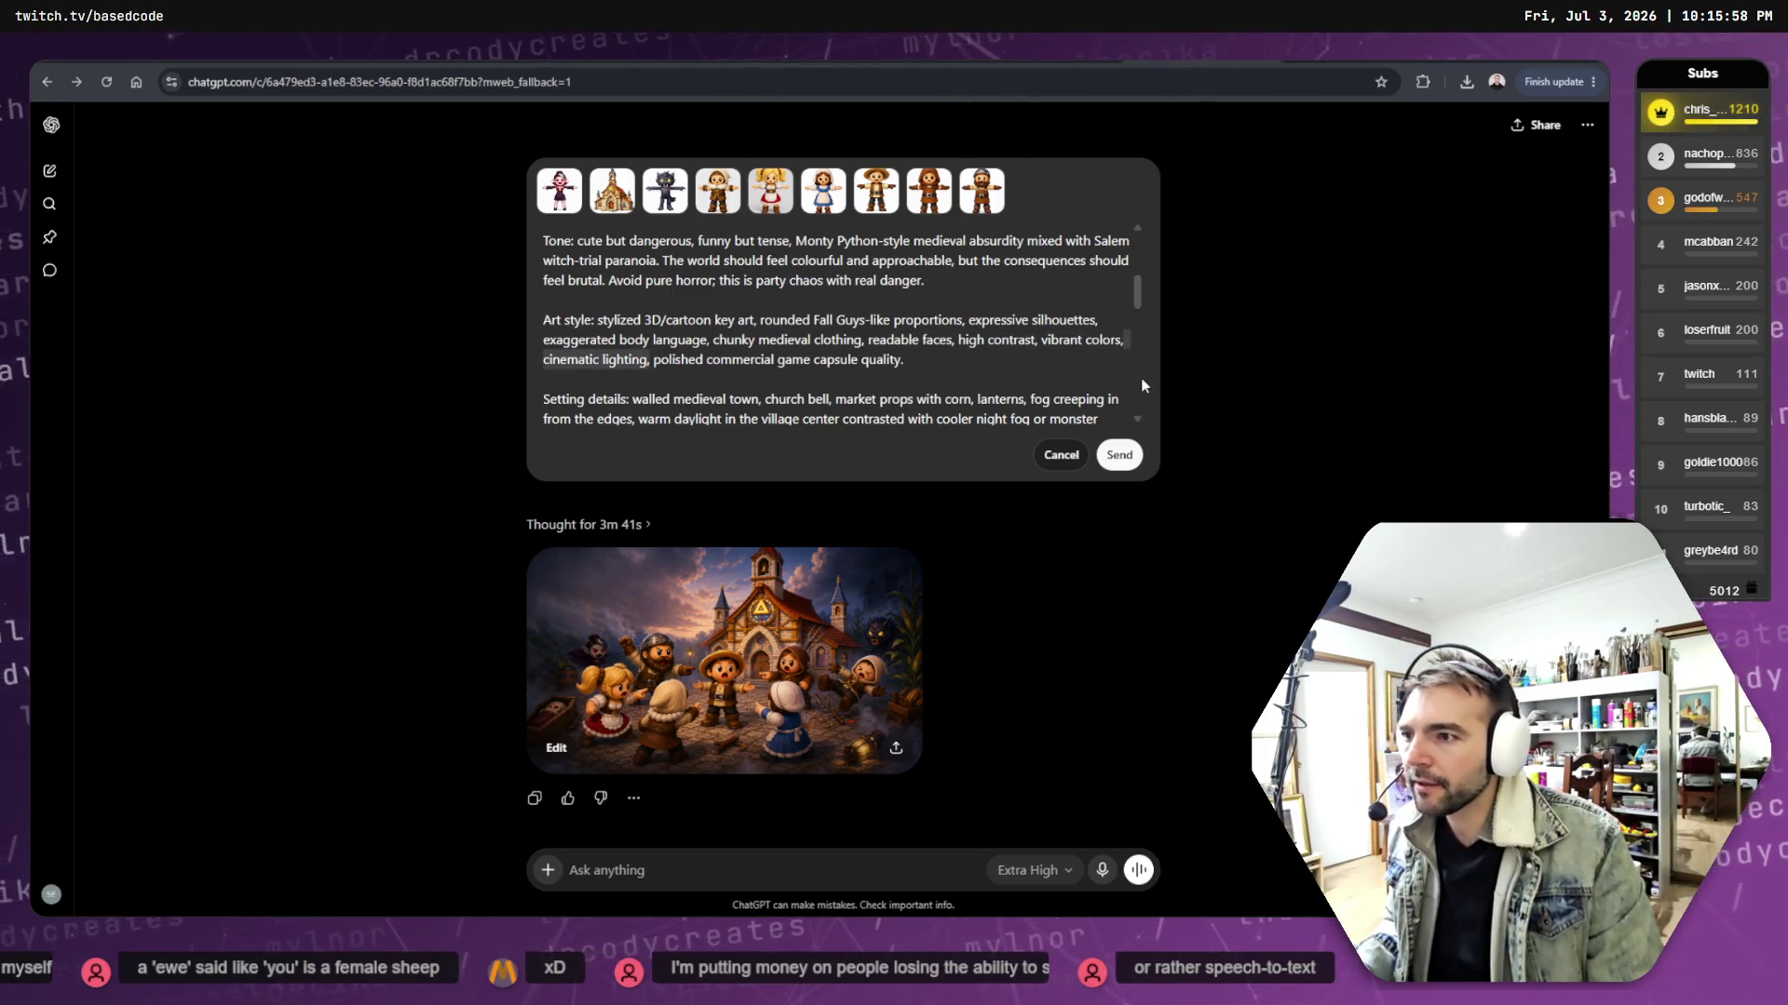
pyautogui.write('day')
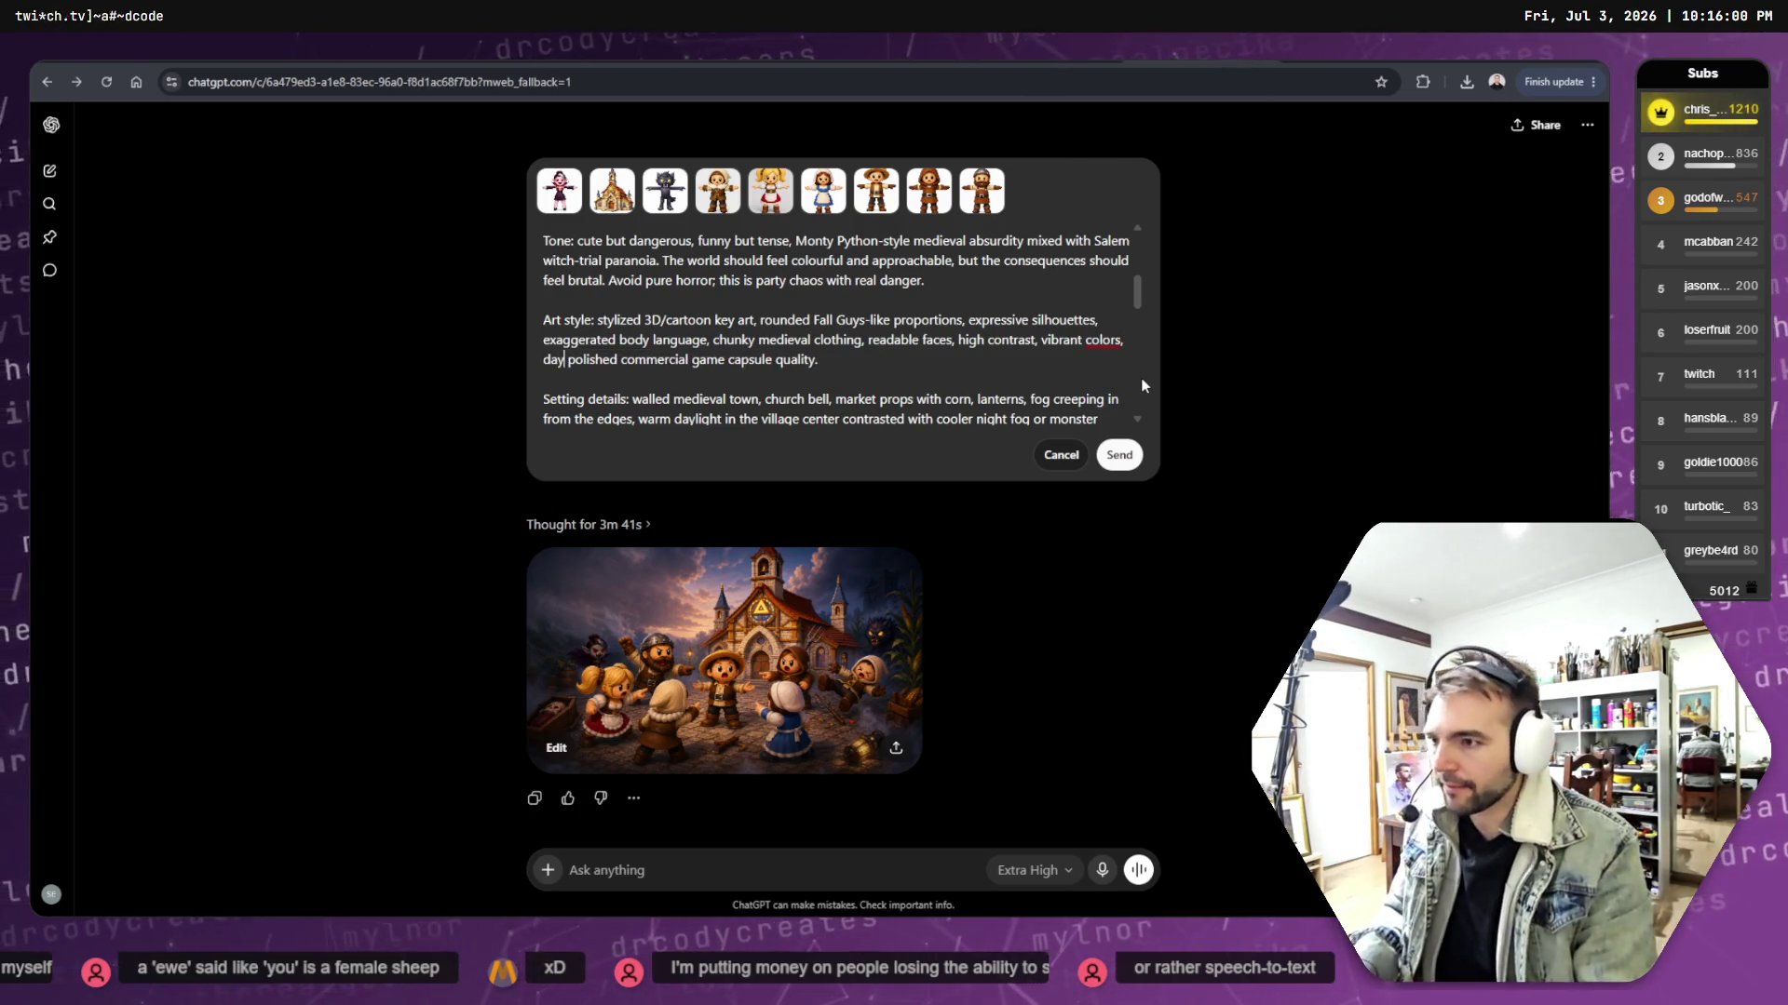
pyautogui.write('time,')
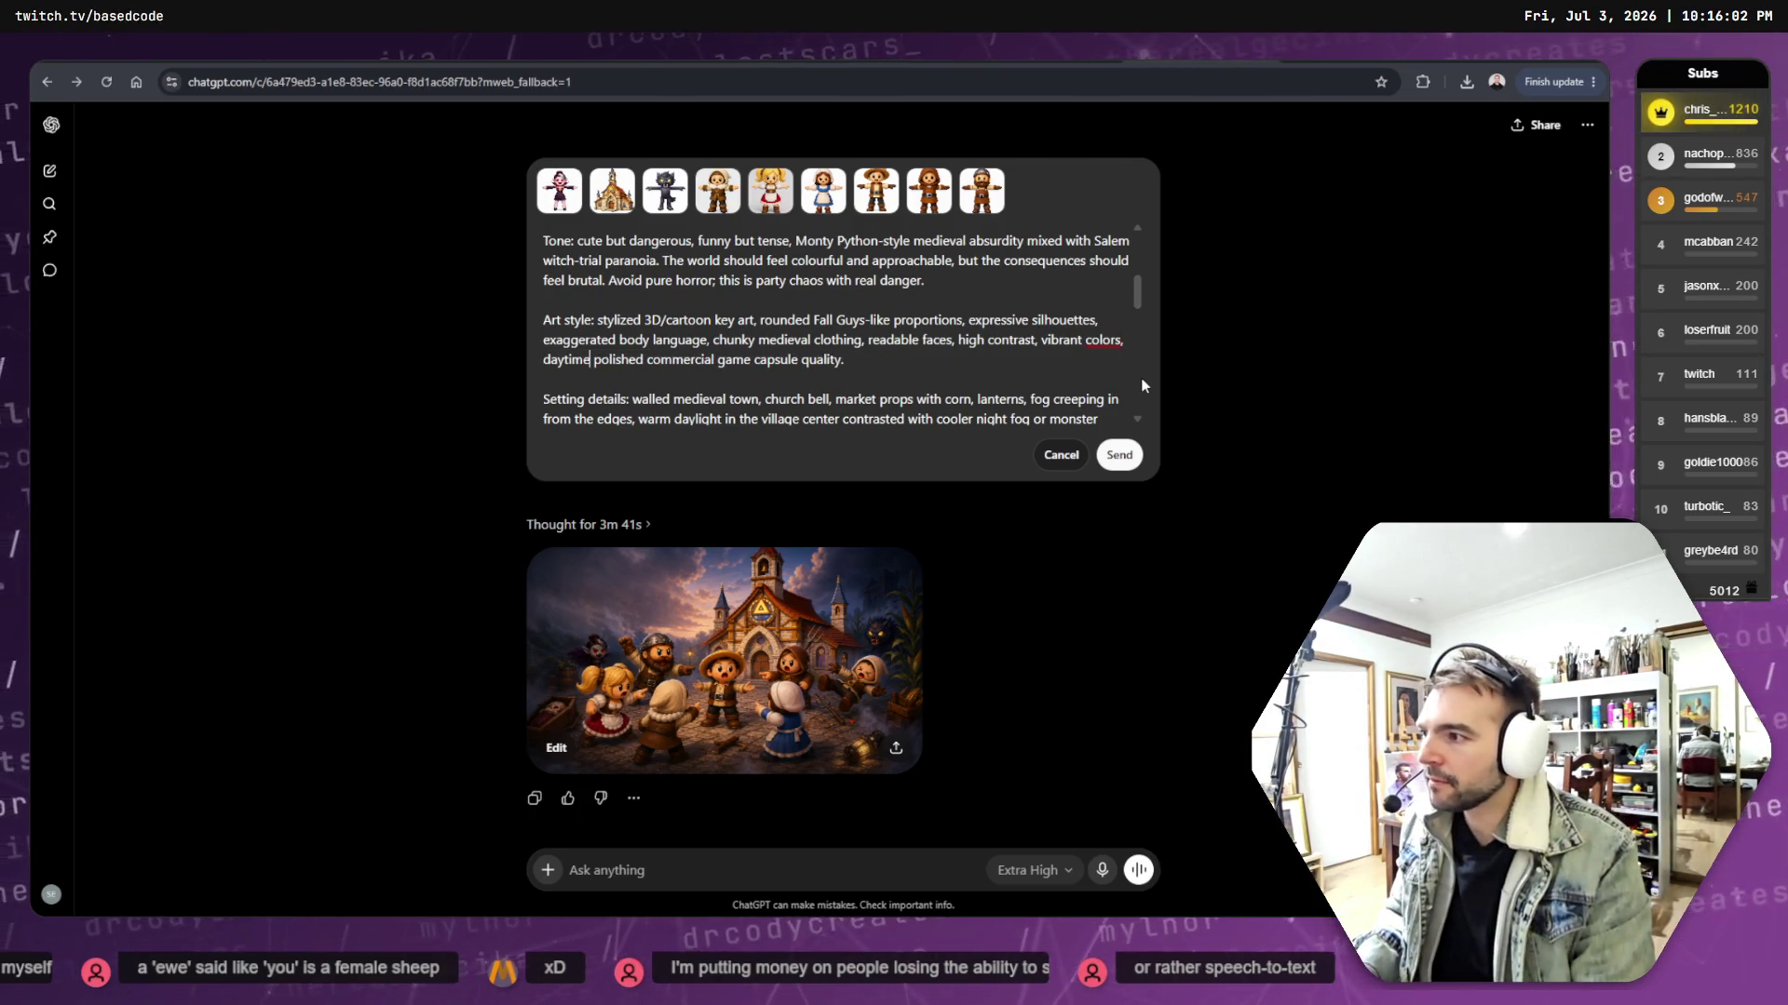
pyautogui.click(1118, 457)
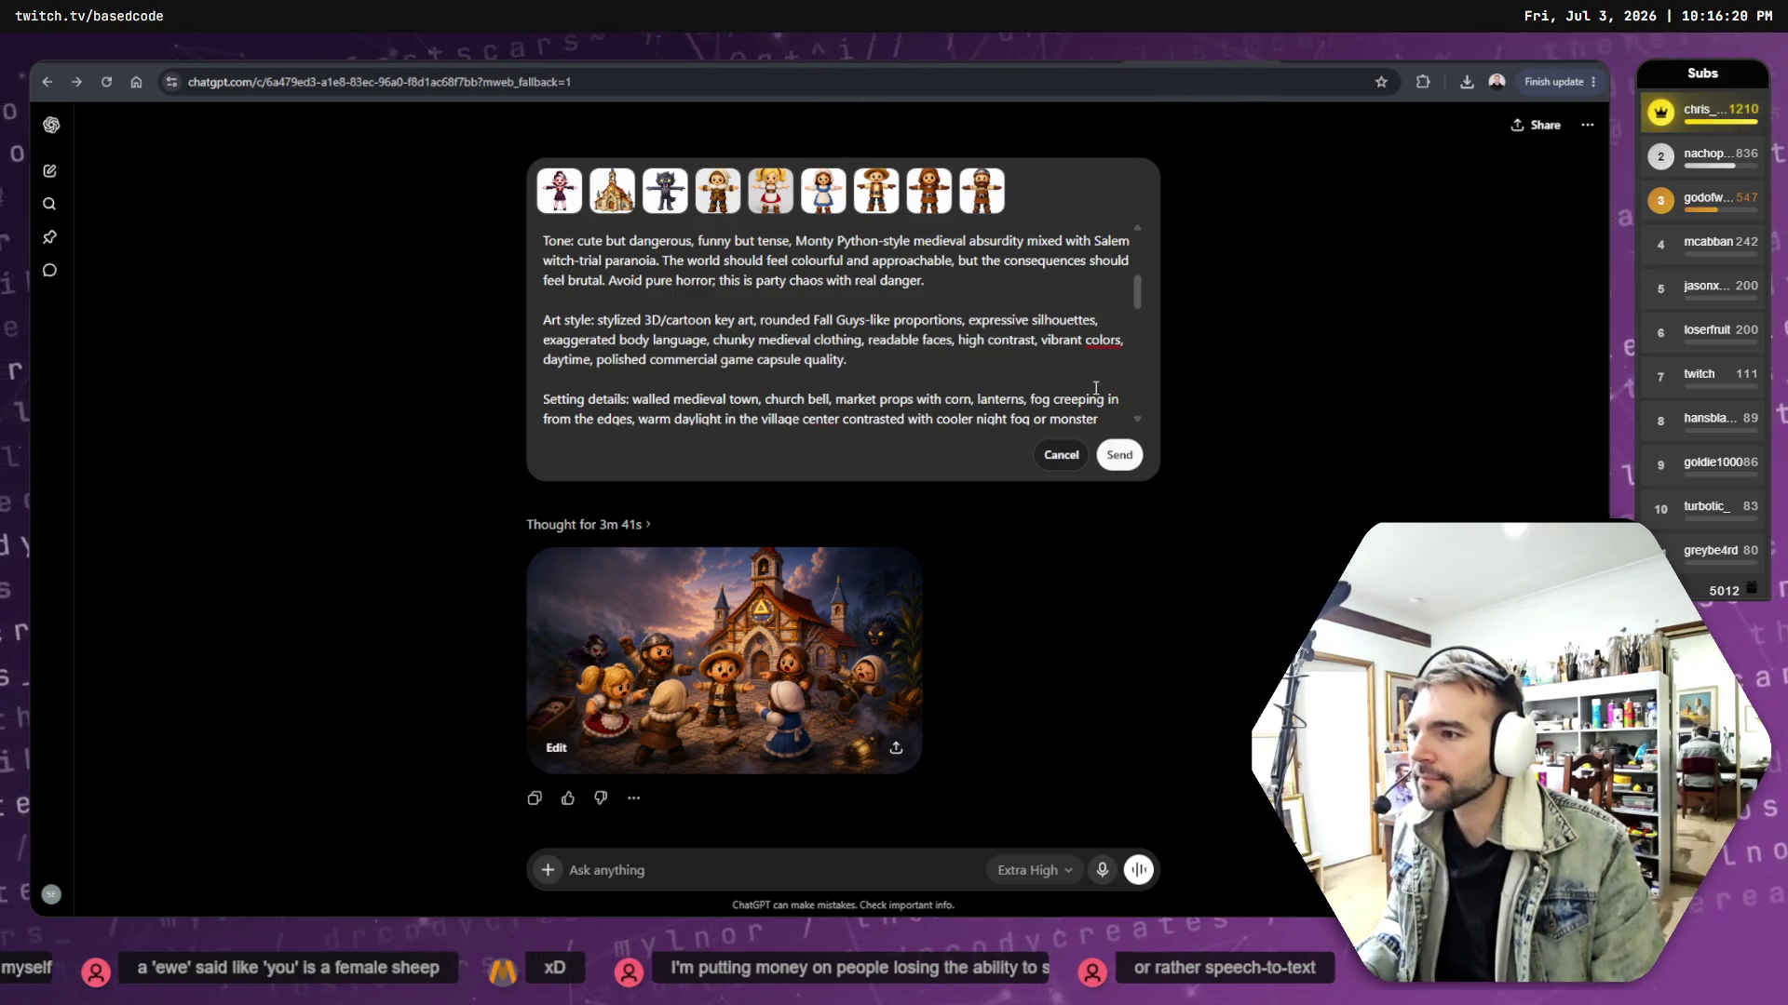
# - Insert 'keep the image simple. A' before 'walled medieval town' and send the revised prompt
pyautogui.scroll(-1, 662, 403)
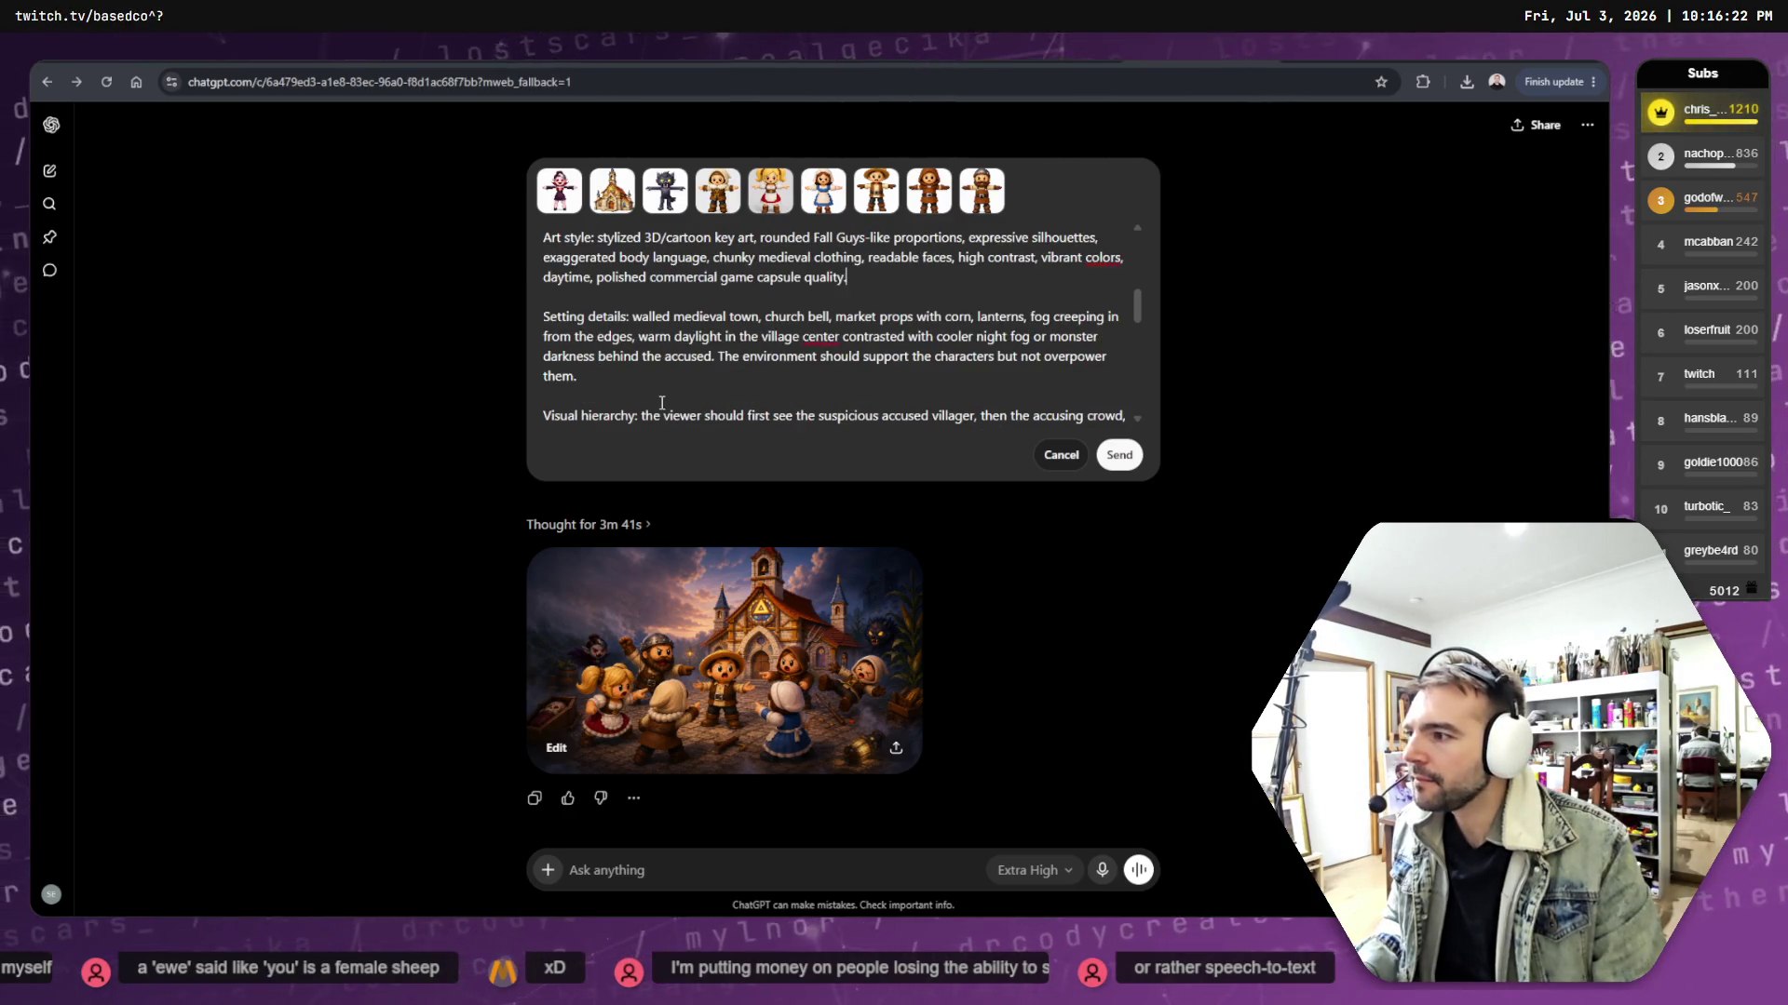
pyautogui.moveTo(626, 318); pyautogui.dragTo(888, 318)
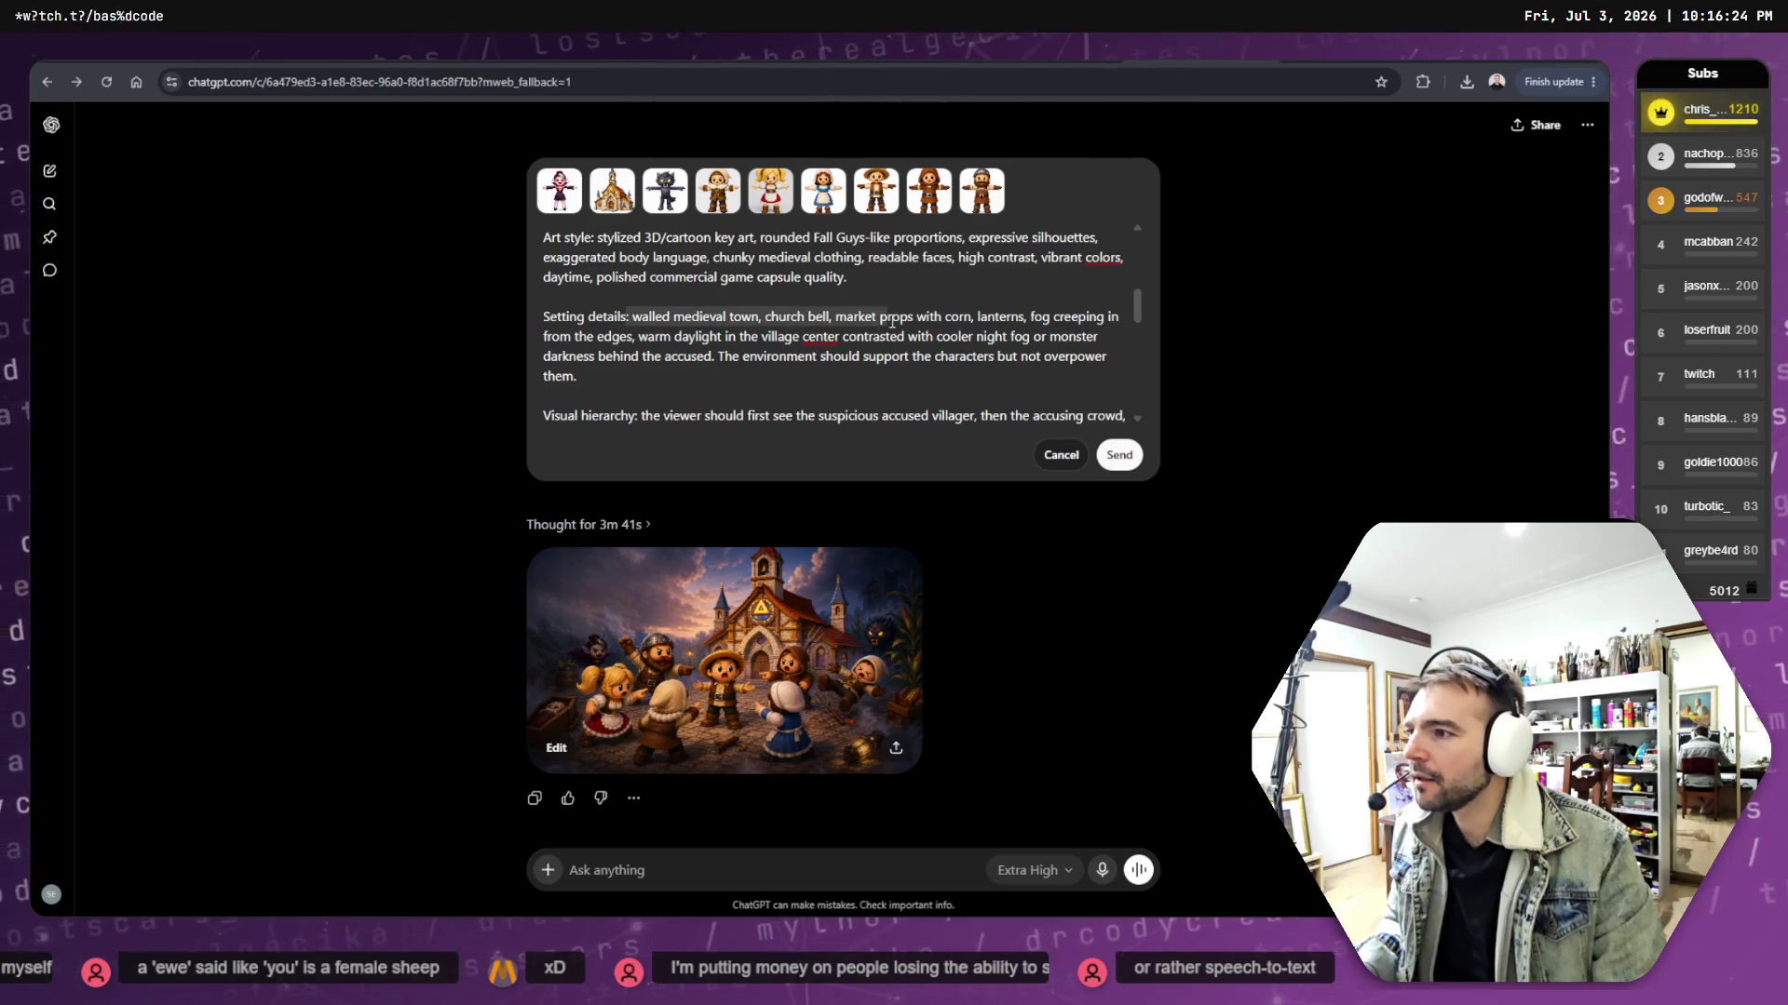
pyautogui.click(909, 320)
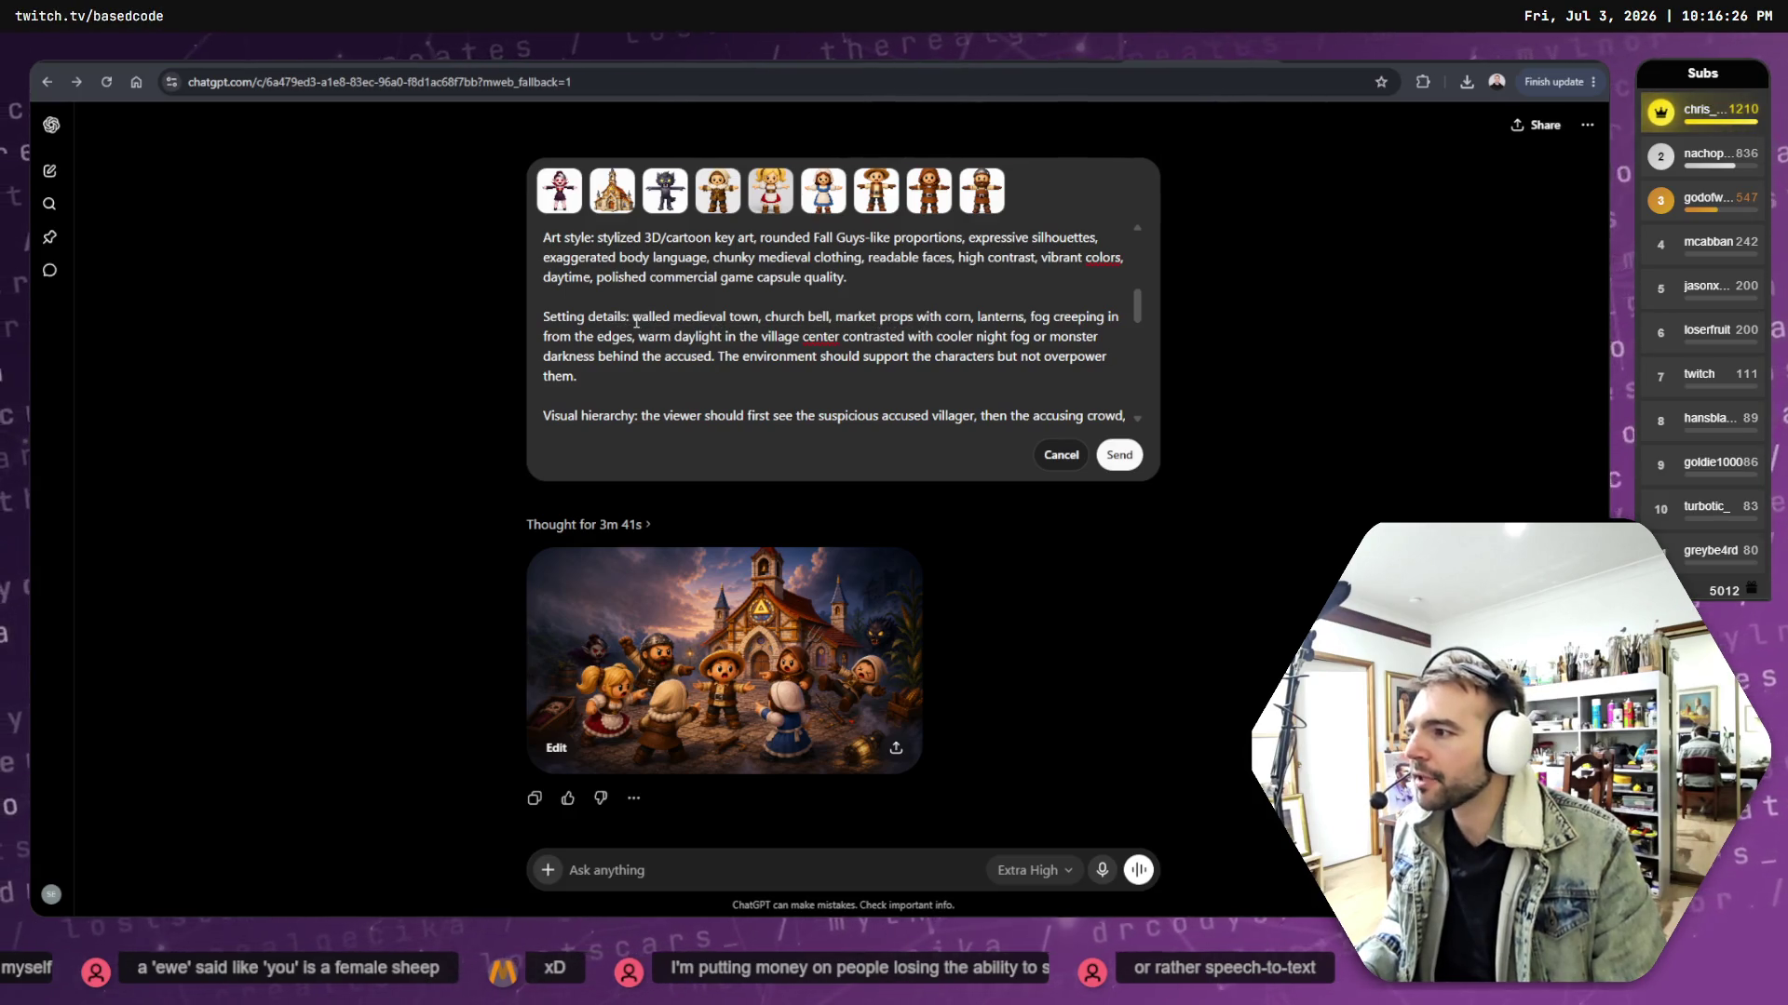
pyautogui.write('keep the ')
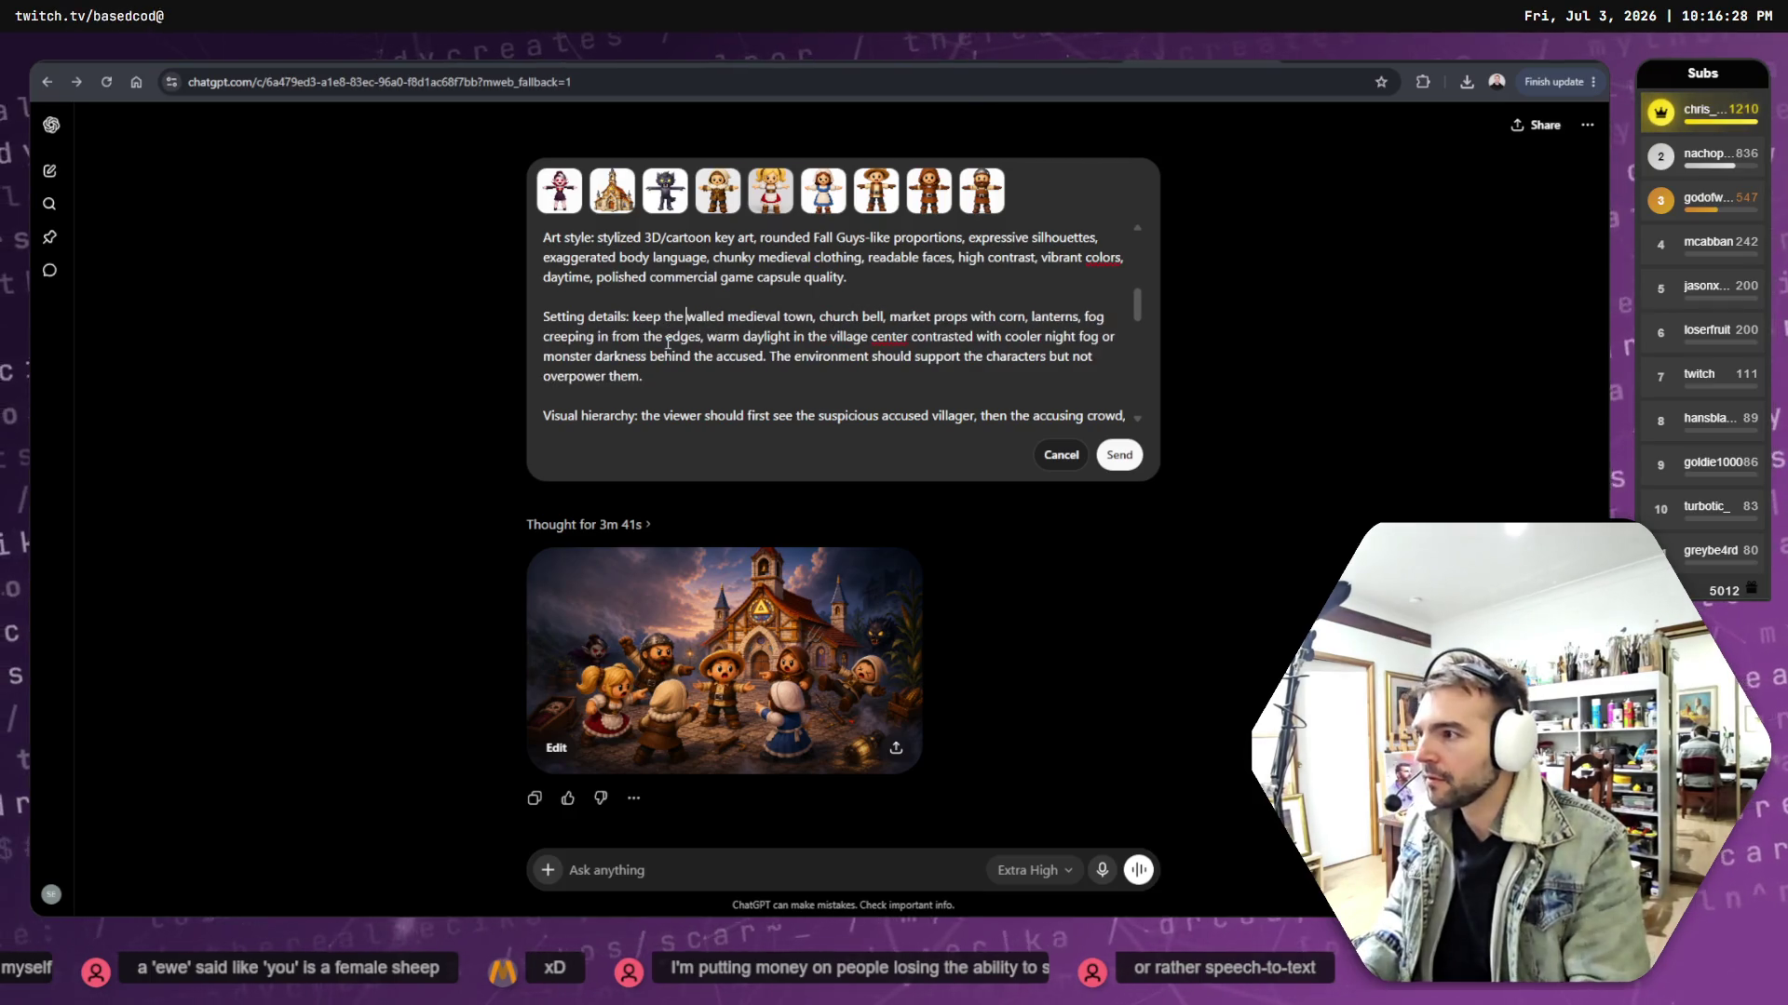
pyautogui.write('img')
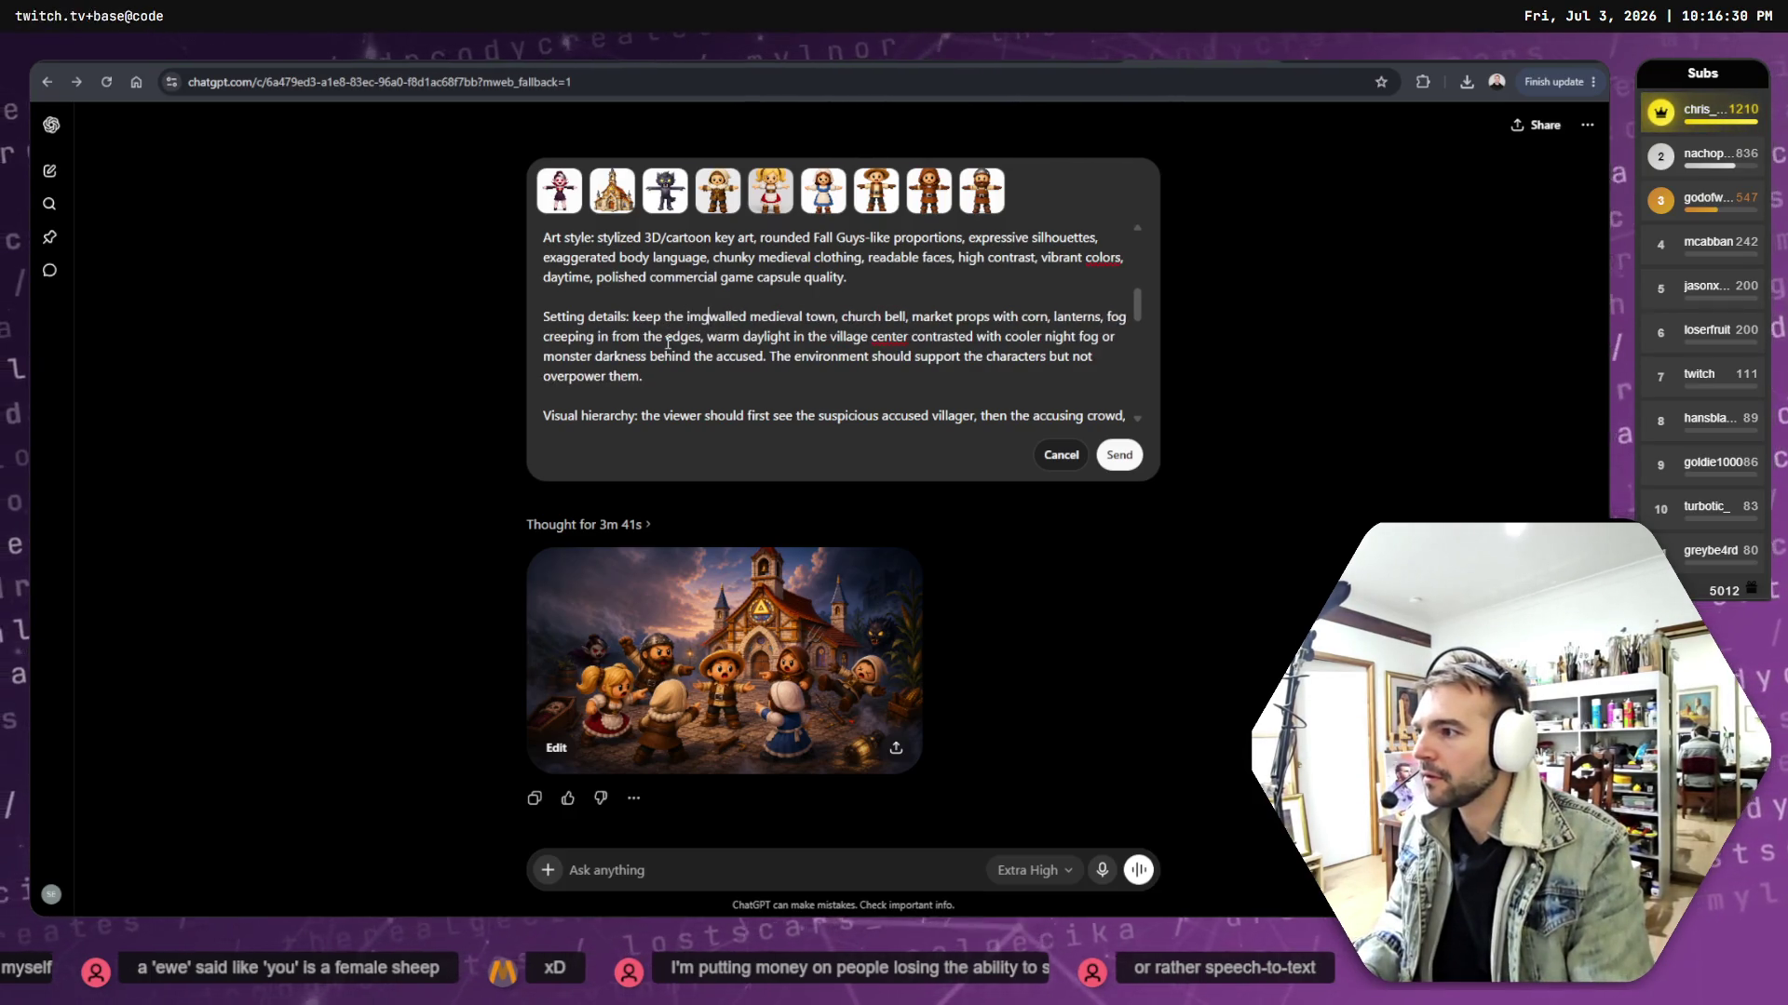
pyautogui.press('BackSpace')
pyautogui.write('age simple')
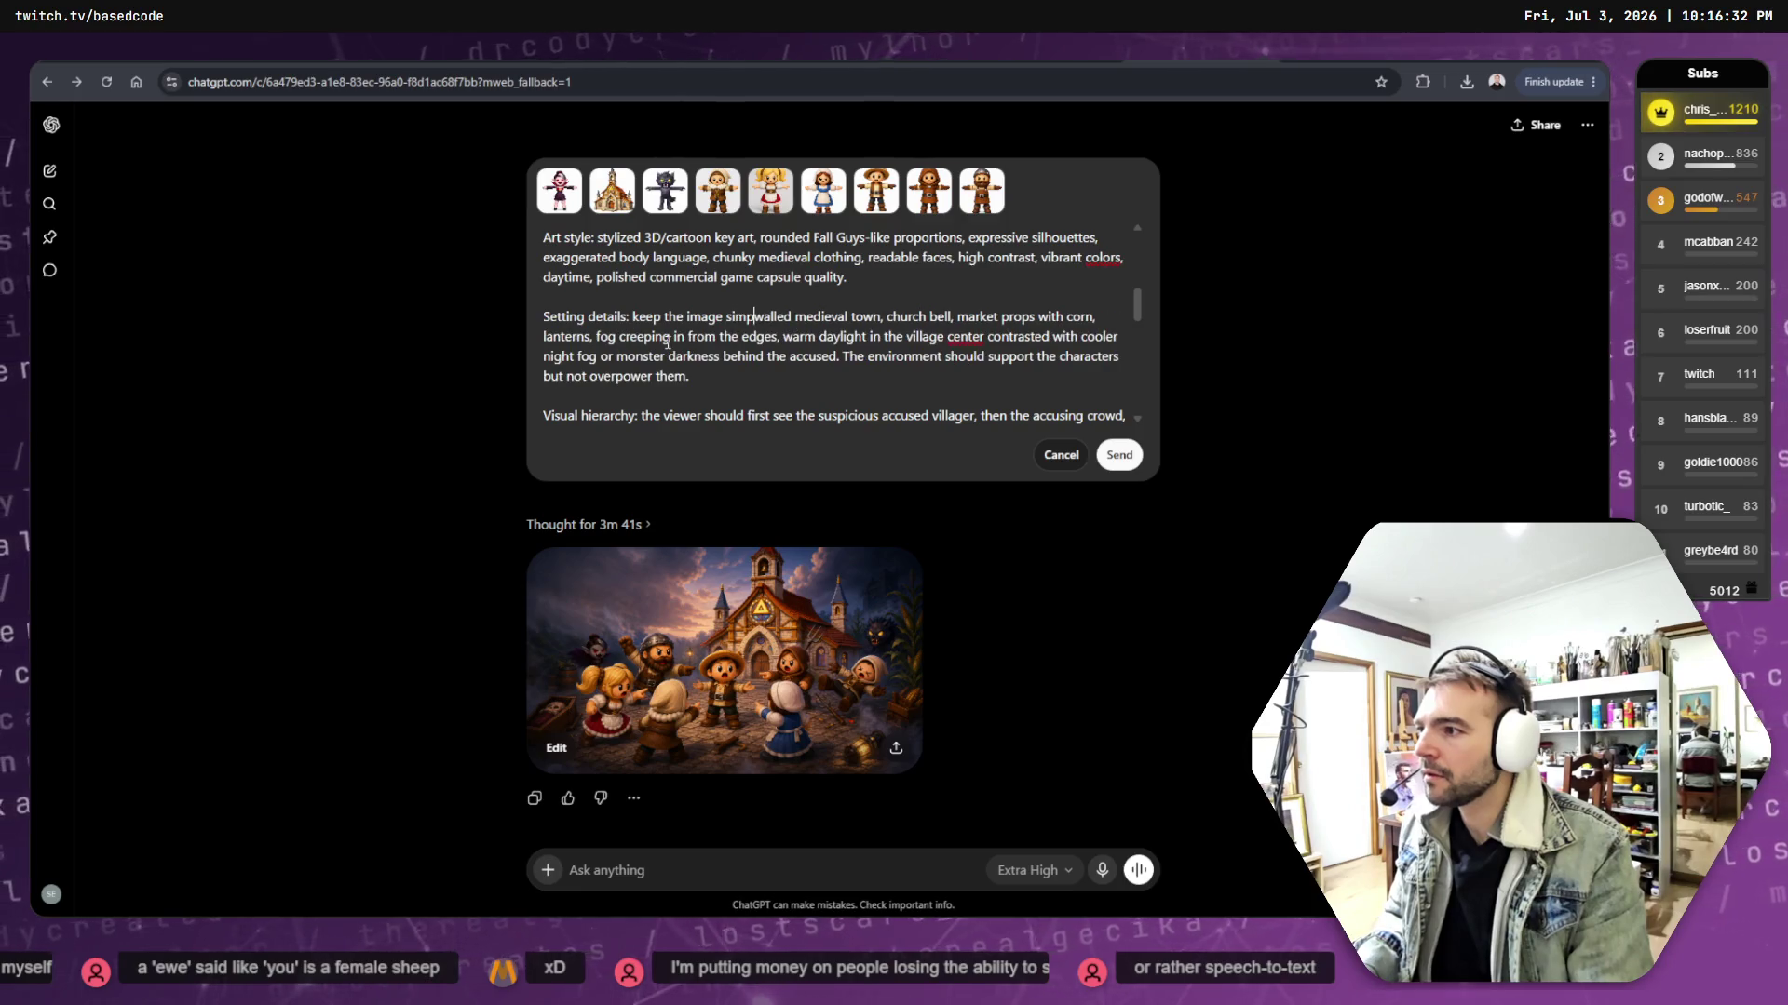
pyautogui.write(',')
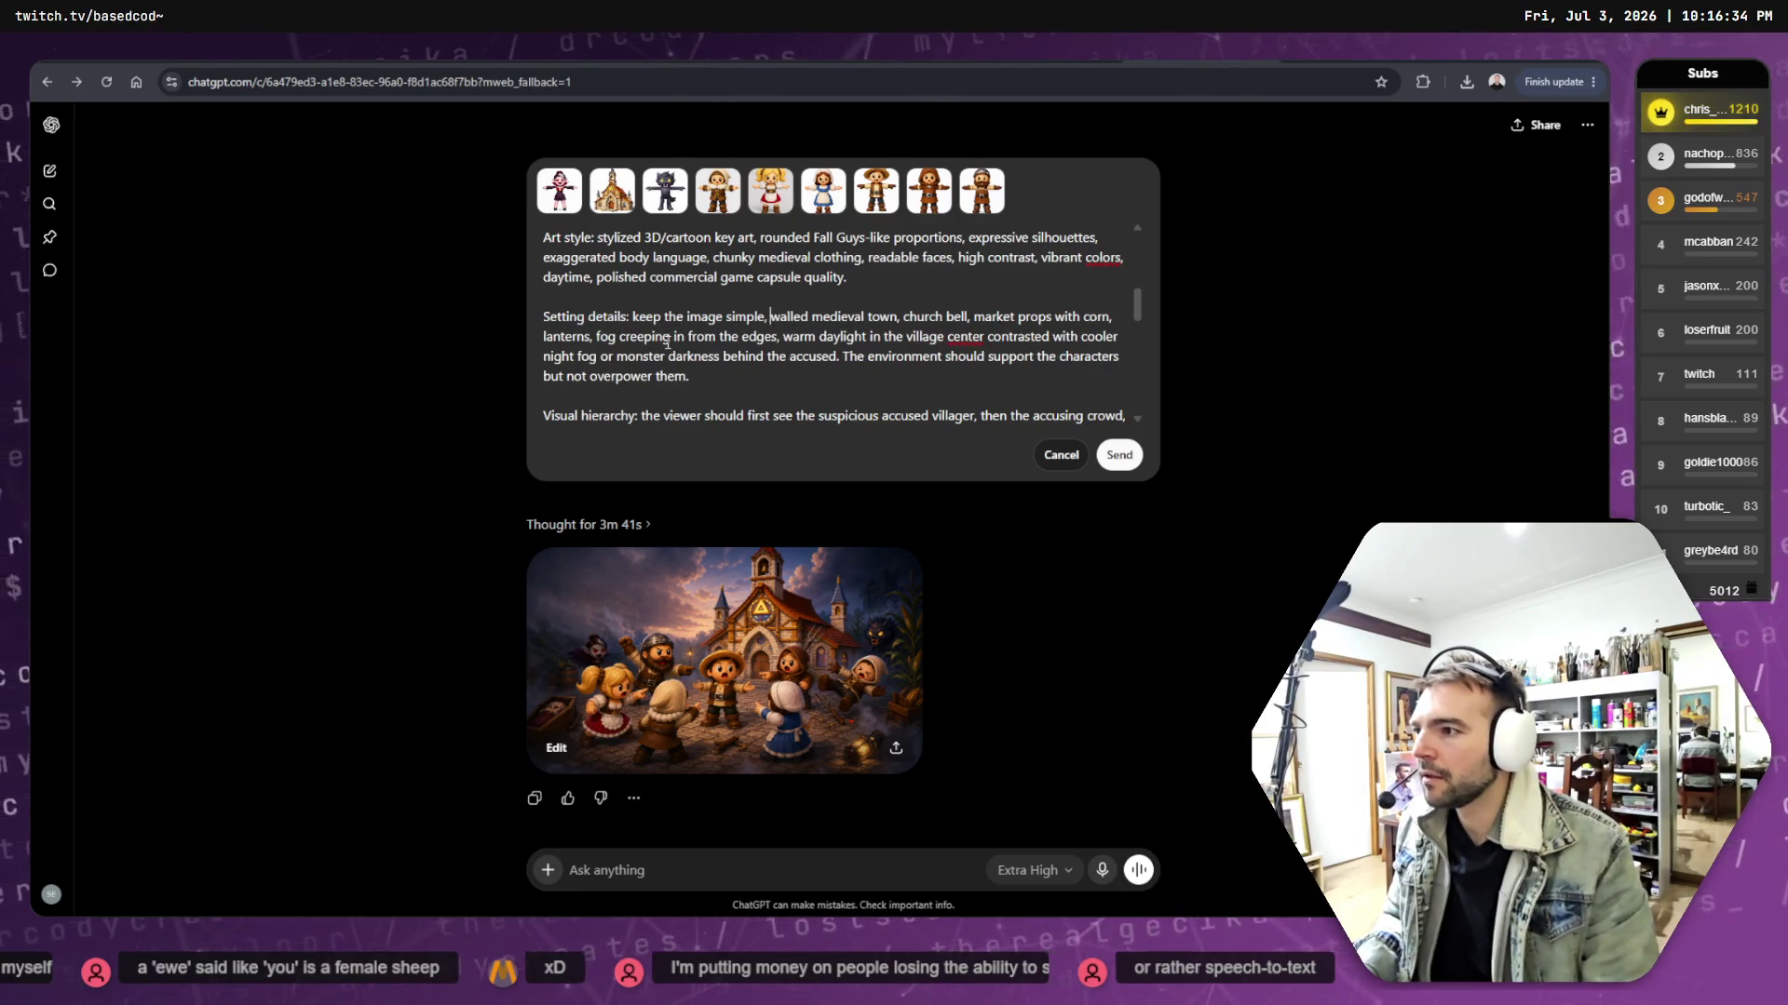
pyautogui.press('BackSpace')
pyautogui.press('BackSpace')
pyautogui.write('. A')
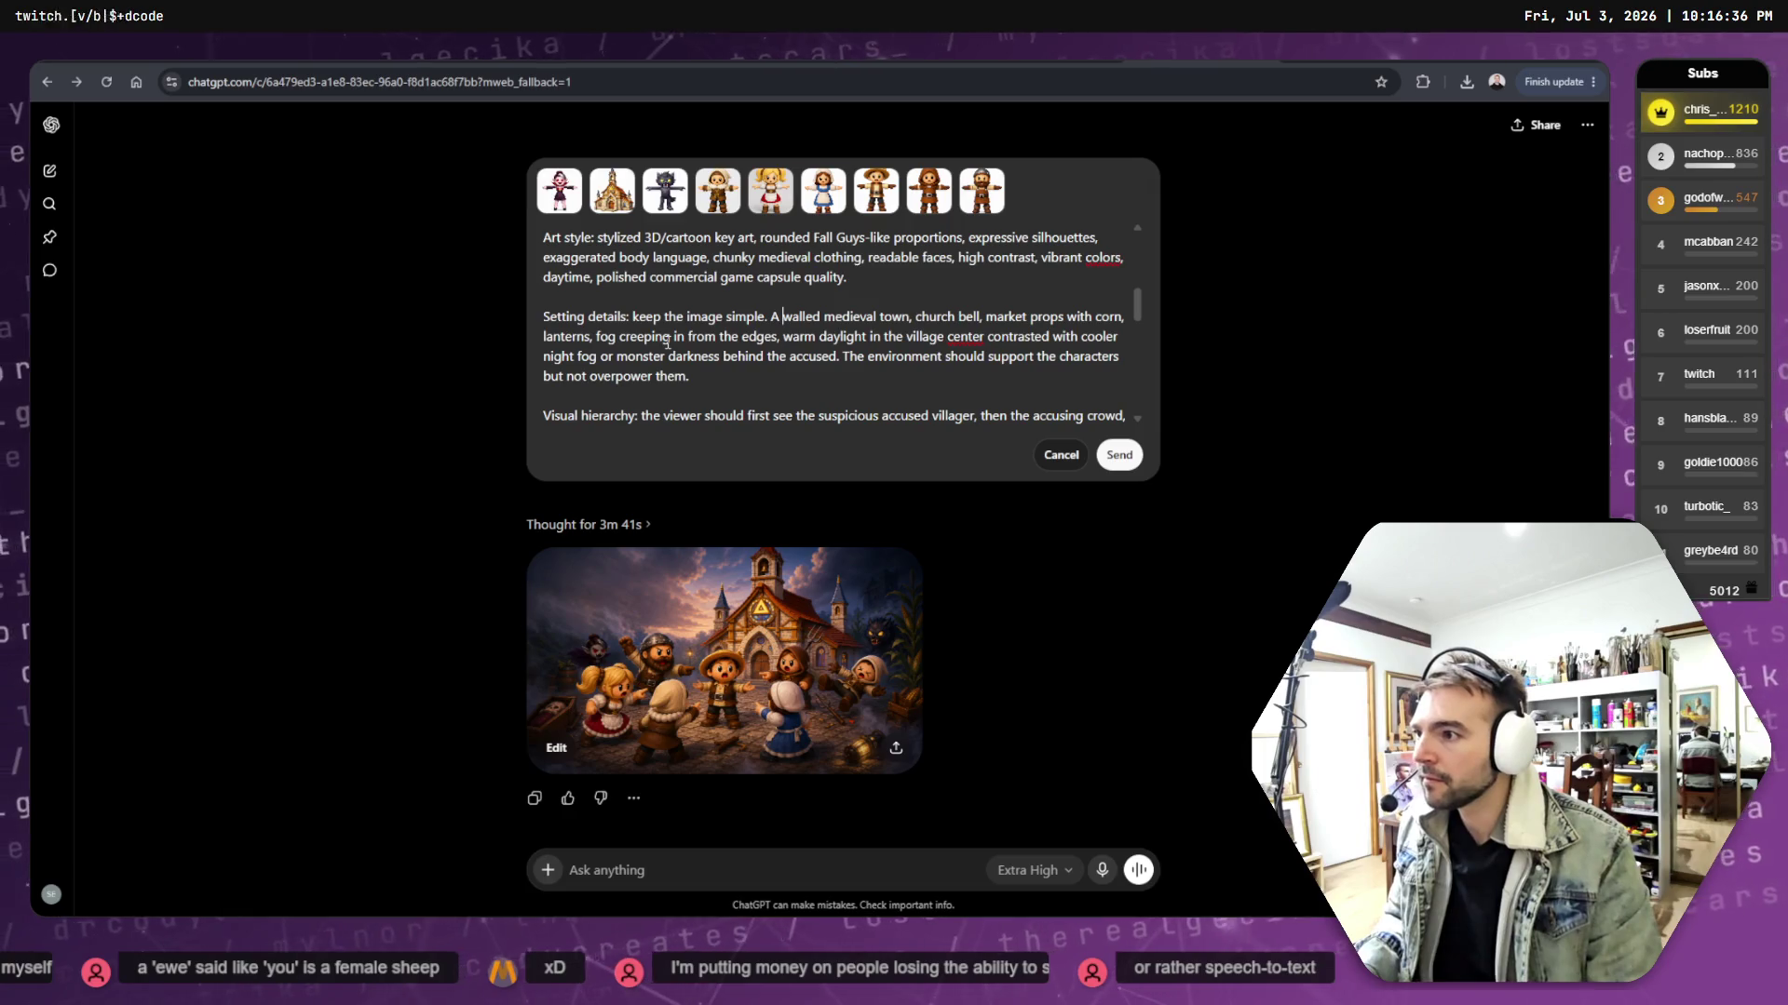
pyautogui.click(1120, 455)
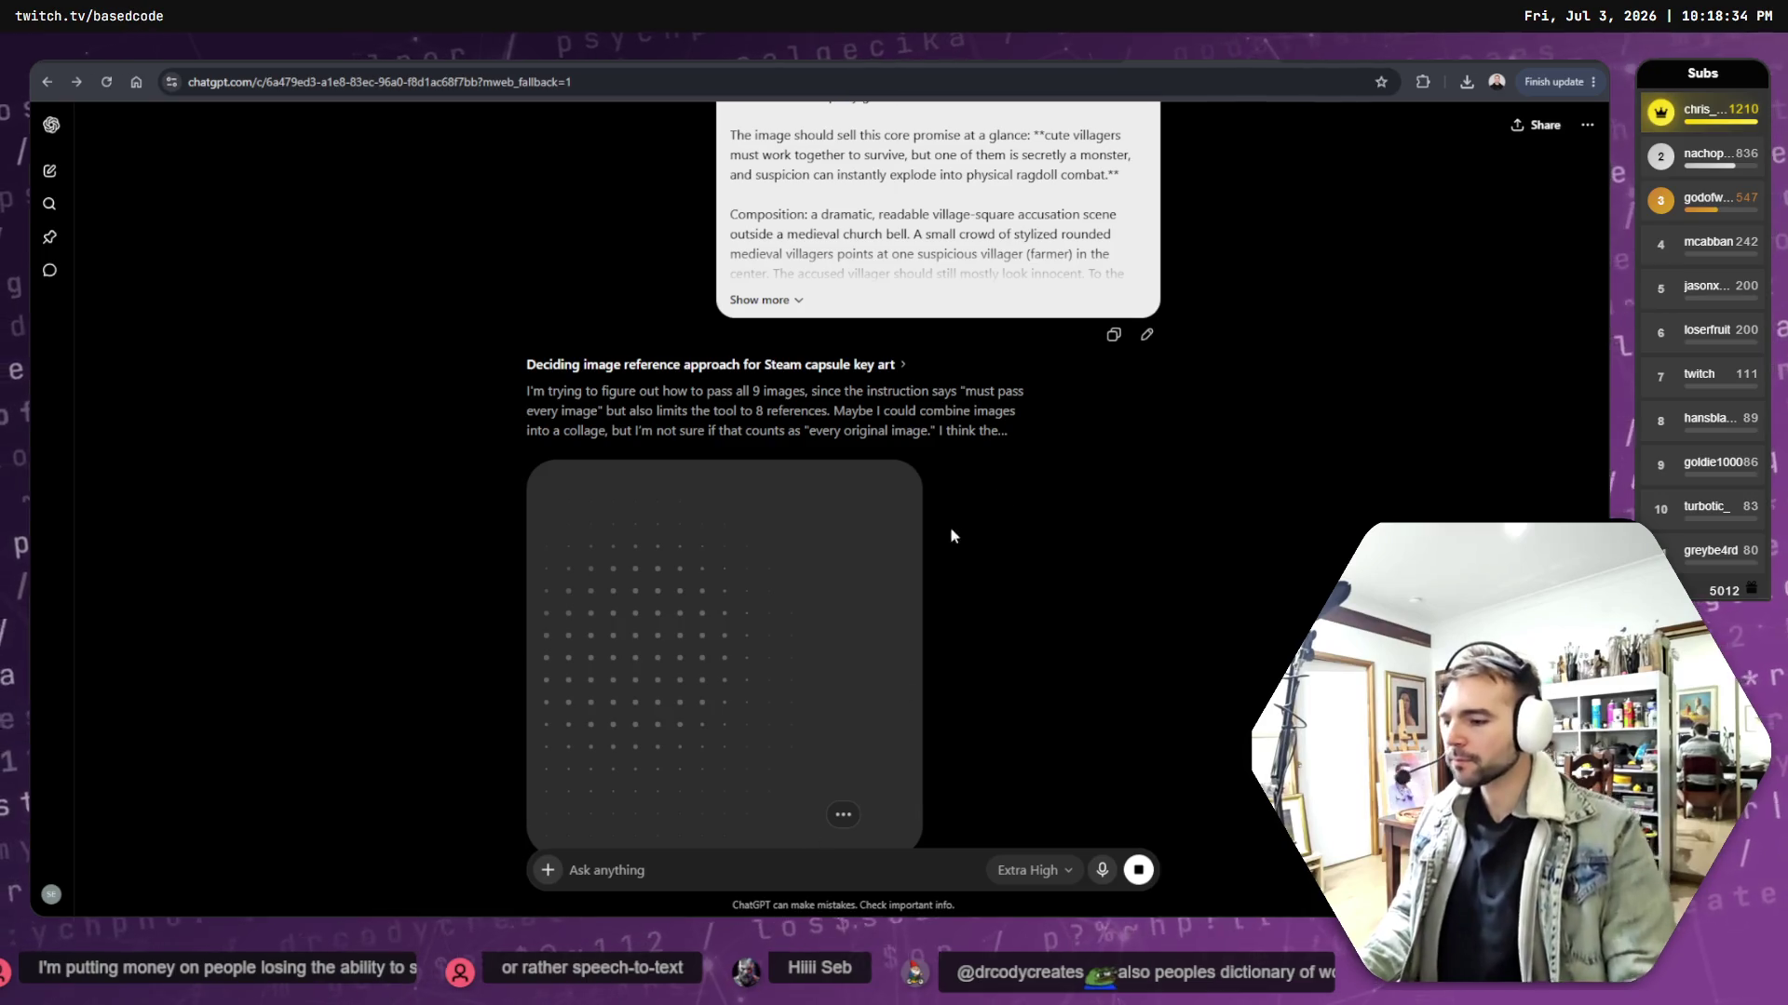
# - Wait for the daytime village-square image to generate, briefly opening and closing Chrome's menu
pyautogui.scroll(-3, 1047, 528)
pyautogui.scroll(2, 1047, 528)
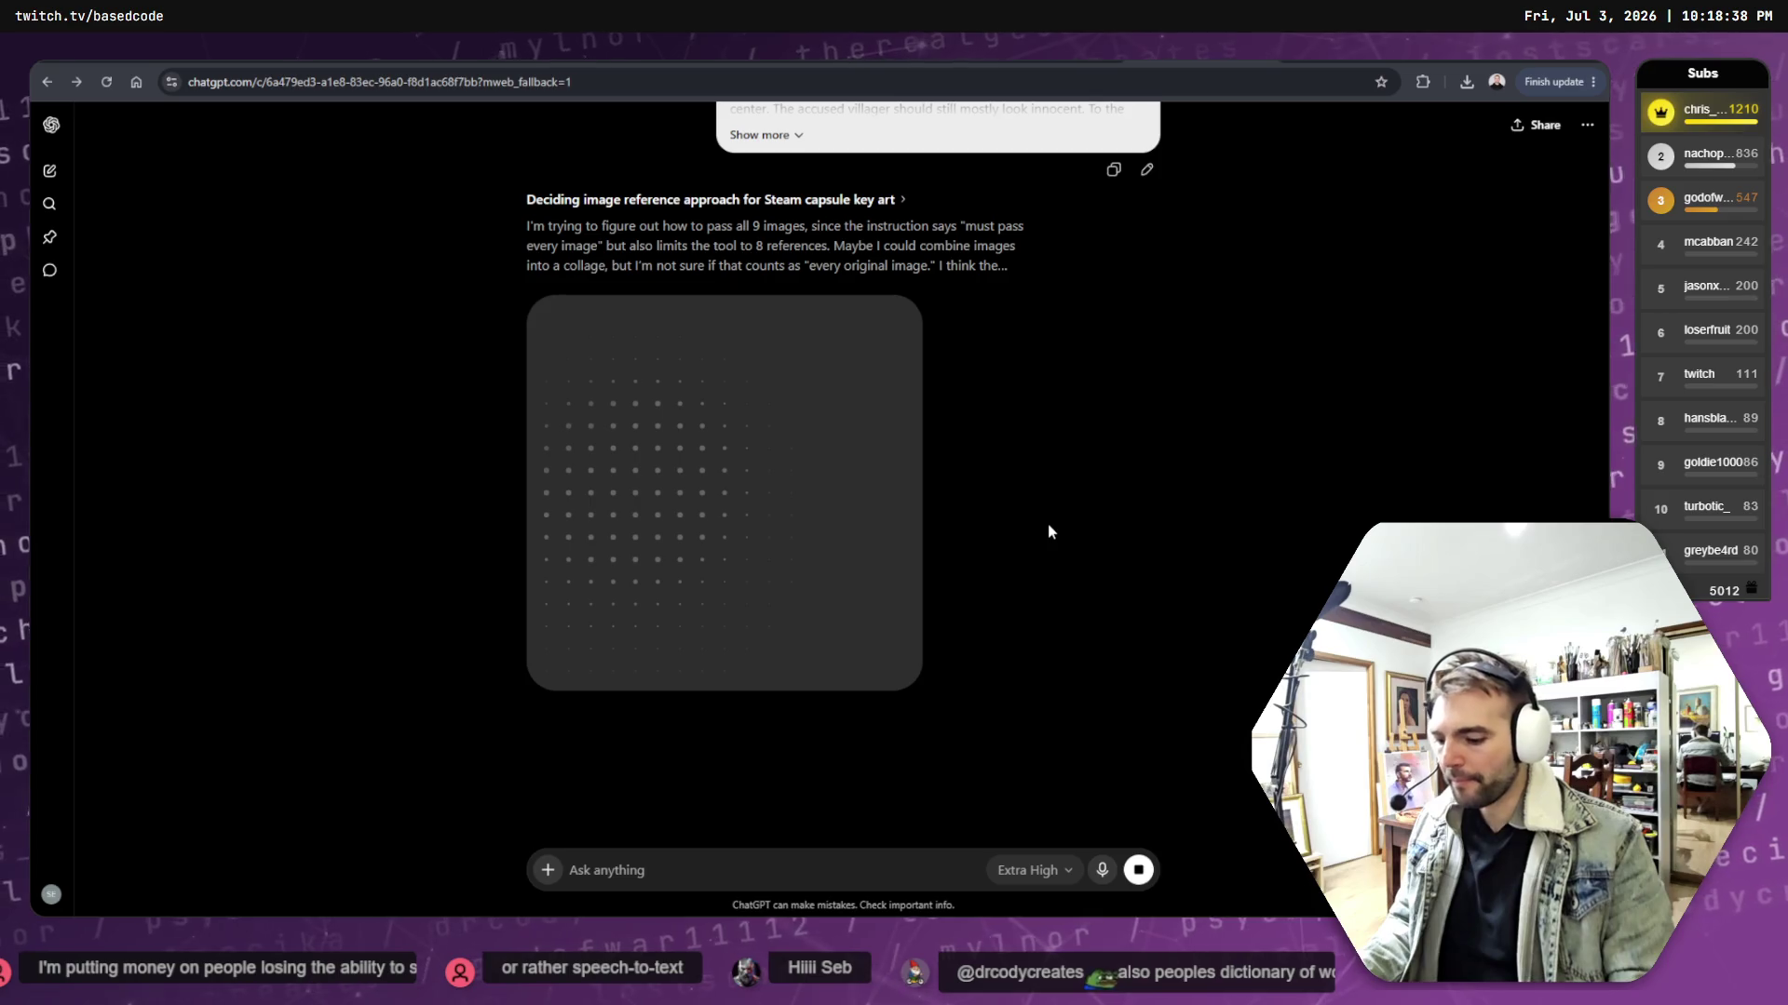
pyautogui.click(1592, 83)
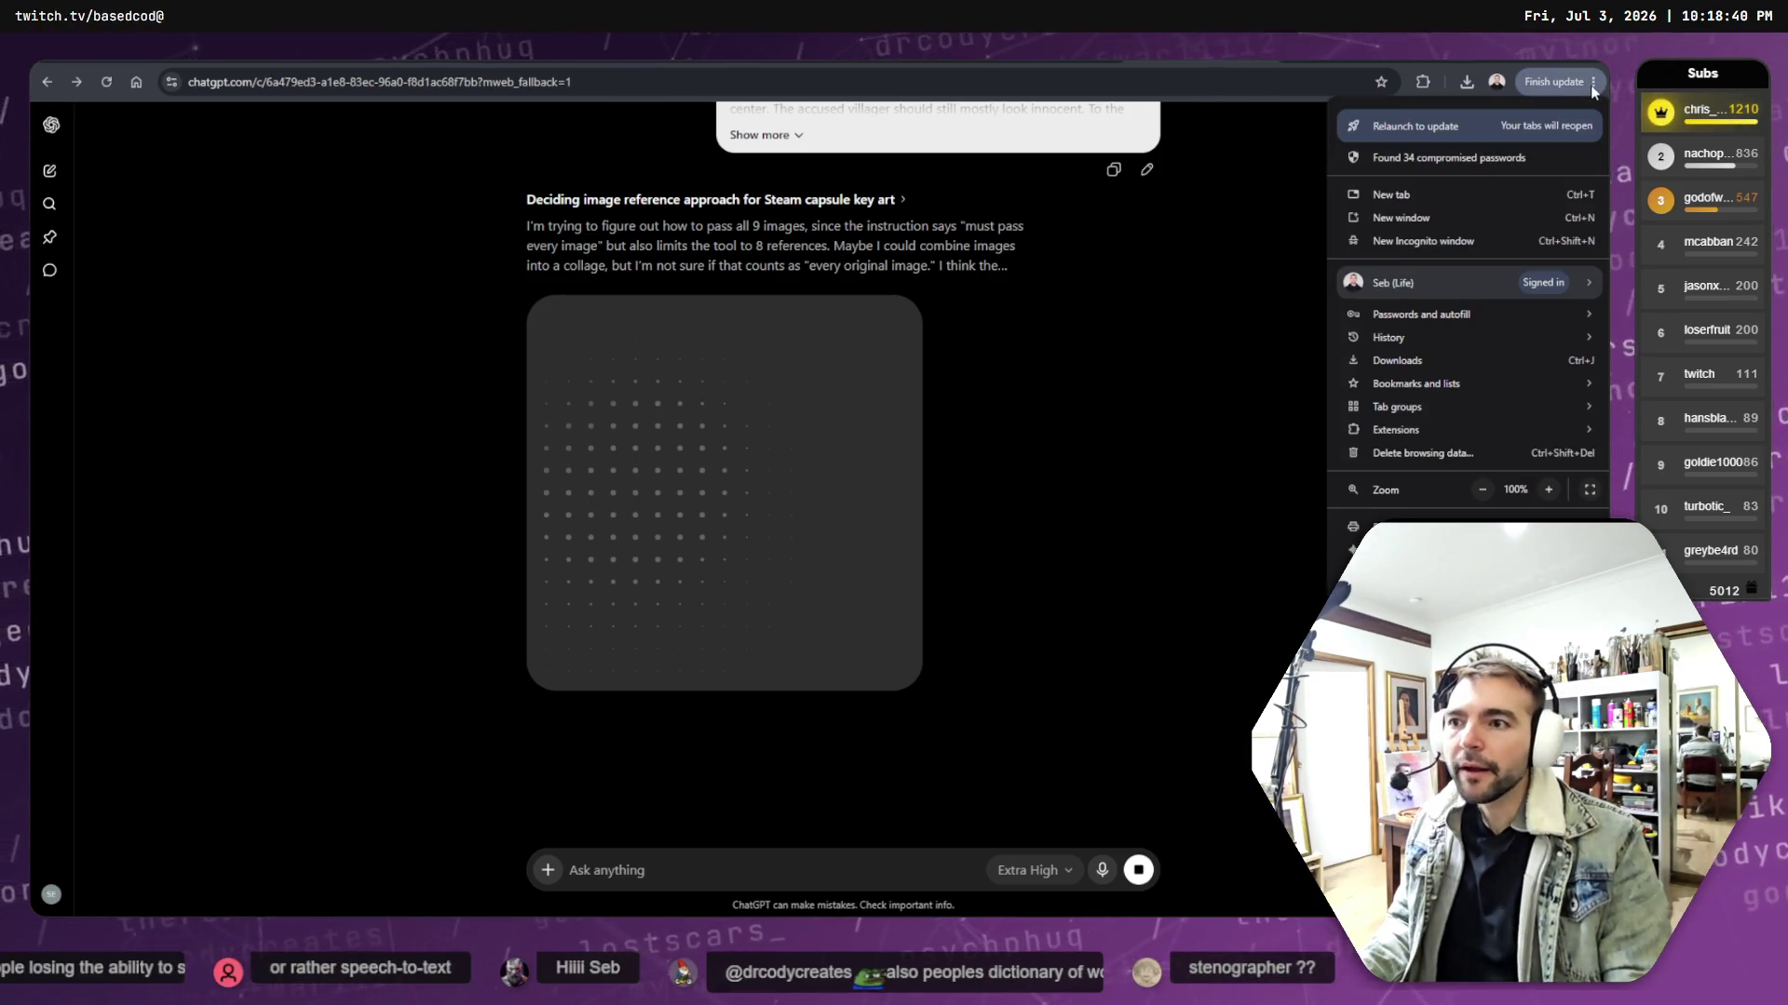
pyautogui.click(1173, 355)
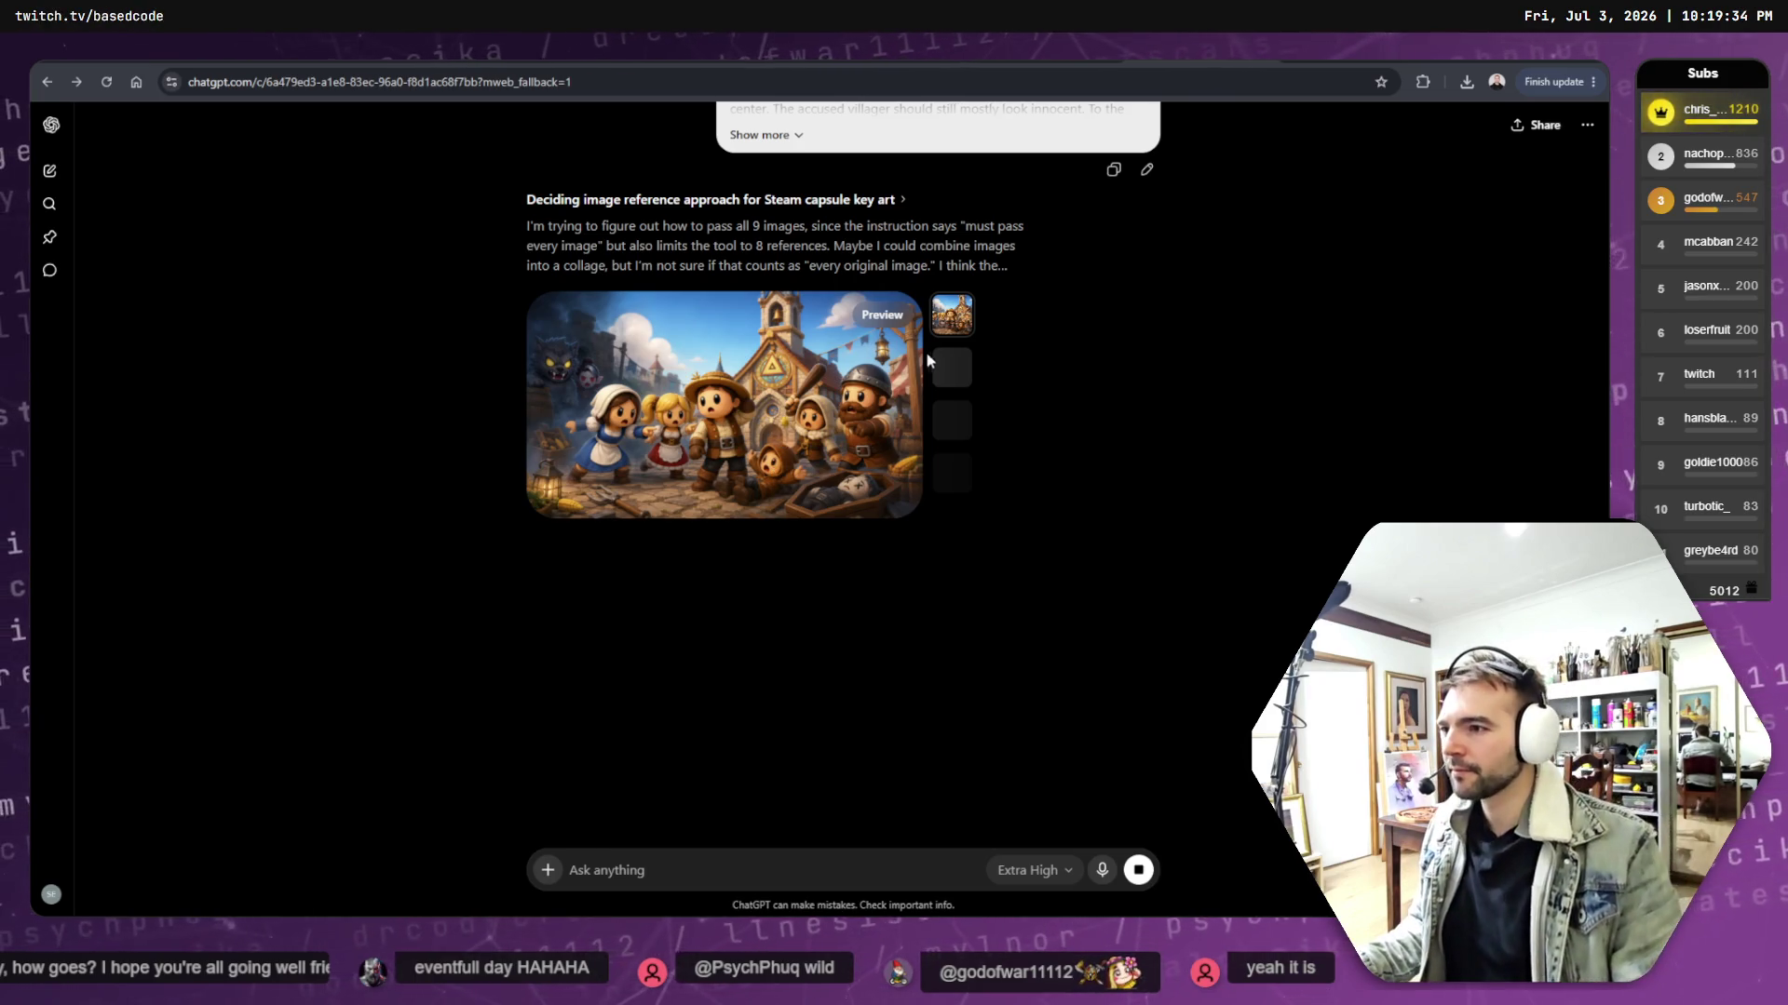
# - View the generated village image at full size, then return to the conversation
pyautogui.scroll(-2, 926, 352)
pyautogui.scroll(5, 925, 353)
pyautogui.scroll(-4, 940, 279)
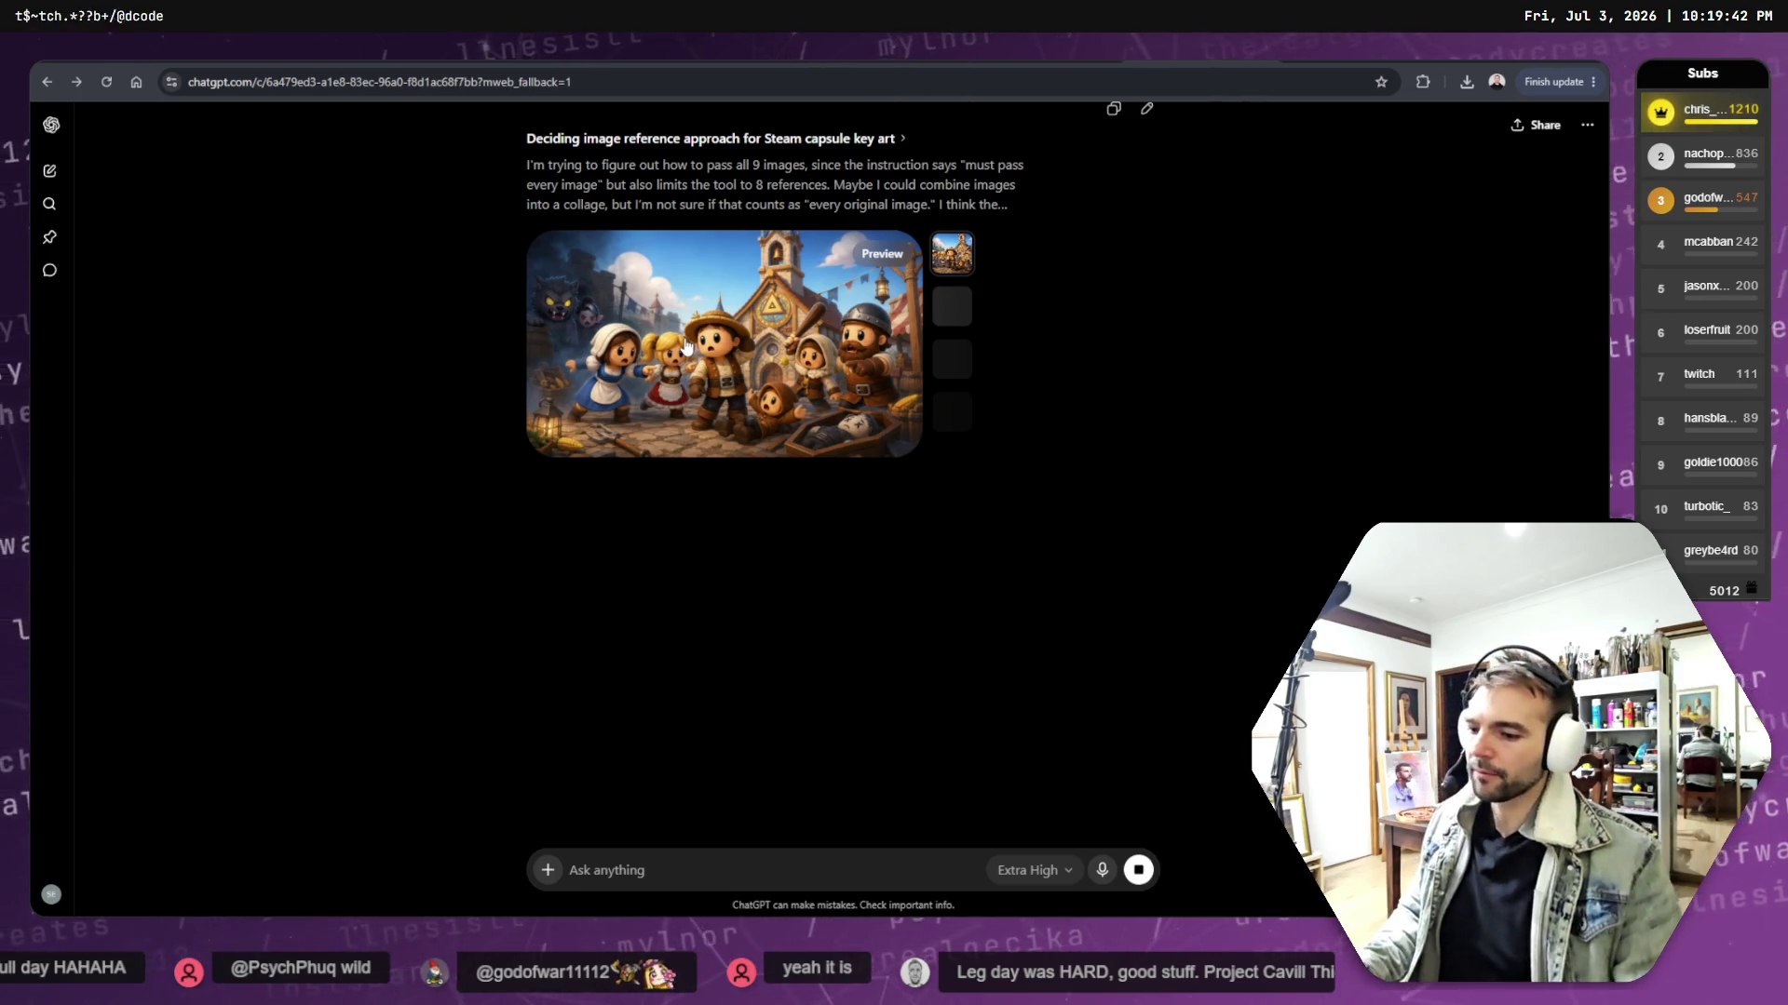
pyautogui.scroll(2, 809, 339)
pyautogui.scroll(3, 809, 338)
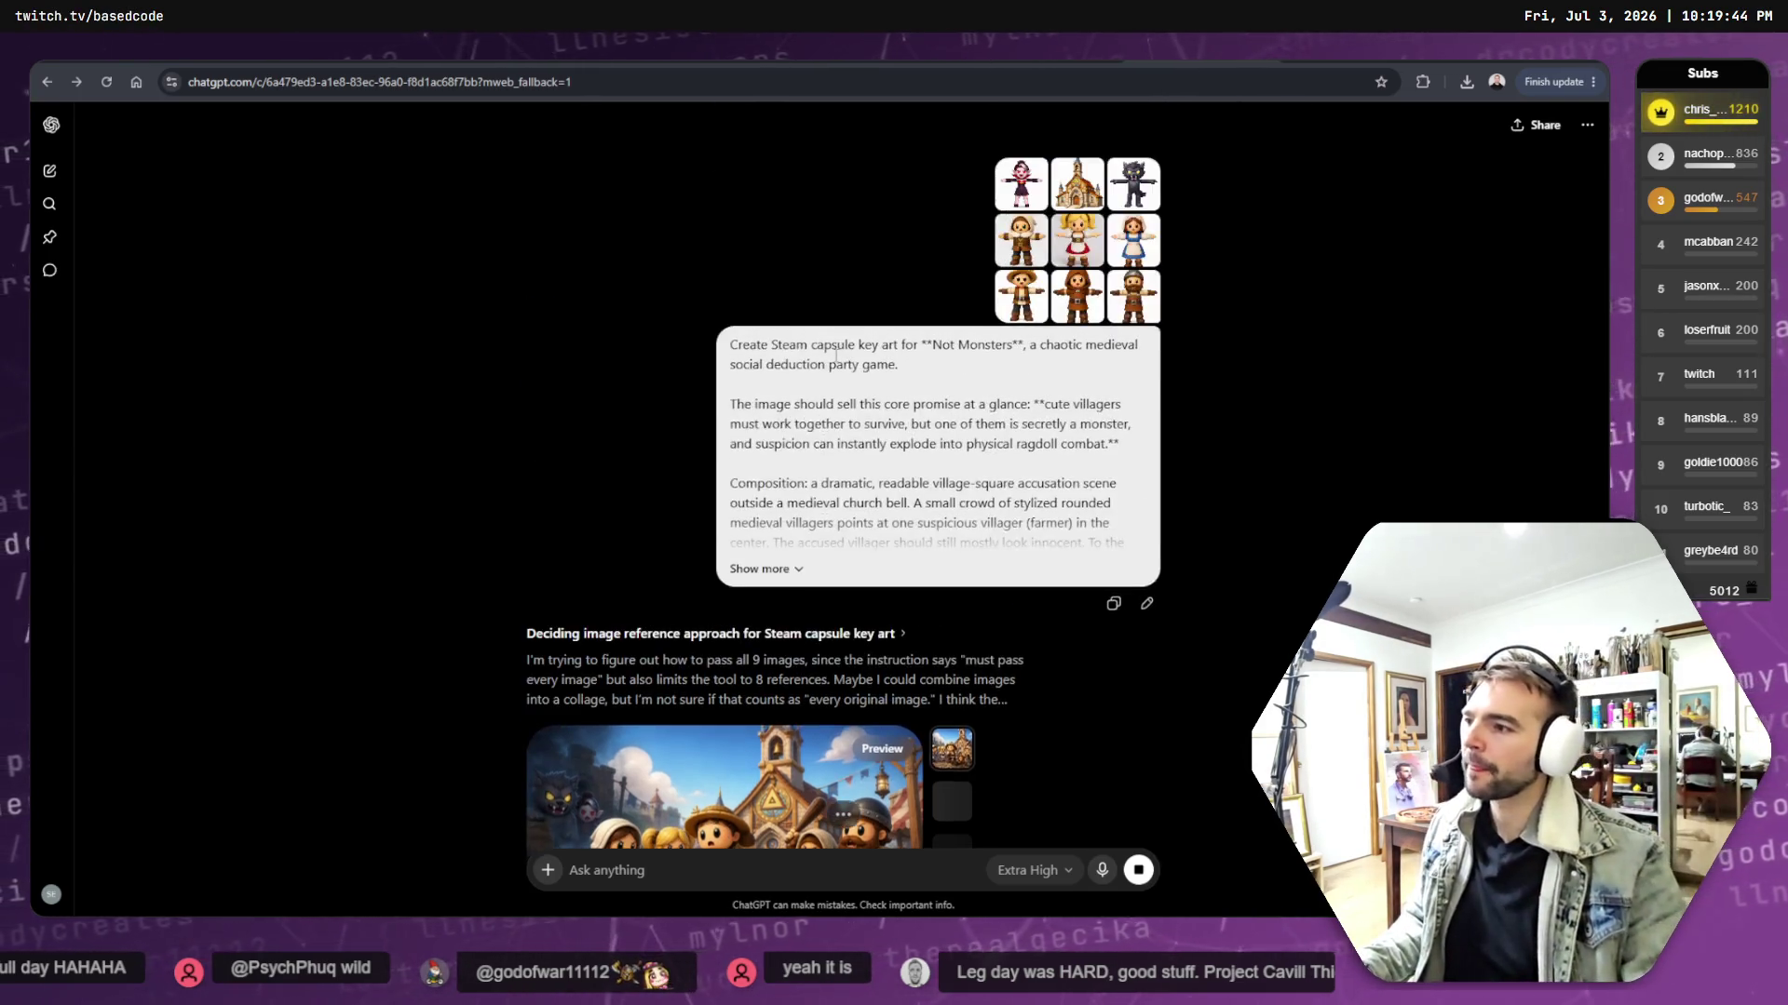
pyautogui.scroll(-3, 787, 458)
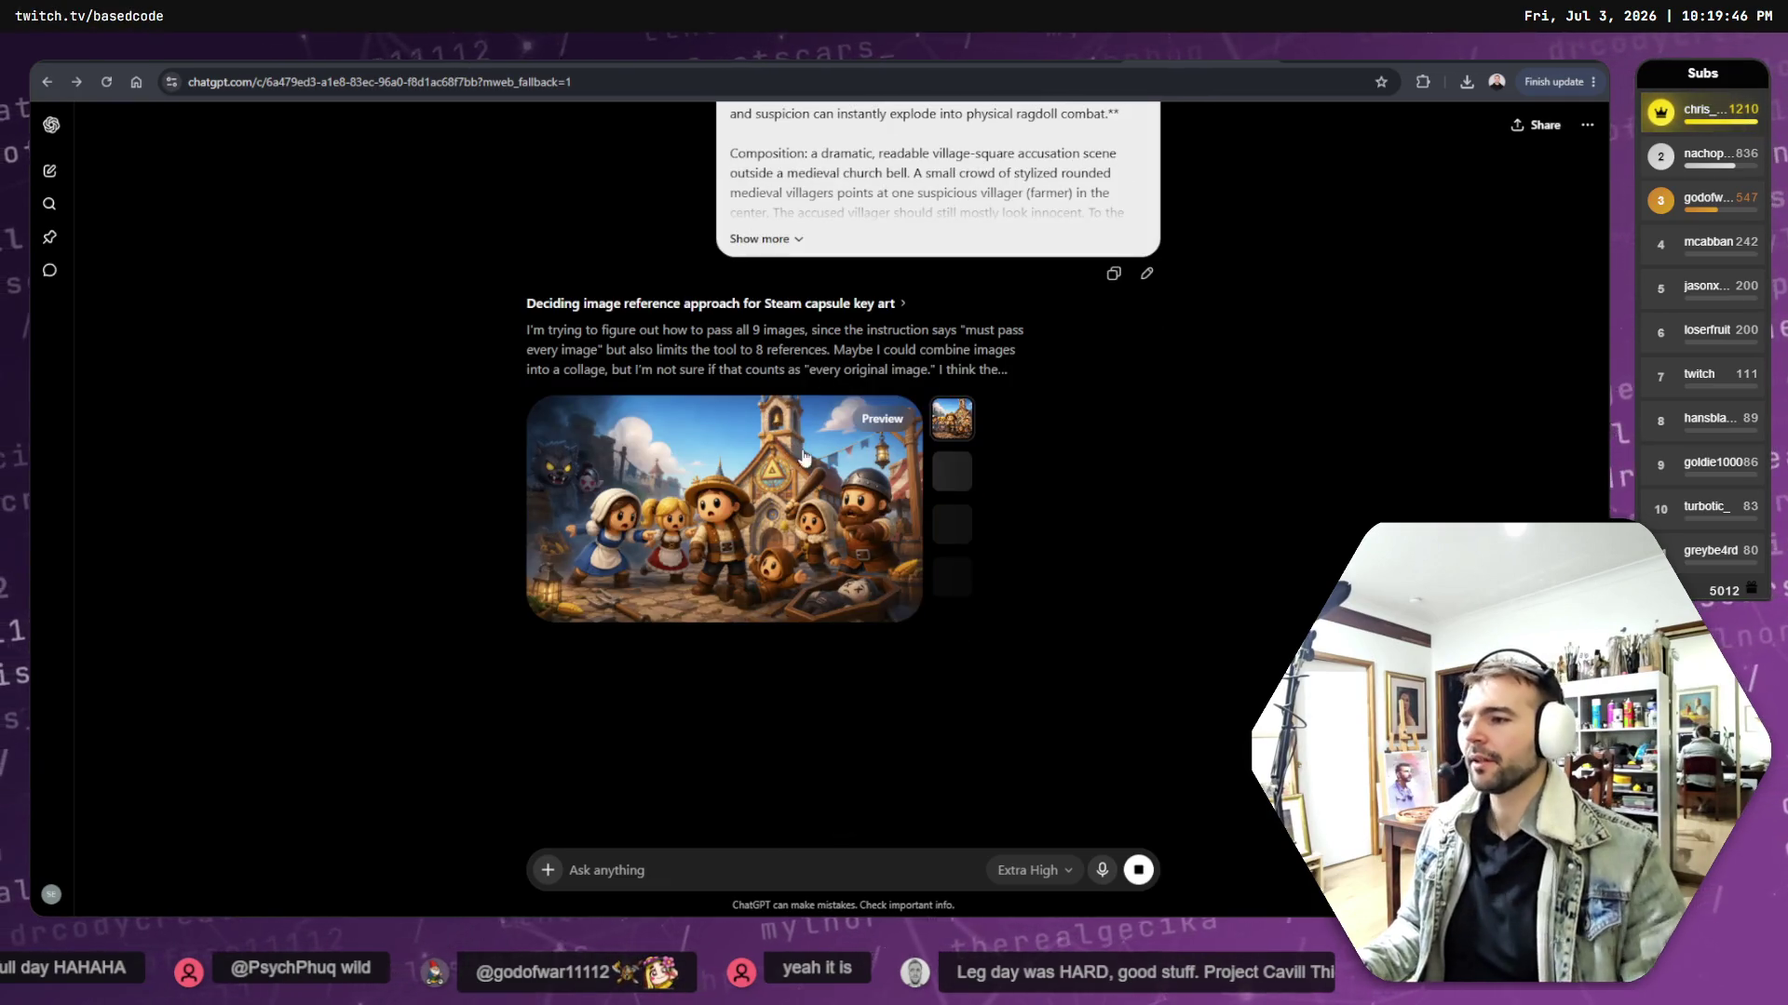
pyautogui.click(761, 477)
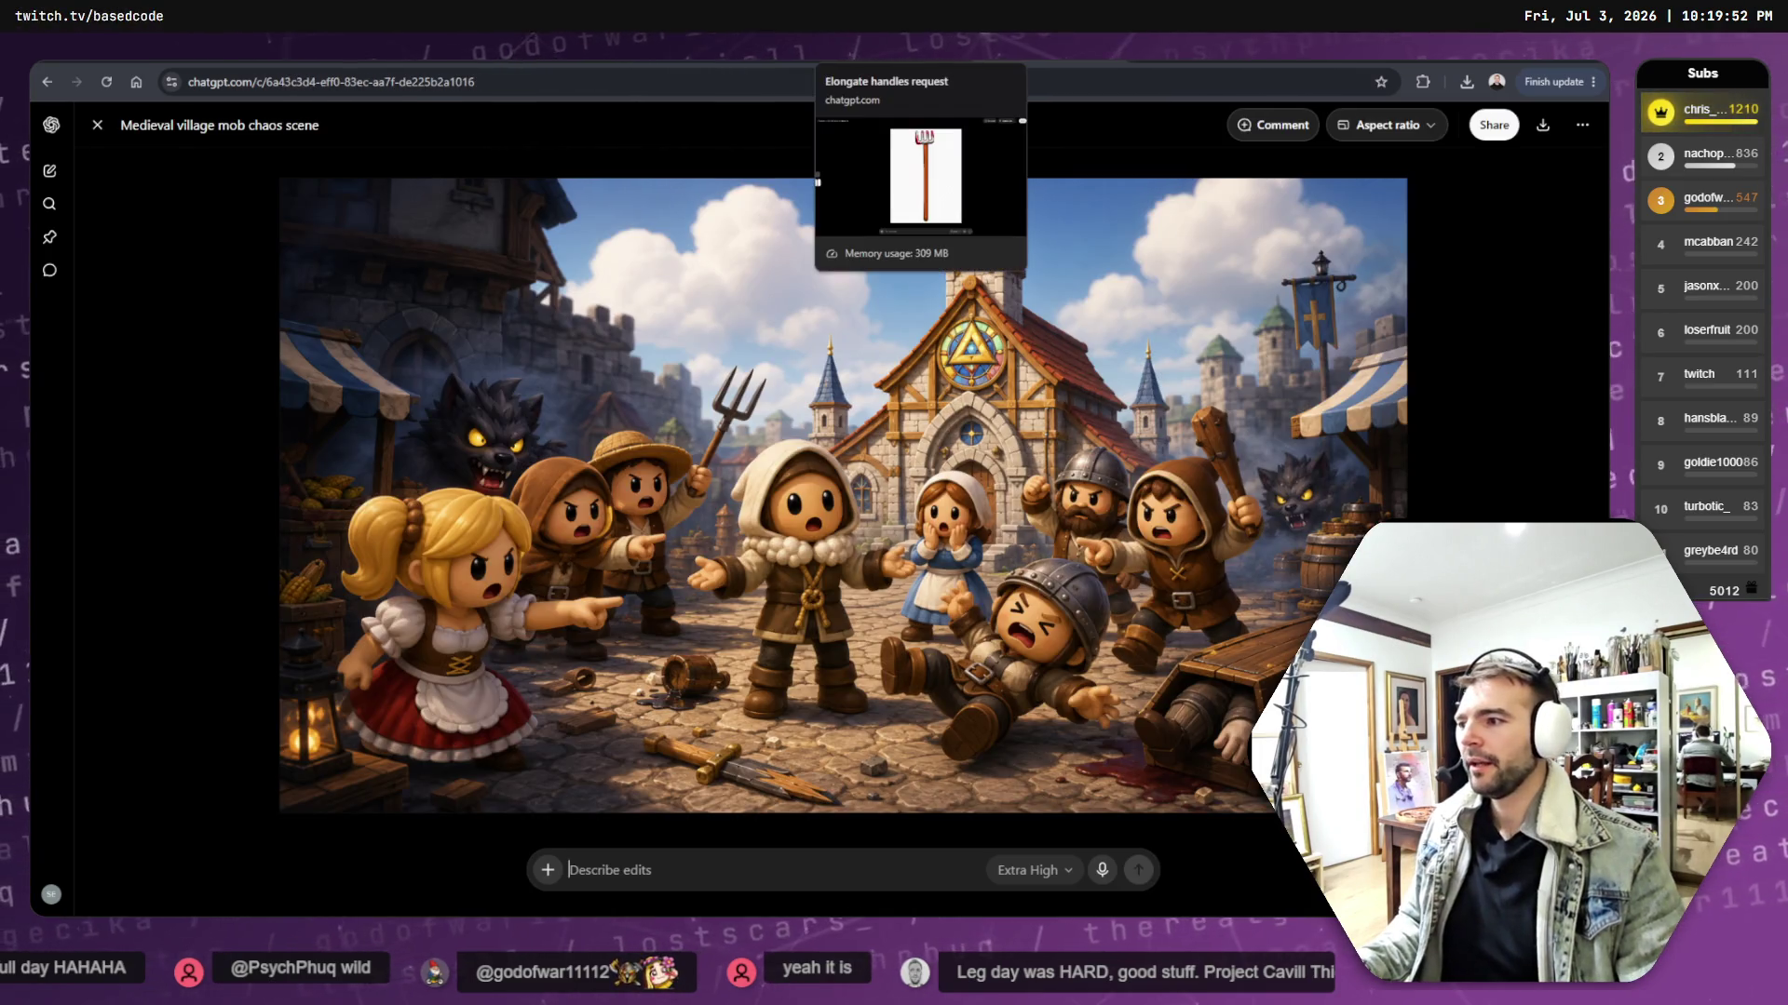
pyautogui.click(893, 51)
pyautogui.hotkey('alt', 'Left')
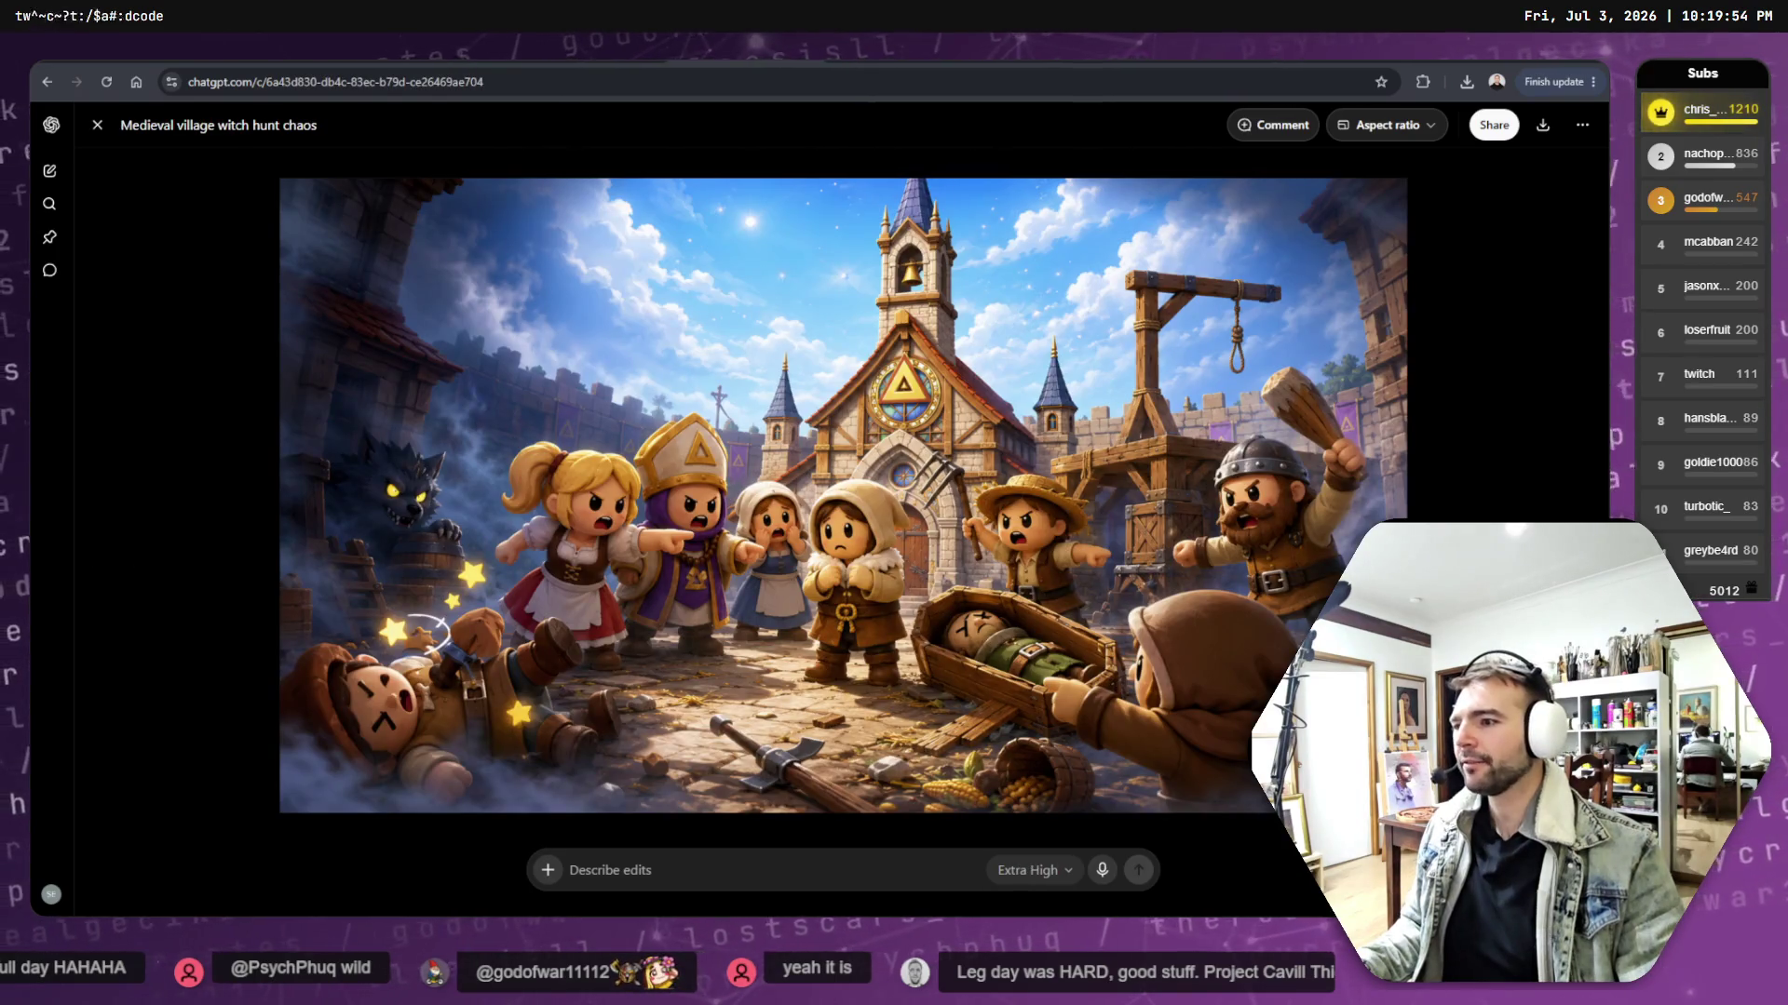
pyautogui.press('Escape')
pyautogui.scroll(-10, 870, 345)
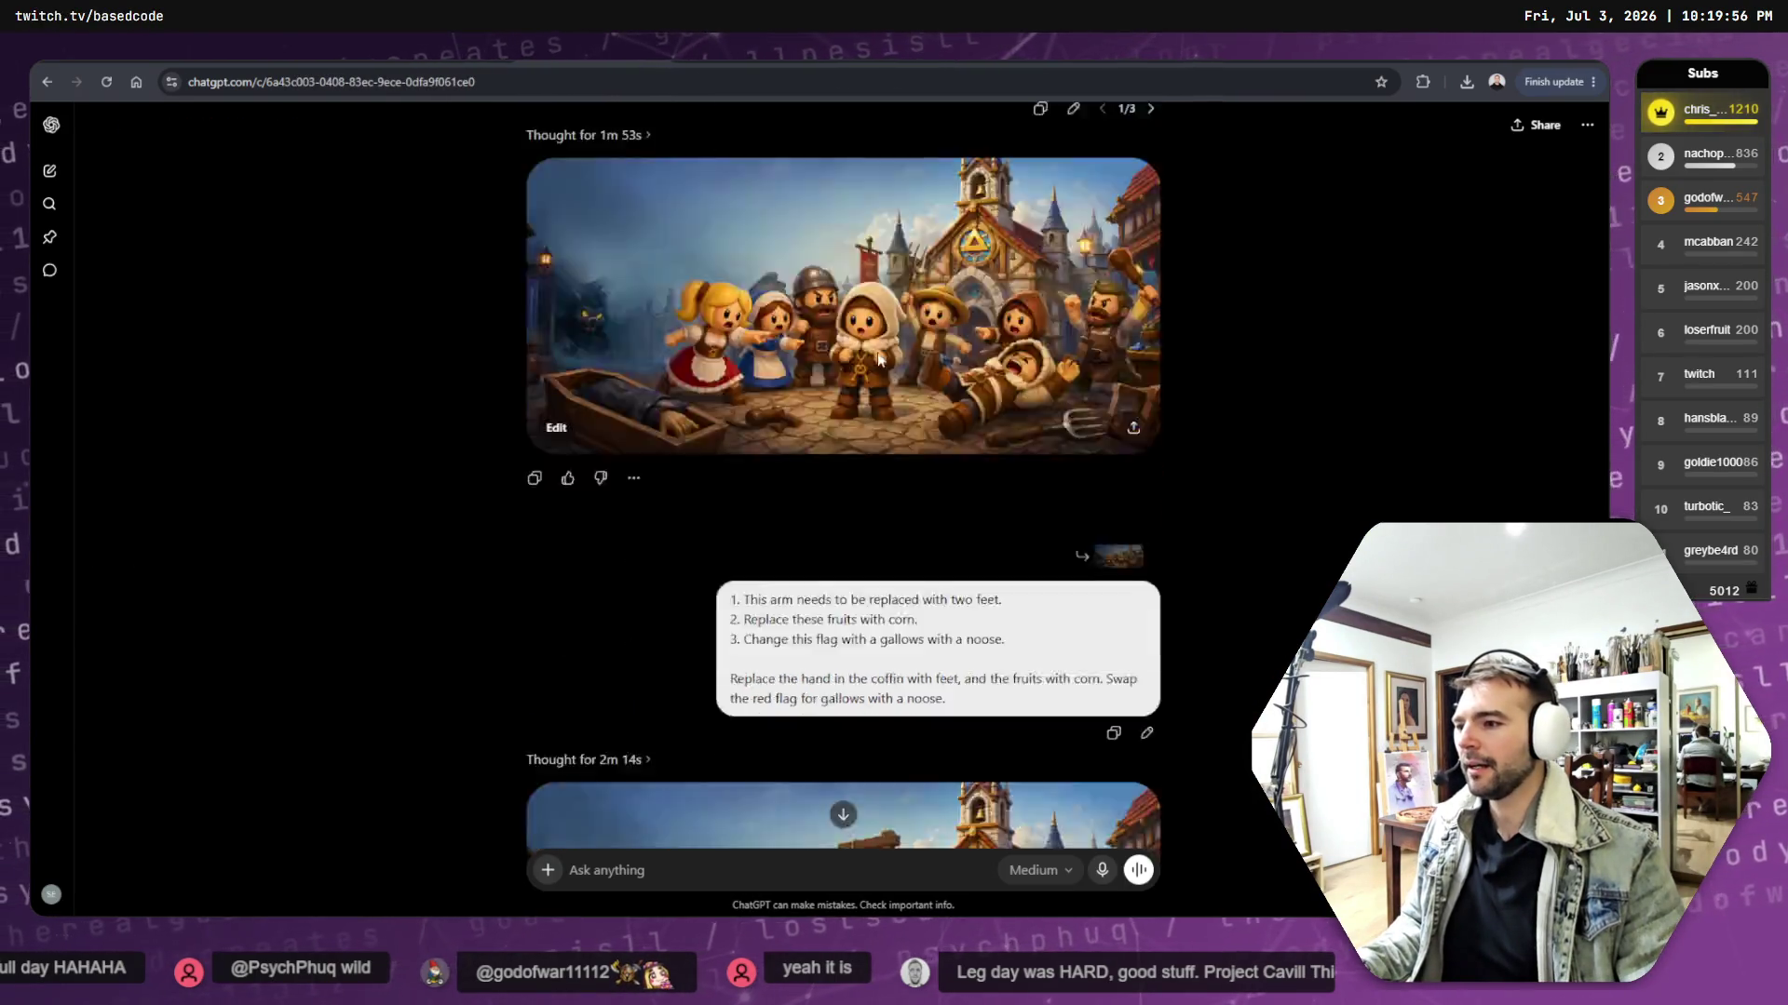
pyautogui.scroll(-10, 907, 368)
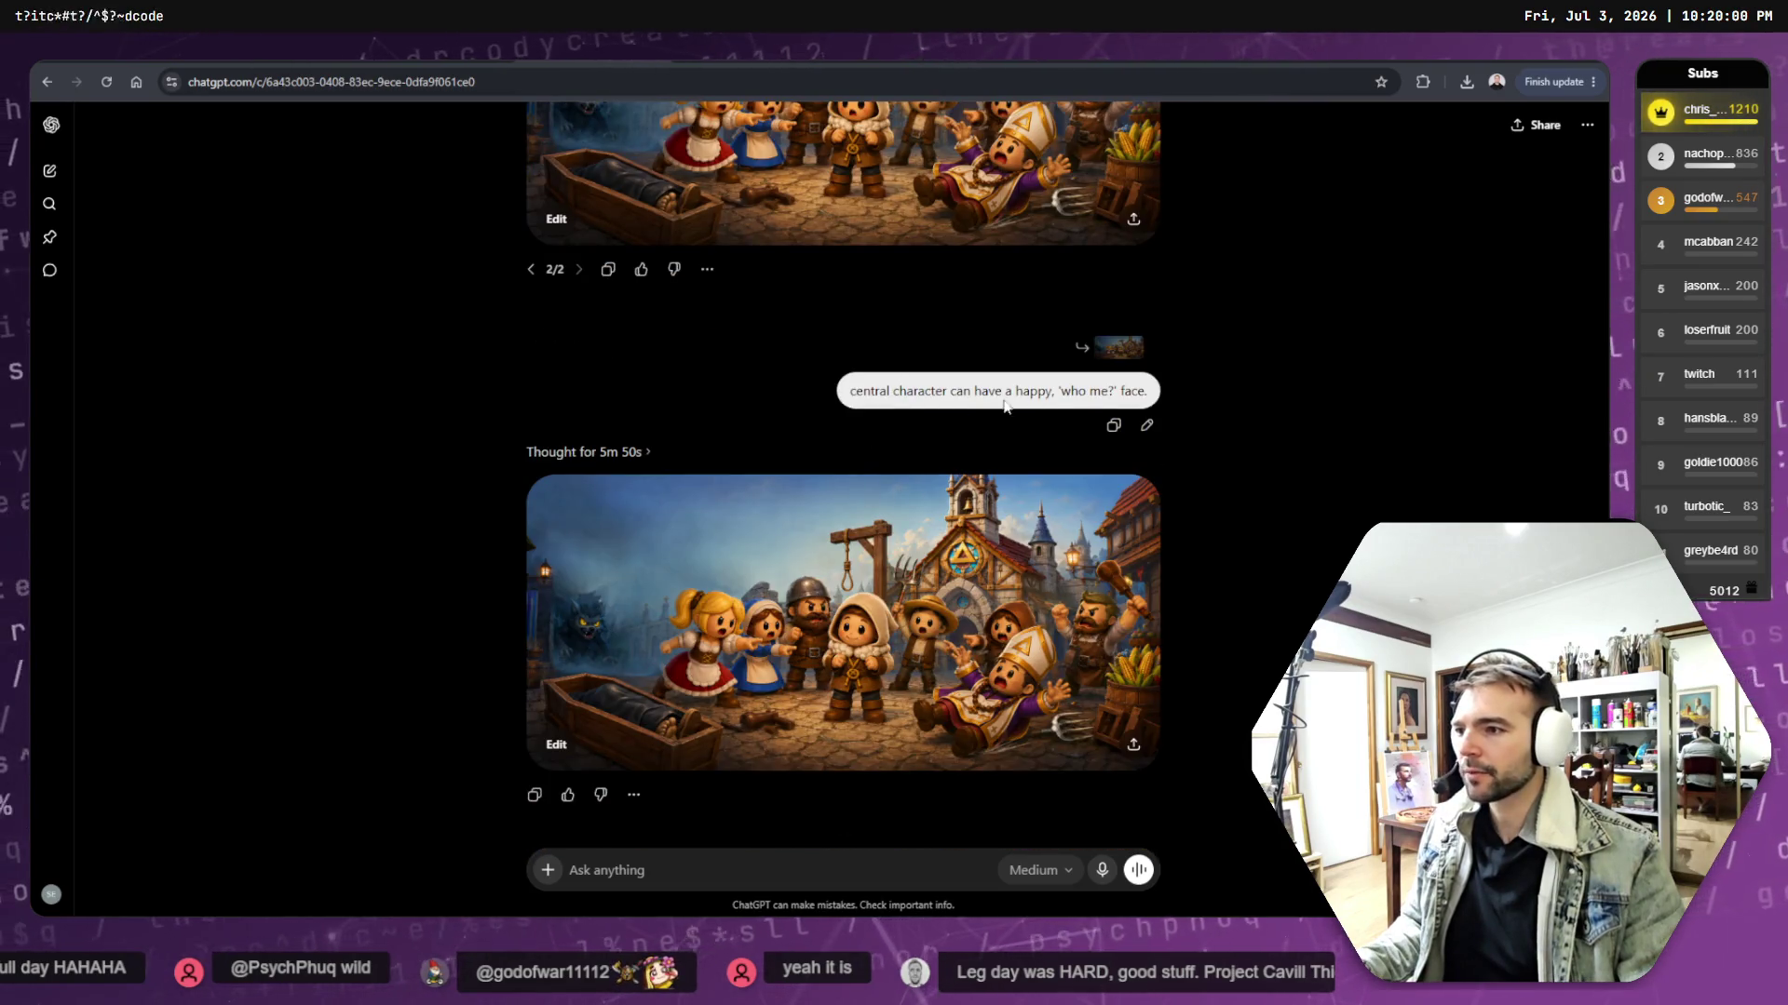
# - Copy the 'central character… who me? face' message text and return to the key-art tab
pyautogui.moveTo(1146, 389); pyautogui.dragTo(856, 391)
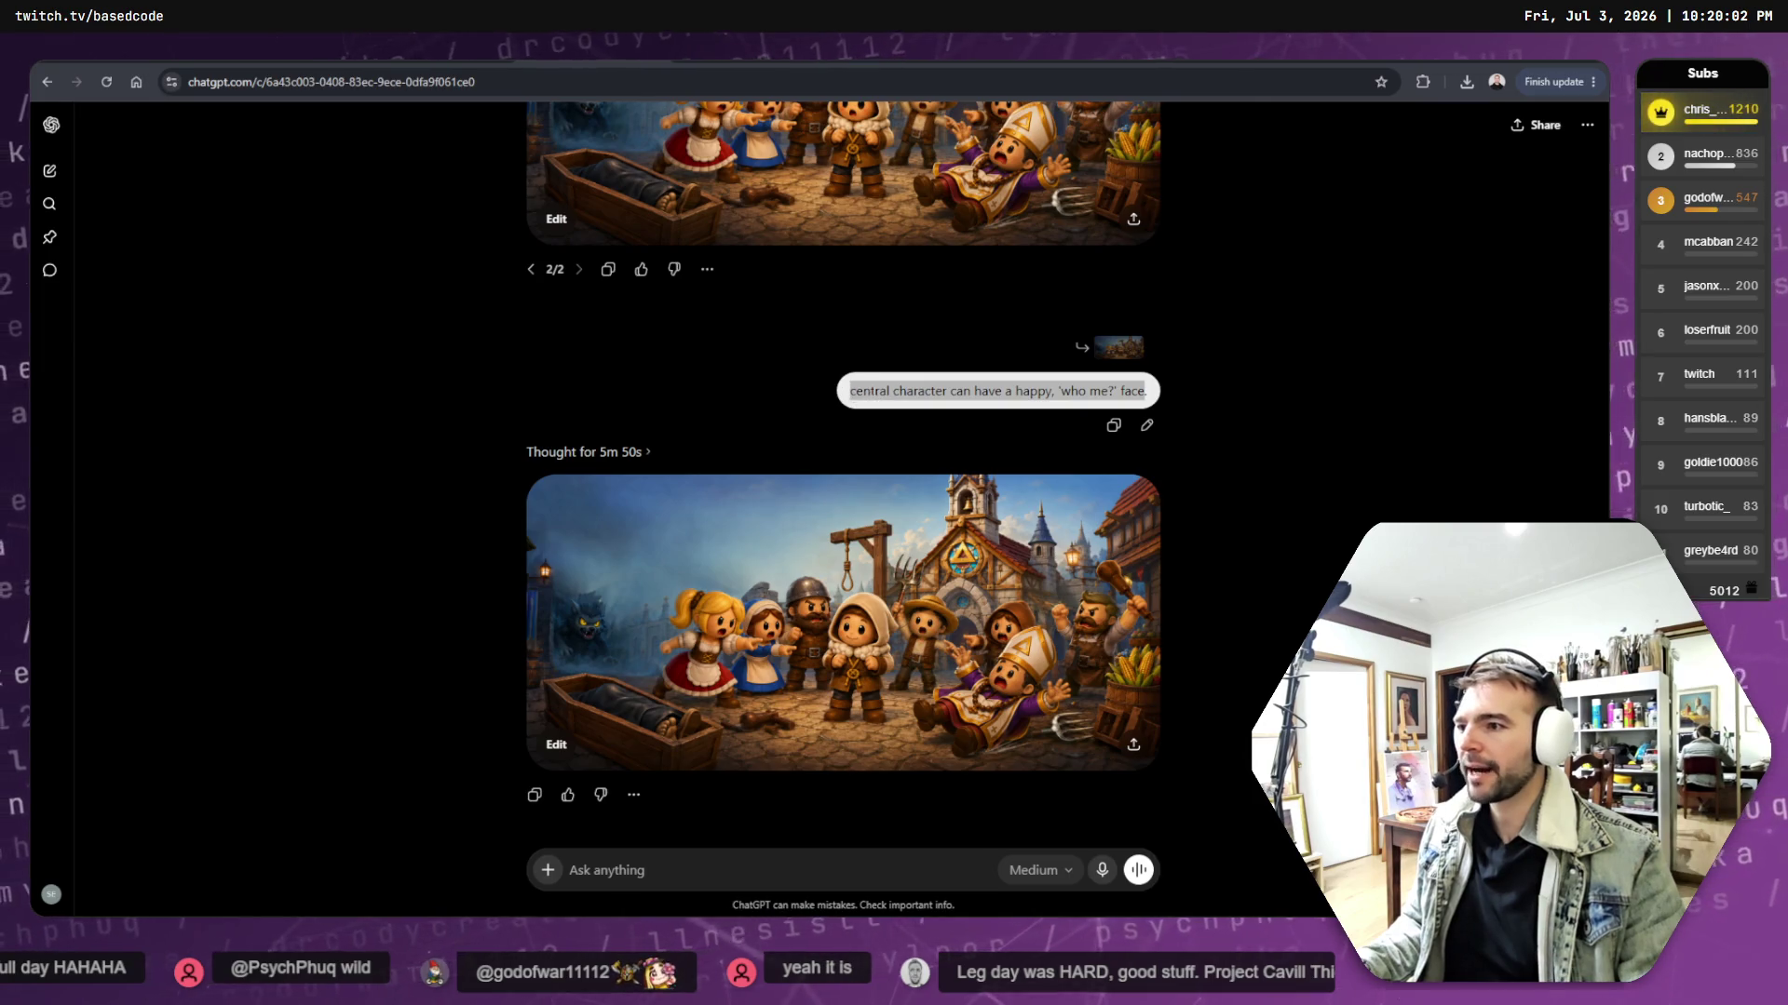
pyautogui.click(1134, 395)
pyautogui.moveTo(1148, 389); pyautogui.dragTo(905, 391)
pyautogui.click(886, 392)
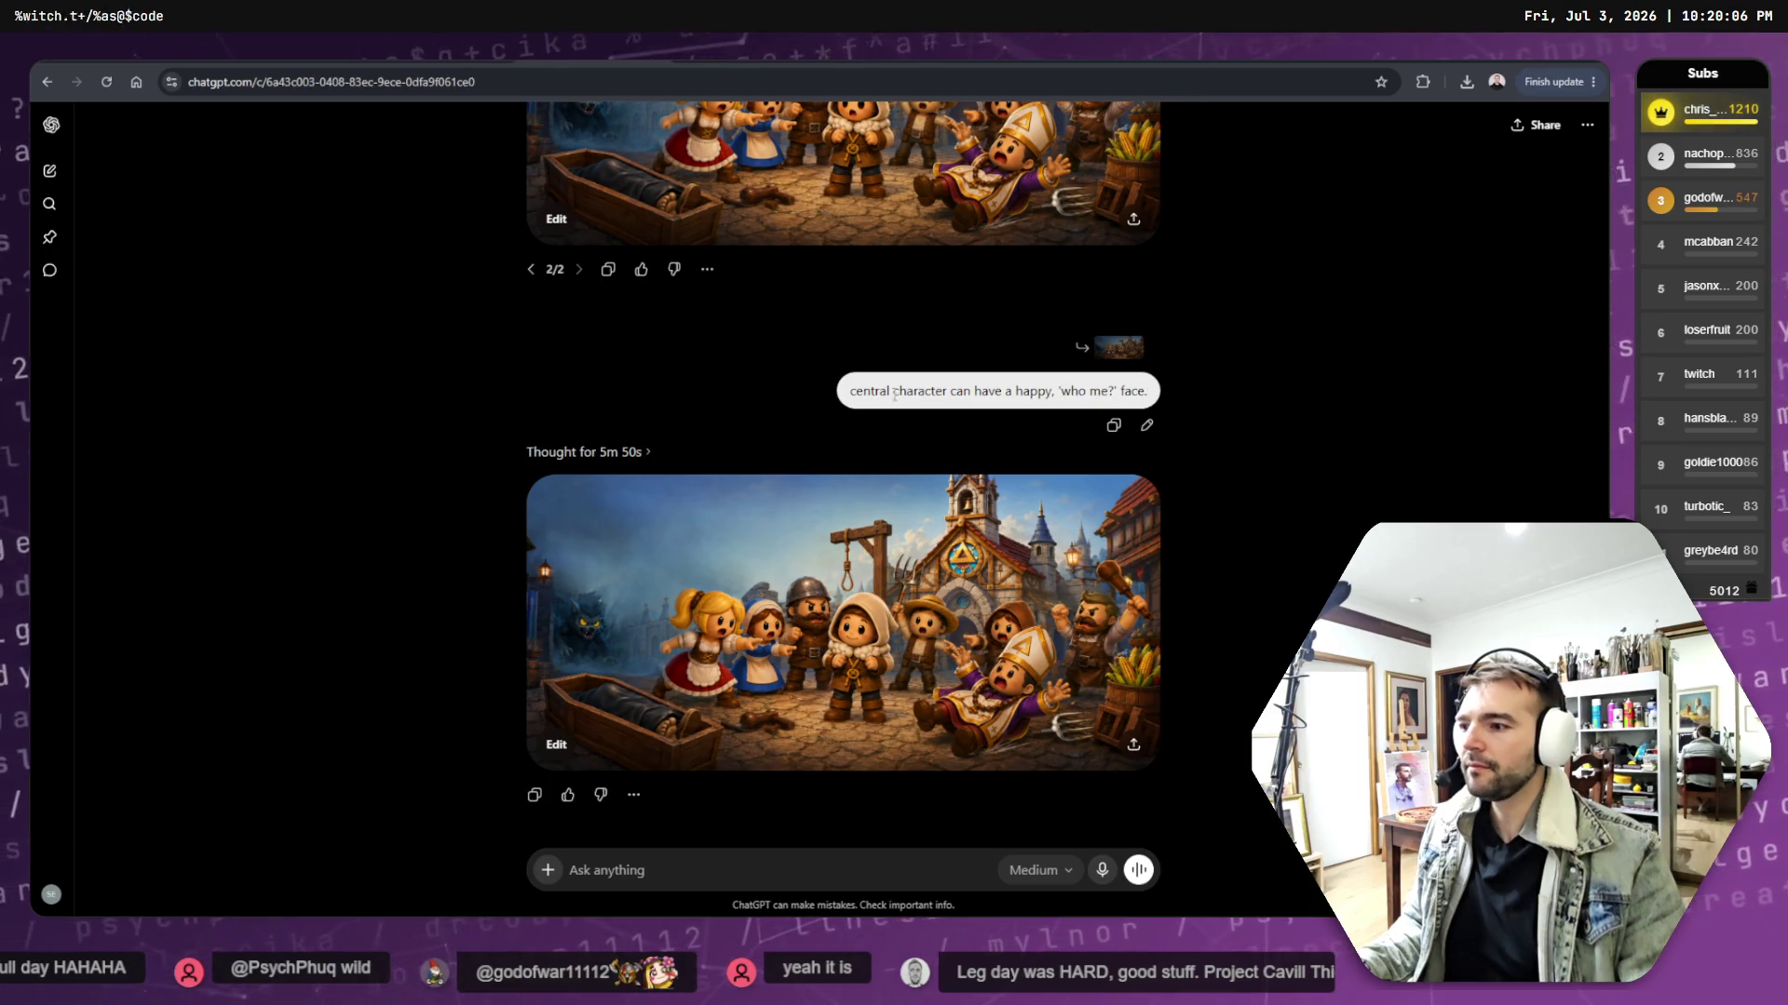
pyautogui.moveTo(850, 391); pyautogui.dragTo(1115, 394)
pyautogui.click(1114, 395)
pyautogui.moveTo(850, 395); pyautogui.dragTo(1151, 401)
pyautogui.rightClick(1115, 393)
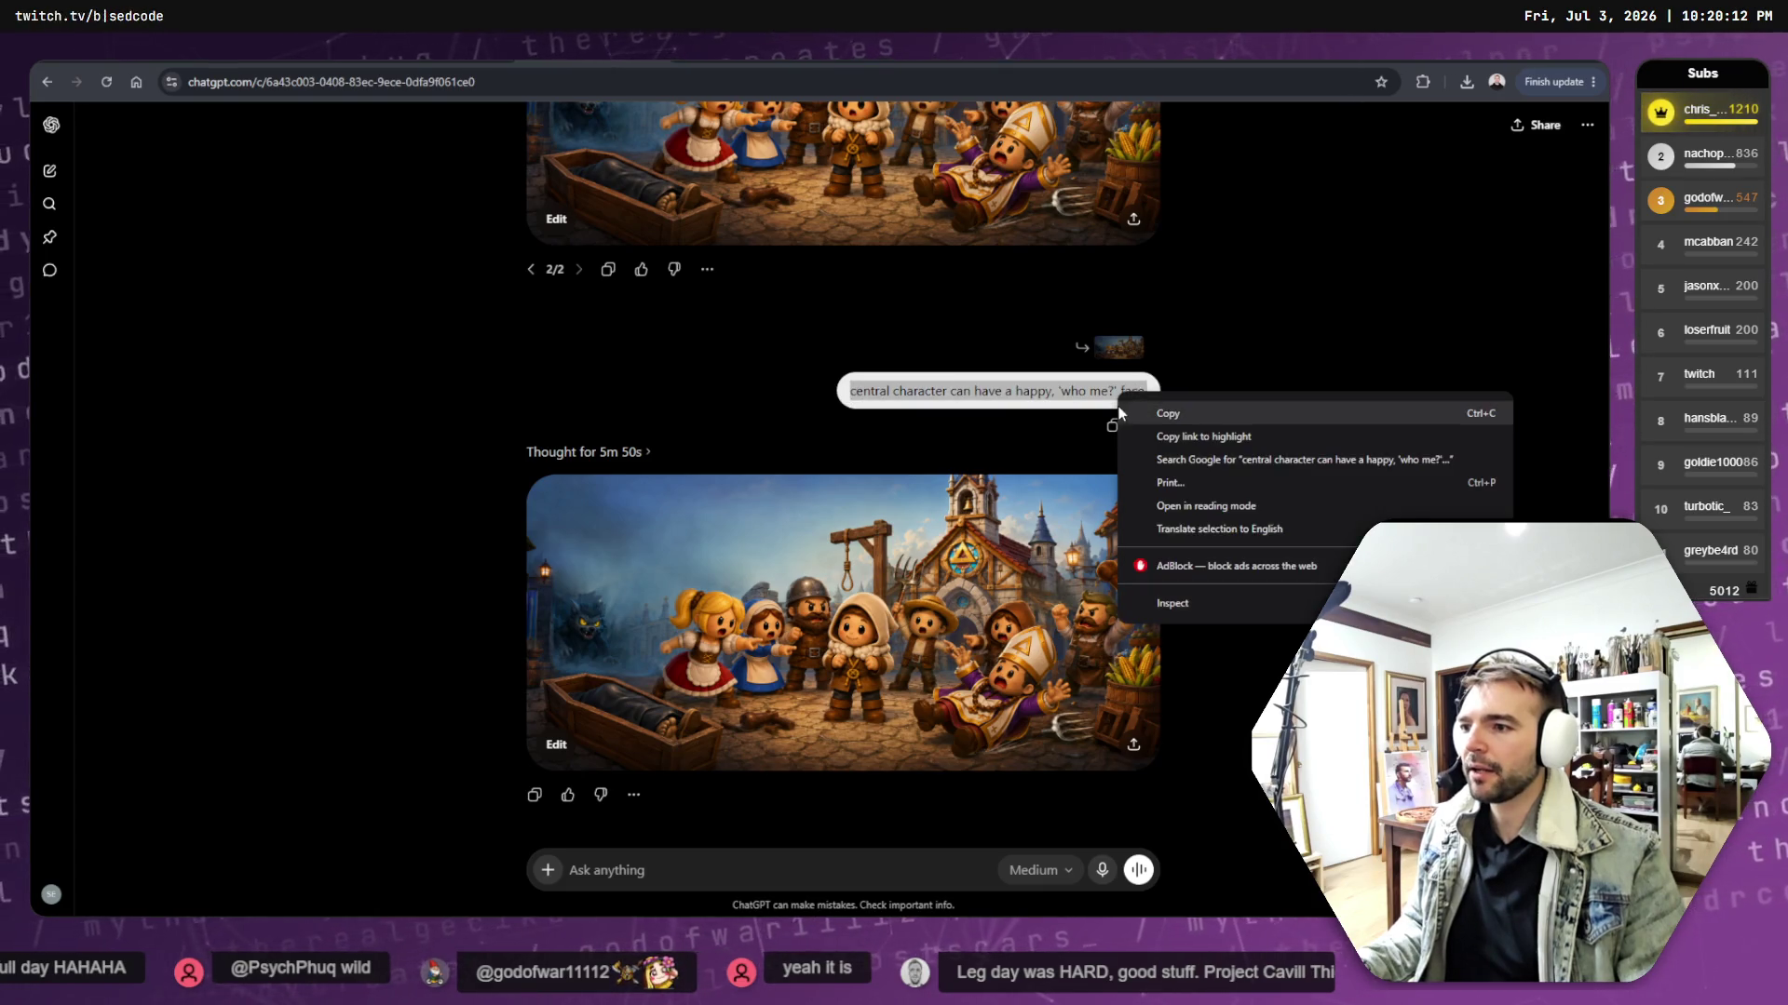
pyautogui.click(1210, 413)
pyautogui.click(1220, 63)
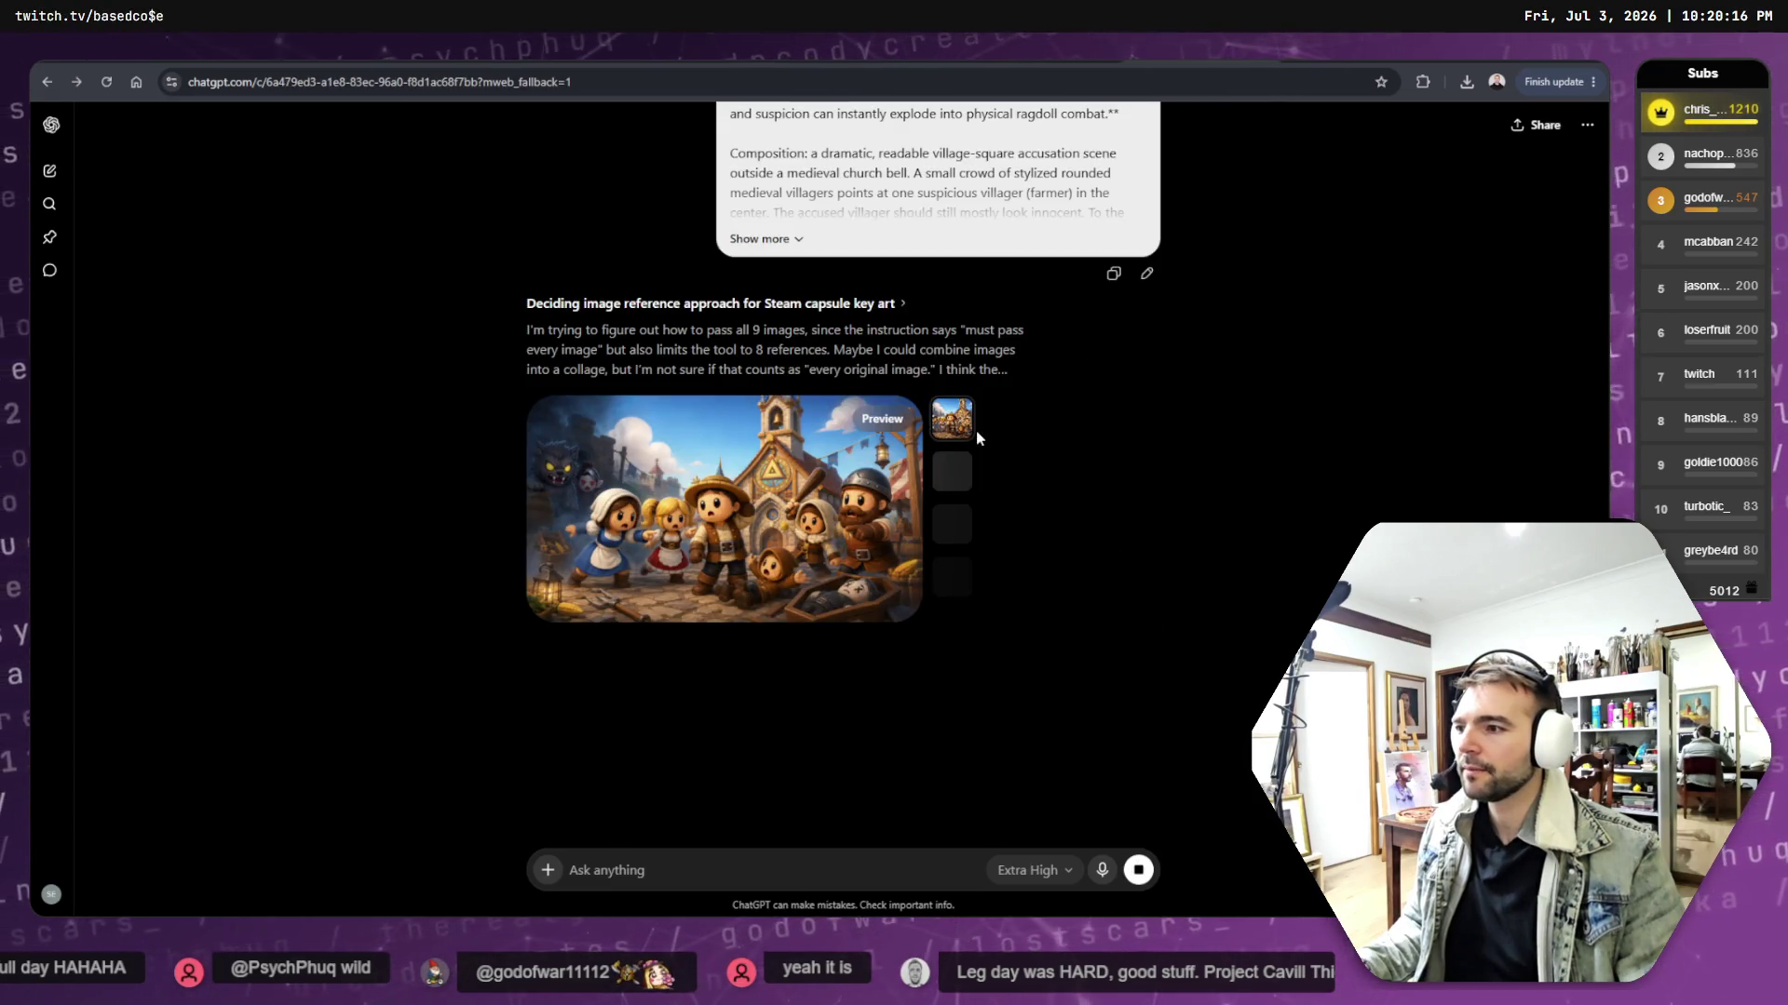
# - Wait for the daytime image to finish, then open 'Accusation in the village square' full size
pyautogui.scroll(-3, 989, 472)
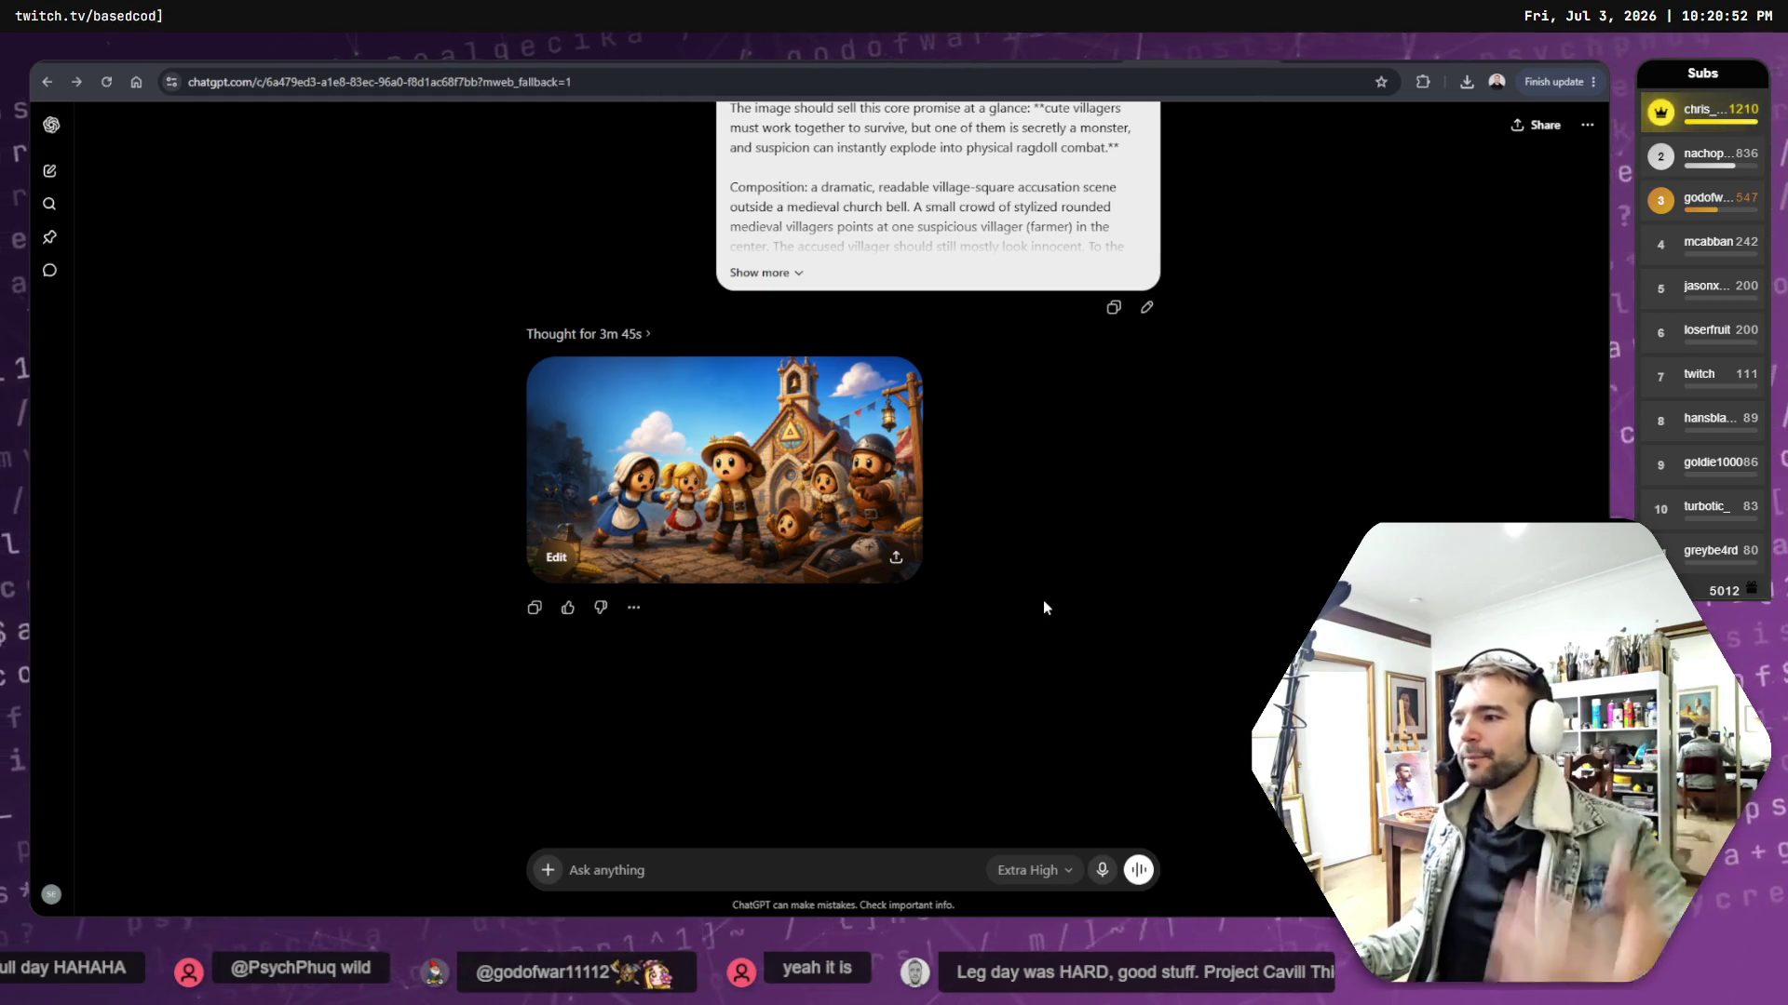
pyautogui.click(865, 499)
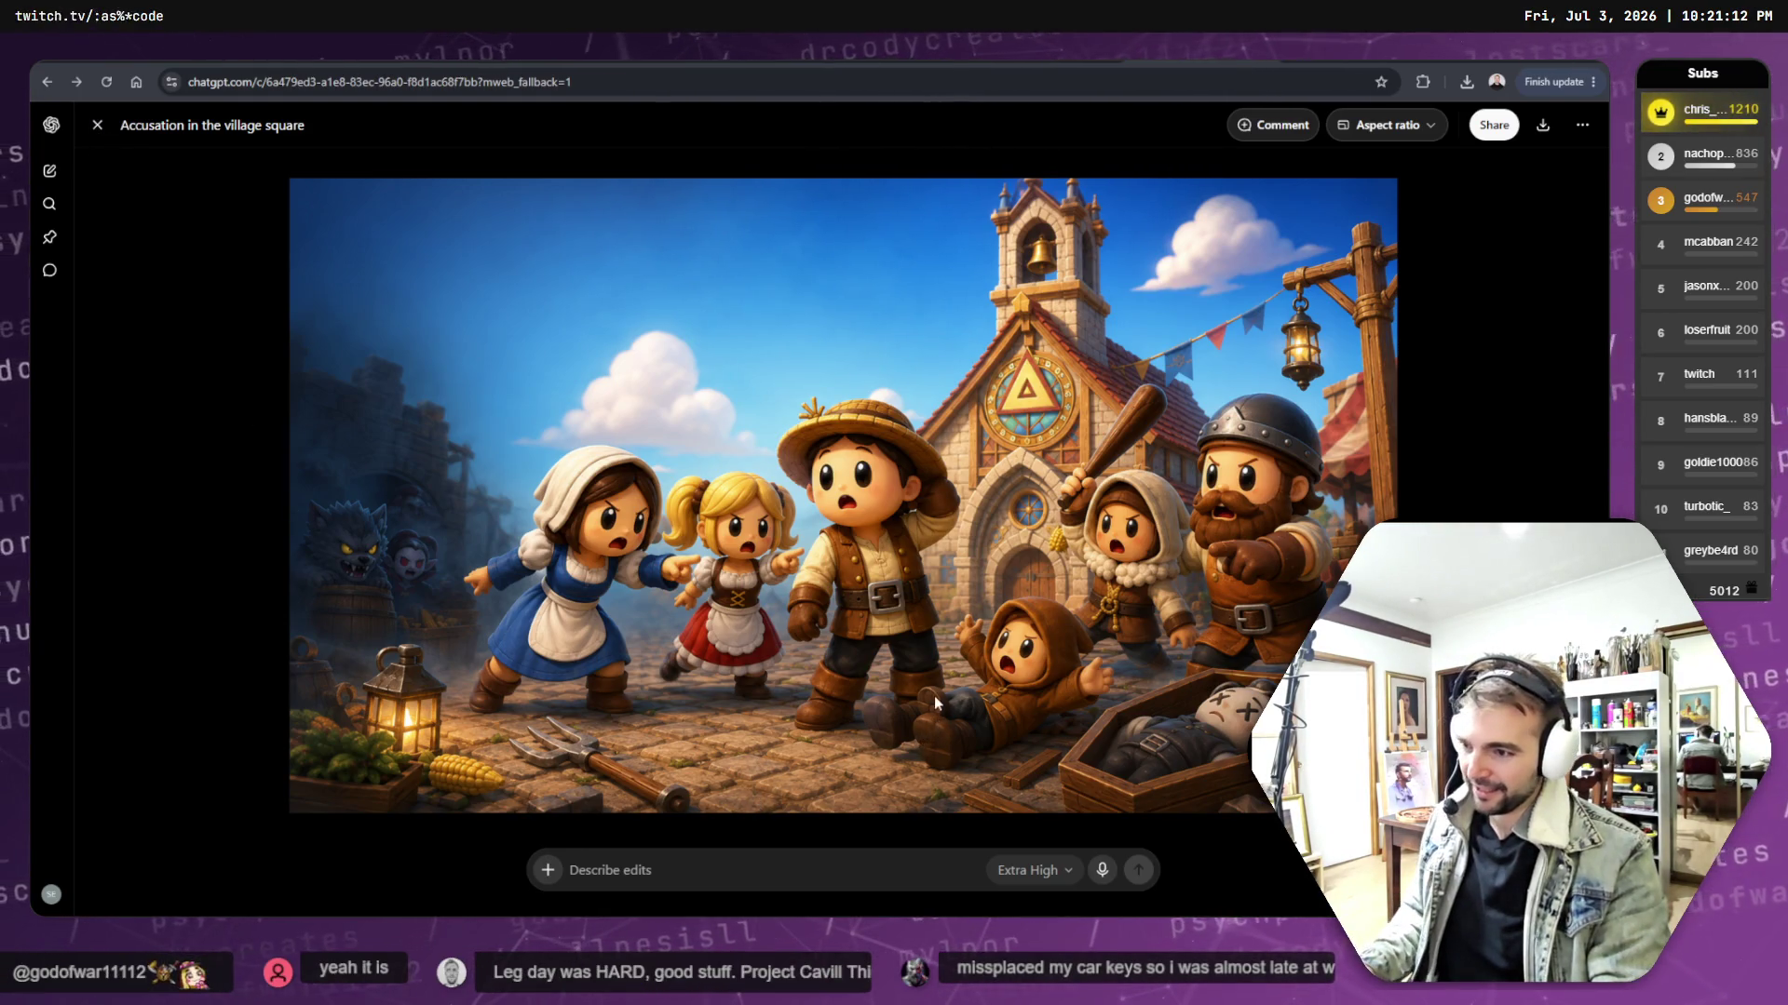
# - Reset the page zoom and copy the 'Accusation in the village square' image
pyautogui.hotkey('ctrl', '+')
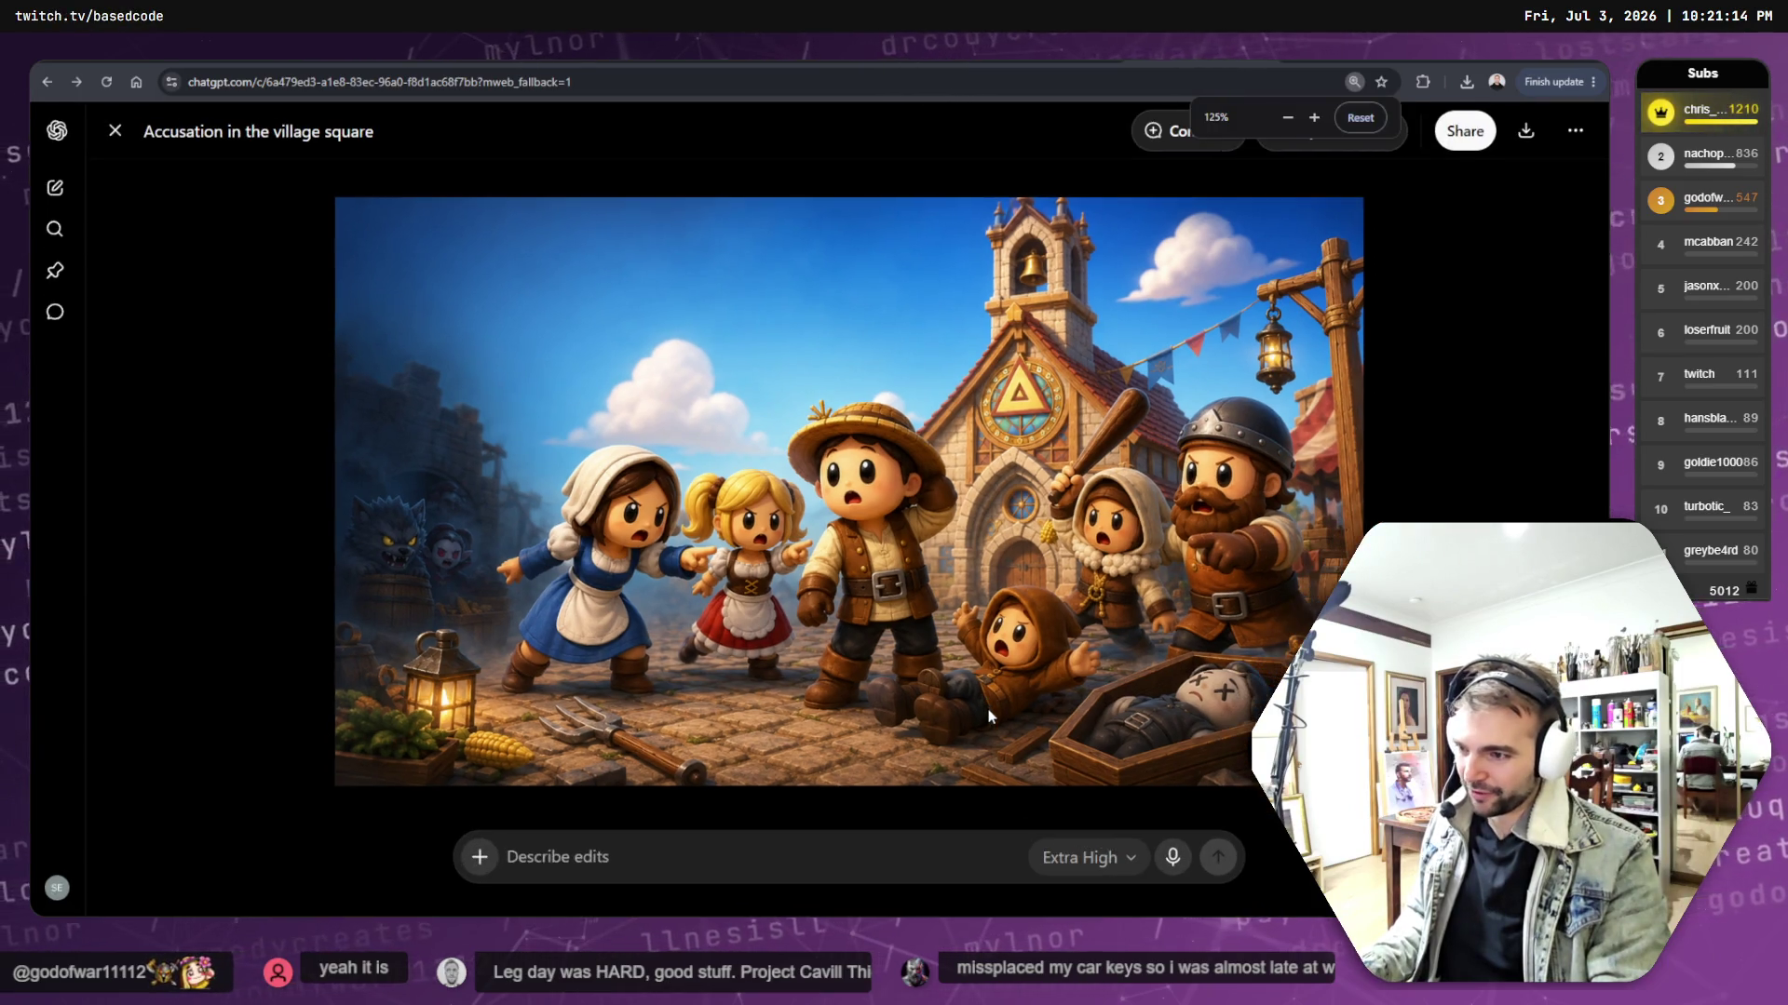
pyautogui.hotkey('ctrl', '0')
pyautogui.rightClick(976, 456)
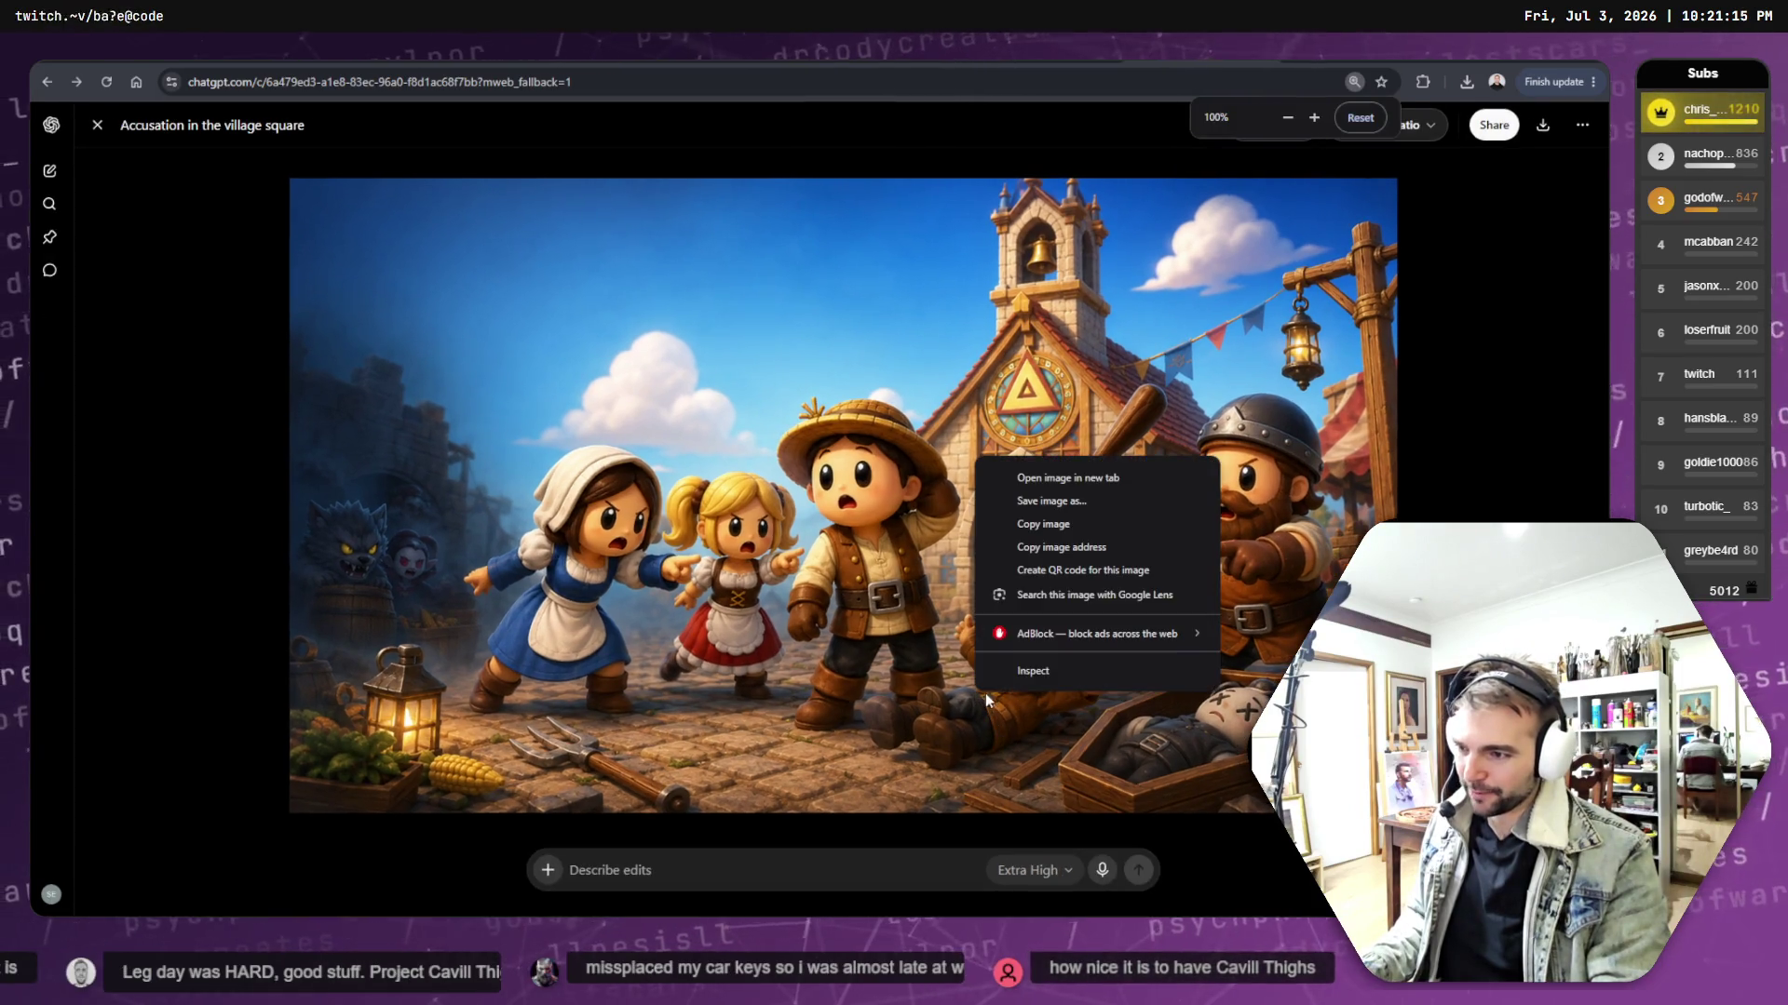
pyautogui.click(1043, 524)
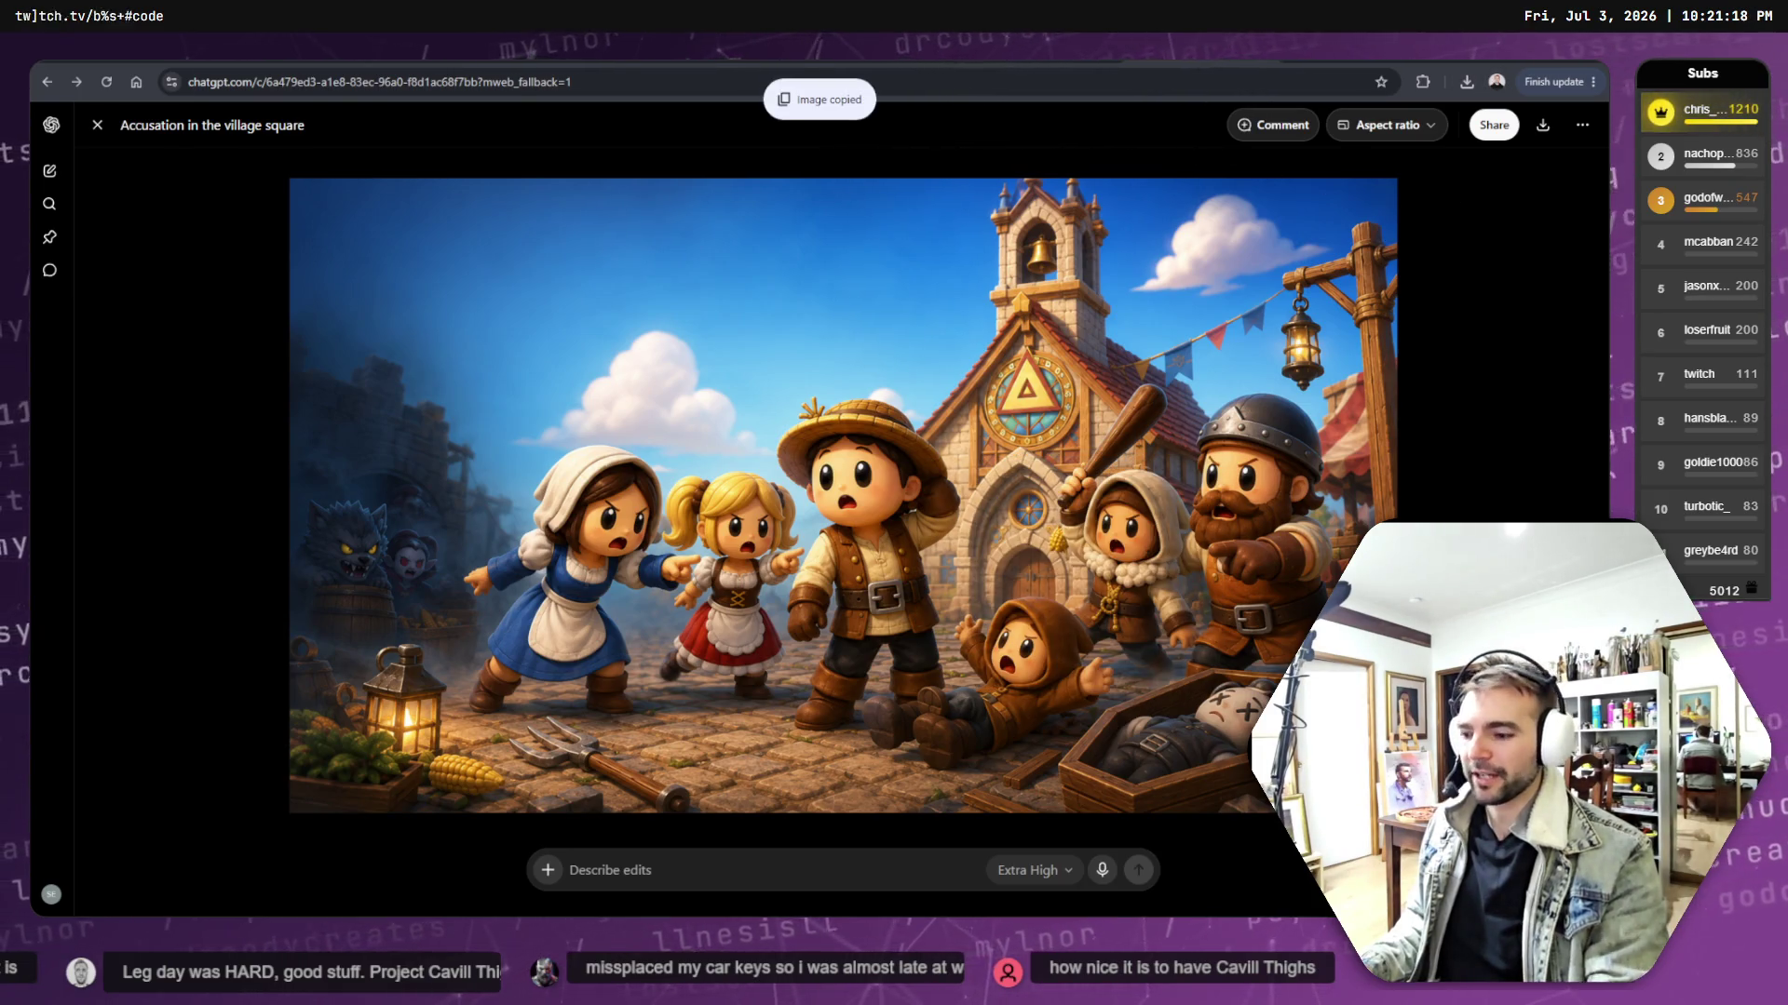
pyautogui.hotkey('alt', 'Tab')
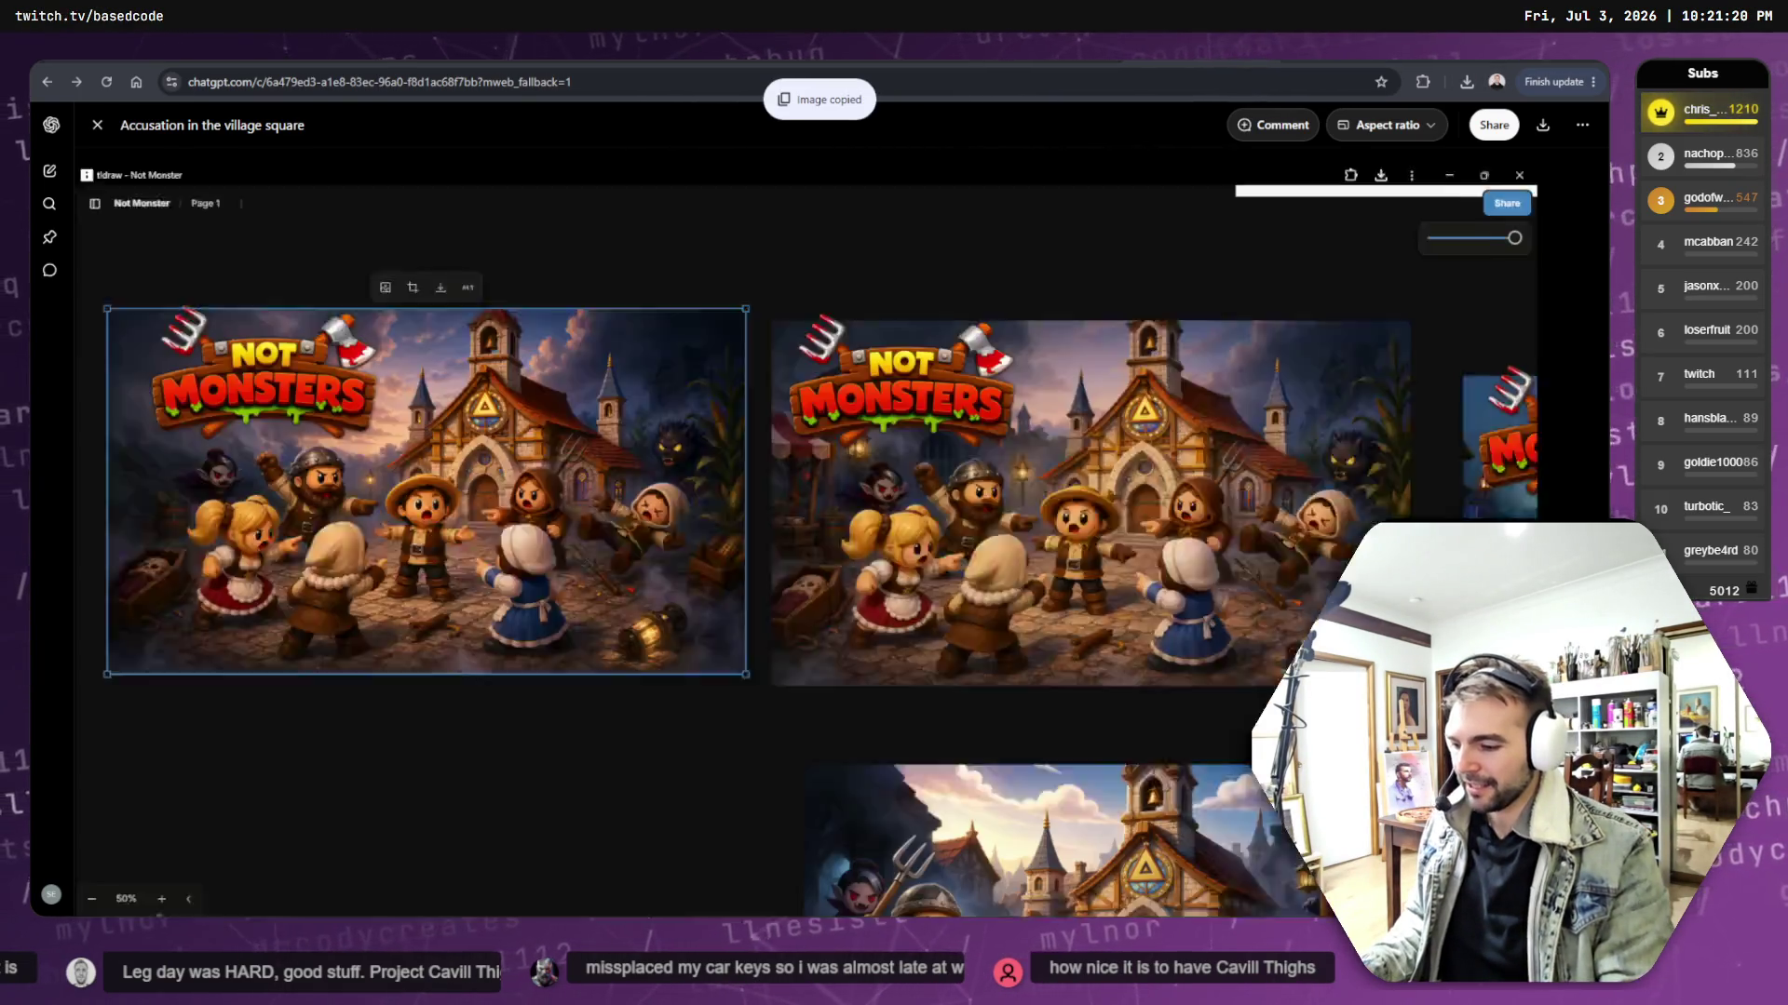
# - Paste the village-square image onto the Not Monster board, inspect it up close, then delete it
pyautogui.moveTo(472, 781)
pyautogui.mouseDown()
pyautogui.moveTo(757, 438)
pyautogui.moveTo(751, 459)
pyautogui.moveTo(595, 471)
pyautogui.moveTo(591, 491)
pyautogui.mouseUp()
pyautogui.hotkey('ctrl', 'v')
pyautogui.hotkey('shift', '2')
pyautogui.scroll(5, 787, 634)
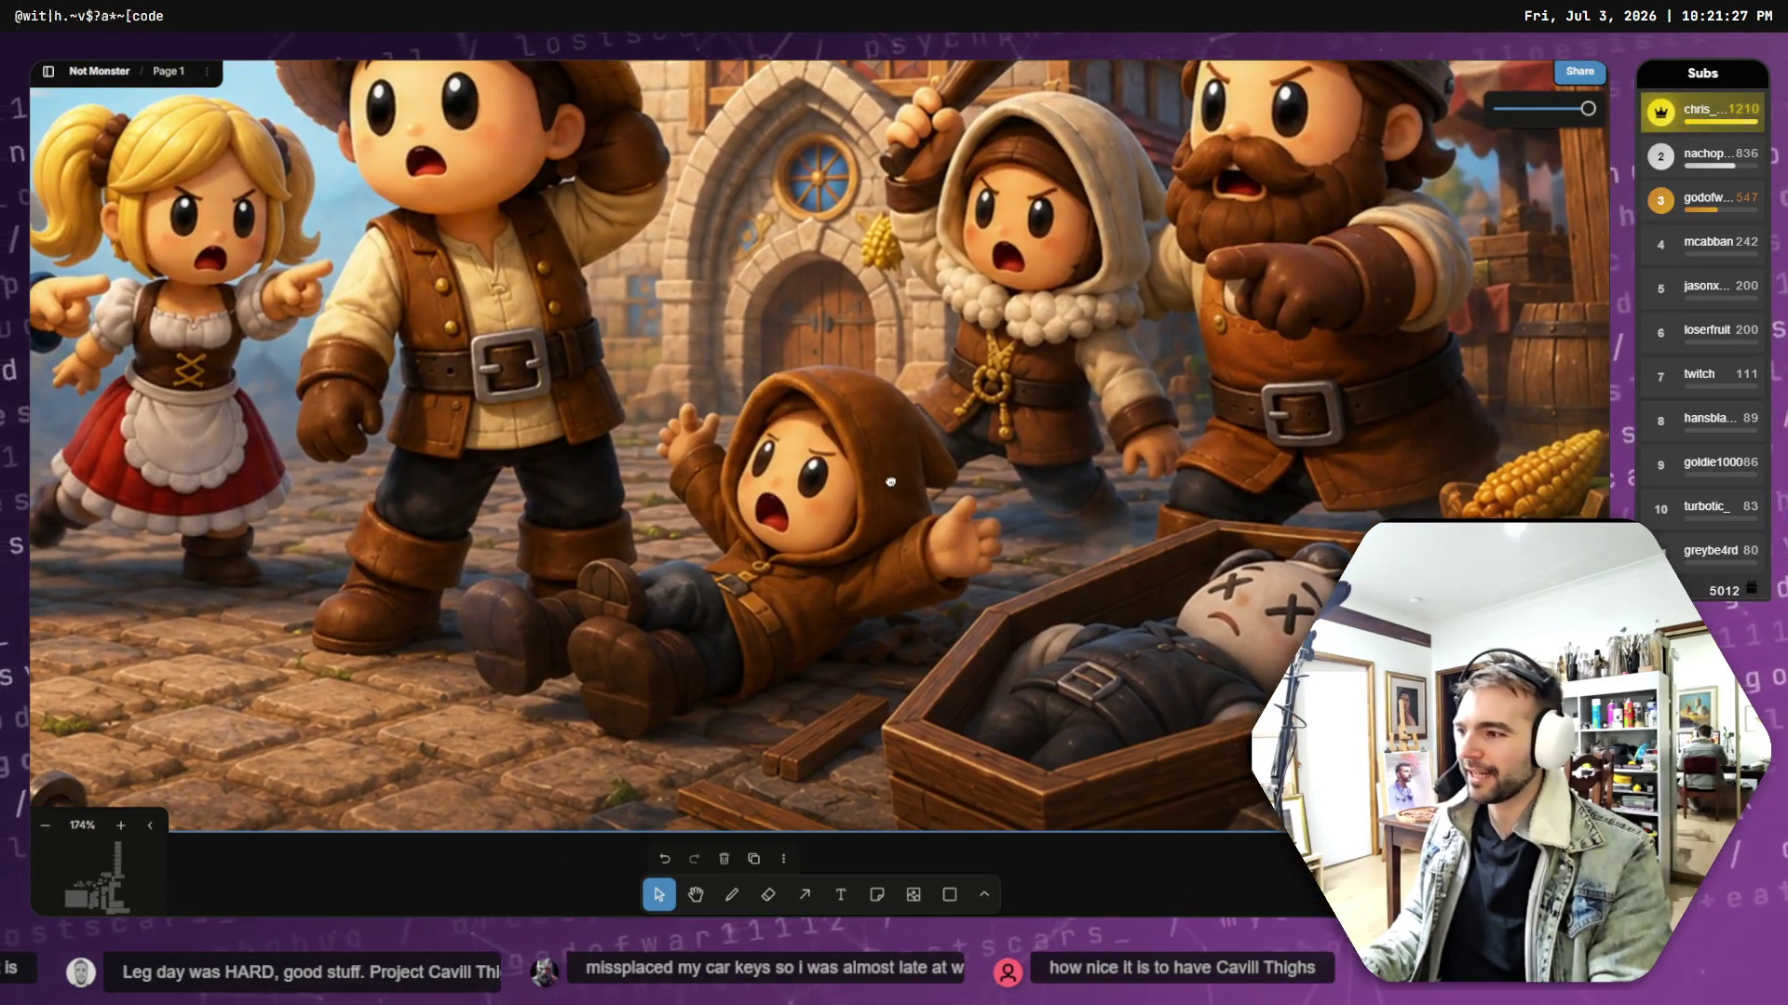
pyautogui.moveTo(890, 481); pyautogui.dragTo(908, 481)
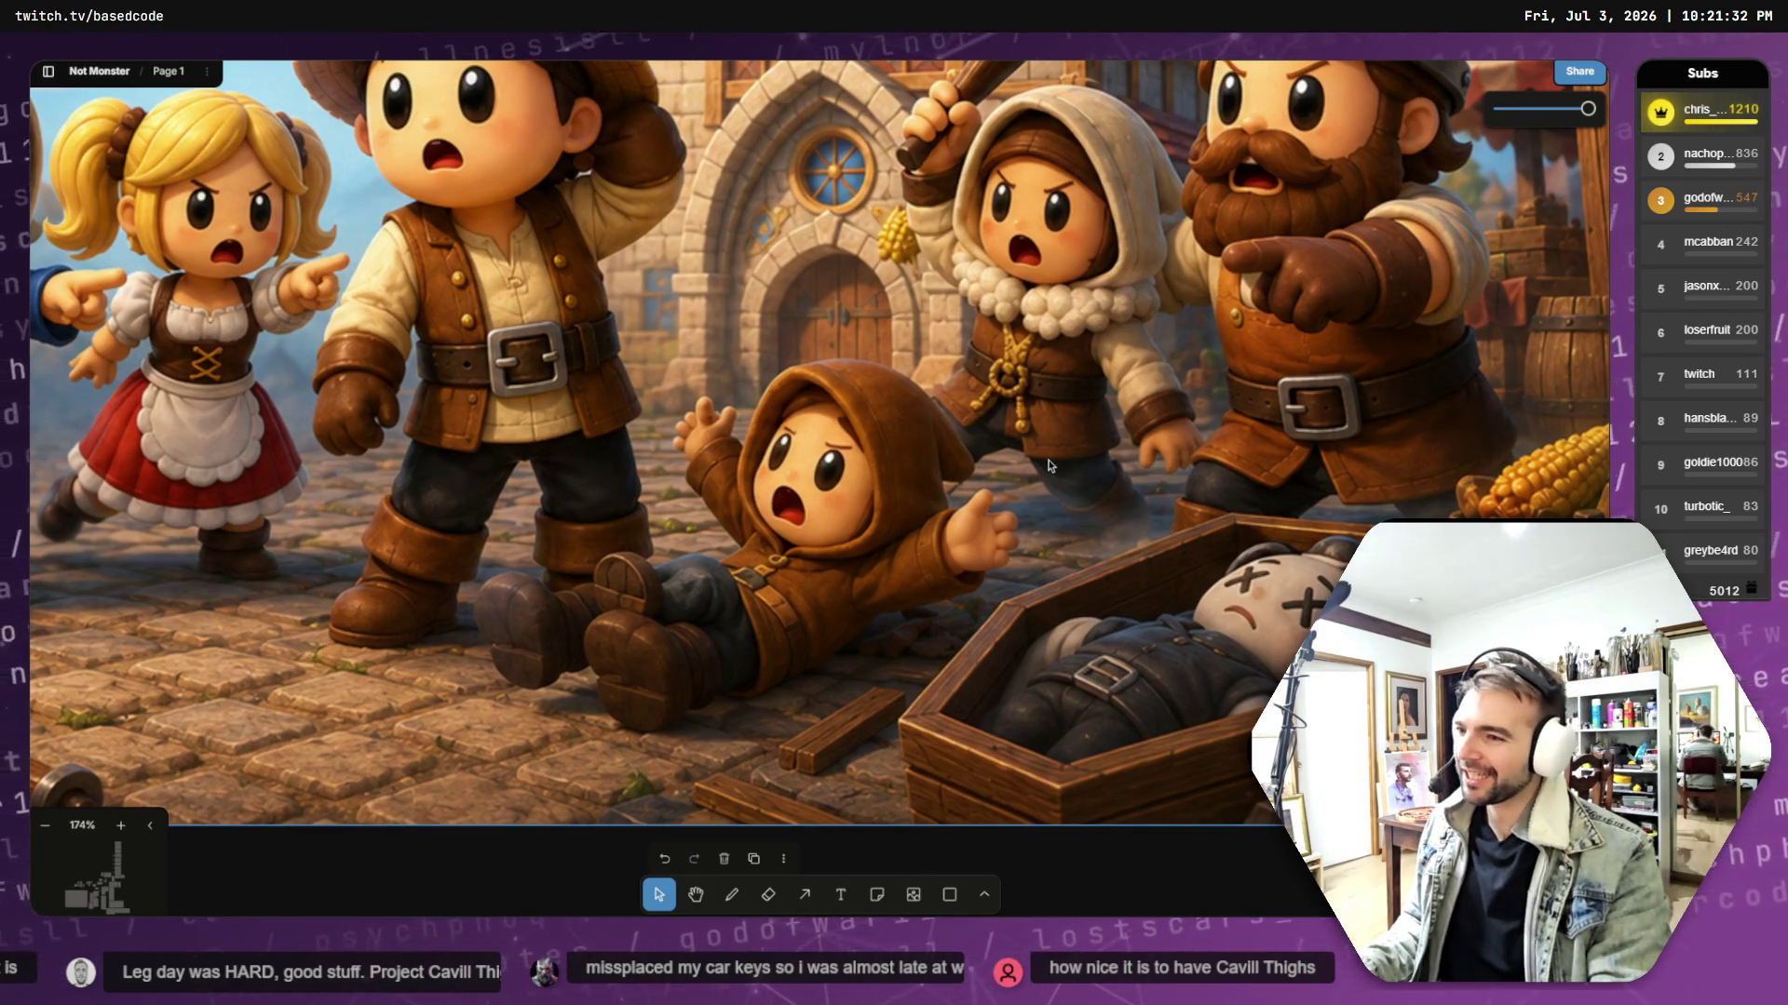
pyautogui.scroll(-4, 1048, 466)
pyautogui.scroll(5, 986, 477)
pyautogui.scroll(-3, 1034, 498)
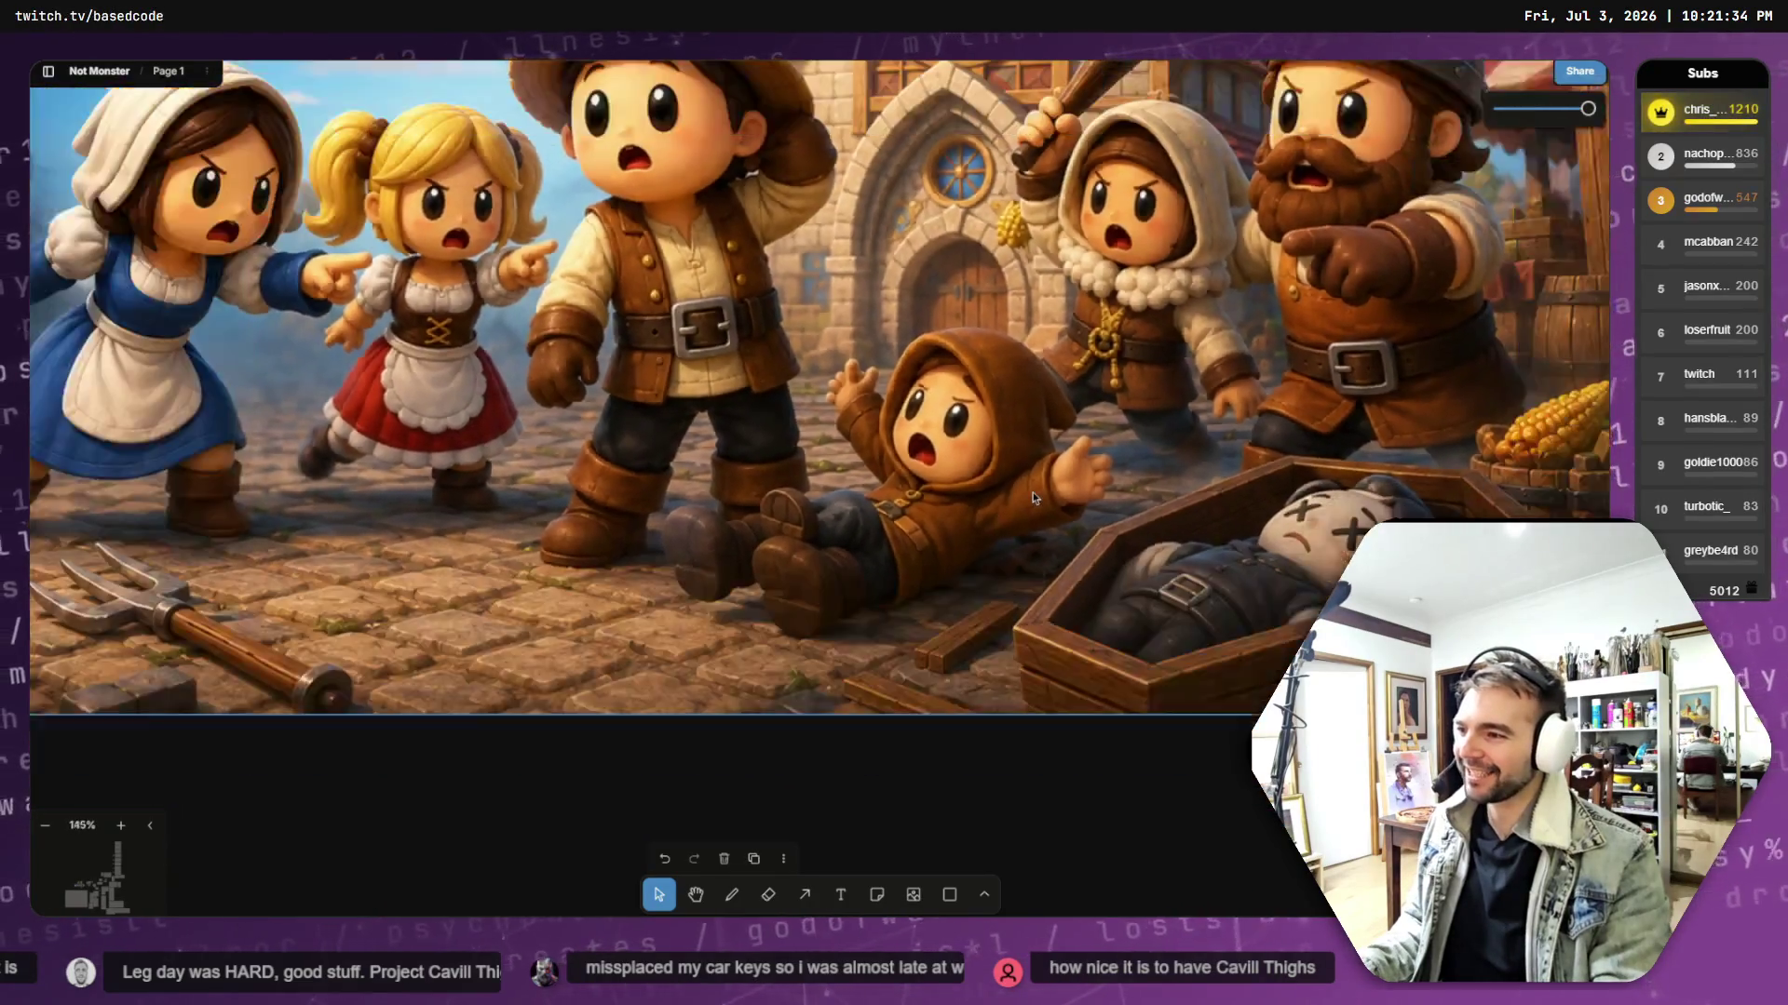
pyautogui.scroll(-10, 1032, 498)
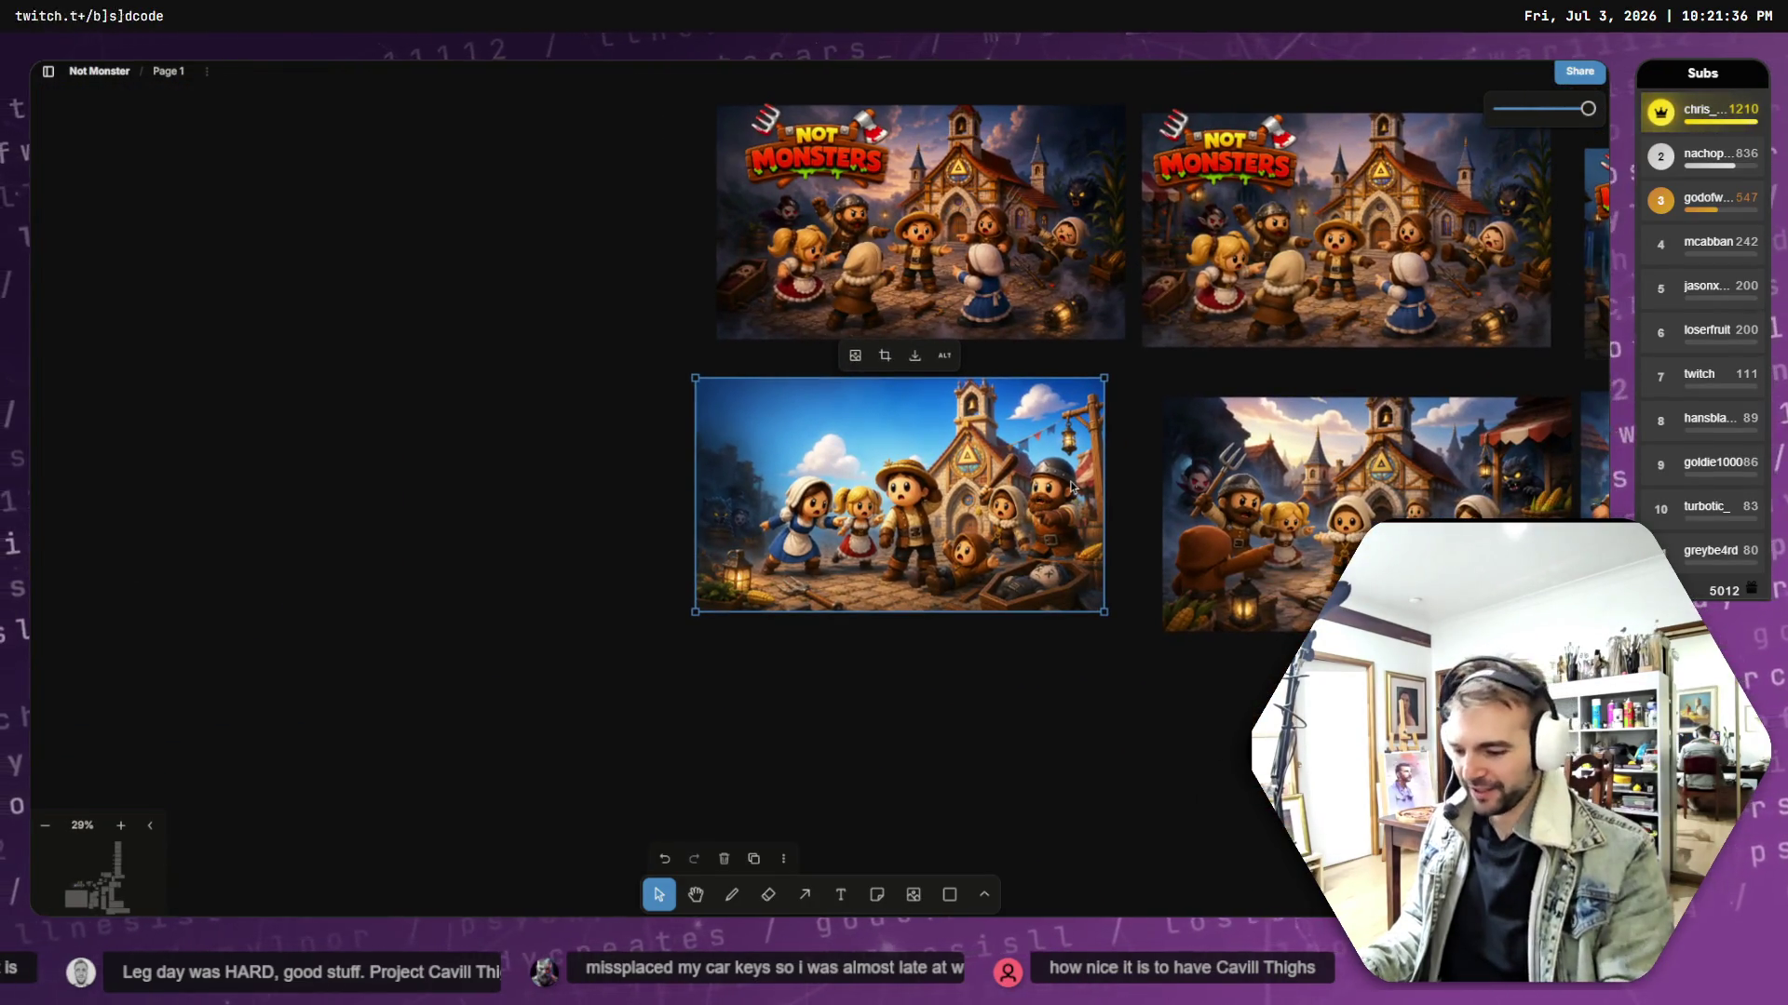
pyautogui.press('Delete')
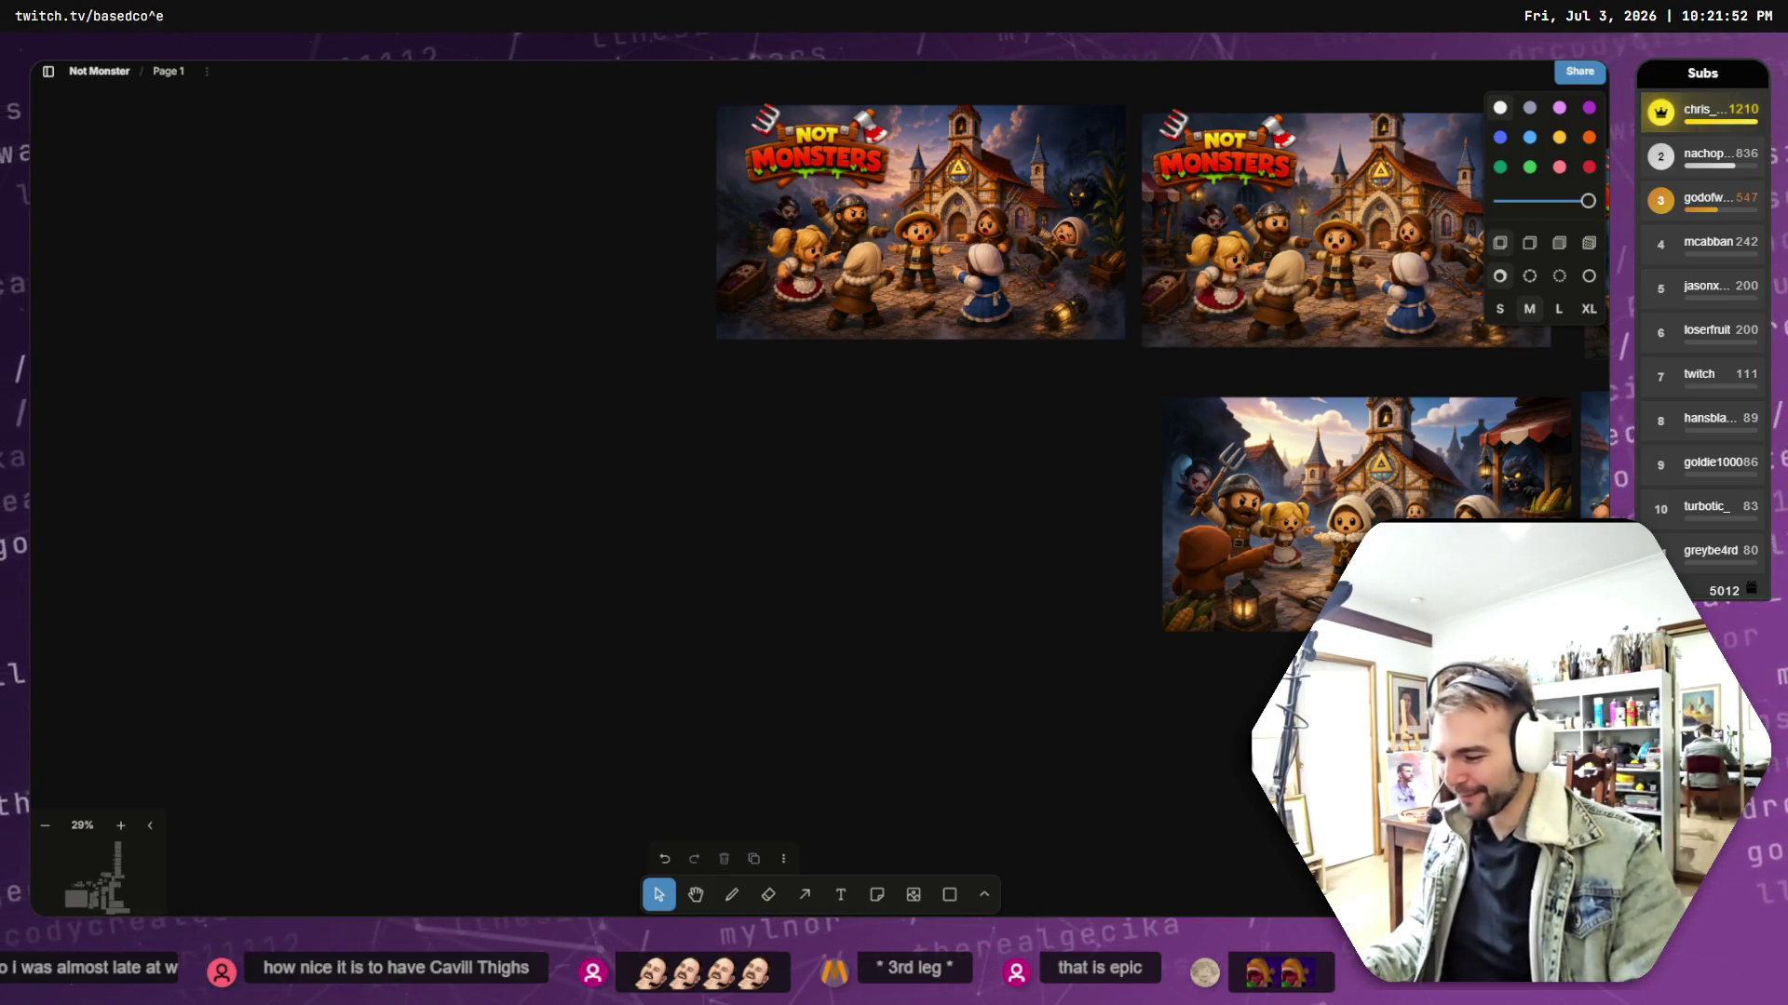
pyautogui.hotkey('alt', 'Tab')
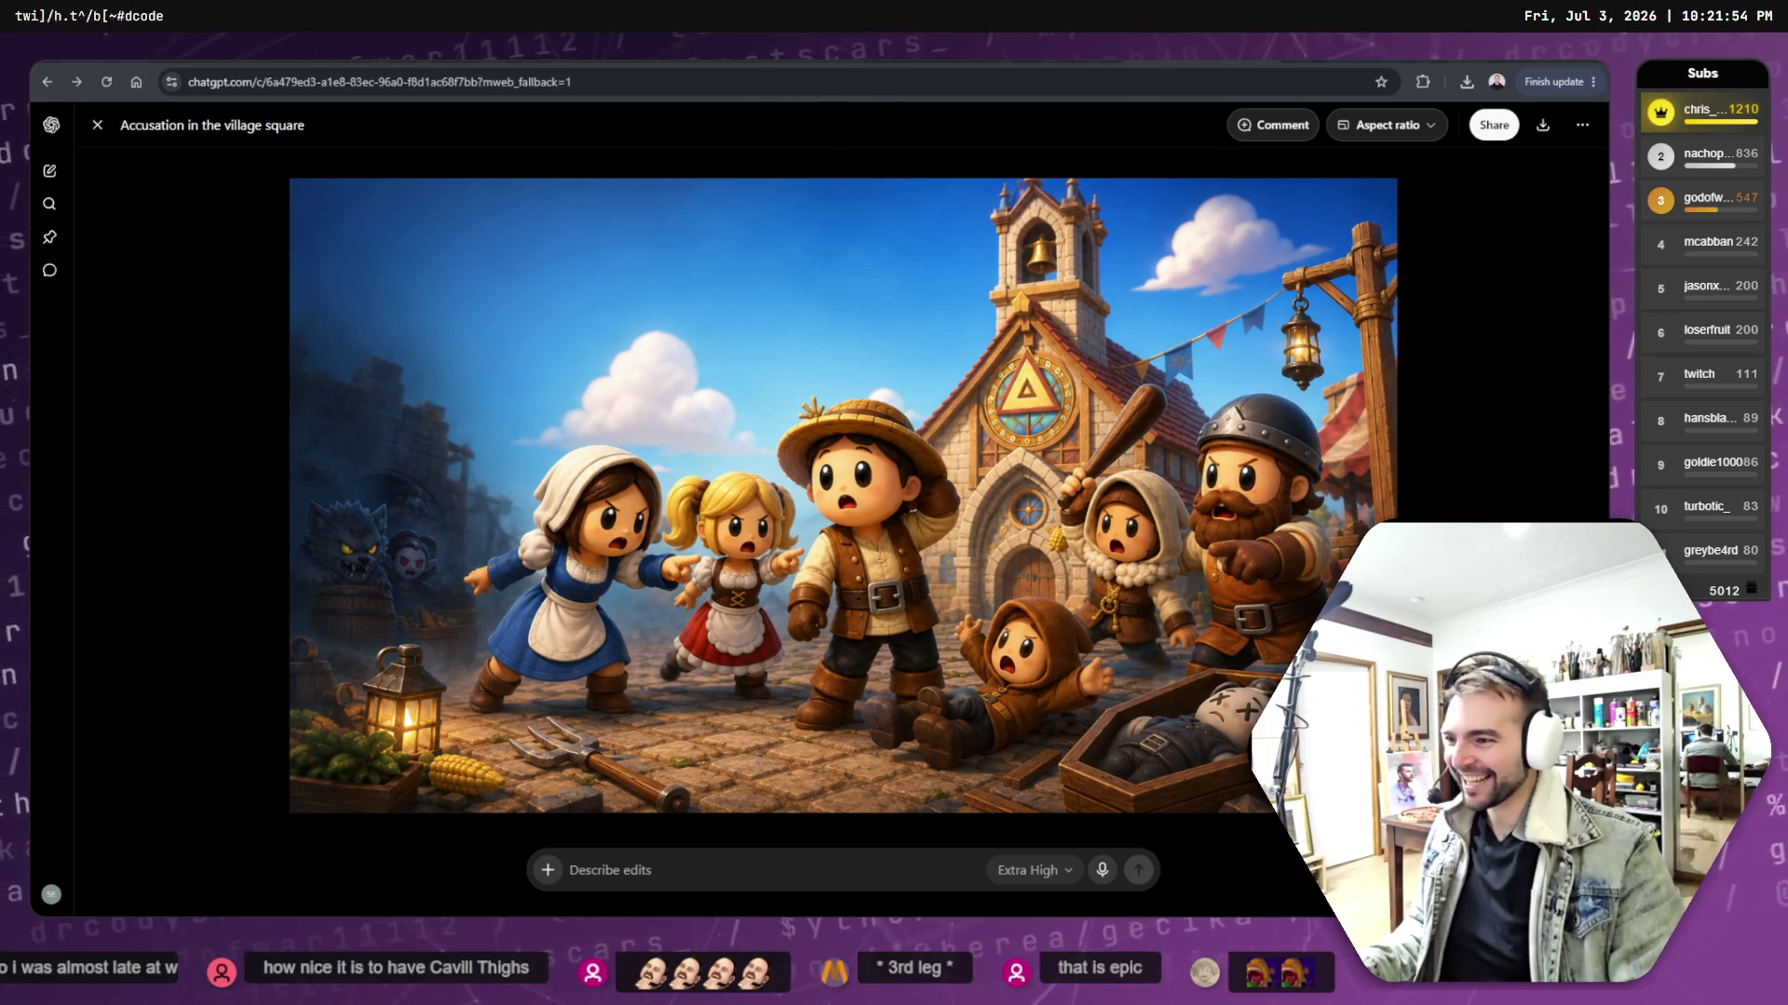
# - Edit the capsule prompt, replacing the full stop after 'center' with ', who has a'
pyautogui.click(96, 127)
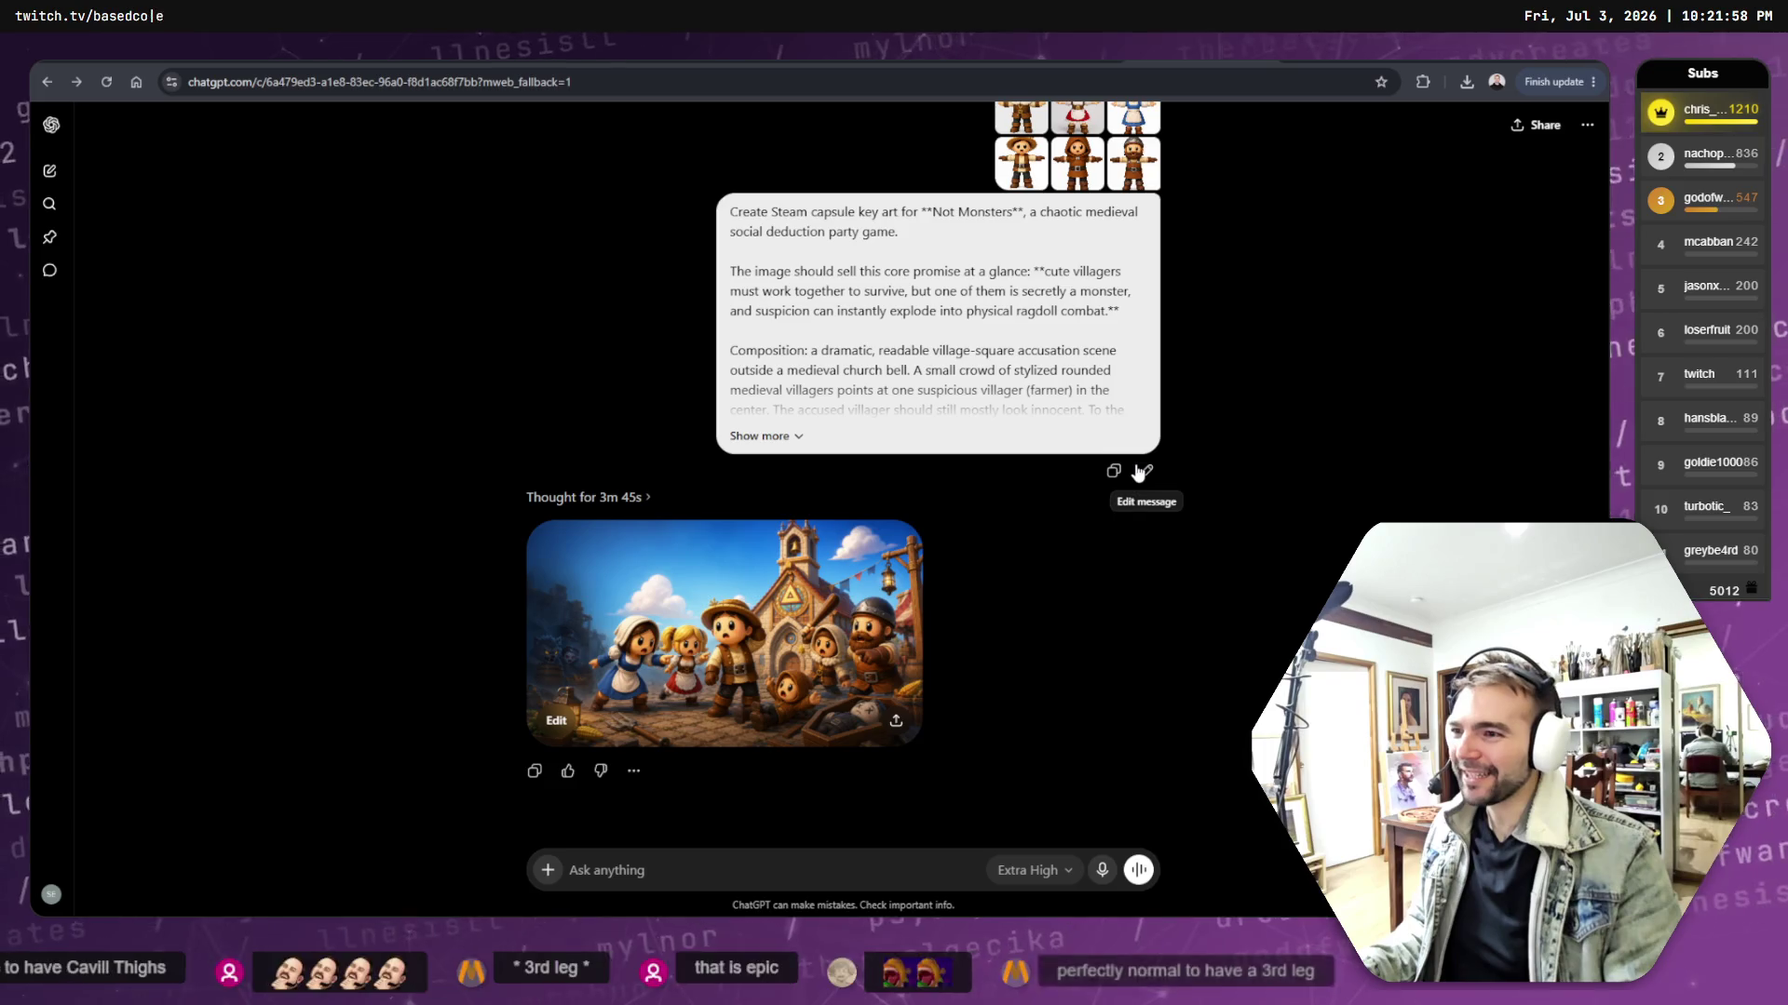
pyautogui.click(1141, 472)
pyautogui.scroll(-5, 956, 389)
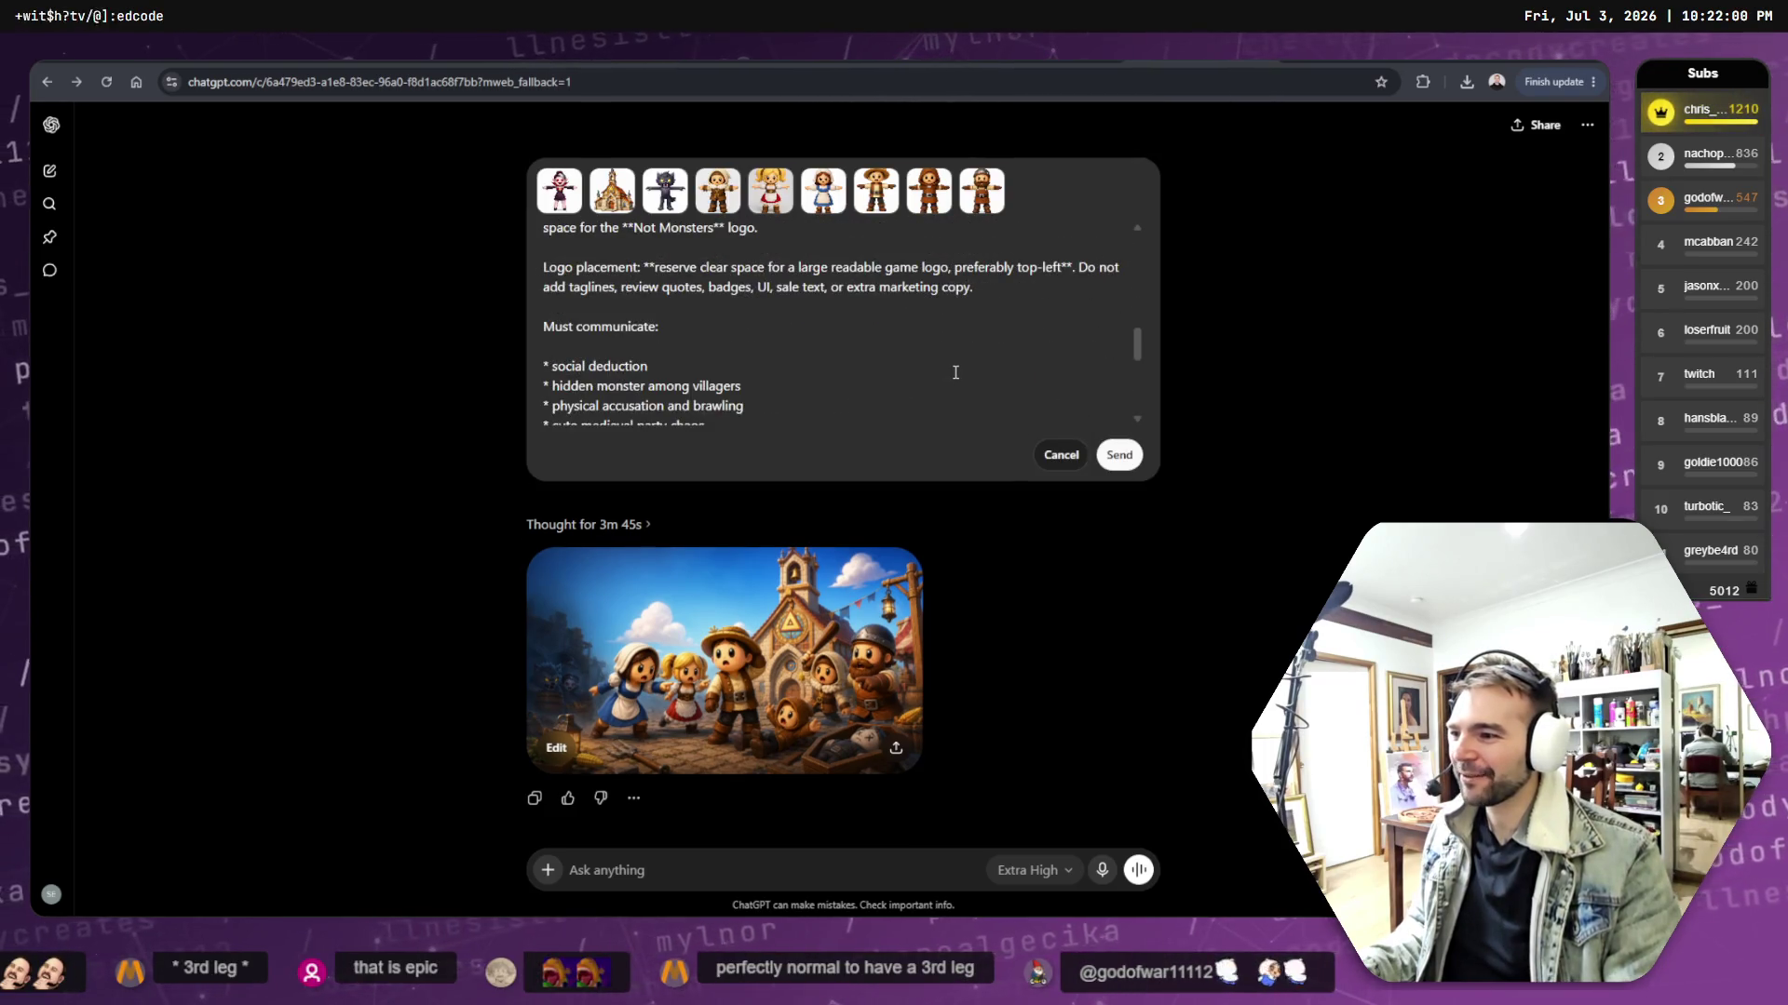
pyautogui.scroll(-3, 956, 372)
pyautogui.scroll(-3, 930, 351)
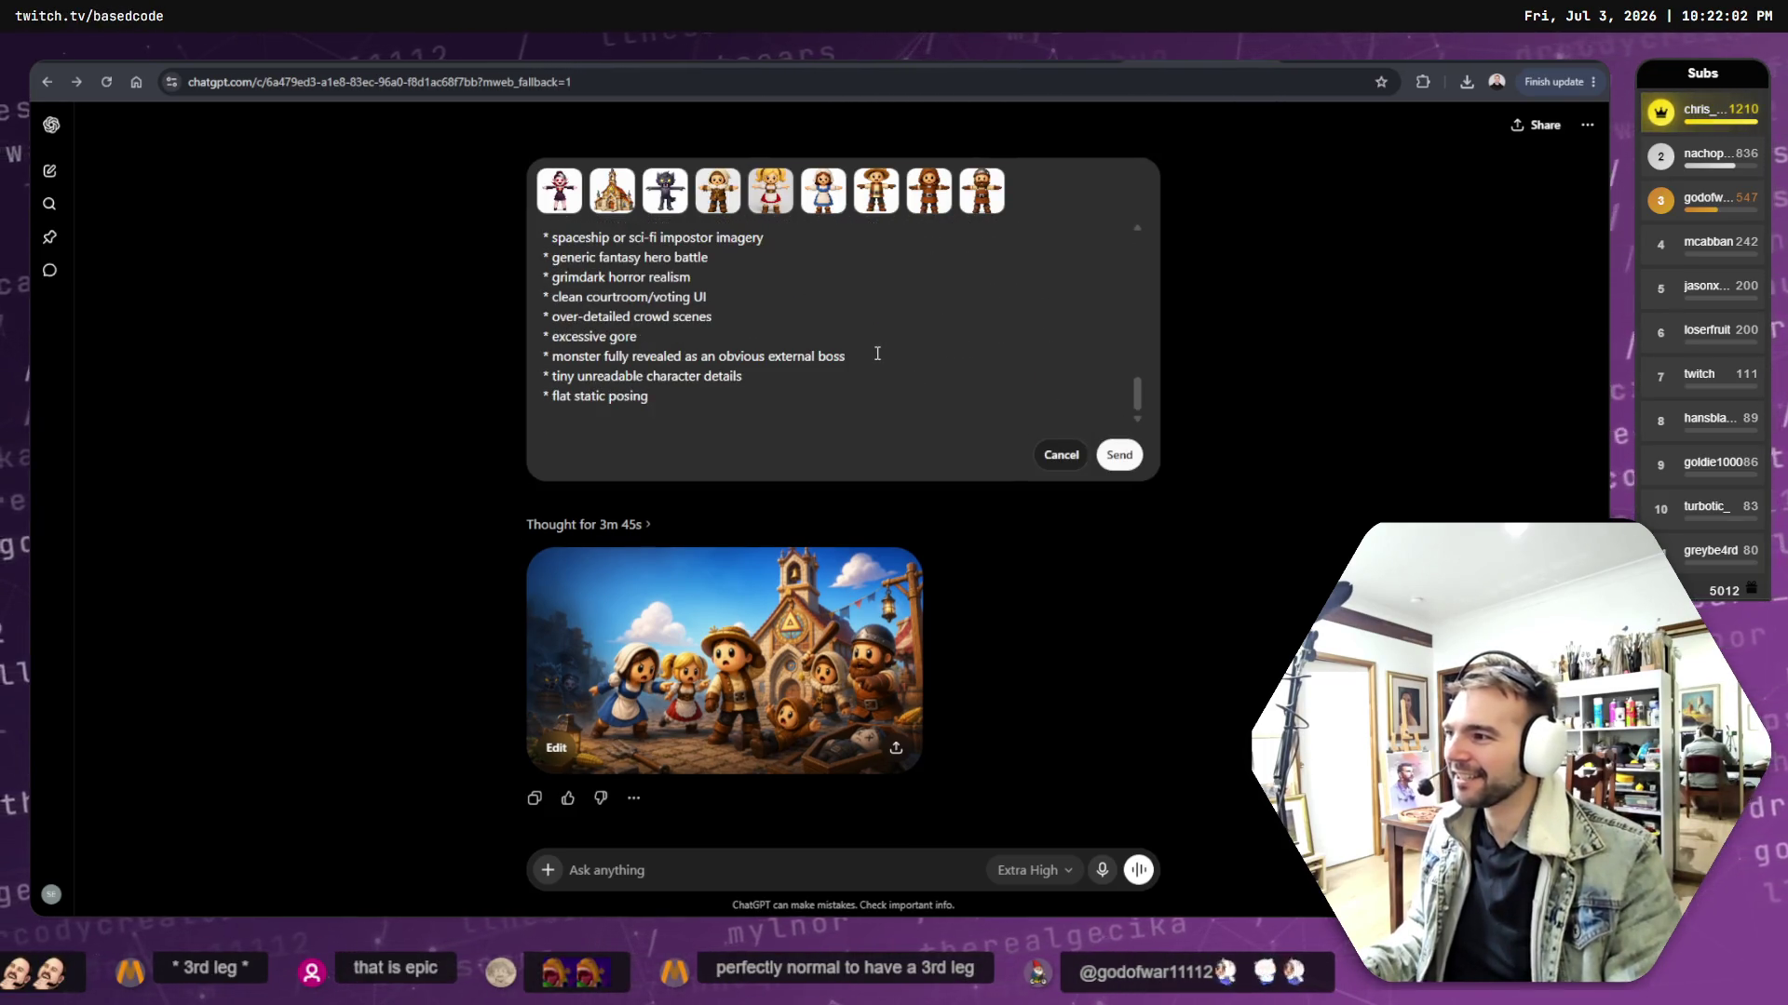
pyautogui.scroll(5, 877, 353)
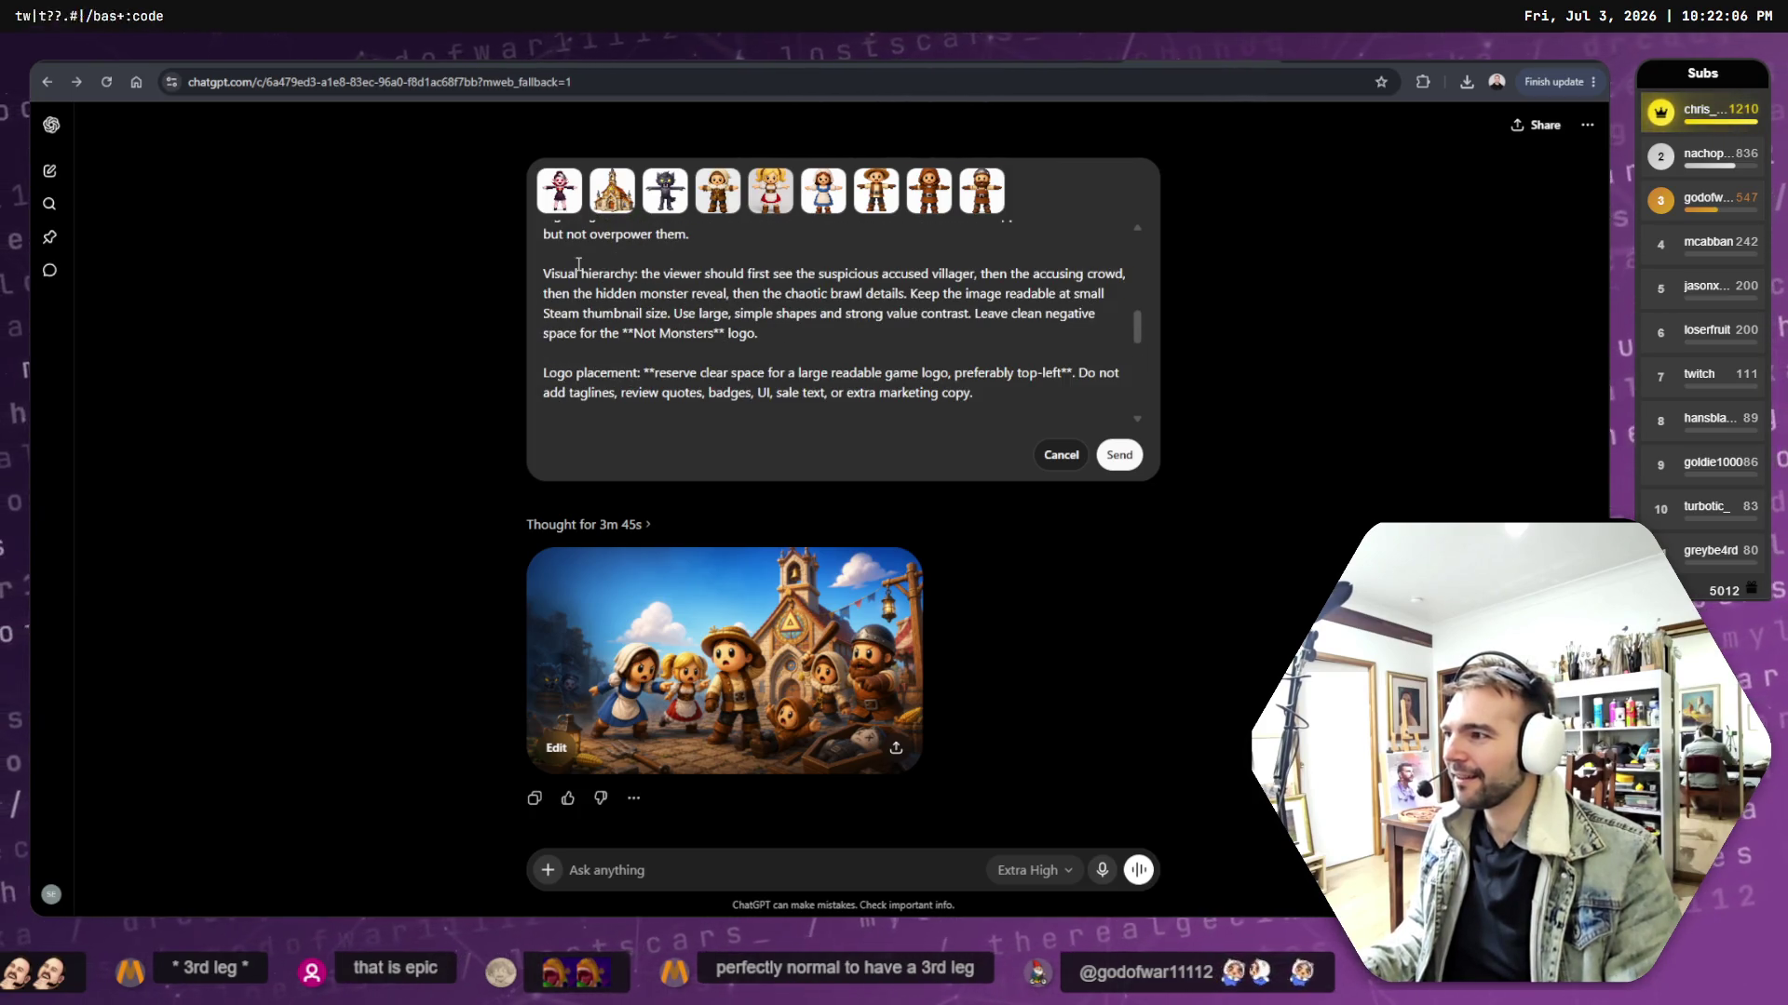
pyautogui.scroll(8, 643, 290)
pyautogui.scroll(2, 642, 290)
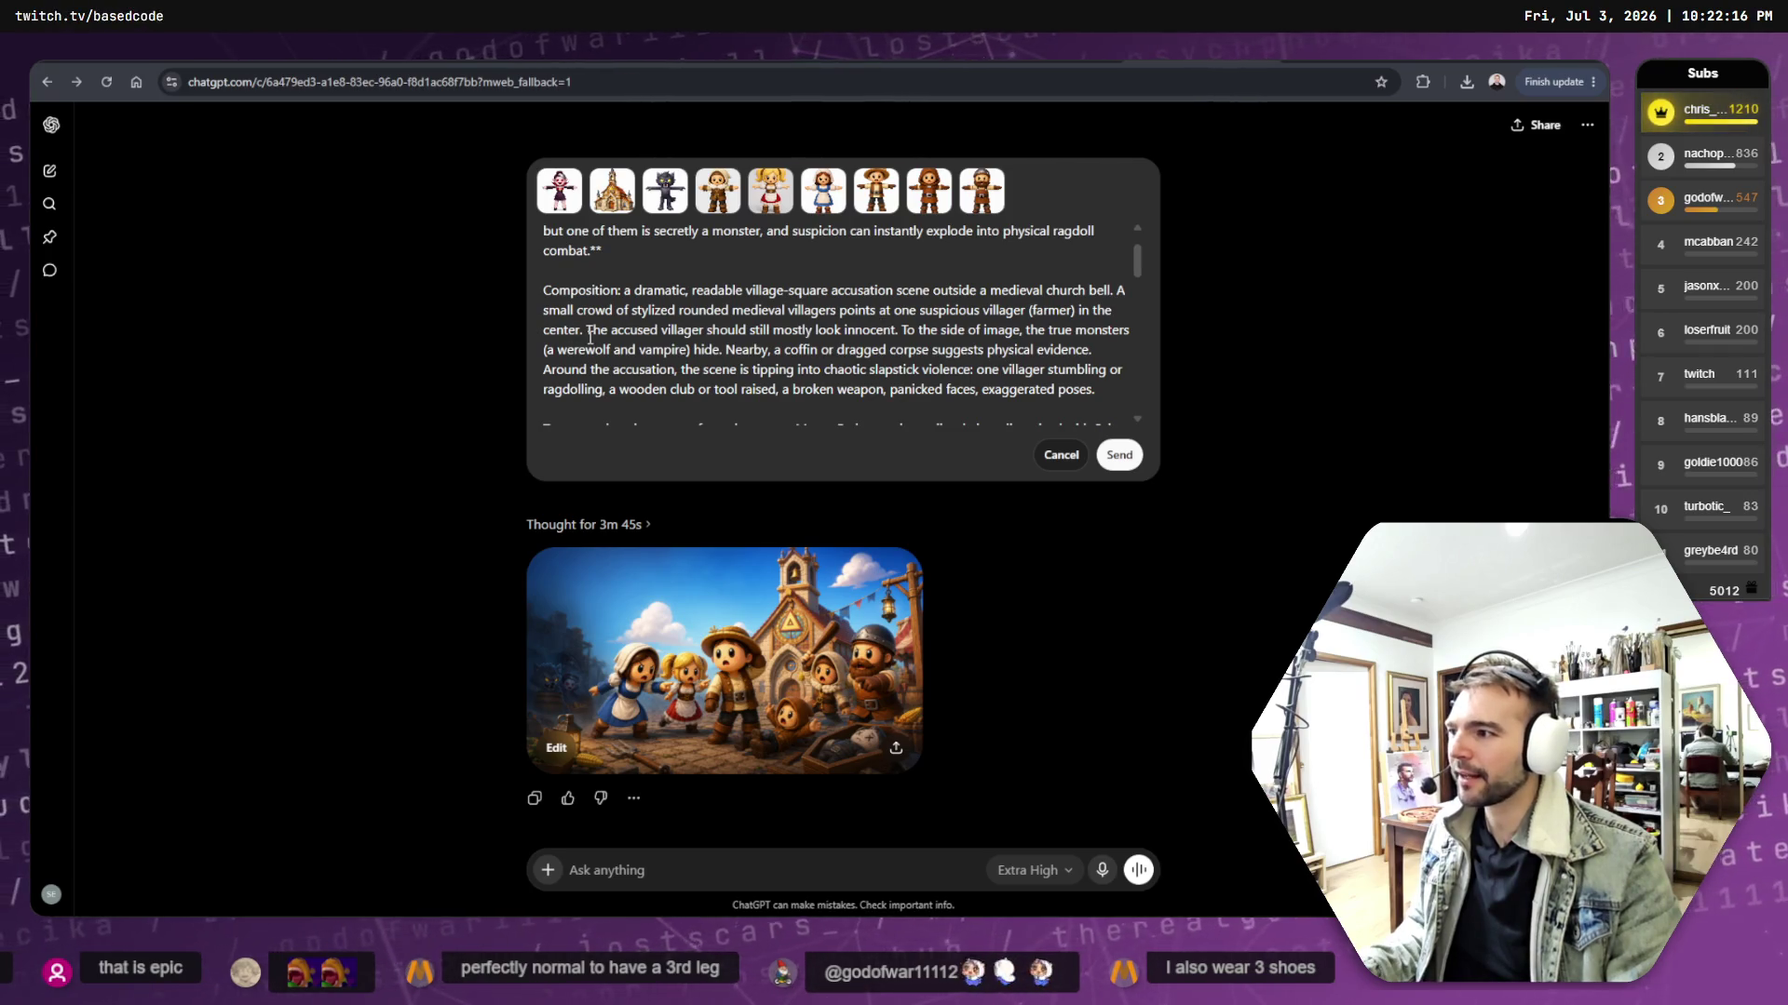
pyautogui.press('BackSpace')
pyautogui.write(', who ha')
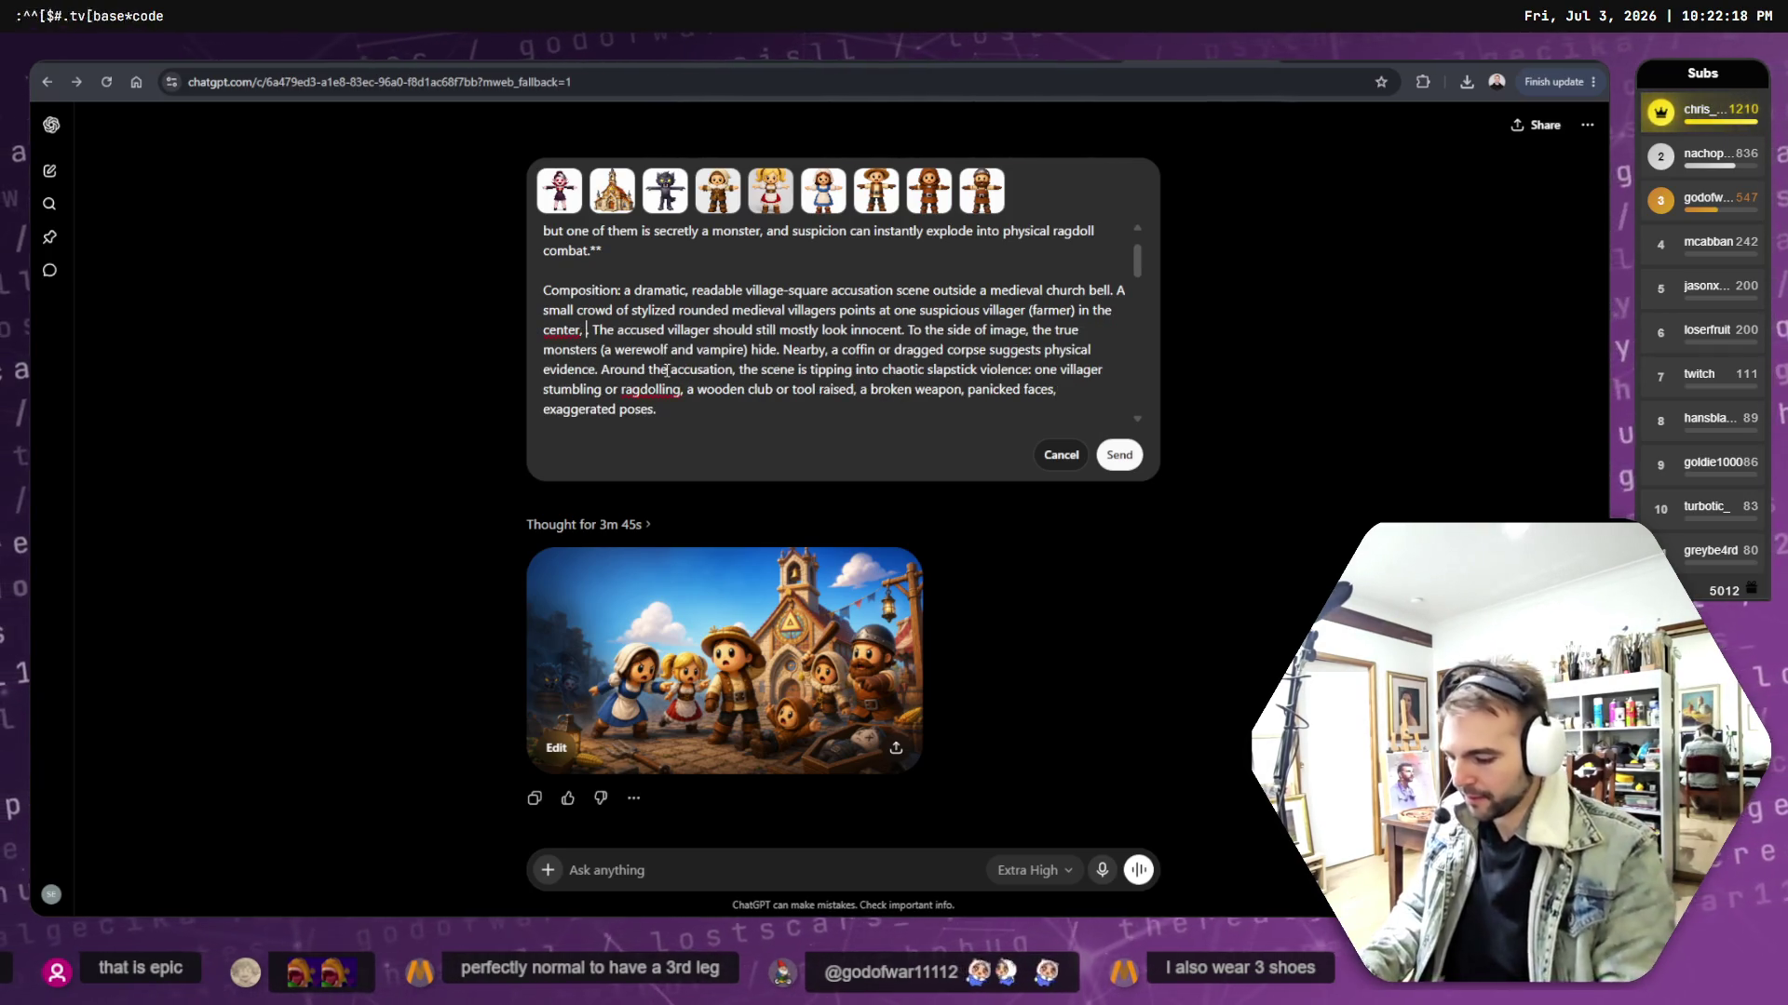
pyautogui.write('s a')
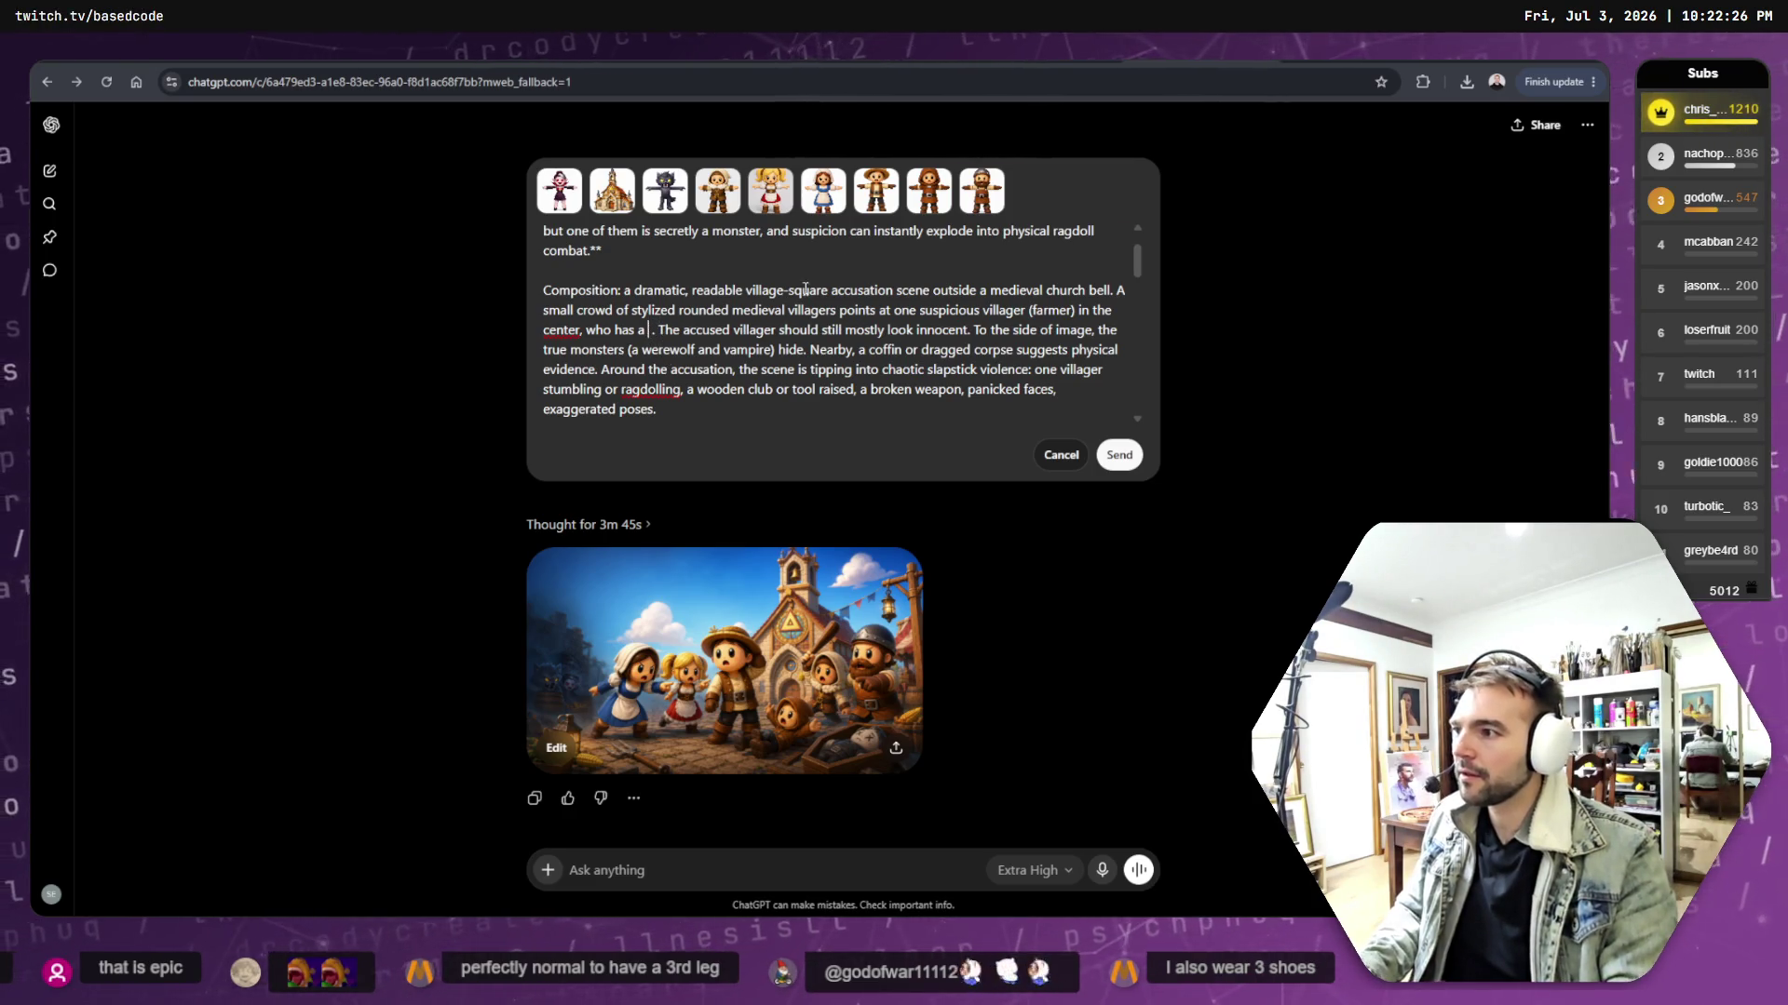
# - Copy the central character 'who me?' face request from the earlier conversation
pyautogui.hotkey('alt', 'Right')
pyautogui.hotkey('alt', 'Left')
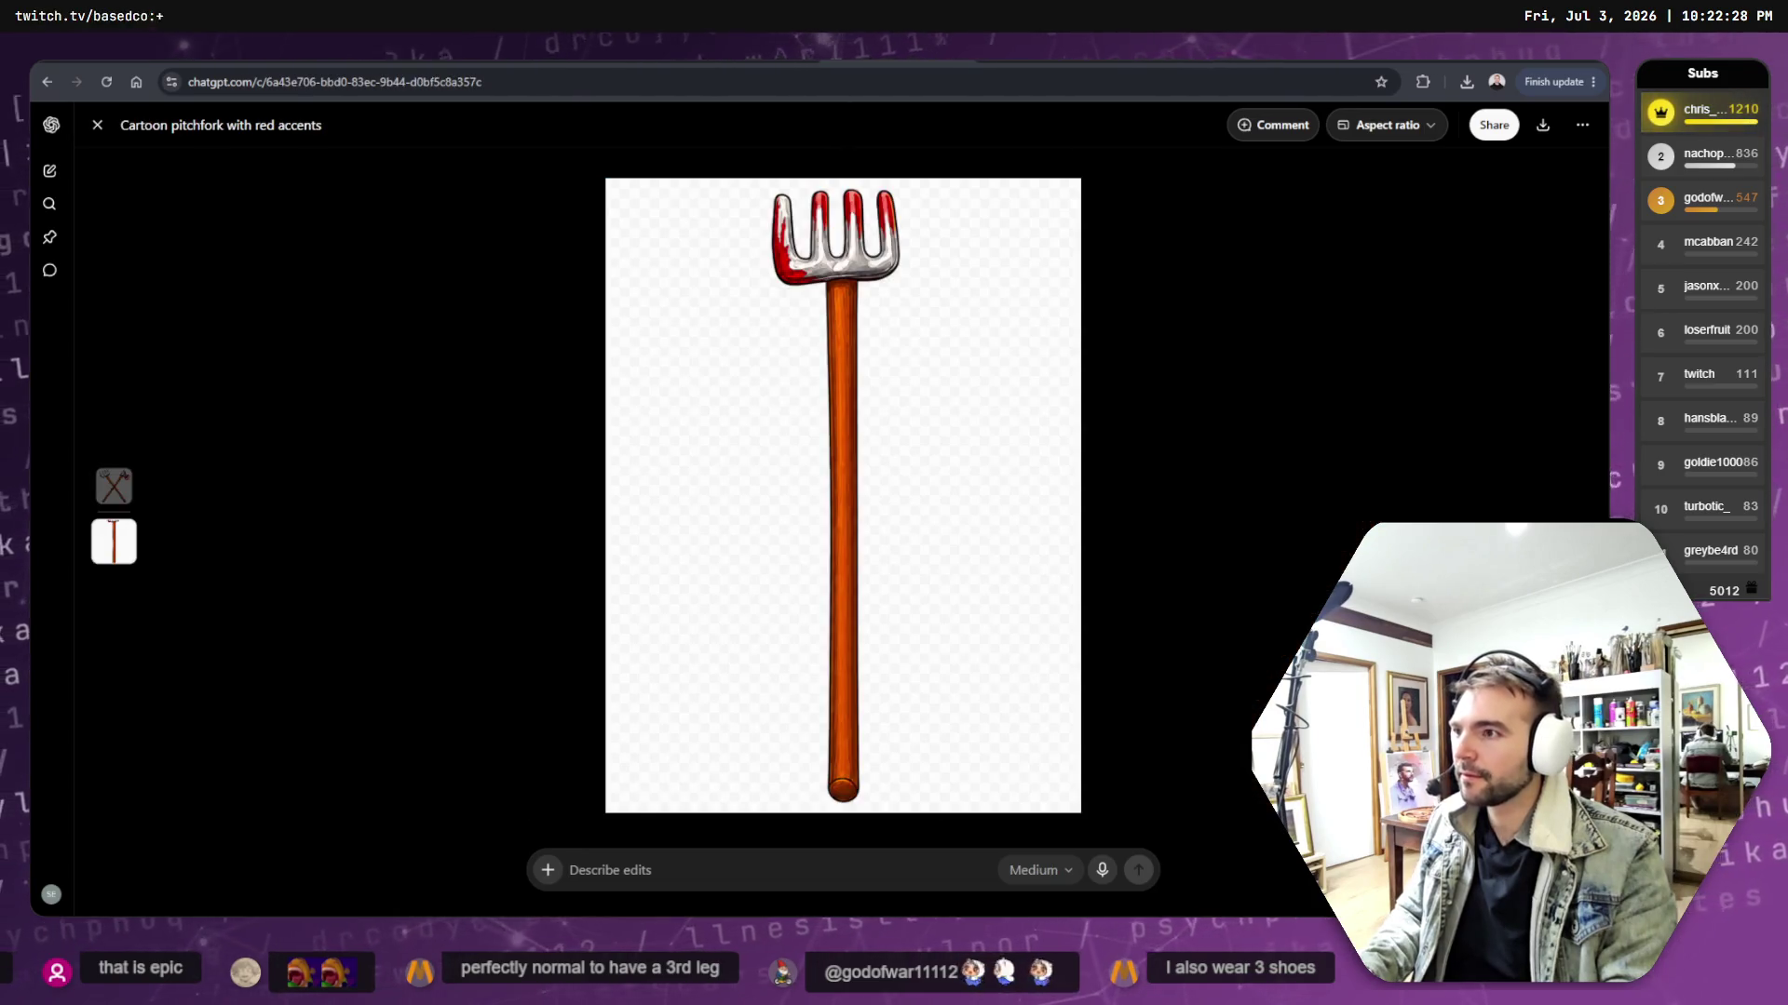
pyautogui.hotkey('alt', 'Left')
pyautogui.hotkey('alt', 'Left')
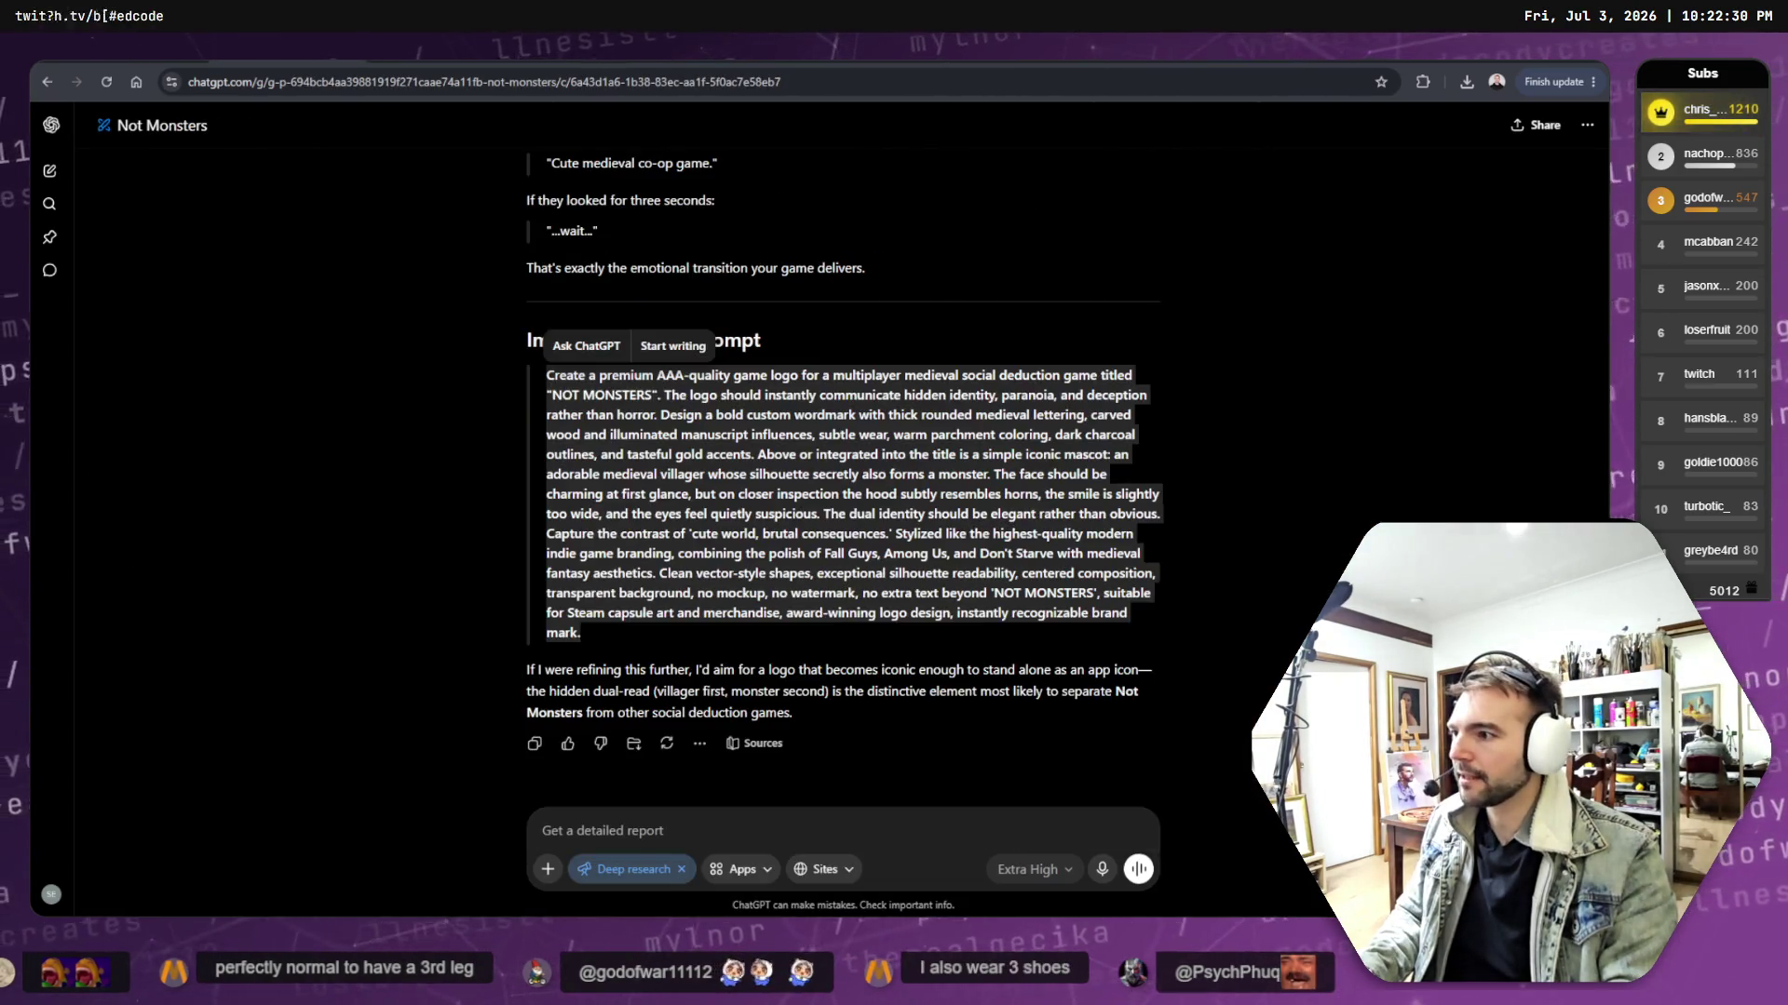
pyautogui.hotkey('alt', 'Left')
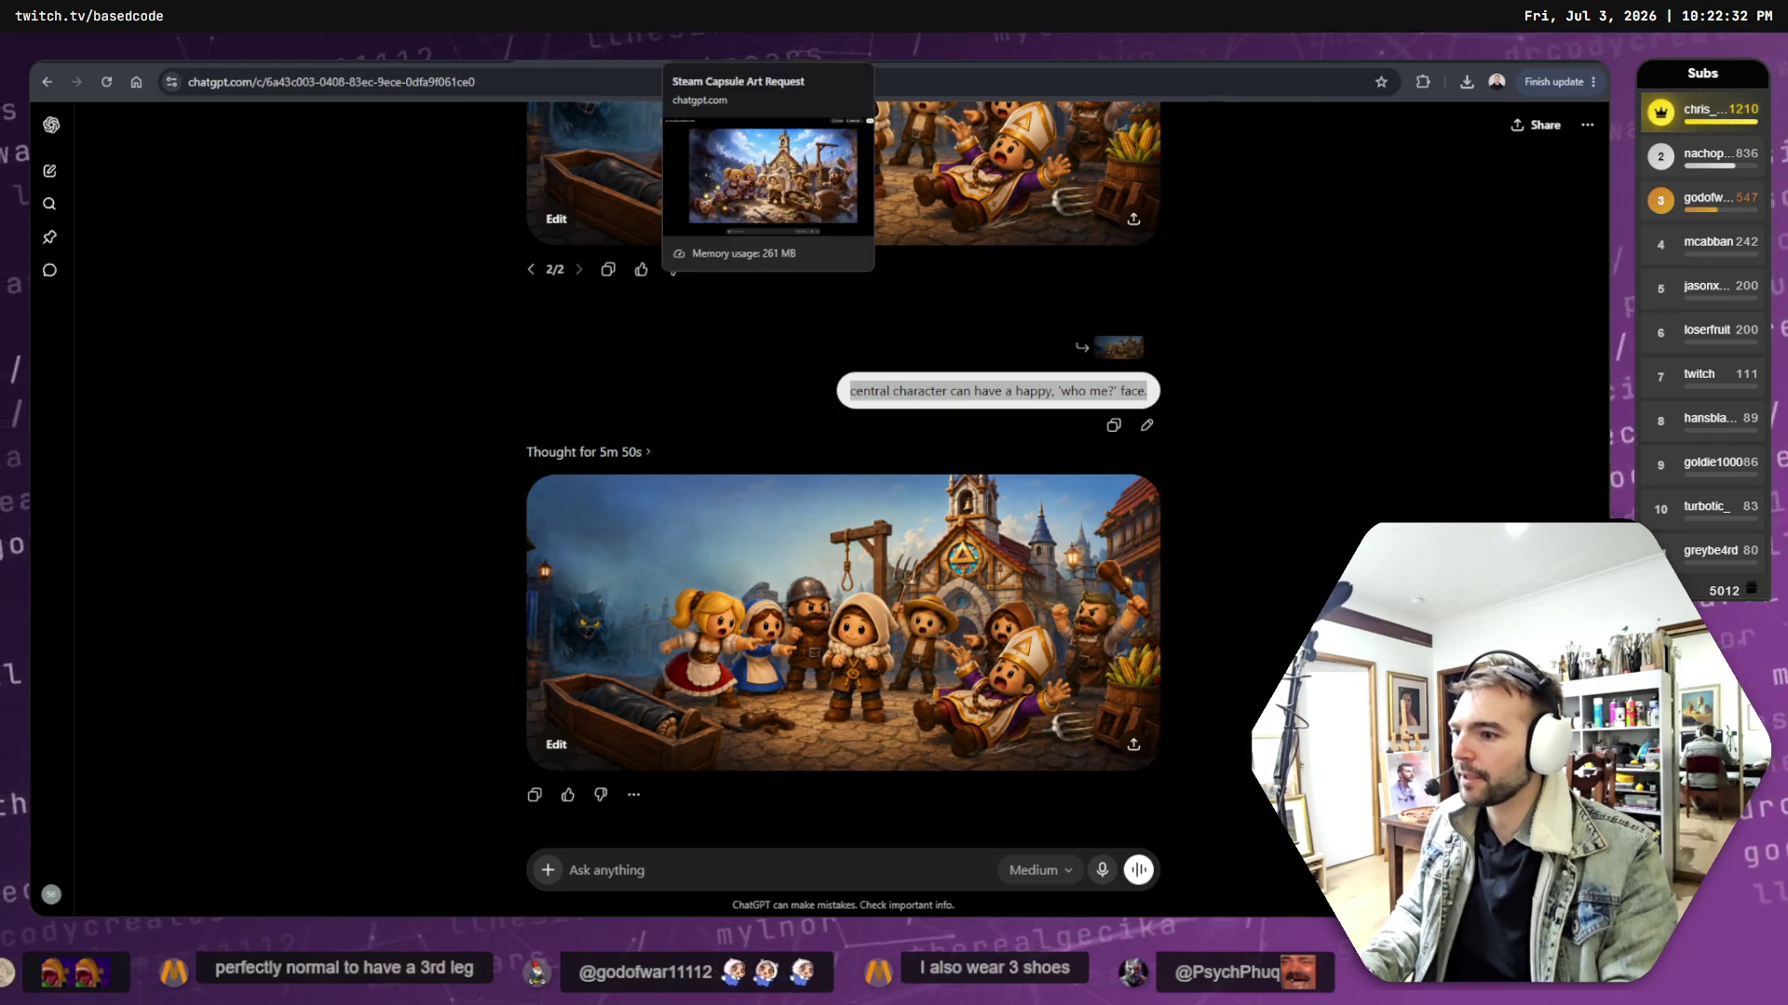
pyautogui.click(933, 395)
pyautogui.moveTo(871, 392); pyautogui.dragTo(1147, 392)
pyautogui.rightClick(1131, 392)
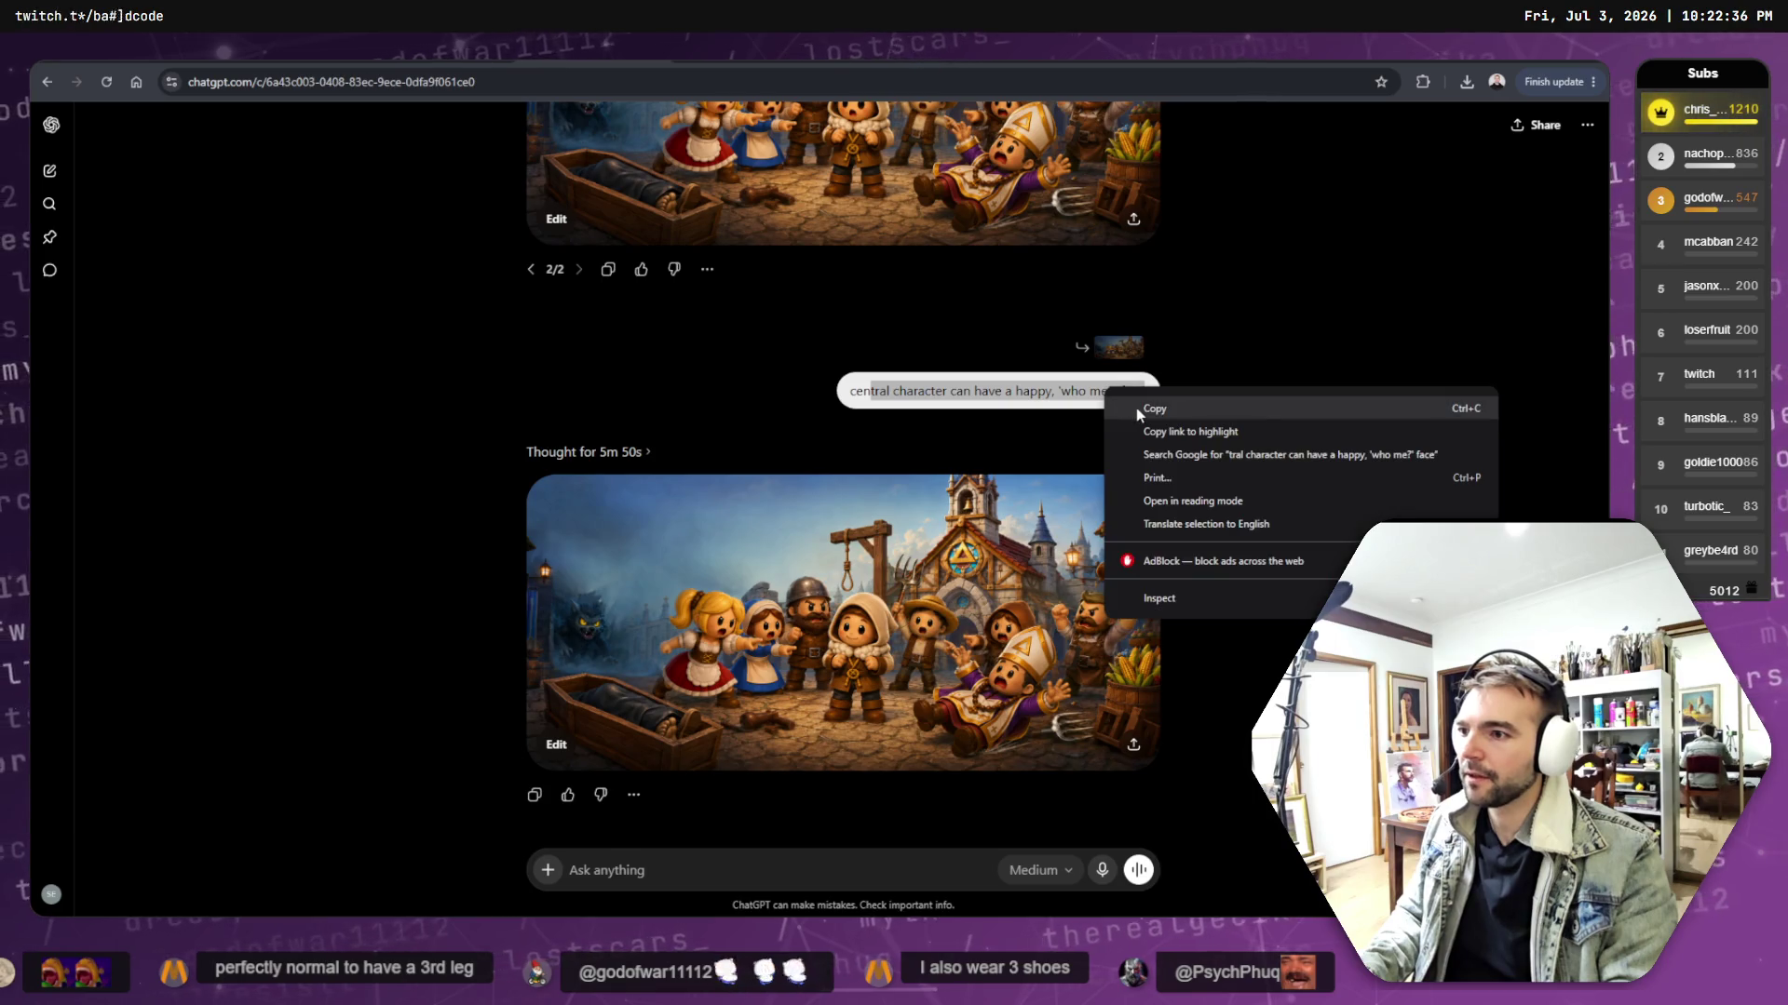
pyautogui.click(1155, 406)
# - Complete the Composition line with 'happy "Who, me?" expression' and send the prompt
pyautogui.hotkey('alt', 'Right')
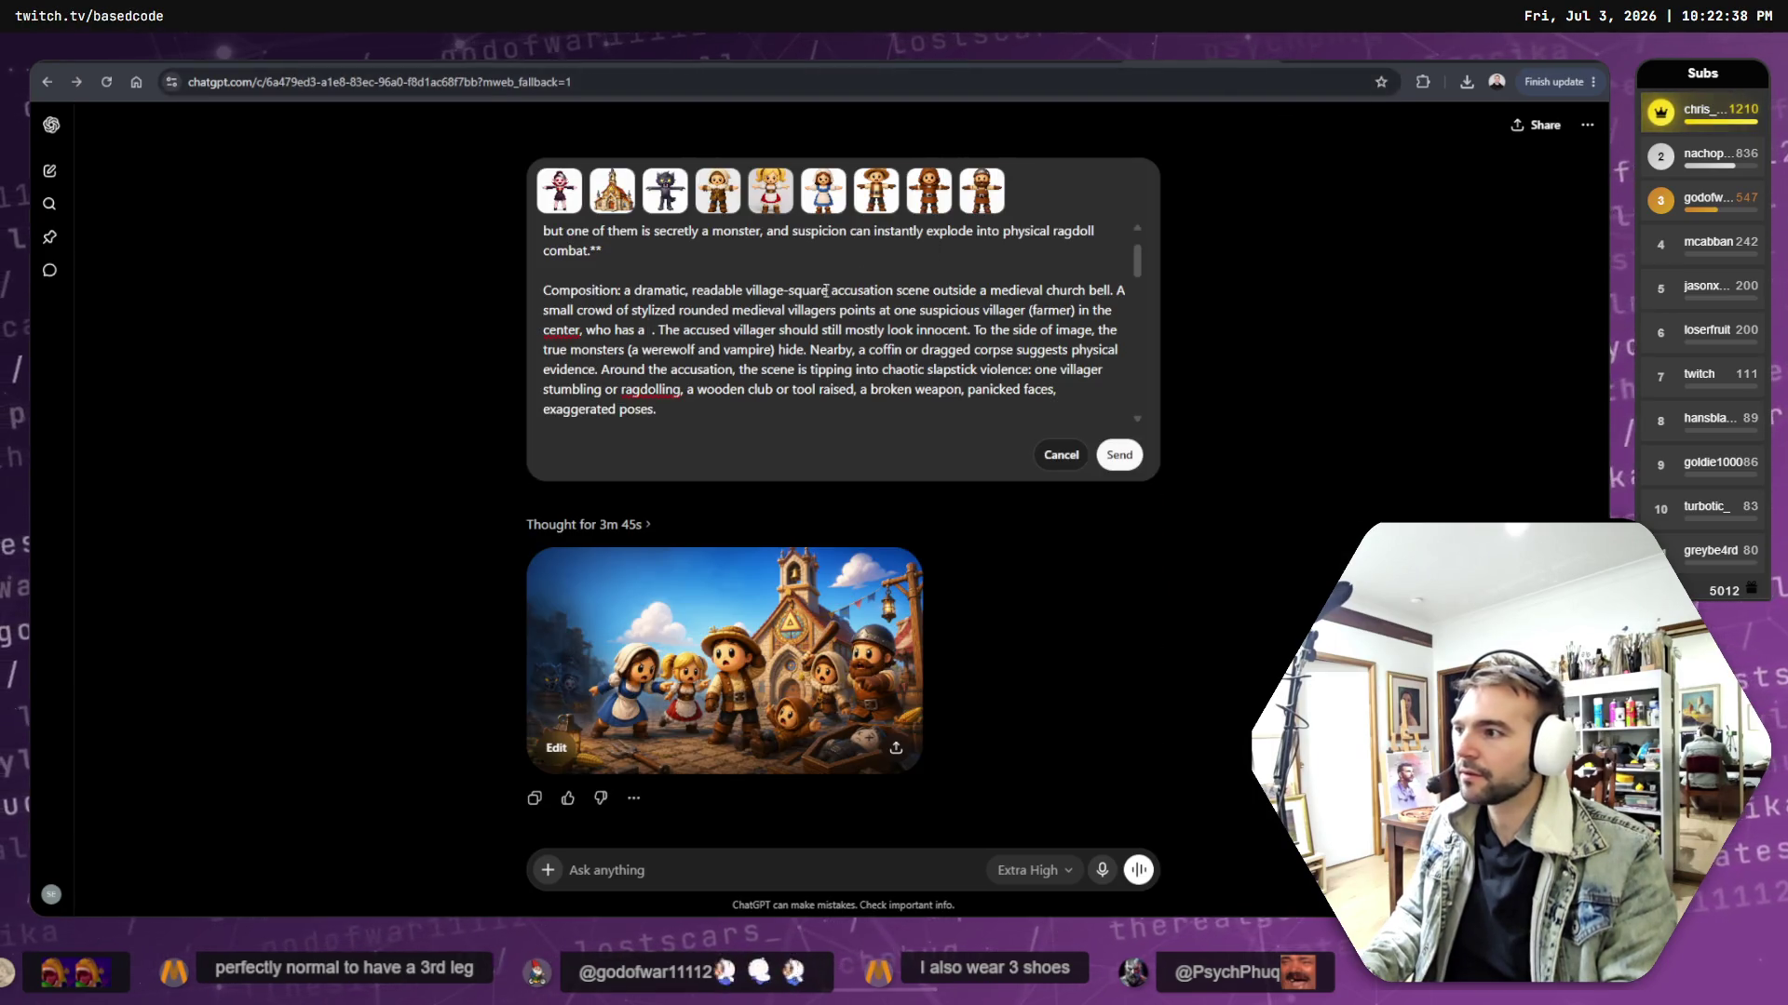
pyautogui.click(648, 330)
pyautogui.write('happt')
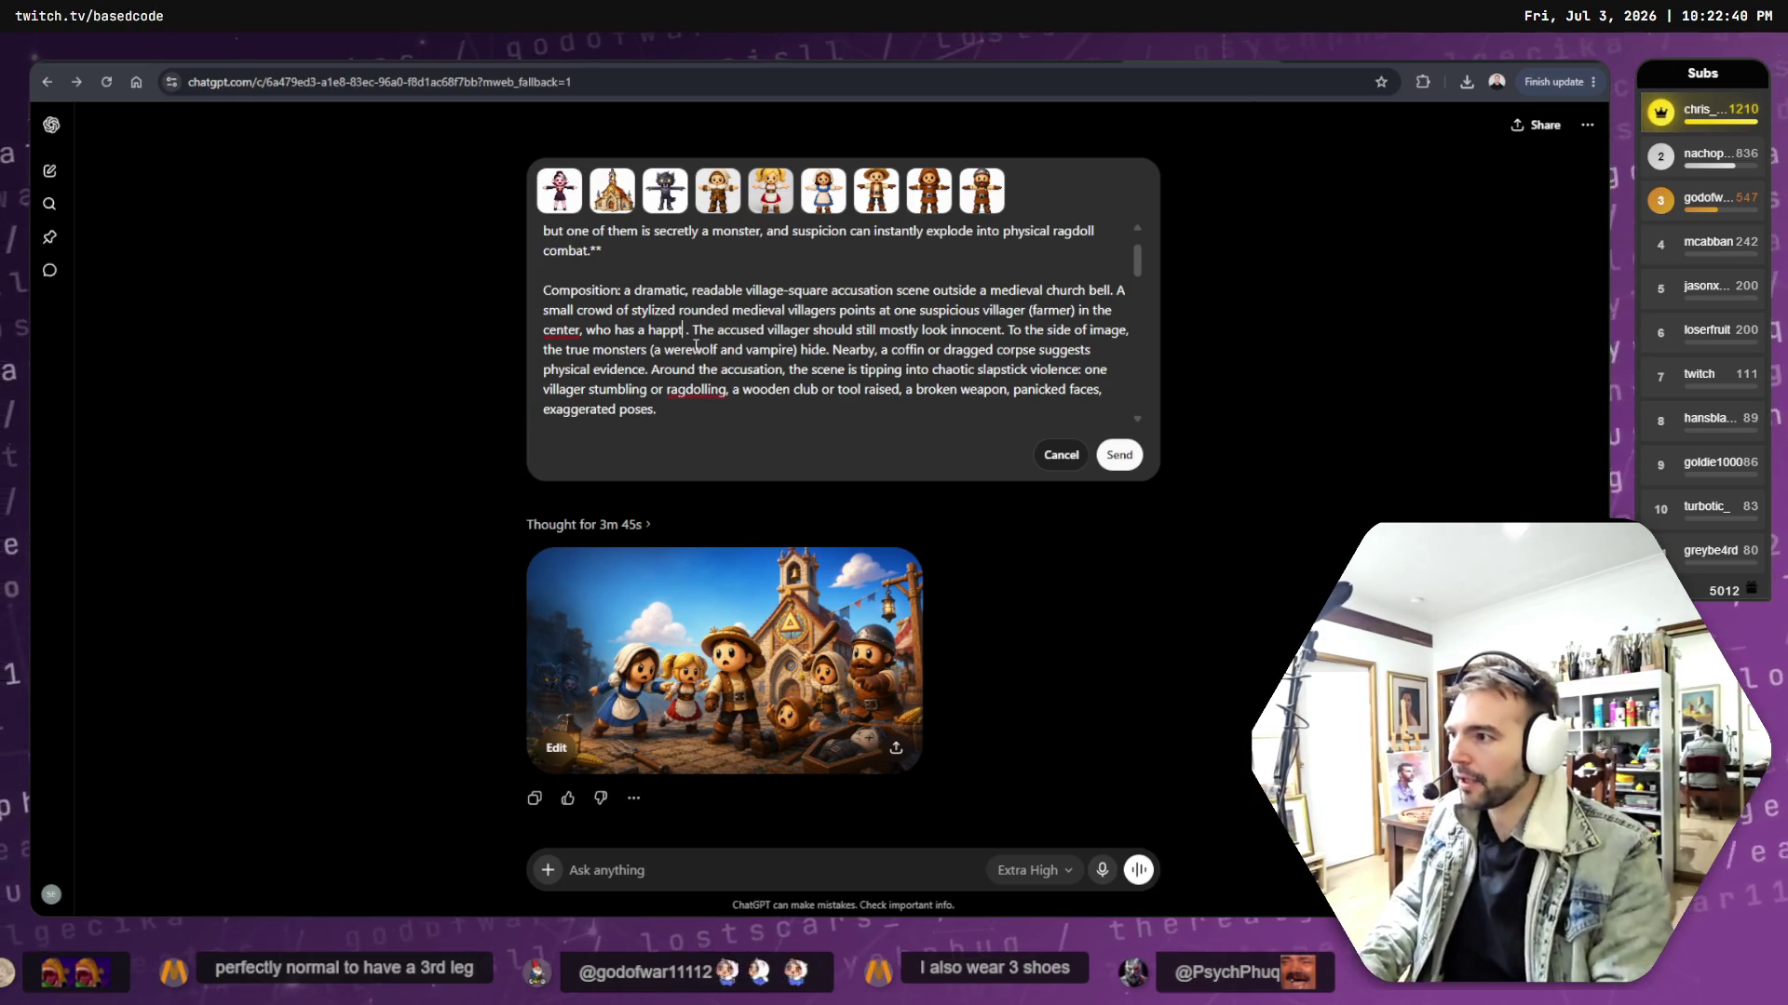
pyautogui.write('"Who me?')
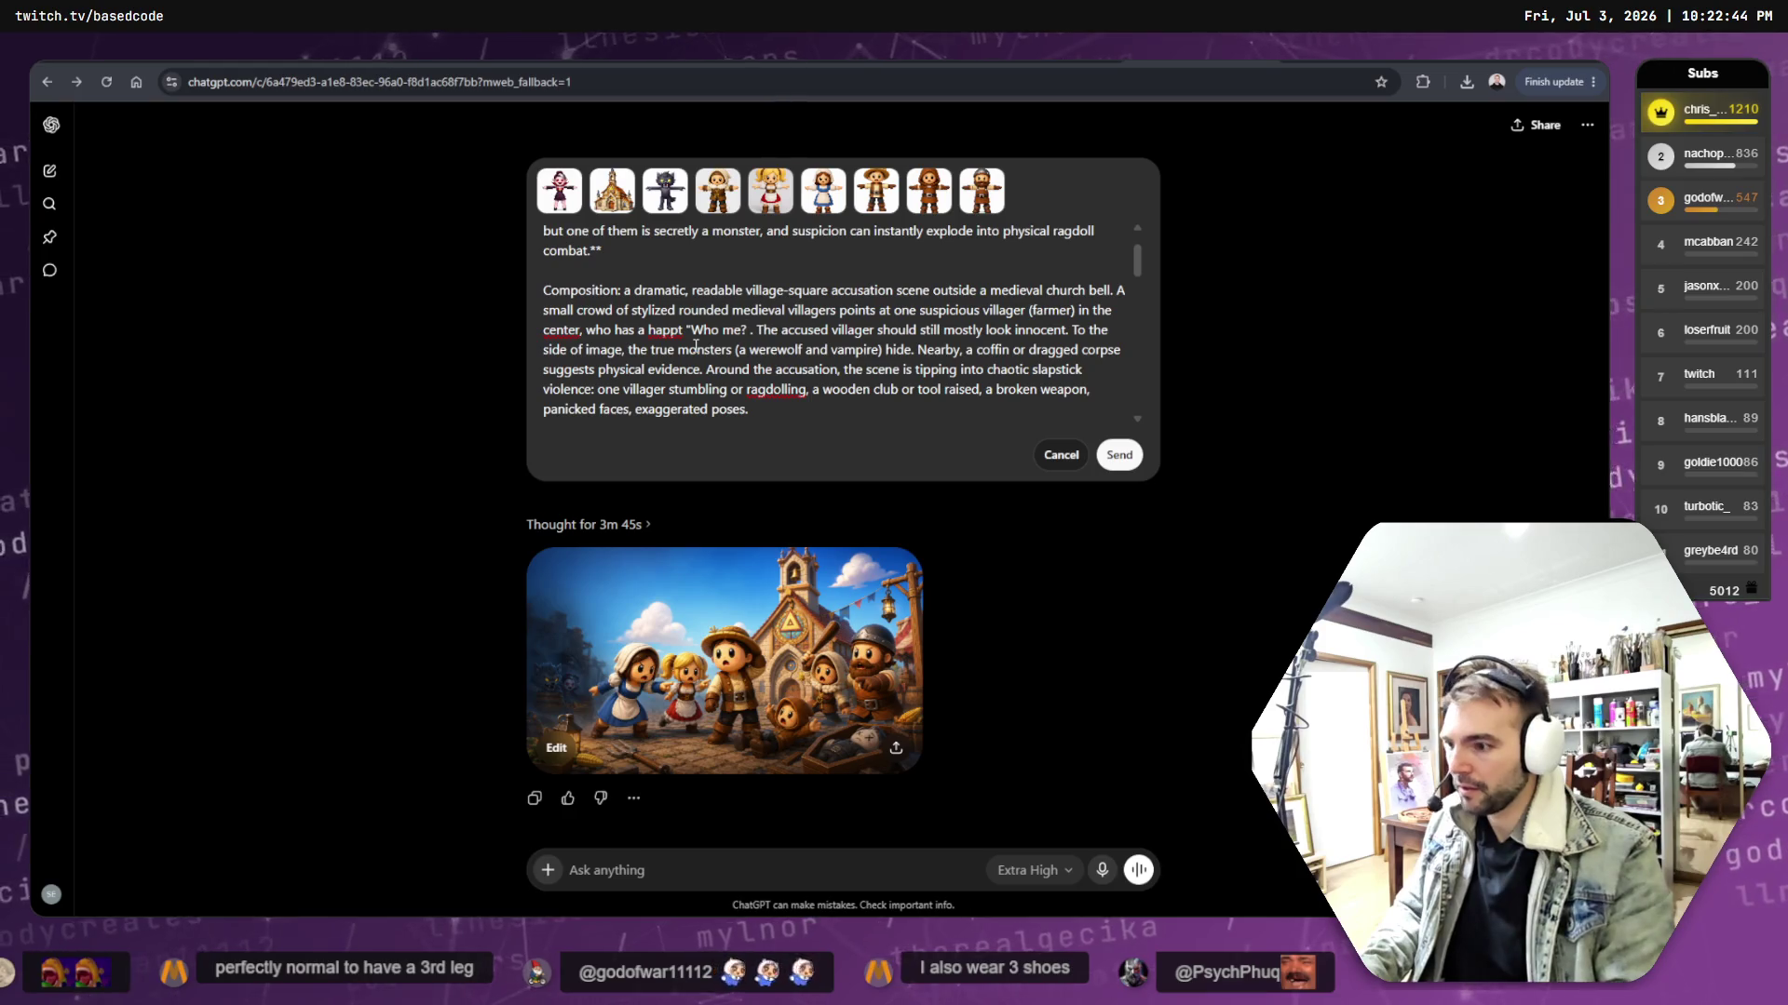
pyautogui.write('"')
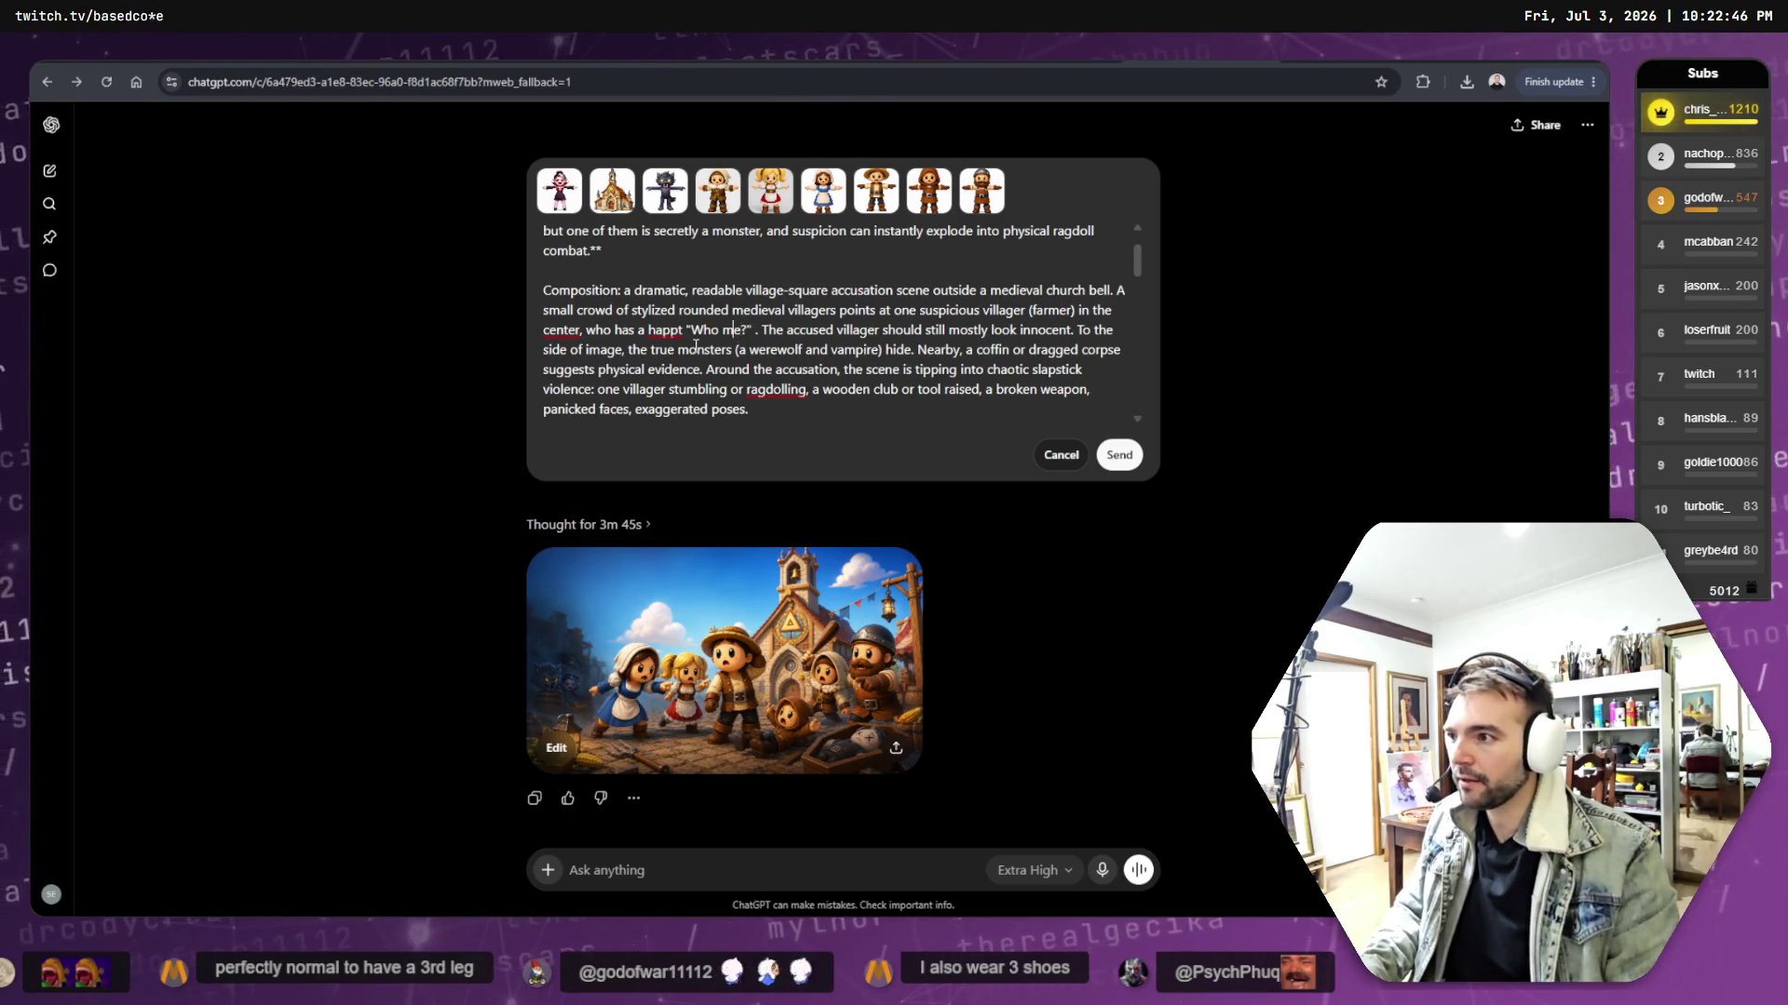
pyautogui.write(',')
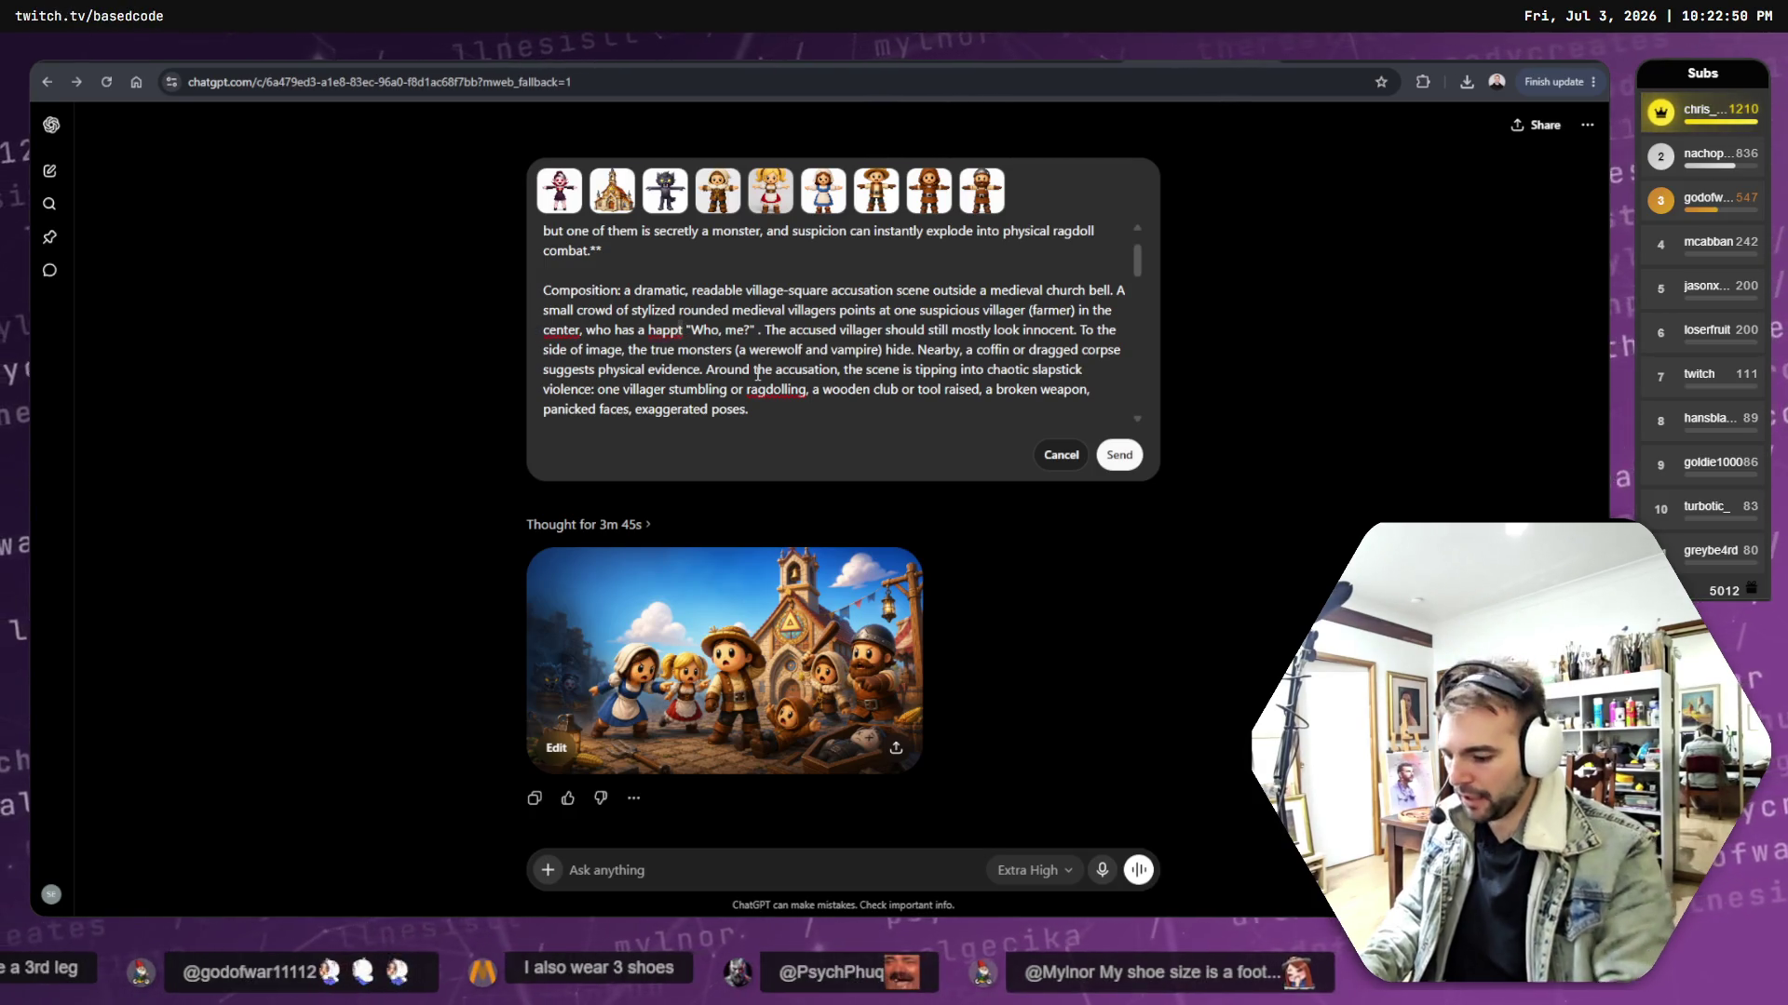
pyautogui.press('BackSpace')
pyautogui.write('y')
pyautogui.write('expression')
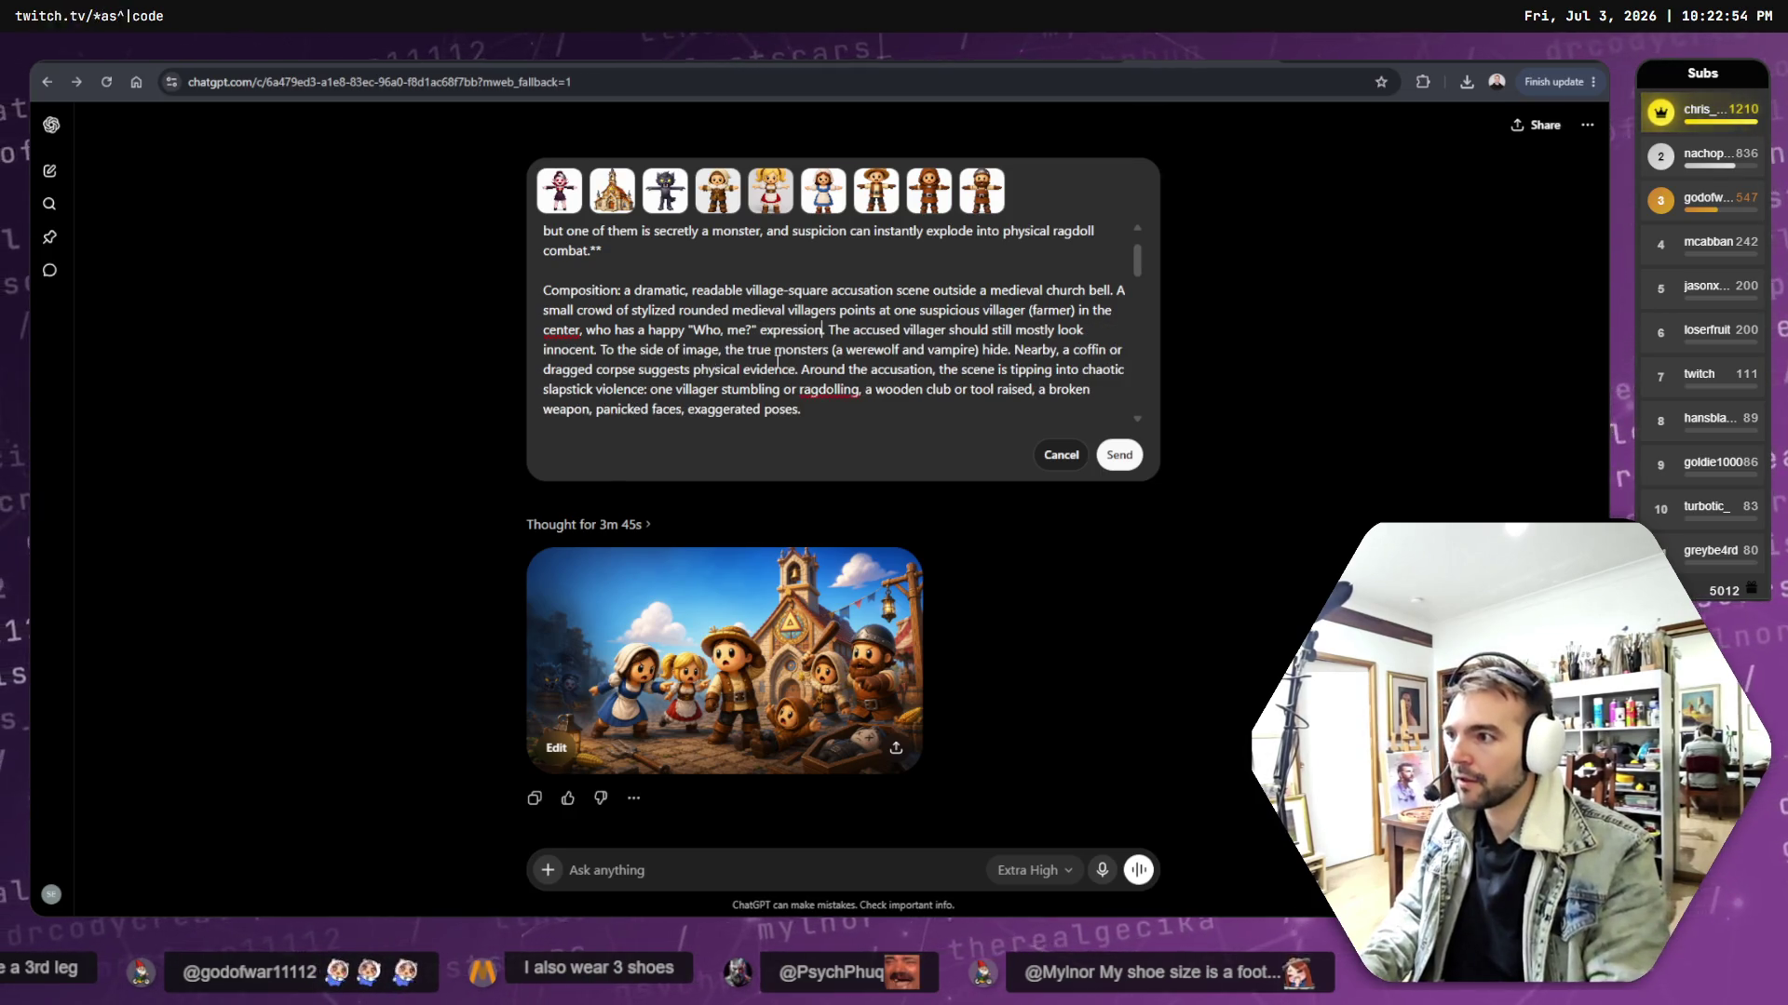
pyautogui.click(1122, 459)
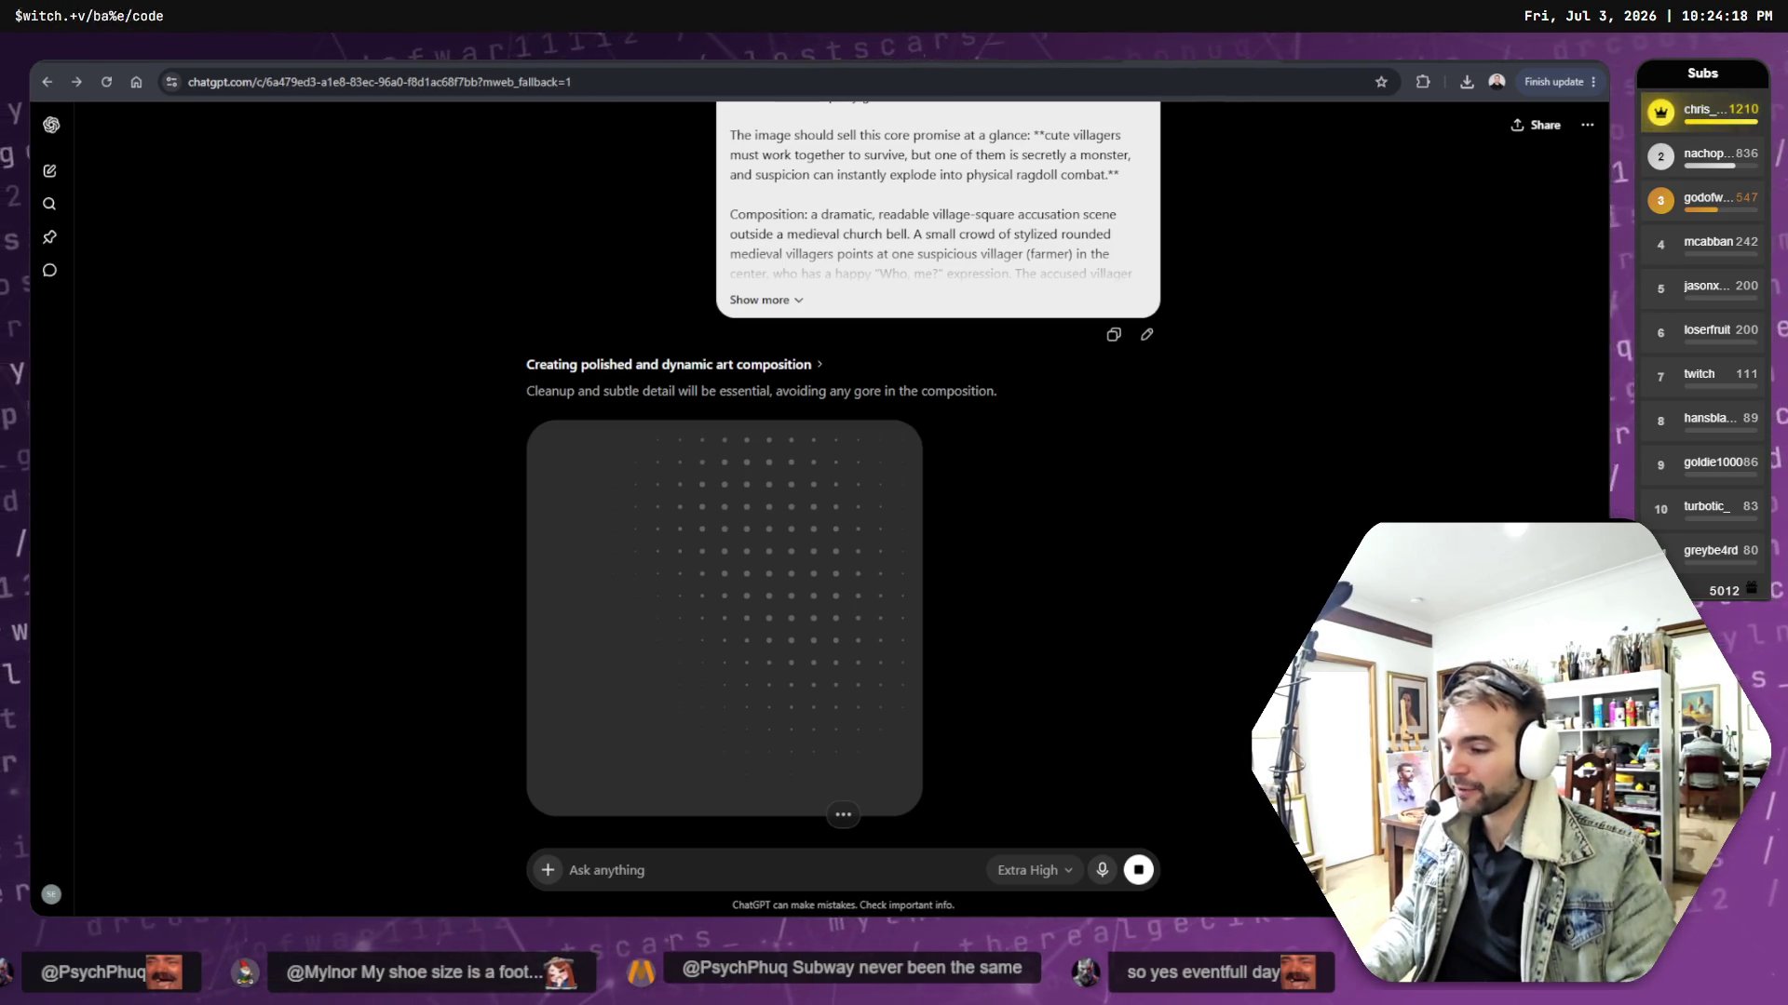
# - Wait while the new key art with the happy 'Who, me?' farmer generates
pyautogui.scroll(-3, 1058, 450)
pyautogui.scroll(2, 1076, 453)
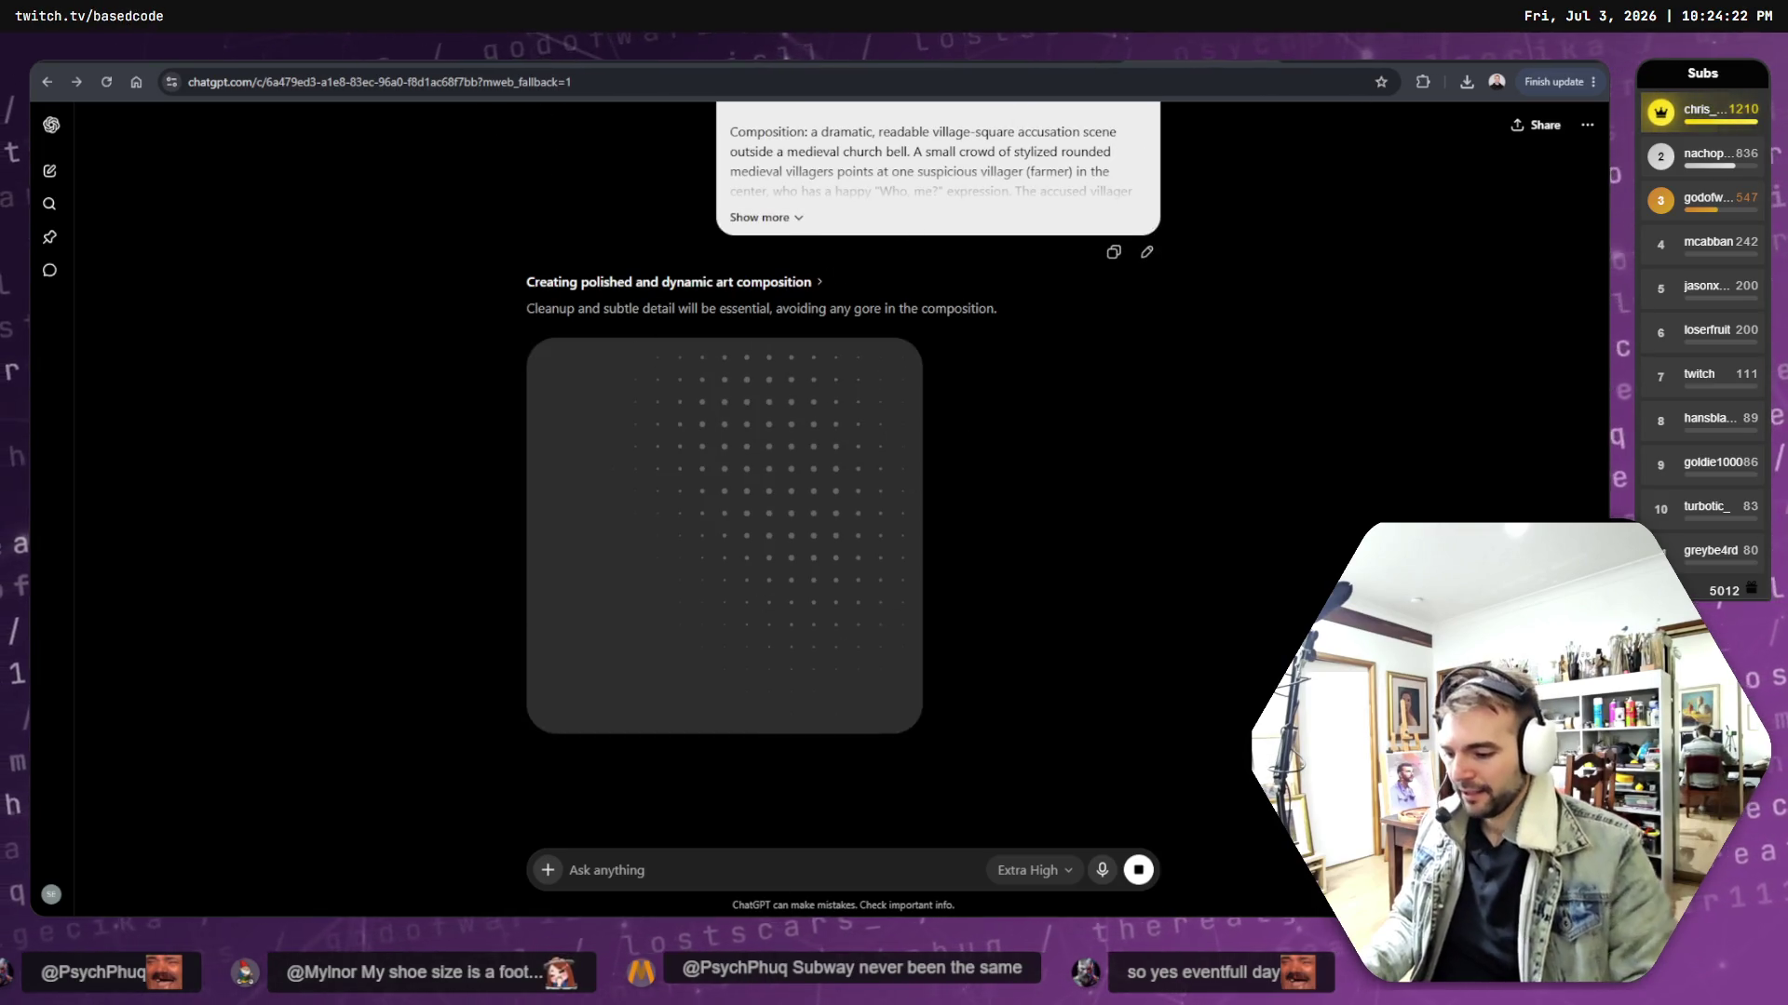
# - On the Not Monster board, move the three-image key art column beside the right-hand images
pyautogui.hotkey('alt', 'Tab')
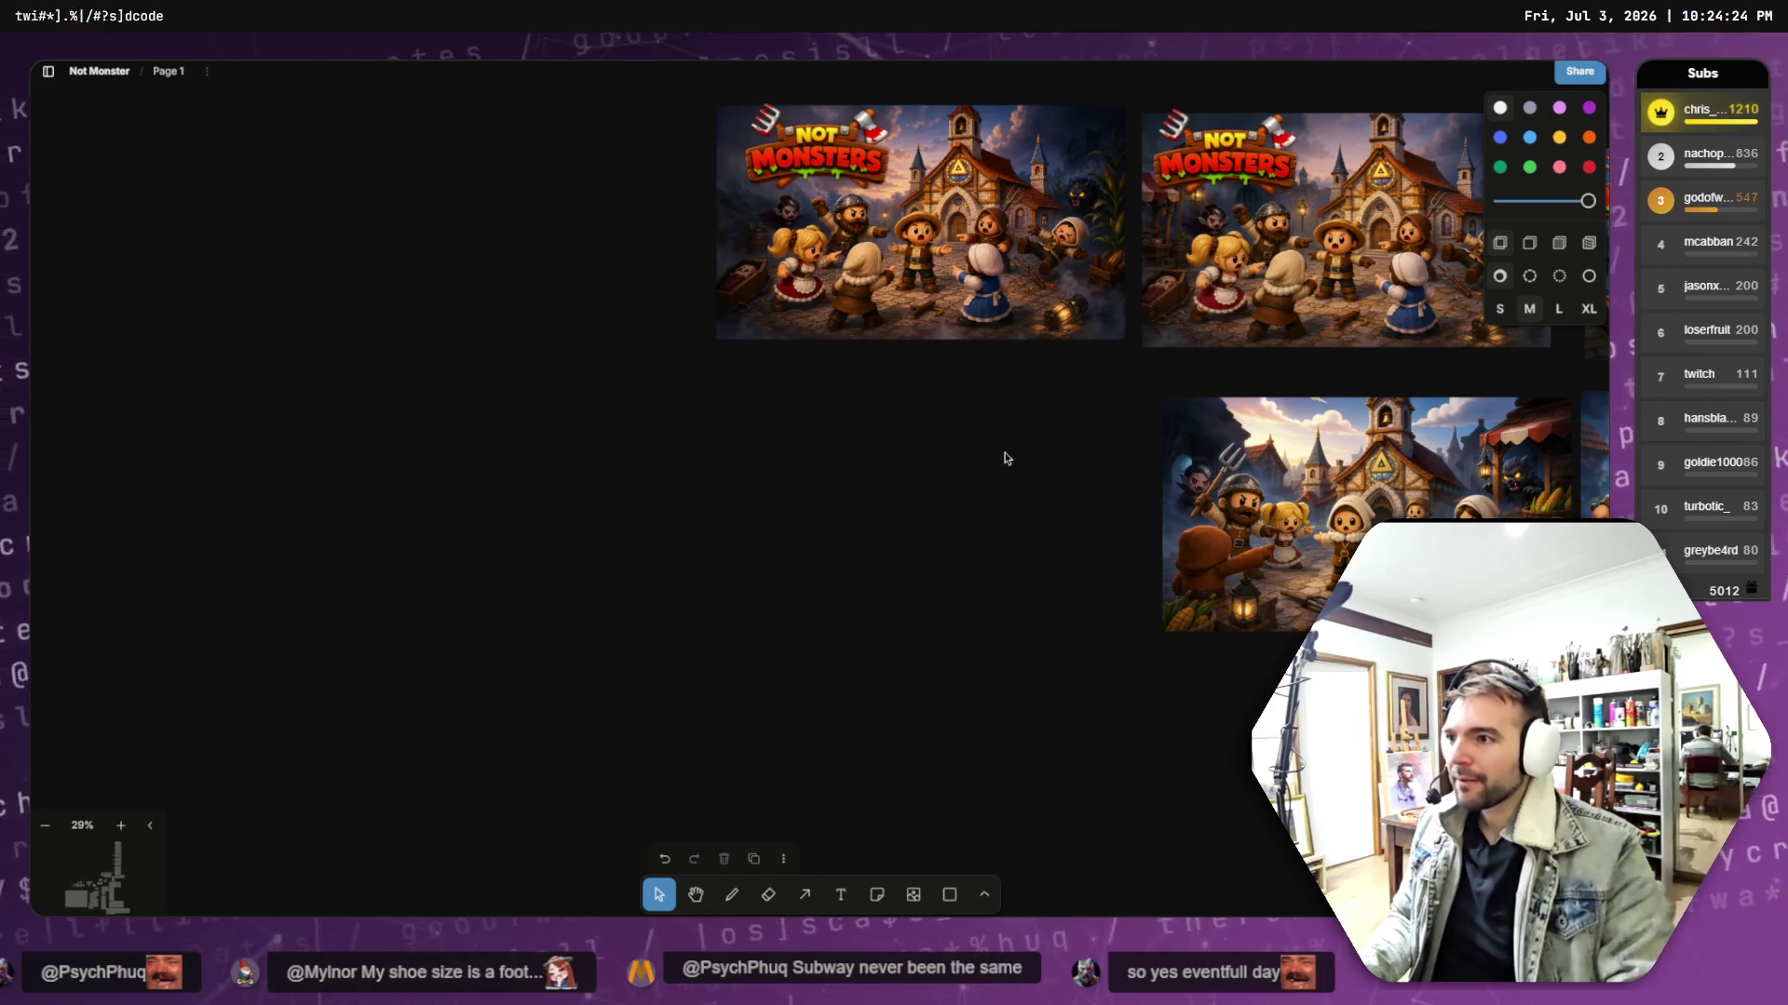
pyautogui.scroll(3, 1002, 459)
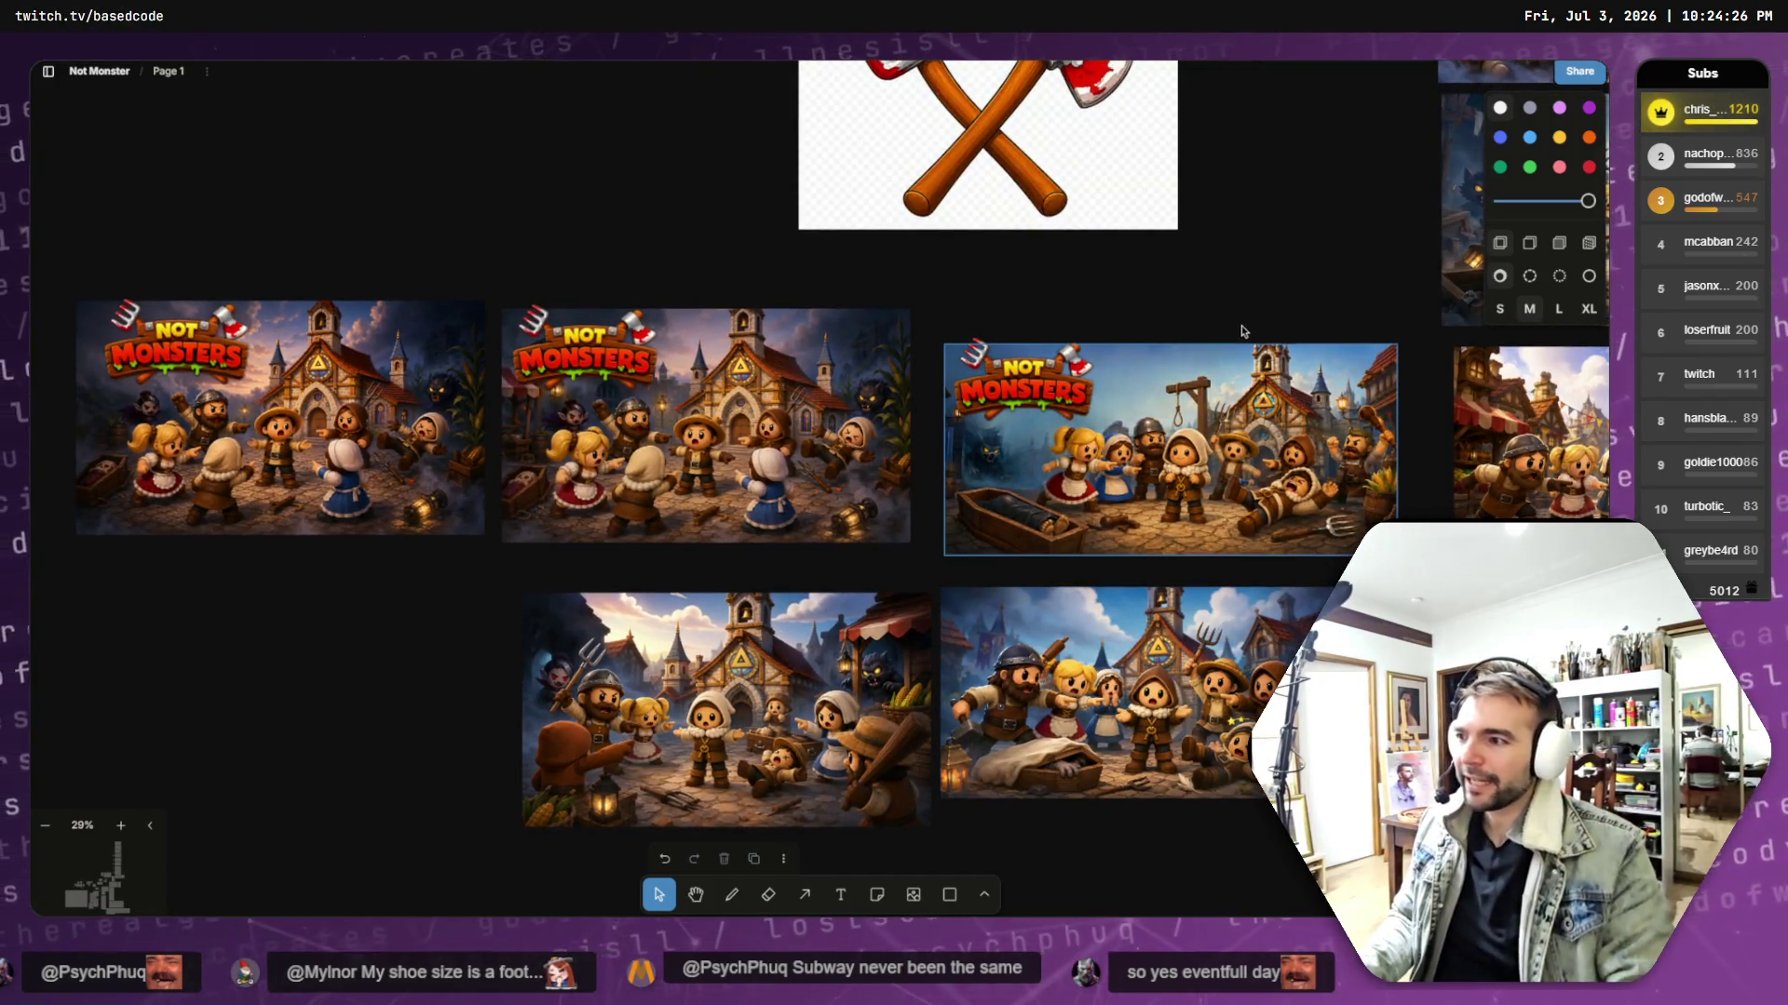
pyautogui.moveTo(1221, 299); pyautogui.dragTo(1165, 262)
pyautogui.scroll(-3, 1165, 265)
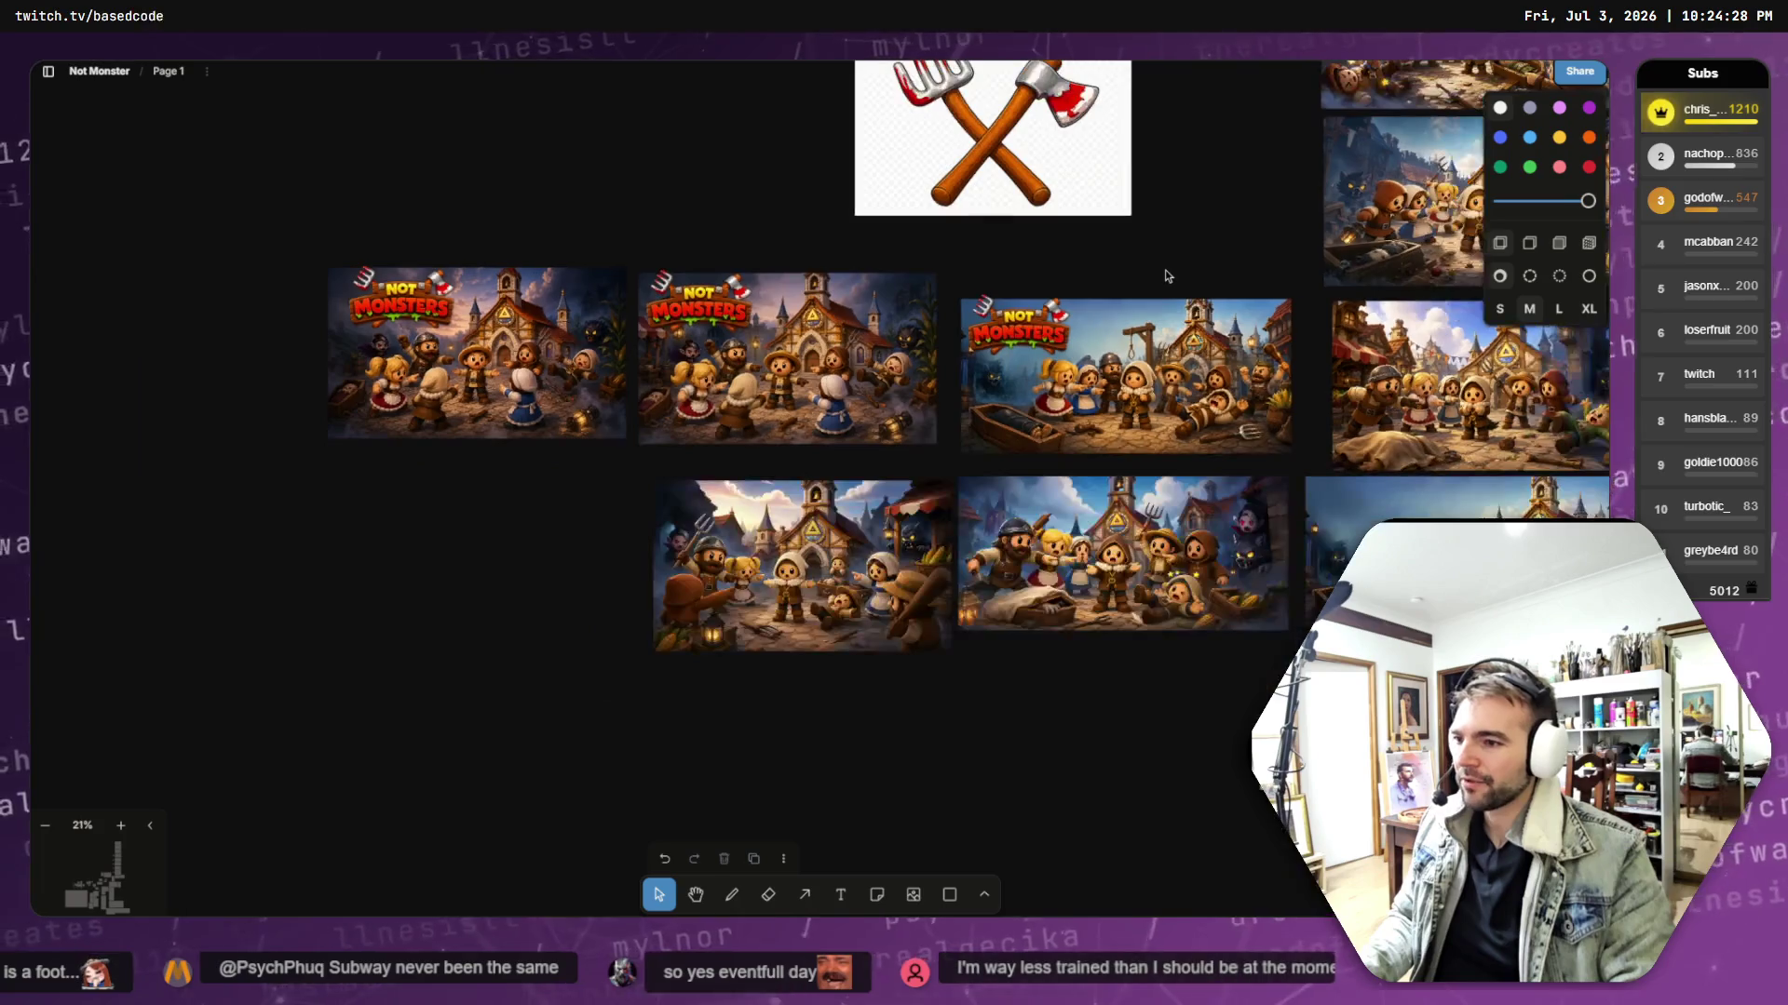
pyautogui.scroll(-5, 1013, 278)
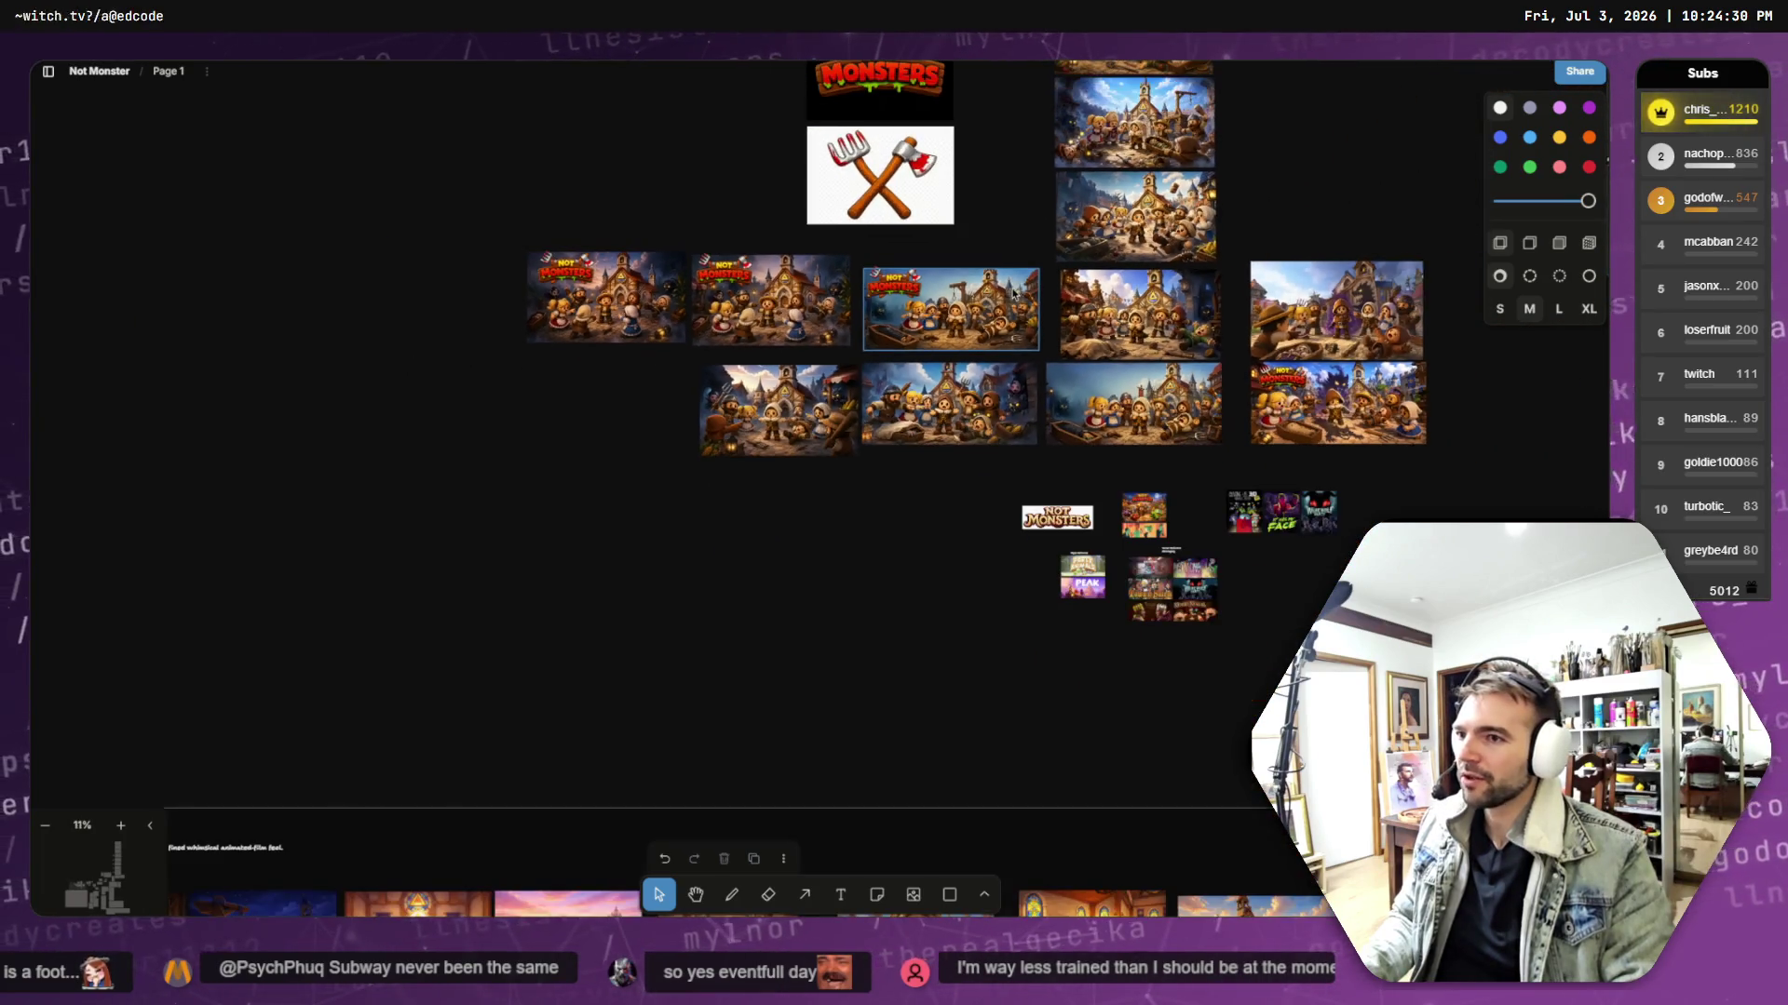
pyautogui.hscroll(2, 1010, 332)
pyautogui.hscroll(4, 1010, 333)
pyautogui.scroll(2, 1011, 332)
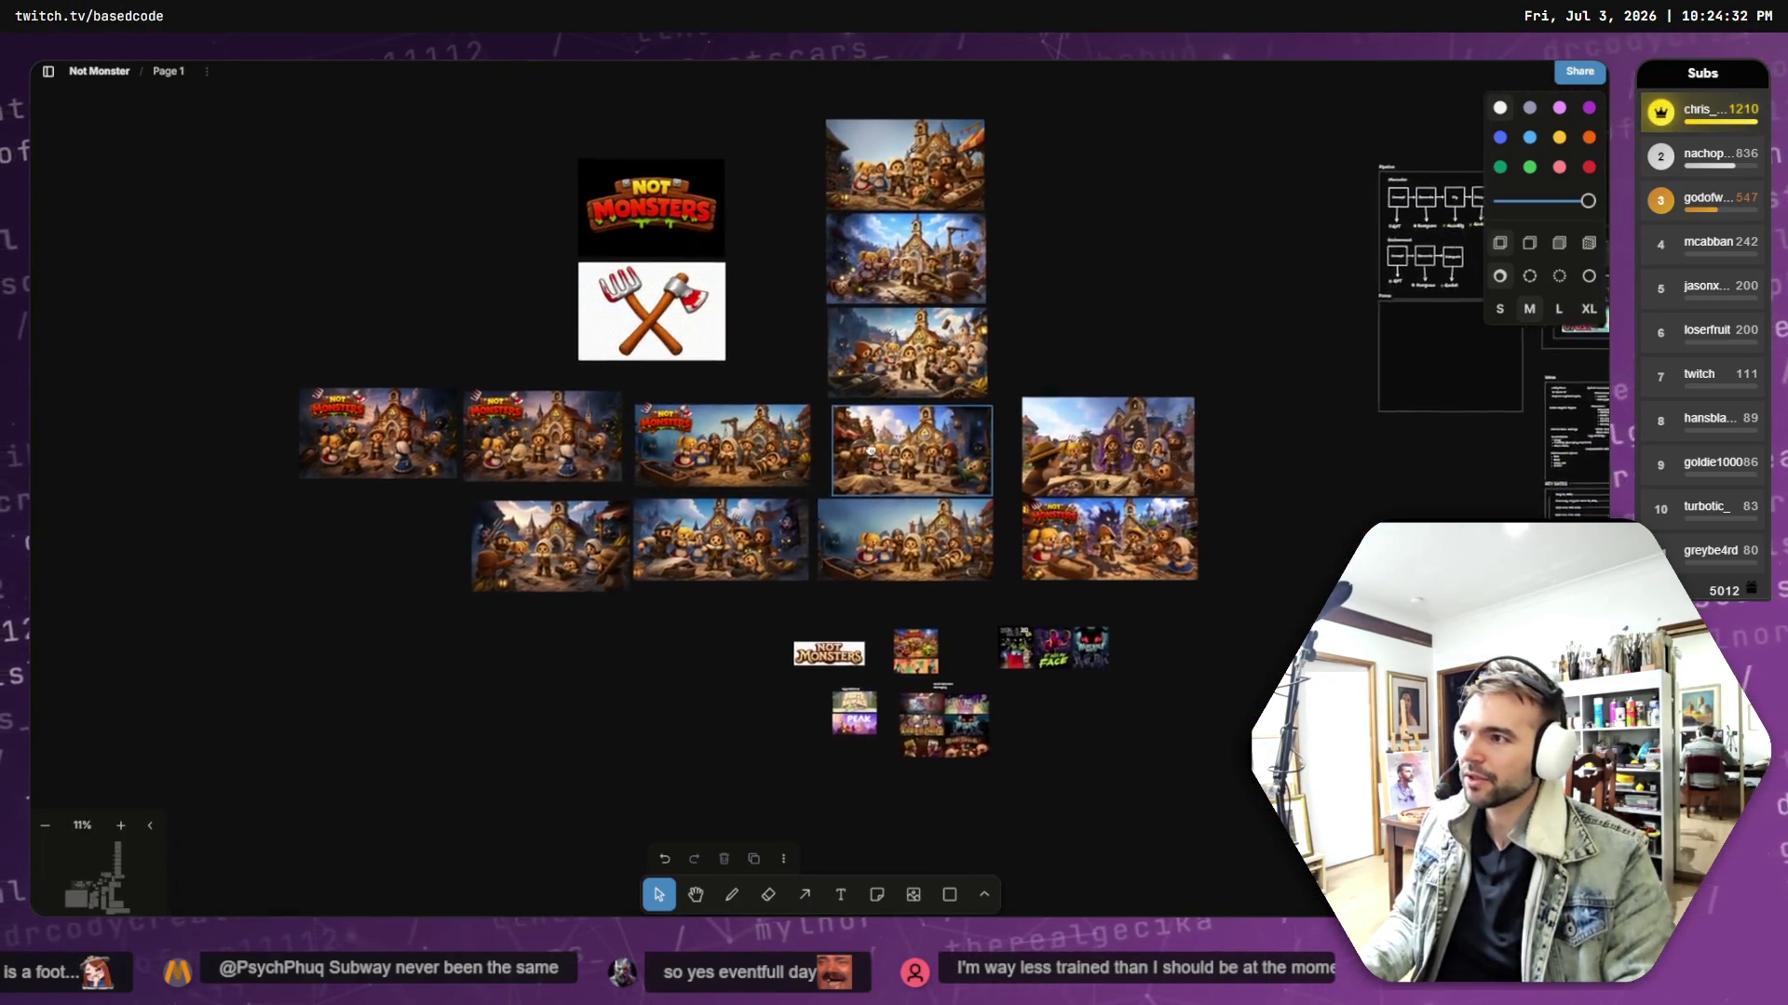
pyautogui.moveTo(1065, 110); pyautogui.dragTo(837, 400)
pyautogui.moveTo(1067, 94)
pyautogui.mouseDown()
pyautogui.moveTo(996, 374)
pyautogui.moveTo(963, 344)
pyautogui.mouseUp()
pyautogui.moveTo(911, 260)
pyautogui.mouseDown()
pyautogui.moveTo(1091, 295)
pyautogui.moveTo(1289, 443)
pyautogui.mouseUp()
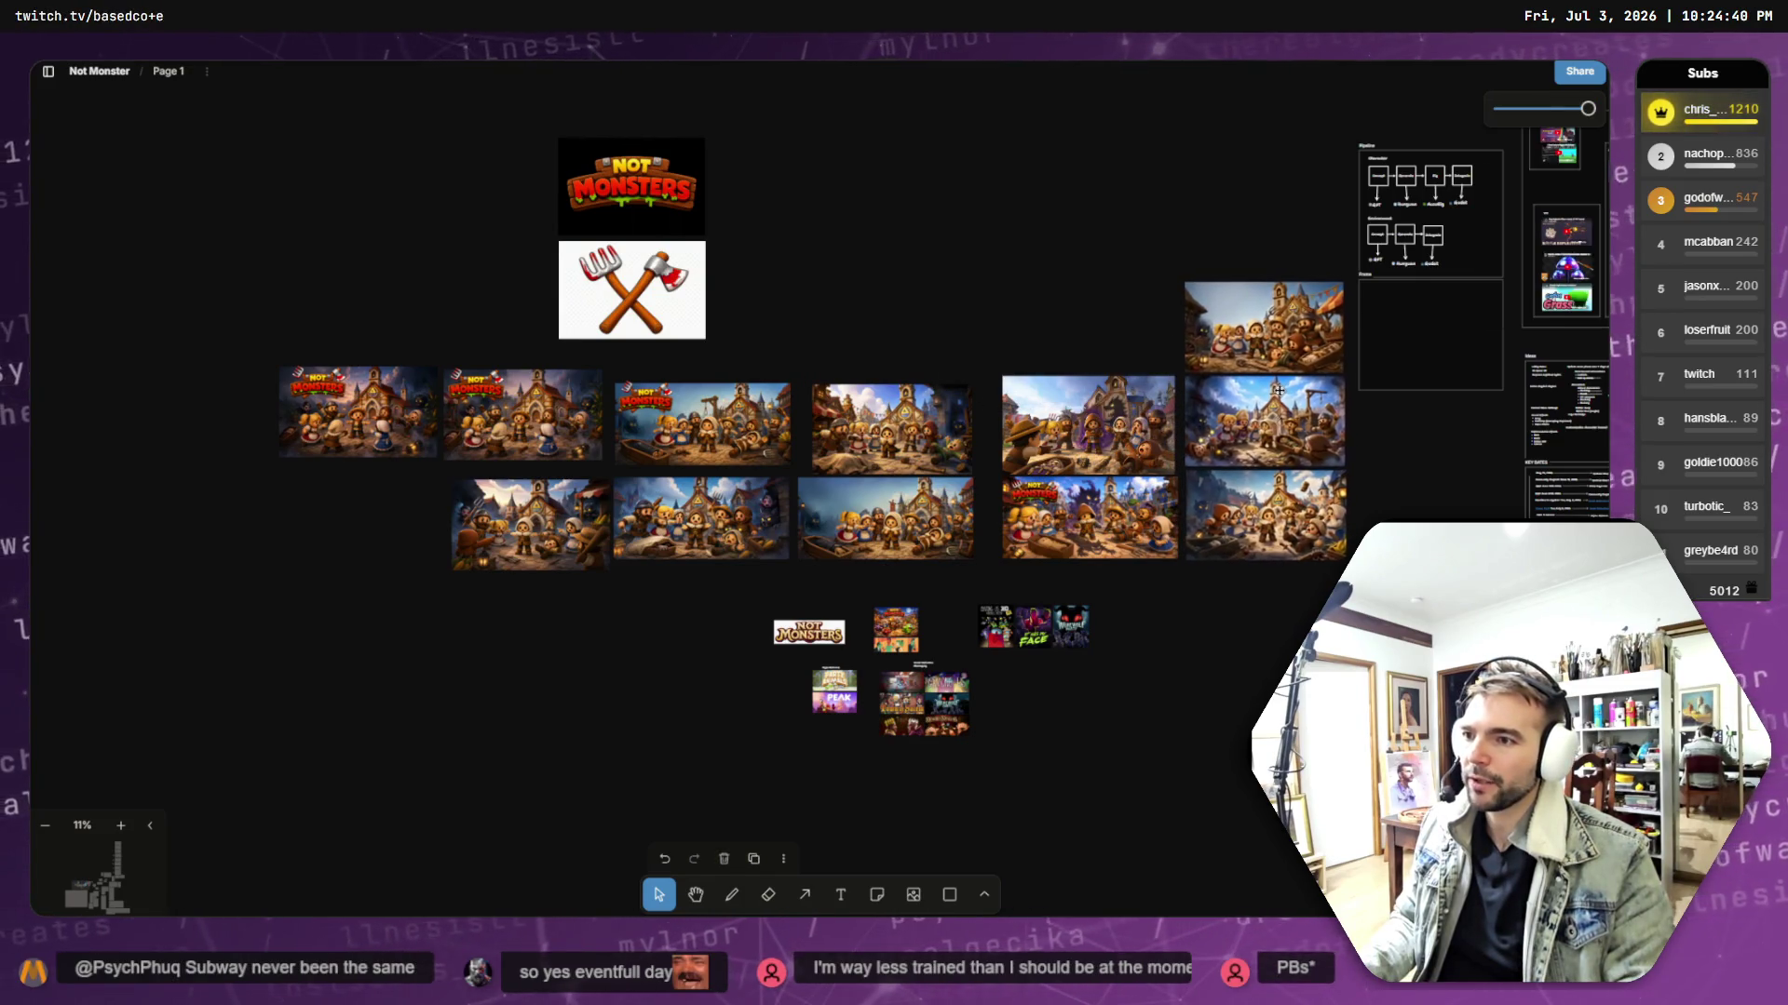
# - Shift the five right-hand images slightly left together as one block
pyautogui.moveTo(1017, 282); pyautogui.dragTo(1350, 561)
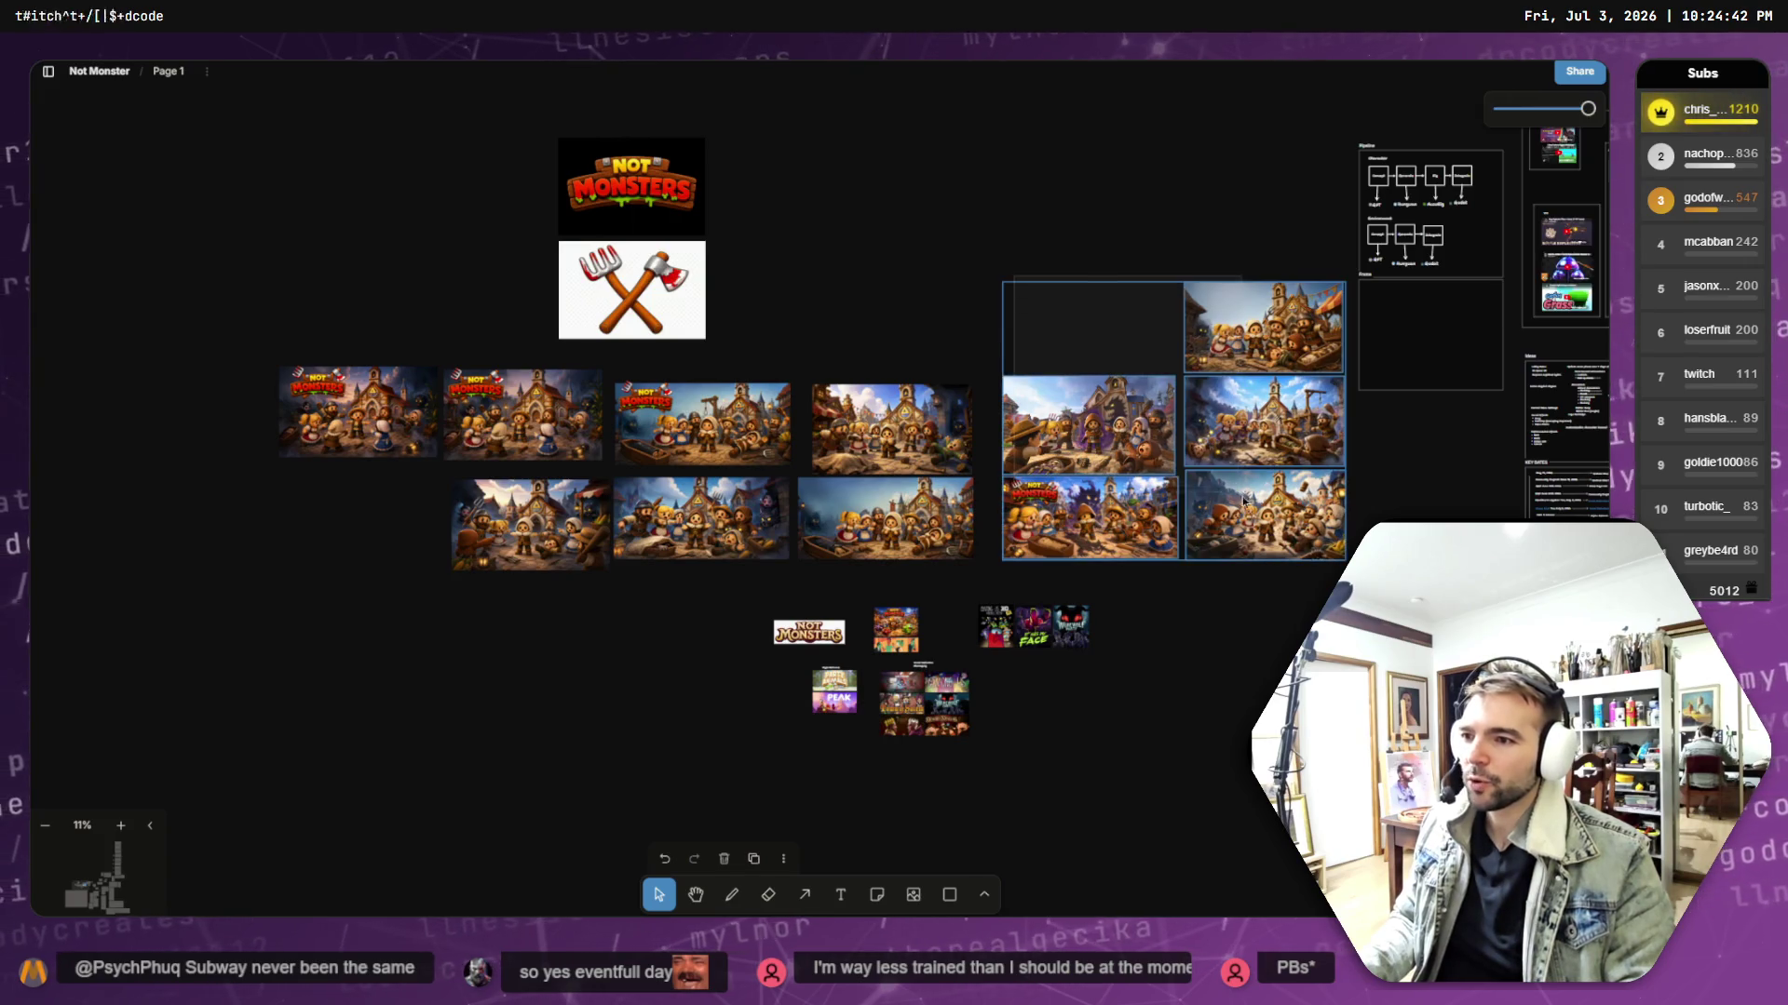
pyautogui.moveTo(1264, 429); pyautogui.dragTo(1245, 417)
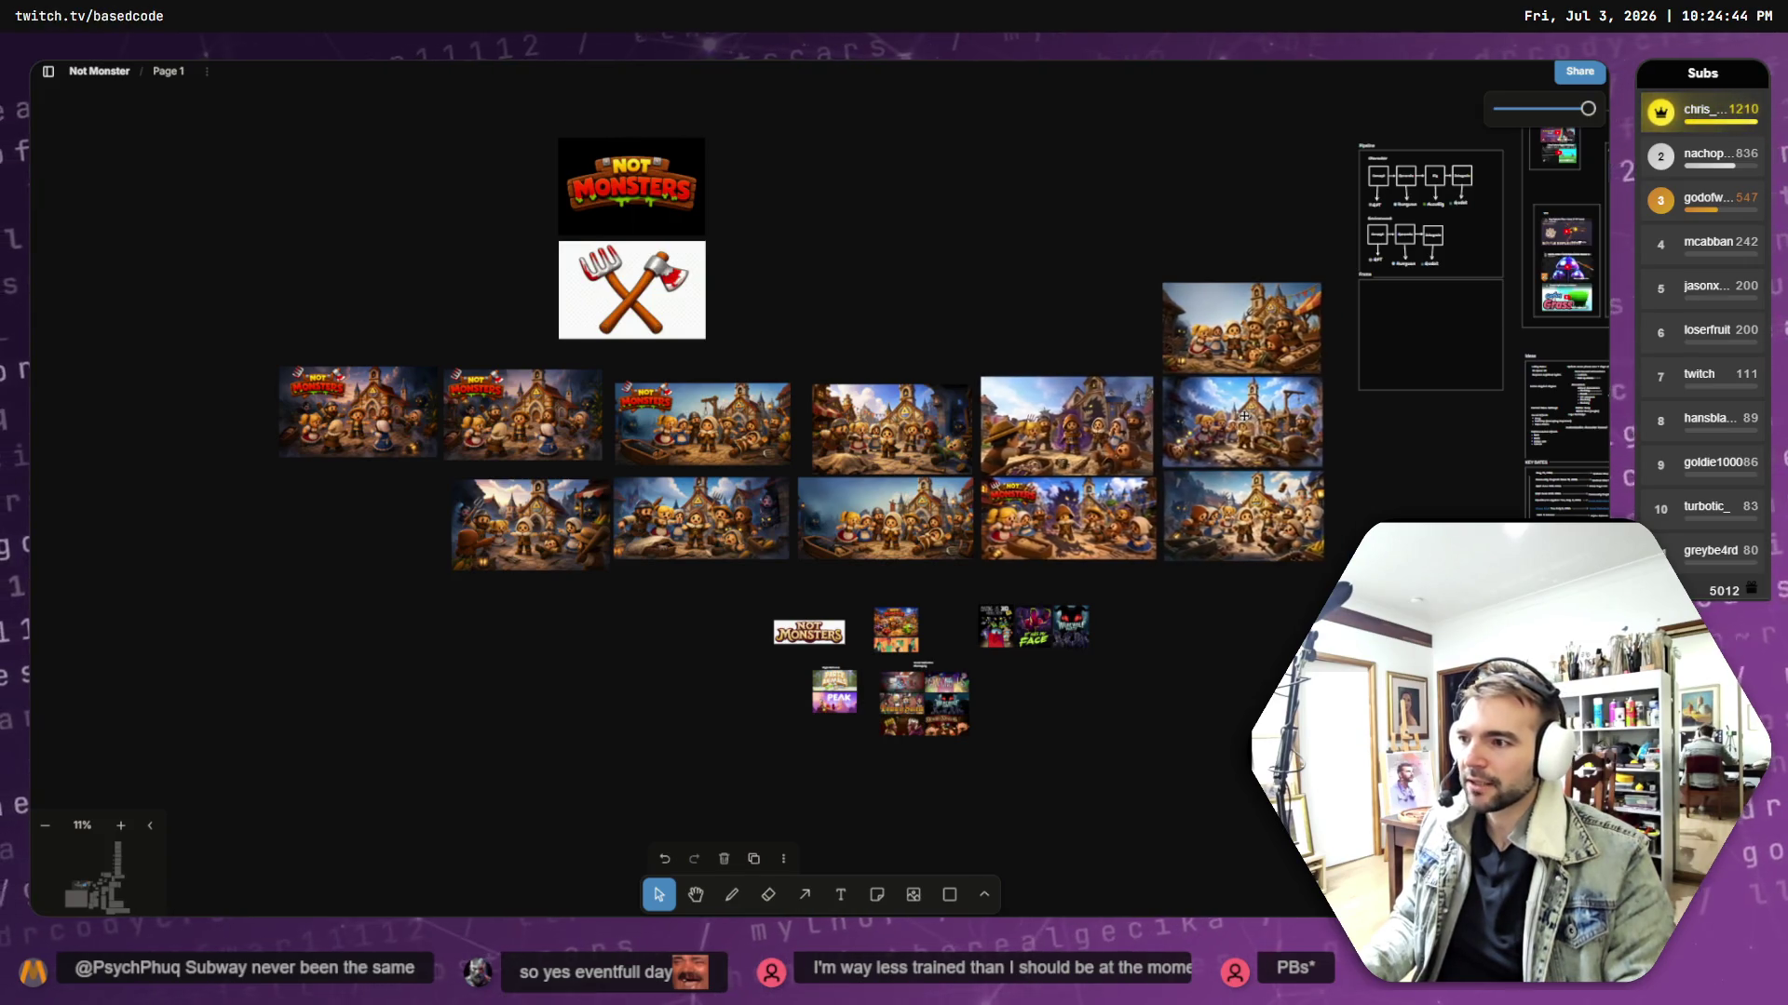
pyautogui.click(892, 279)
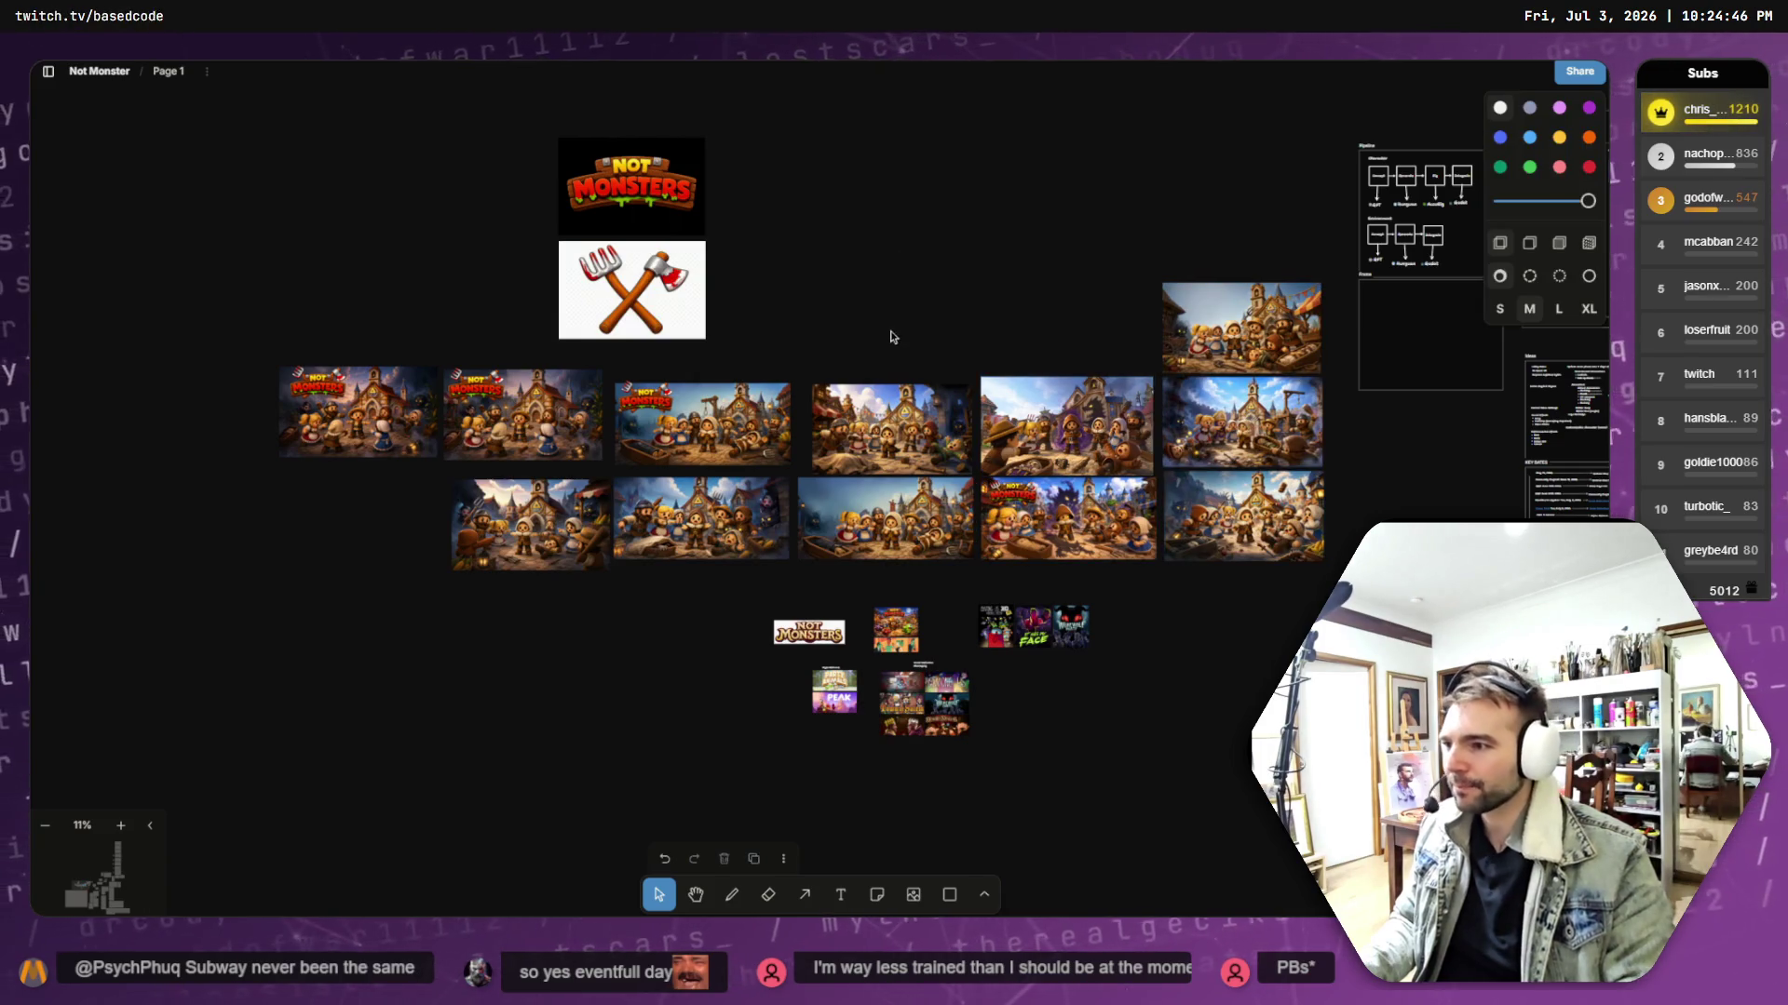
# - Move the stray left-hand images into the top row and place the axe-and-pitchfork image right of the logo
pyautogui.moveTo(394, 512)
pyautogui.mouseDown()
pyautogui.moveTo(328, 407)
pyautogui.moveTo(414, 375)
pyautogui.moveTo(1070, 290)
pyautogui.moveTo(1085, 330)
pyautogui.mouseUp()
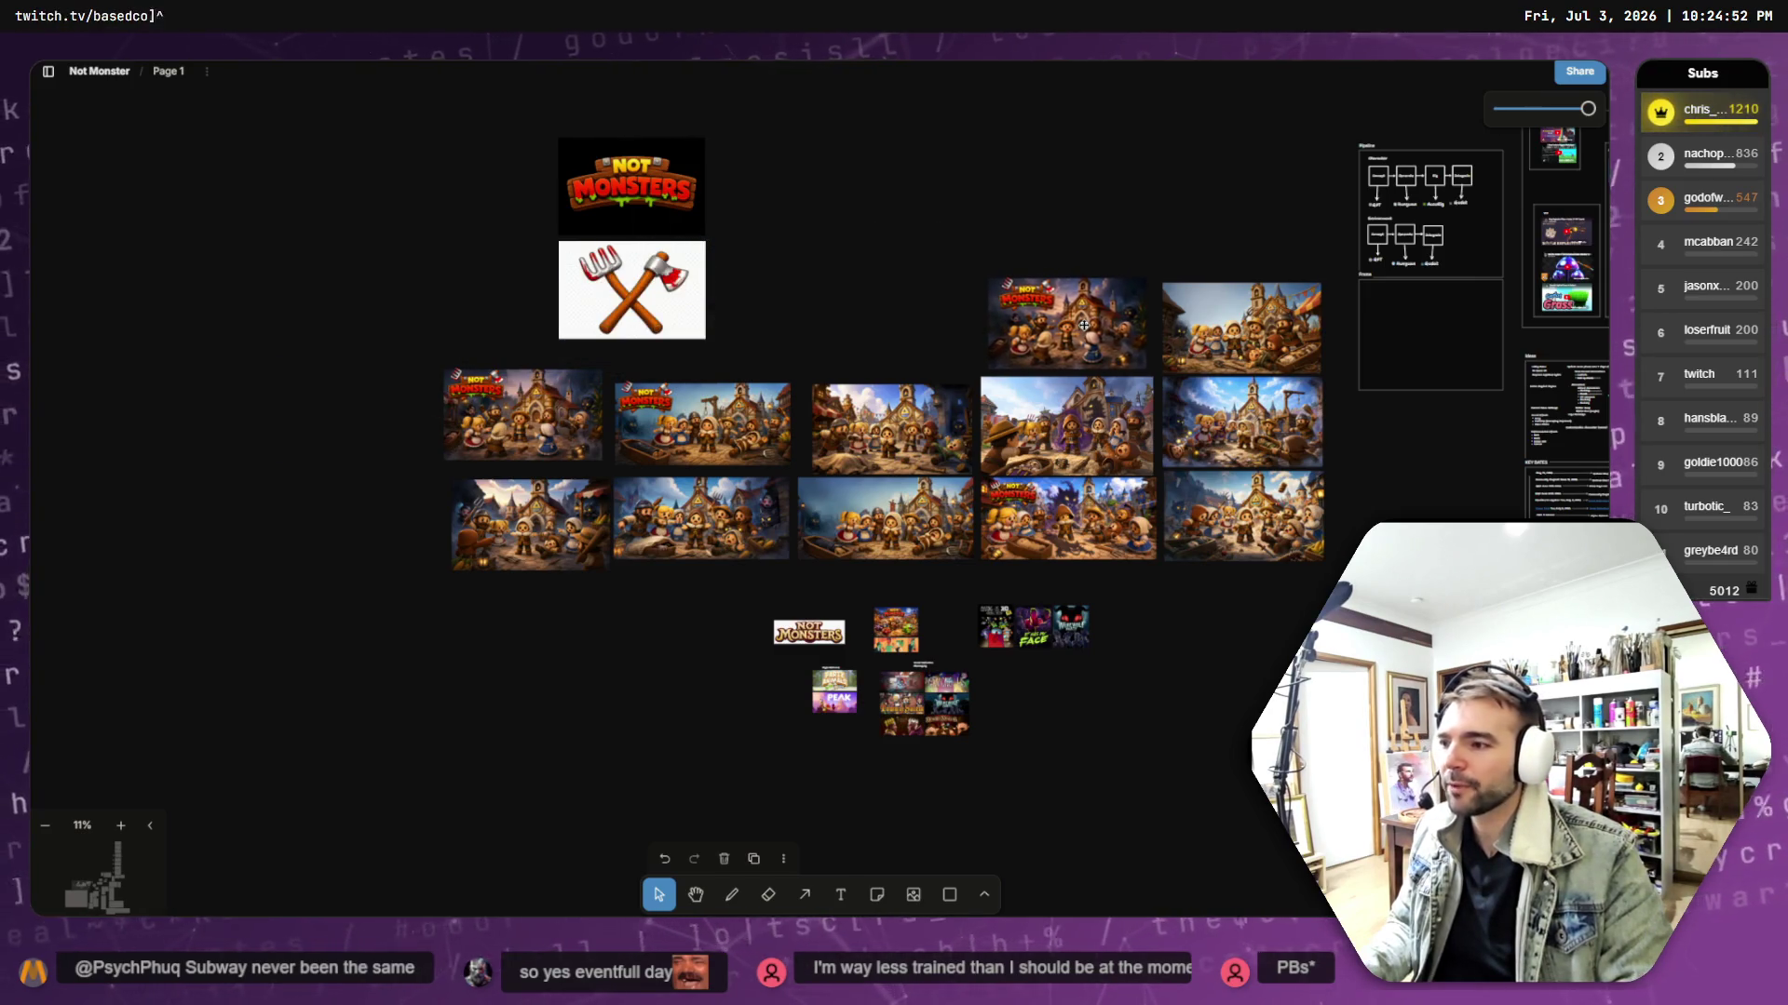
pyautogui.click(903, 319)
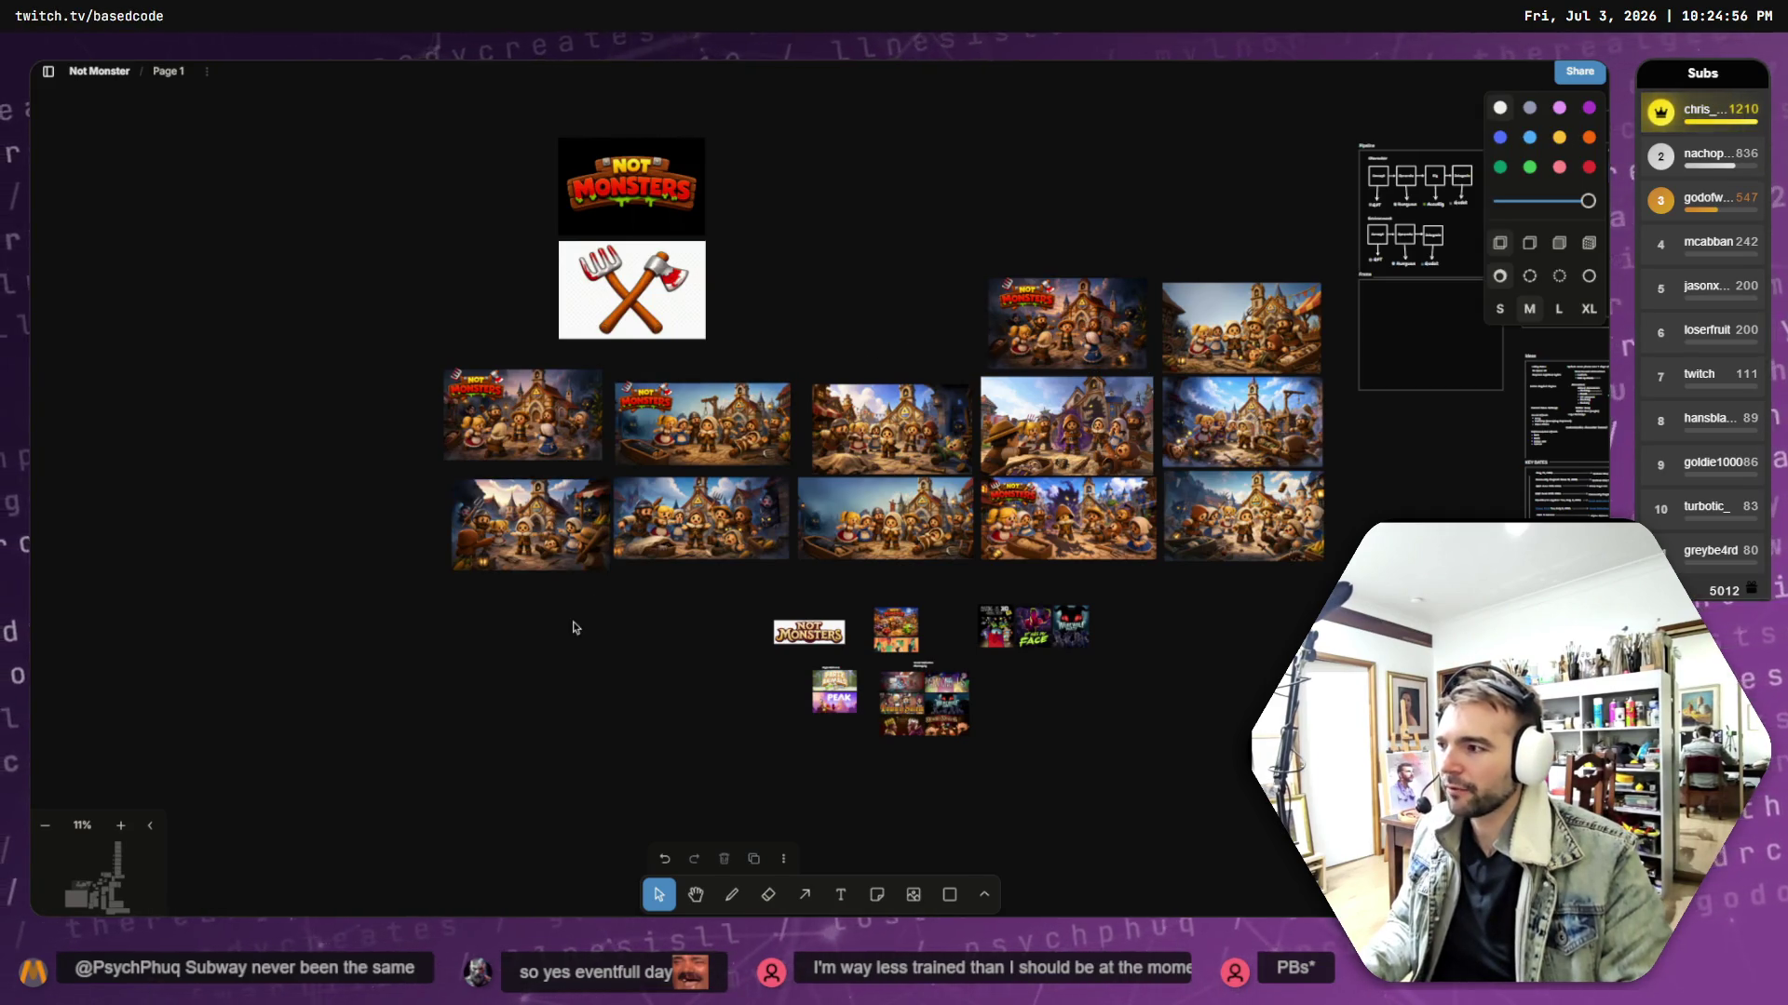
pyautogui.click(528, 550)
pyautogui.moveTo(527, 550); pyautogui.dragTo(879, 340)
pyautogui.moveTo(656, 300)
pyautogui.mouseDown()
pyautogui.moveTo(827, 183)
pyautogui.moveTo(808, 192)
pyautogui.mouseUp()
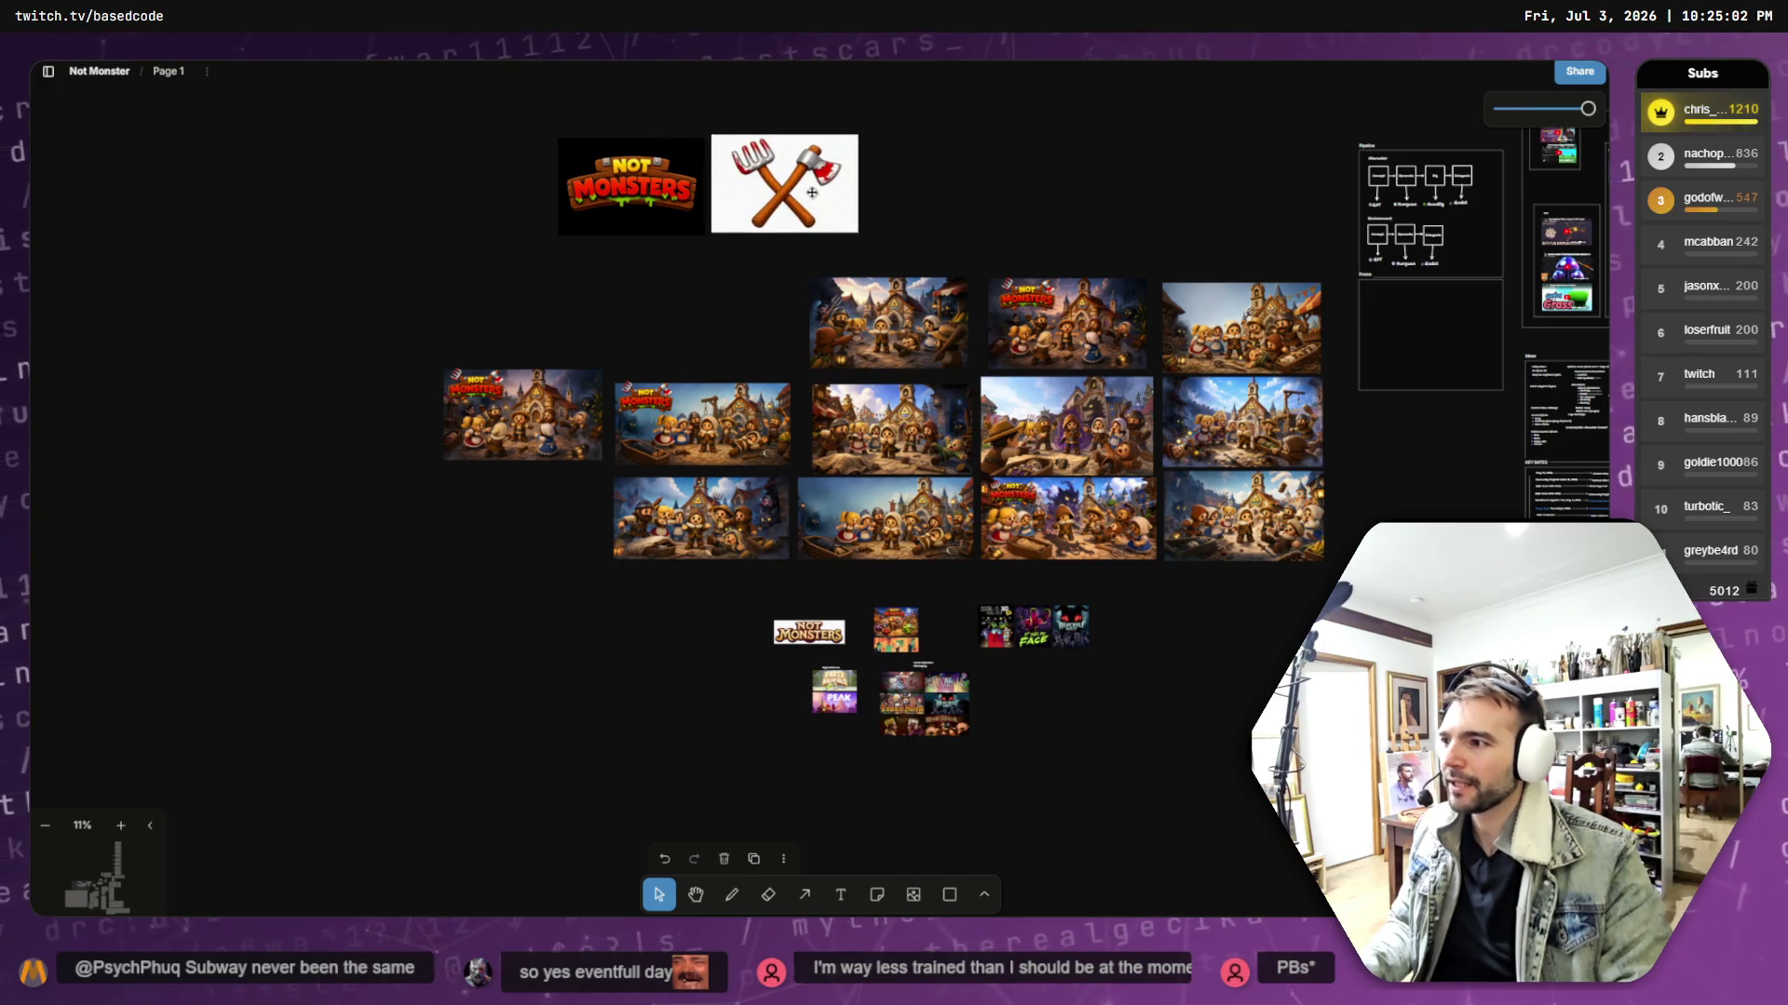
pyautogui.moveTo(328, 322)
pyautogui.mouseDown()
pyautogui.moveTo(543, 479)
pyautogui.moveTo(583, 369)
pyautogui.moveTo(682, 337)
pyautogui.moveTo(729, 366)
pyautogui.mouseUp()
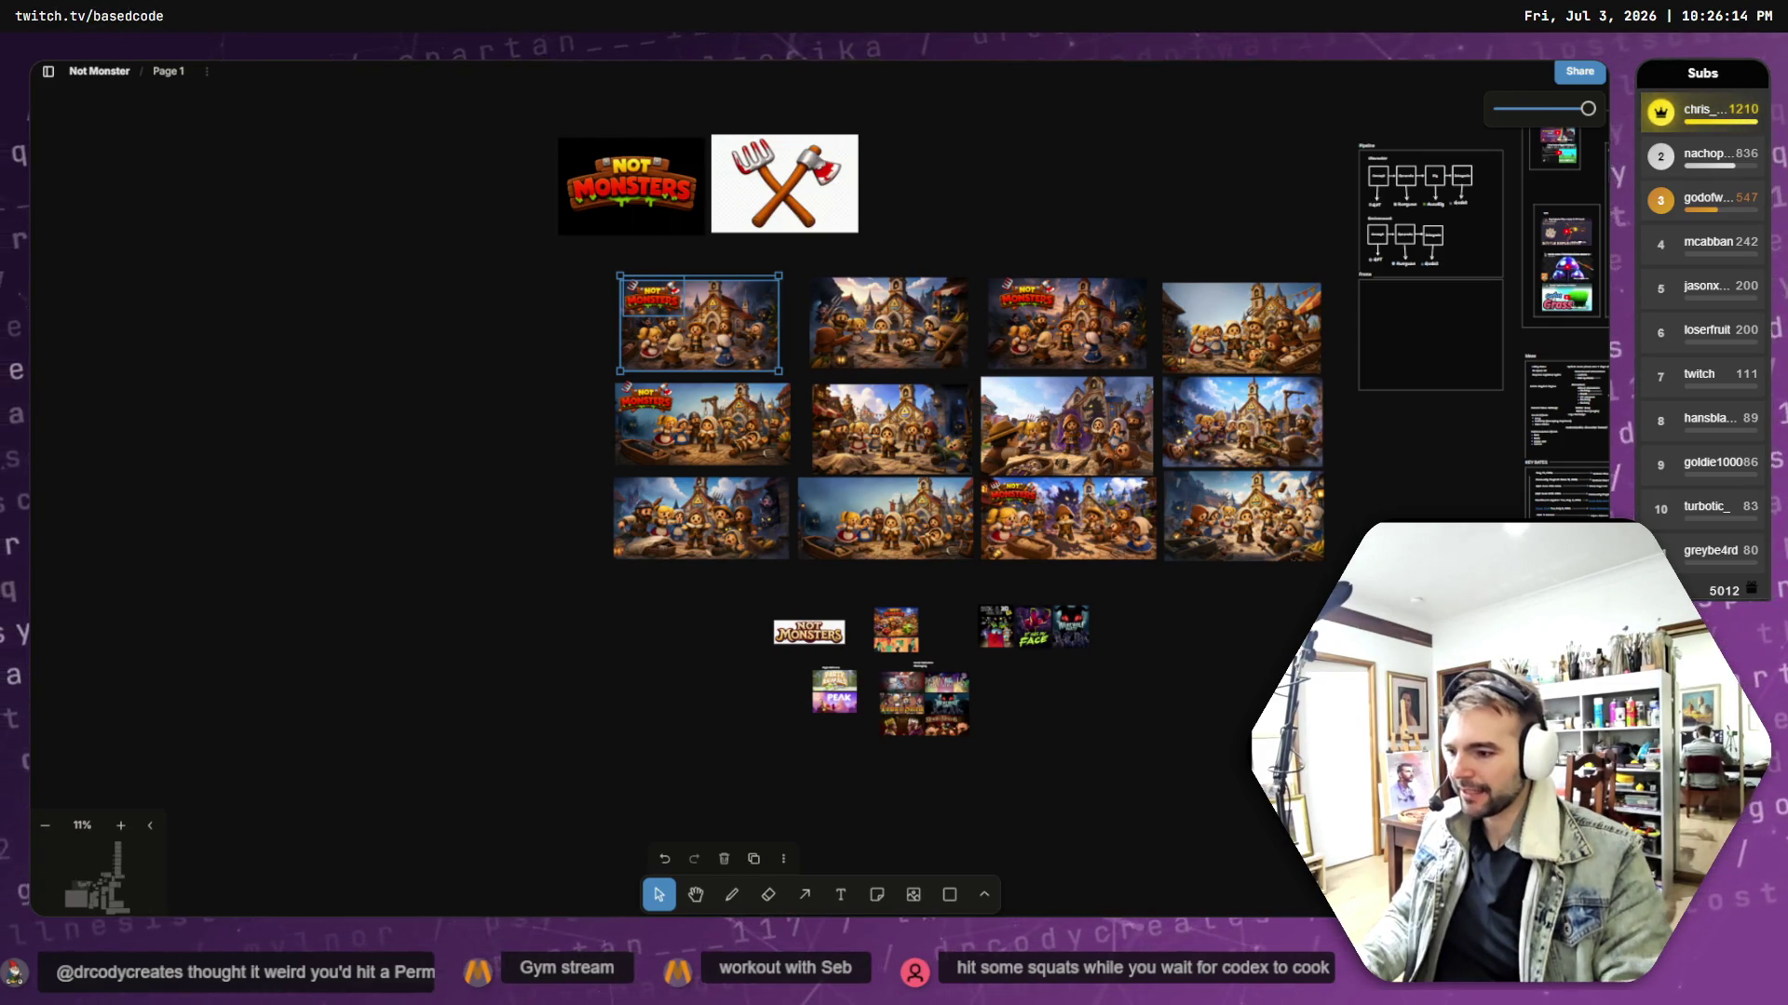
pyautogui.hotkey('alt', 'Tab')
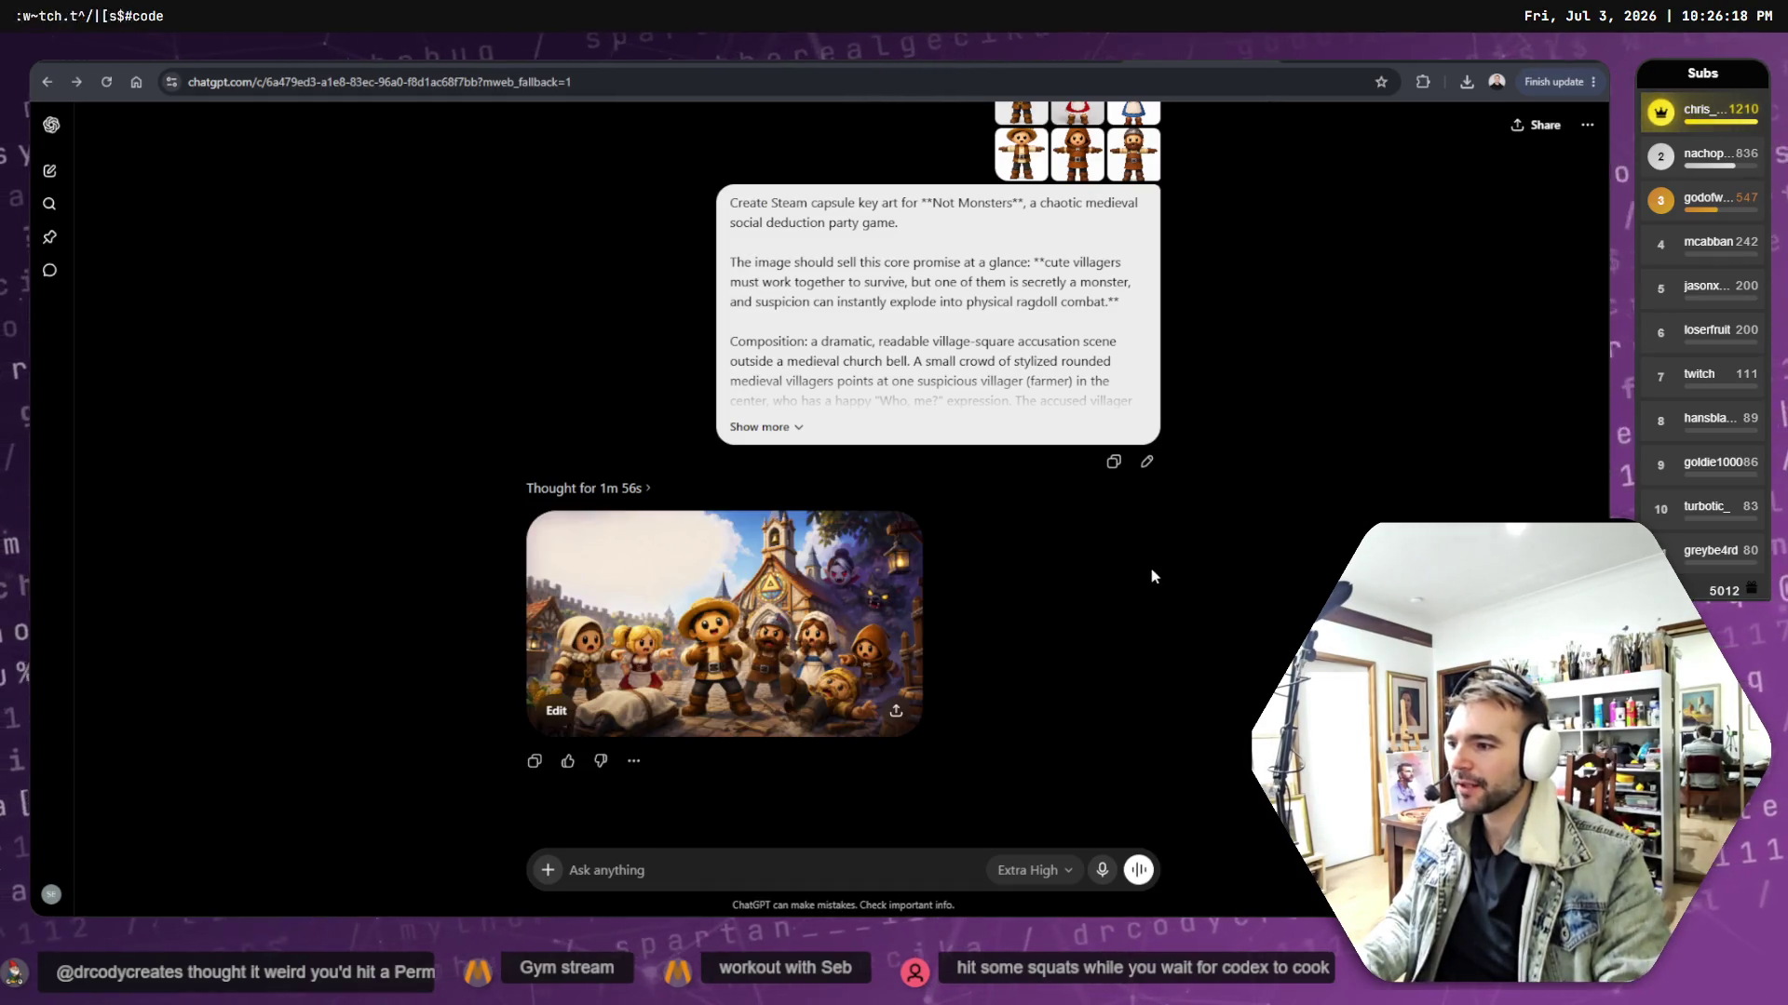
# - View the new 'Who, me?' village-square key art full size, then reopen its prompt for editing
pyautogui.click(862, 606)
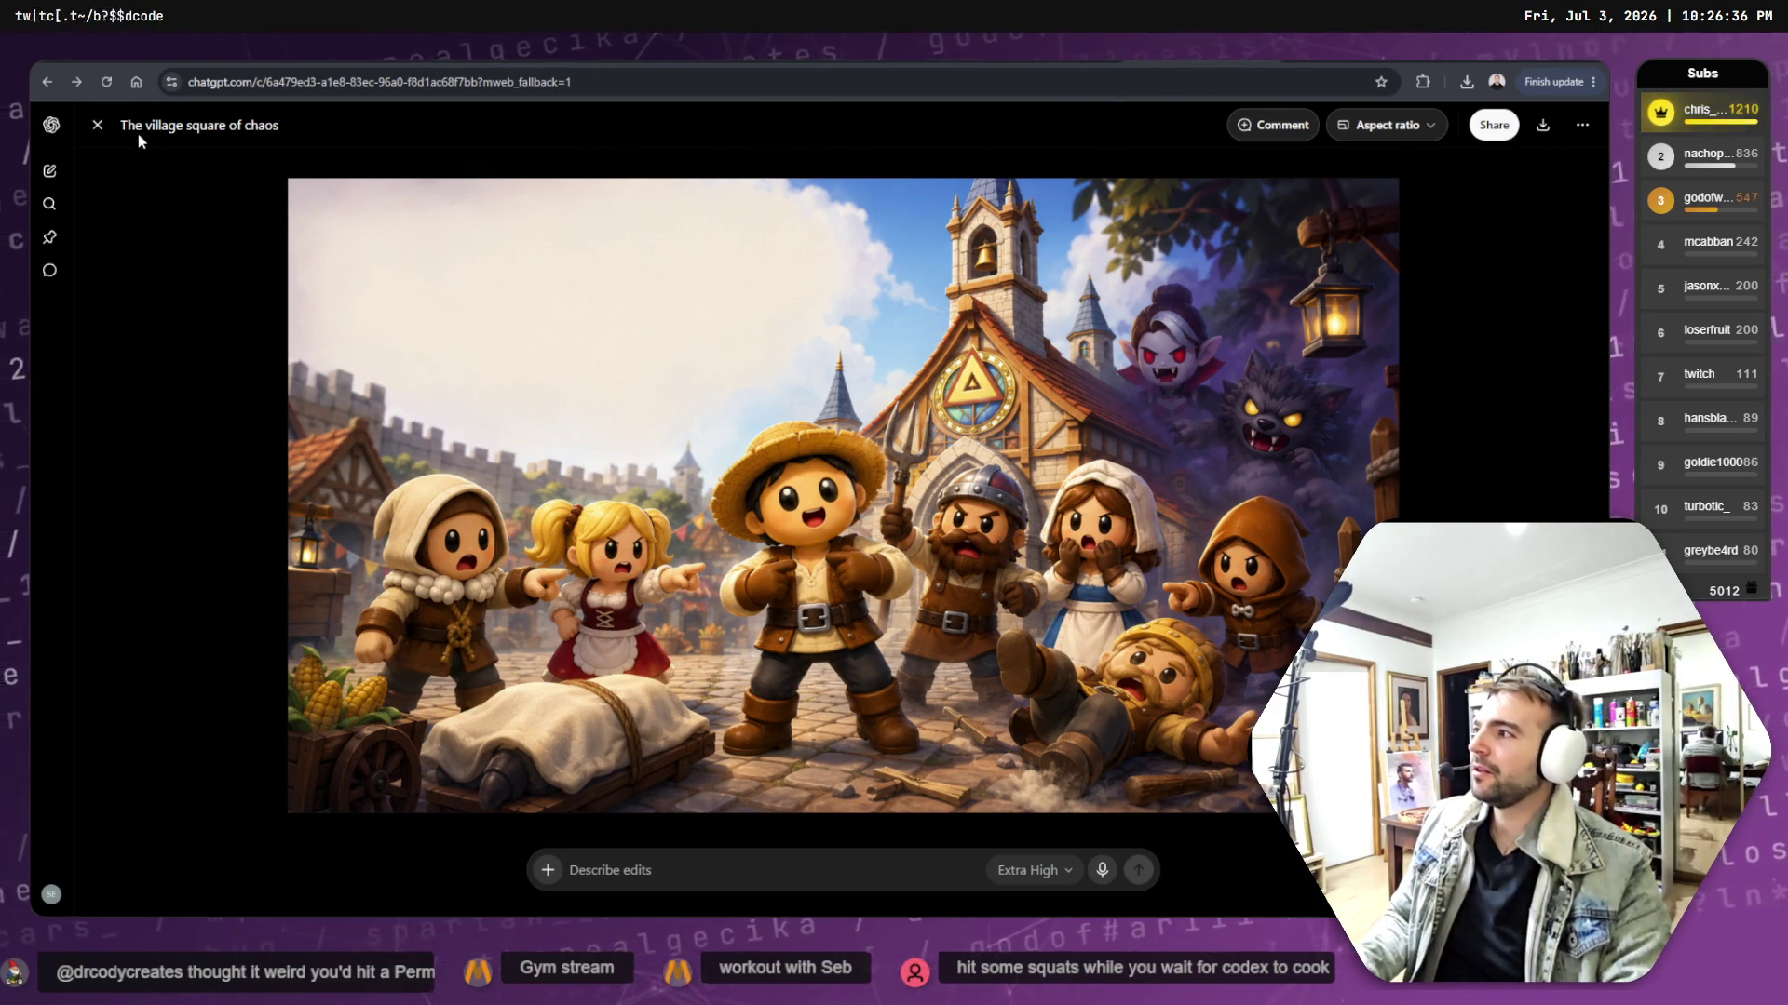
pyautogui.click(97, 125)
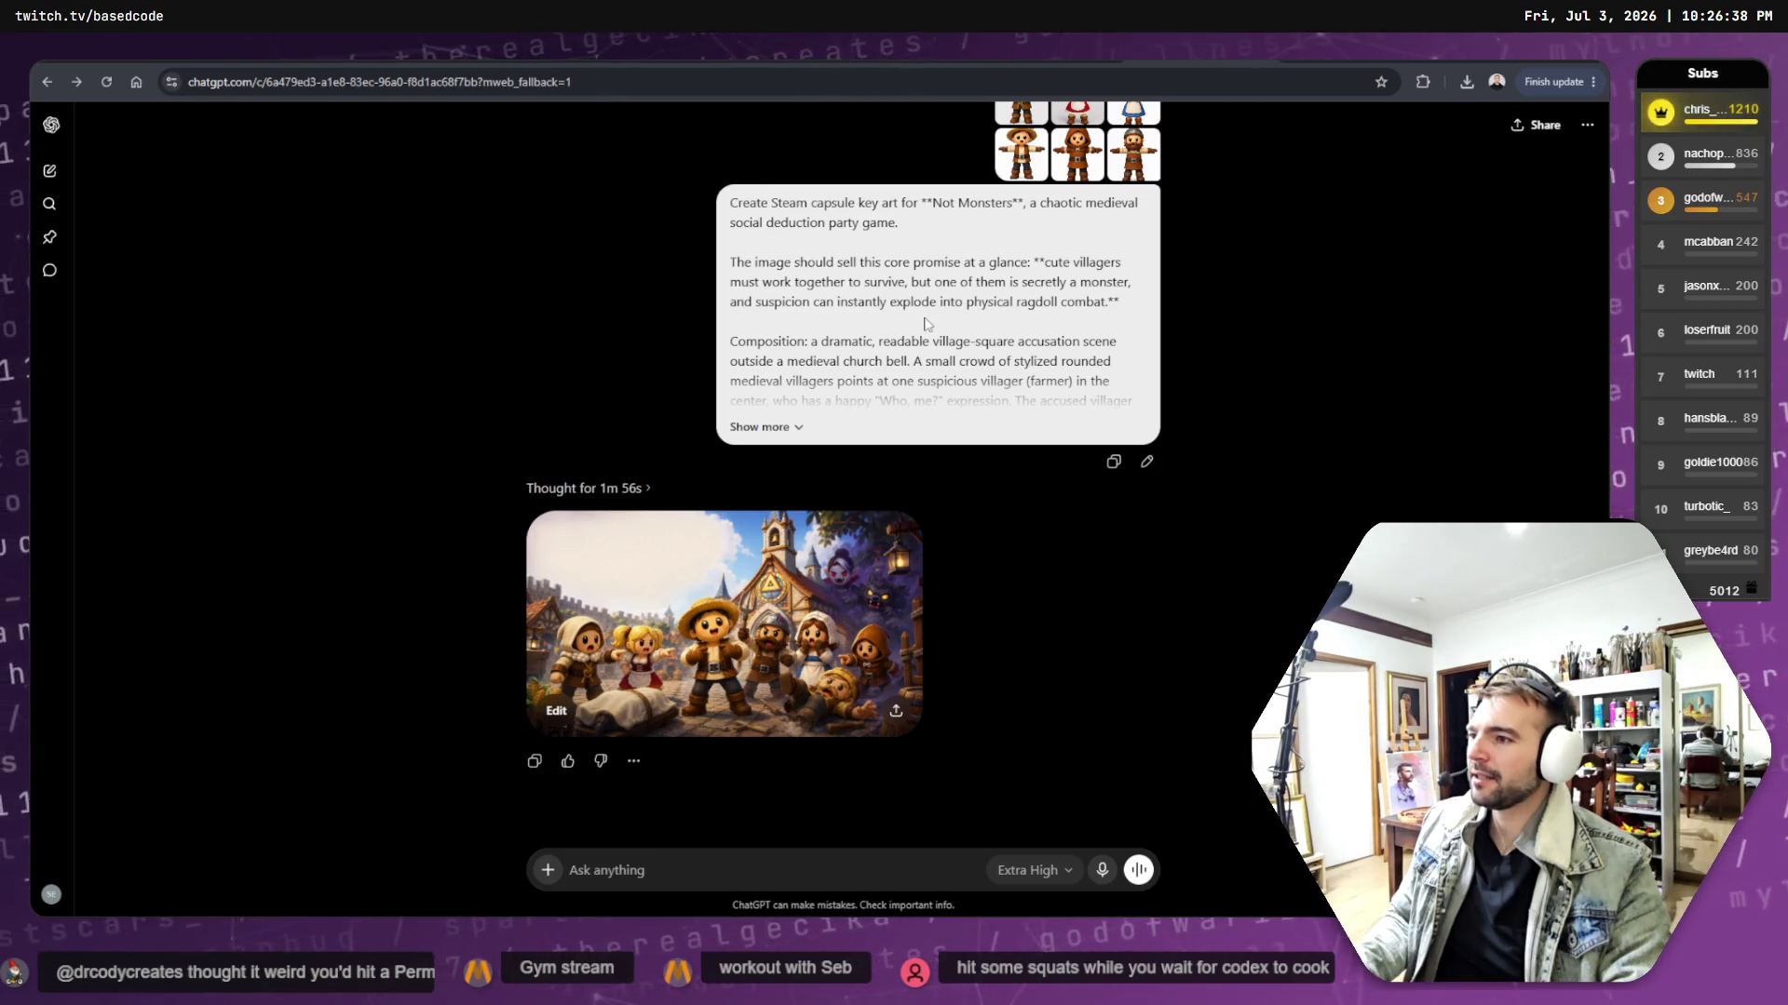
pyautogui.click(1146, 461)
# - Append 'It was an accident' after 'Who, me?' in the prompt's Composition paragraph
pyautogui.scroll(-5, 899, 363)
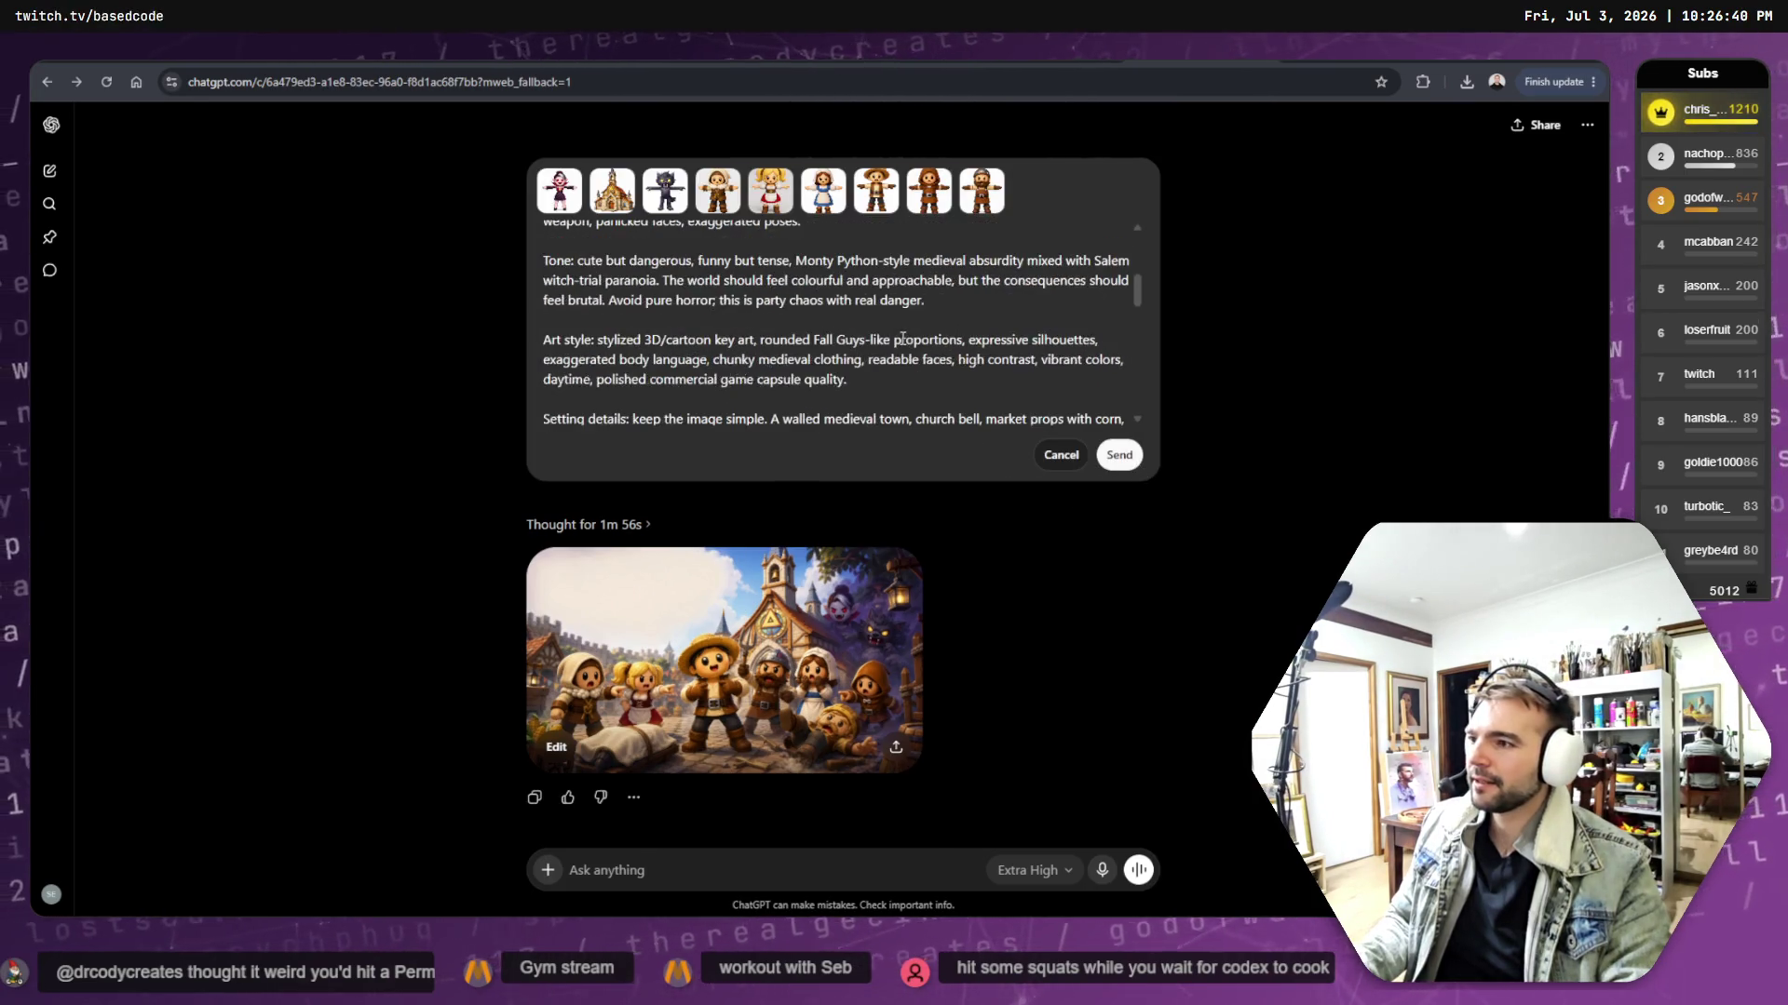
pyautogui.scroll(5, 717, 335)
pyautogui.scroll(-3, 724, 323)
pyautogui.scroll(1, 725, 323)
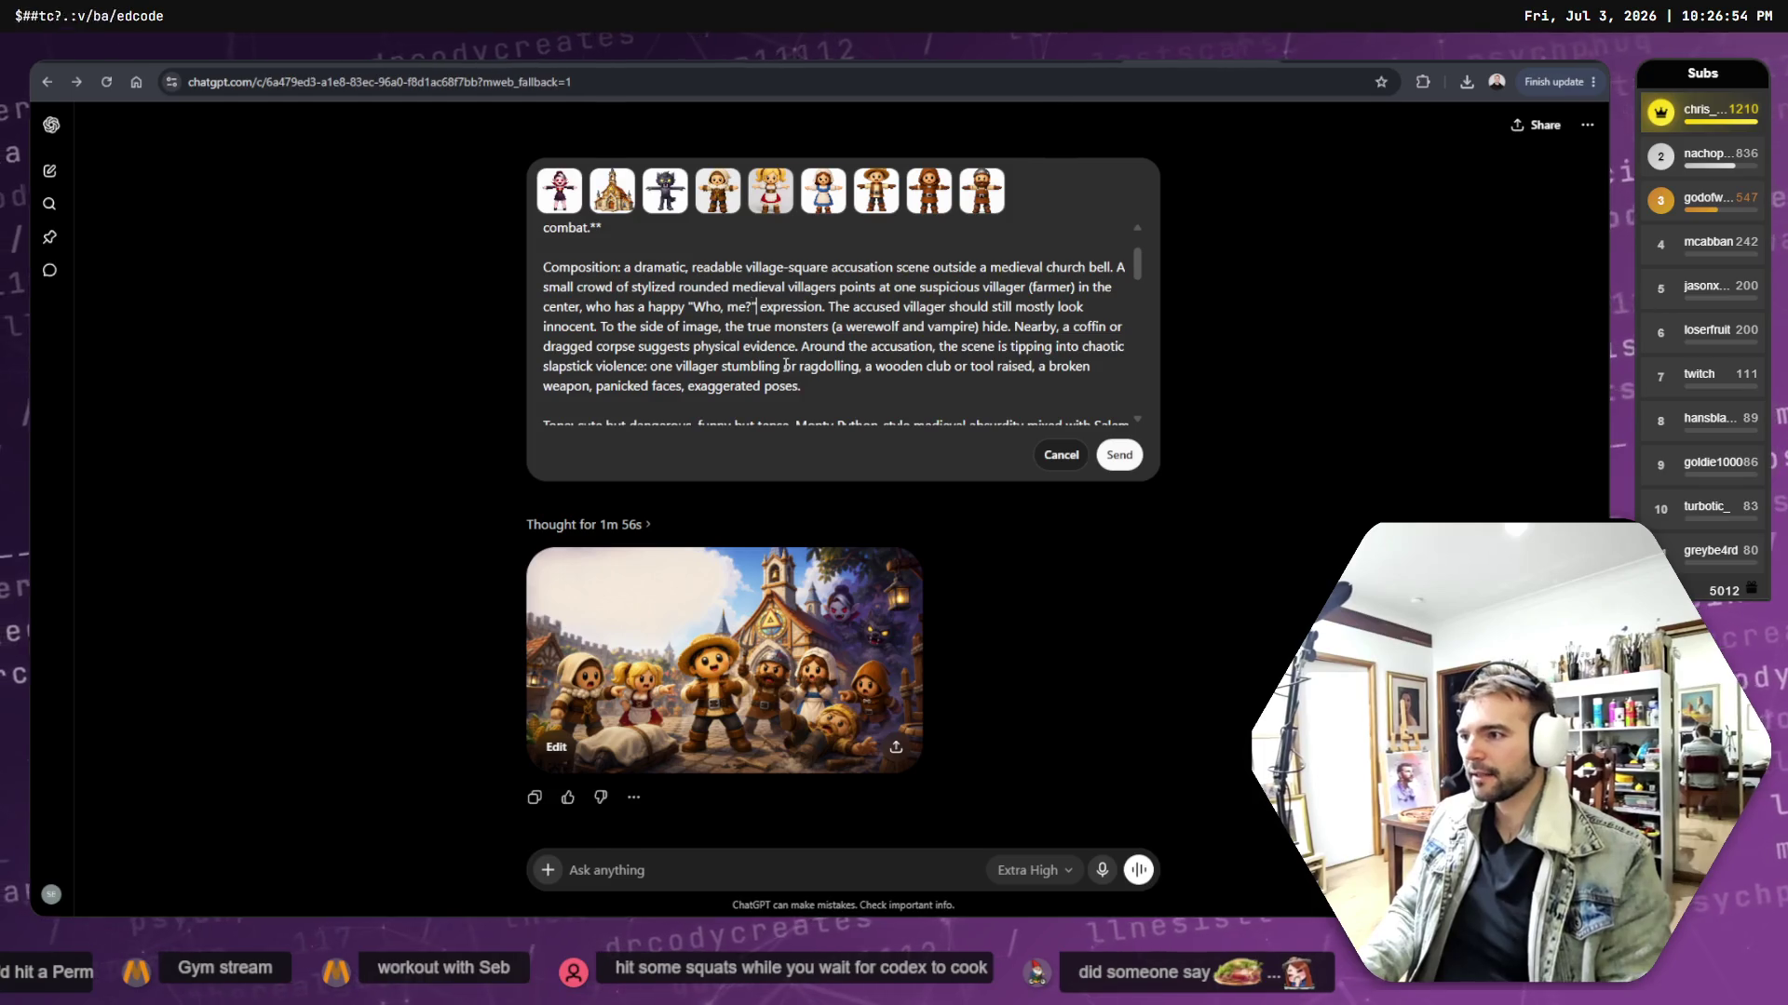
pyautogui.press('BackSpace')
pyautogui.write('It wa')
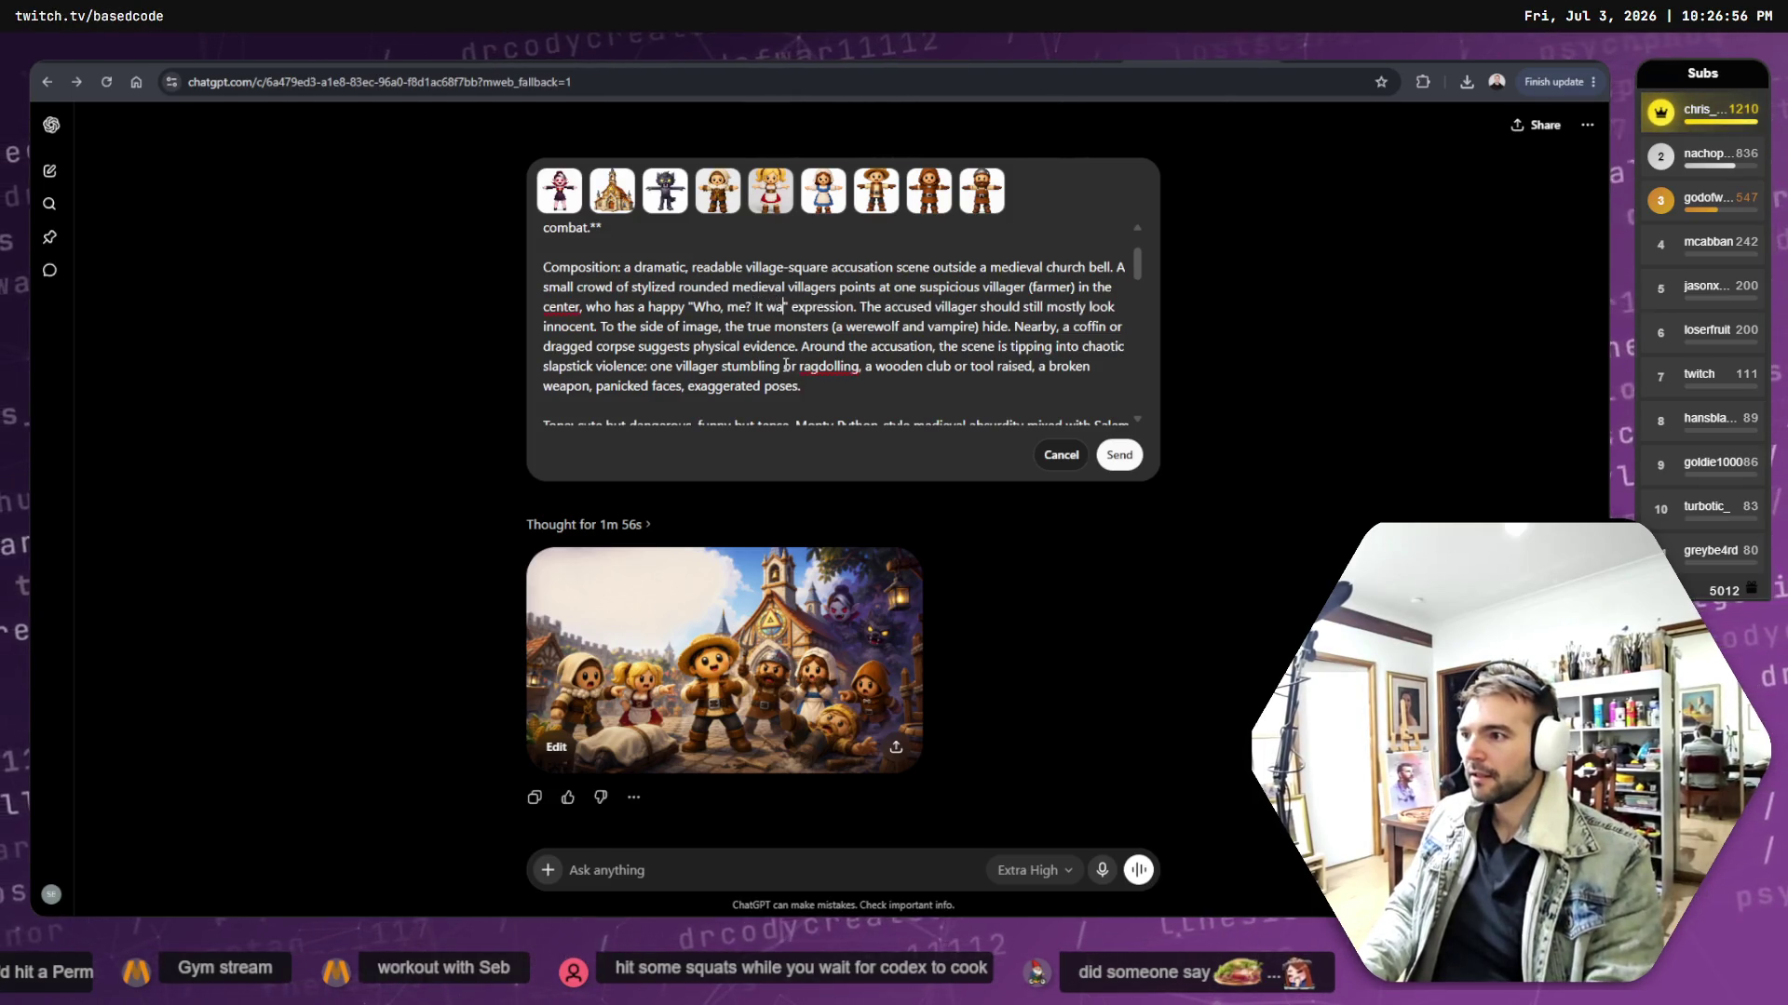
pyautogui.write('s an accident')
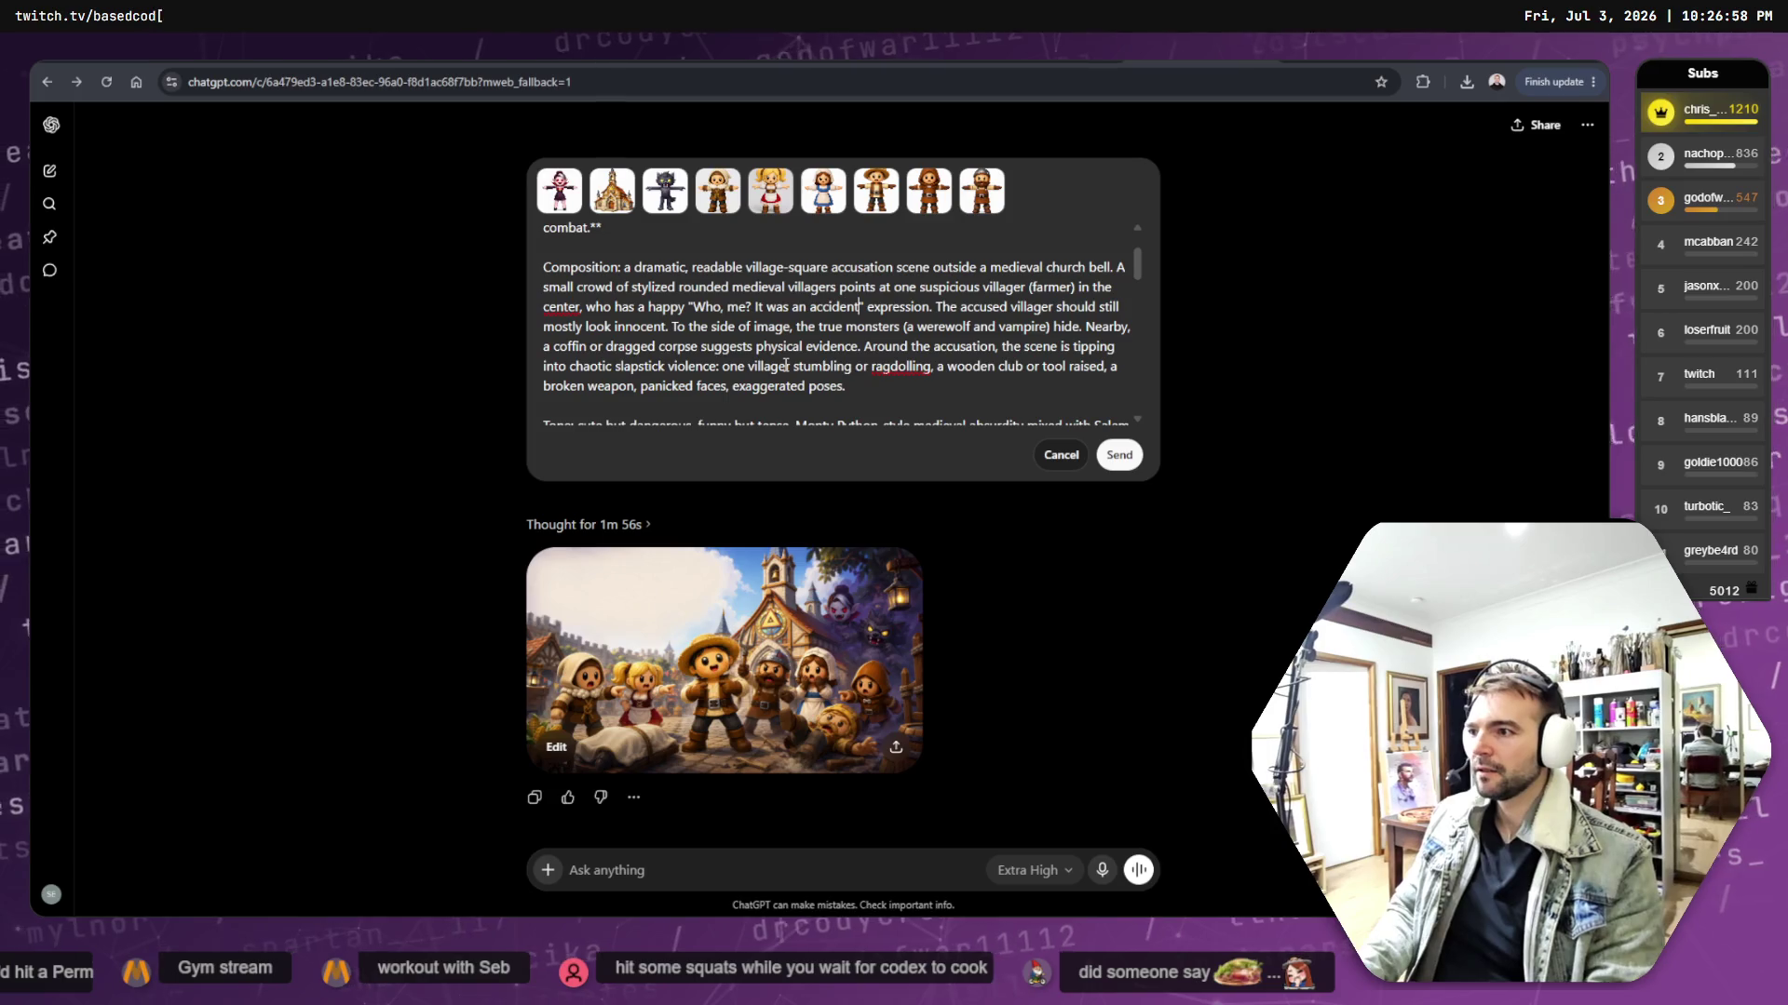
# - Send the edited prompt and wait while the new capsule key art generates
pyautogui.click(1118, 461)
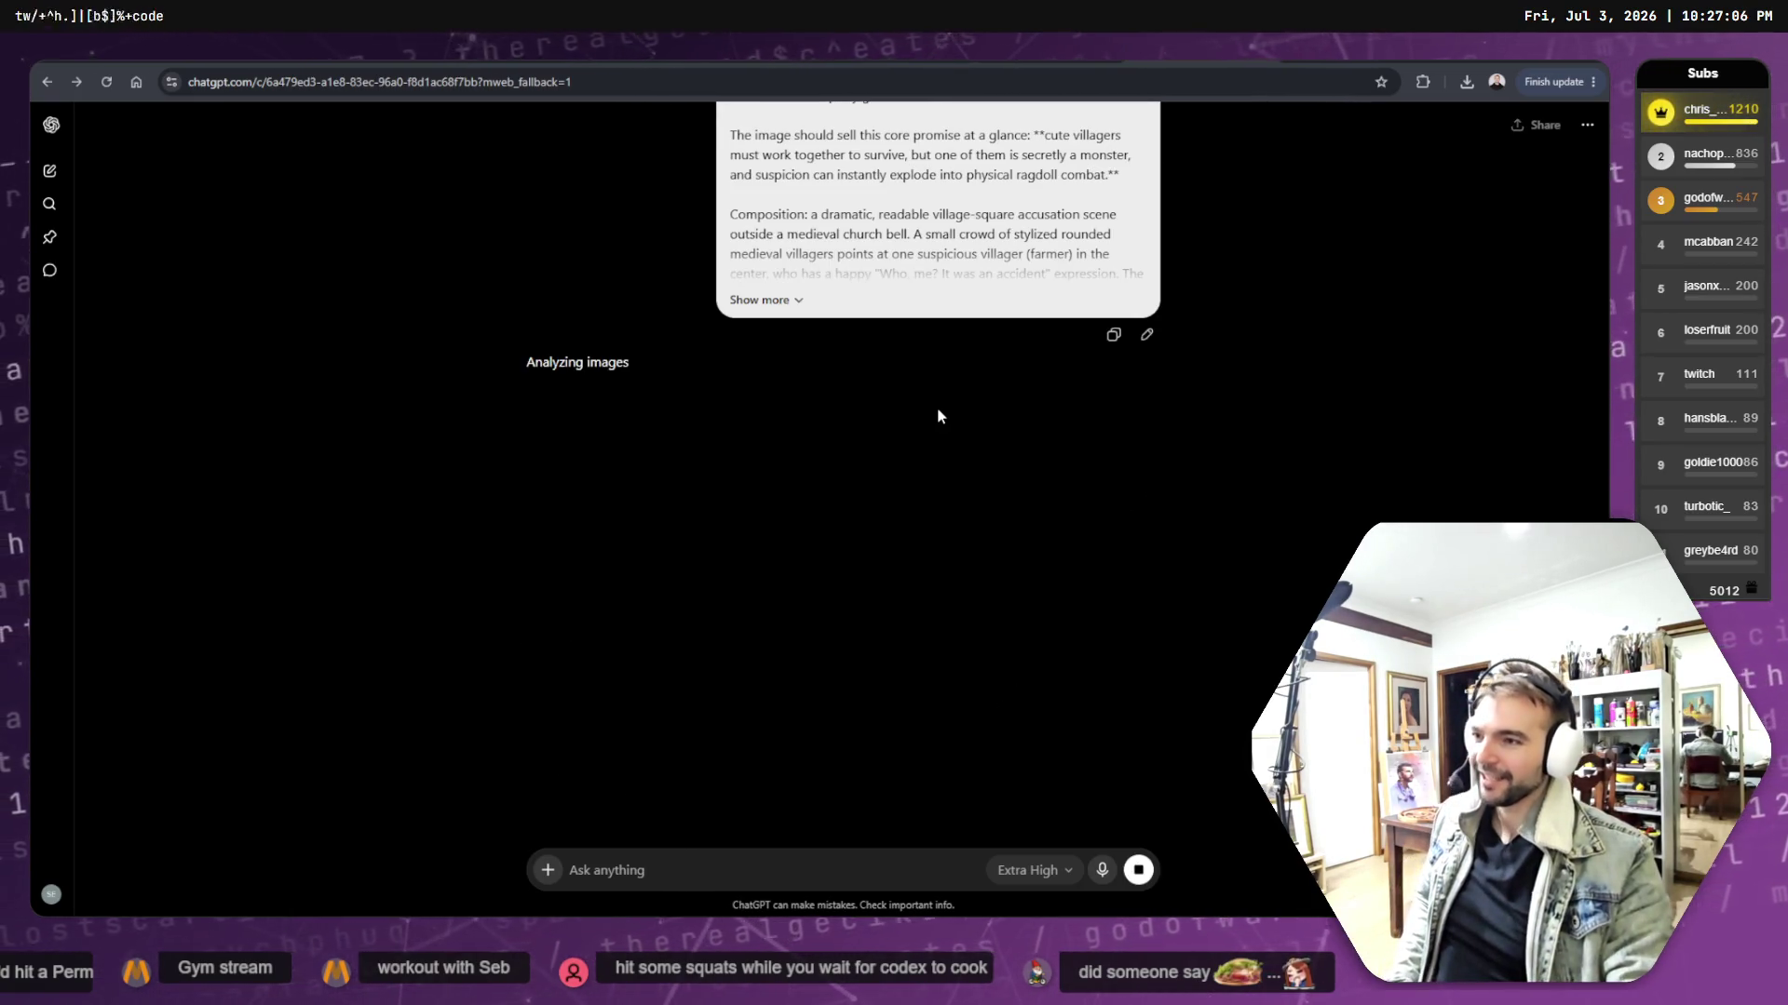
pyautogui.scroll(3, 937, 406)
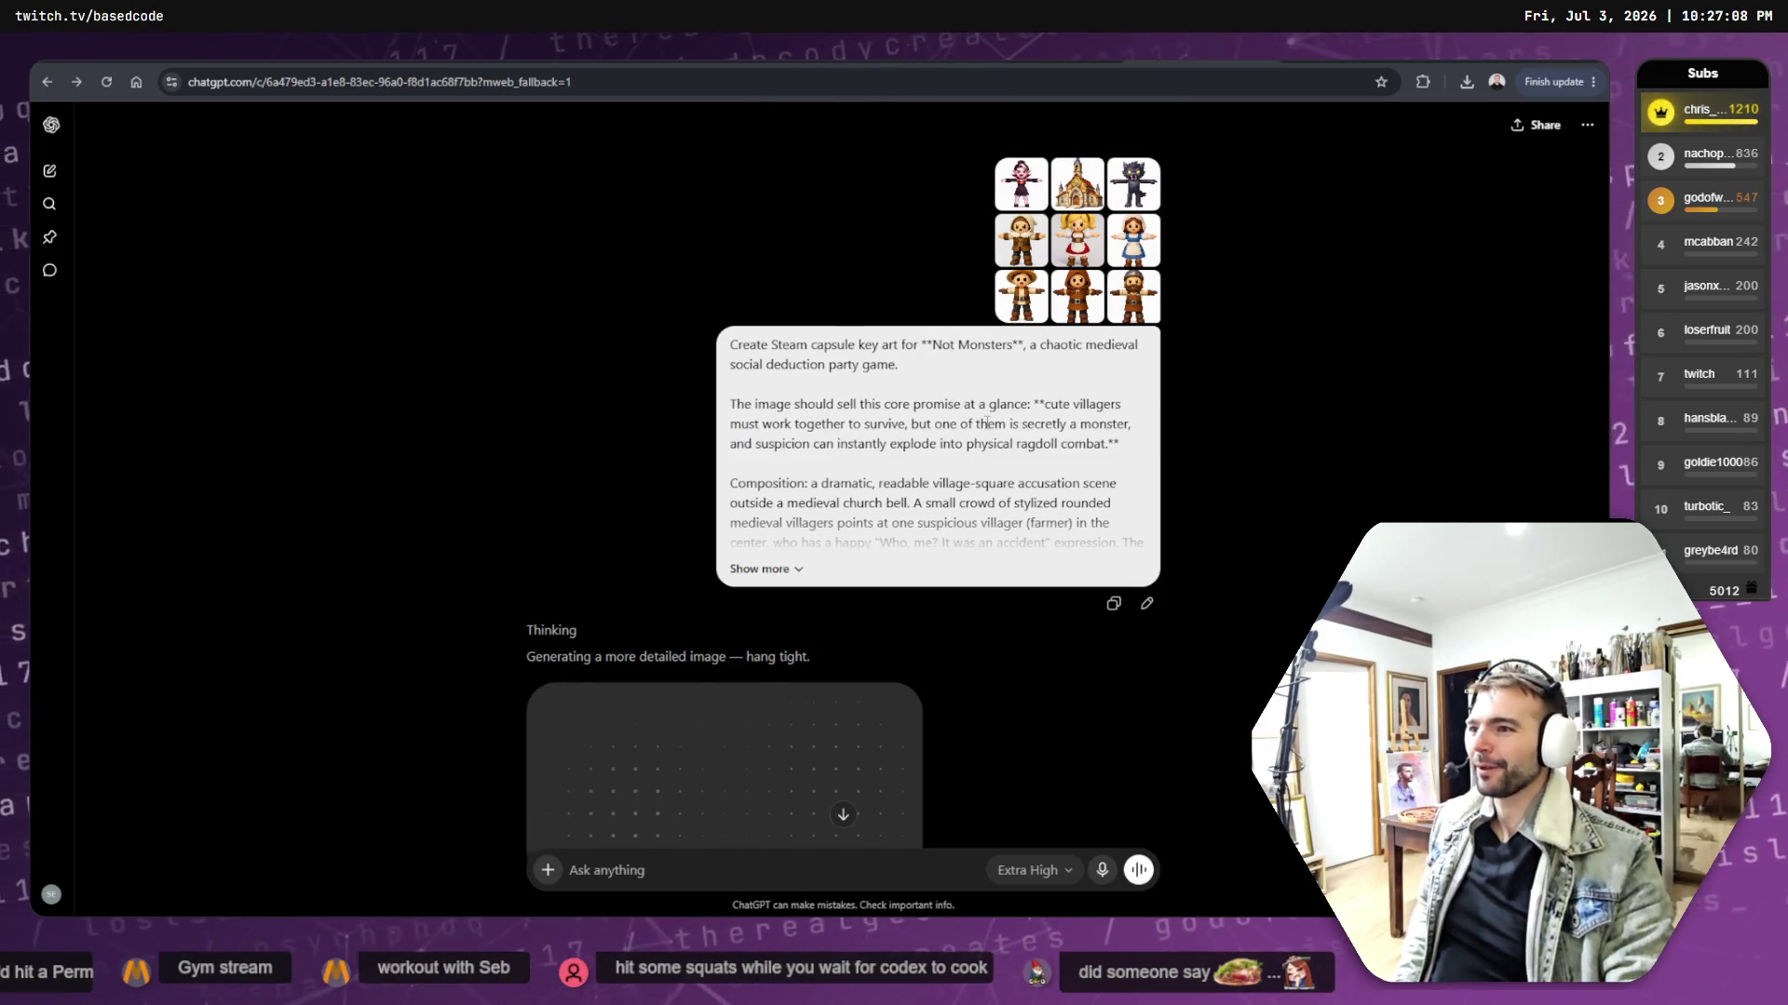
pyautogui.scroll(-3, 977, 423)
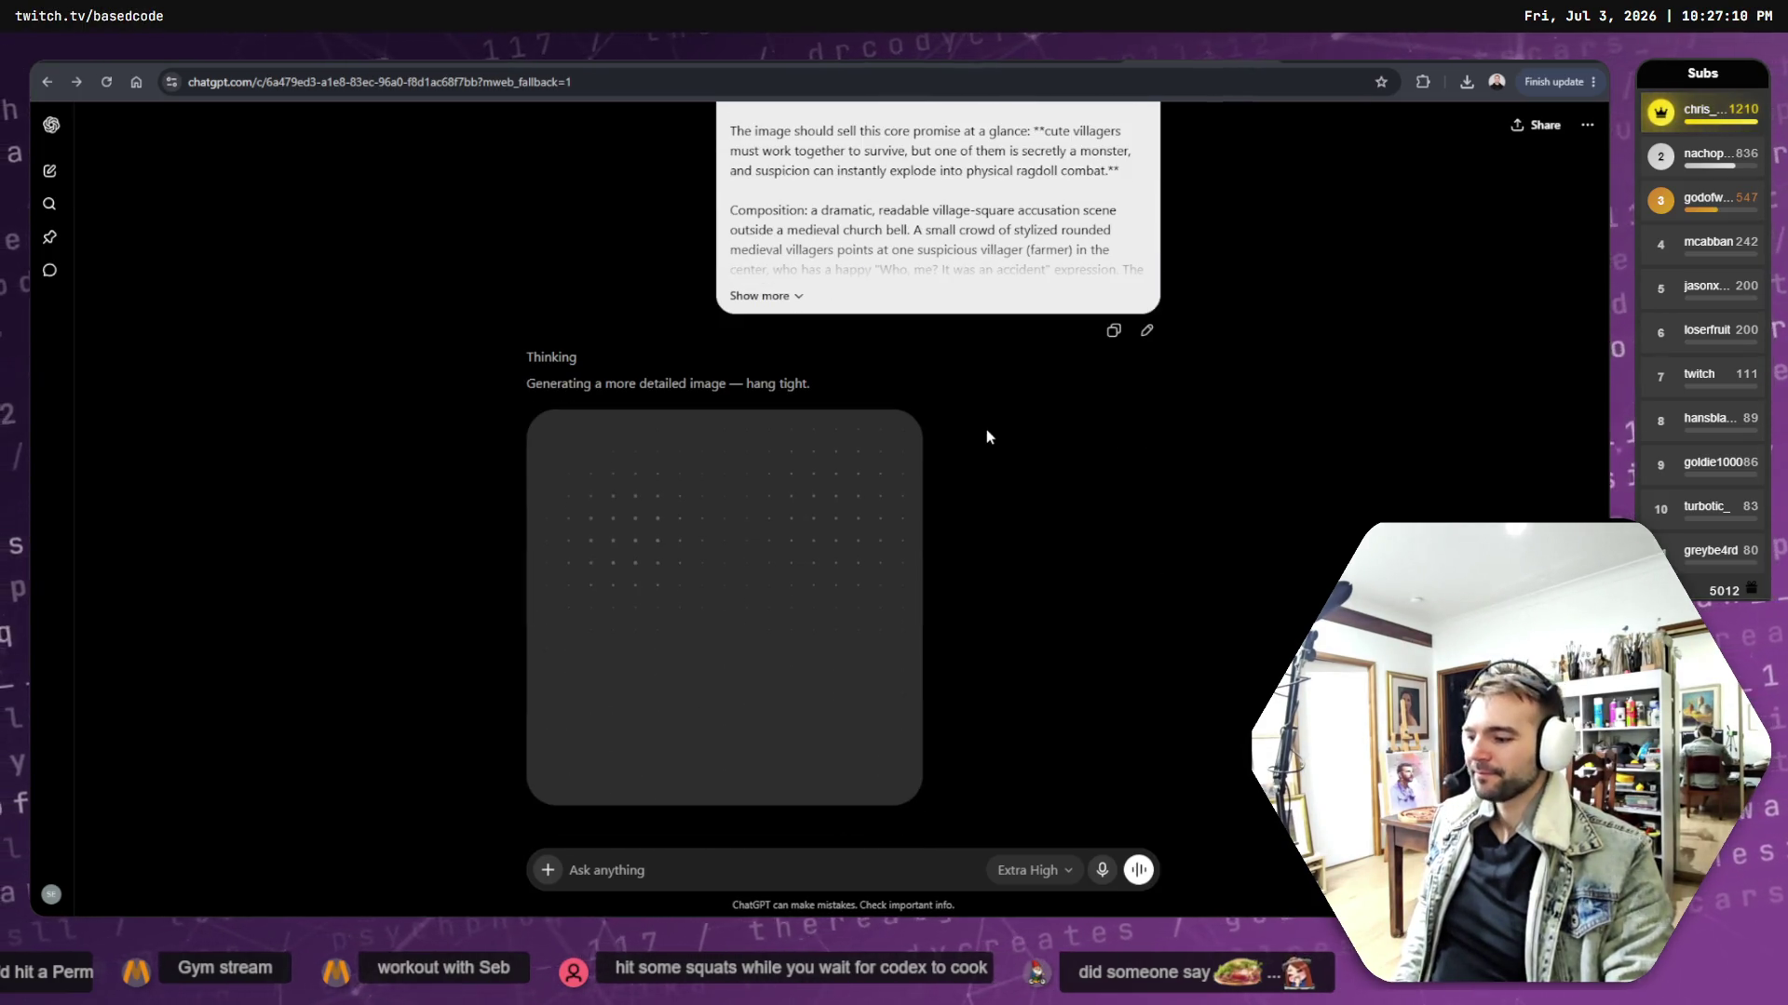
pyautogui.scroll(1, 1042, 406)
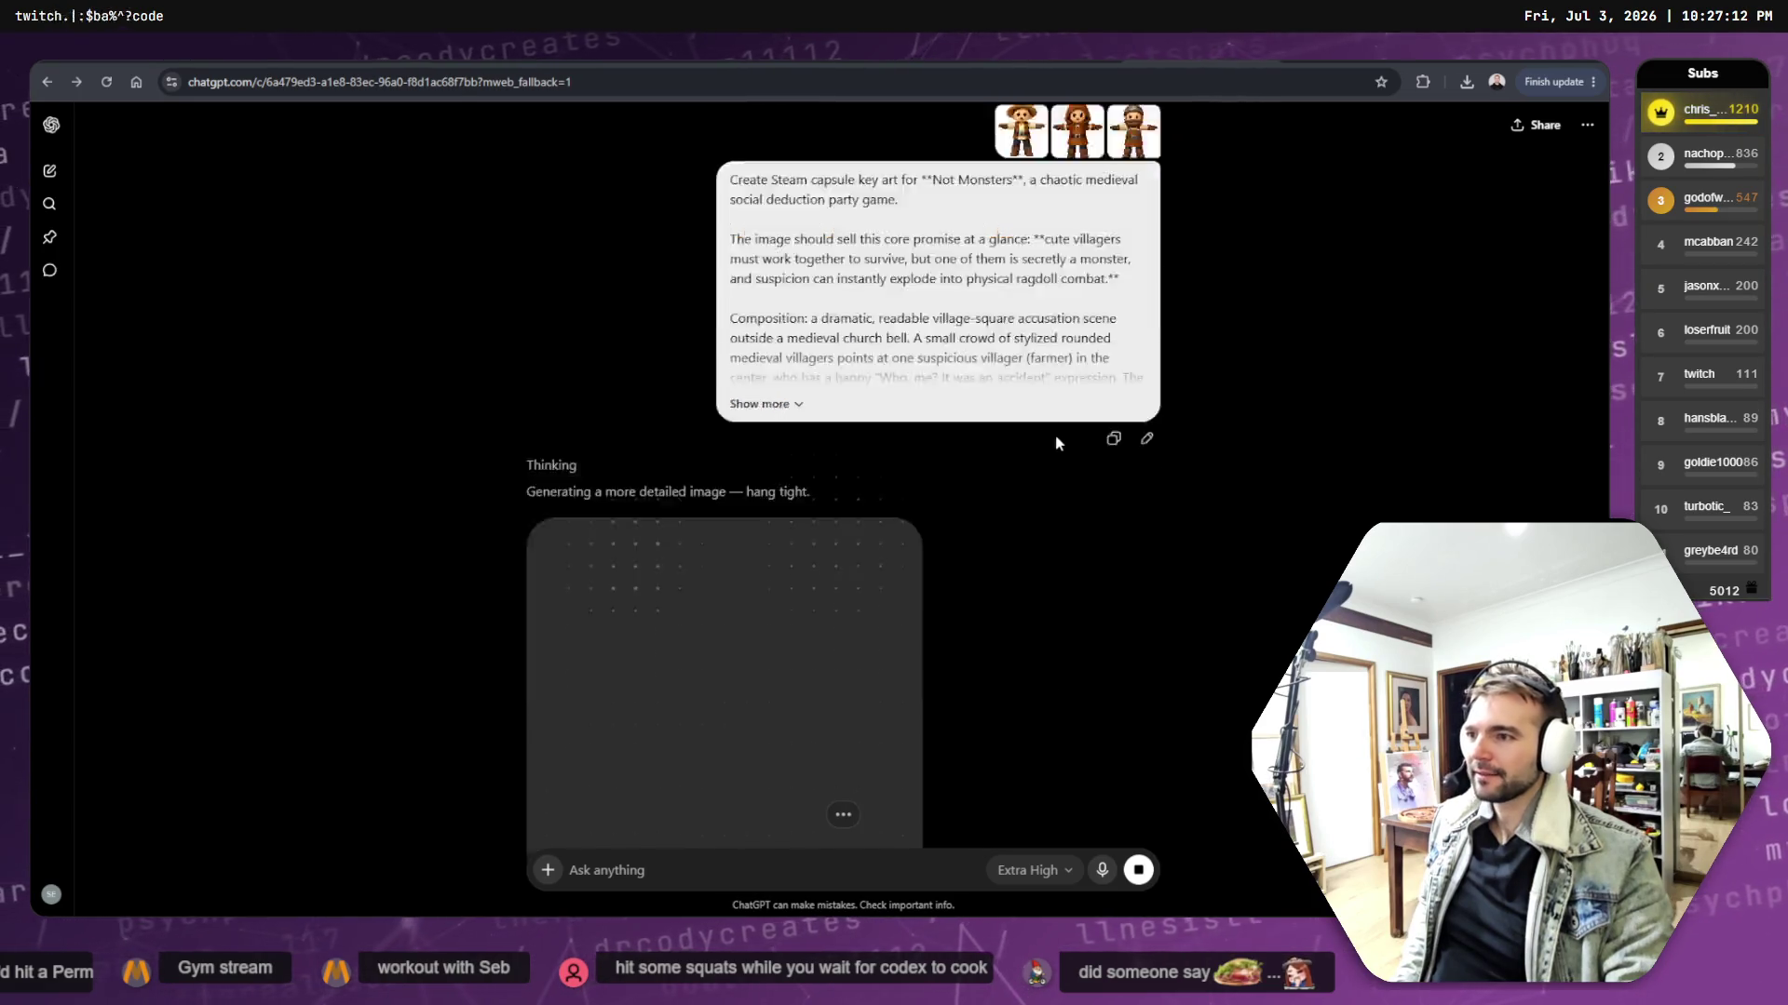
pyautogui.scroll(-5, 1058, 438)
pyautogui.scroll(5, 1063, 439)
pyautogui.scroll(-1, 1062, 439)
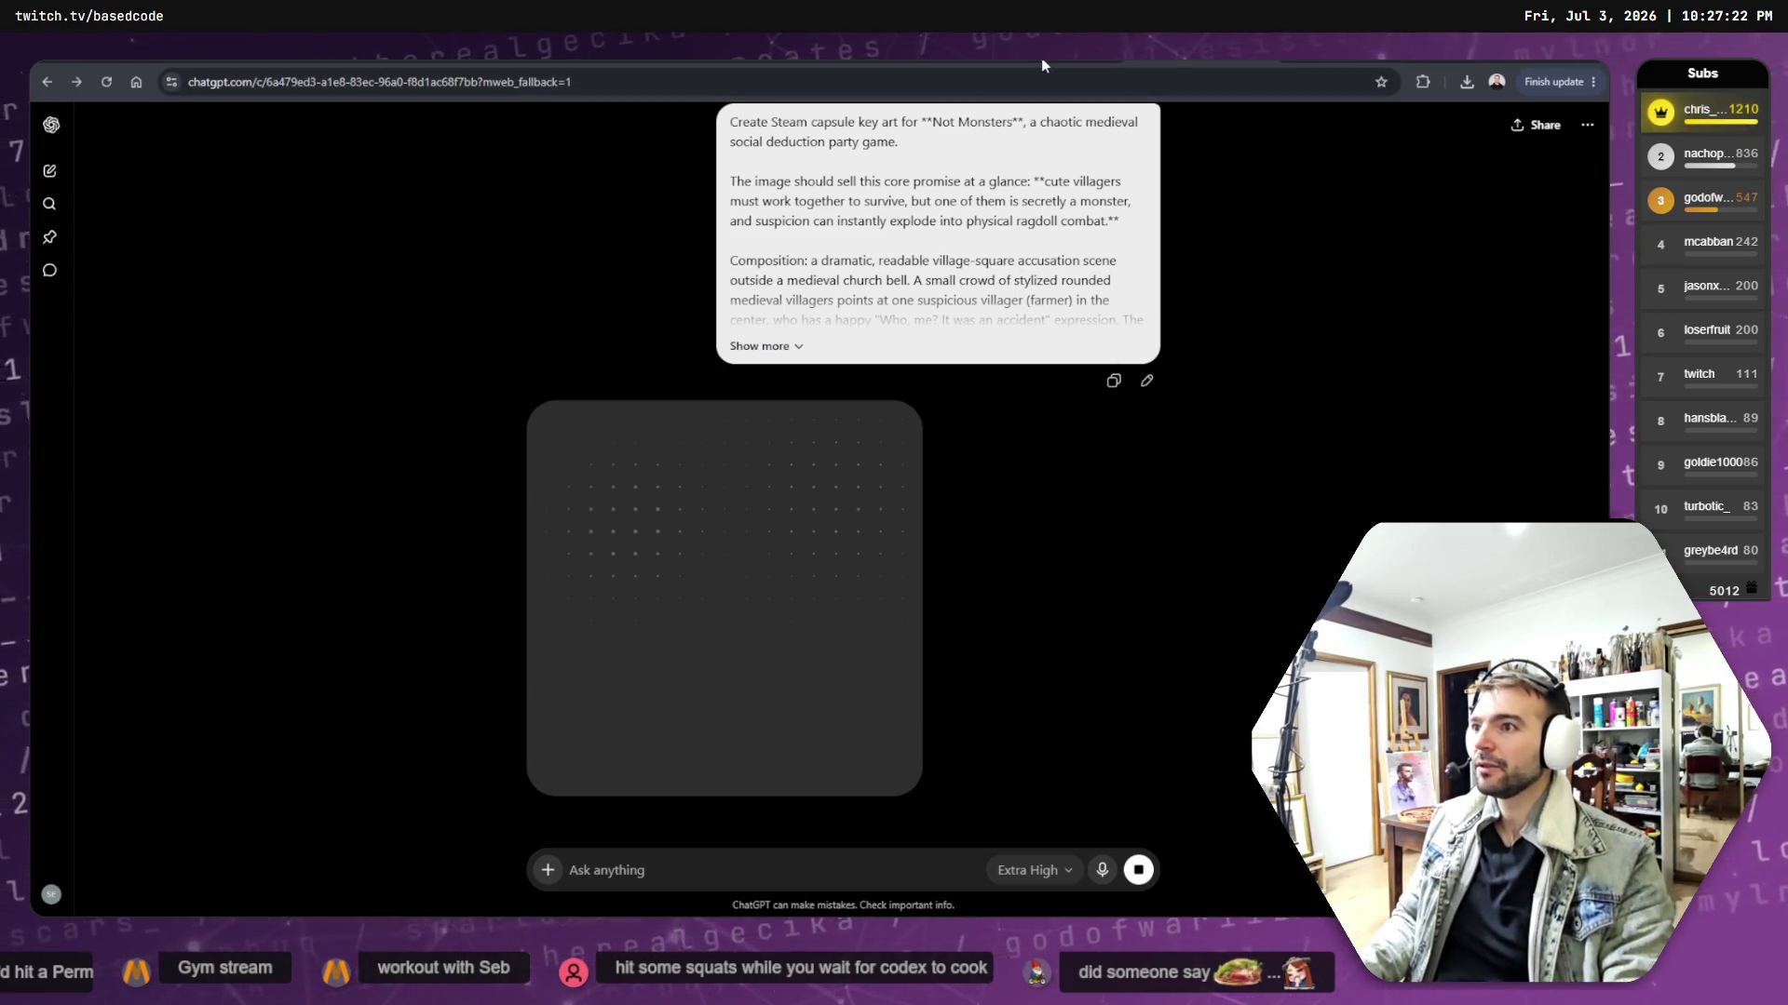
pyautogui.moveTo(1041, 58)
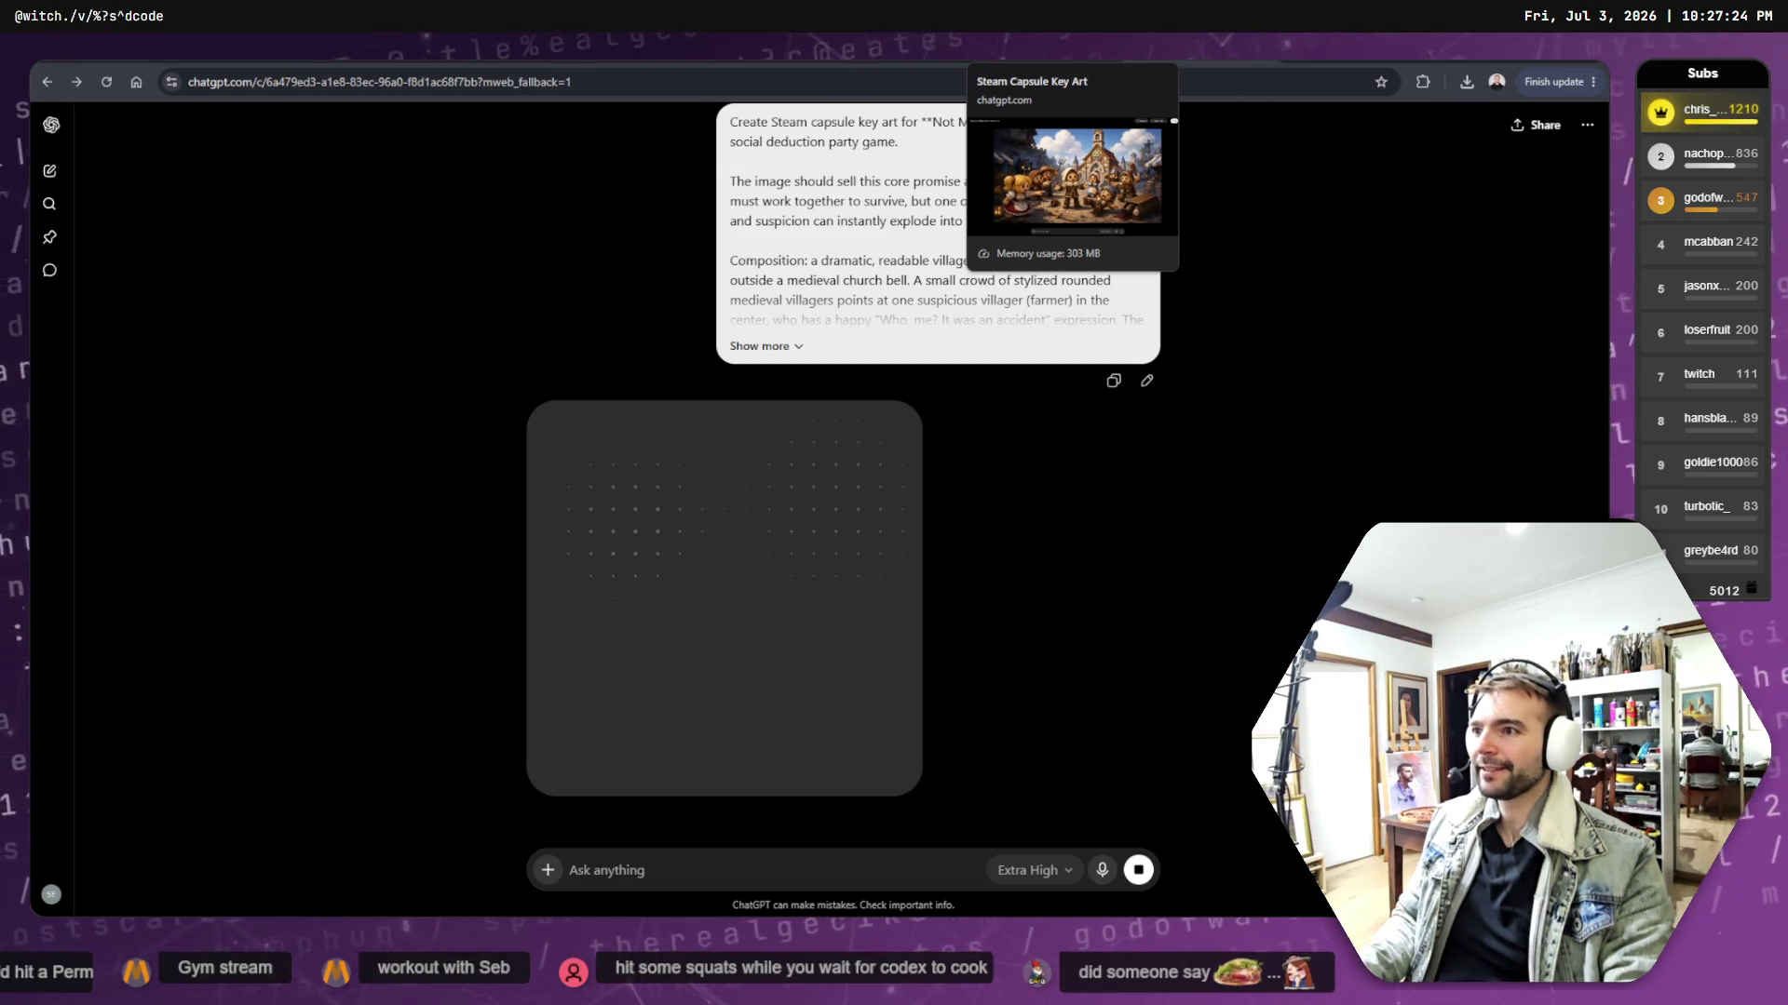
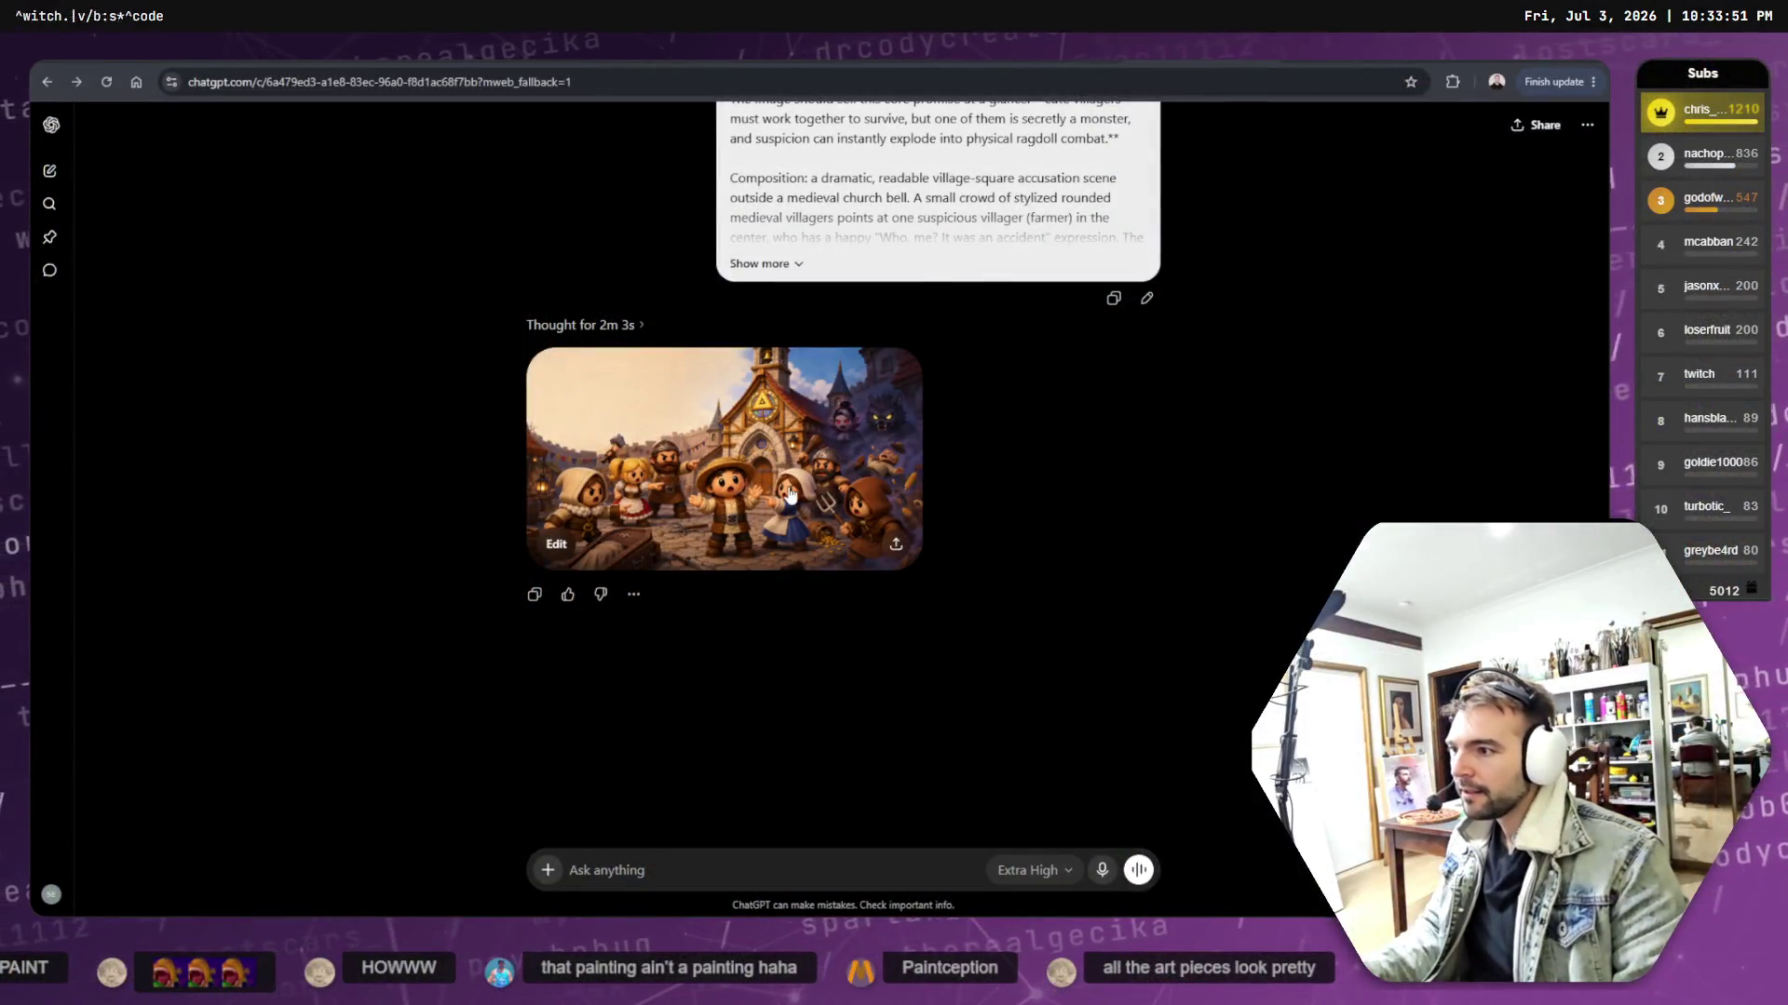
# - View the generated village-square image full size, then close the viewer
pyautogui.click(820, 511)
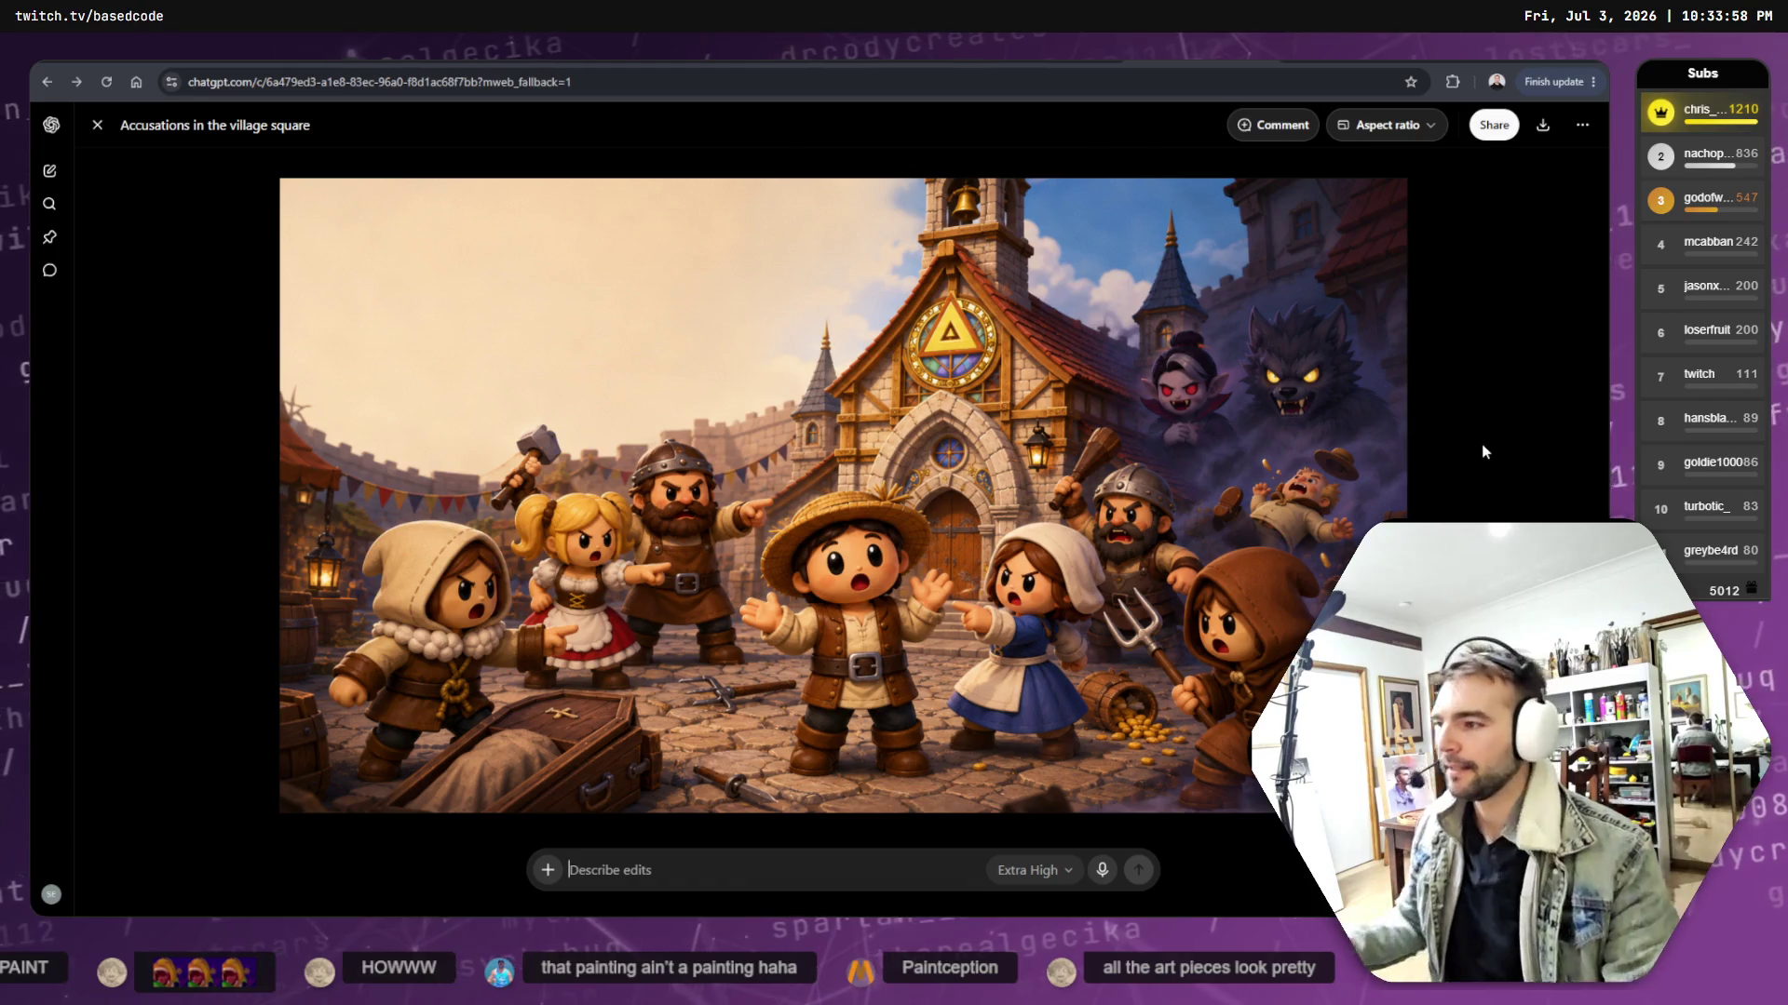
pyautogui.click(1528, 338)
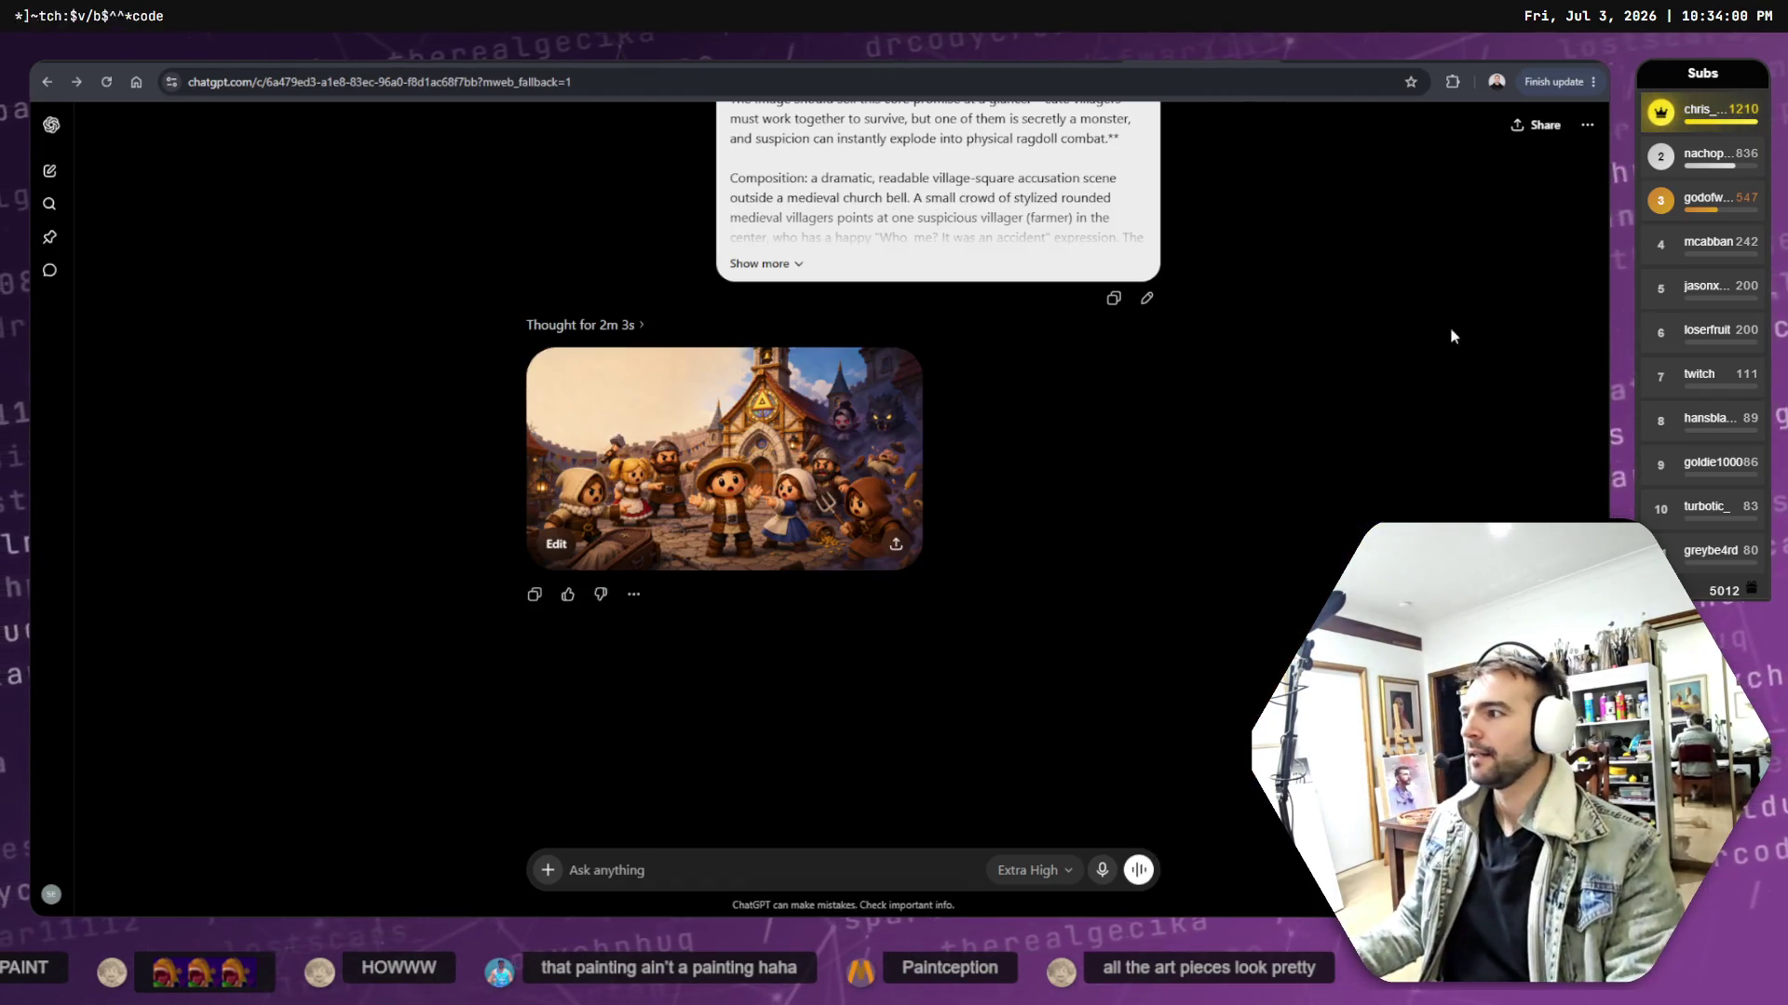
pyautogui.scroll(3, 1116, 450)
pyautogui.scroll(-1, 1115, 421)
pyautogui.scroll(-1, 1114, 420)
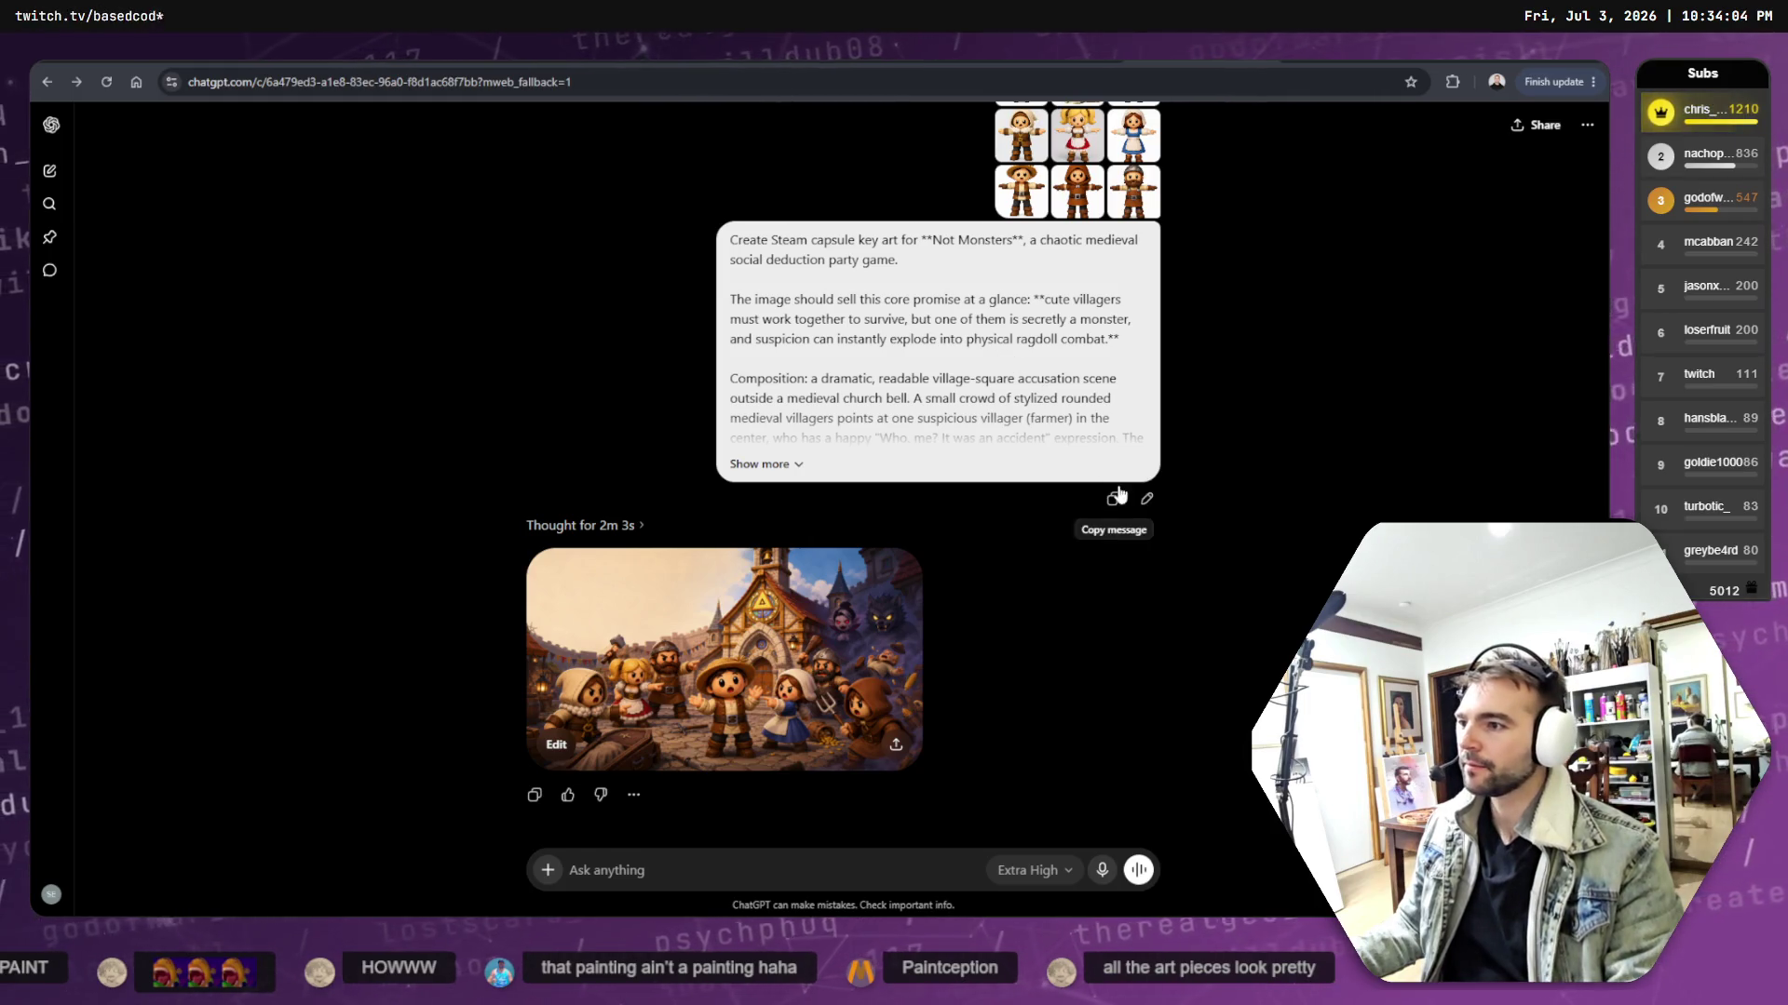
# - Put the capsule-art prompt into edit mode, read through it, and start a page search
pyautogui.click(1146, 501)
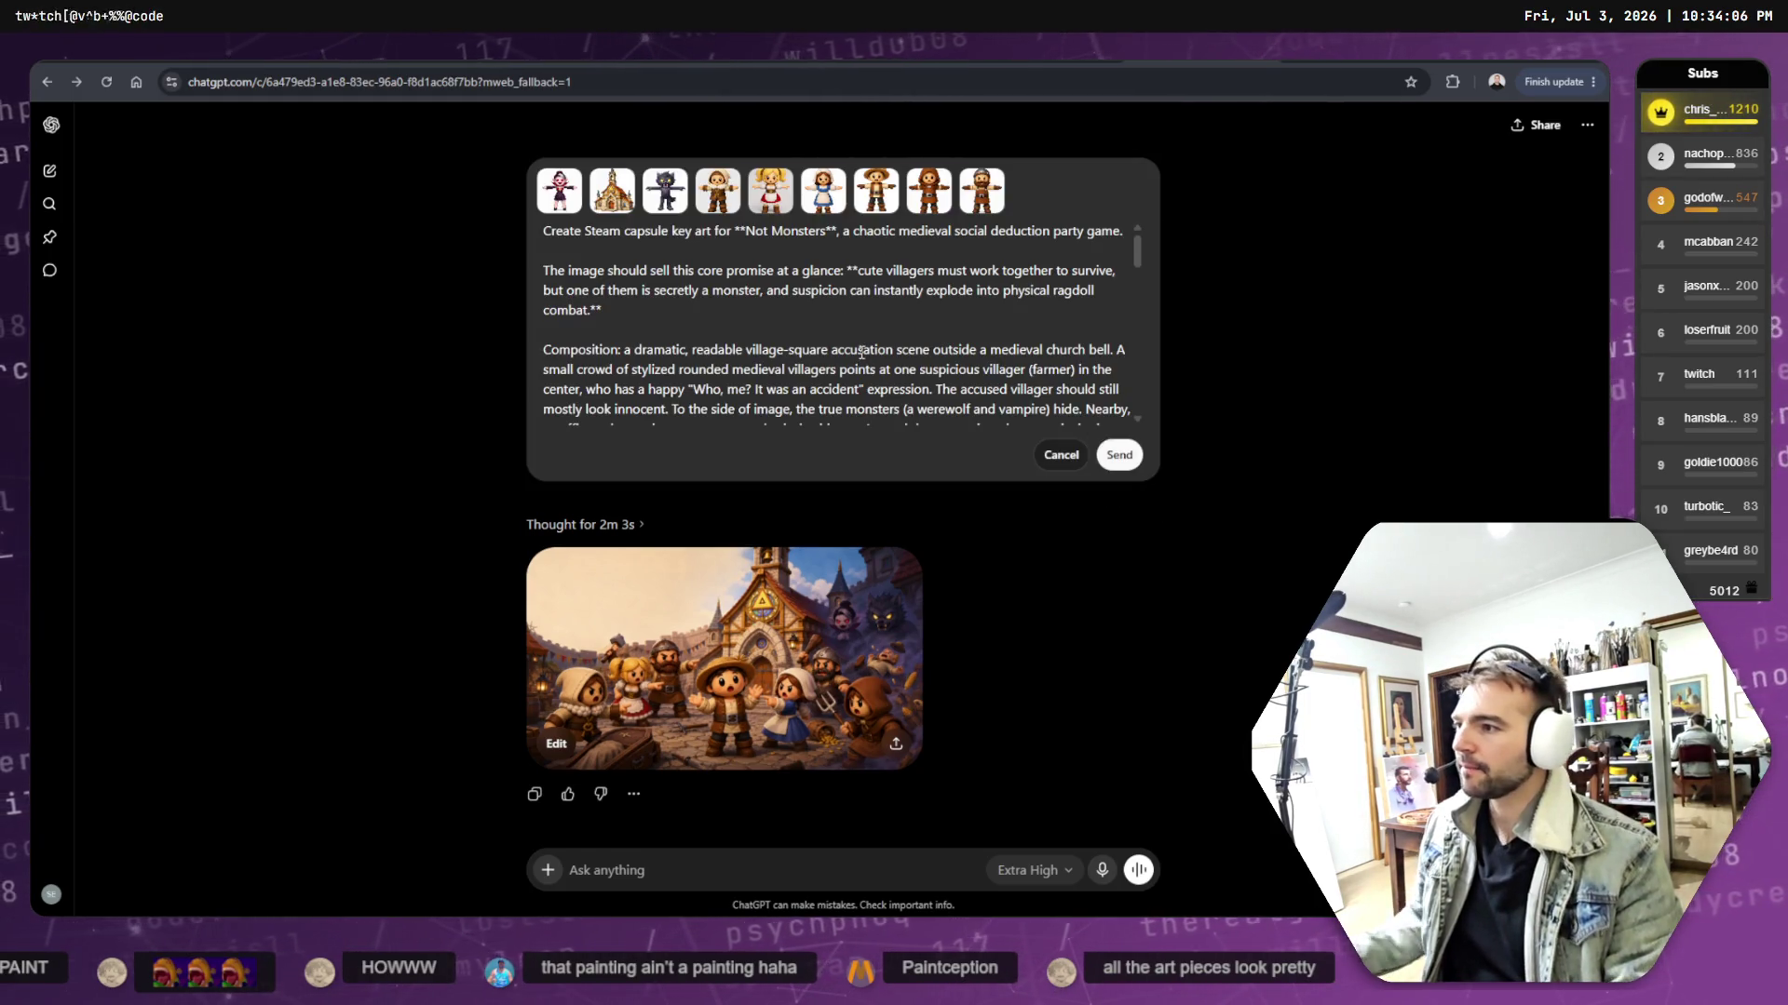
pyautogui.scroll(-3, 861, 352)
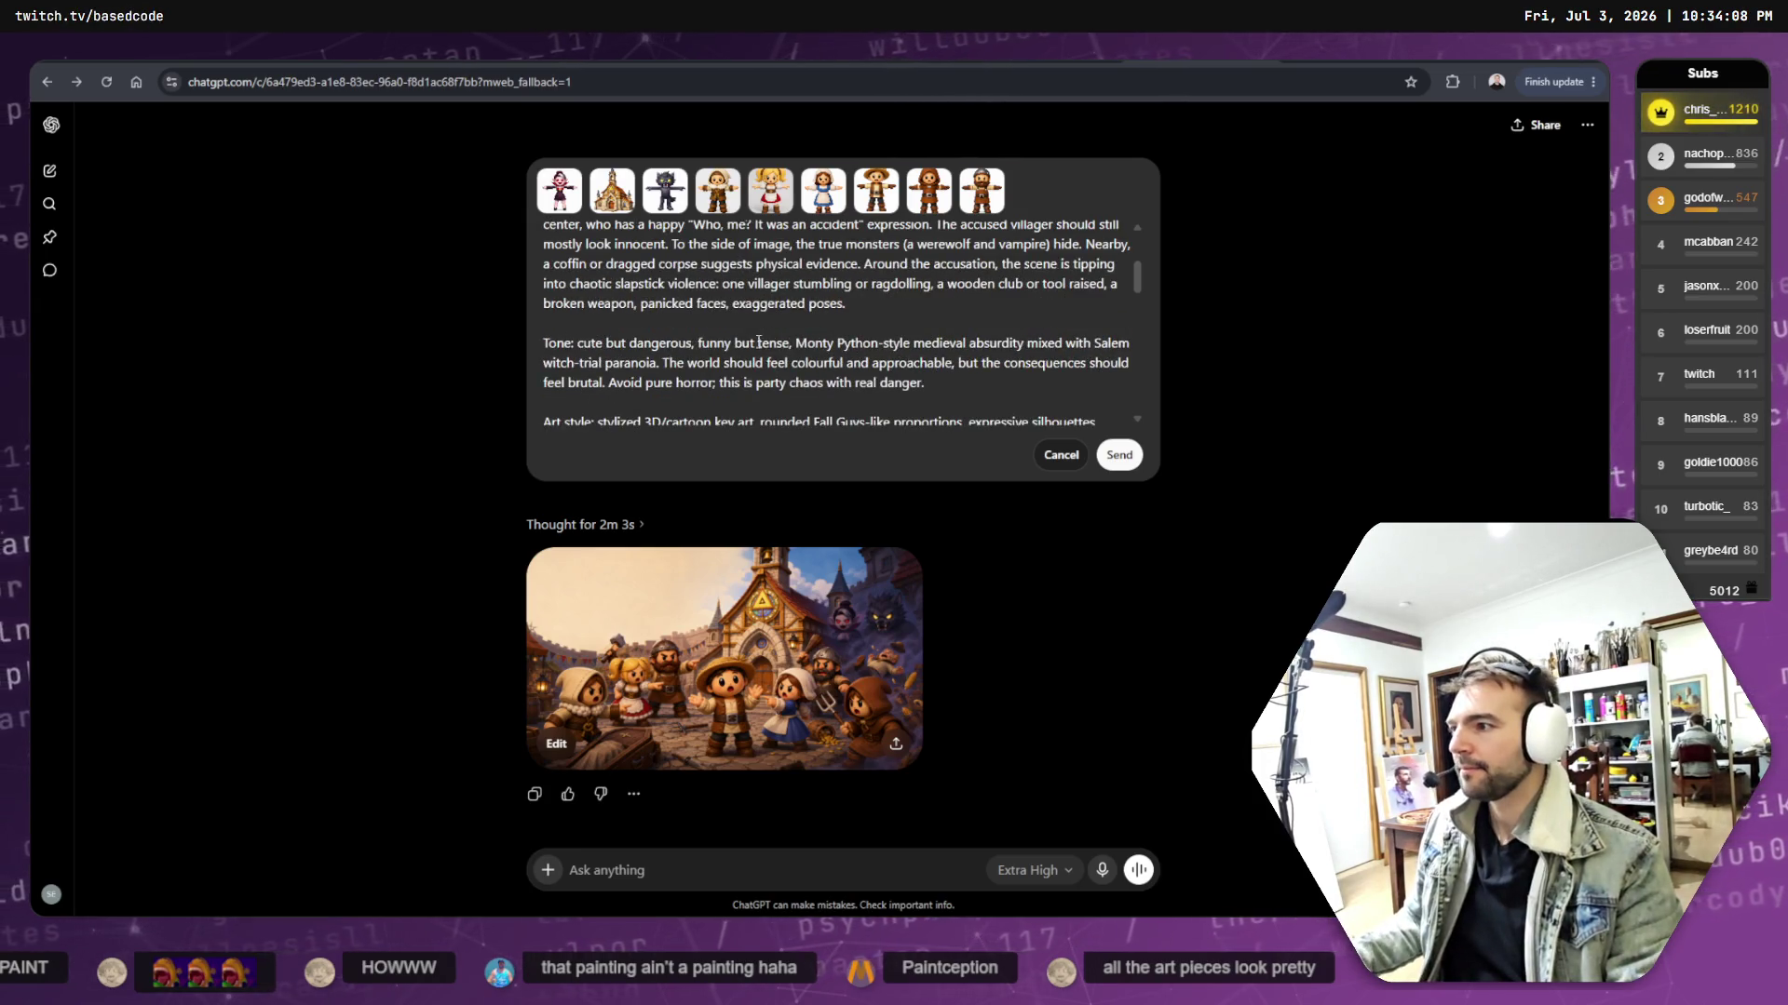
pyautogui.scroll(2, 676, 344)
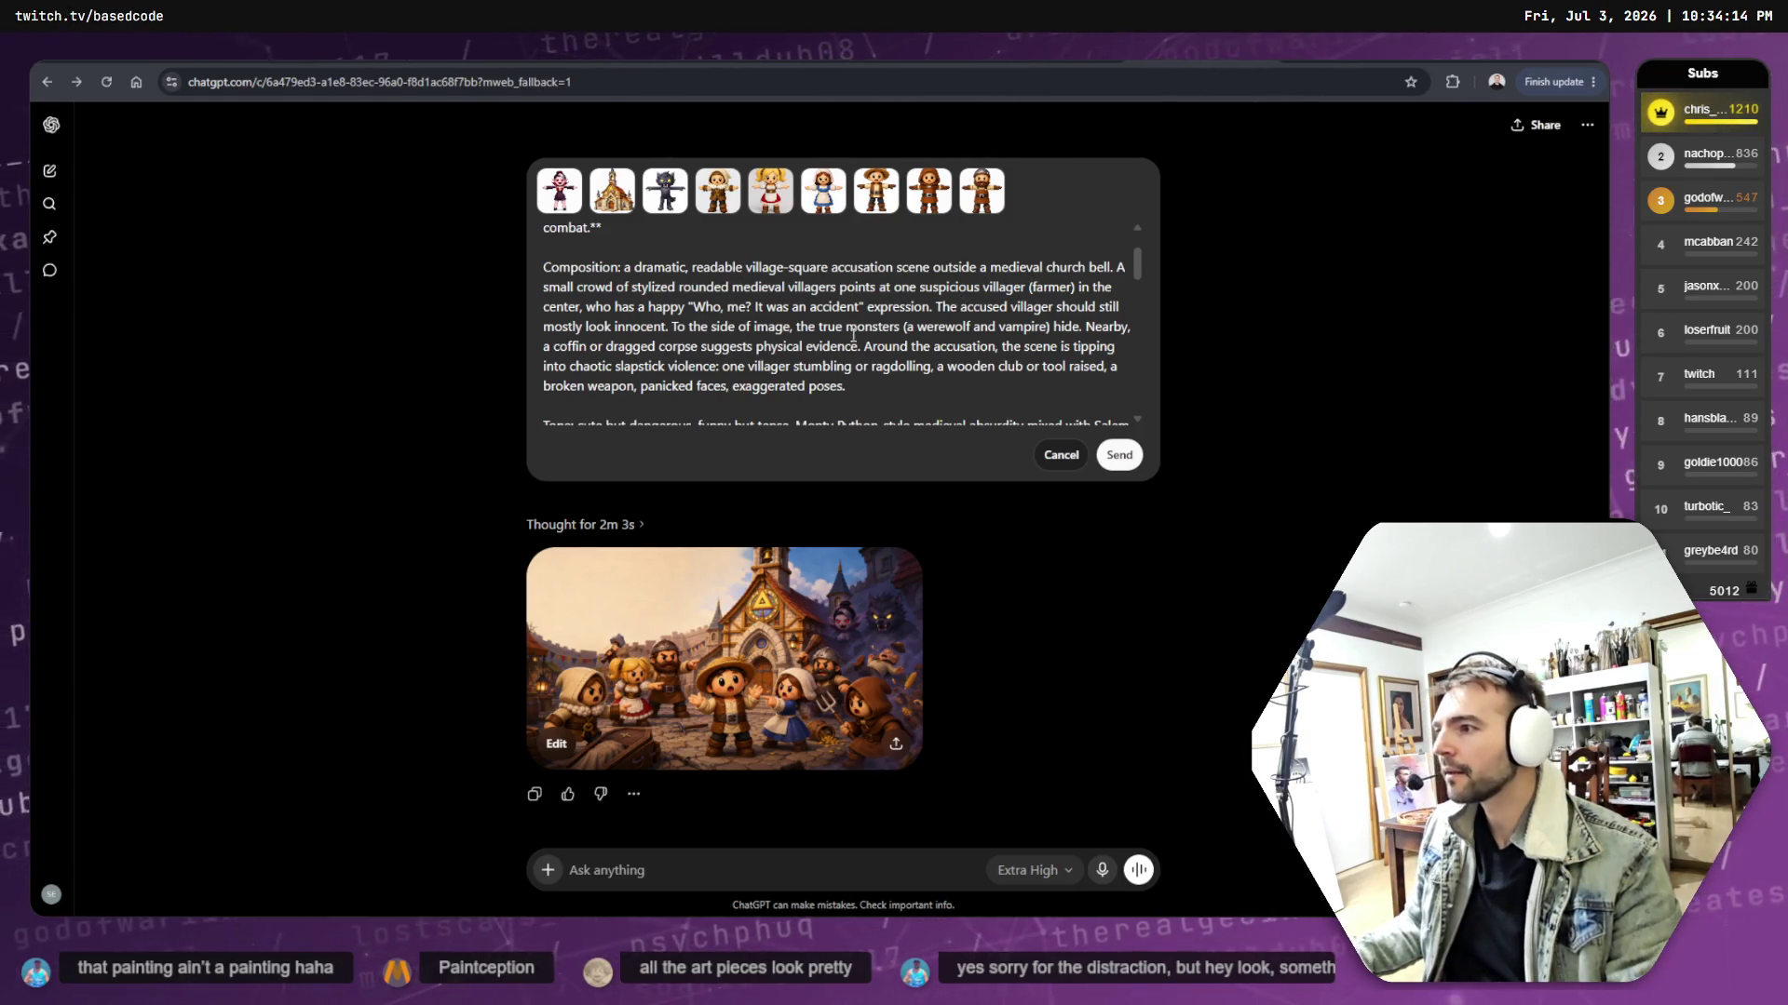
pyautogui.scroll(-2, 903, 337)
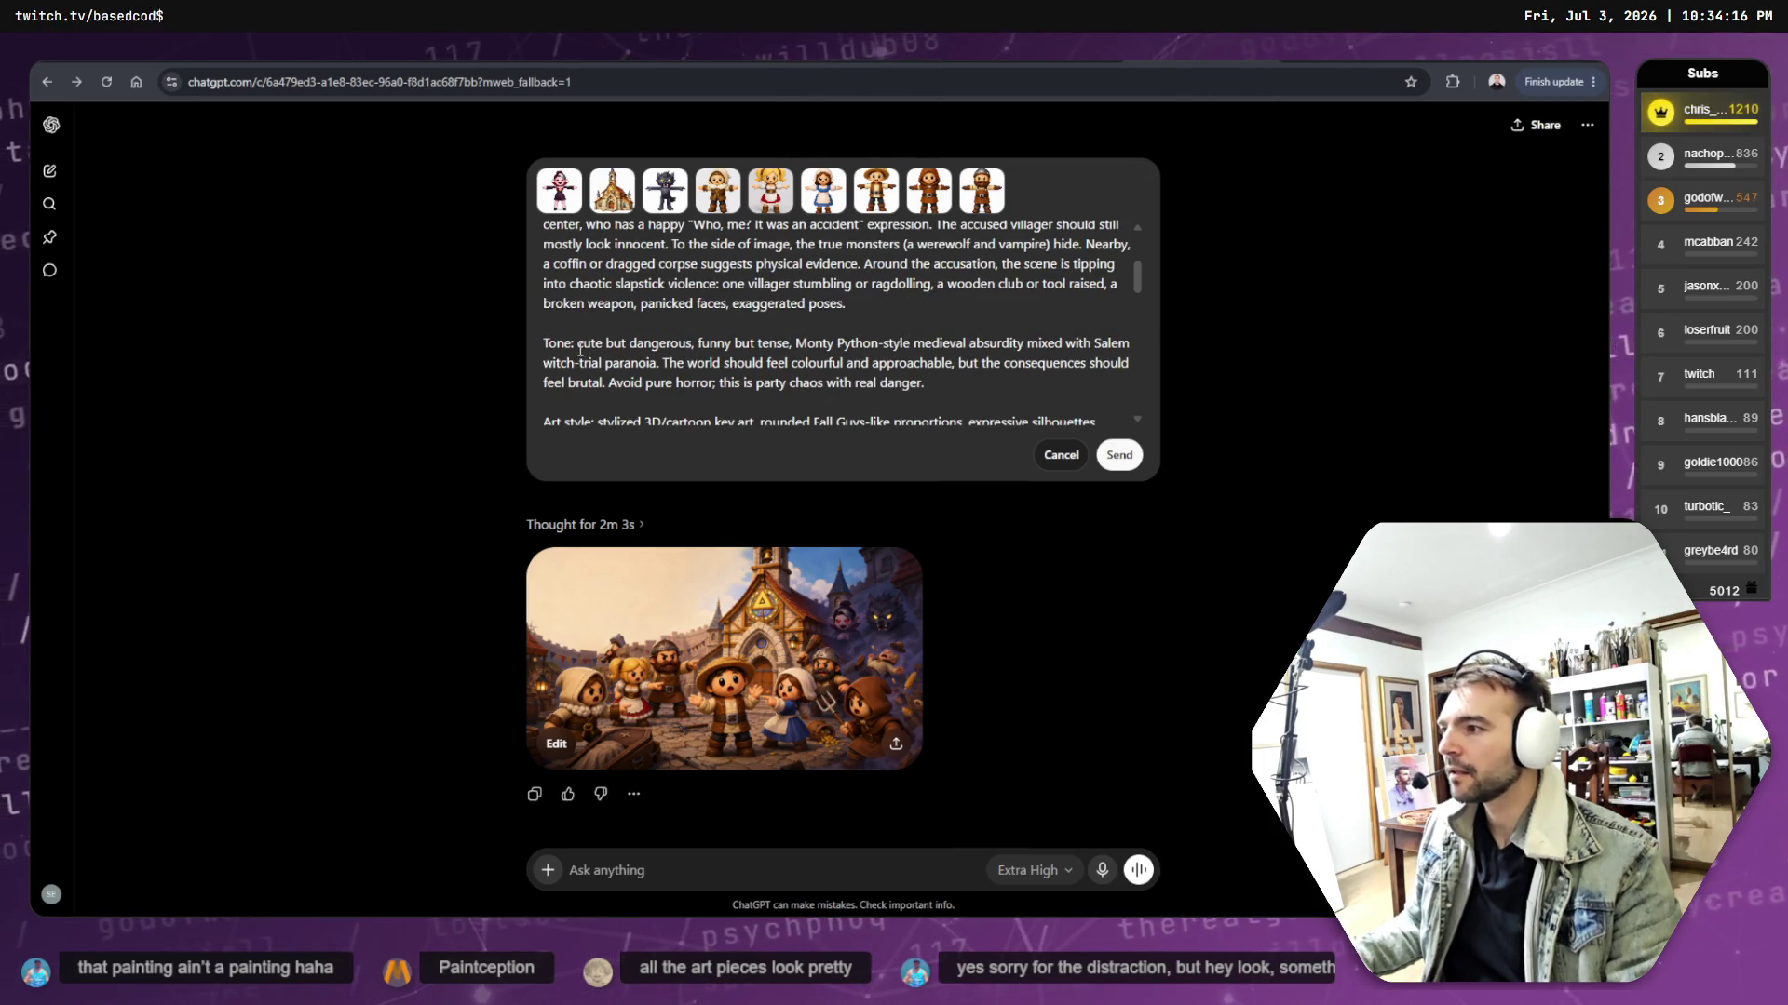
pyautogui.scroll(-2, 850, 342)
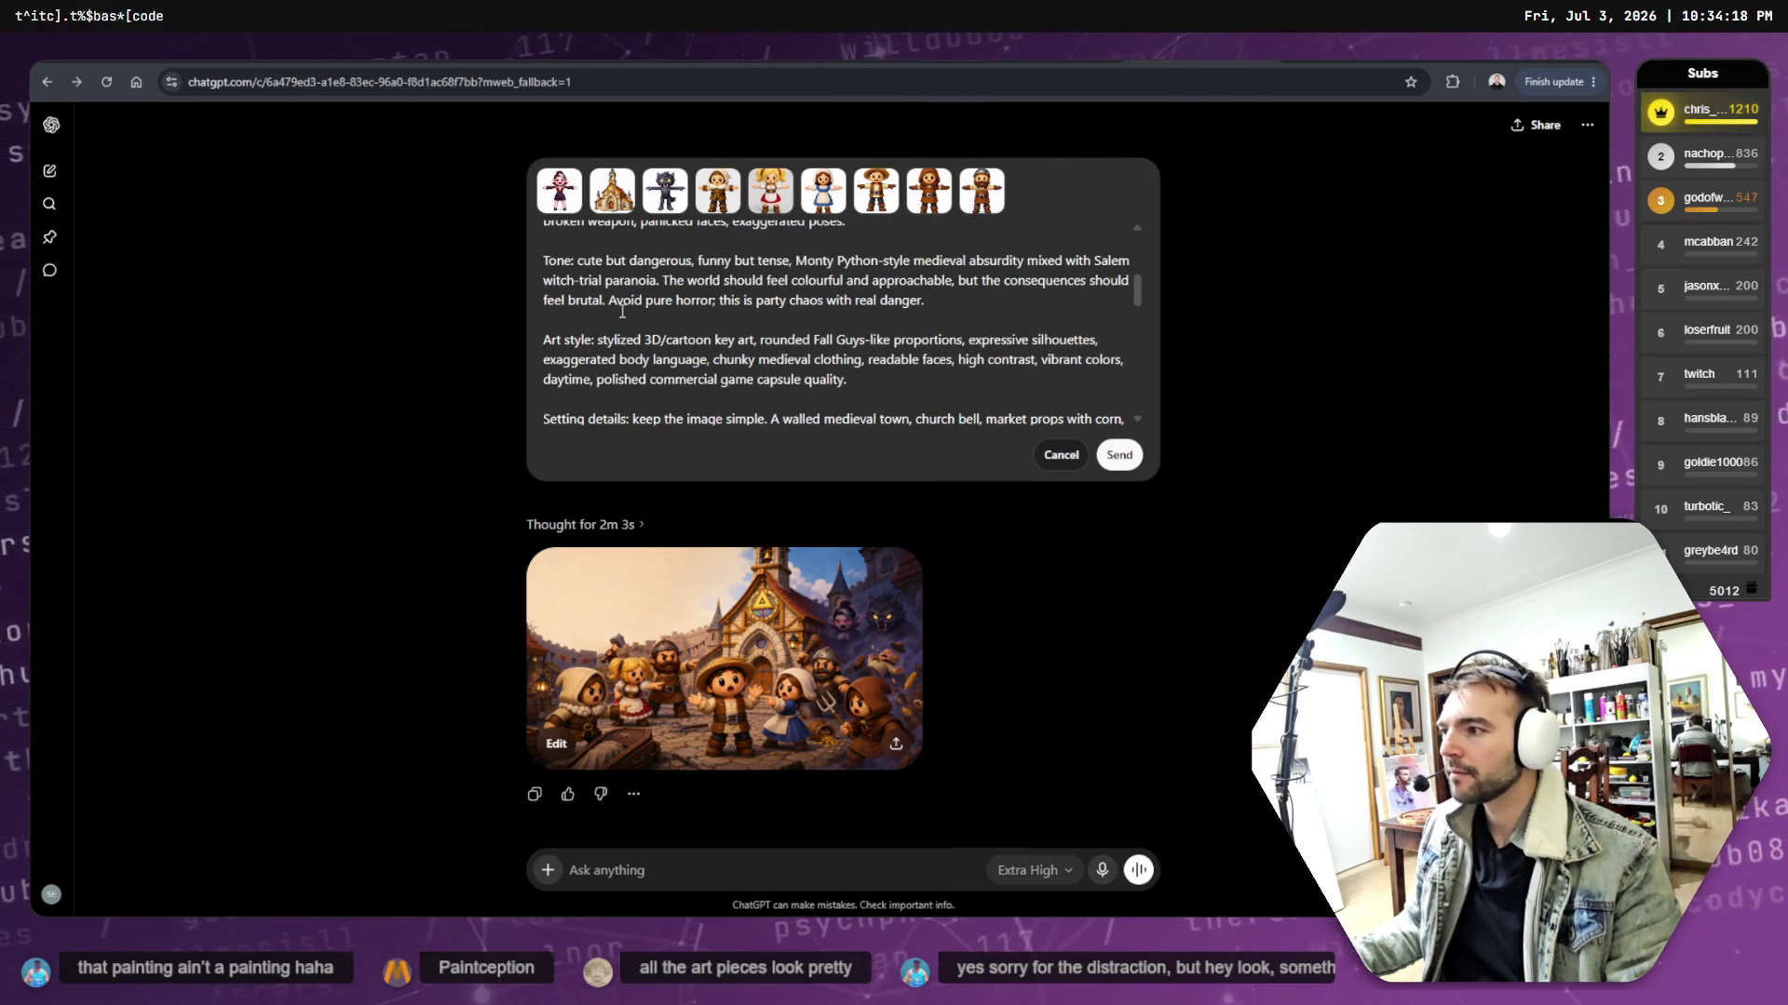
pyautogui.scroll(-2, 845, 349)
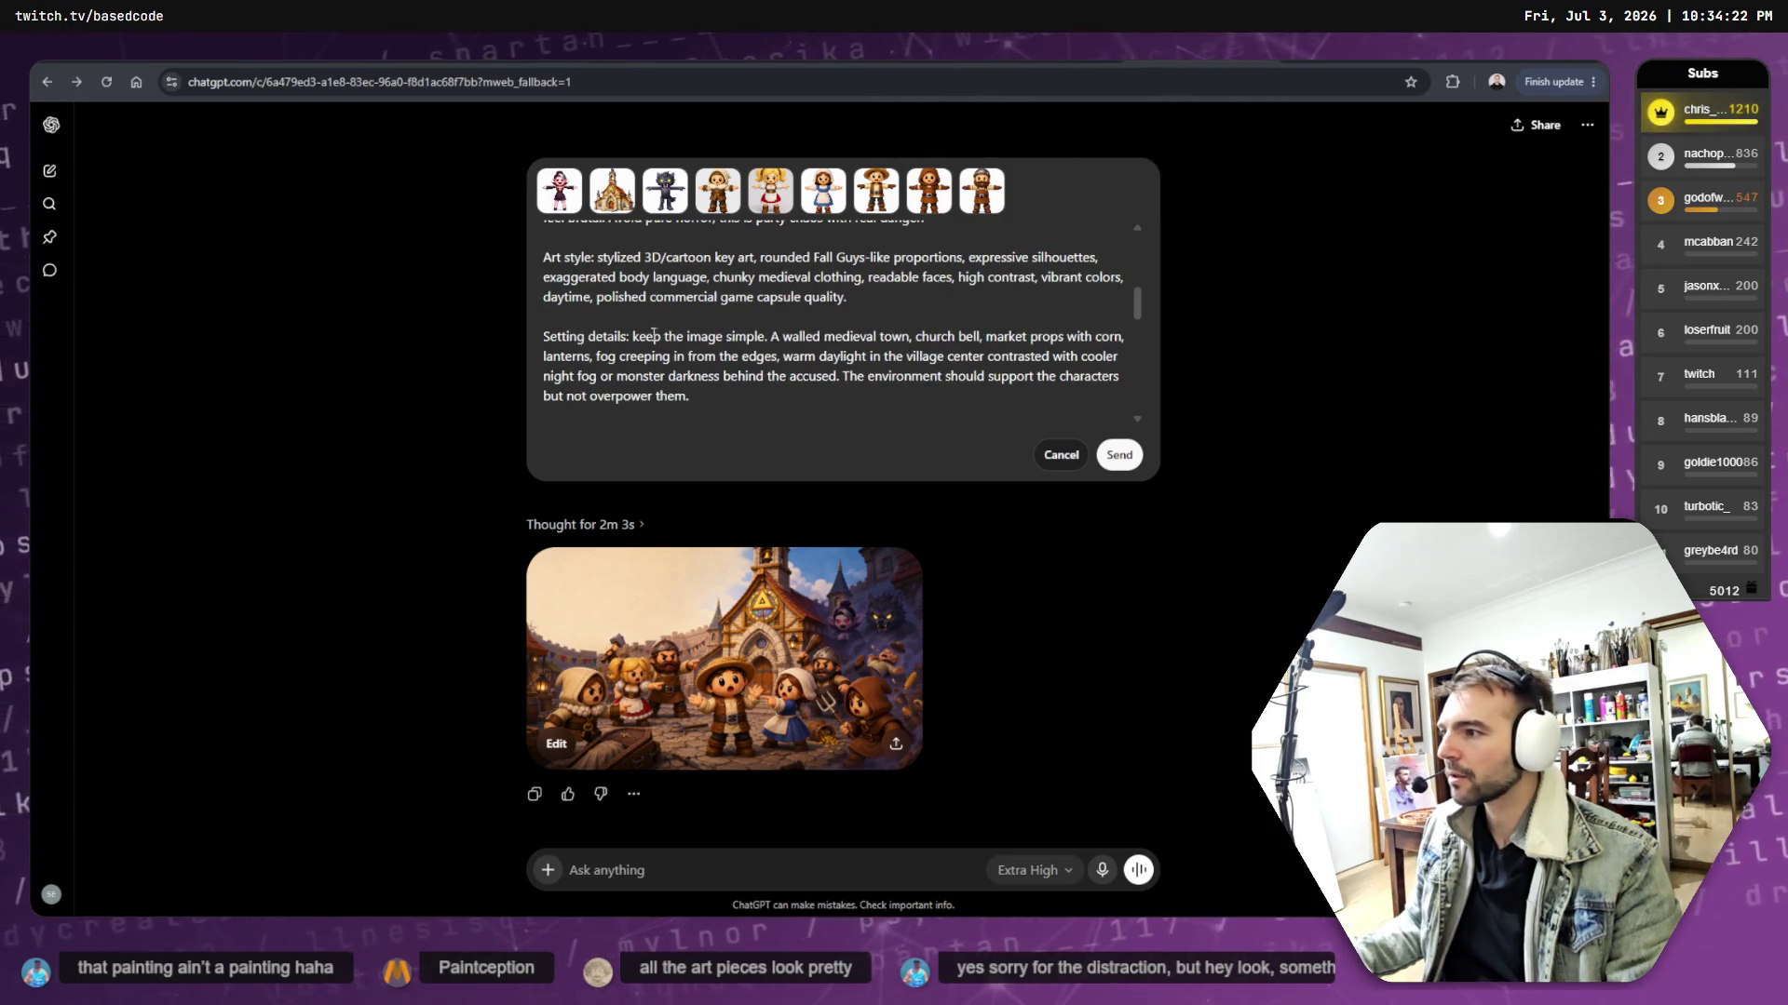
pyautogui.scroll(-2, 880, 340)
pyautogui.scroll(-2, 817, 345)
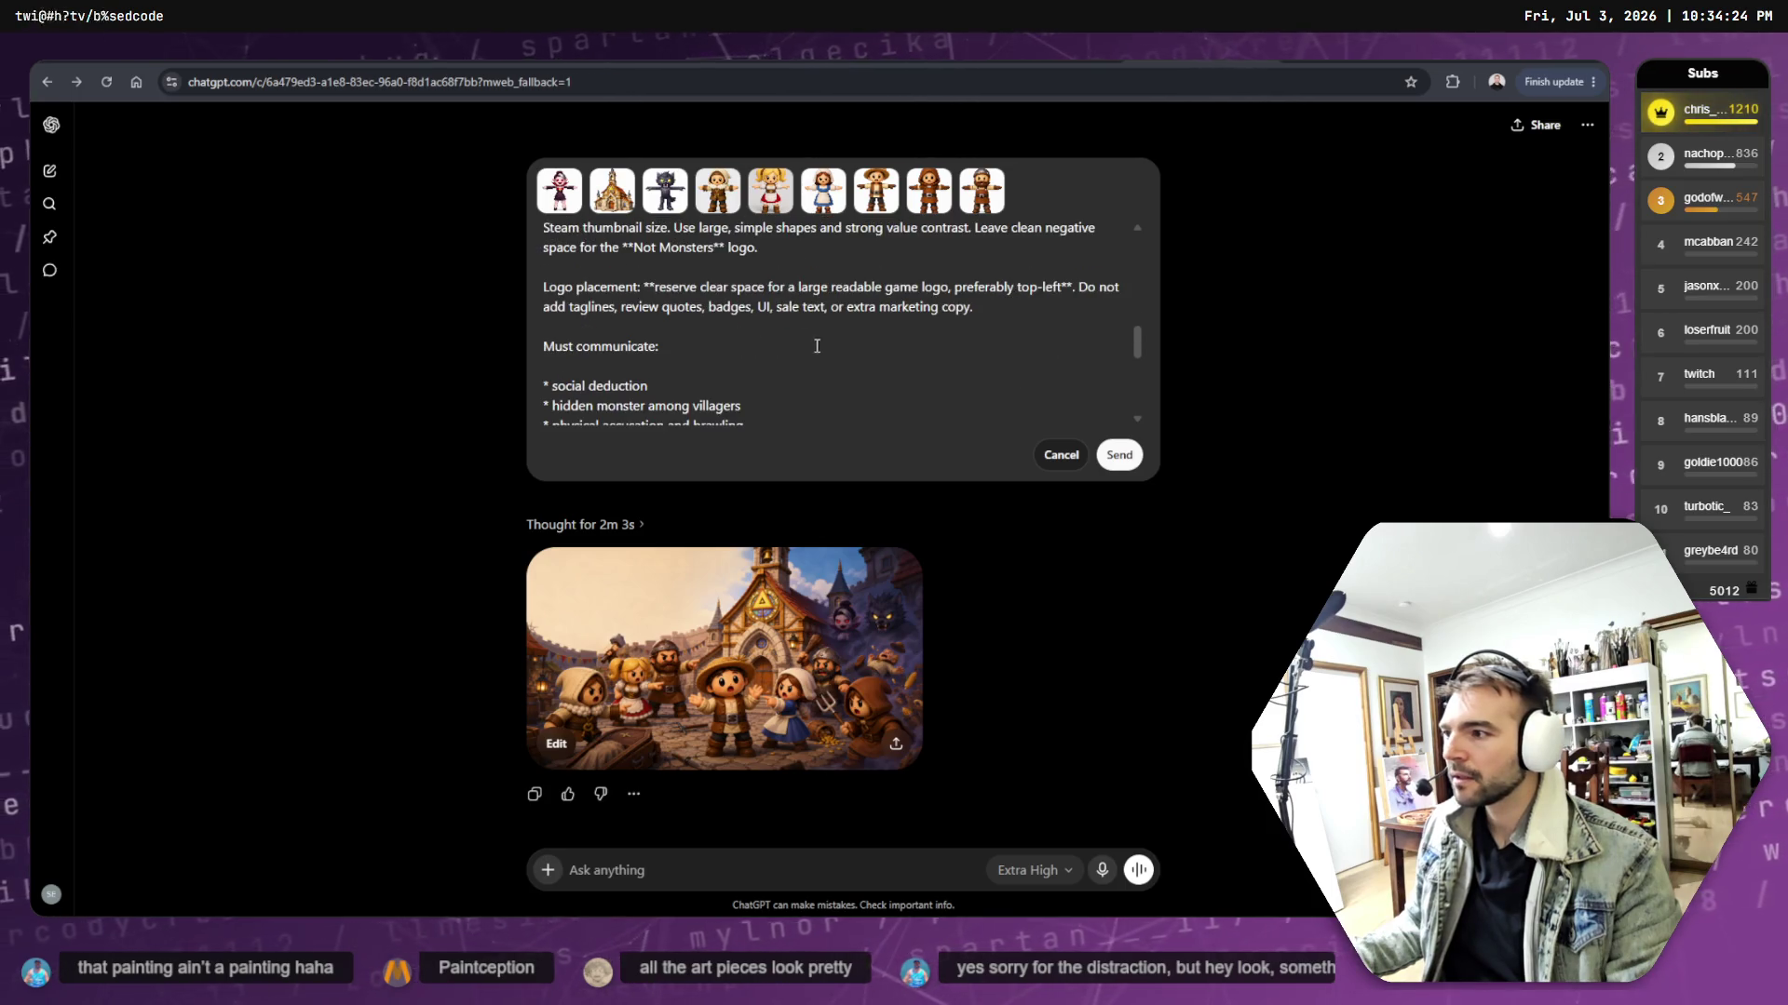
pyautogui.scroll(4, 788, 337)
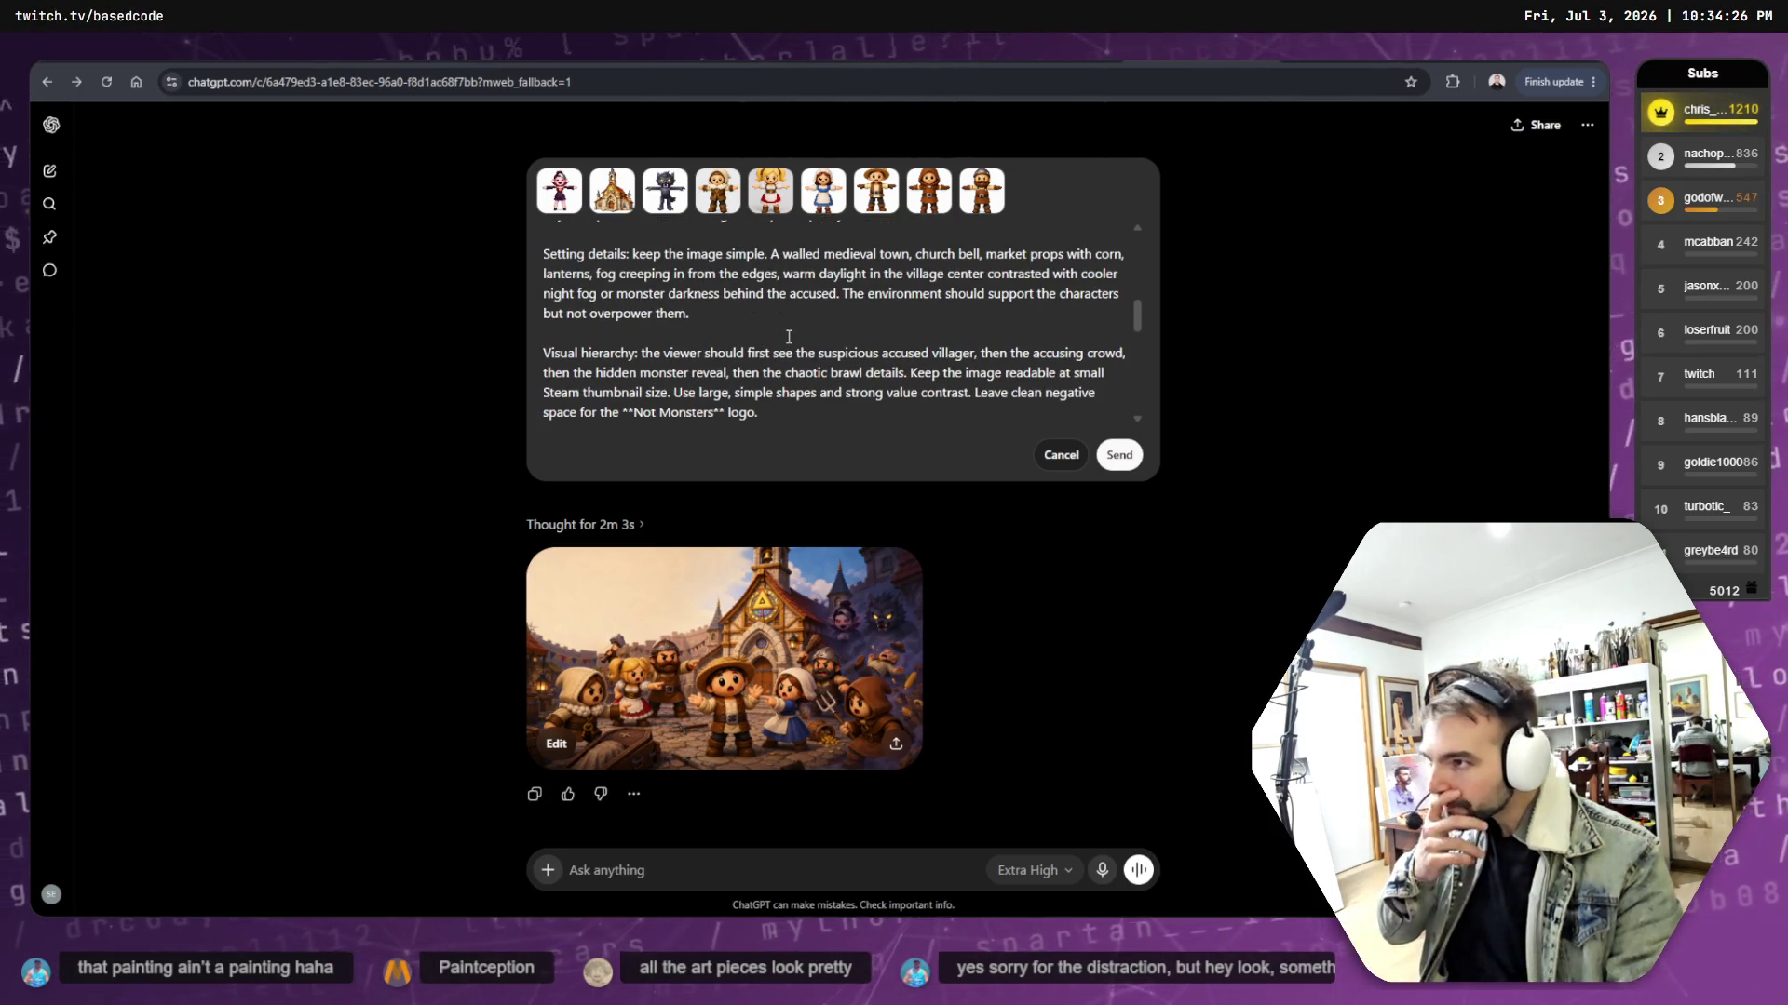
pyautogui.scroll(2, 790, 334)
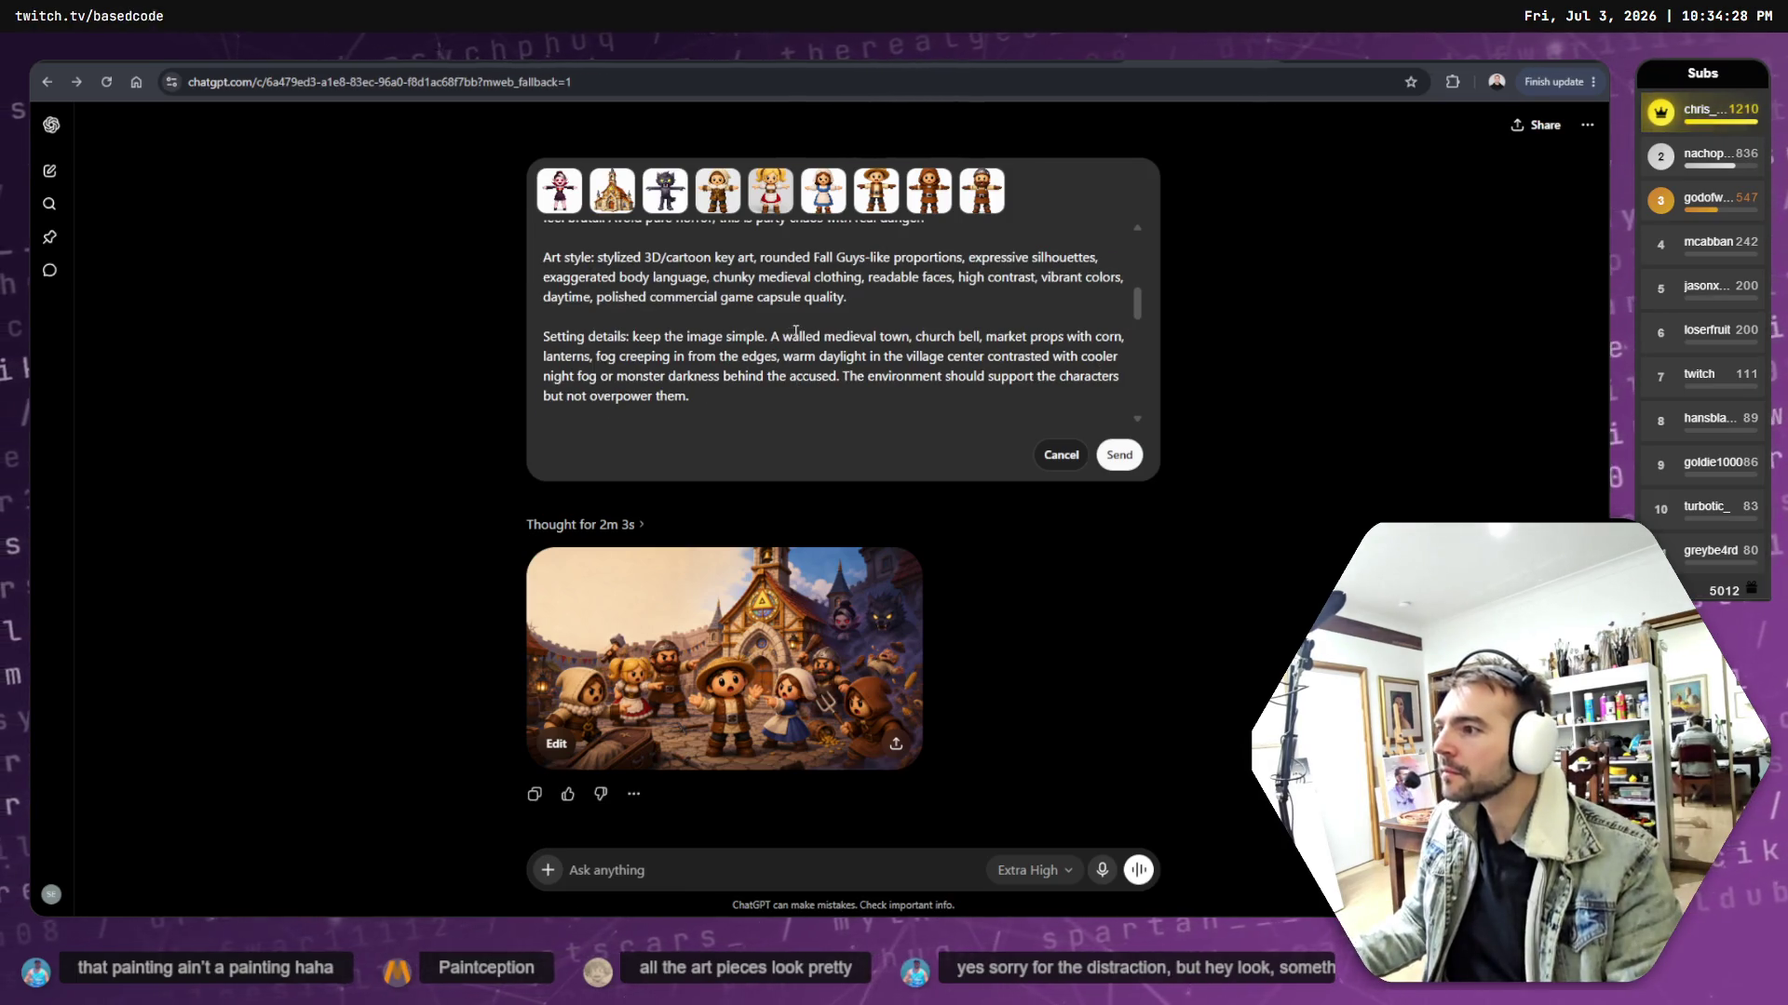
pyautogui.scroll(4, 793, 332)
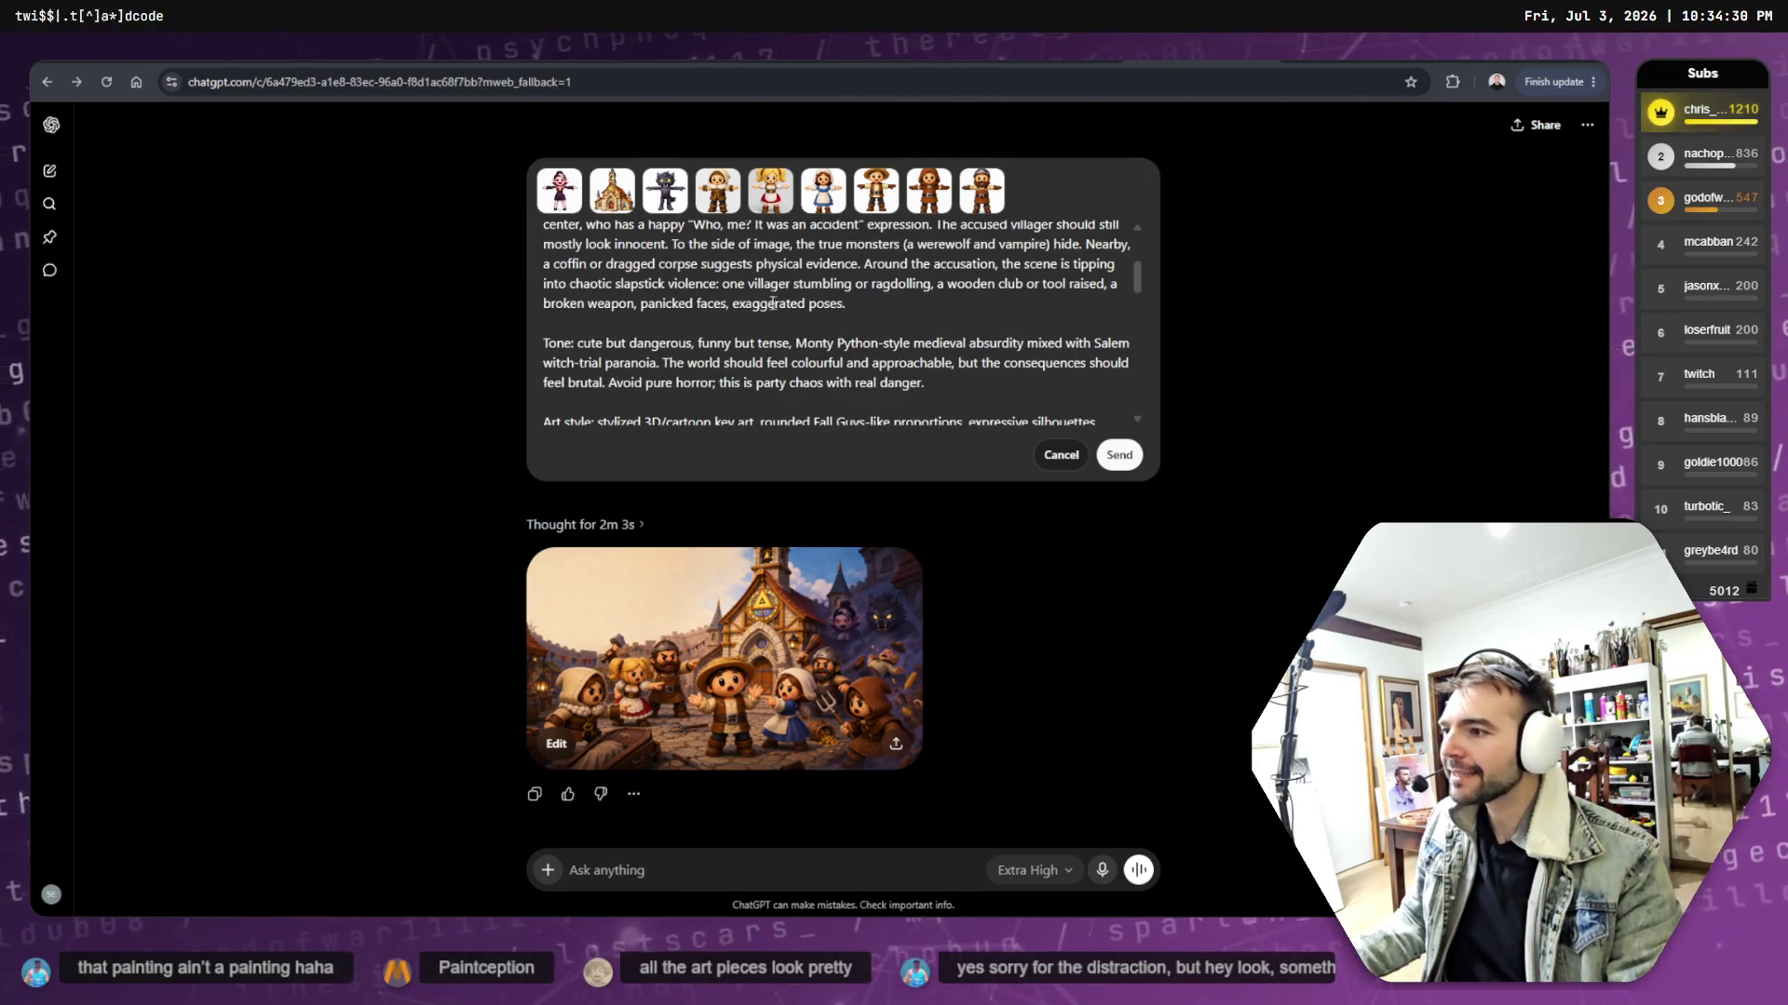
pyautogui.hotkey('ctrl', 'f')
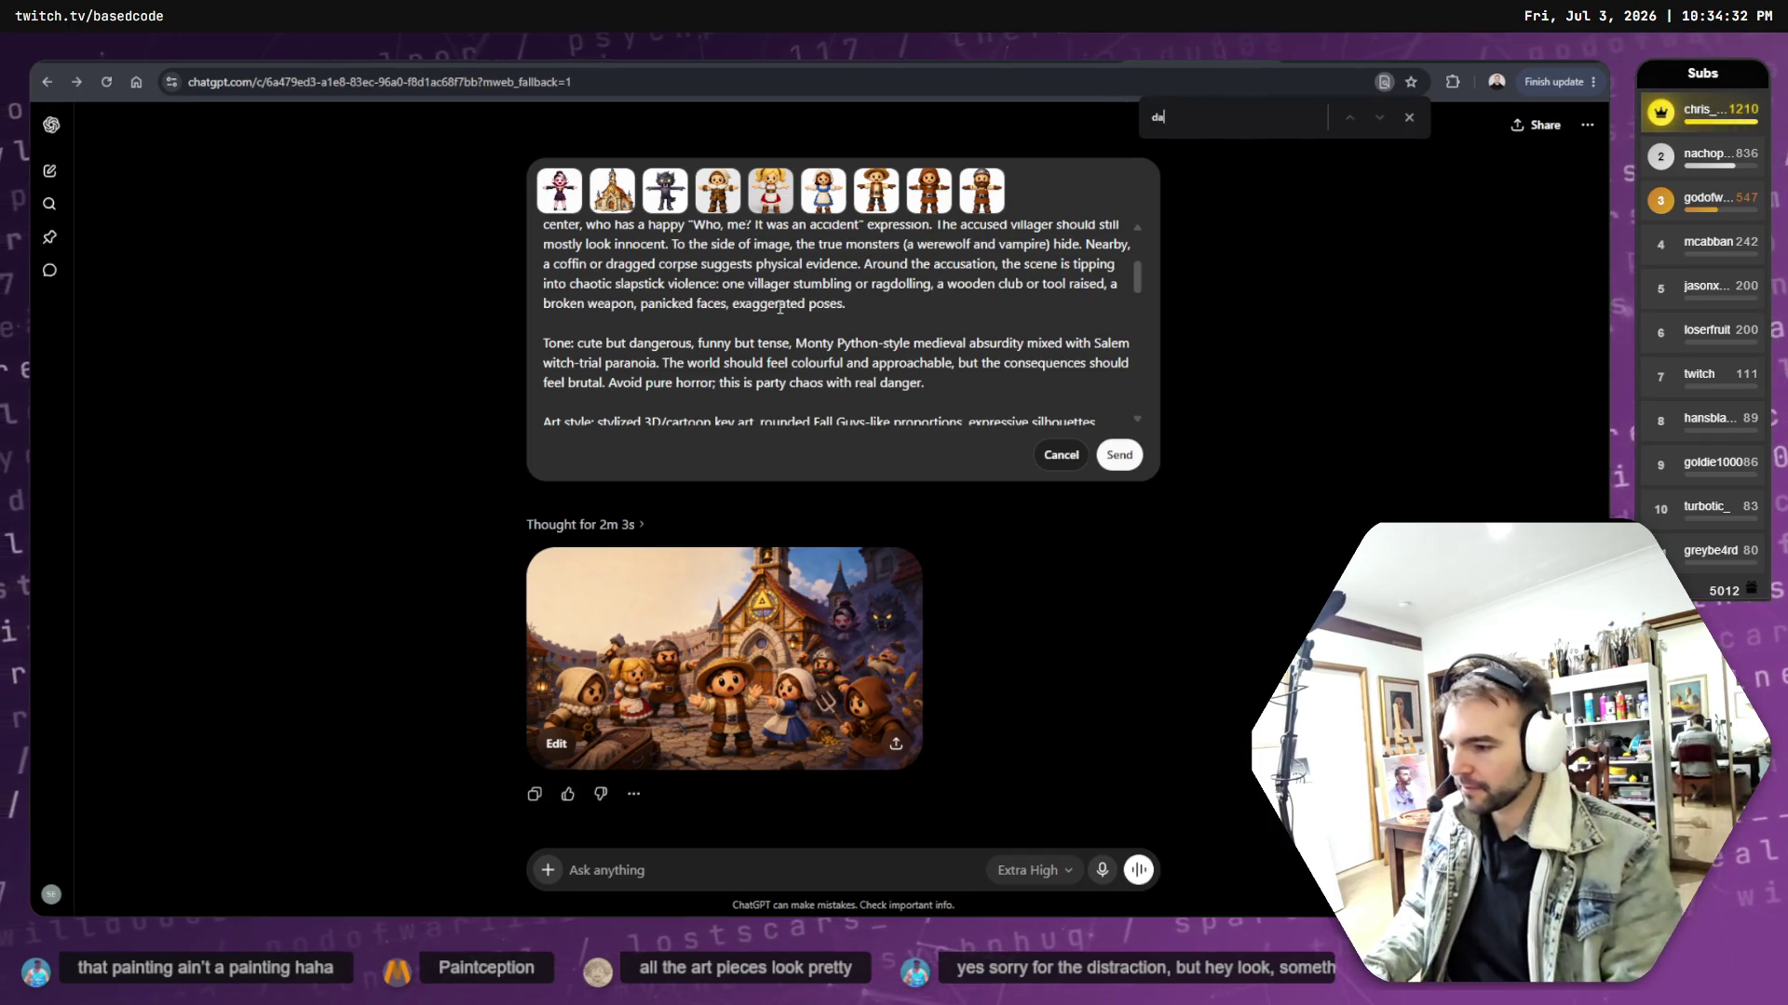
# - Search the page for 'day' and delete 'daytime,' from the Art style line
pyautogui.write('y')
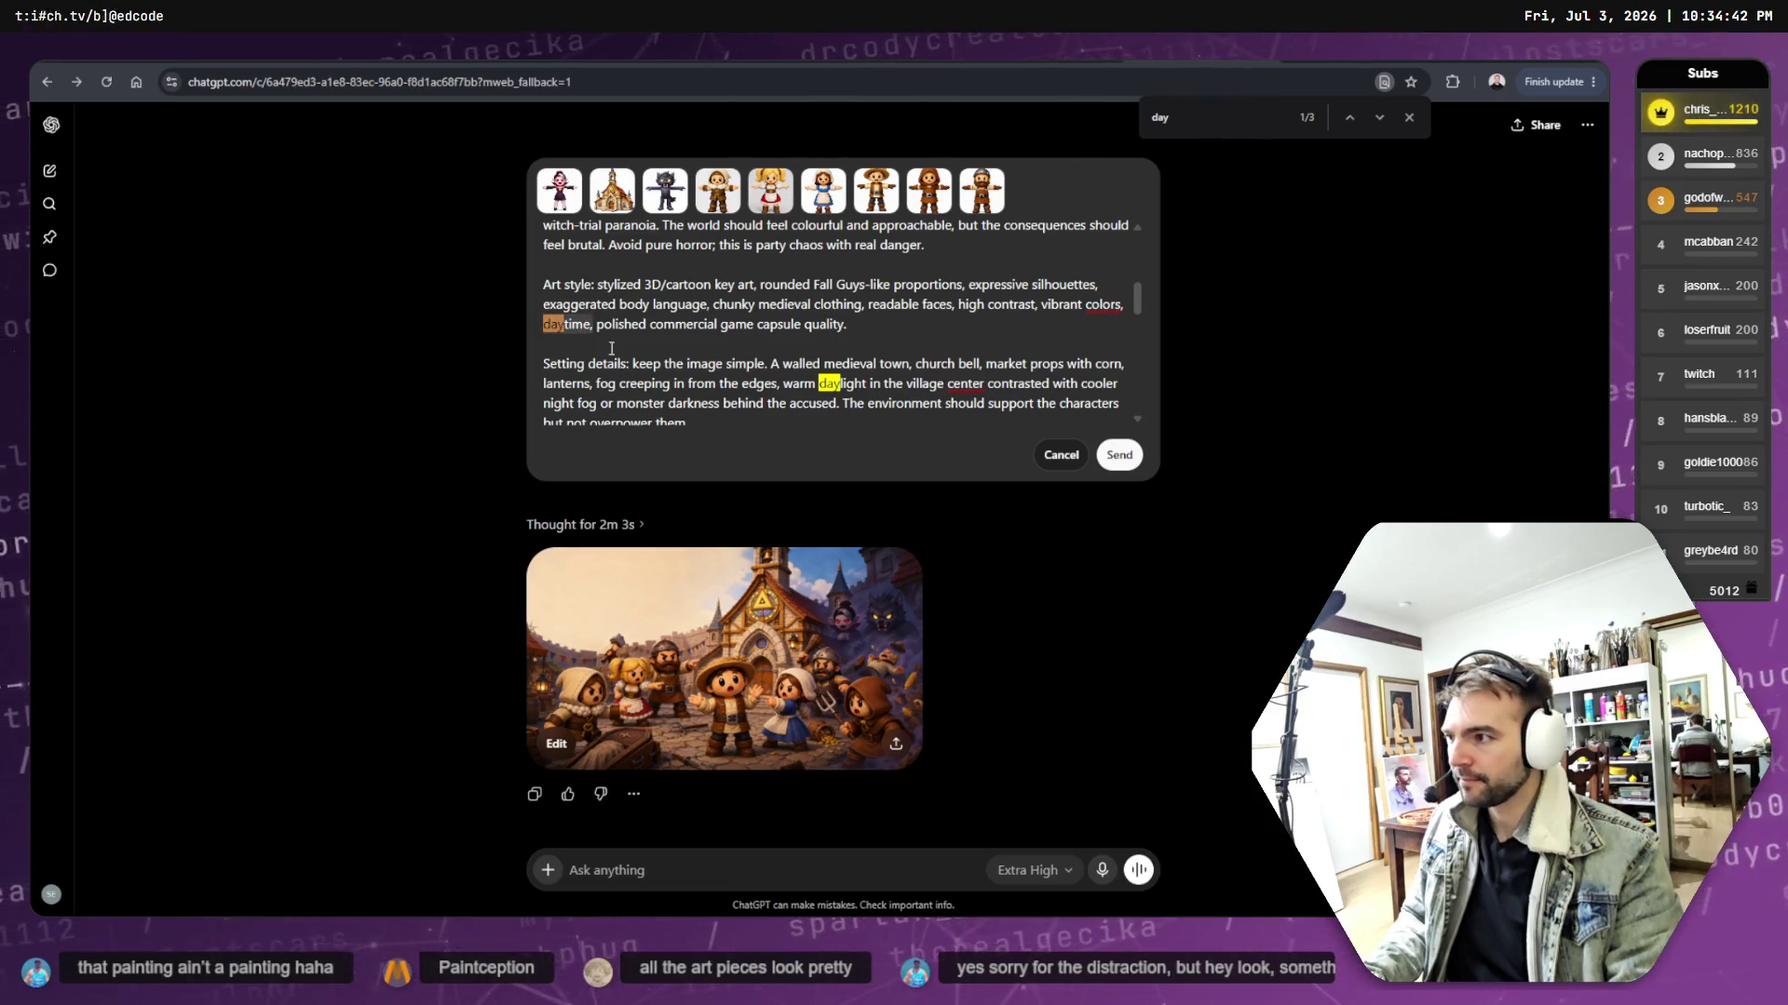
pyautogui.click(596, 325)
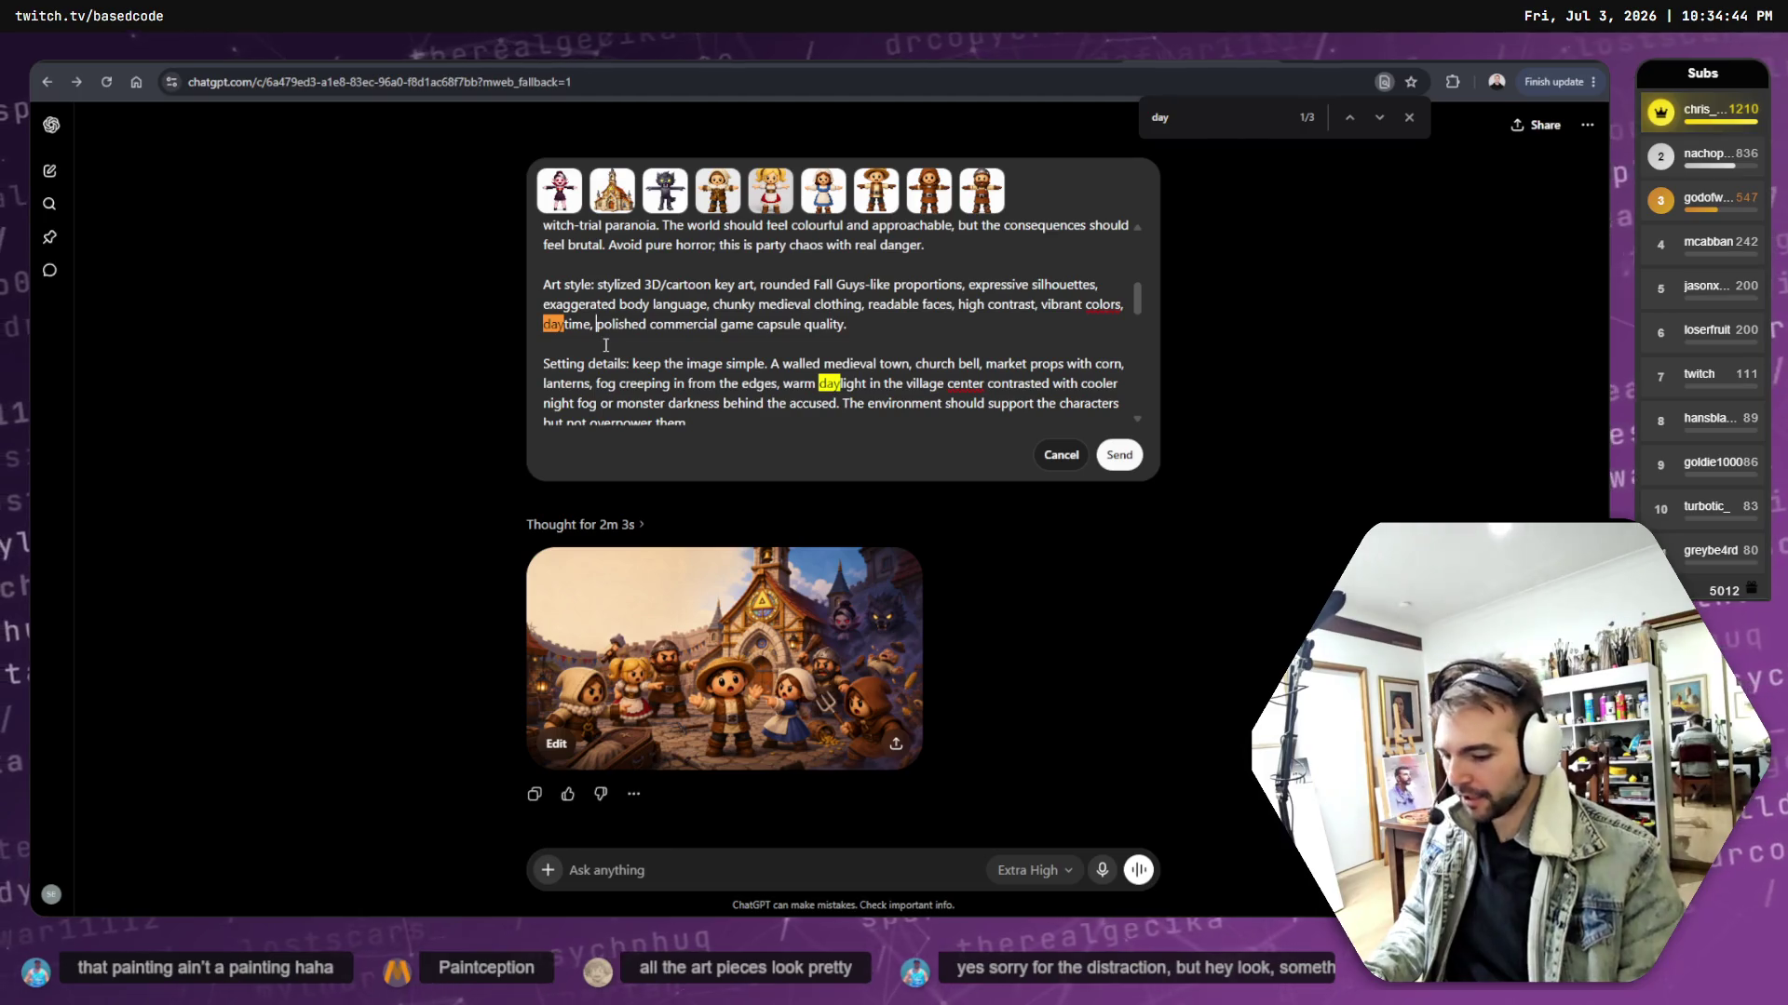
pyautogui.press('BackSpace')
pyautogui.press('BackSpace')
pyautogui.press('BackSpace')
pyautogui.press('BackSpace')
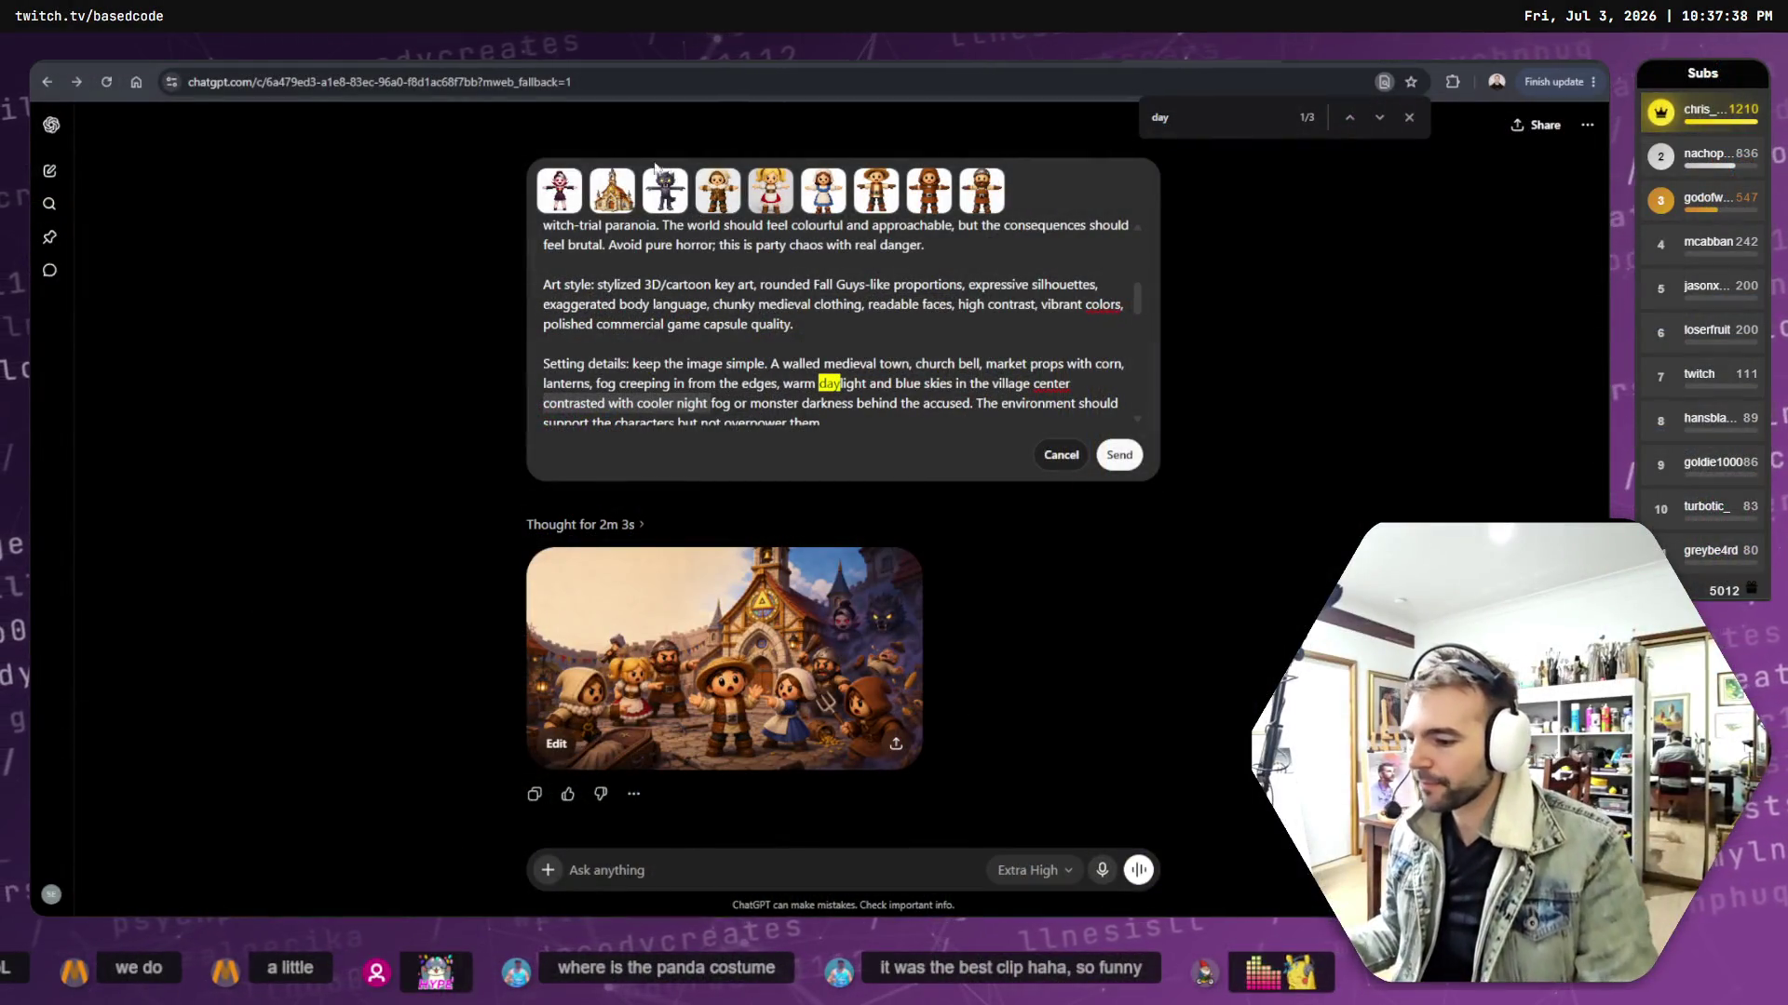
# - Copy the generated village-square image to the clipboard
pyautogui.click(899, 649)
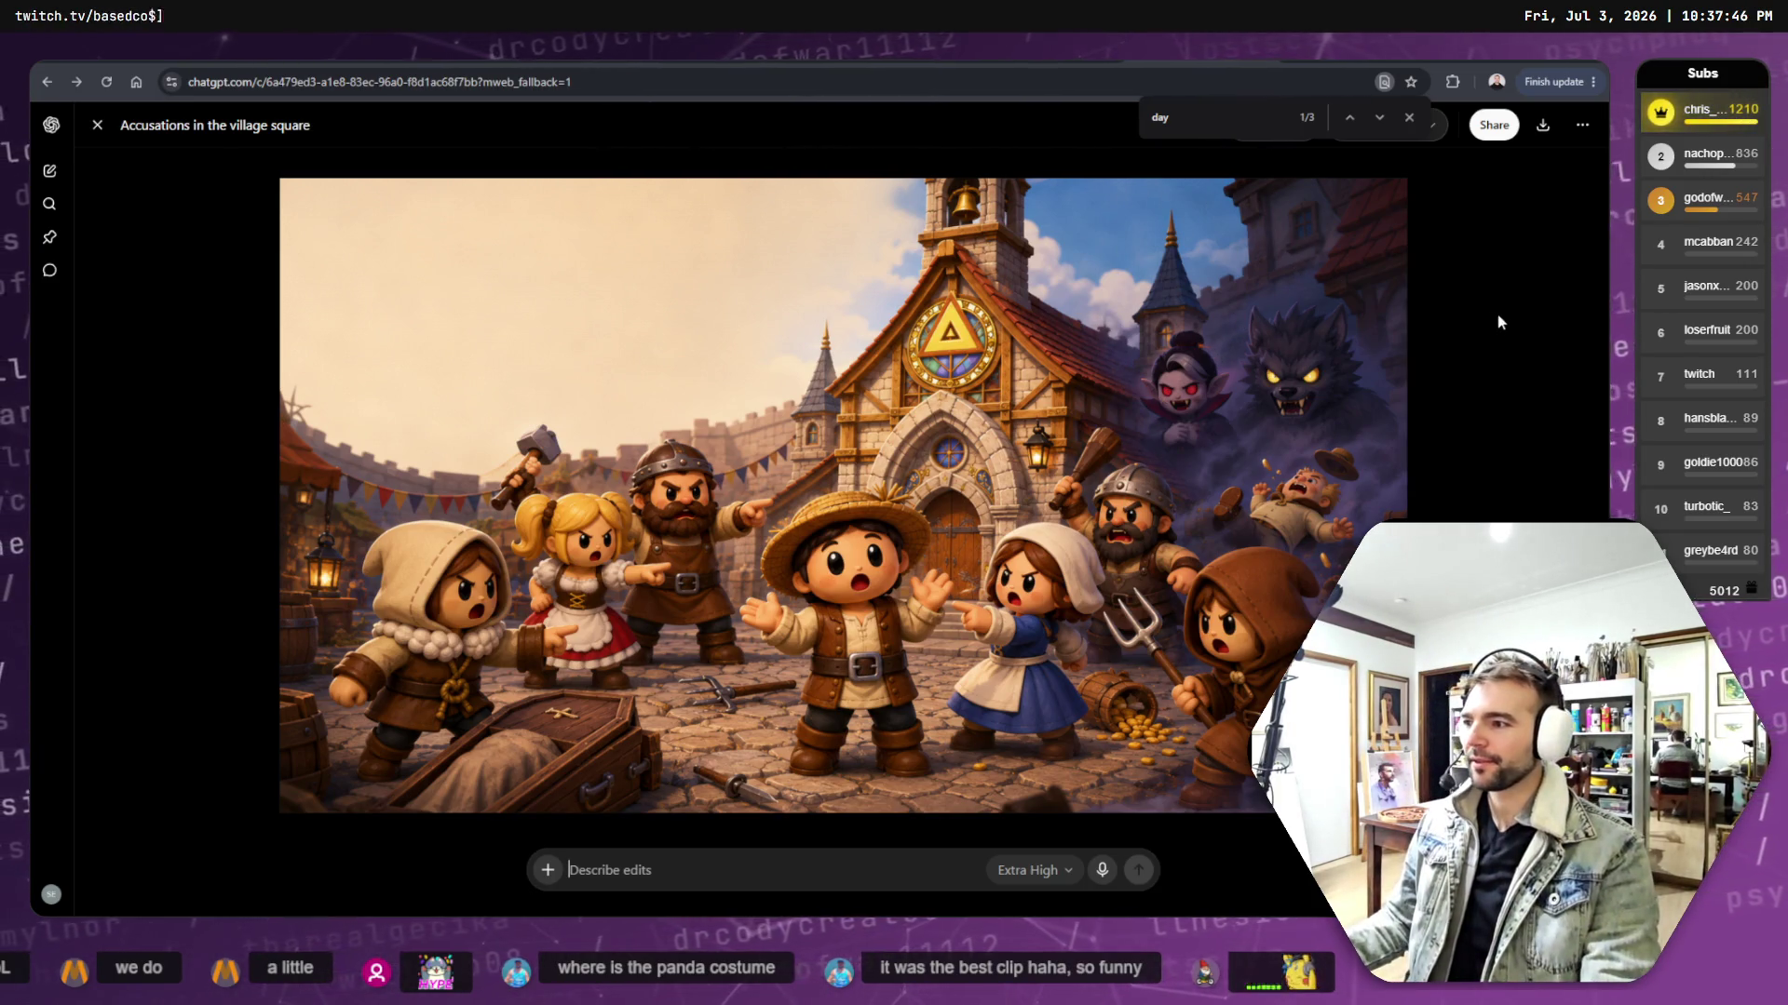
pyautogui.rightClick(1077, 323)
pyautogui.click(1165, 400)
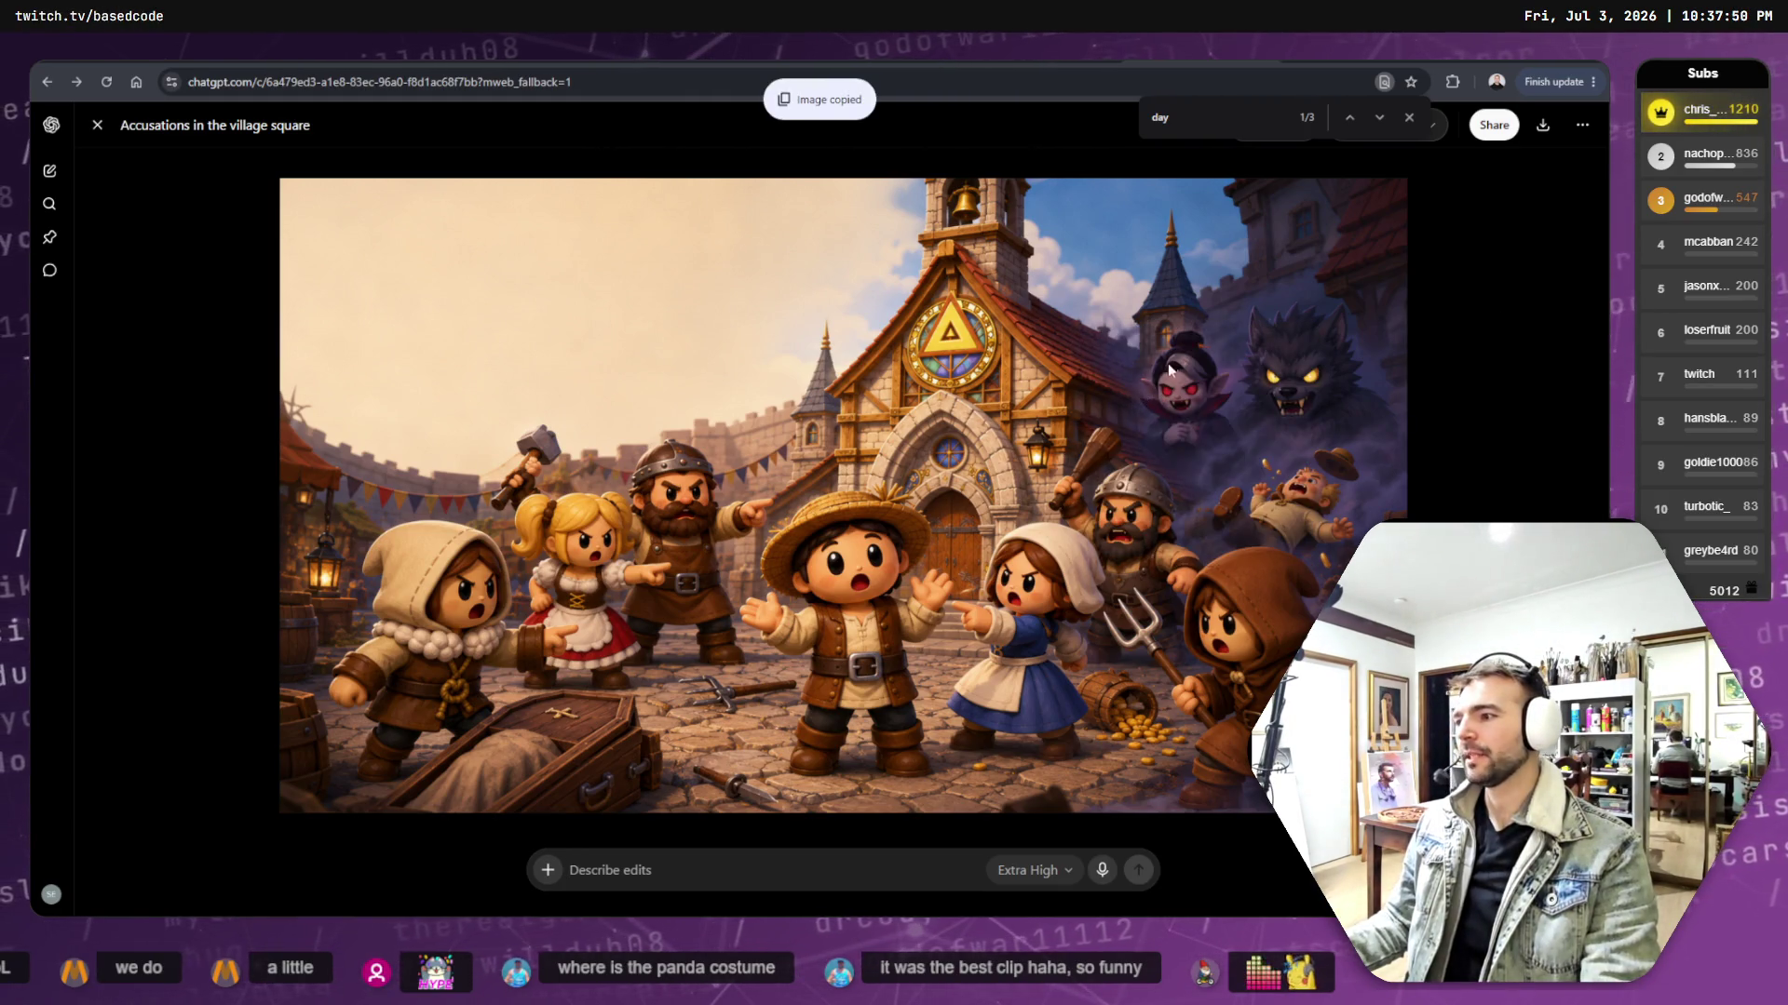
# - Close the search and image viewer, then resubmit the revised capsule prompt
pyautogui.press('Escape')
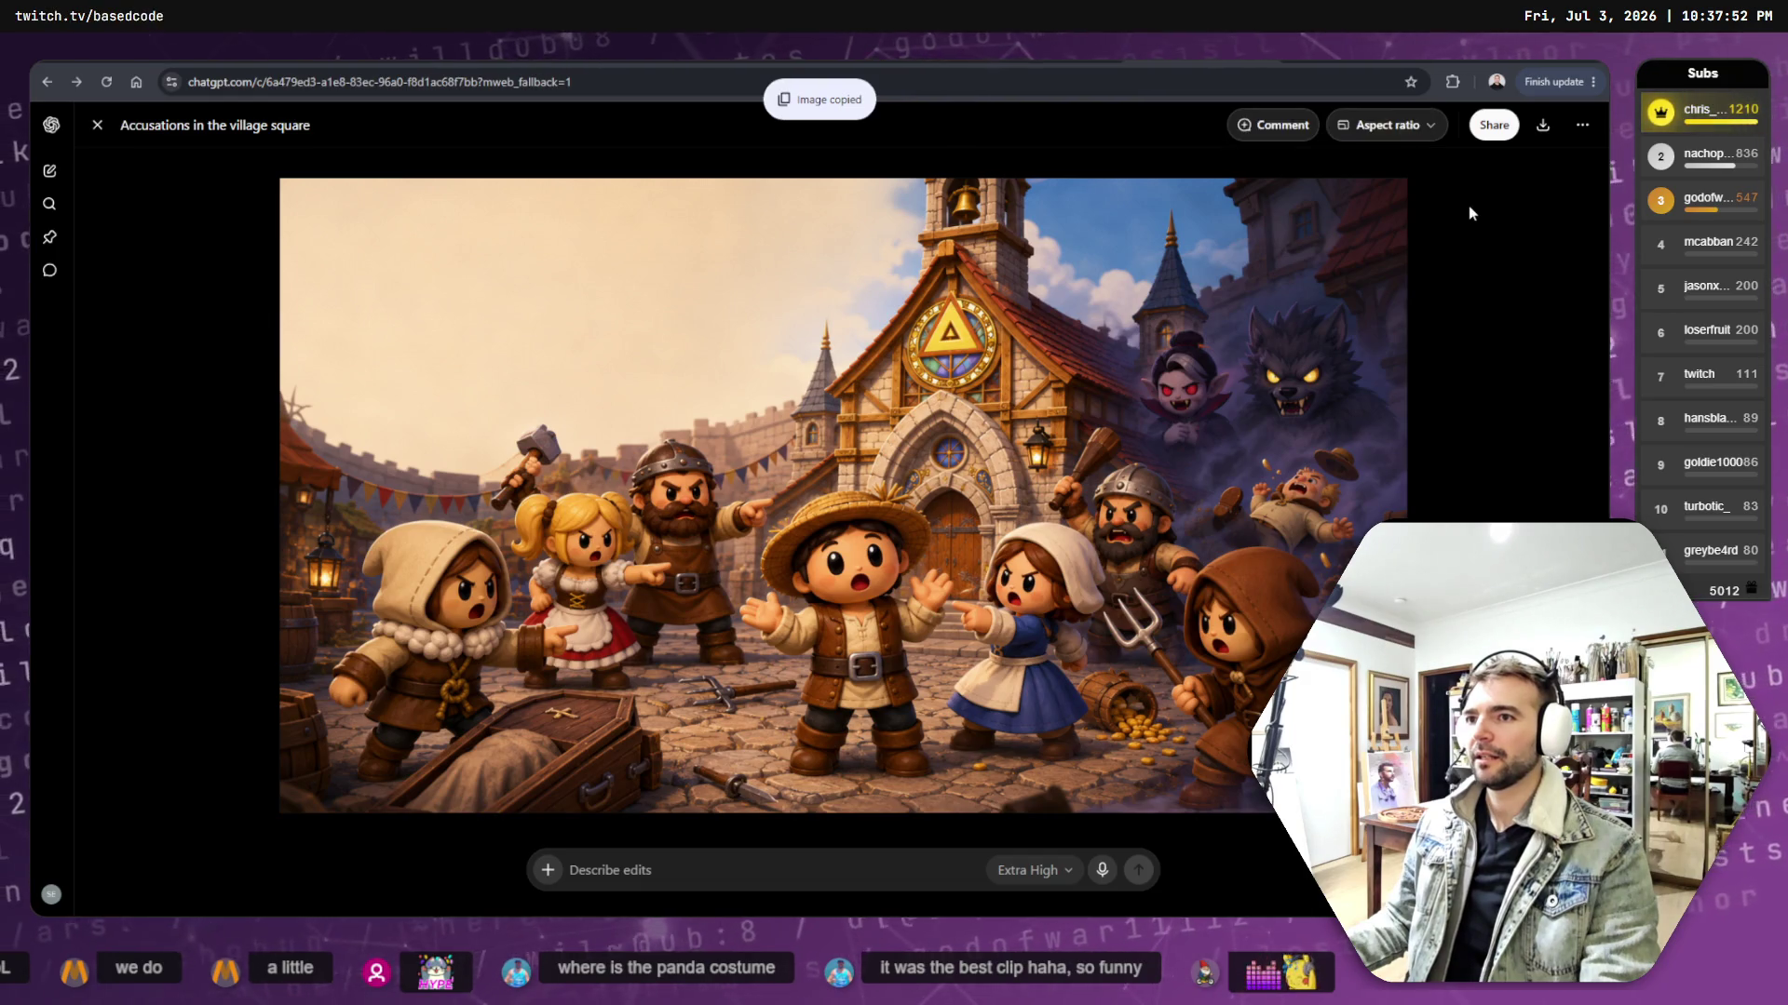
pyautogui.click(97, 125)
pyautogui.click(1119, 455)
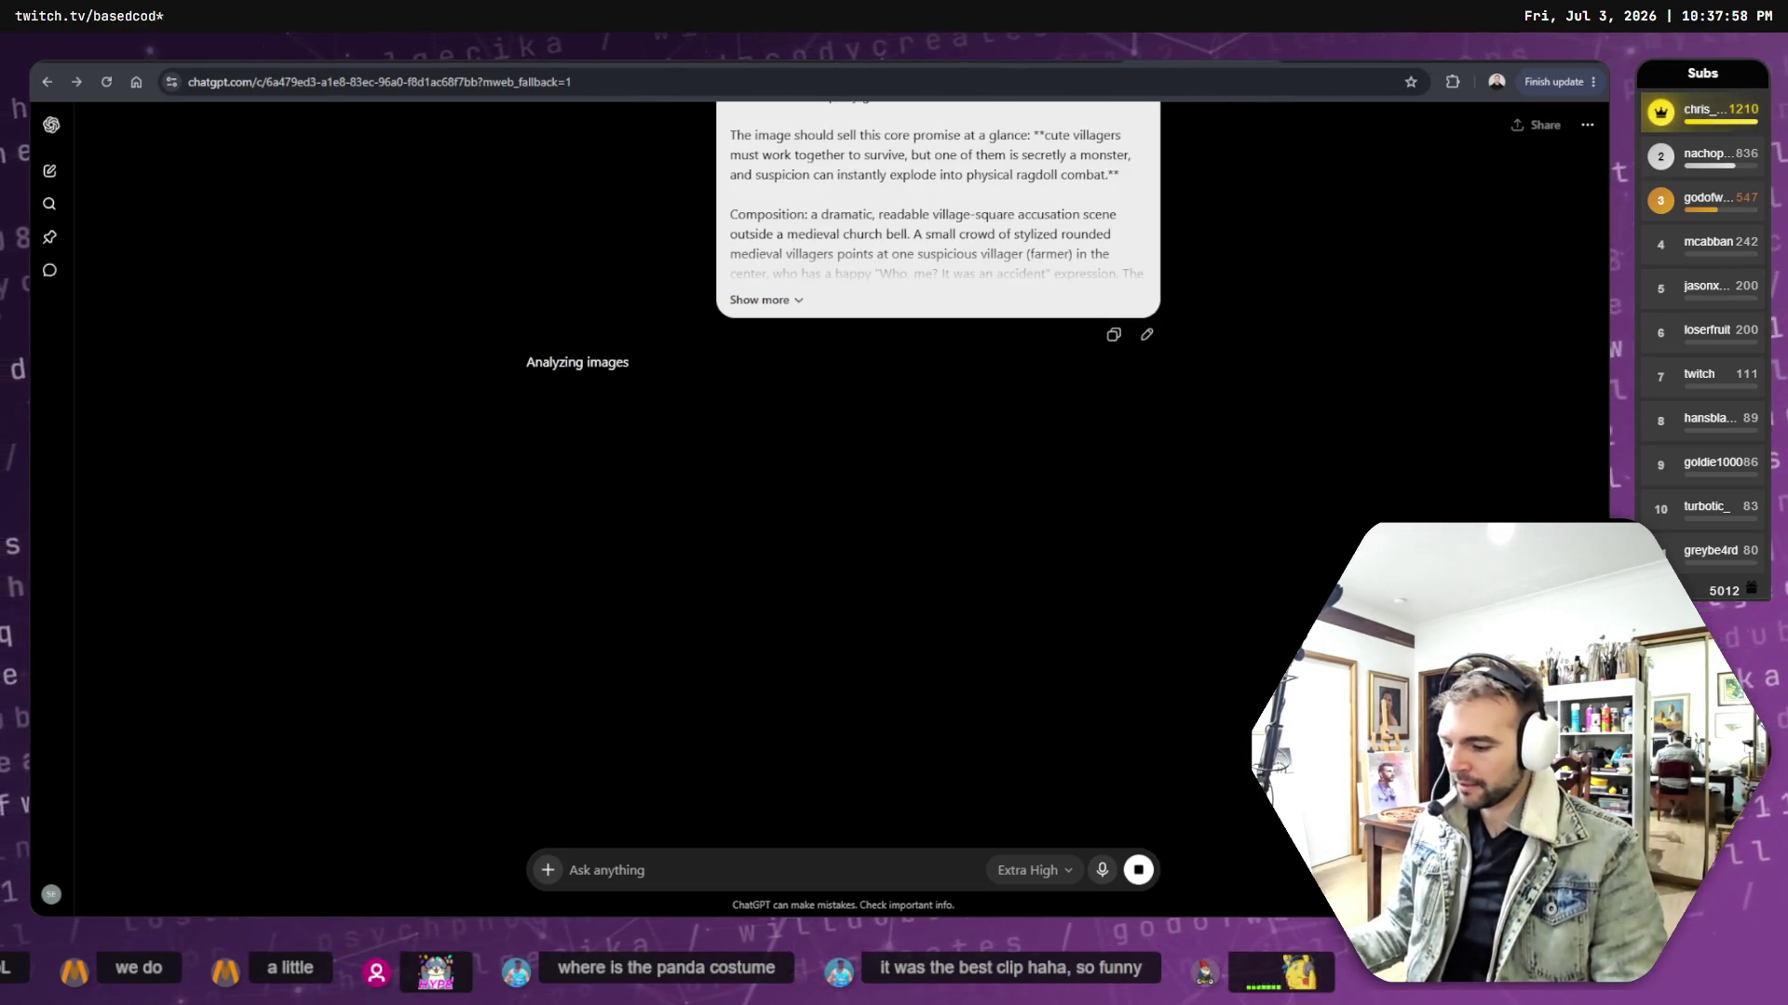
pyautogui.hotkey('alt', 'Tab')
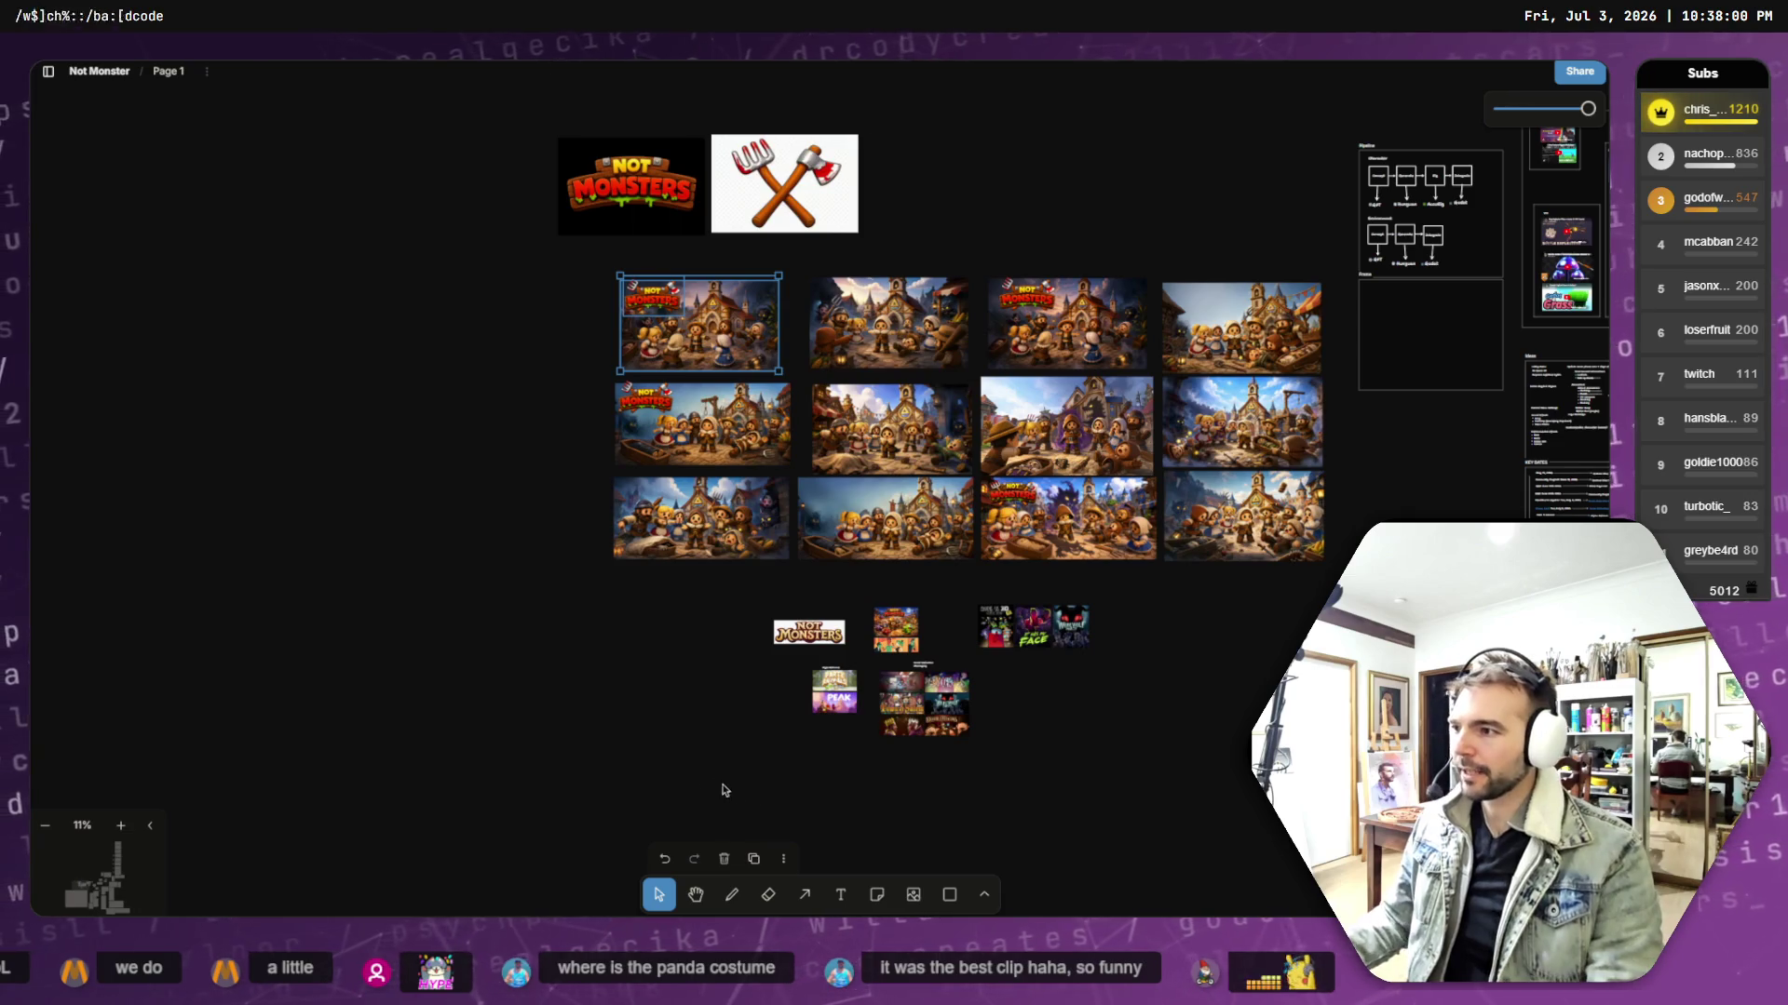
# - Move the second bottom-row variant below the grid's right column, then browse the variants
pyautogui.click(683, 758)
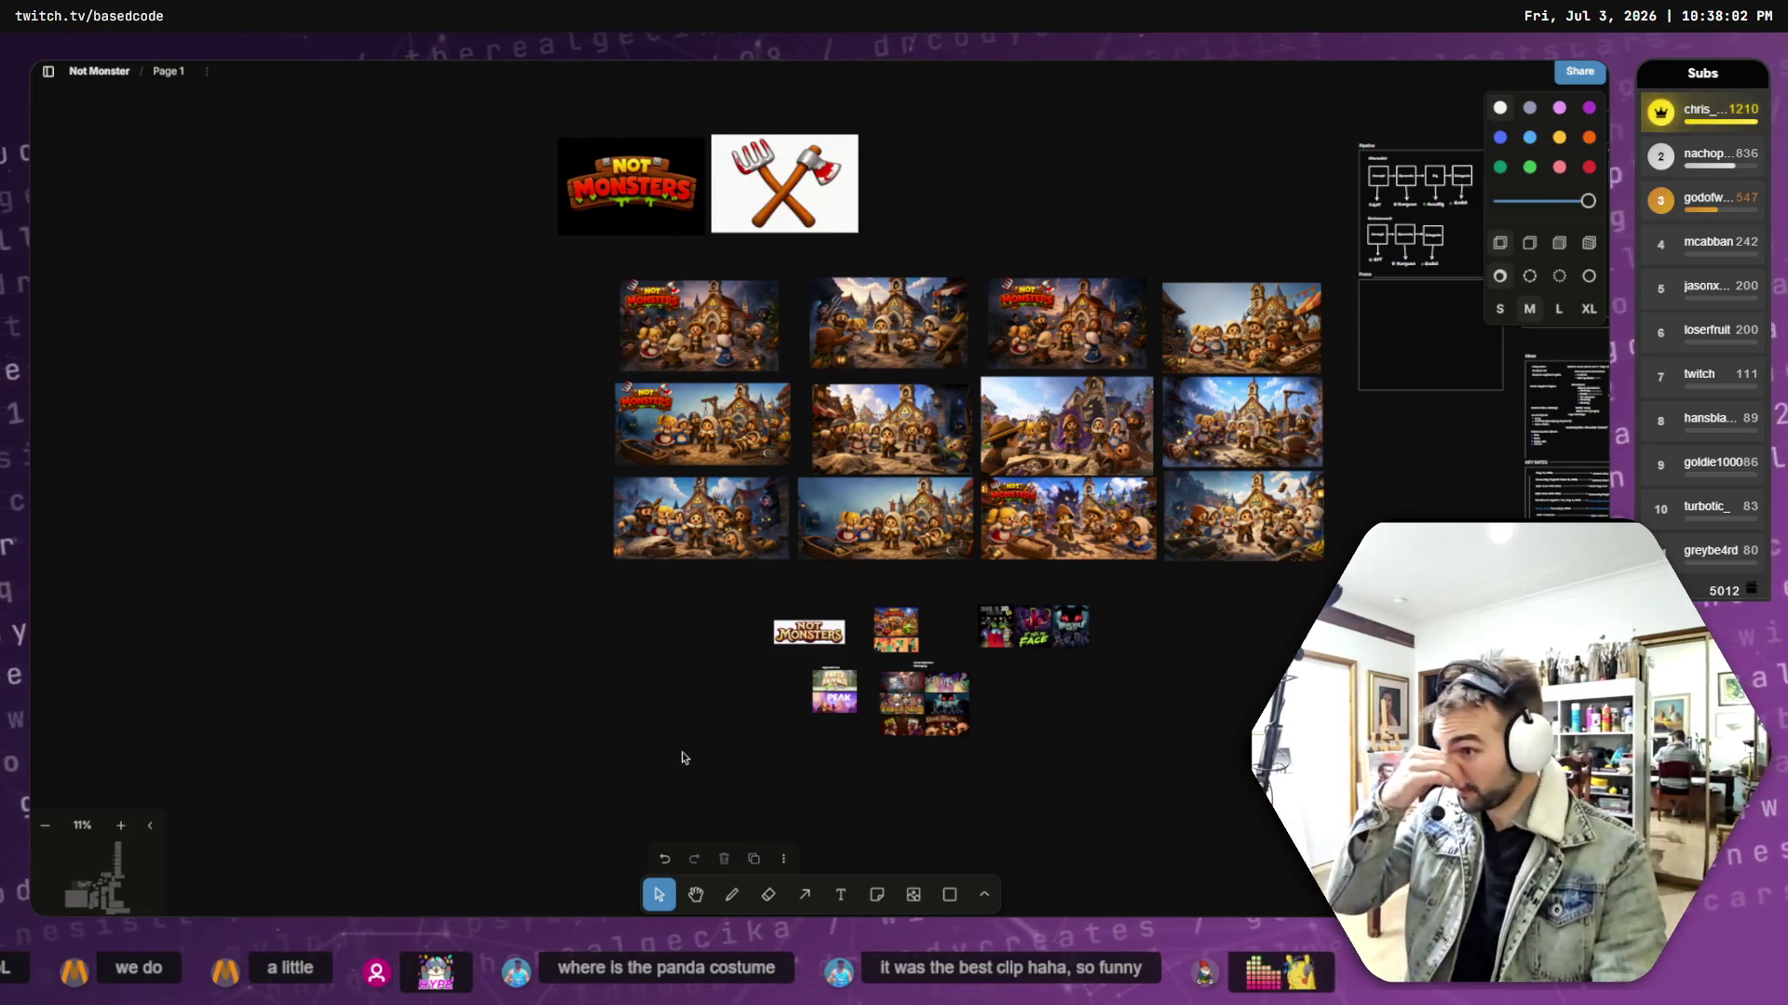
pyautogui.click(892, 535)
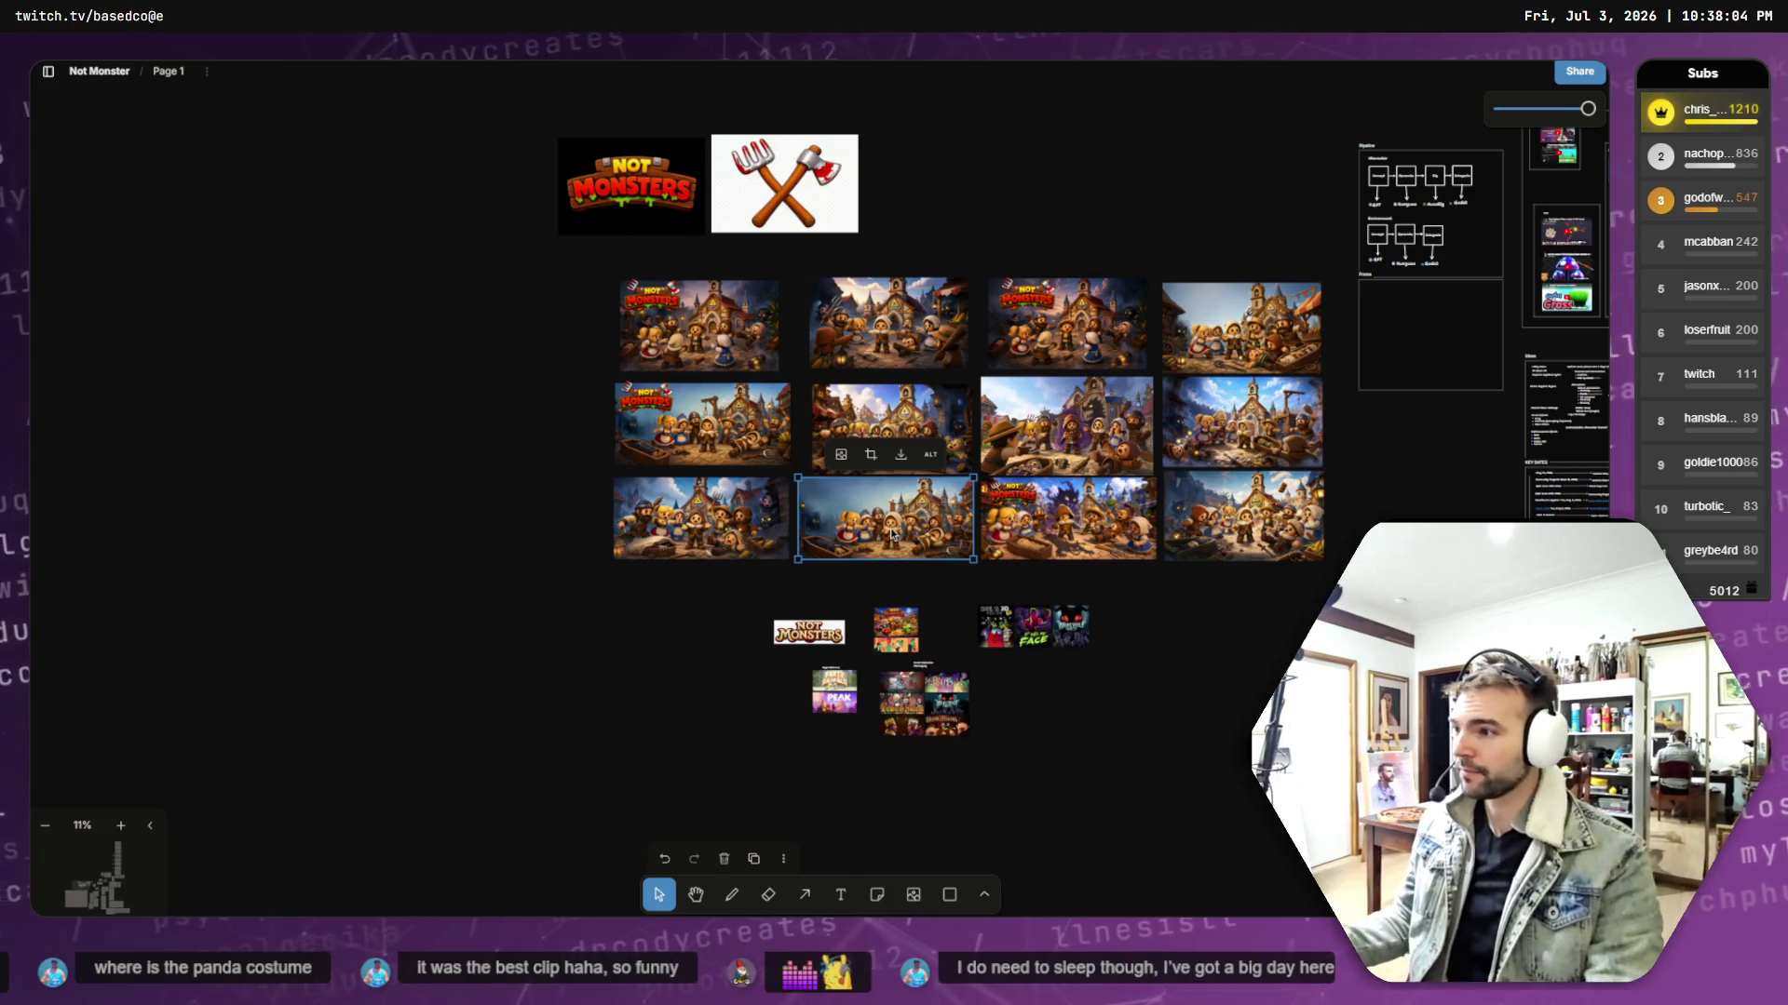
pyautogui.moveTo(892, 535)
pyautogui.mouseDown()
pyautogui.moveTo(850, 500)
pyautogui.moveTo(931, 296)
pyautogui.moveTo(1073, 329)
pyautogui.moveTo(1129, 315)
pyautogui.moveTo(1229, 606)
pyautogui.moveTo(1262, 627)
pyautogui.mouseUp()
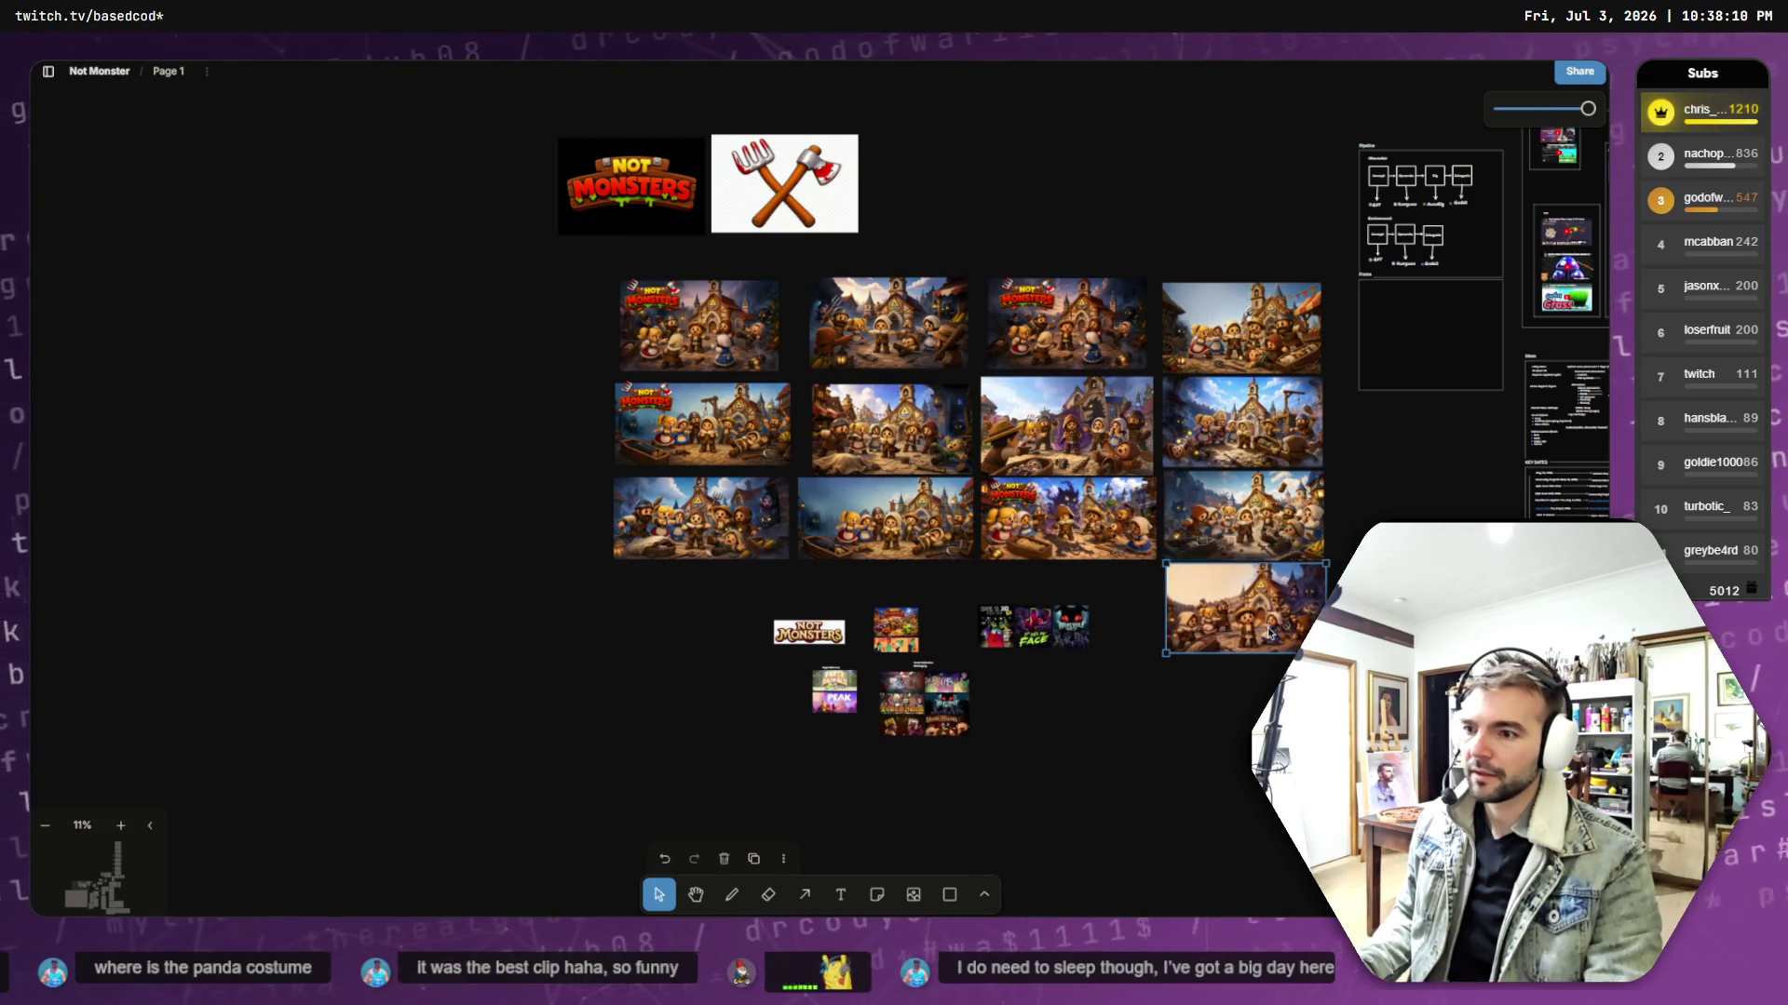
pyautogui.scroll(5, 1249, 617)
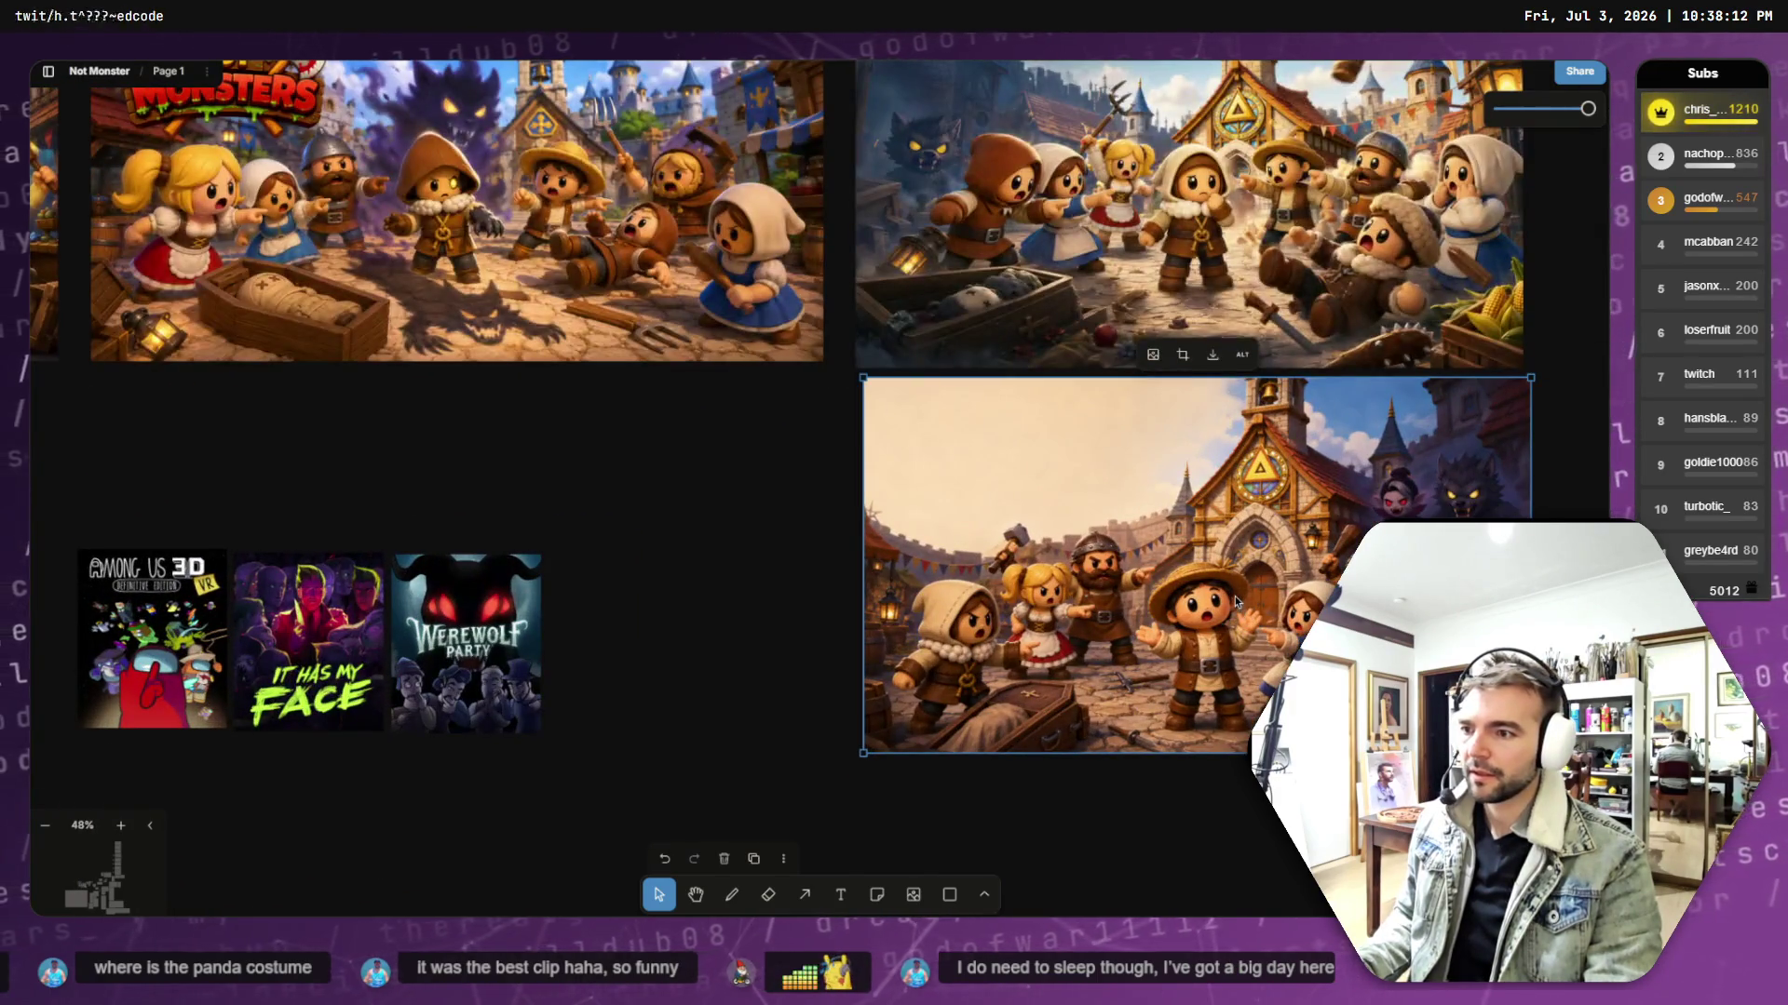
pyautogui.scroll(-2, 1220, 598)
pyautogui.scroll(-1, 1216, 591)
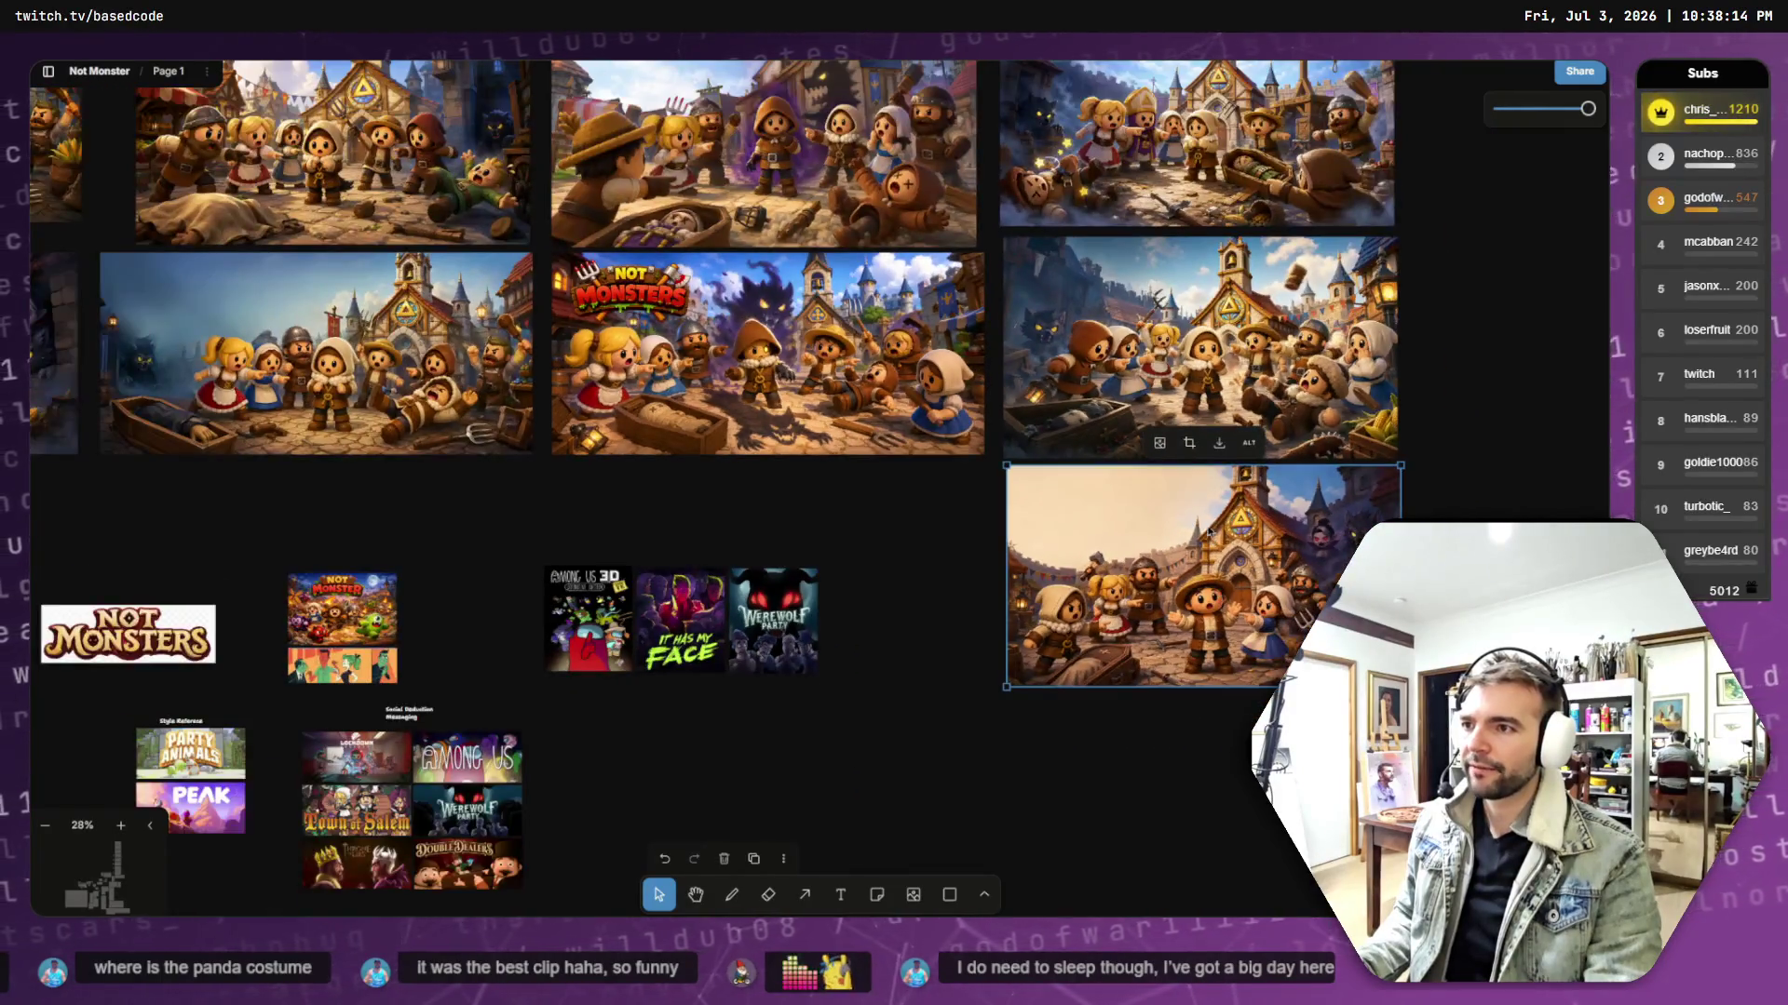
pyautogui.hscroll(-10, 597, 440)
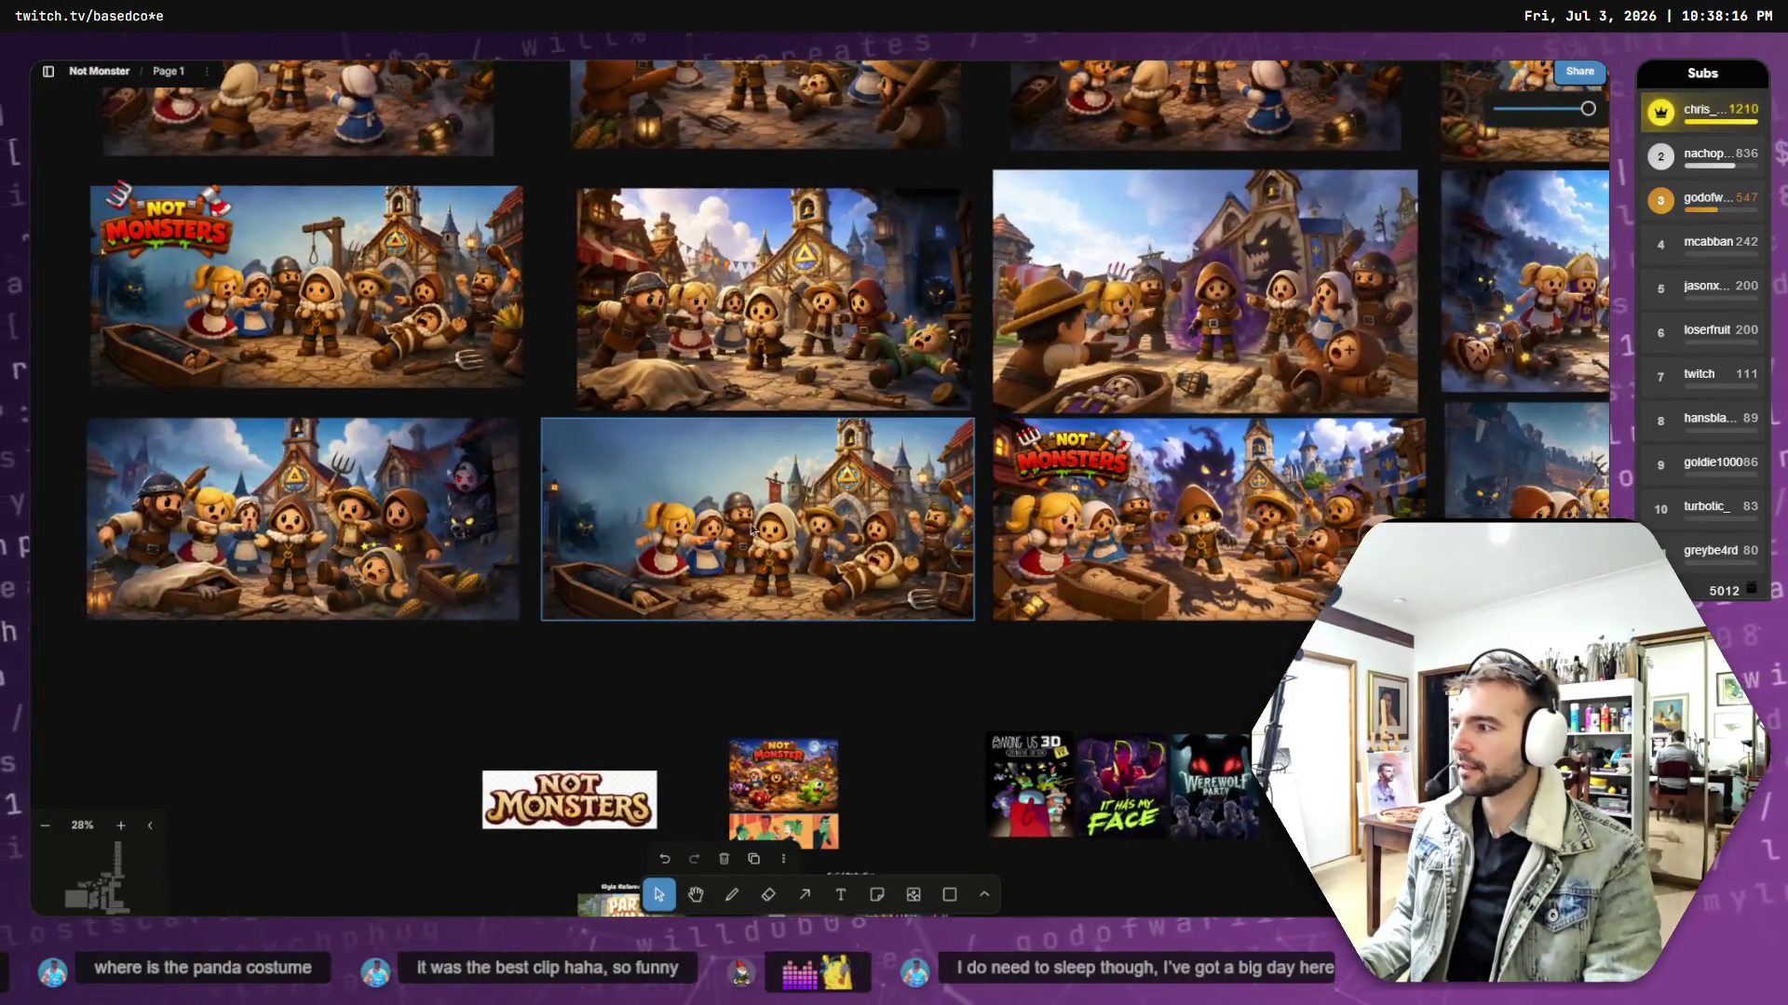
pyautogui.click(352, 500)
pyautogui.hscroll(-8, 352, 500)
pyautogui.scroll(2, 352, 499)
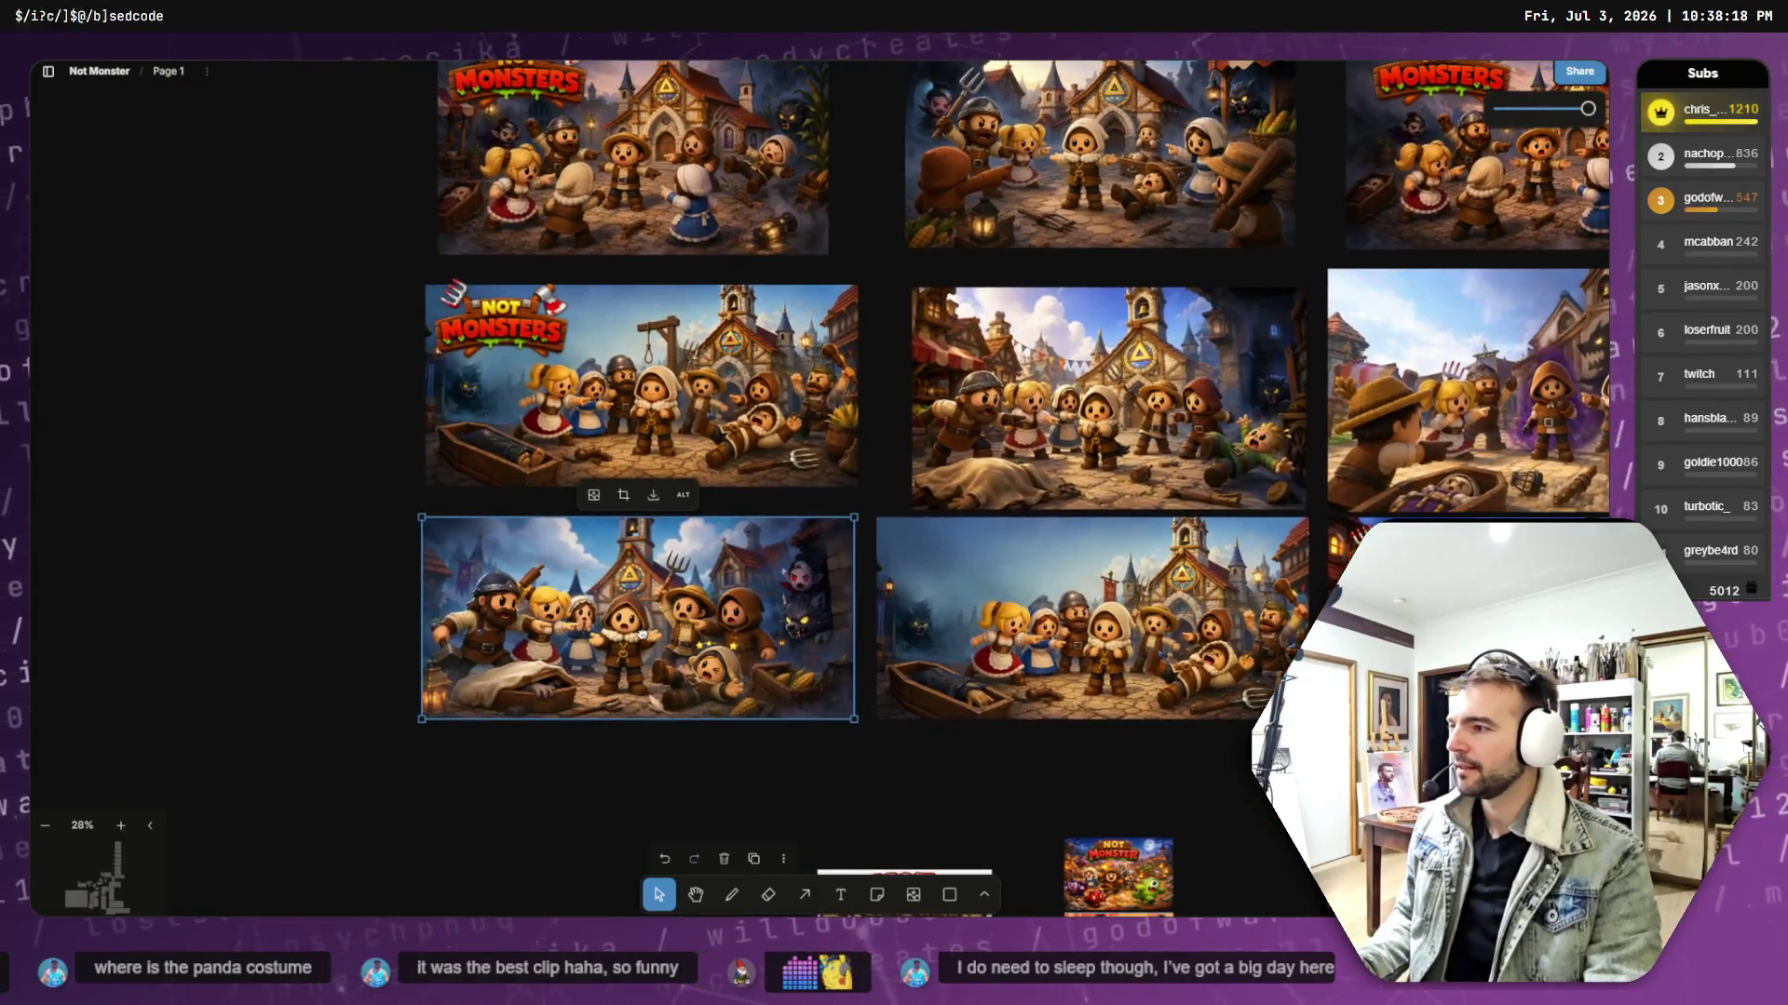
pyautogui.scroll(3, 645, 615)
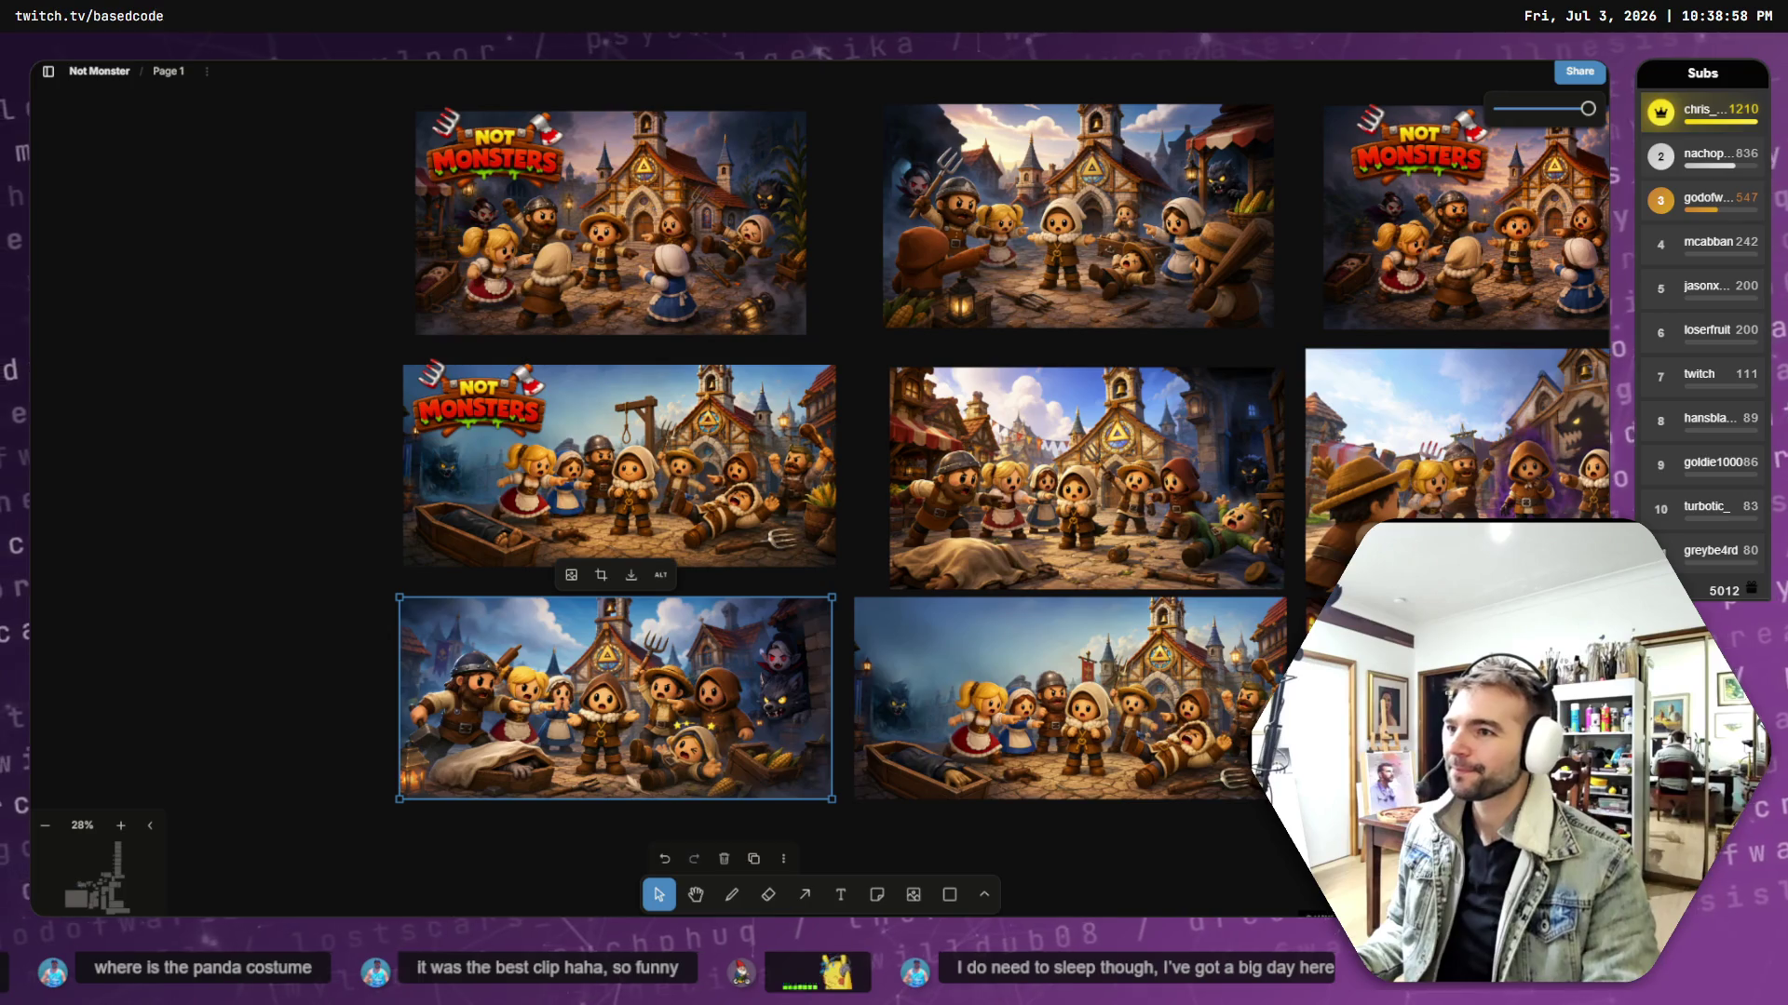
# - Pan and zoom the board to bring four village scenes into view
pyautogui.click(360, 661)
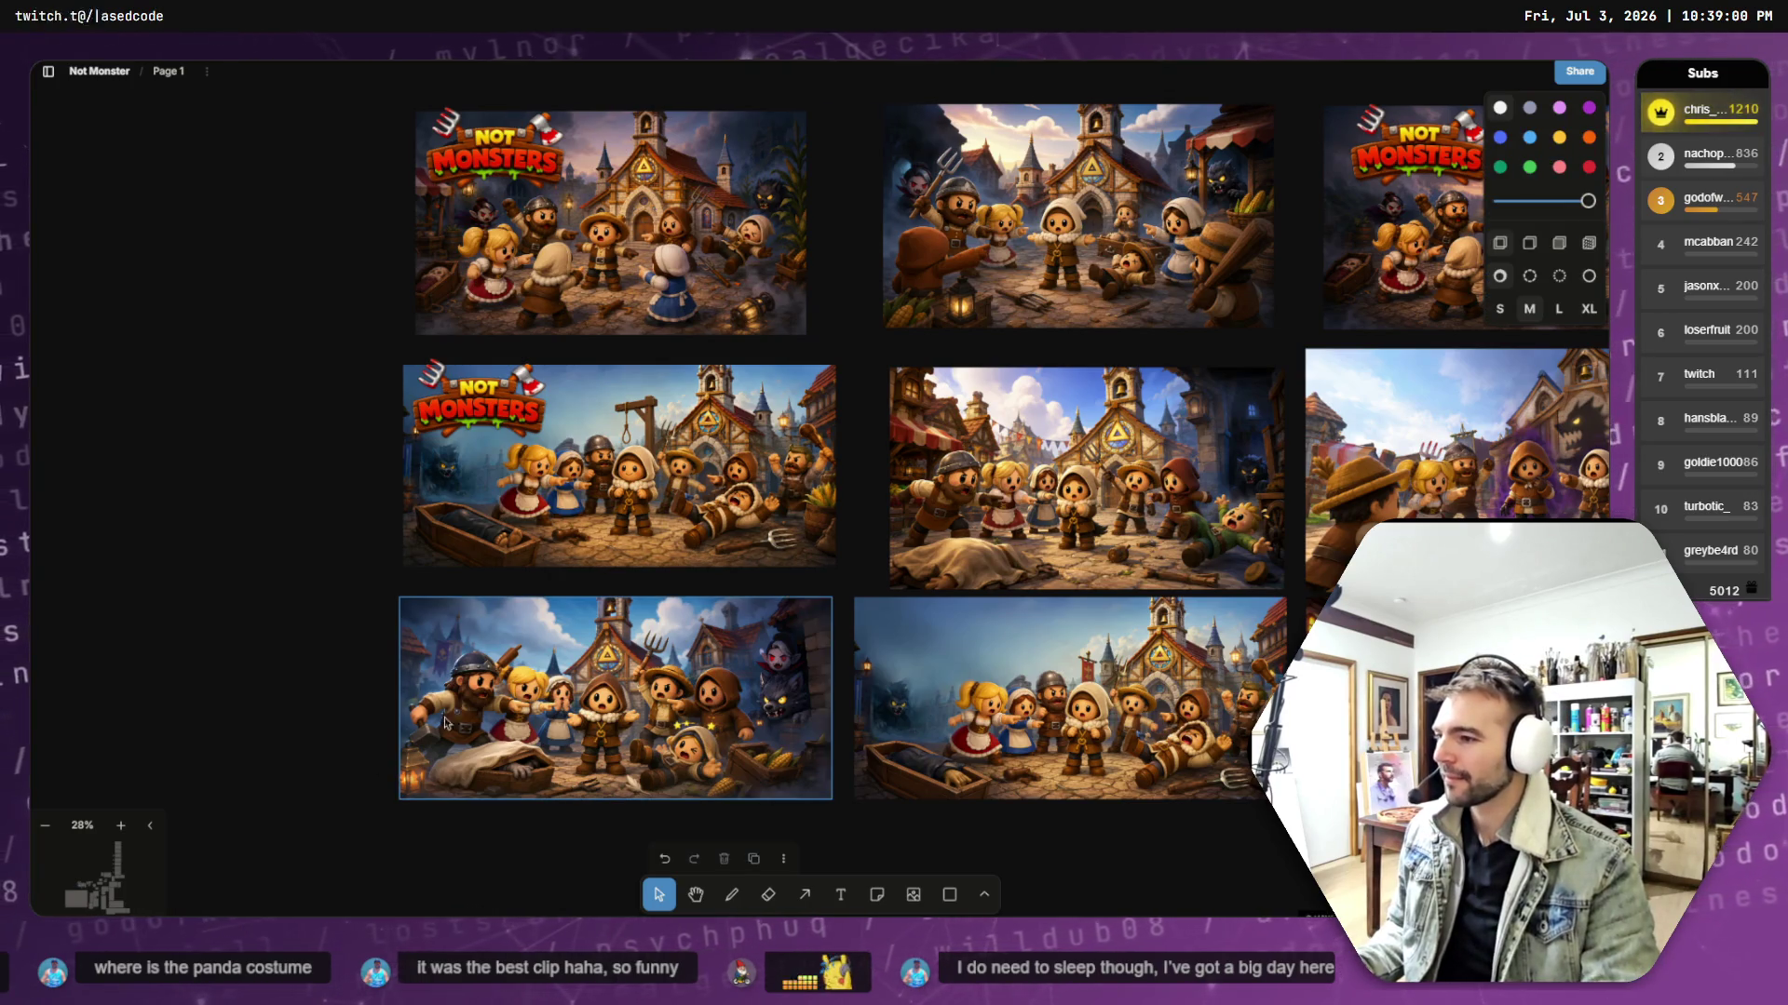
pyautogui.scroll(5, 626, 758)
pyautogui.moveTo(684, 684); pyautogui.dragTo(846, 500)
pyautogui.scroll(3, 845, 500)
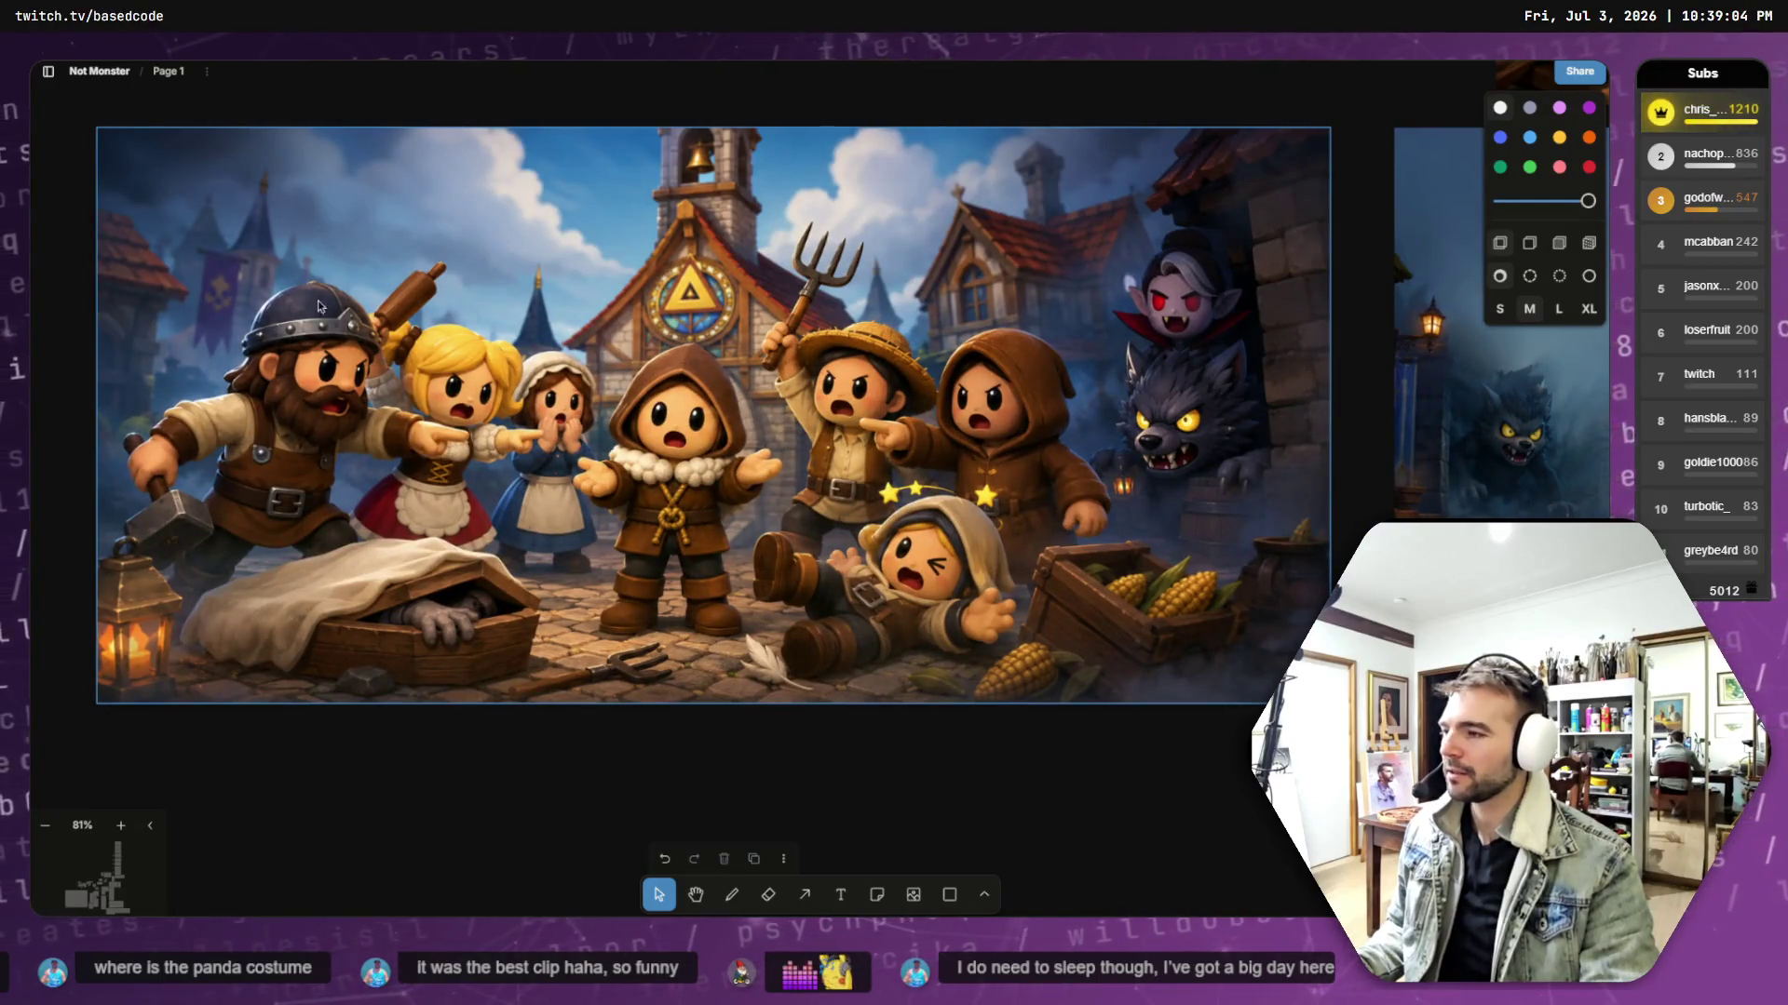
pyautogui.scroll(-5, 345, 261)
pyautogui.moveTo(345, 260); pyautogui.dragTo(645, 476)
pyautogui.click(645, 477)
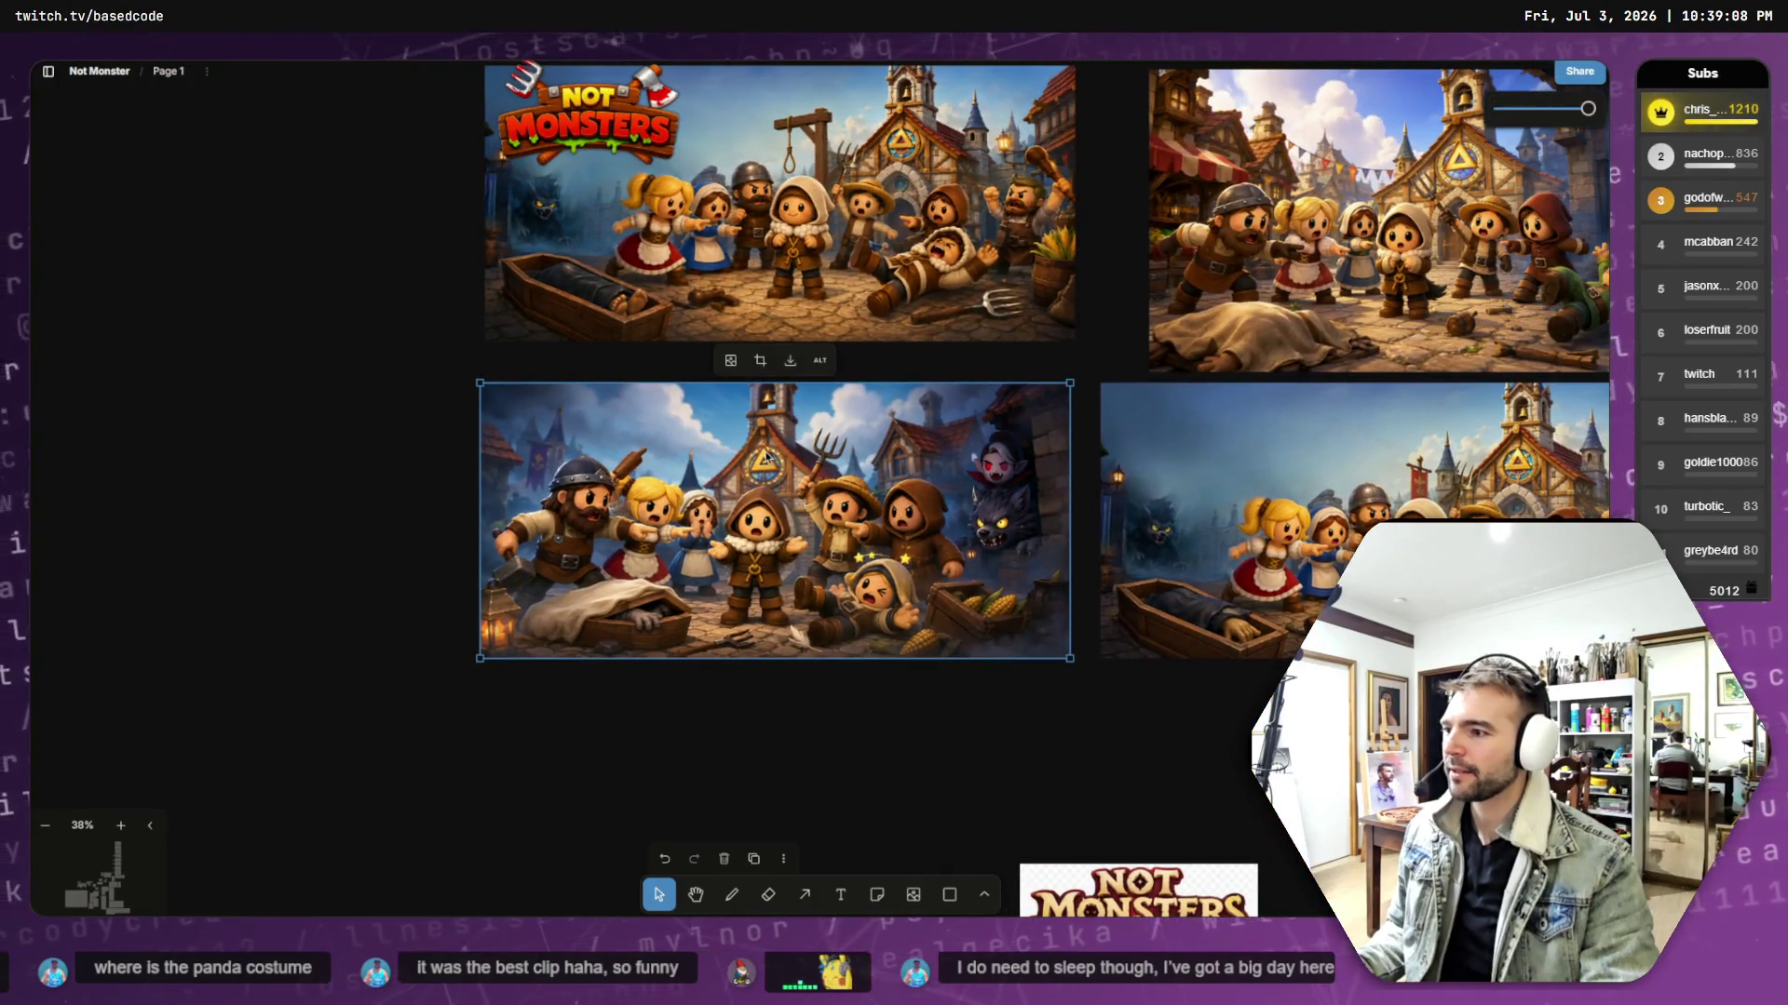
# - Try the Not Monsters logo on the lower scene, undo, and nudge it slightly right and down
pyautogui.click(613, 135)
pyautogui.moveTo(612, 135)
pyautogui.mouseDown()
pyautogui.moveTo(652, 461)
pyautogui.moveTo(625, 427)
pyautogui.moveTo(597, 426)
pyautogui.mouseUp()
pyautogui.hotkey('ctrl', 'z')
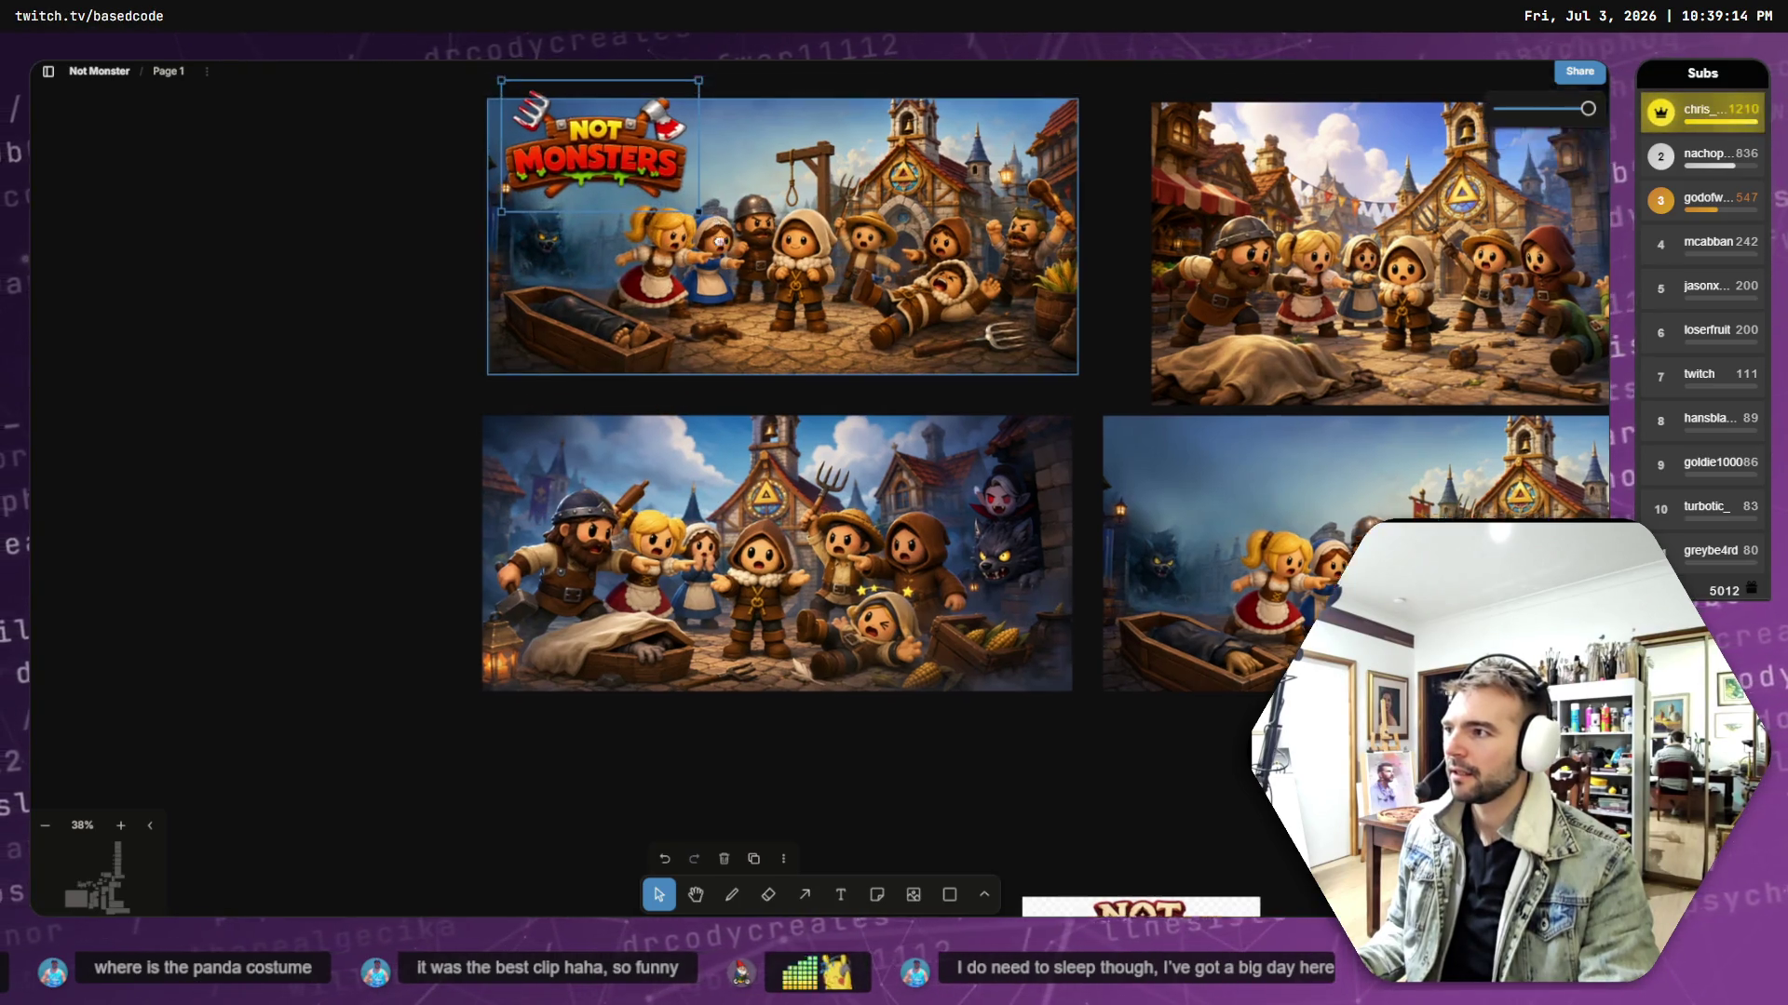
pyautogui.scroll(3, 774, 371)
pyautogui.moveTo(663, 323); pyautogui.dragTo(663, 327)
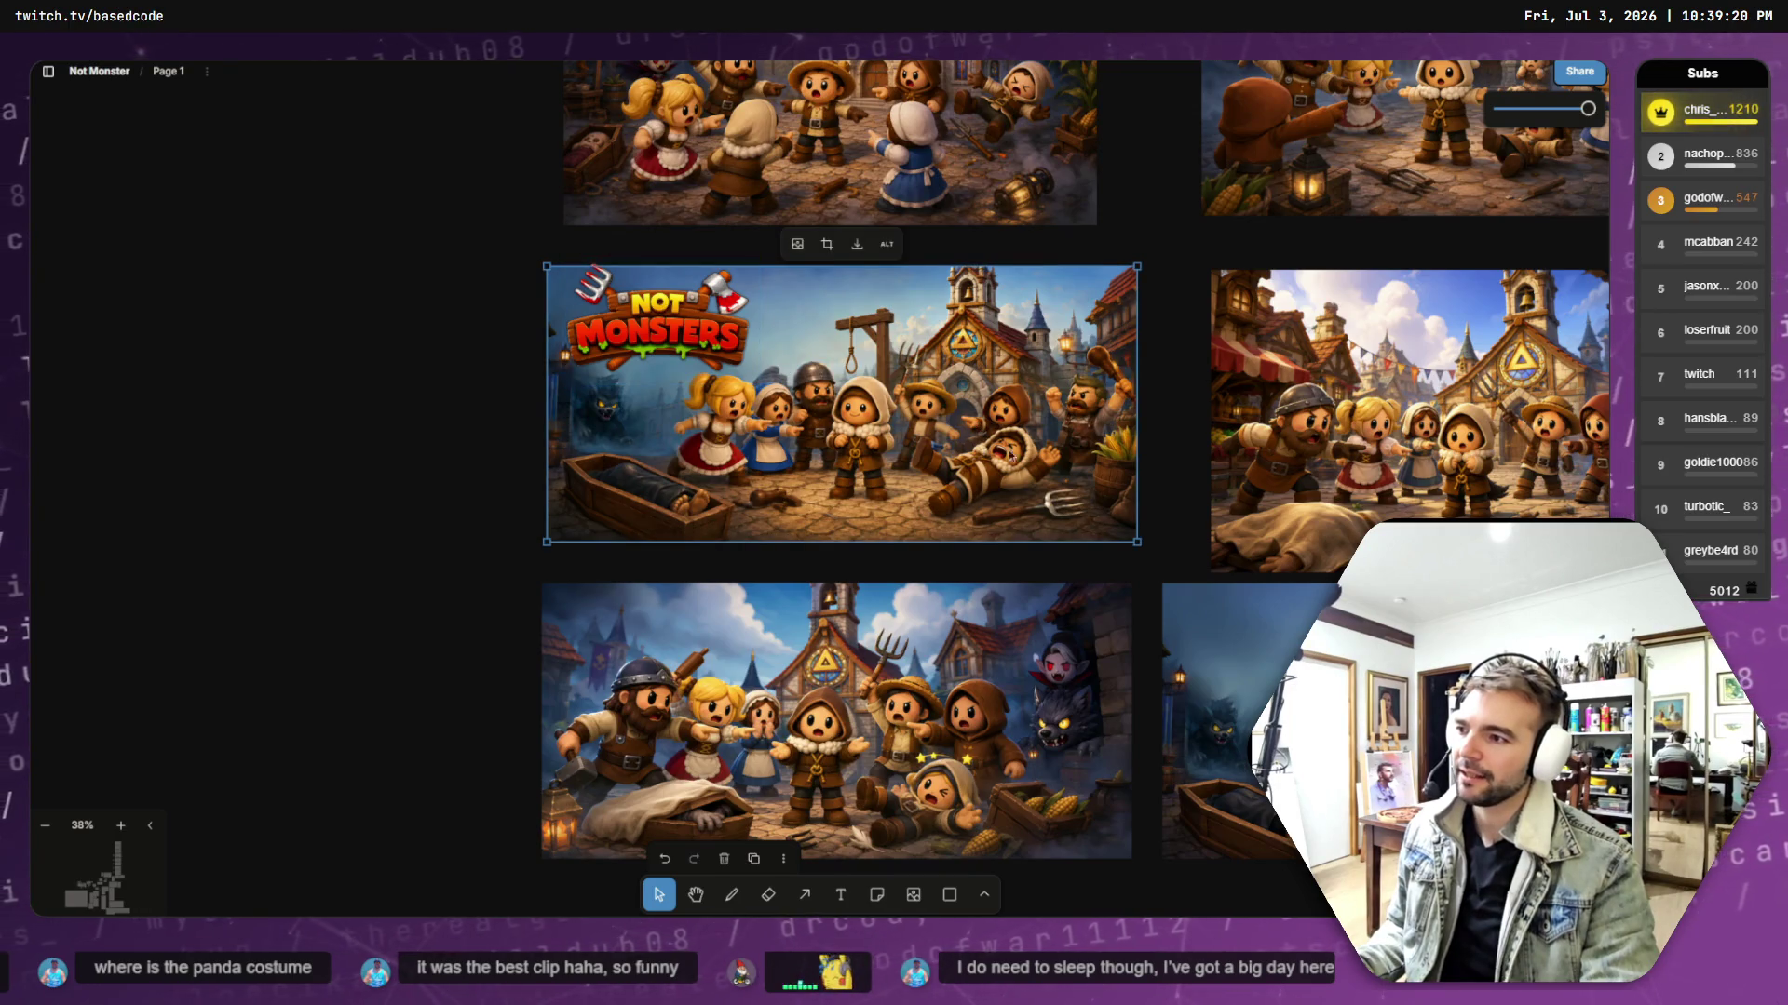
pyautogui.click(920, 415)
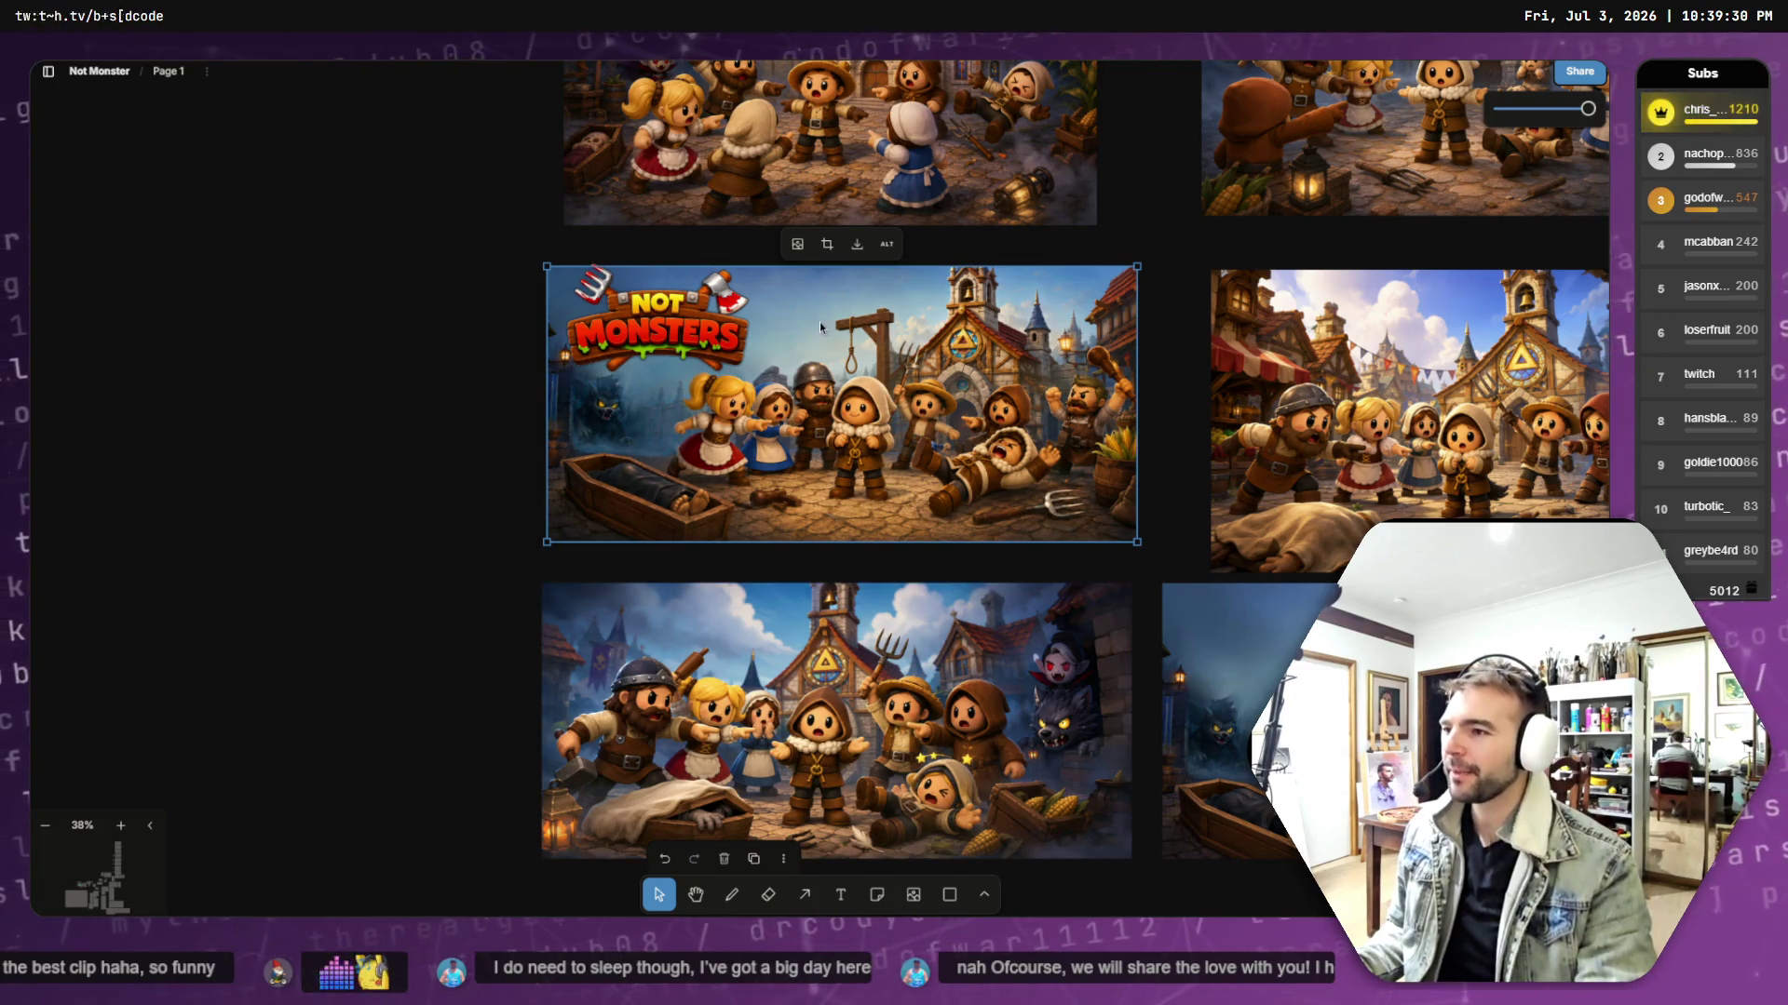
# - Shift the Not Monsters logo slightly left on its village scene
pyautogui.click(695, 351)
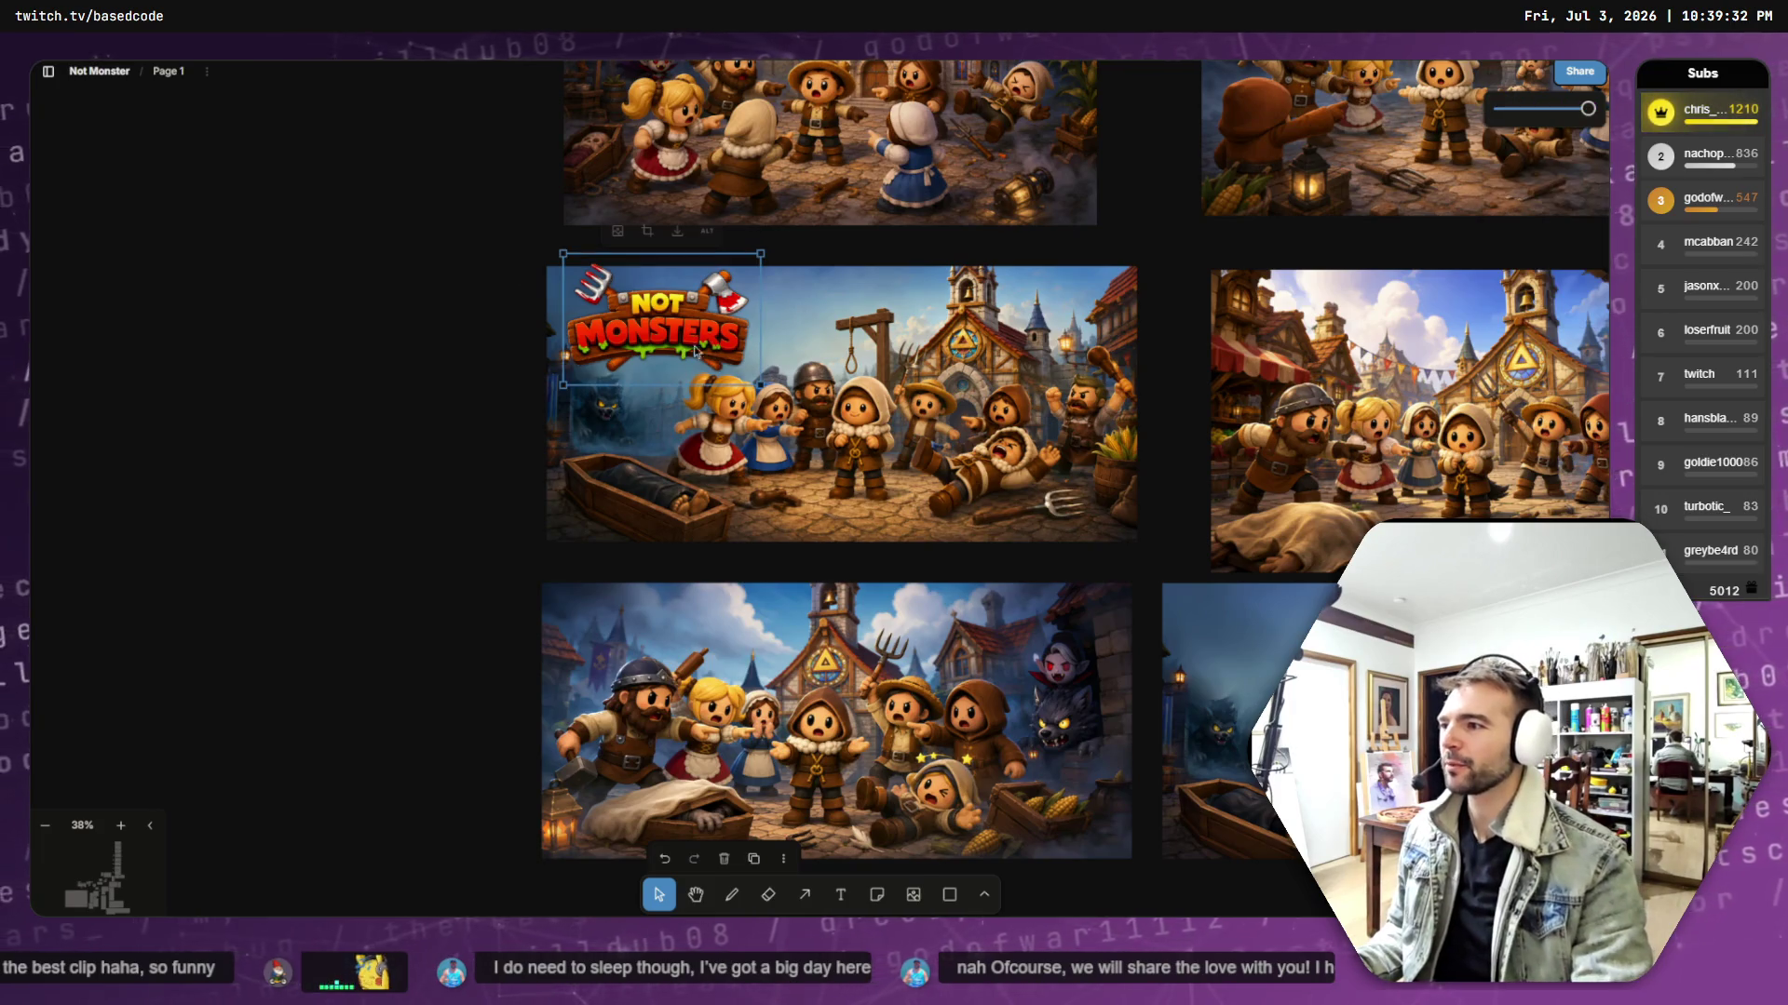
pyautogui.moveTo(696, 345); pyautogui.dragTo(692, 343)
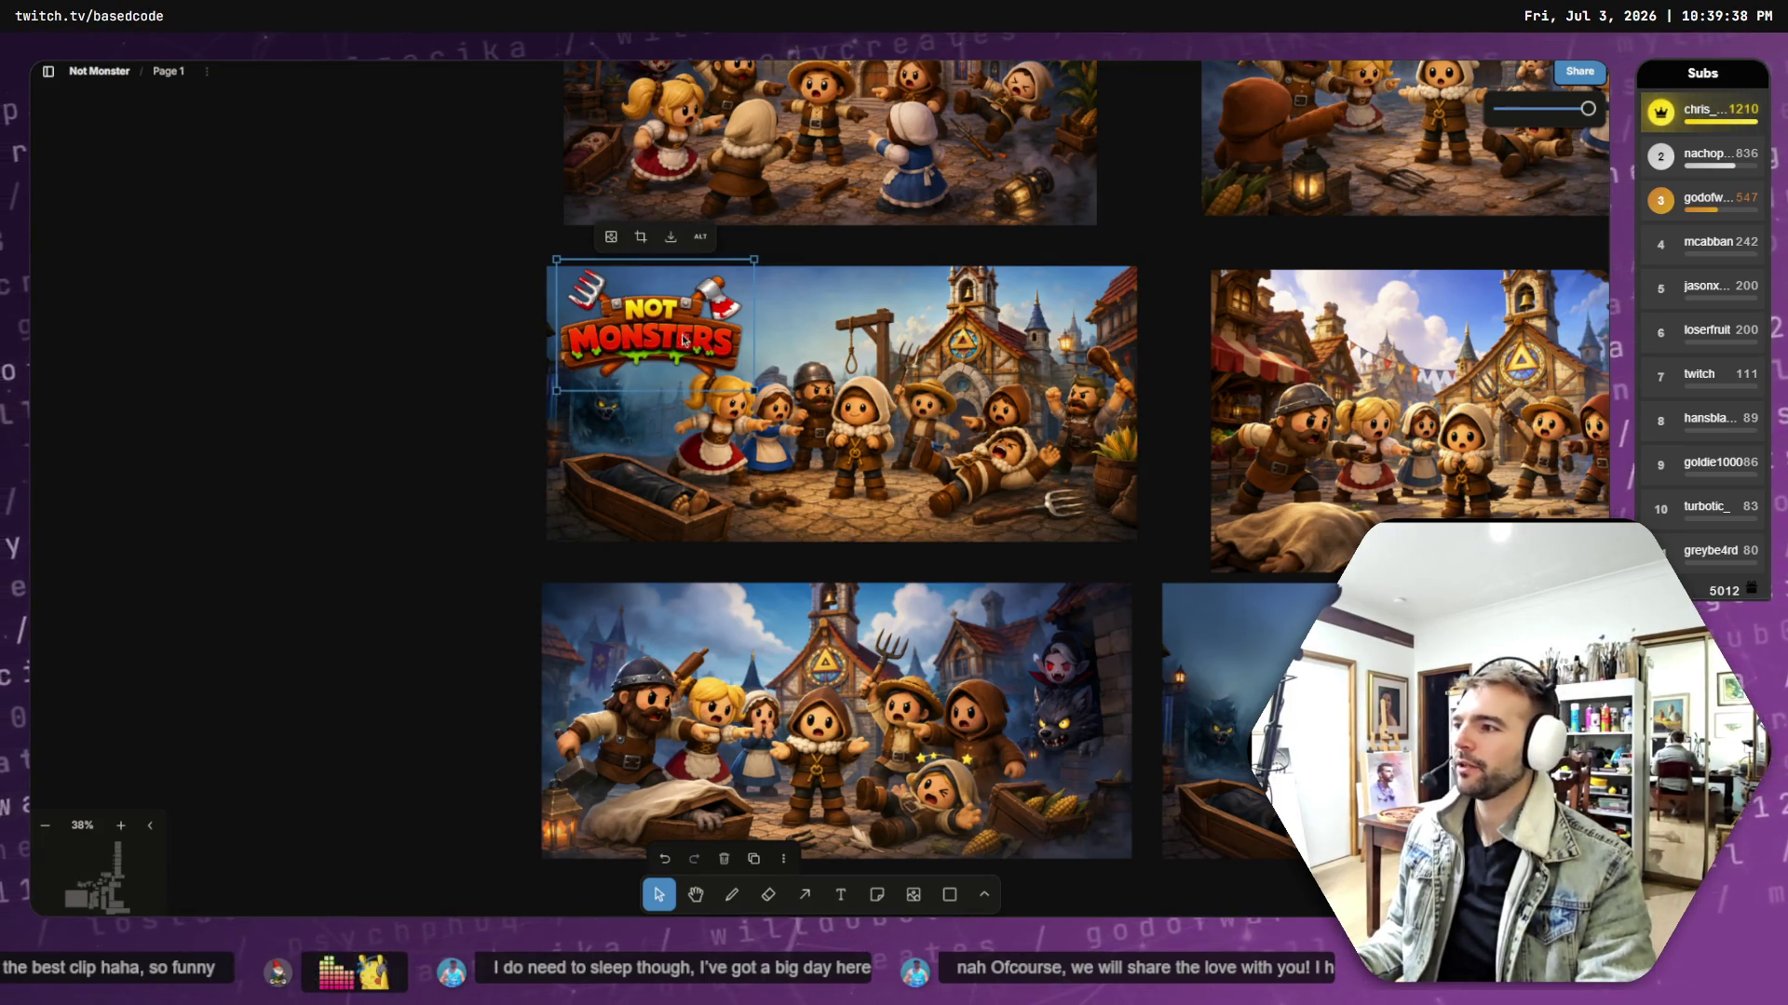
pyautogui.click(850, 424)
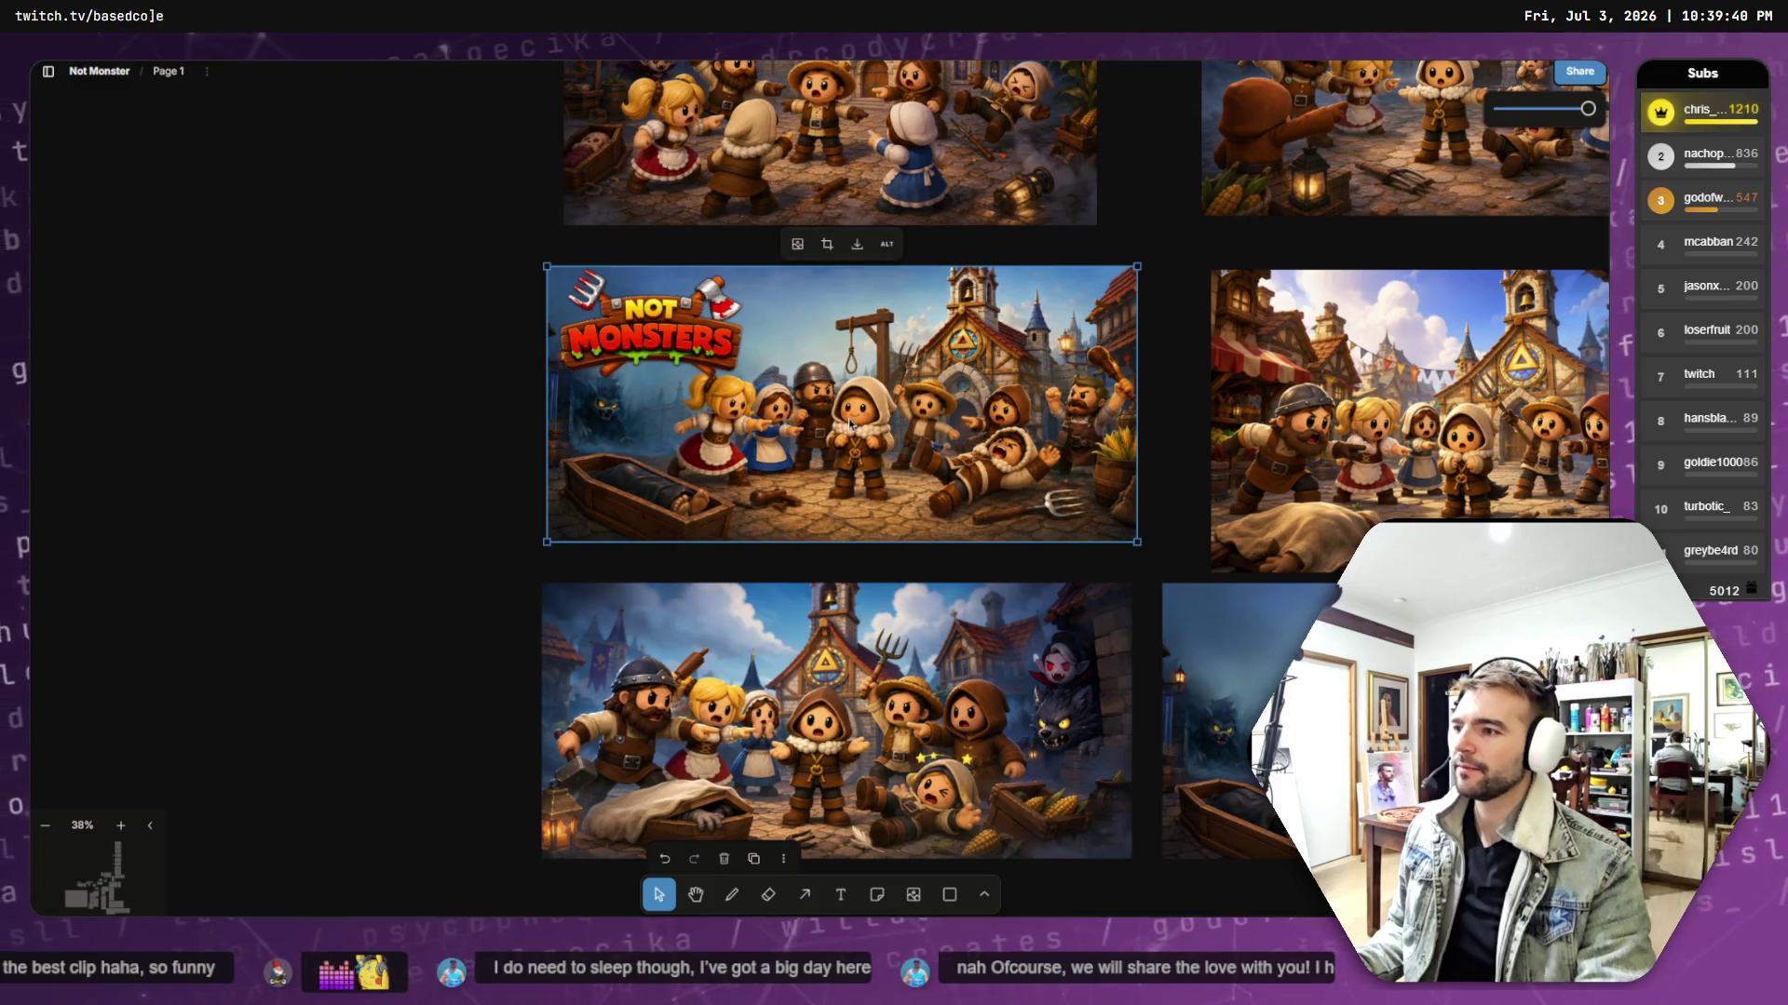
pyautogui.scroll(3, 901, 427)
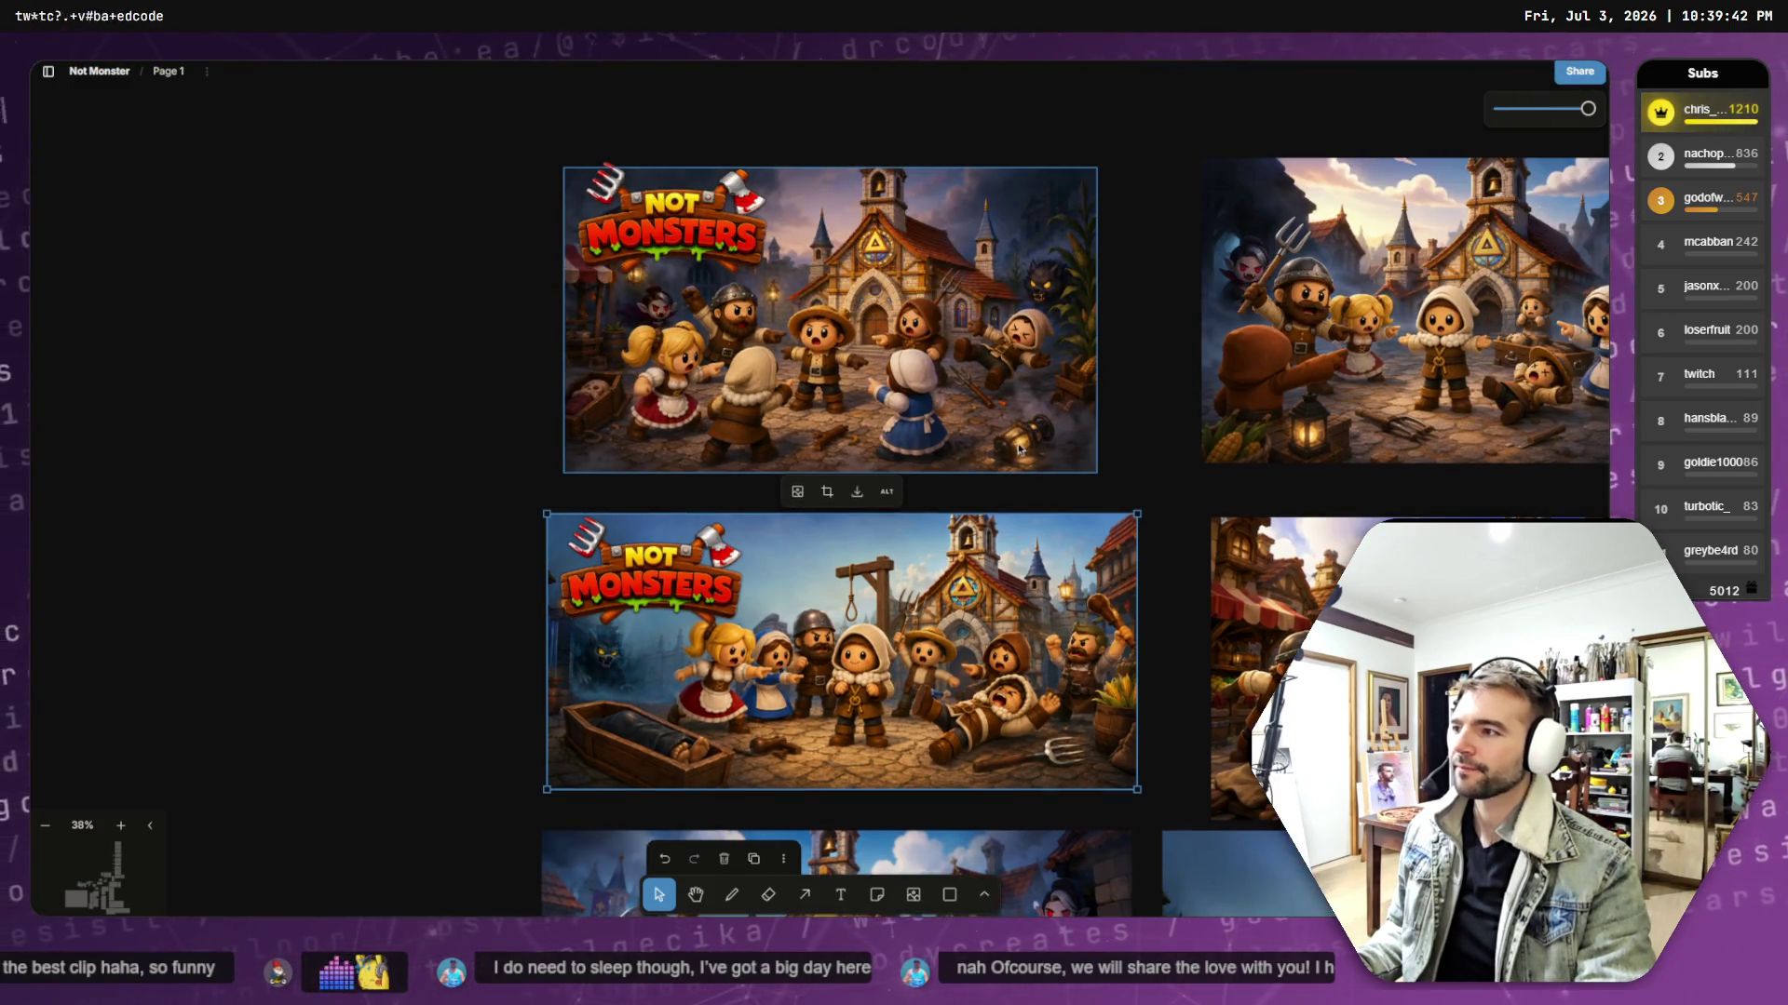
pyautogui.scroll(-4, 1018, 449)
# - Select the logo-topped village scene, open its image options, then switch to Photopea
pyautogui.click(680, 285)
pyautogui.click(680, 285)
pyautogui.click(681, 285)
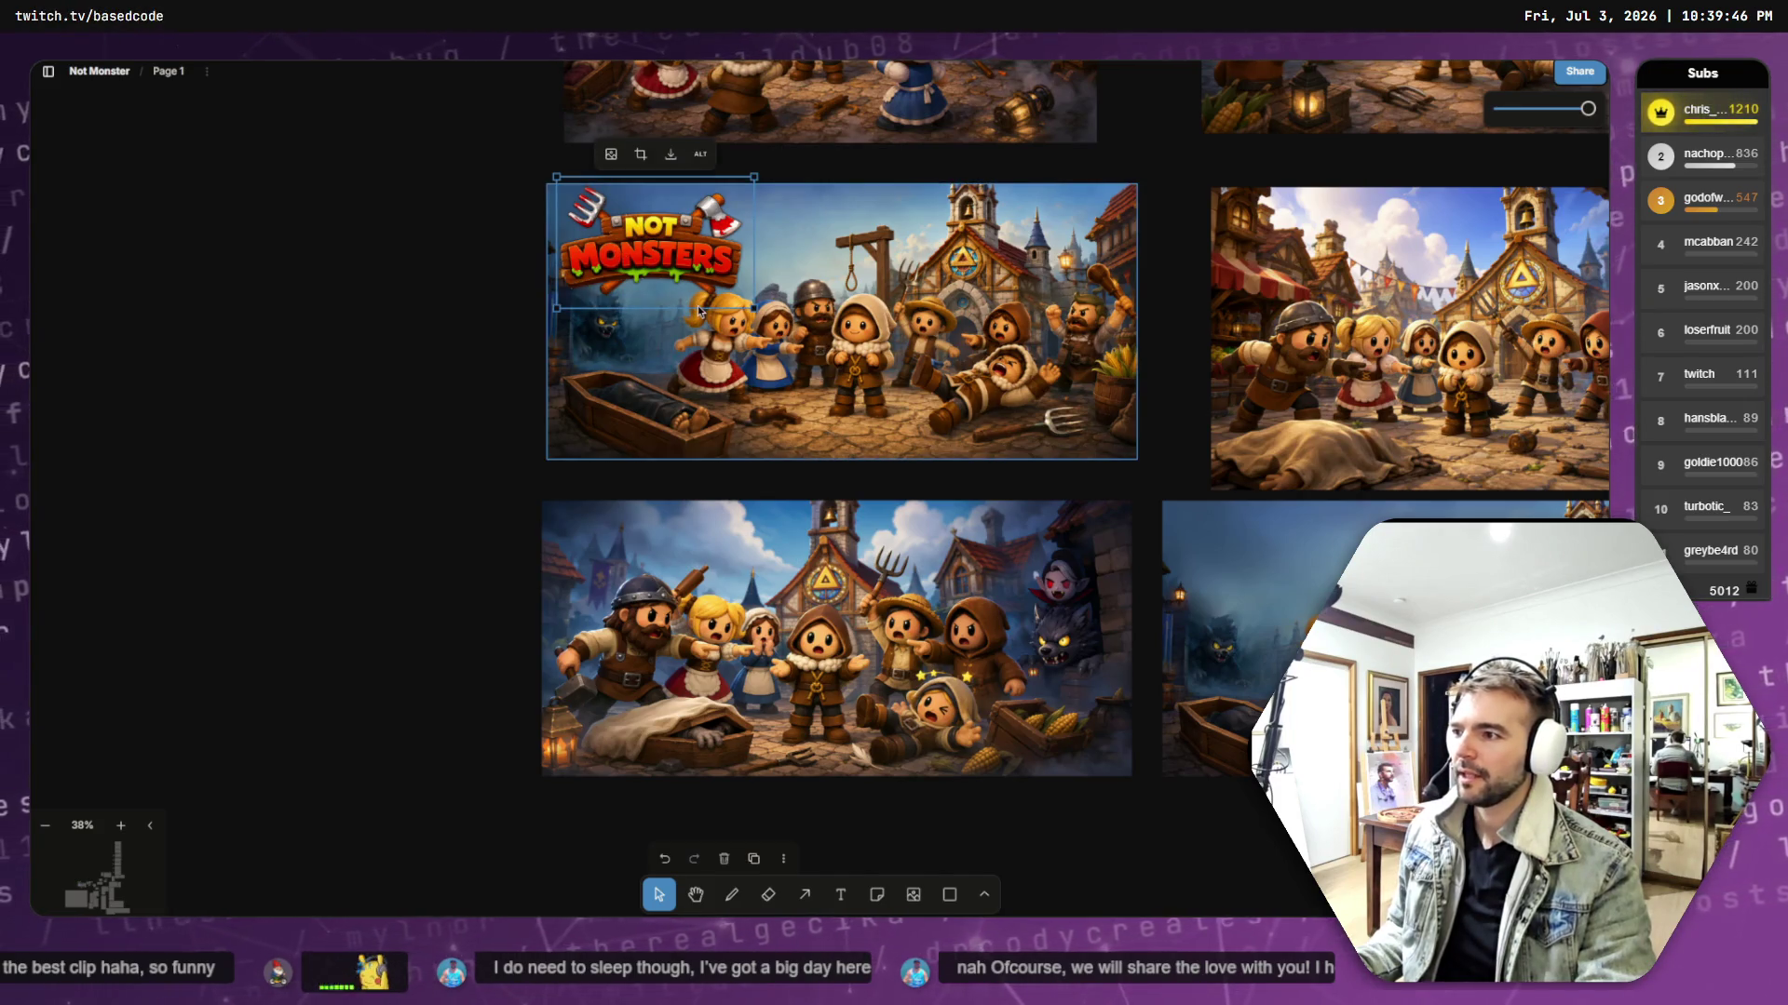
pyautogui.click(890, 399)
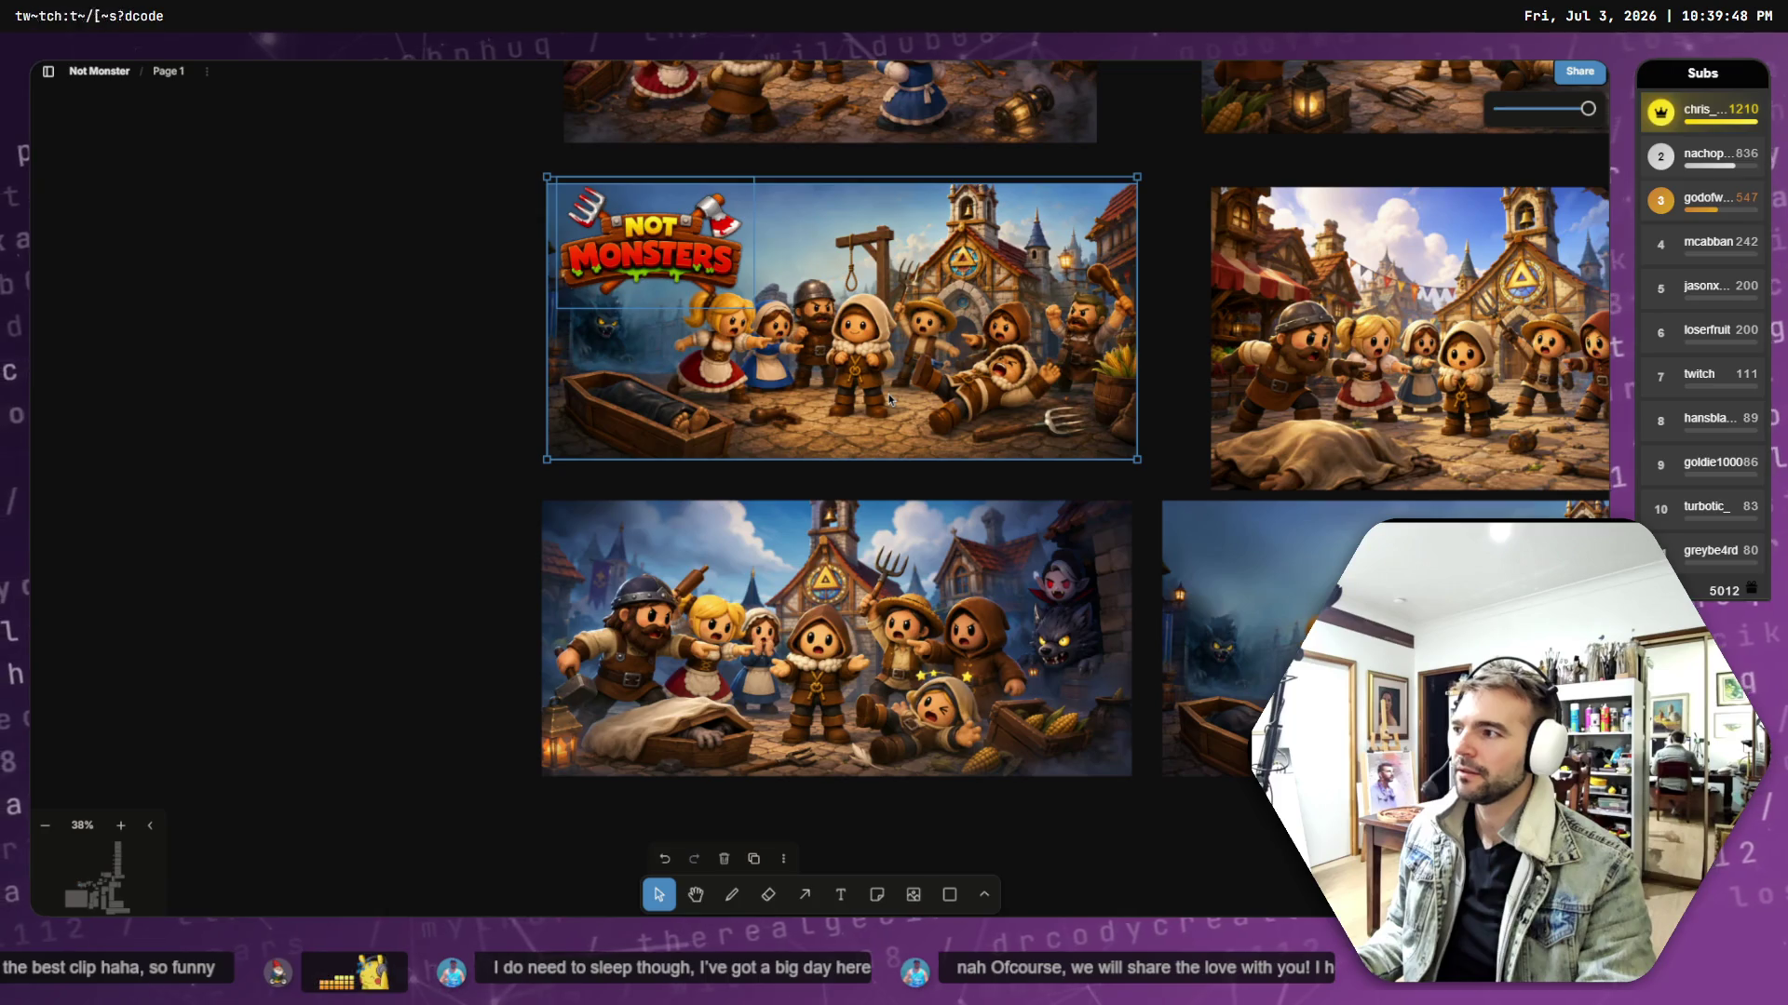
pyautogui.click(870, 355)
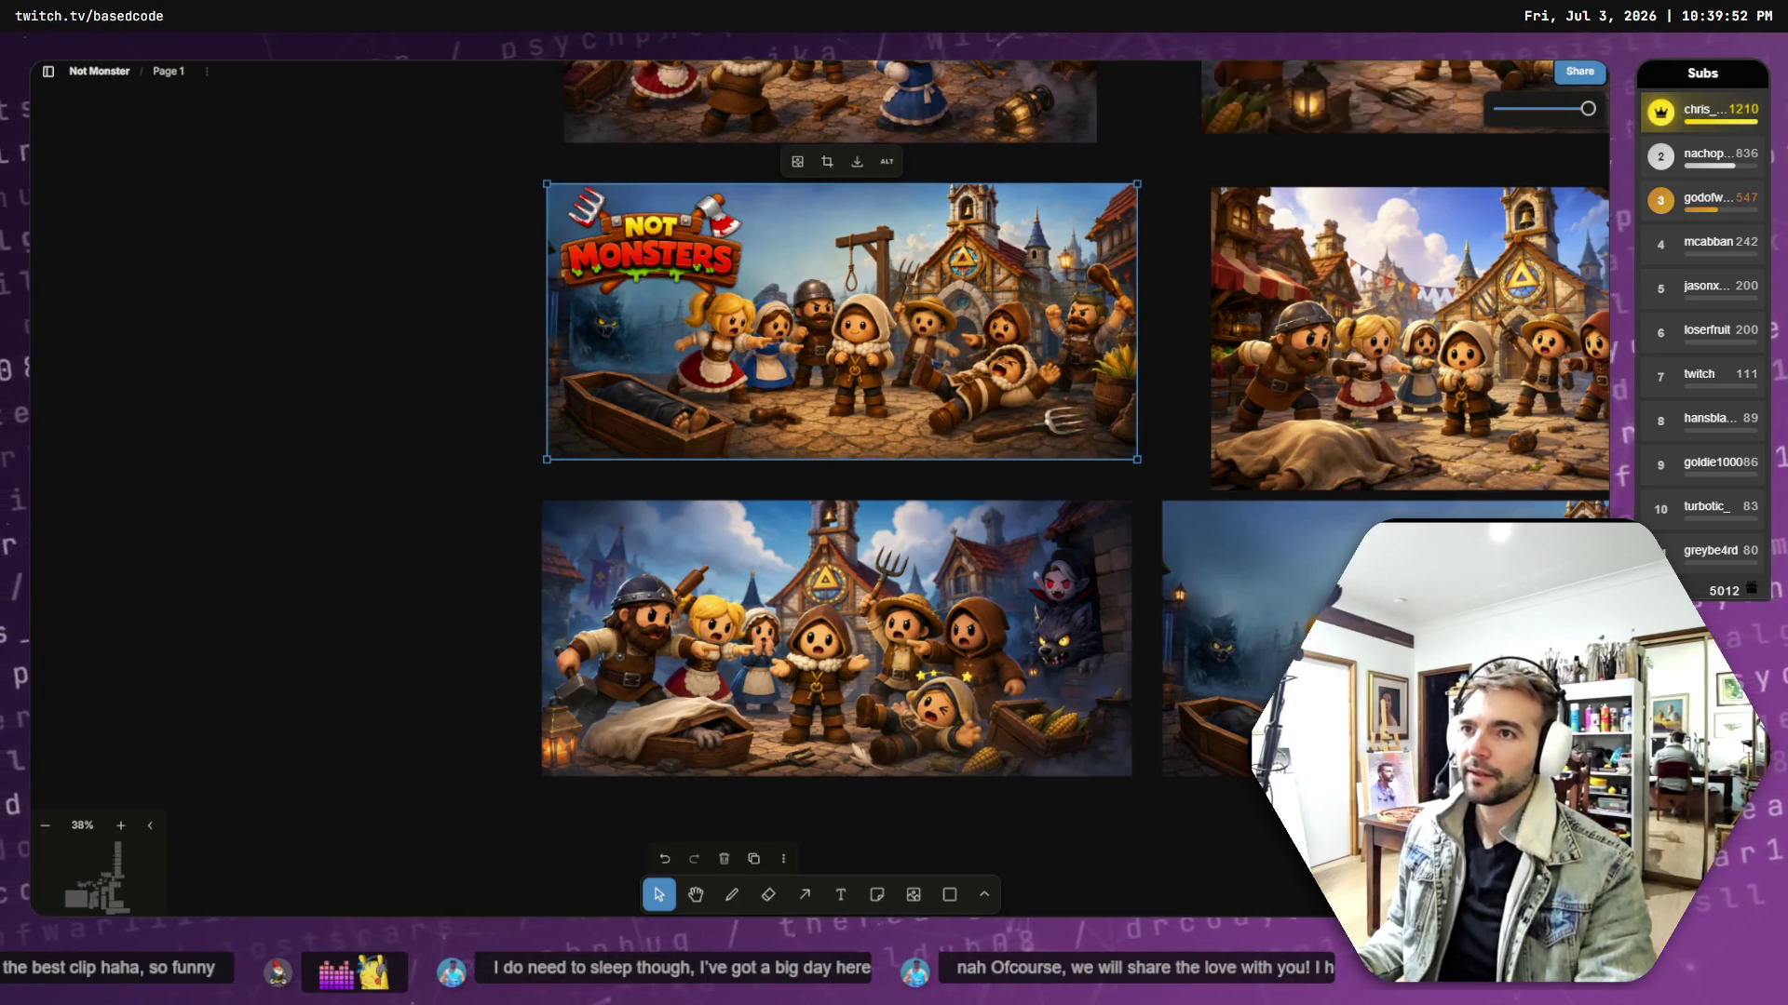
pyautogui.hotkey('alt', 'Tab')
pyautogui.hotkey('alt', 'Tab')
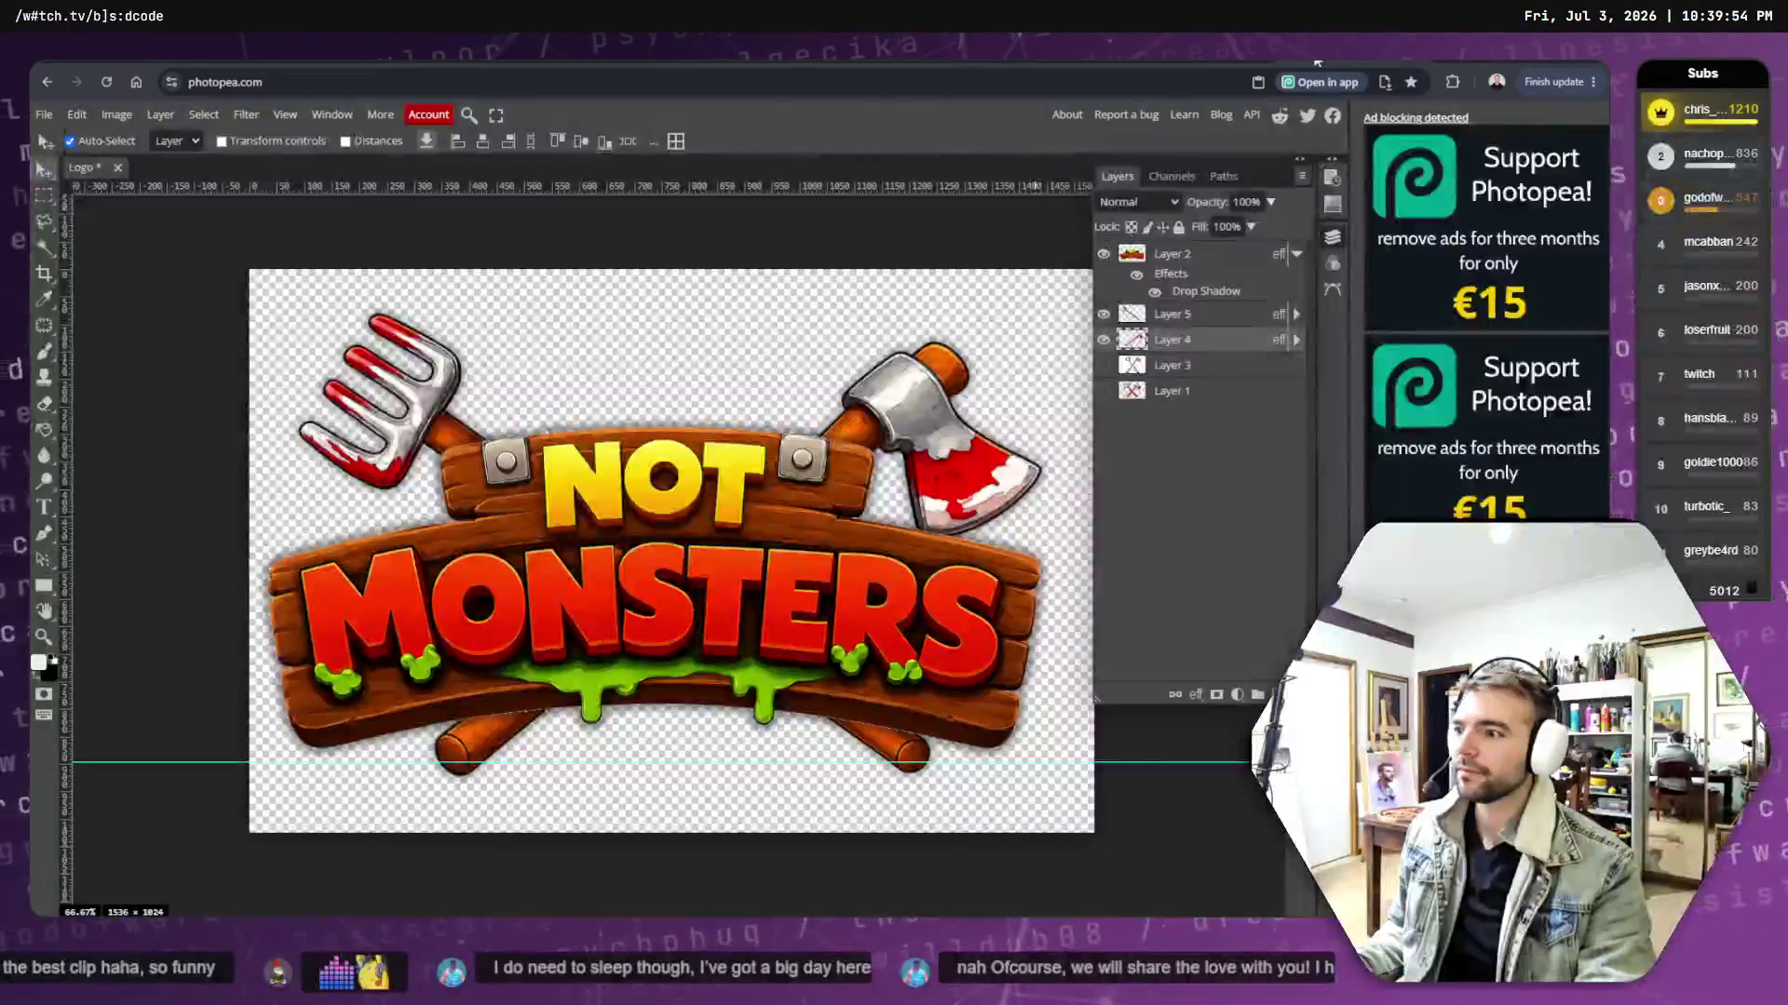
pyautogui.hotkey('alt', 'Tab')
pyautogui.hotkey('alt', 'Tab')
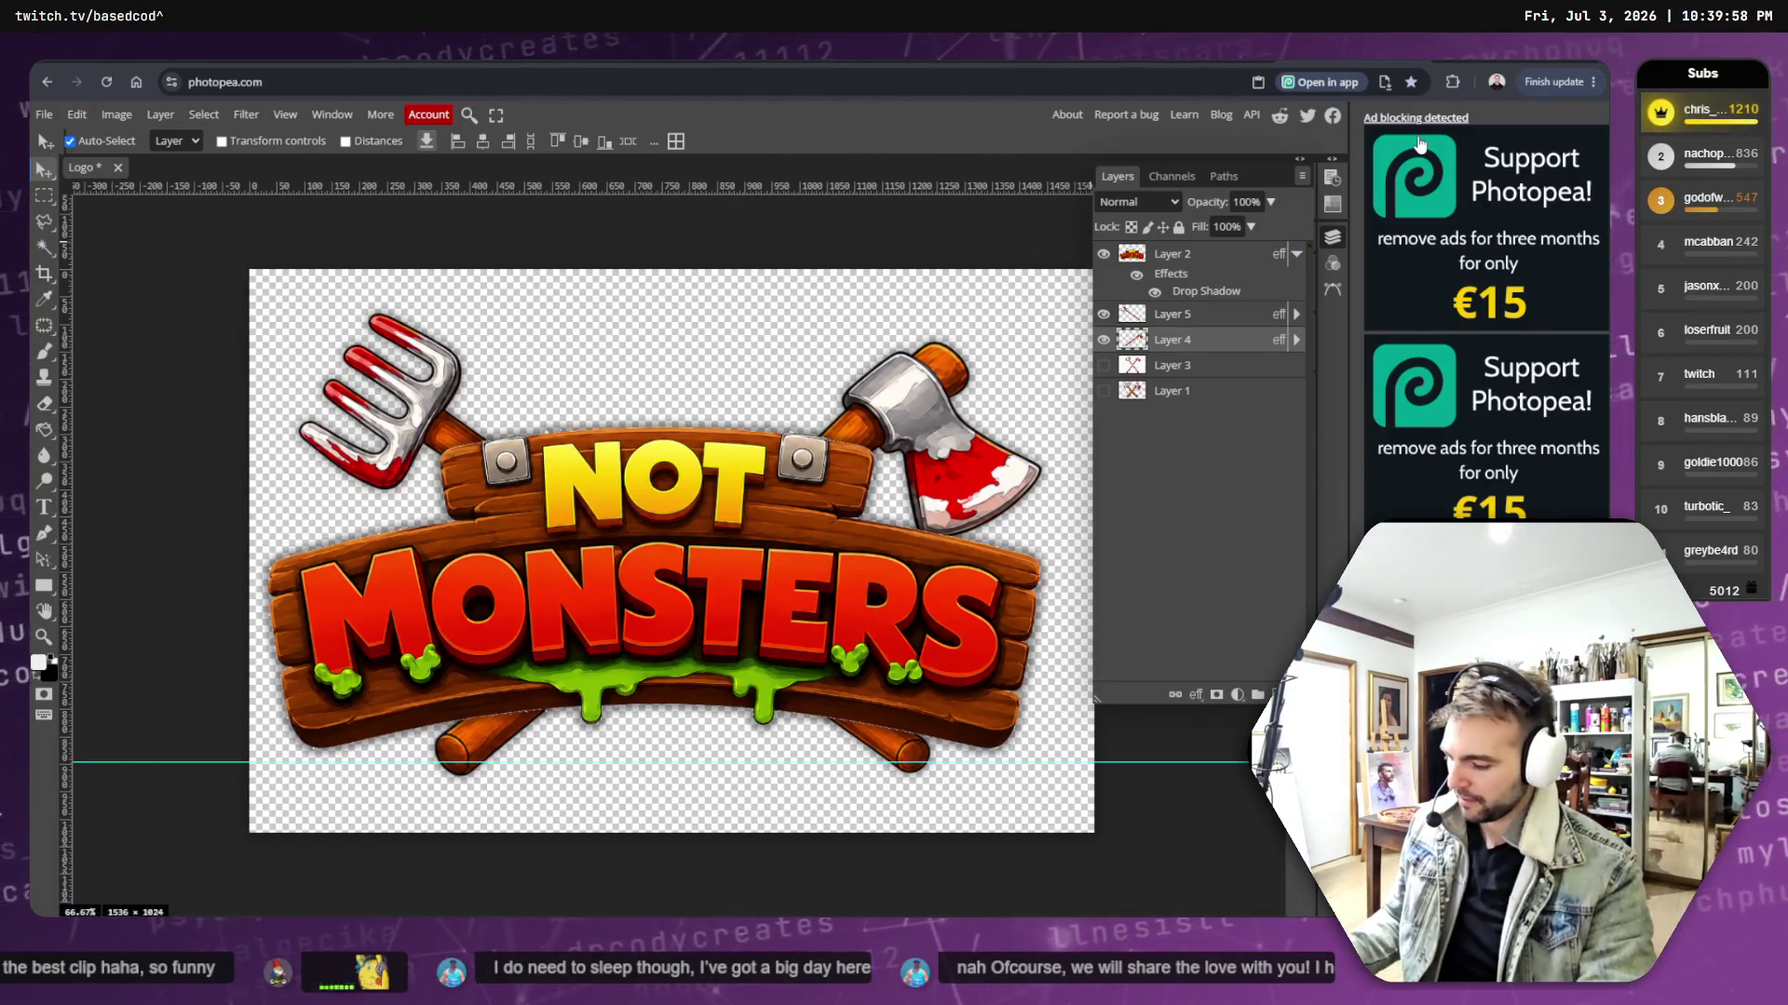
# - Open Downloads and briefly load, then close, the pitchfork image in Photopea
pyautogui.press('super+e')
pyautogui.click(857, 753)
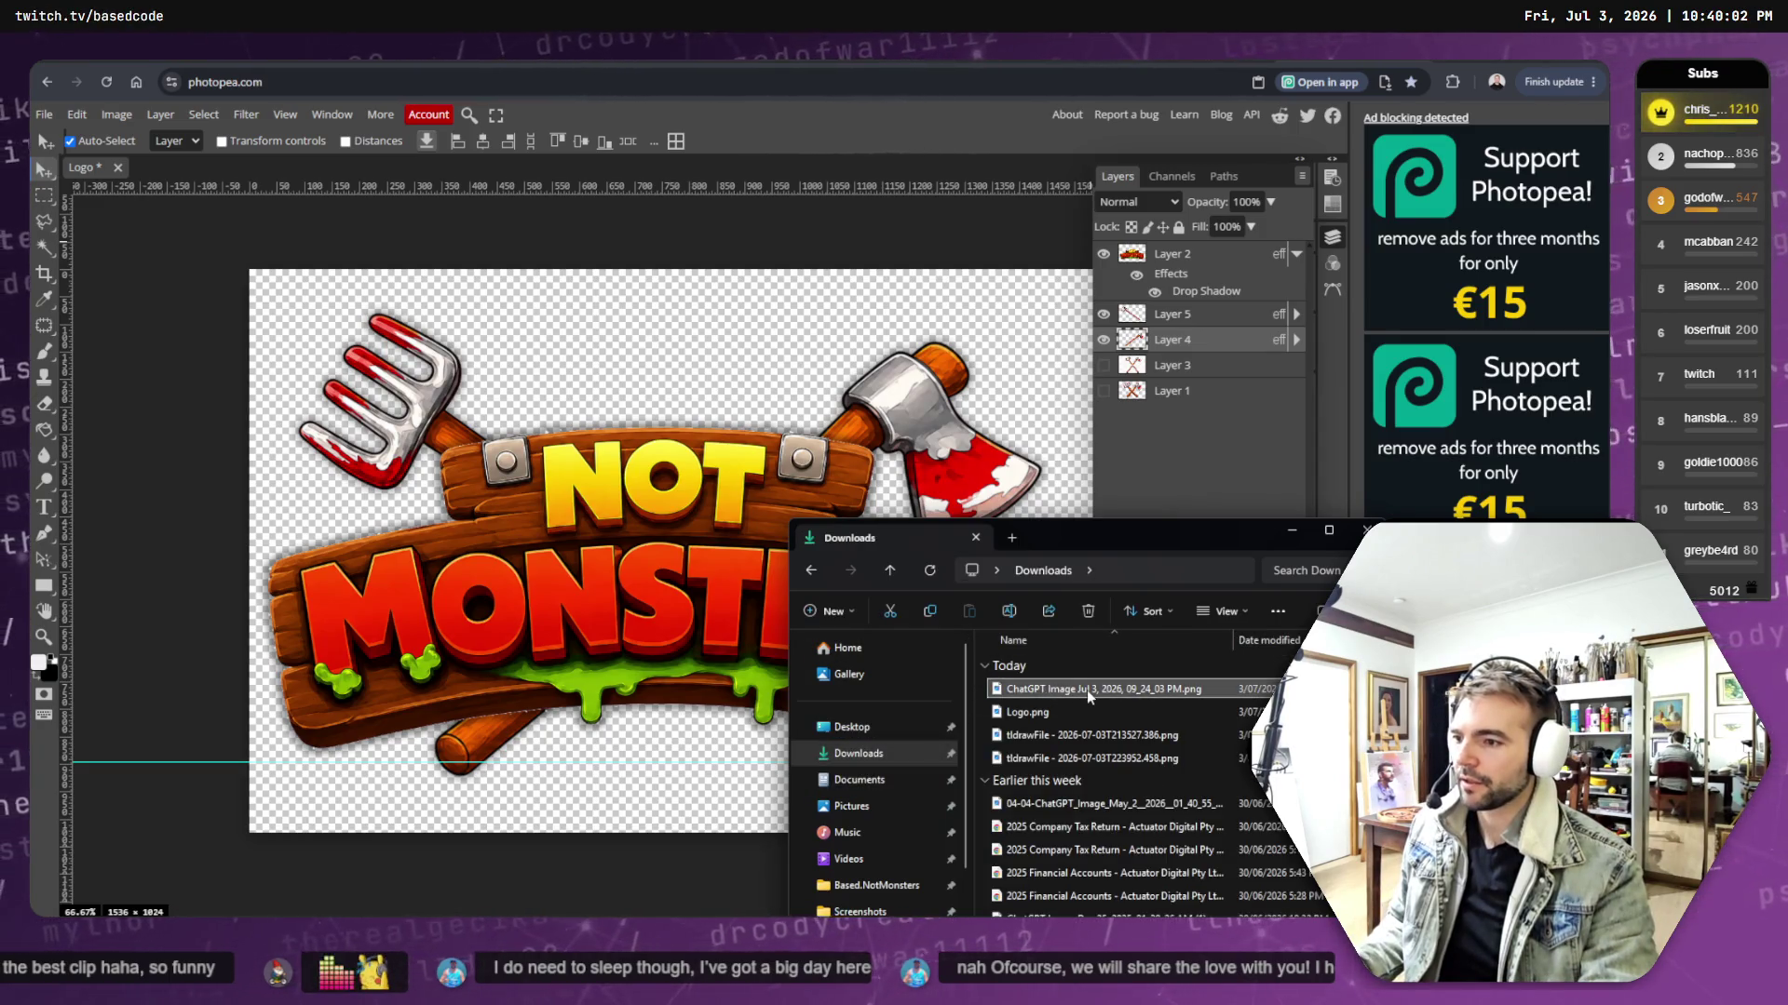
pyautogui.moveTo(1087, 696)
pyautogui.mouseDown()
pyautogui.moveTo(433, 111)
pyautogui.moveTo(344, 191)
pyautogui.mouseUp()
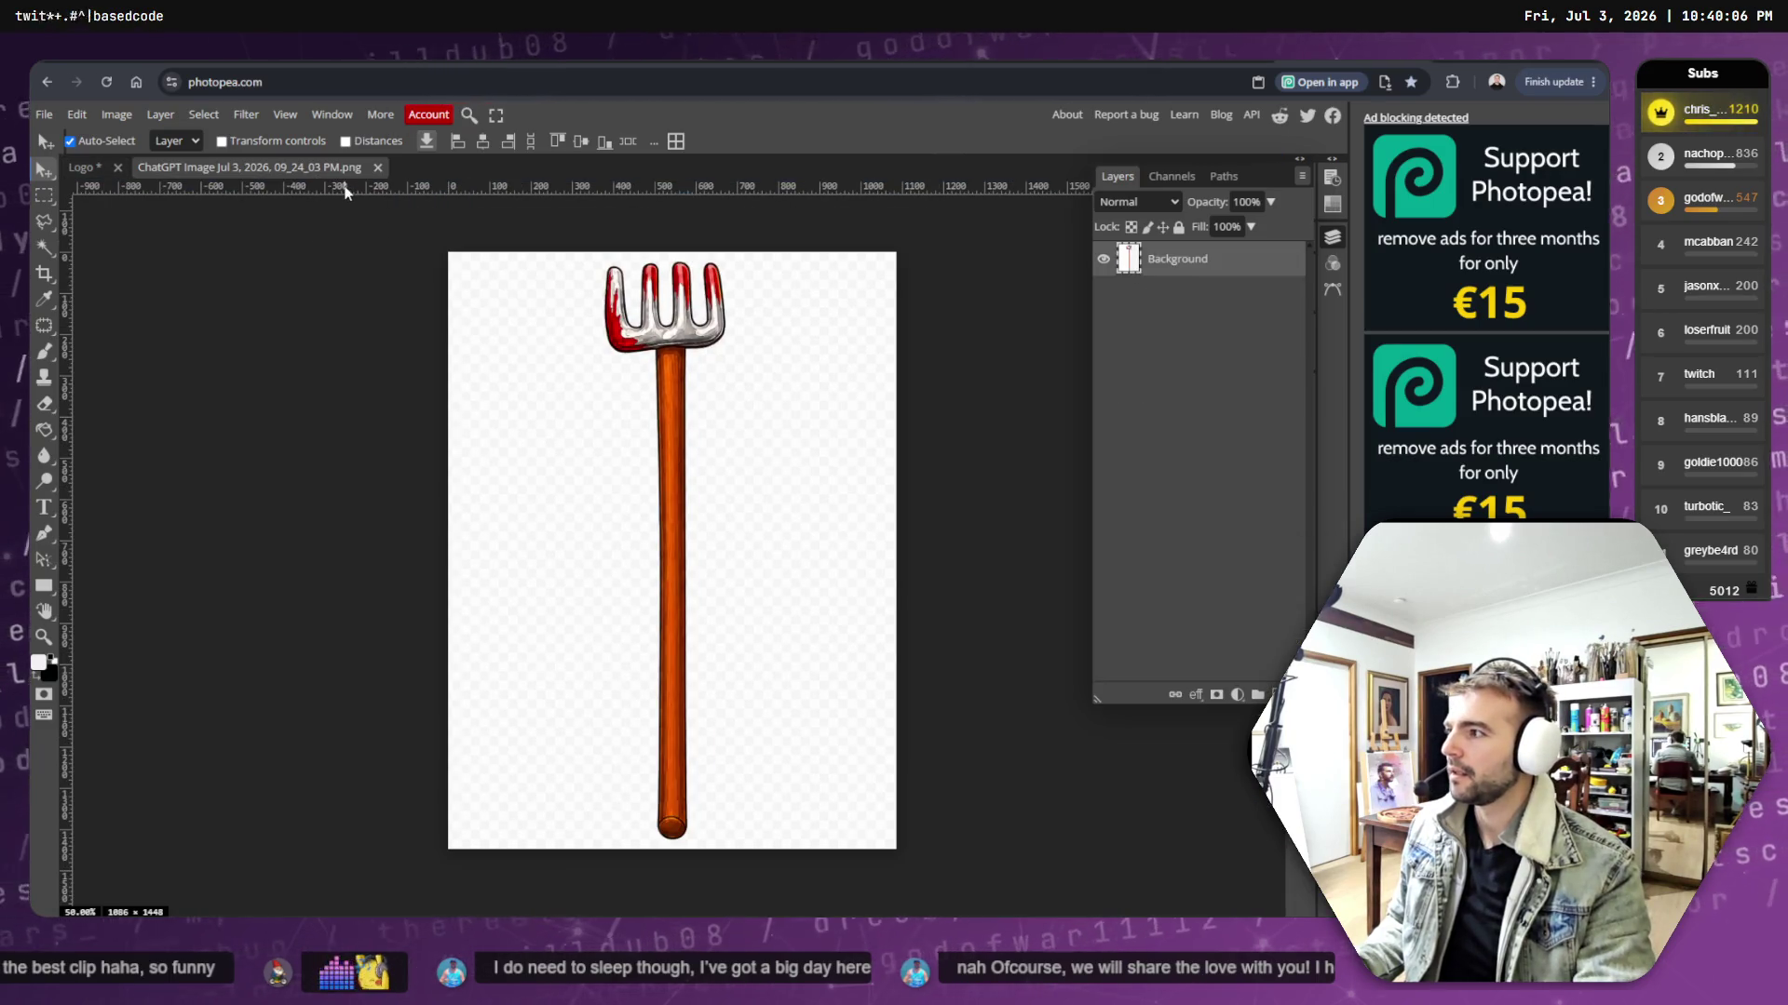
pyautogui.click(377, 167)
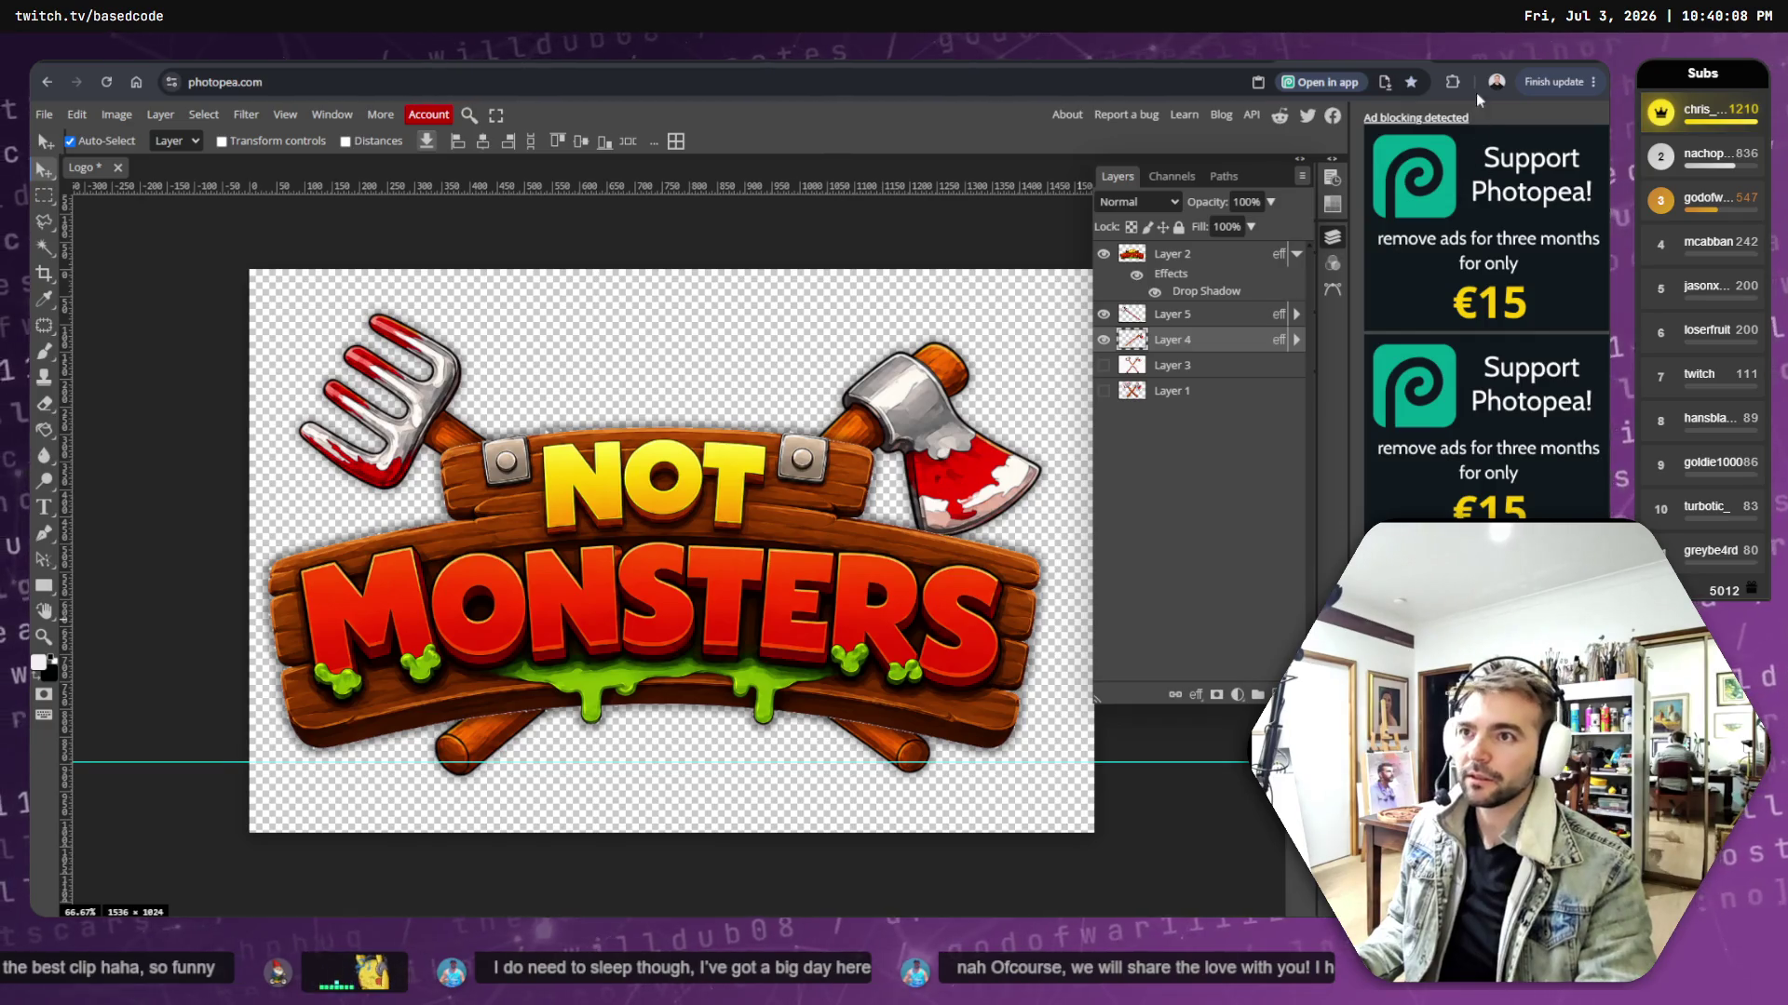
# - Open the exported tldrawFile scene PNG in Photopea as a second document
pyautogui.hotkey('alt', 'Tab')
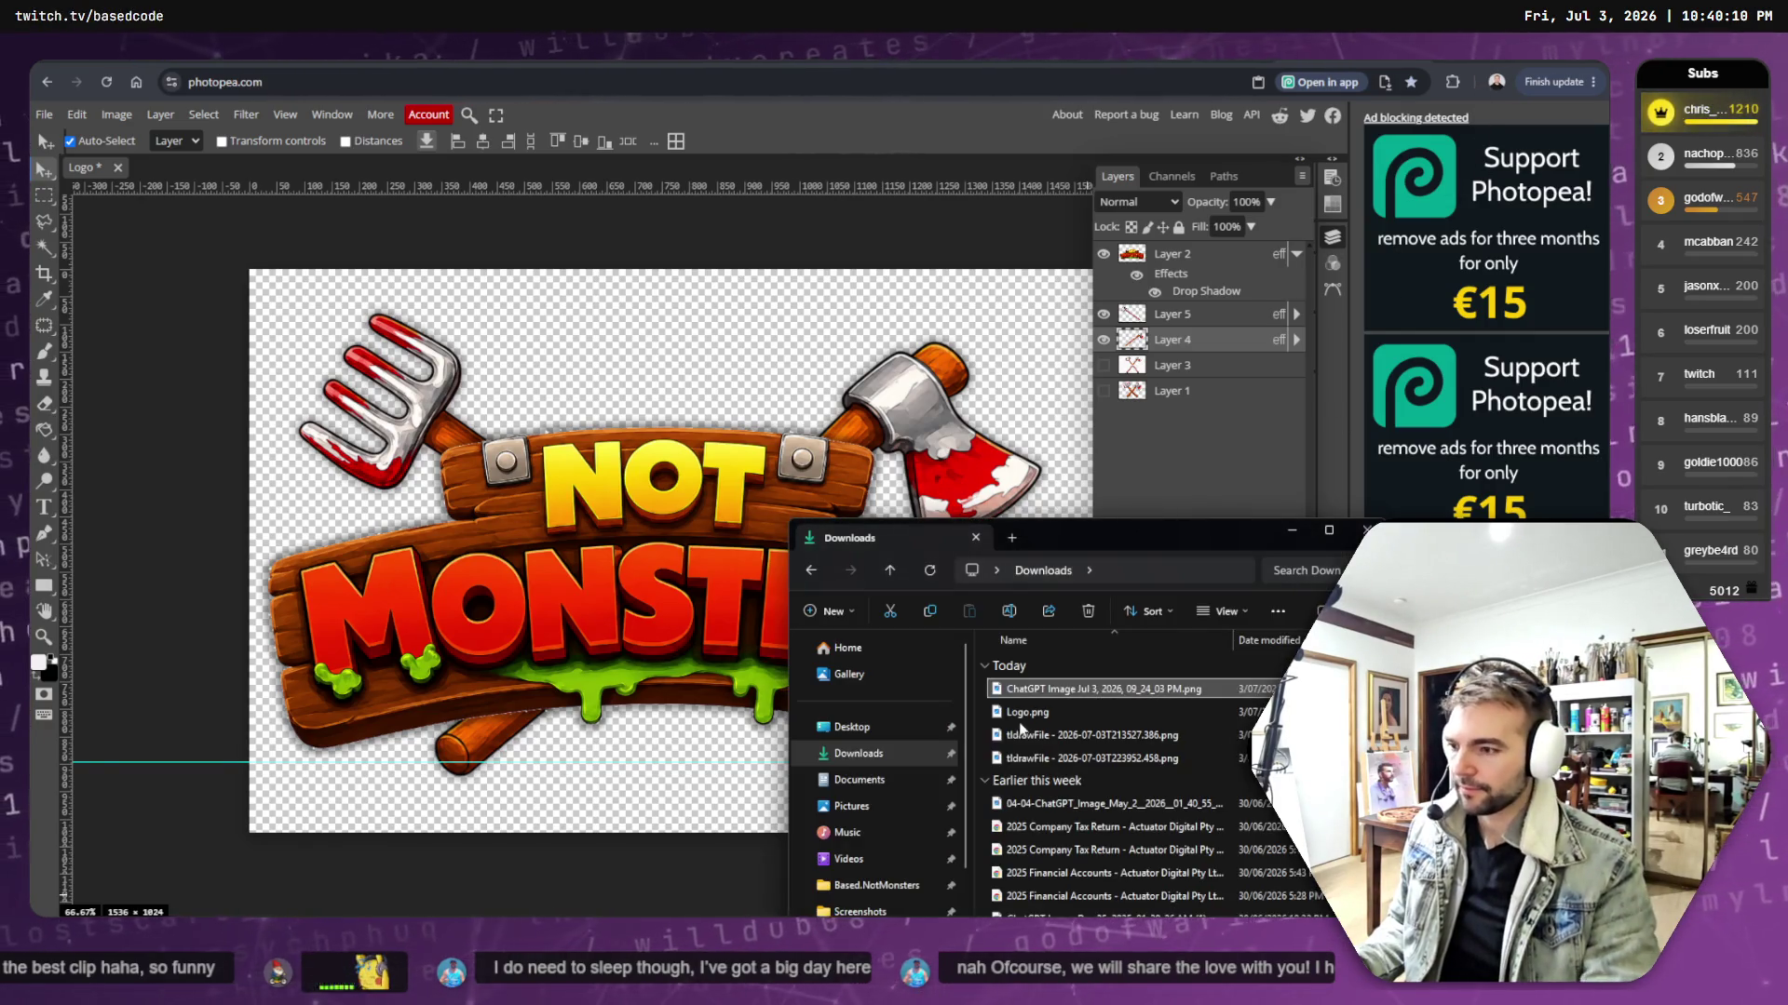
pyautogui.click(1024, 758)
pyautogui.moveTo(965, 477); pyautogui.dragTo(866, 158)
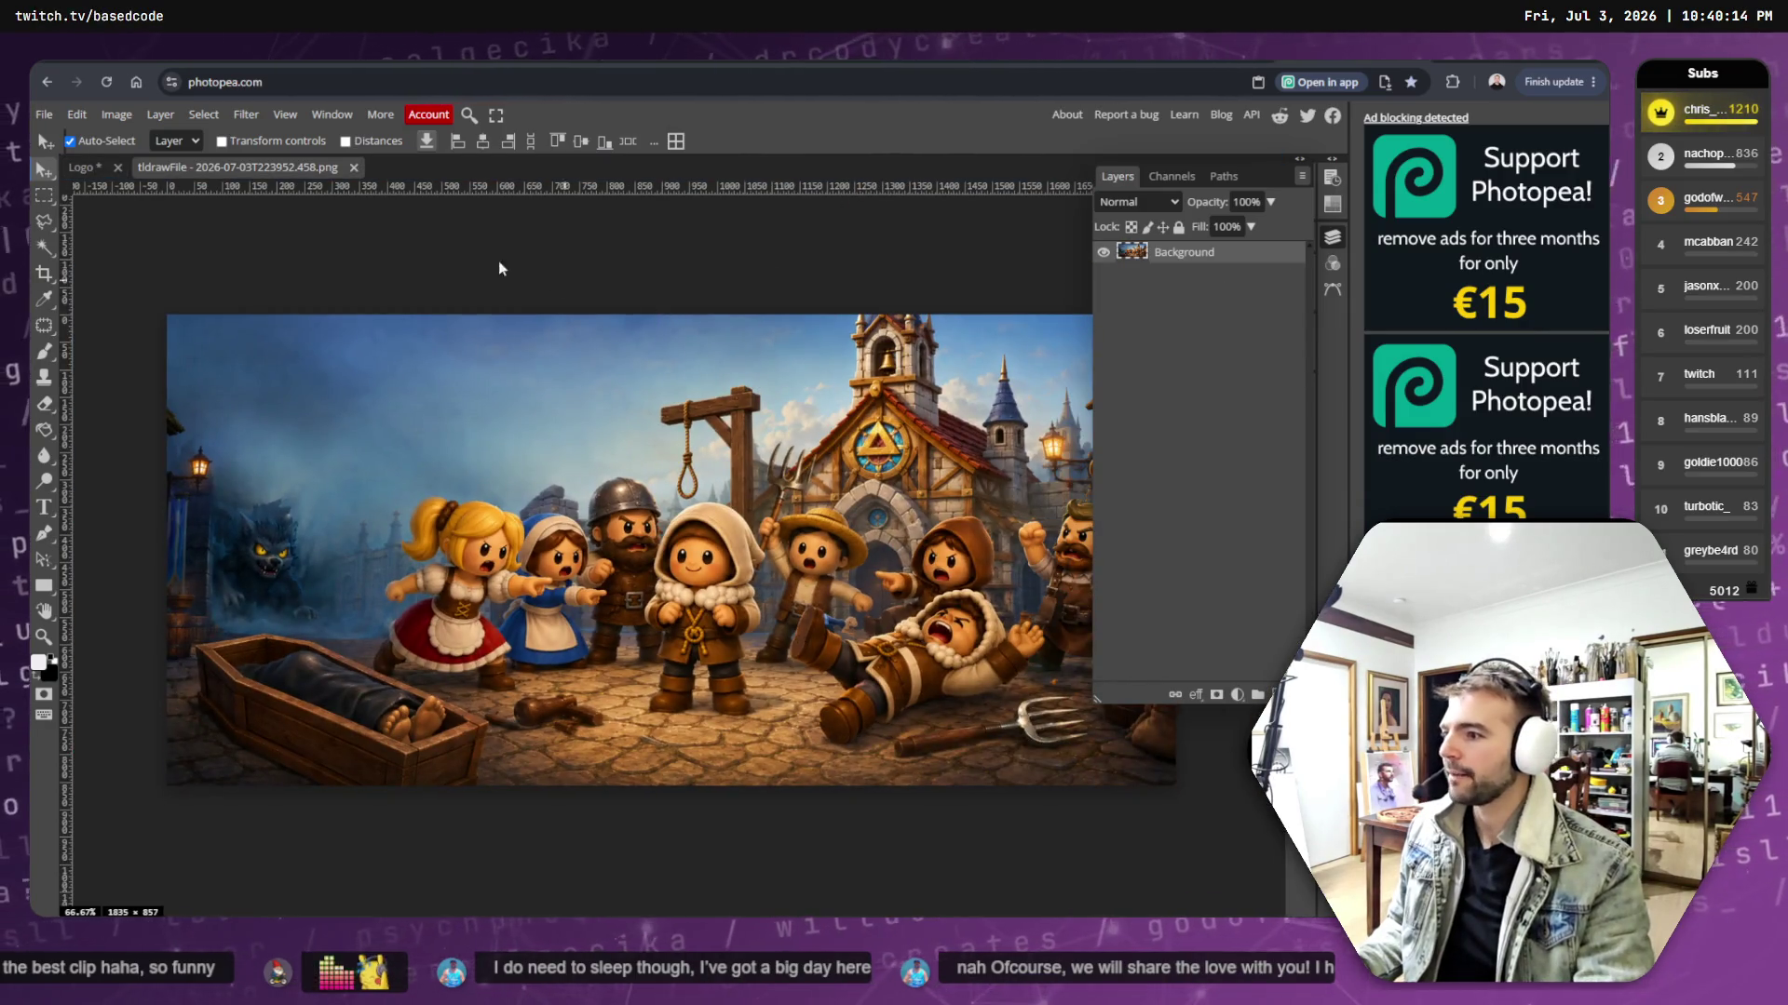
pyautogui.click(84, 166)
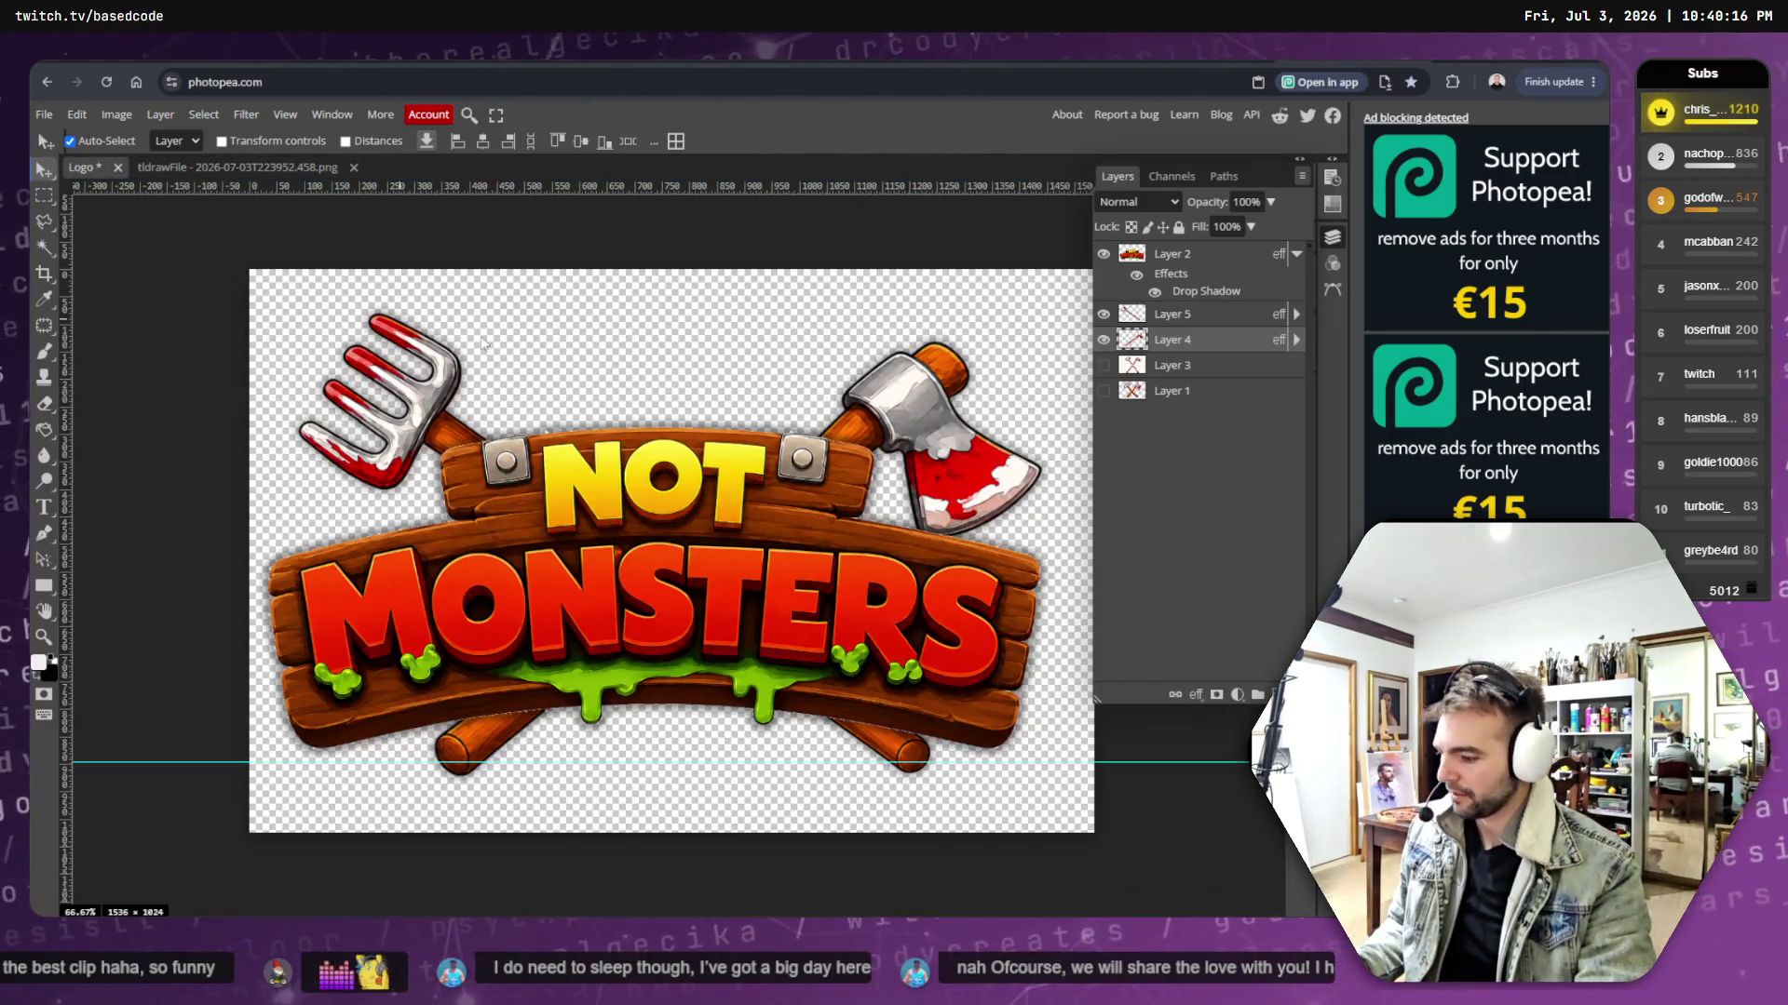
pyautogui.click(222, 171)
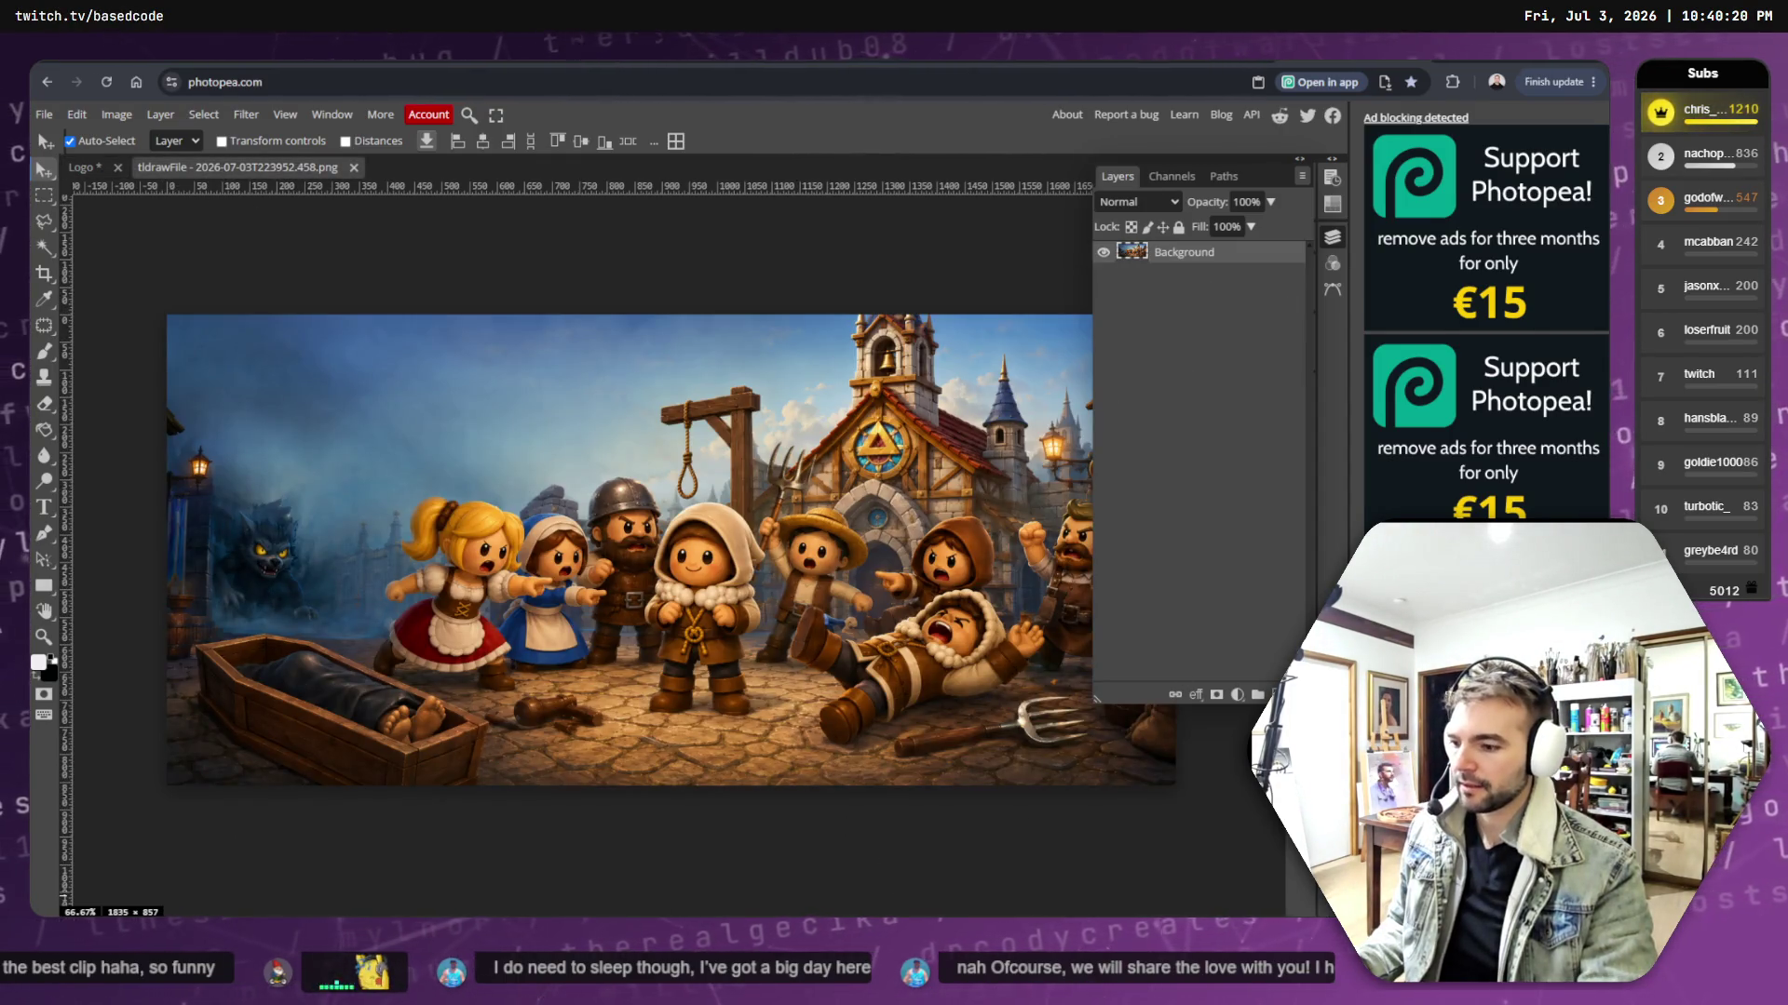
pyautogui.hotkey('alt', 'Tab')
# - Drop Logo.png onto the village scene, scale it to about 38%, and position it top-left
pyautogui.moveTo(1083, 719)
pyautogui.mouseDown()
pyautogui.moveTo(396, 433)
pyautogui.moveTo(419, 447)
pyautogui.mouseUp()
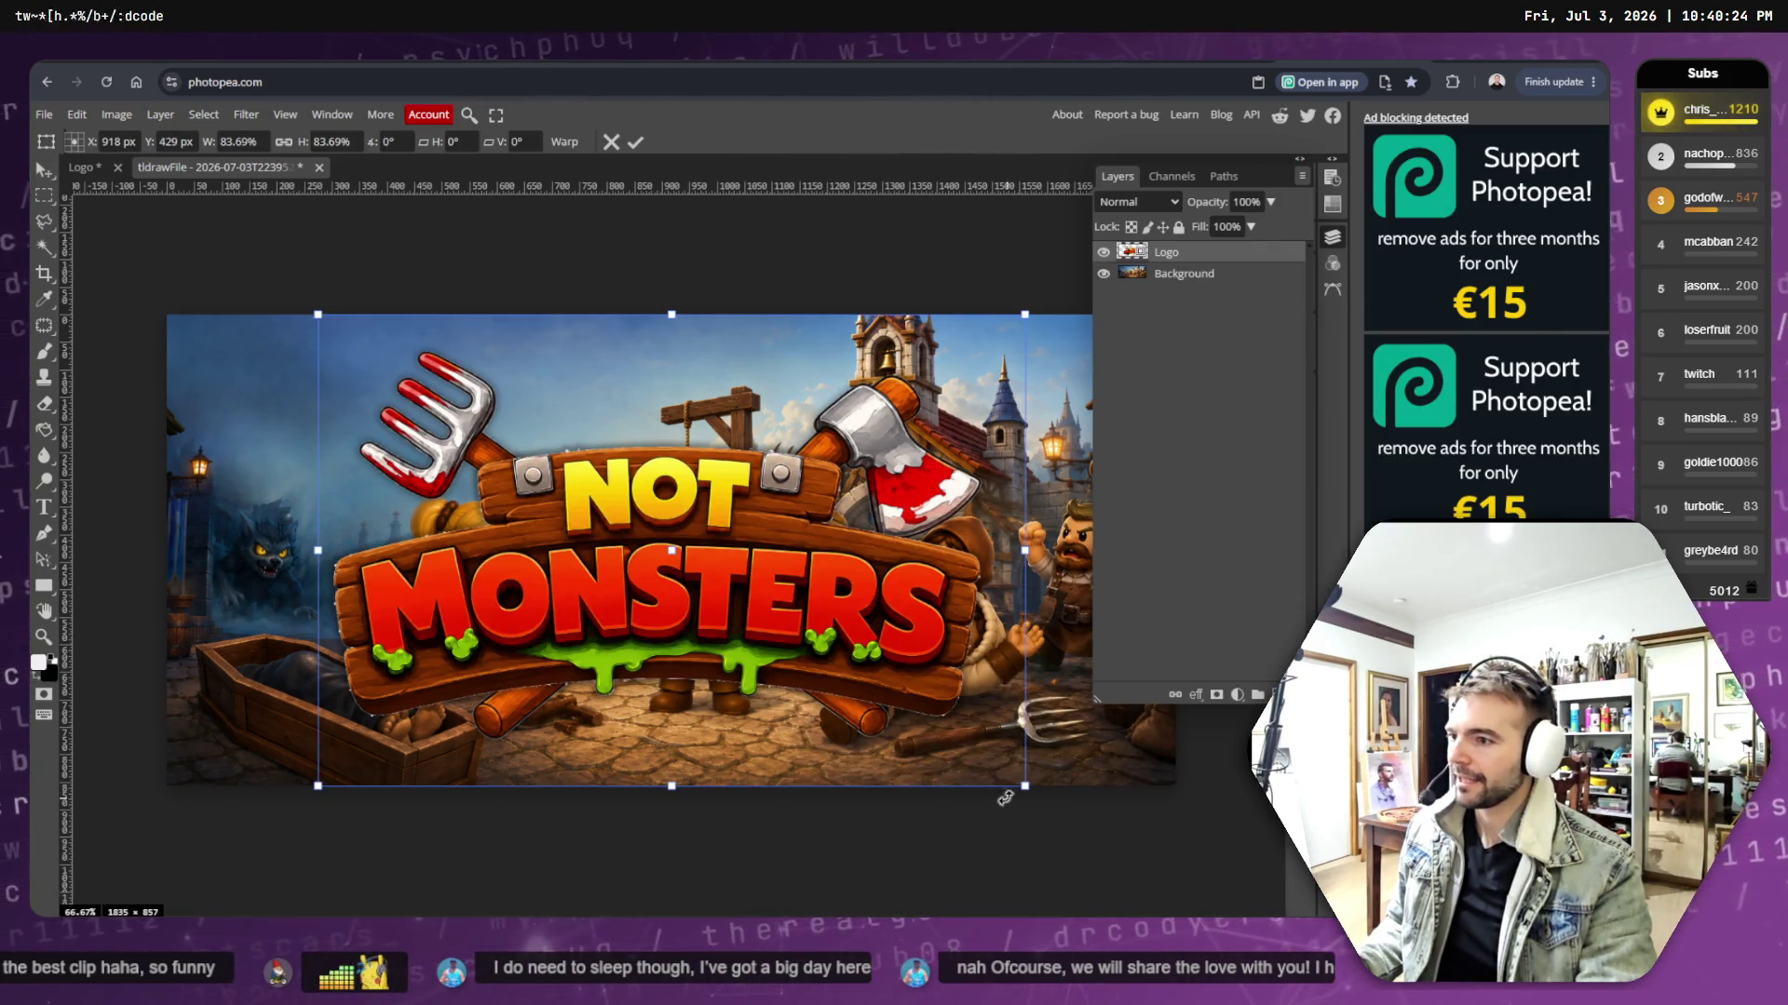
pyautogui.moveTo(1005, 798)
pyautogui.mouseDown()
pyautogui.moveTo(437, 494)
pyautogui.moveTo(519, 528)
pyautogui.moveTo(636, 527)
pyautogui.moveTo(439, 506)
pyautogui.moveTo(455, 506)
pyautogui.mouseUp()
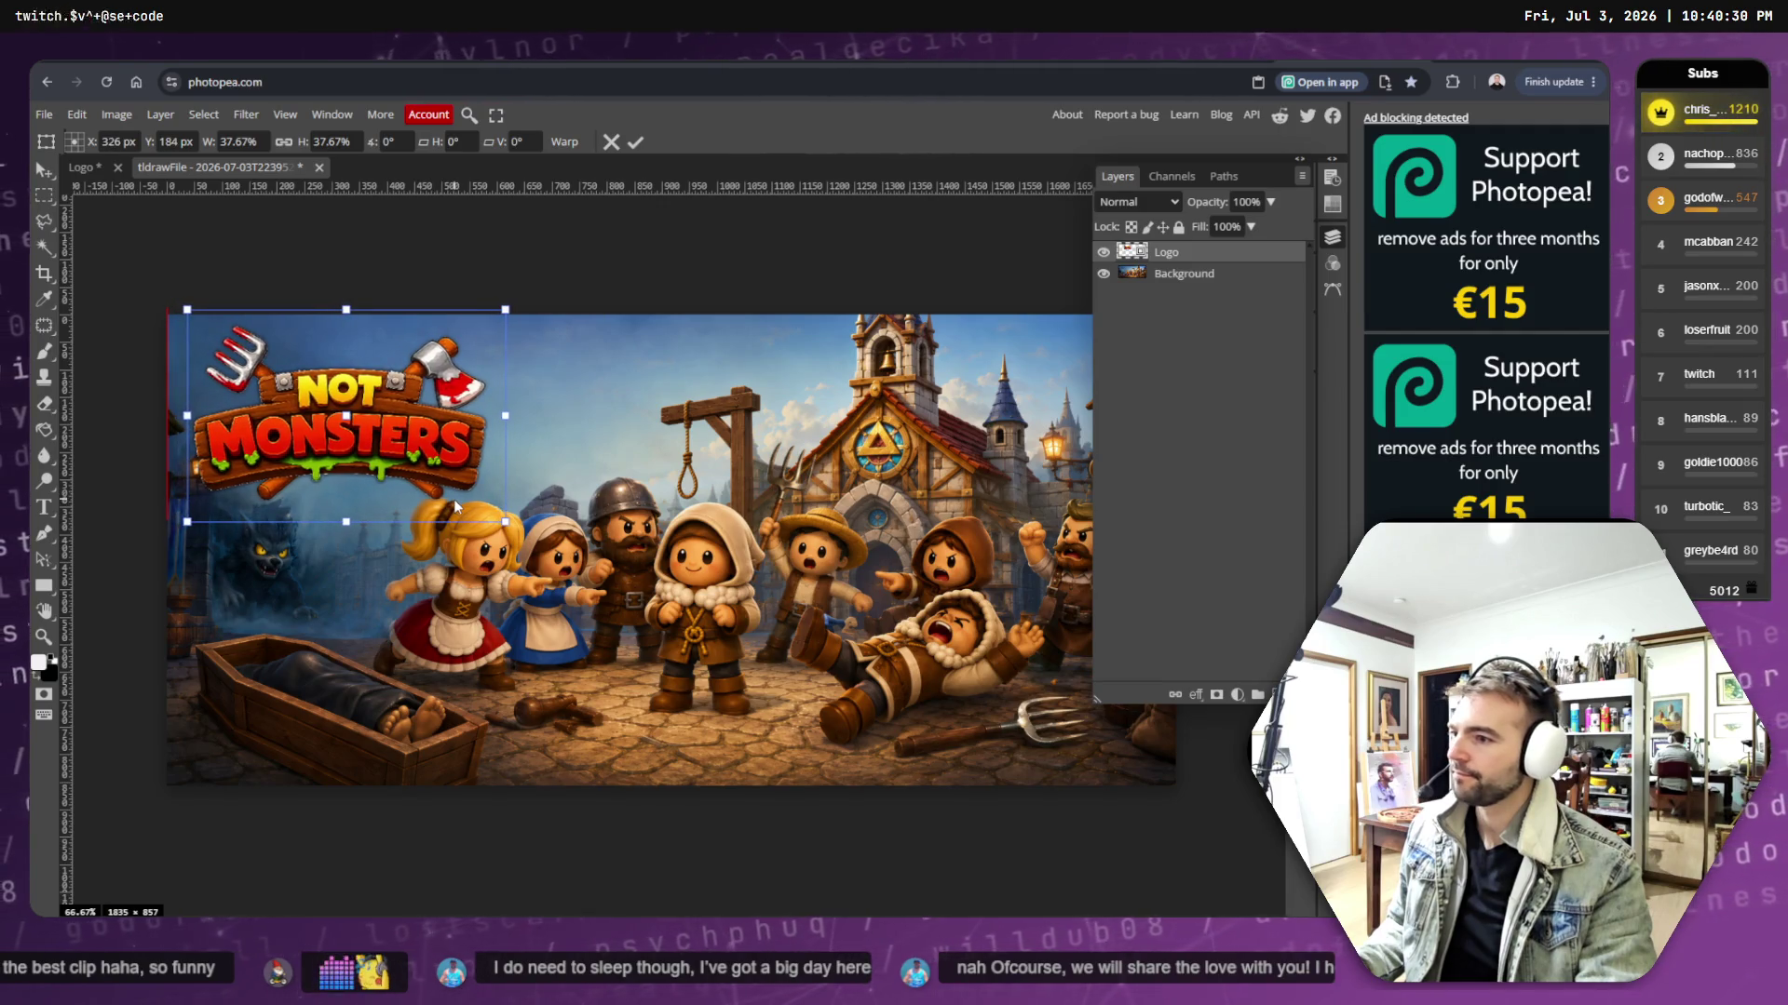
pyautogui.moveTo(405, 426); pyautogui.dragTo(413, 426)
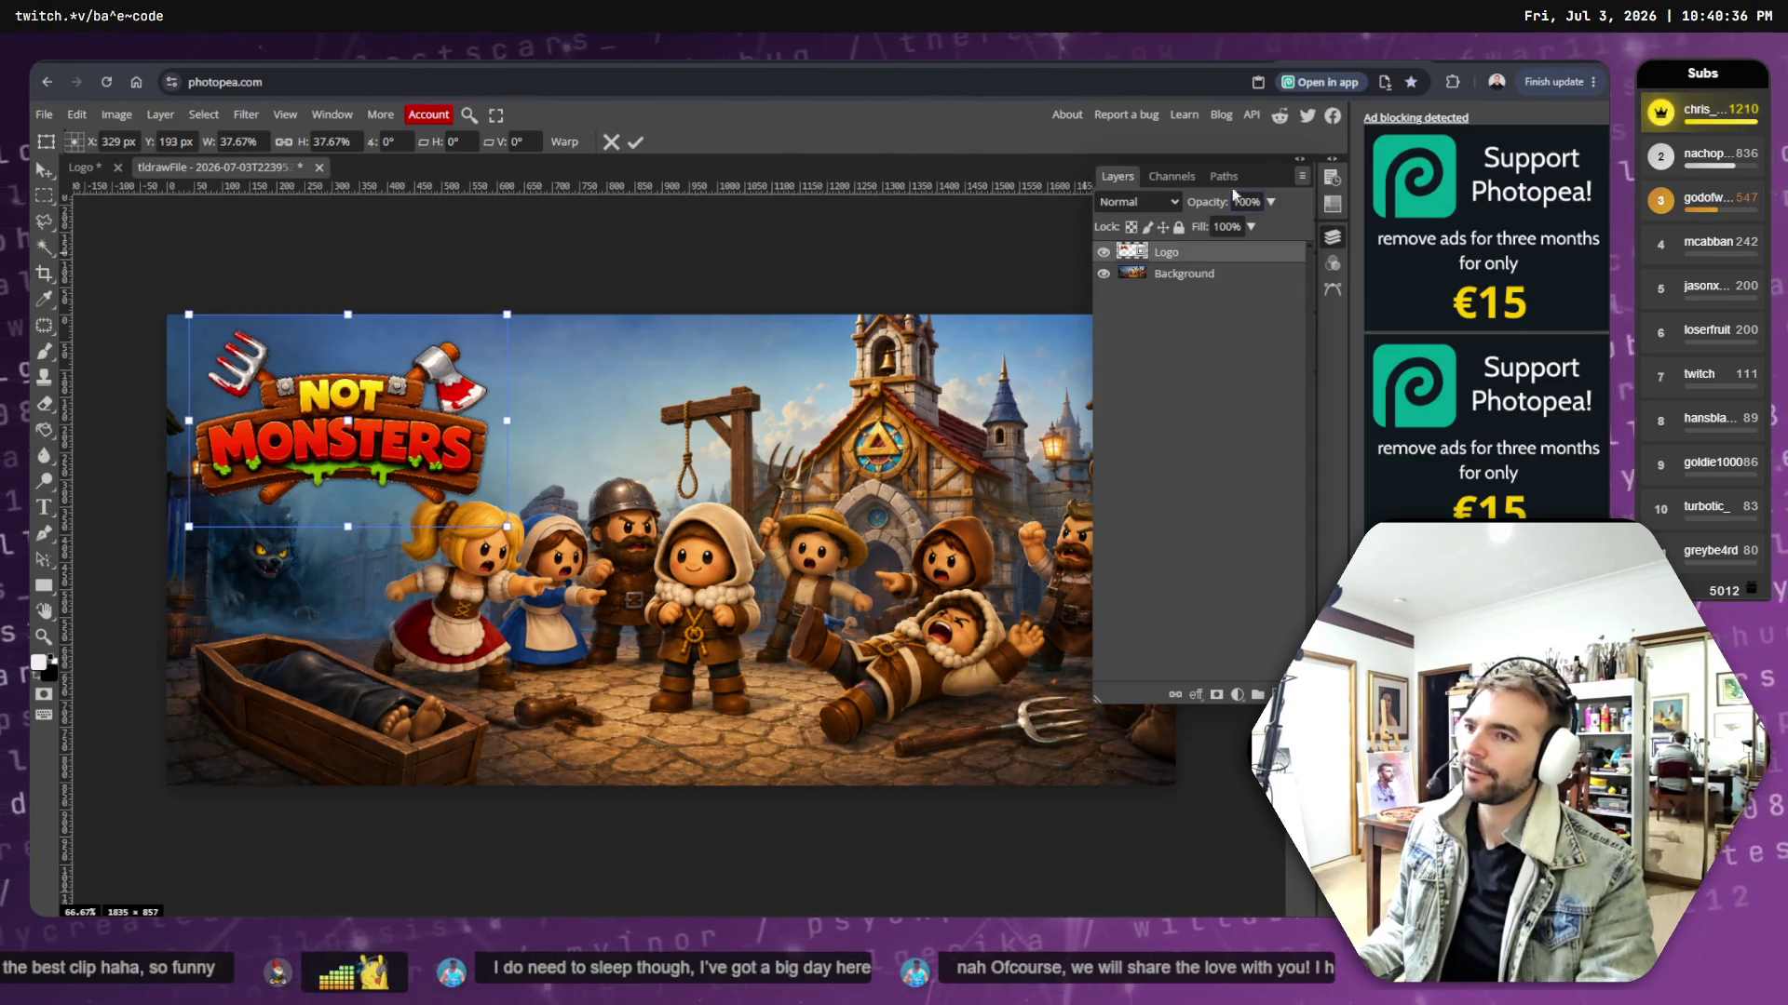
pyautogui.click(1335, 240)
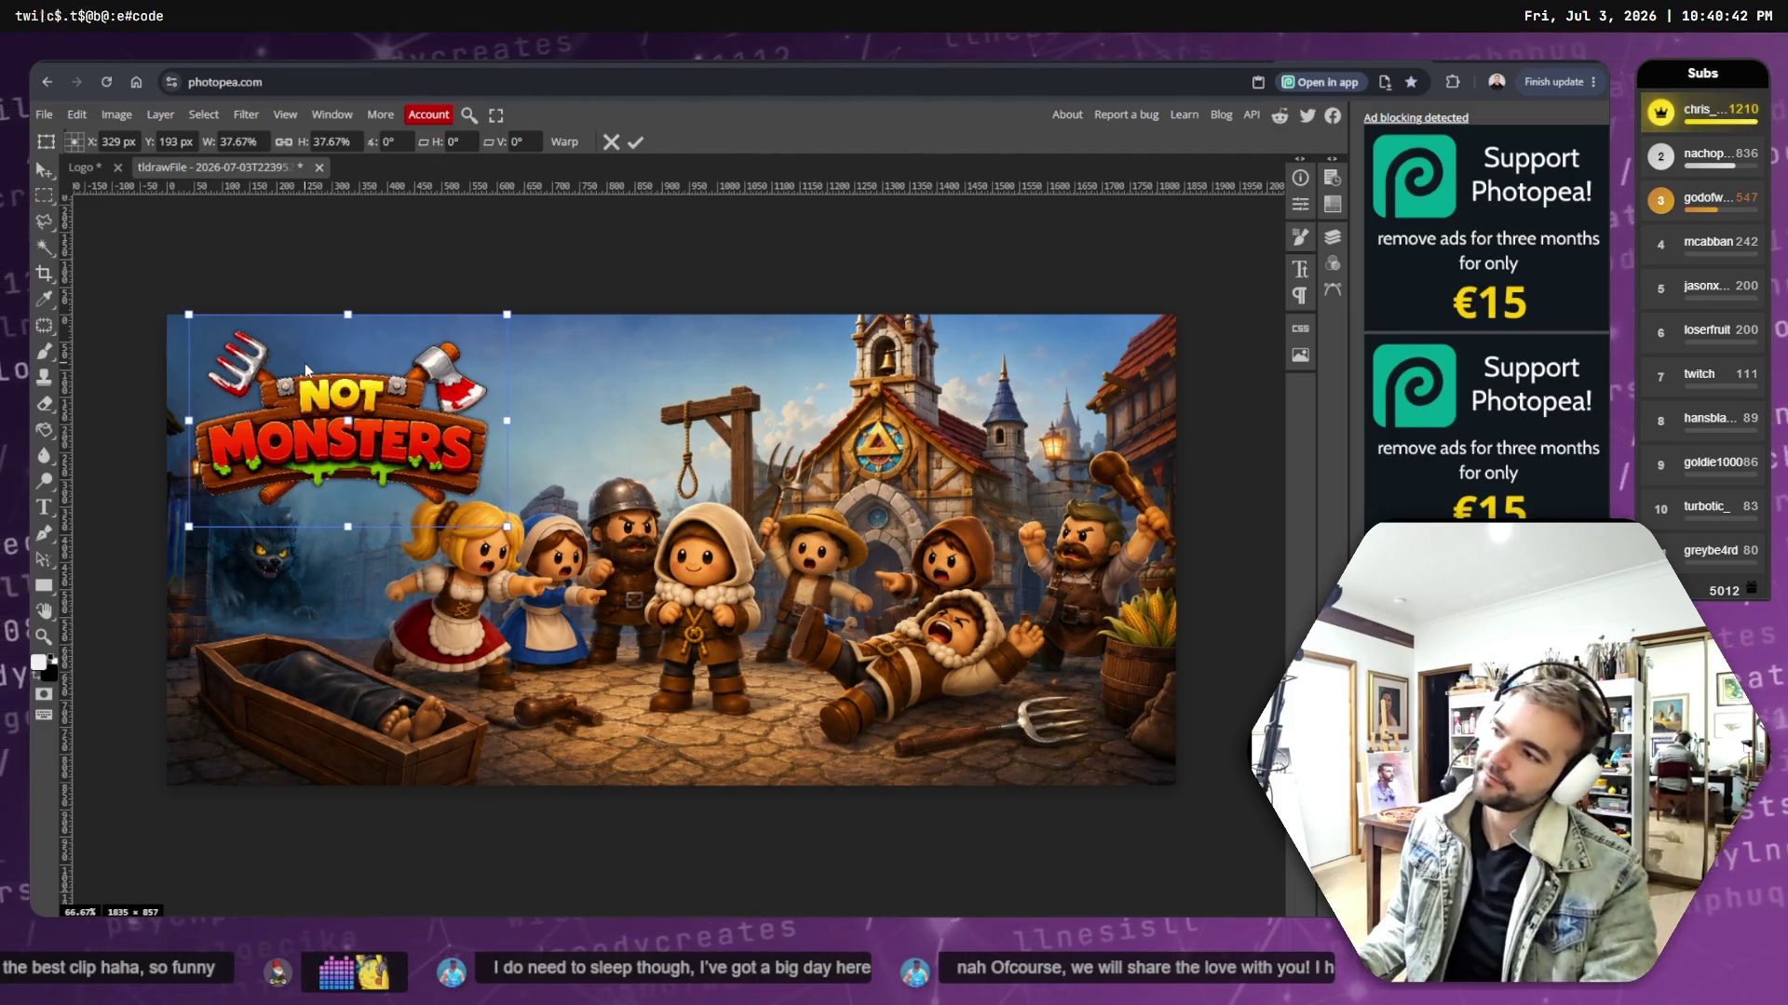
pyautogui.moveTo(328, 415); pyautogui.dragTo(320, 404)
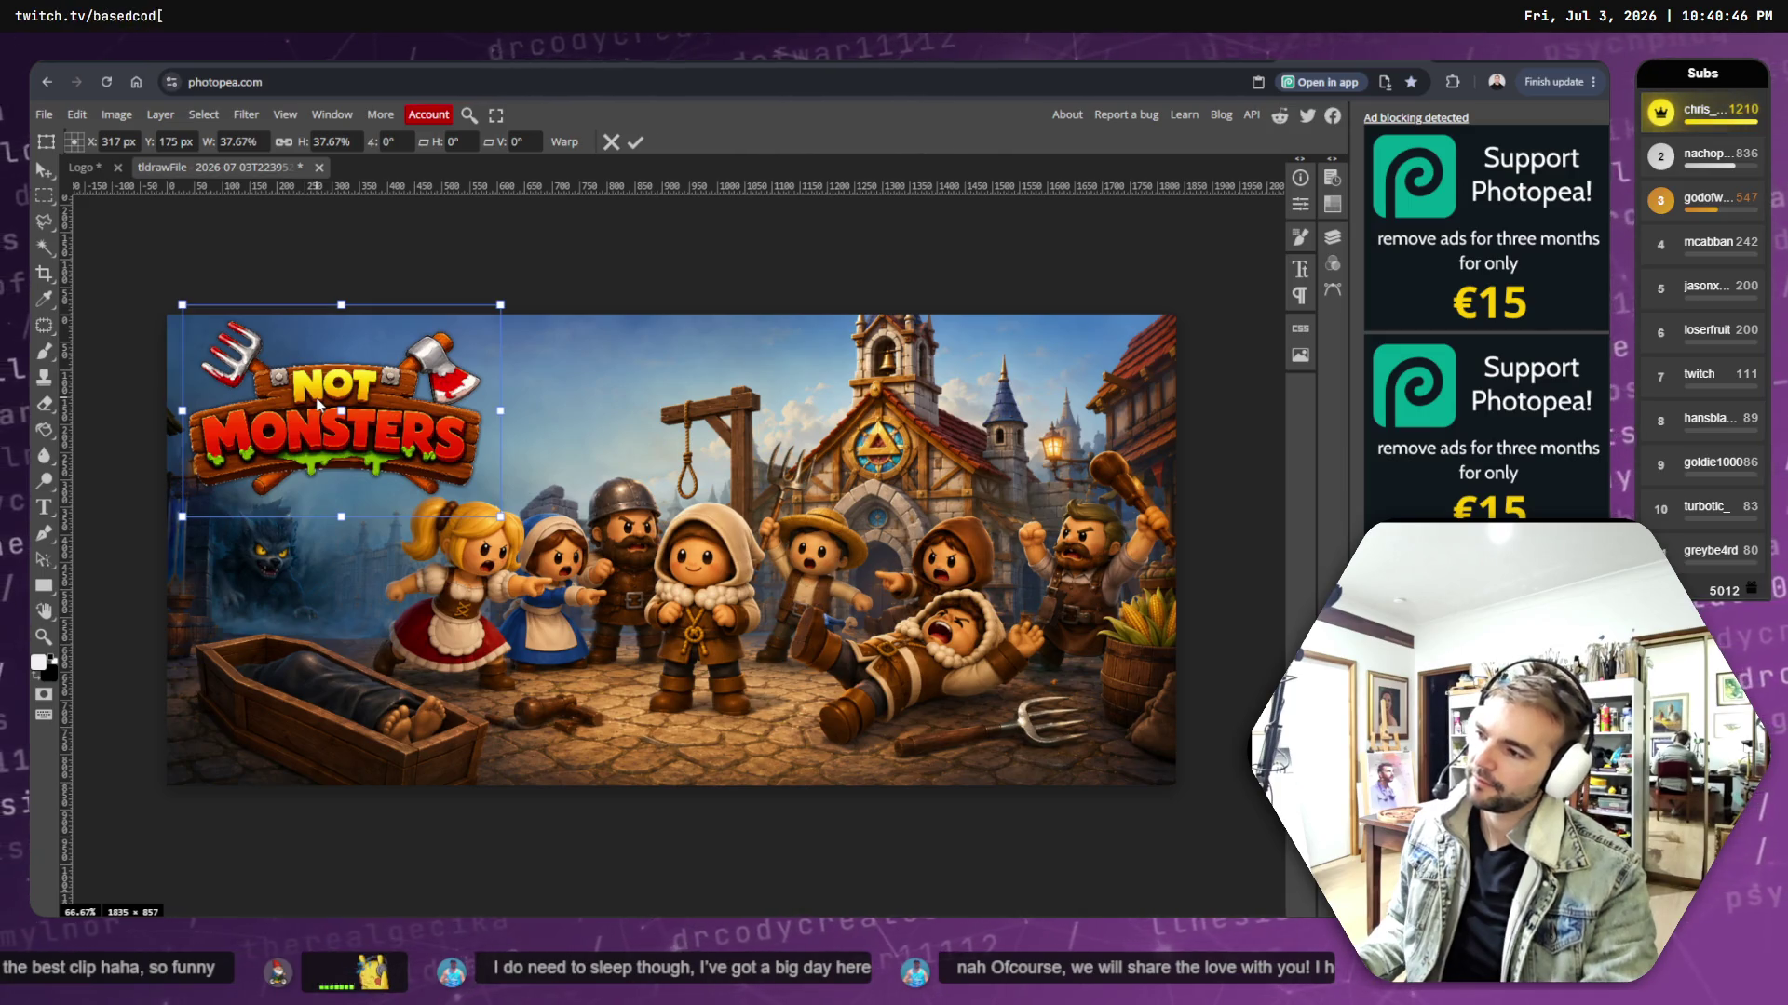
pyautogui.press('Return')
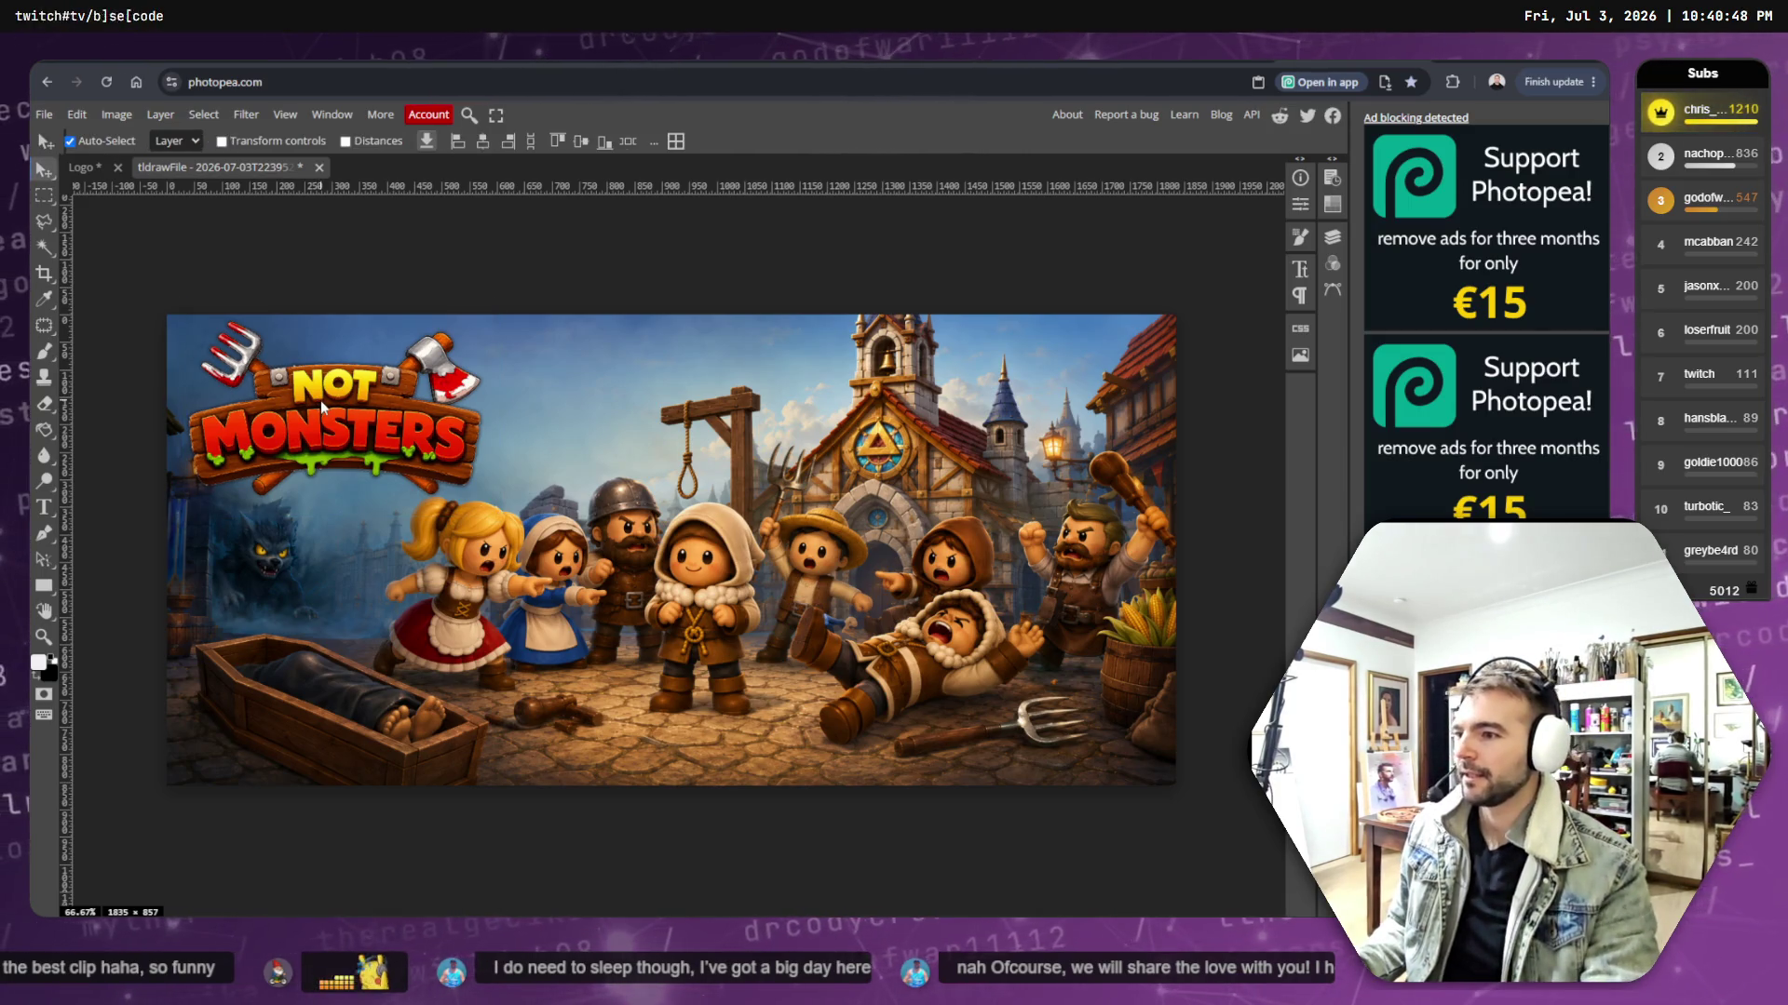
pyautogui.moveTo(326, 404); pyautogui.dragTo(329, 411)
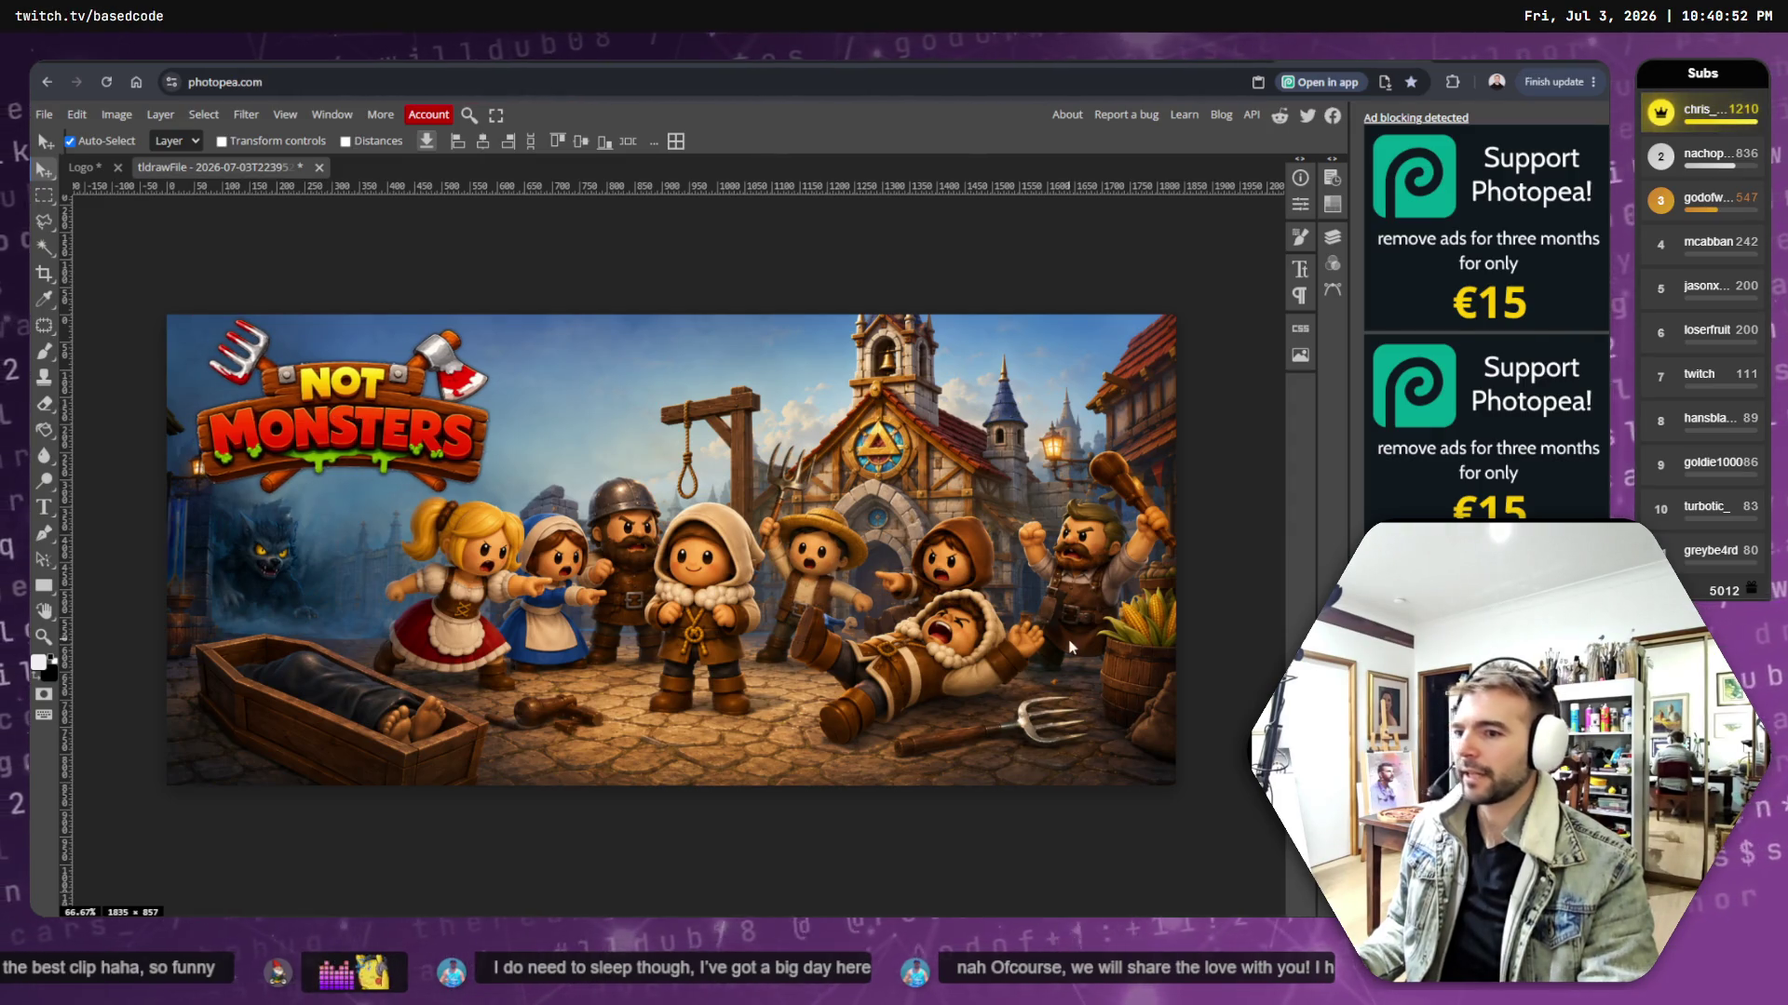
pyautogui.click(1338, 242)
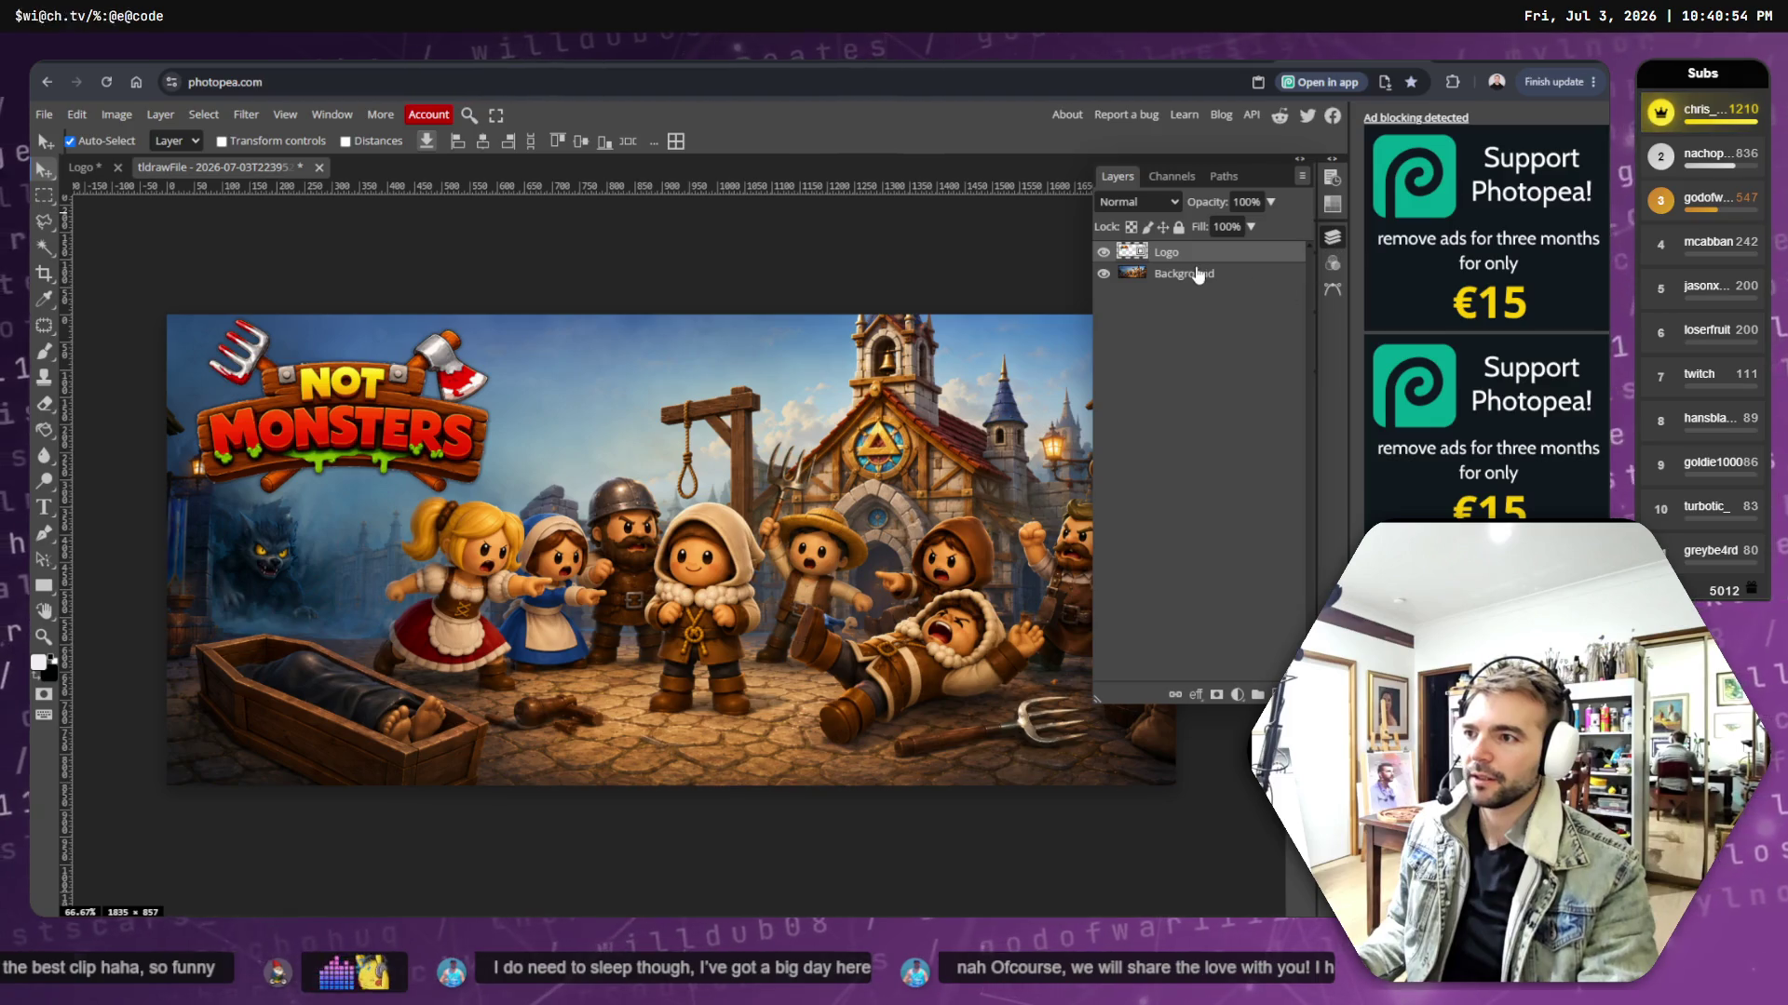
# - Add a drop shadow to the Logo layer: 12 px distance, 13% spread, 27 px size
pyautogui.click(1199, 694)
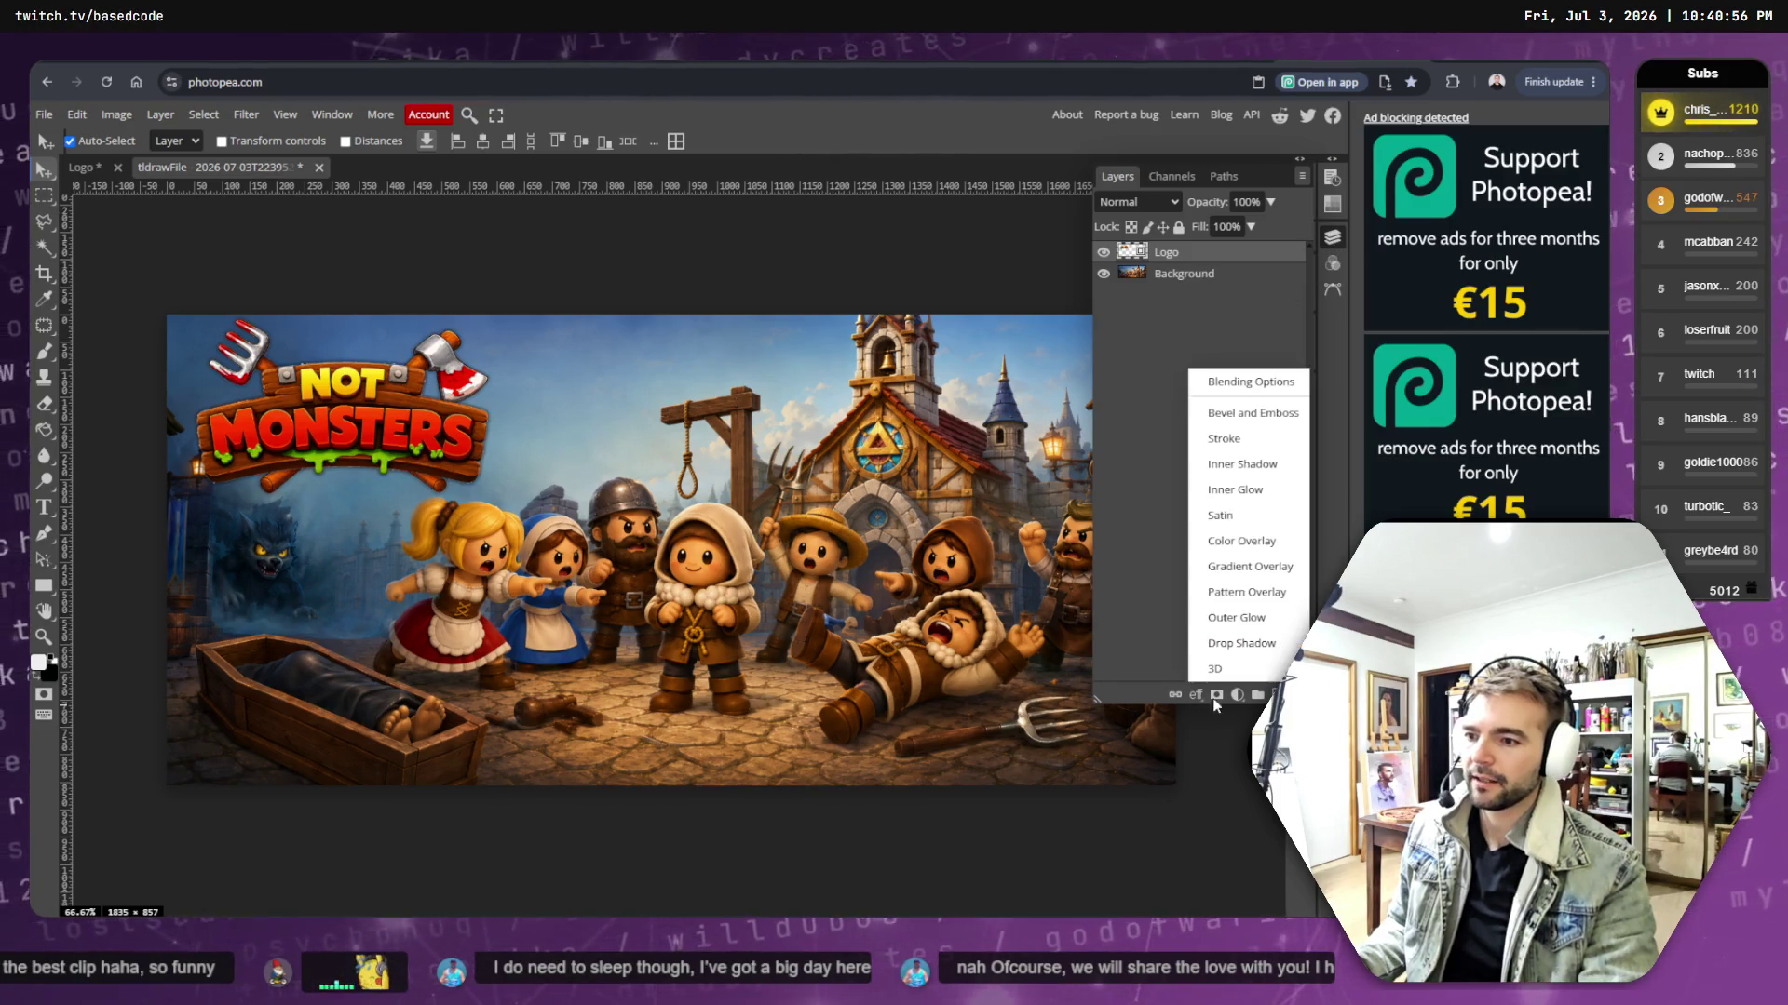
pyautogui.click(1237, 643)
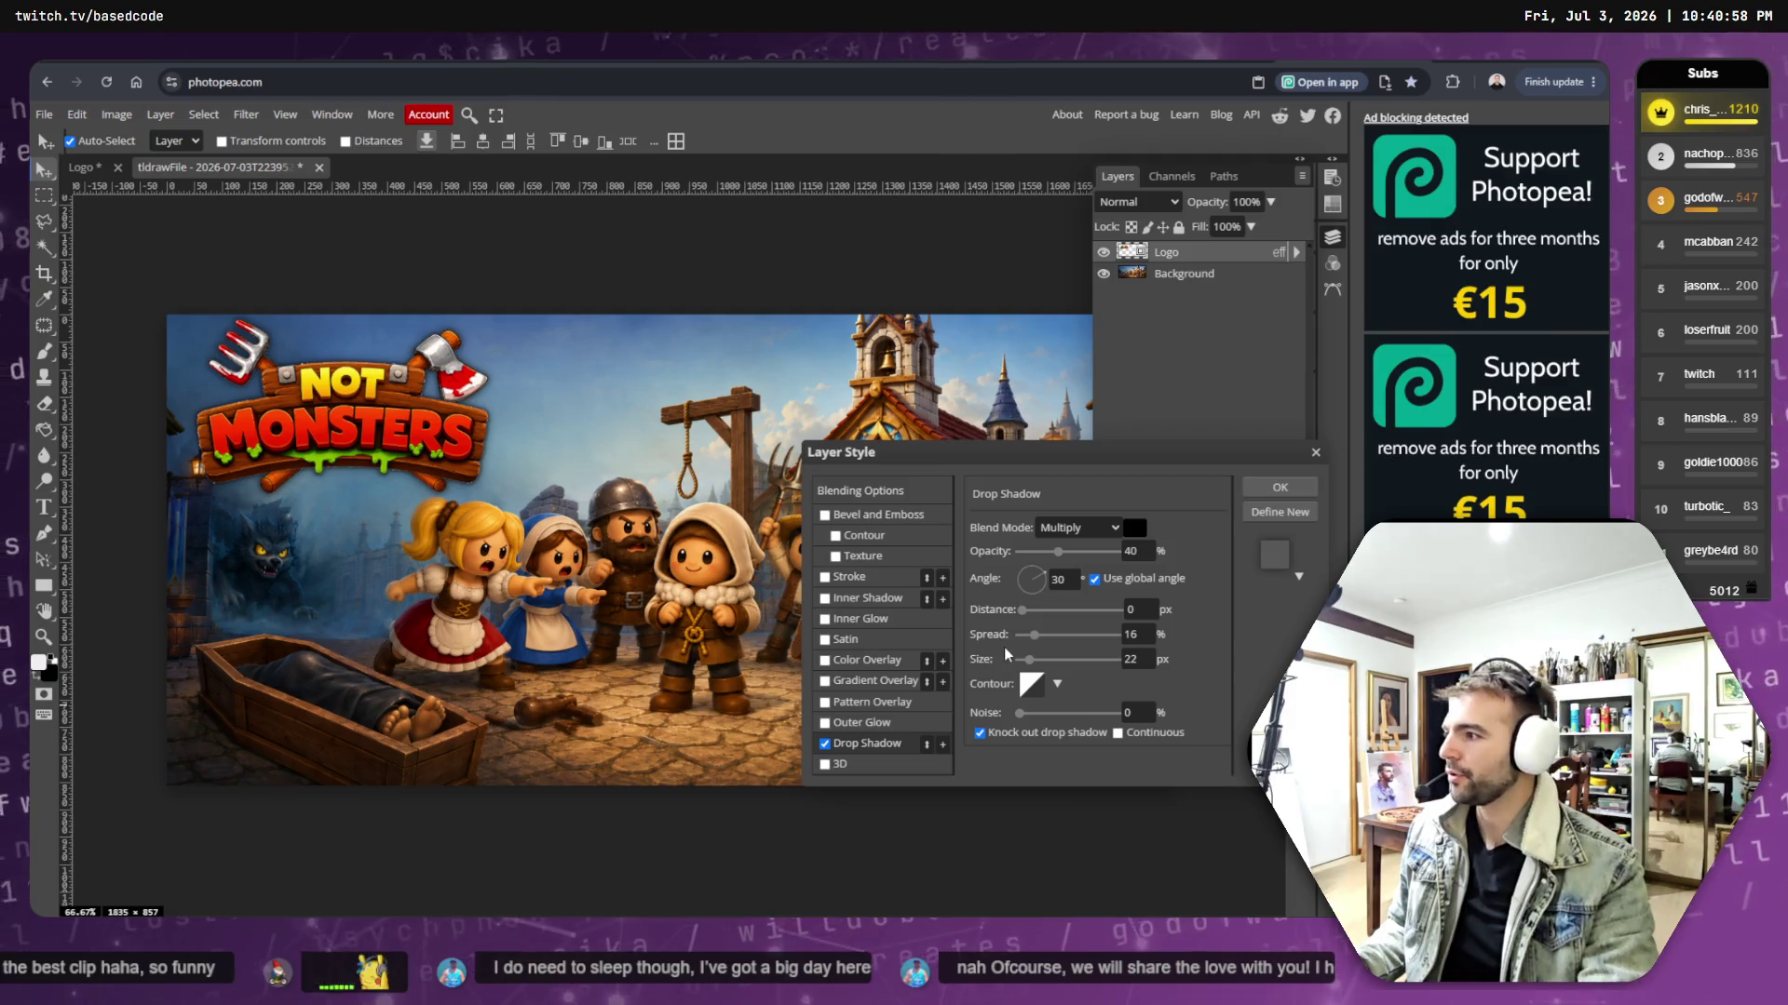
pyautogui.moveTo(1026, 611); pyautogui.dragTo(1032, 611)
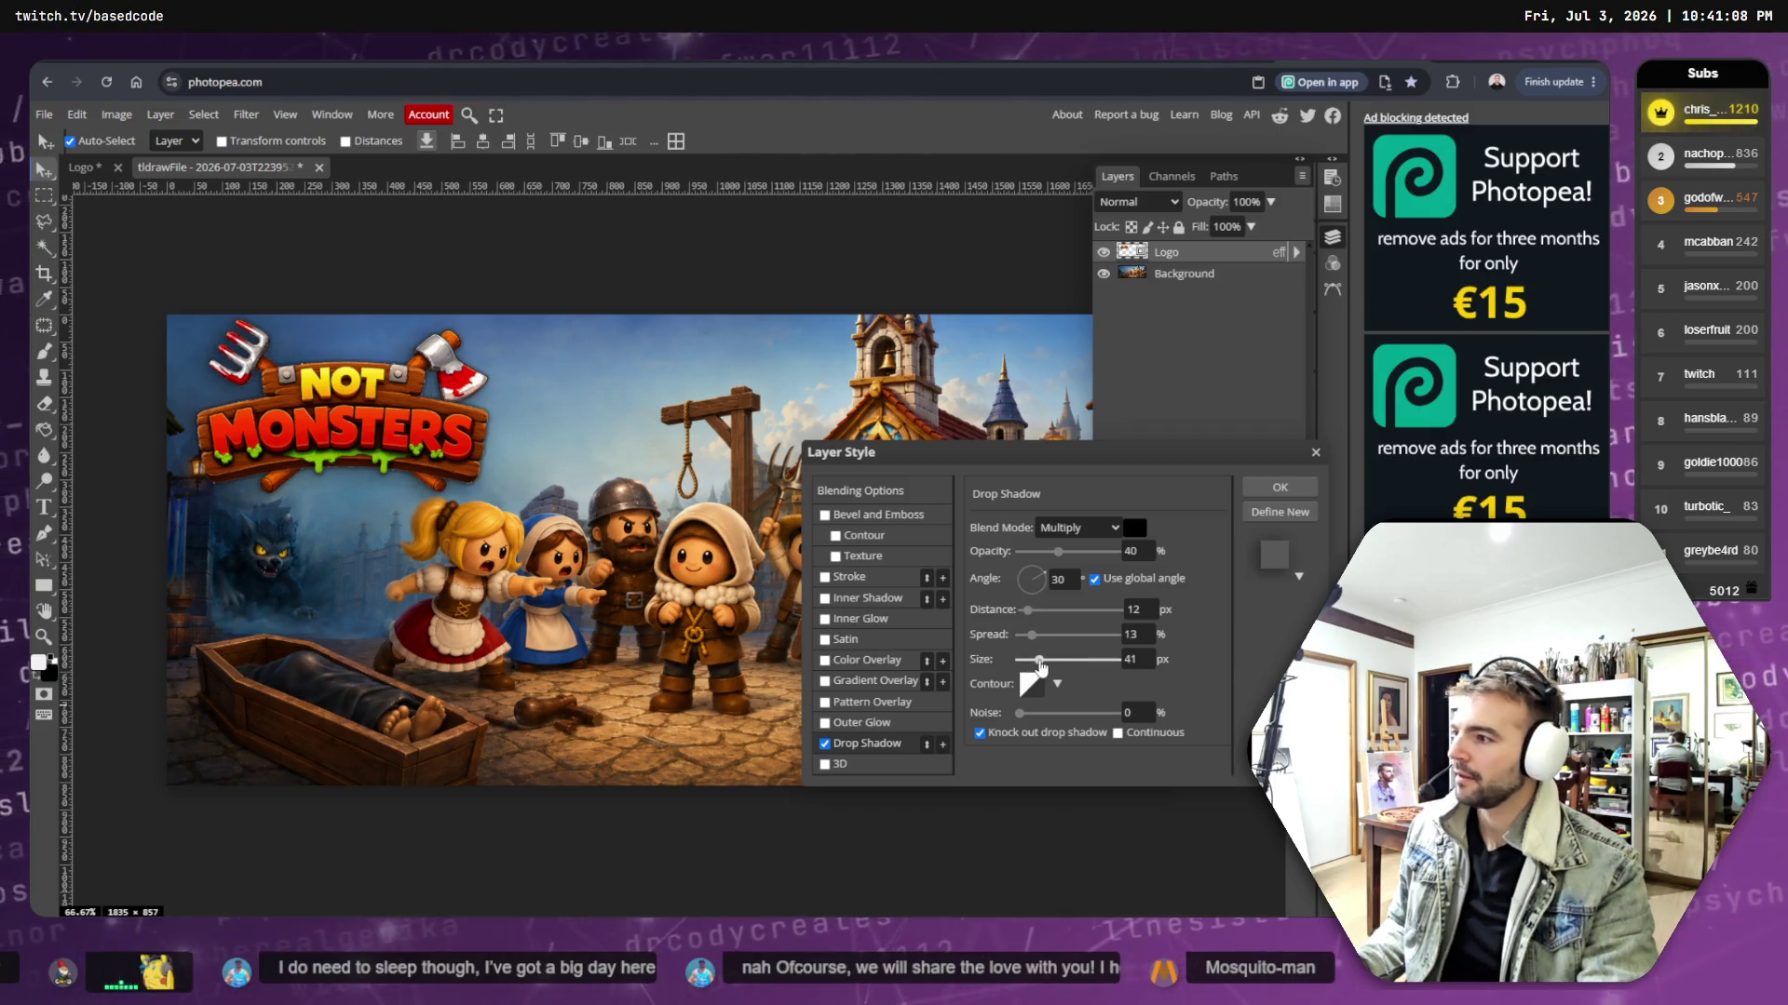
pyautogui.moveTo(1037, 664); pyautogui.dragTo(1034, 667)
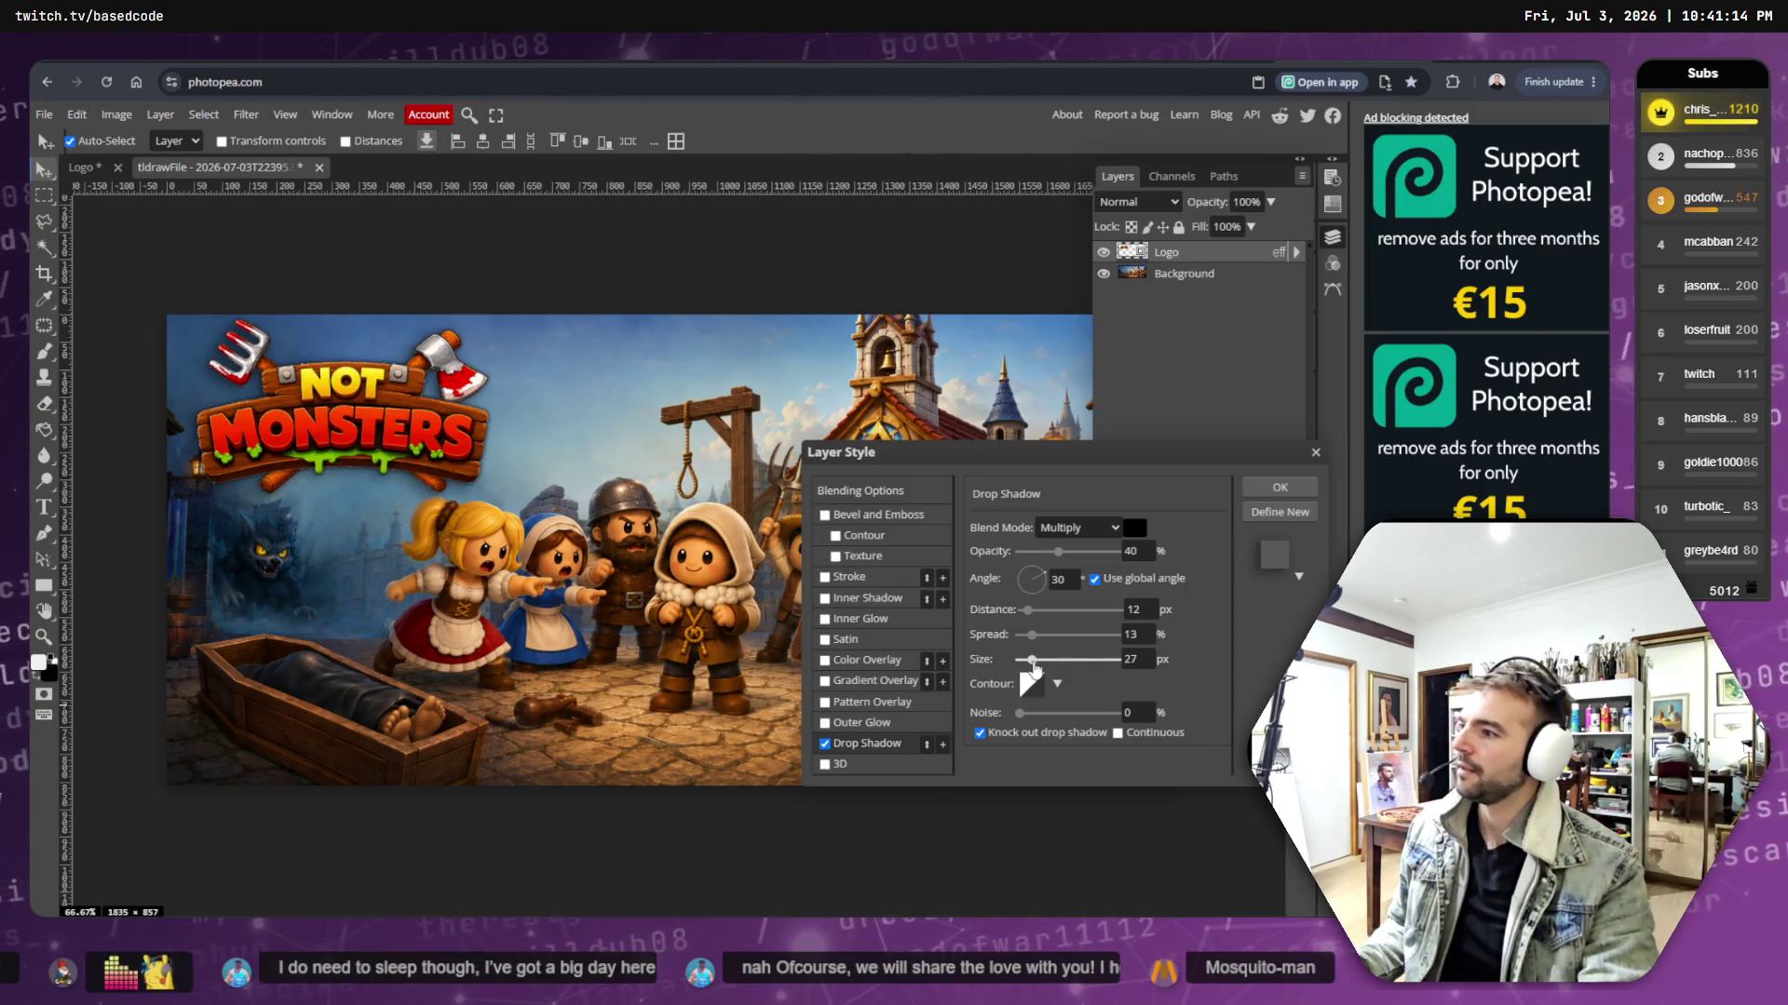
pyautogui.click(1277, 488)
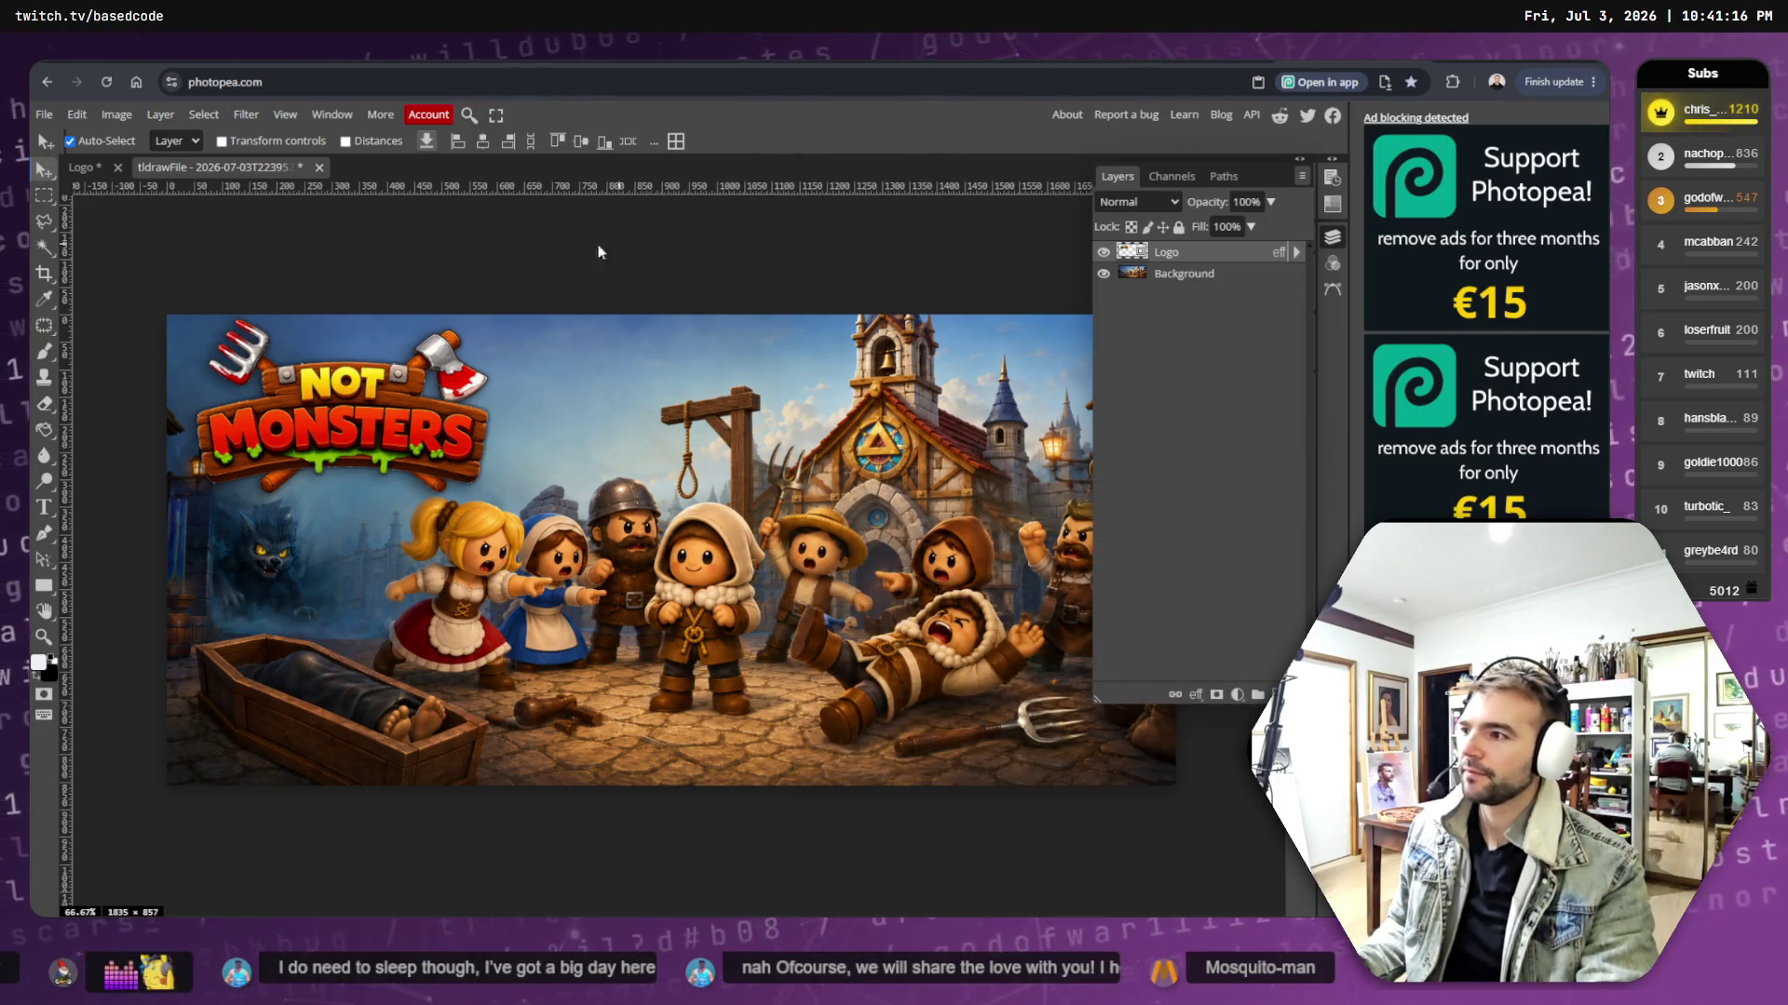
pyautogui.click(43, 114)
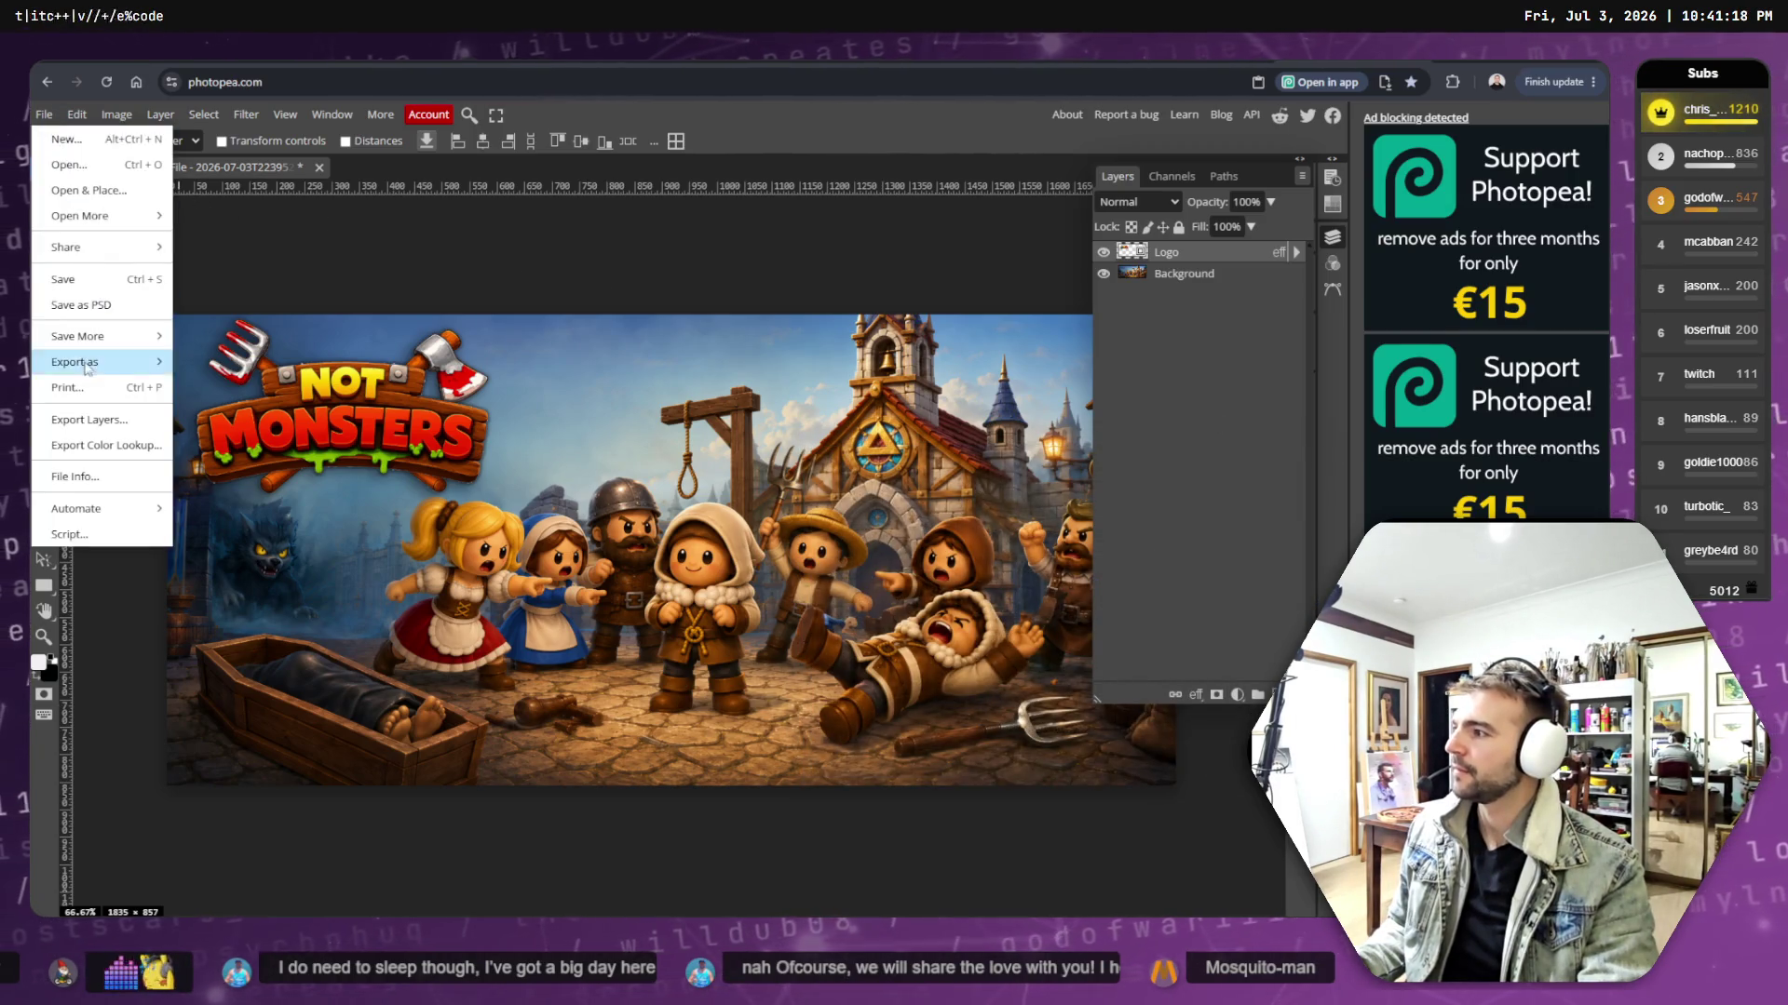
# - Start a PNG export and browse to the Based.NotMonsters Art > Marketing store page assets folder
pyautogui.moveTo(87, 364)
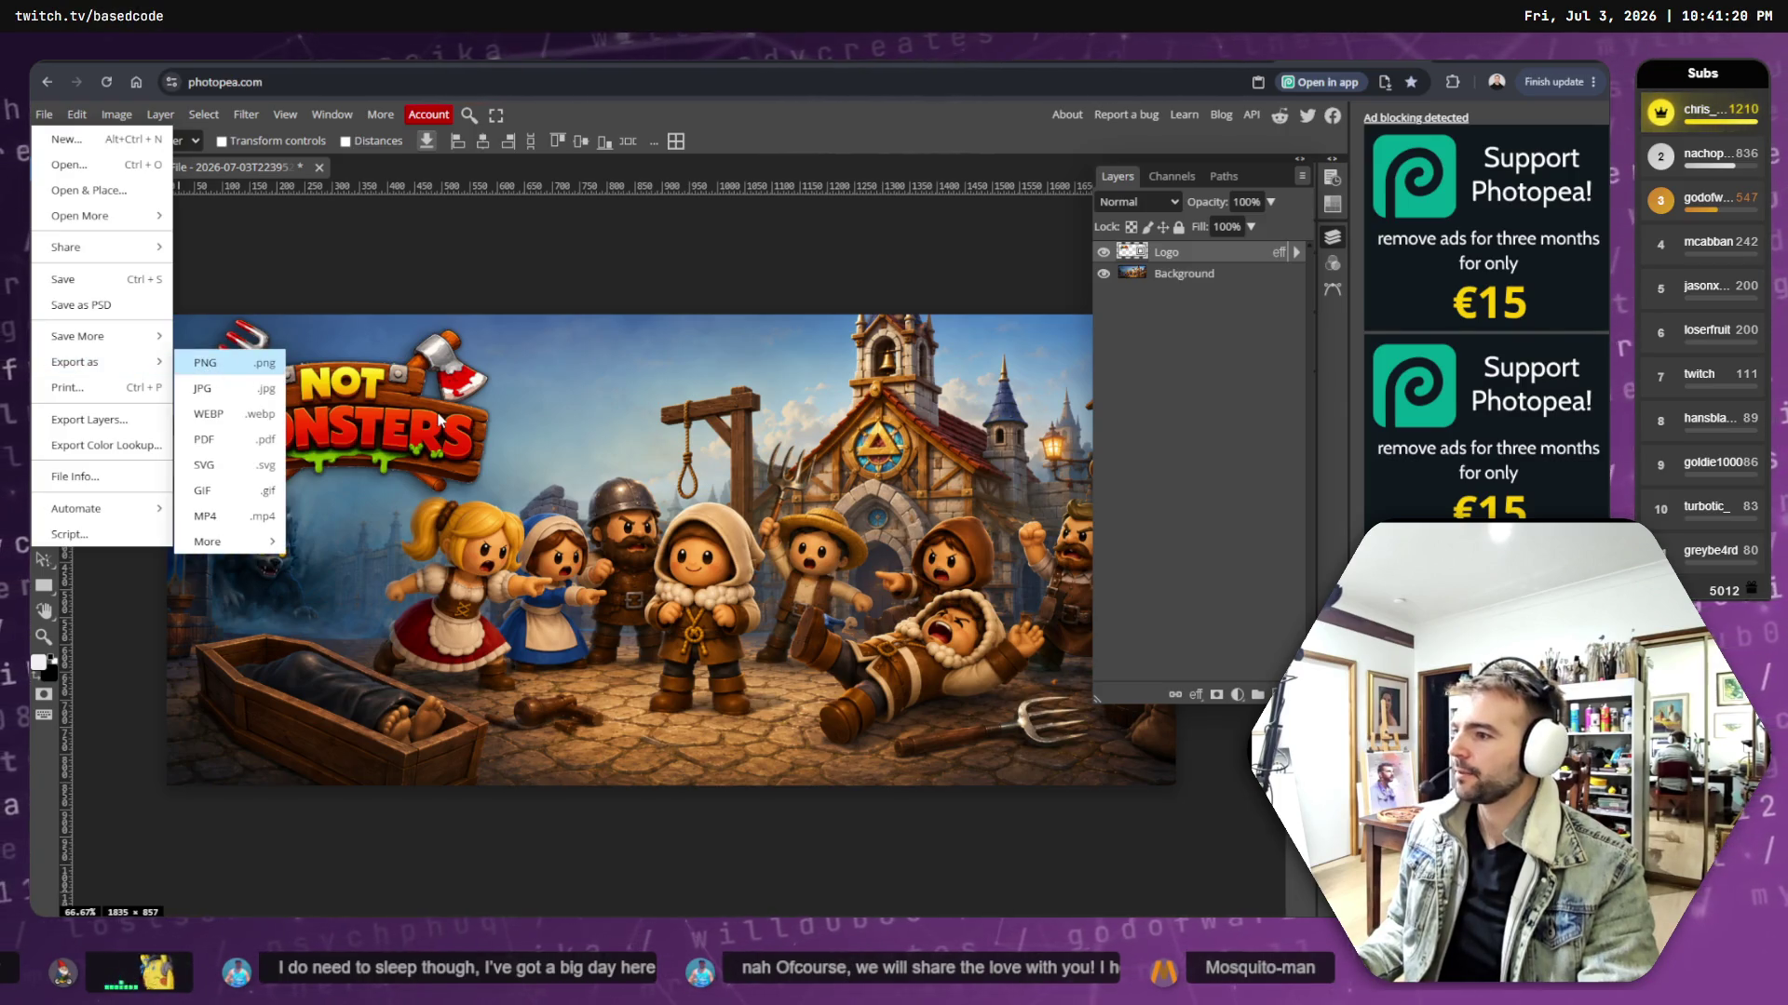
pyautogui.click(204, 363)
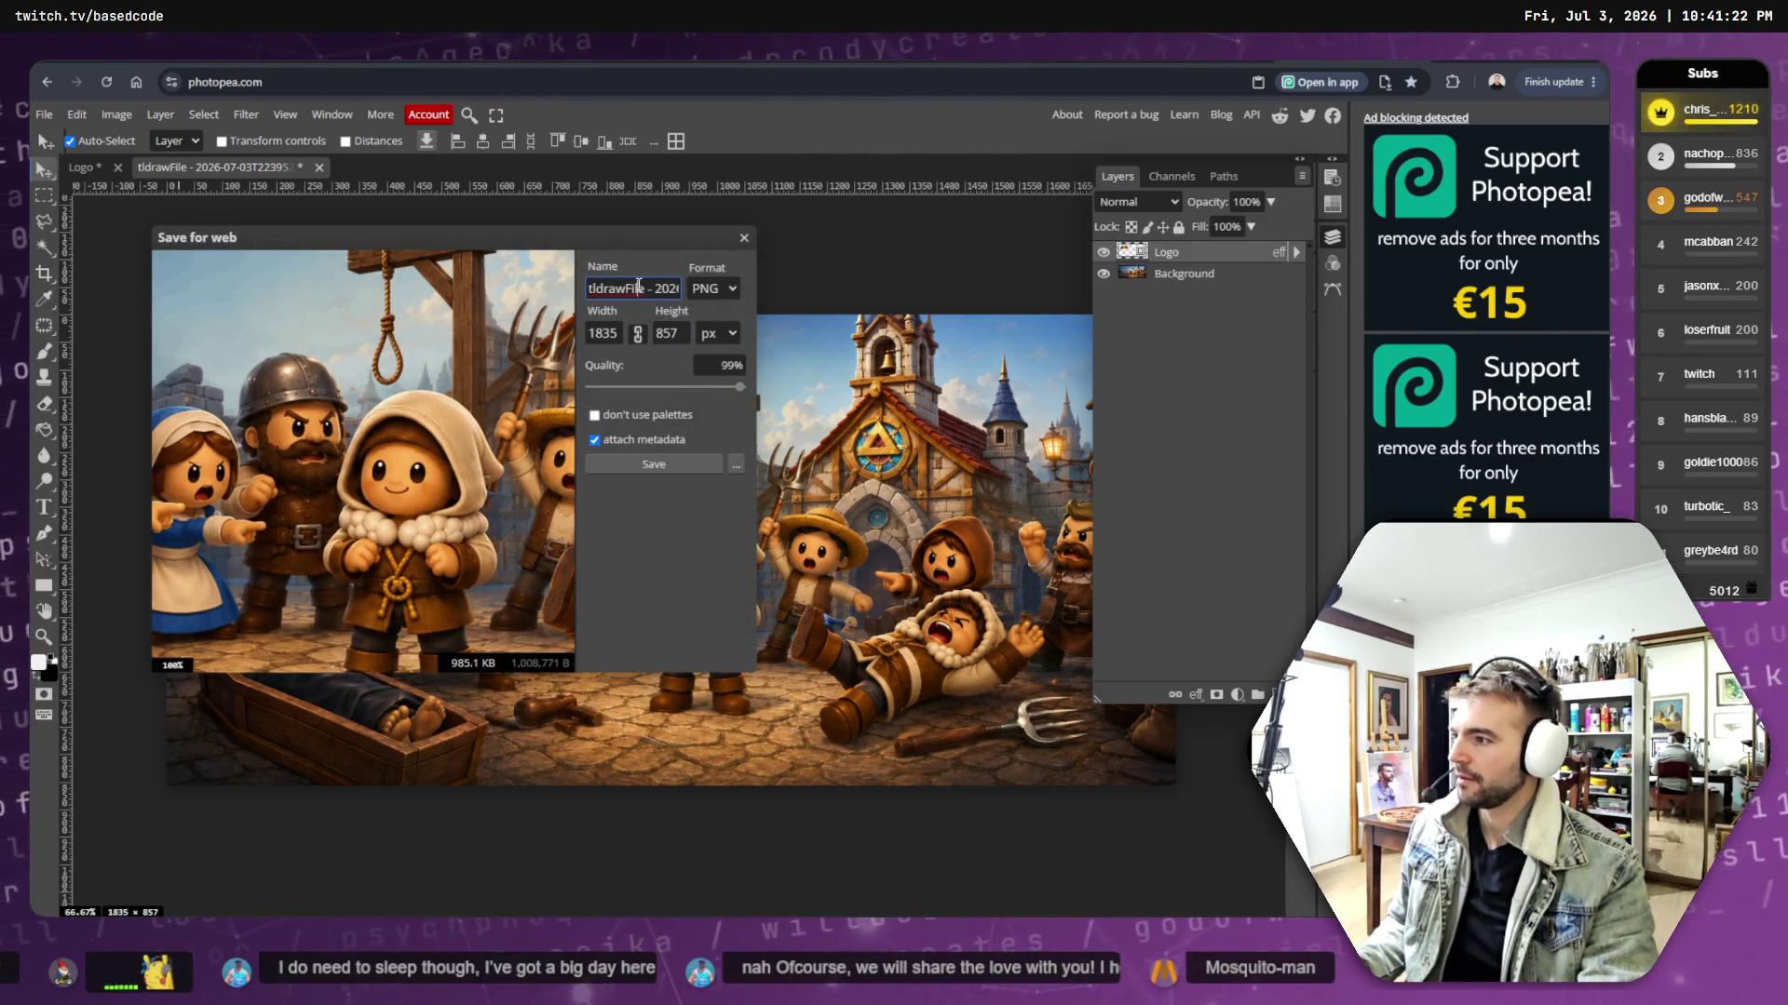
pyautogui.tripleClick(650, 294)
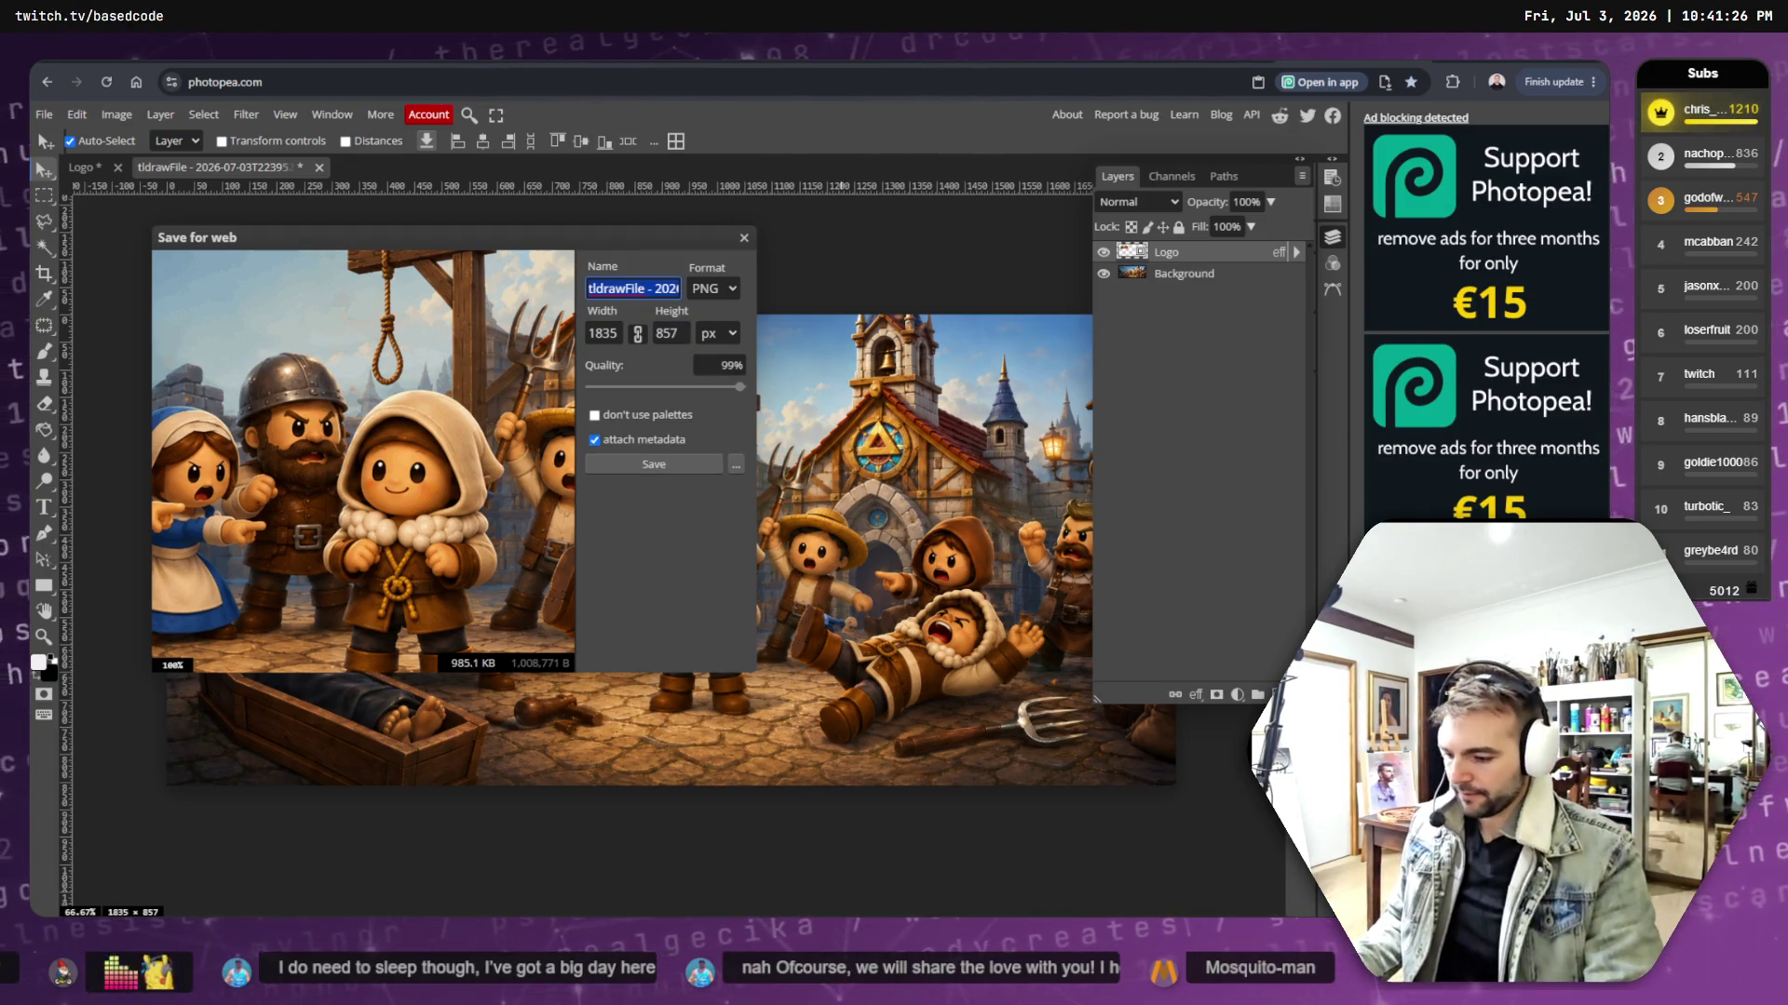
pyautogui.press('super+e')
pyautogui.moveTo(1094, 636)
pyautogui.mouseDown()
pyautogui.moveTo(1094, 519)
pyautogui.moveTo(1048, 324)
pyautogui.mouseUp()
pyautogui.click(828, 674)
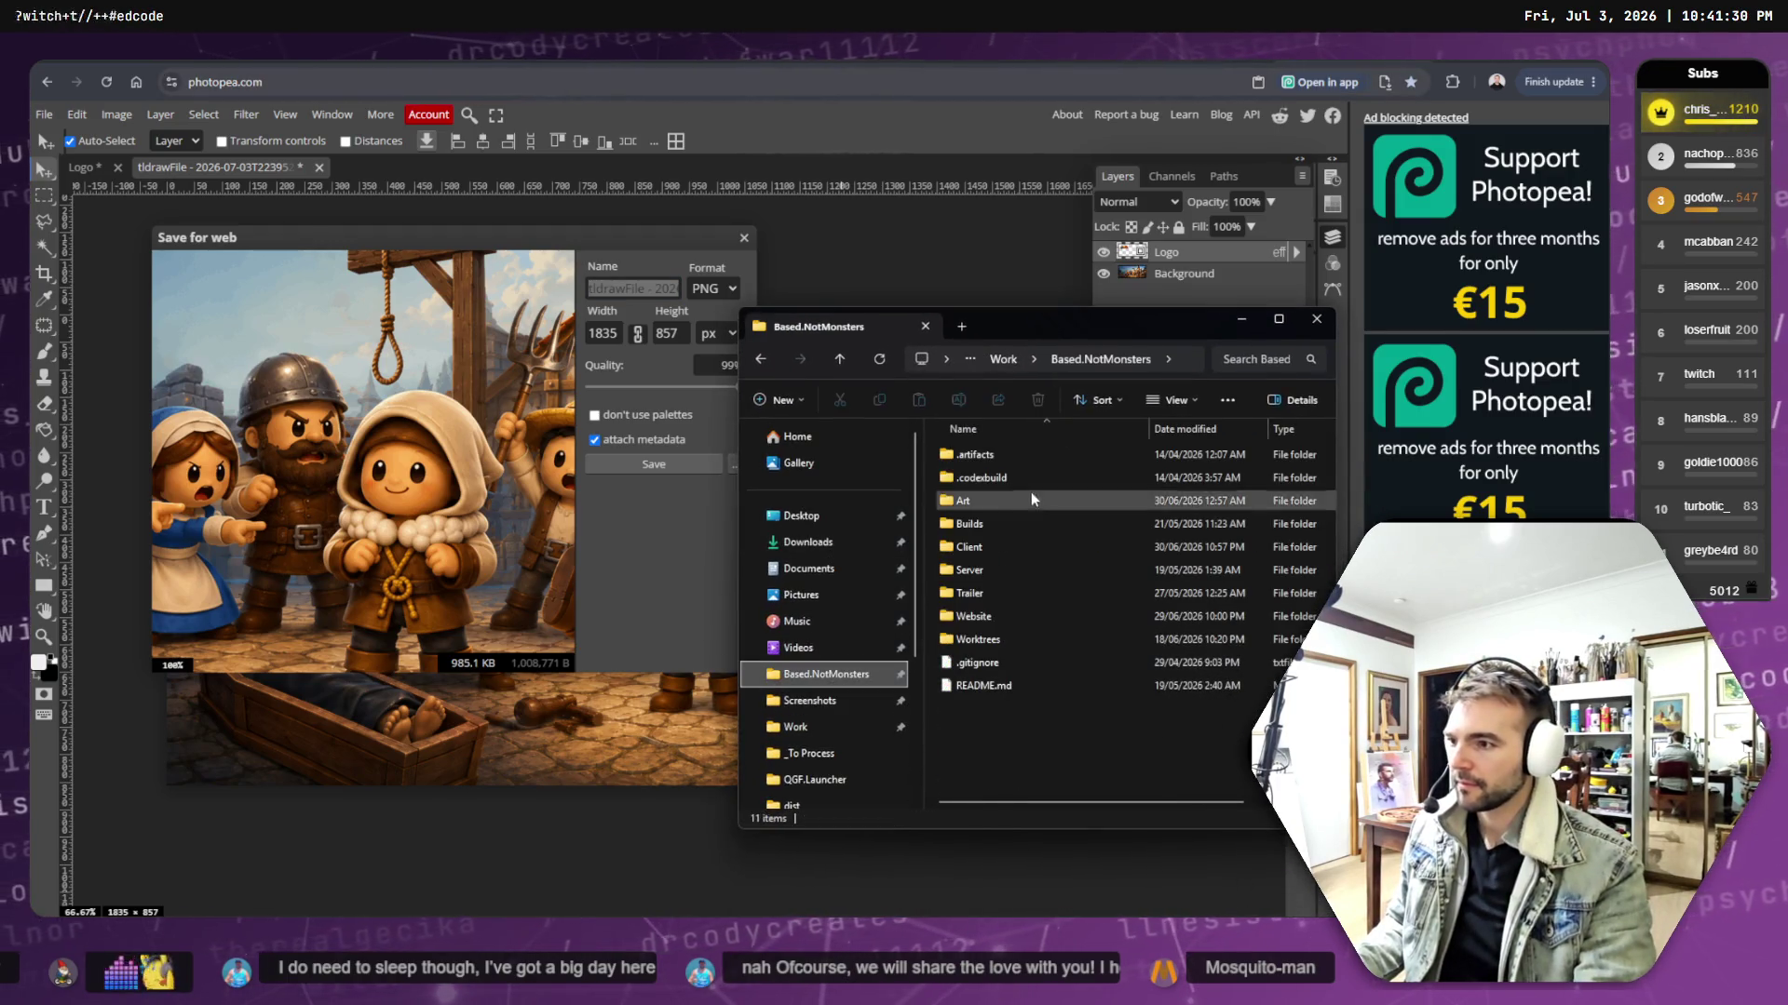
pyautogui.doubleClick(1001, 500)
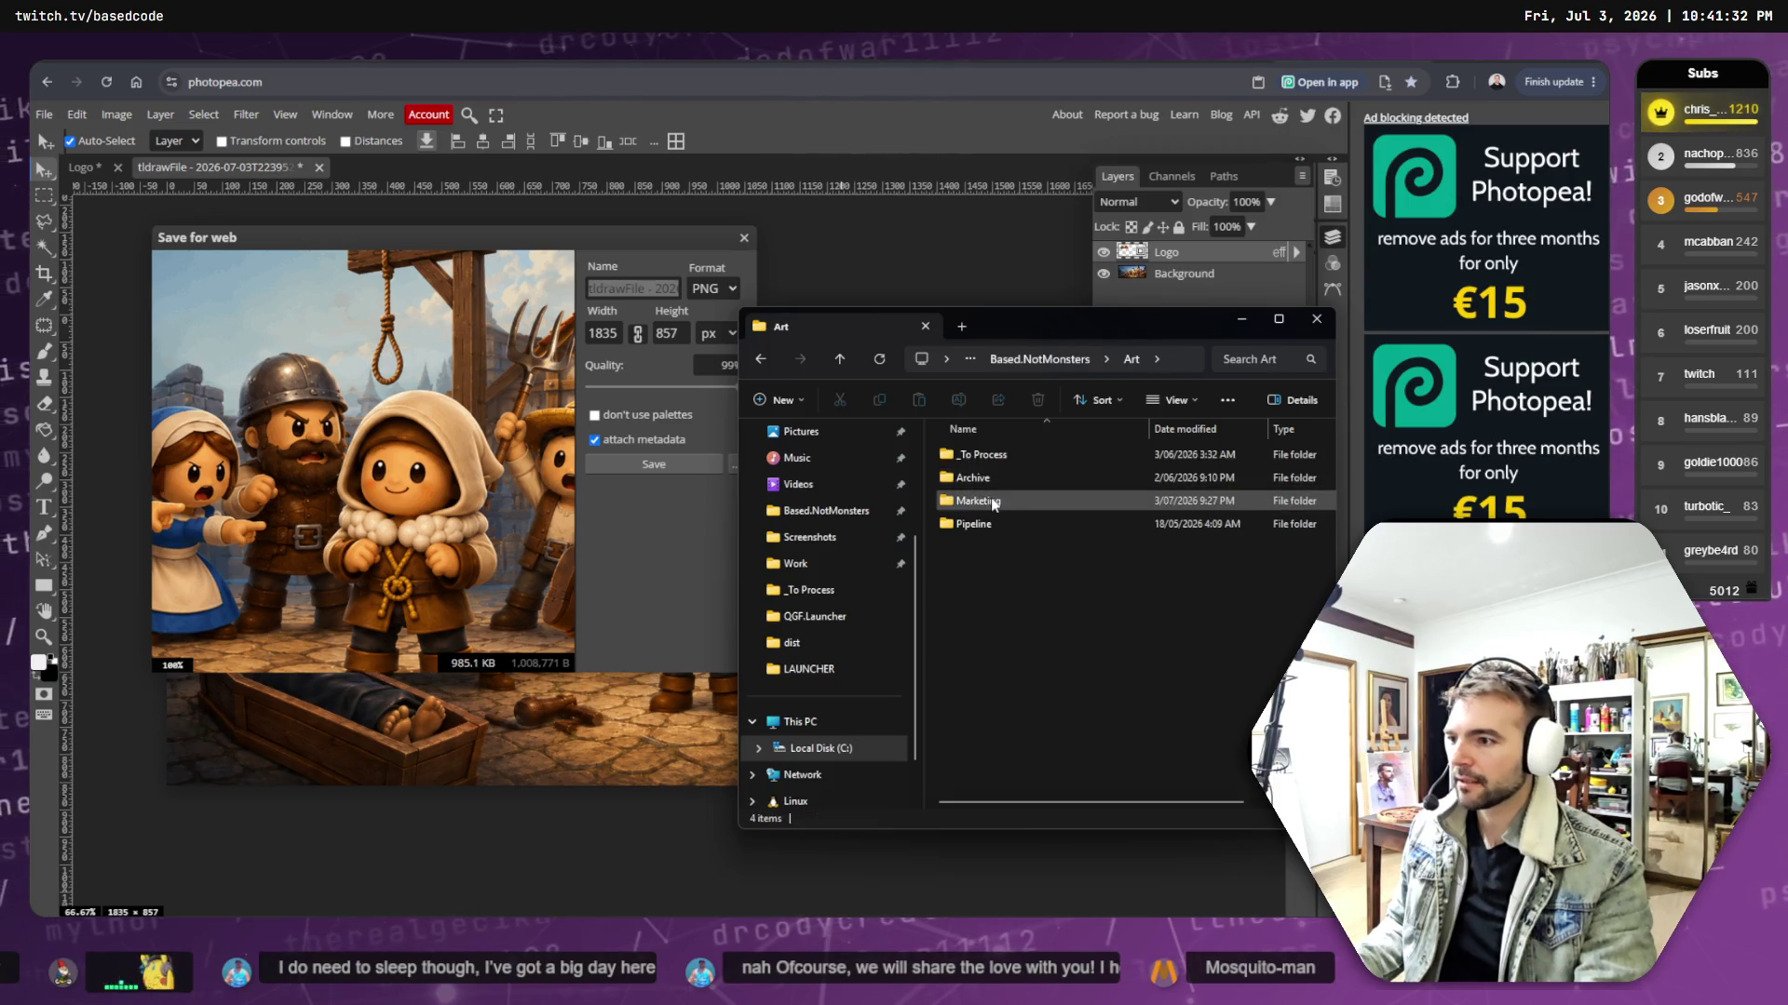
pyautogui.doubleClick(991, 500)
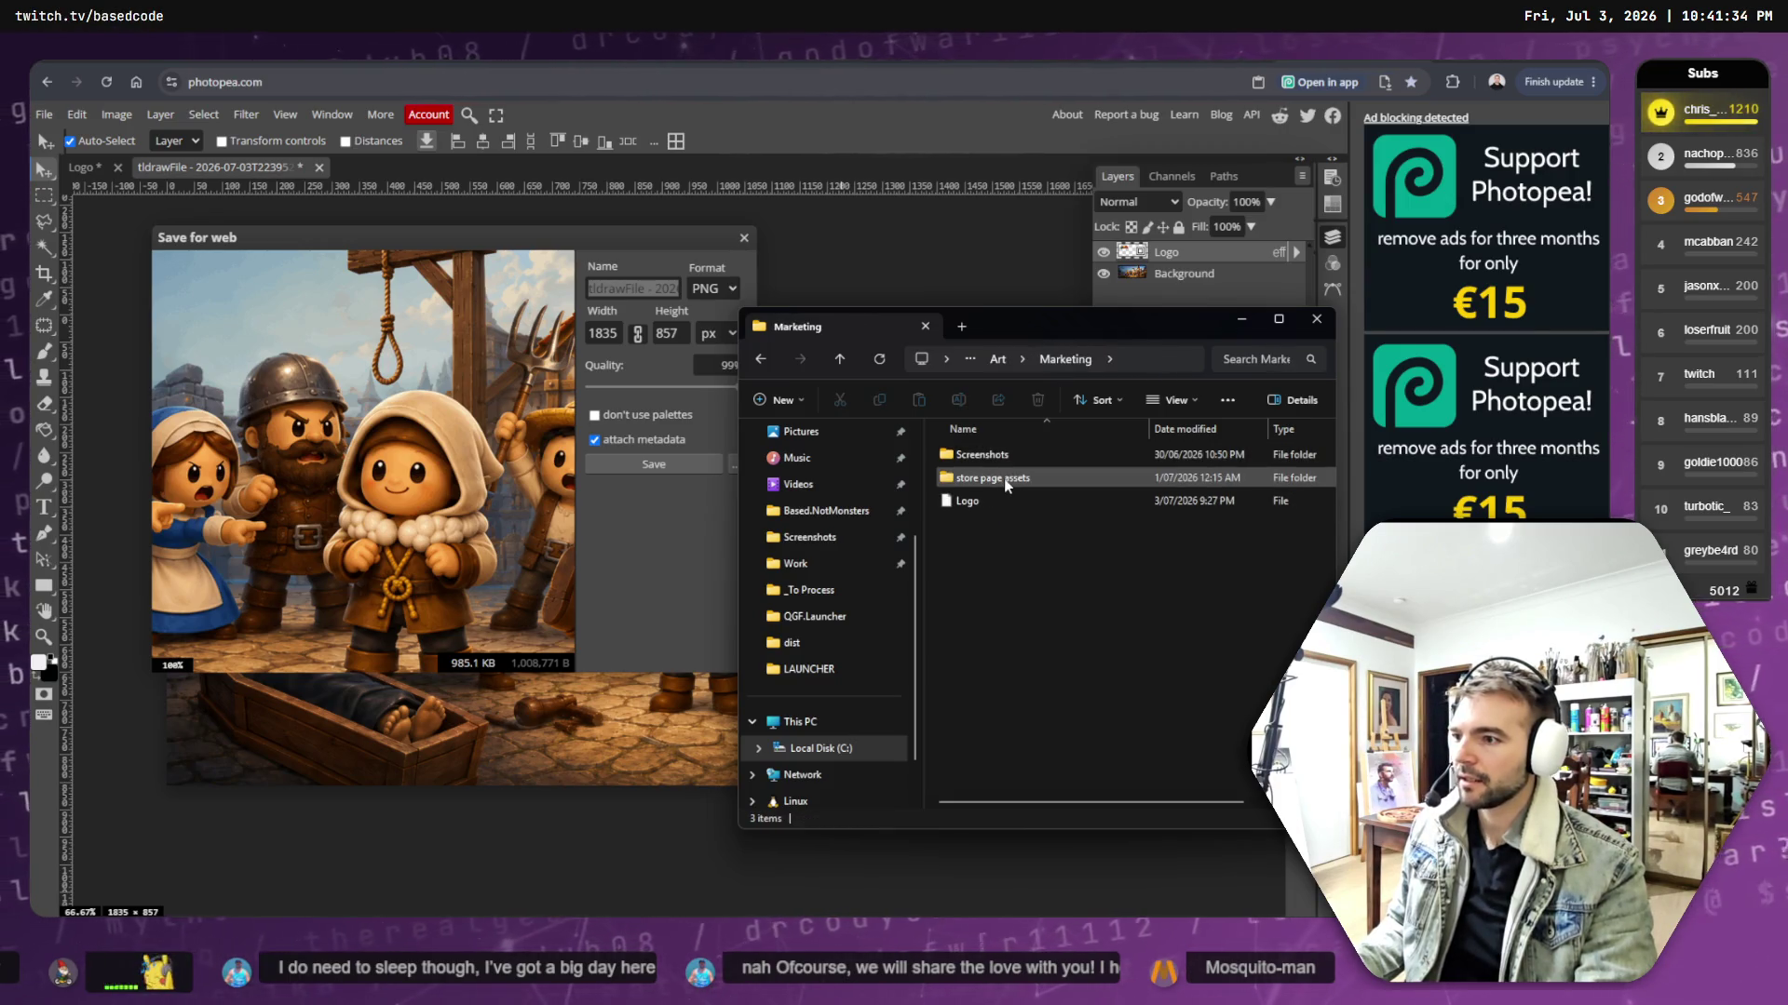
pyautogui.doubleClick(1004, 479)
pyautogui.click(1014, 477)
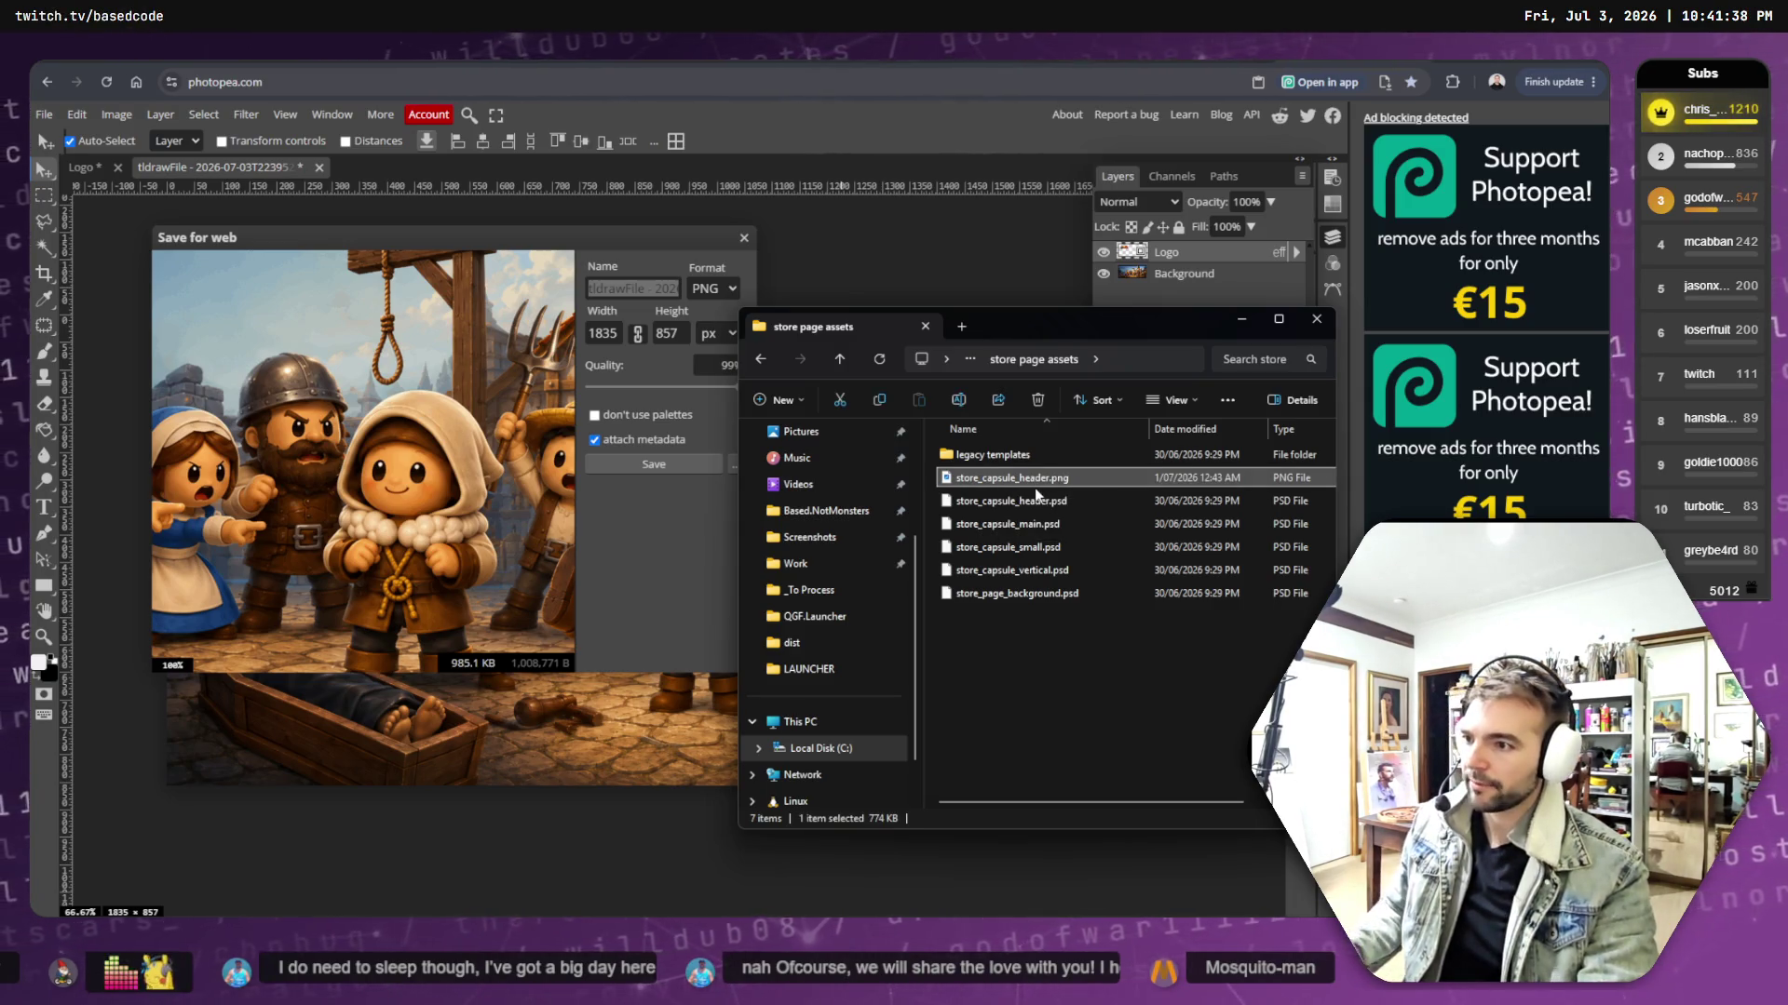
# - Copy the name store_capsule_header.png into the export Name field and save the PNG
pyautogui.press('F2')
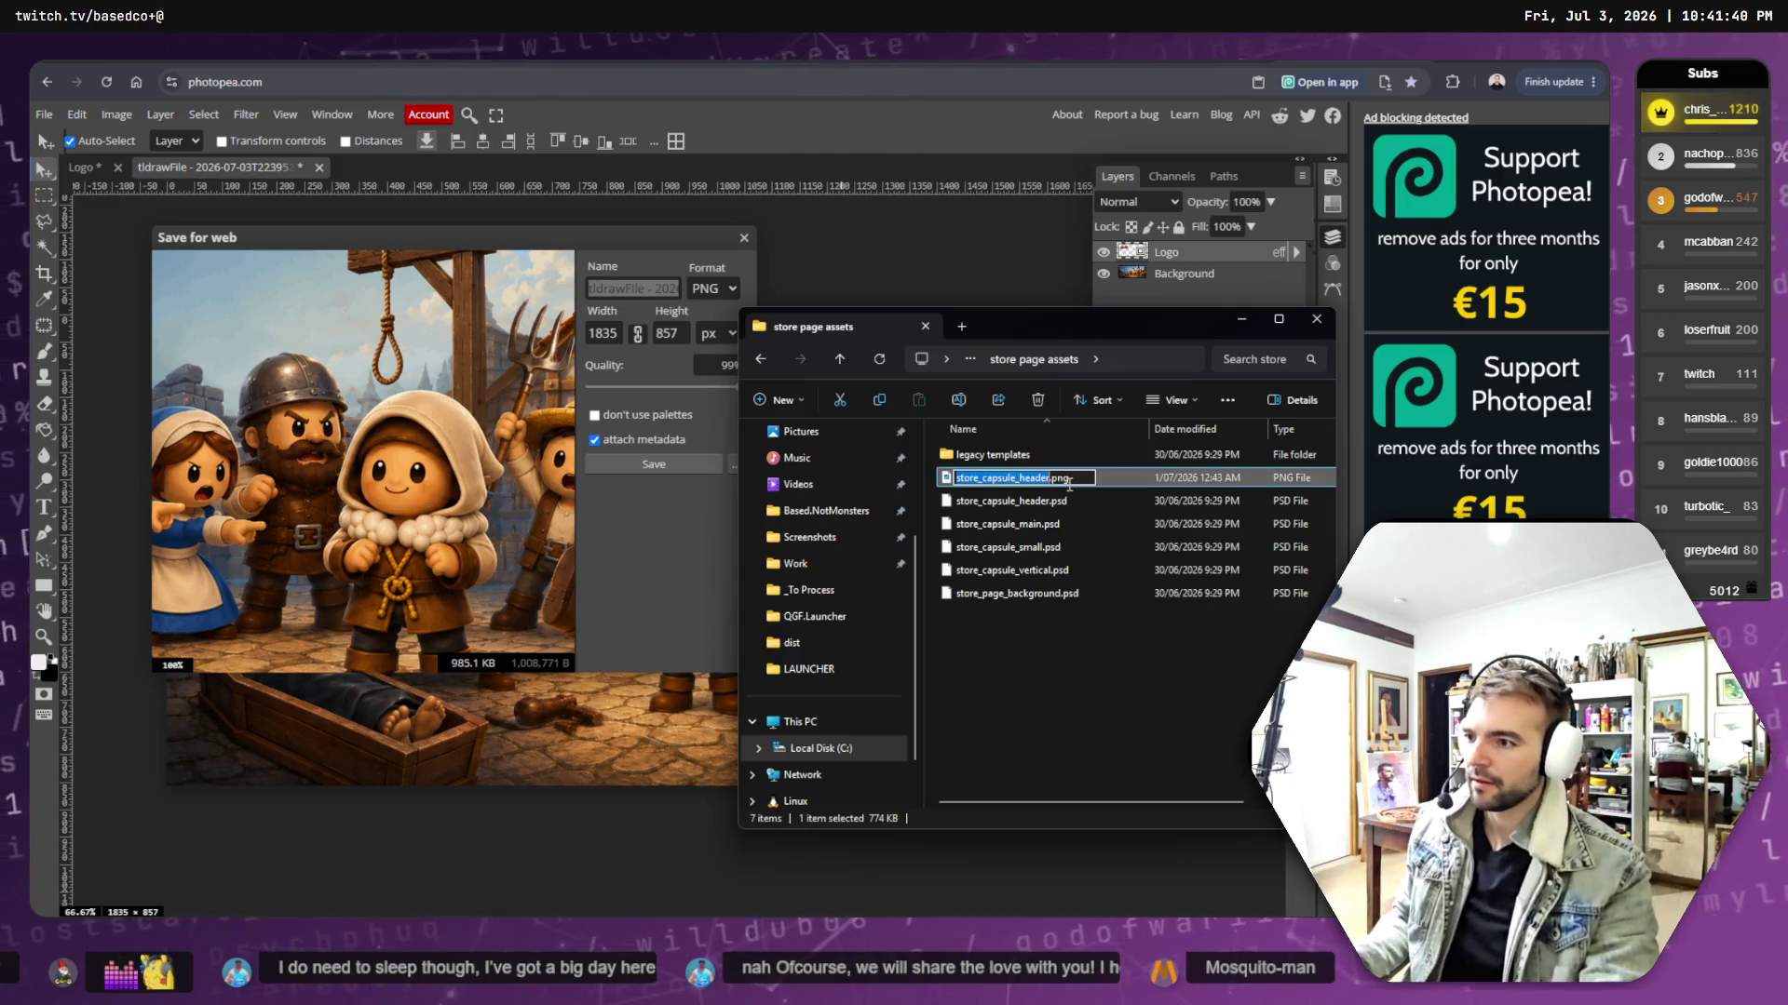
pyautogui.hotkey('ctrl', 'a')
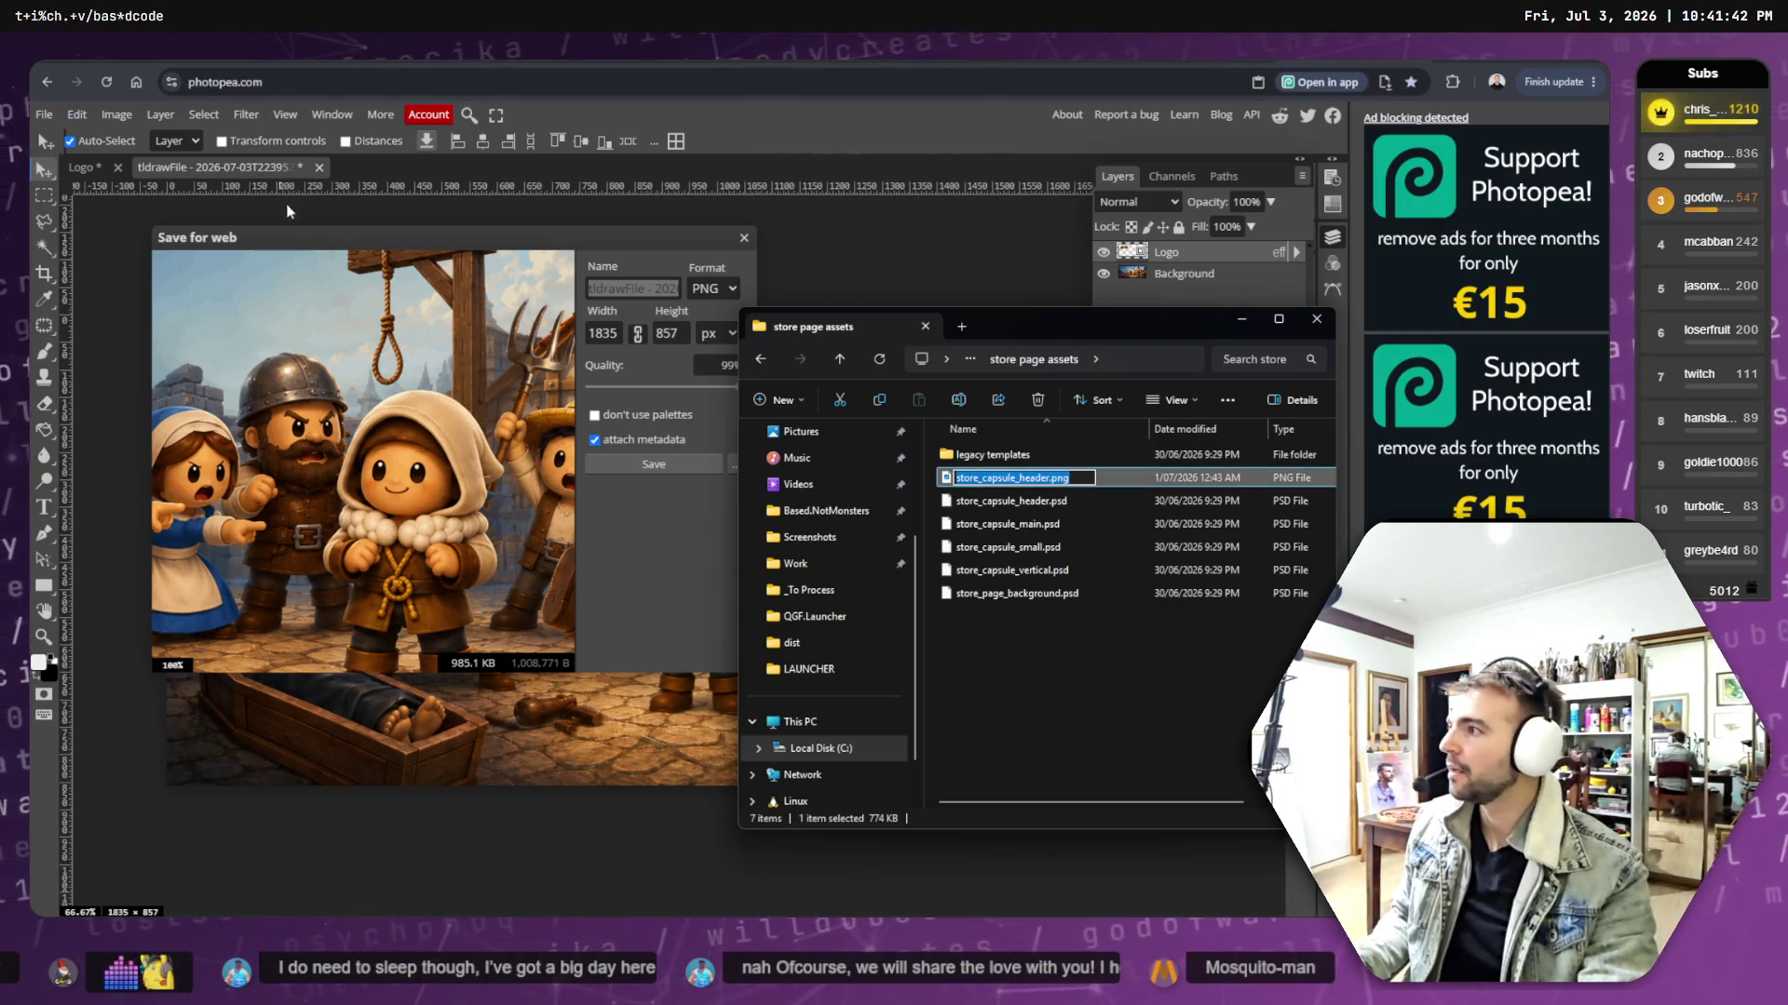
pyautogui.hotkey('ctrl', 'c')
pyautogui.click(636, 288)
pyautogui.hotkey('ctrl', 'a')
pyautogui.hotkey('ctrl', 'v')
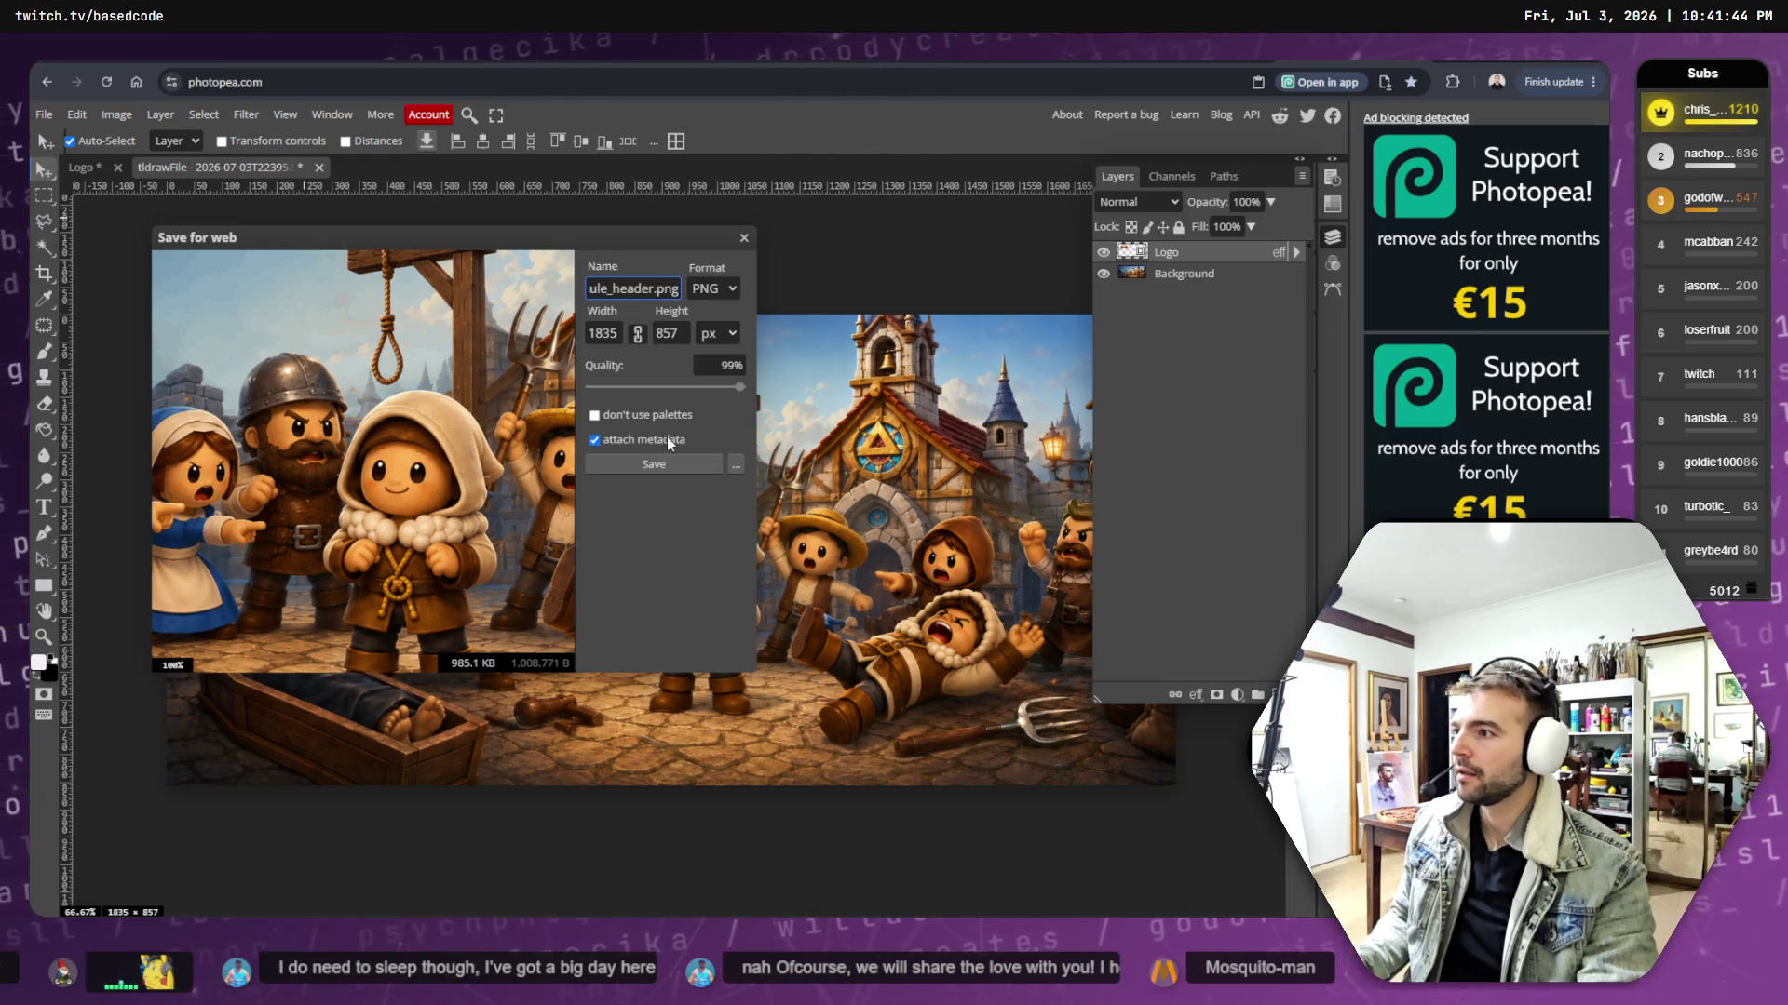
pyautogui.click(666, 467)
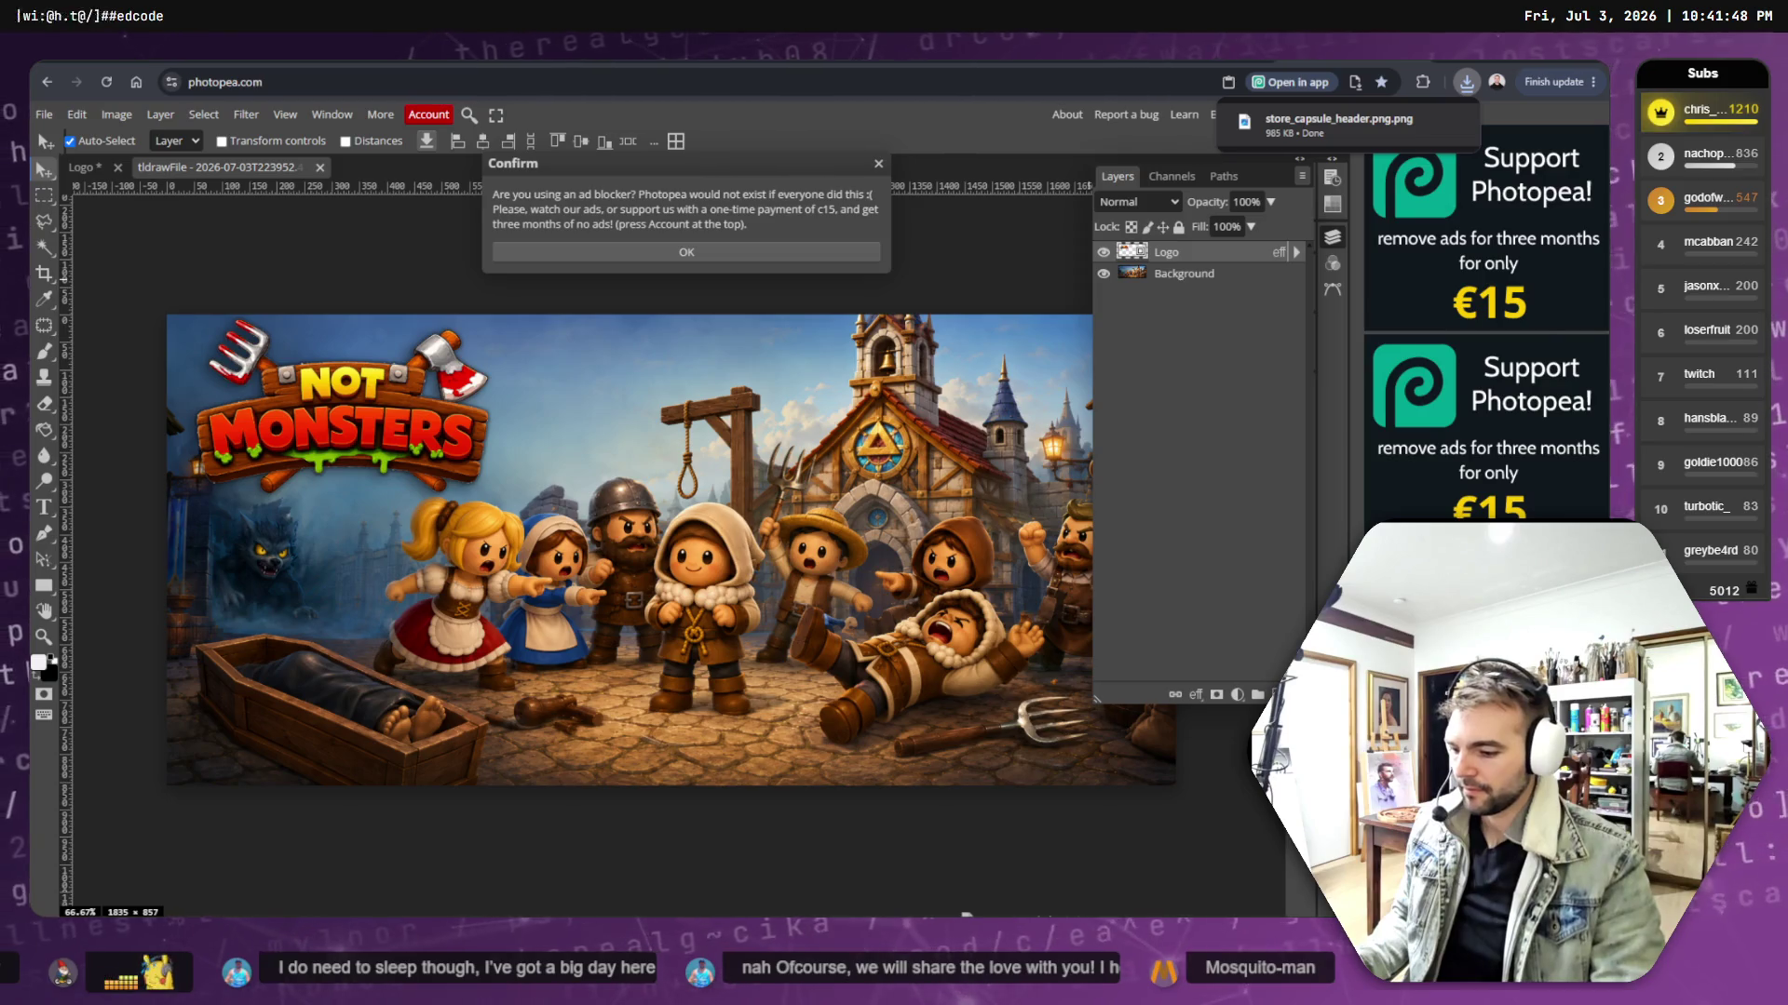
# - Place the downloaded Not Monsters logo PNG on the Photopea canvas as a new layer
pyautogui.moveTo(1338, 119)
pyautogui.mouseDown()
pyautogui.moveTo(1129, 545)
pyautogui.moveTo(1108, 553)
pyautogui.mouseUp()
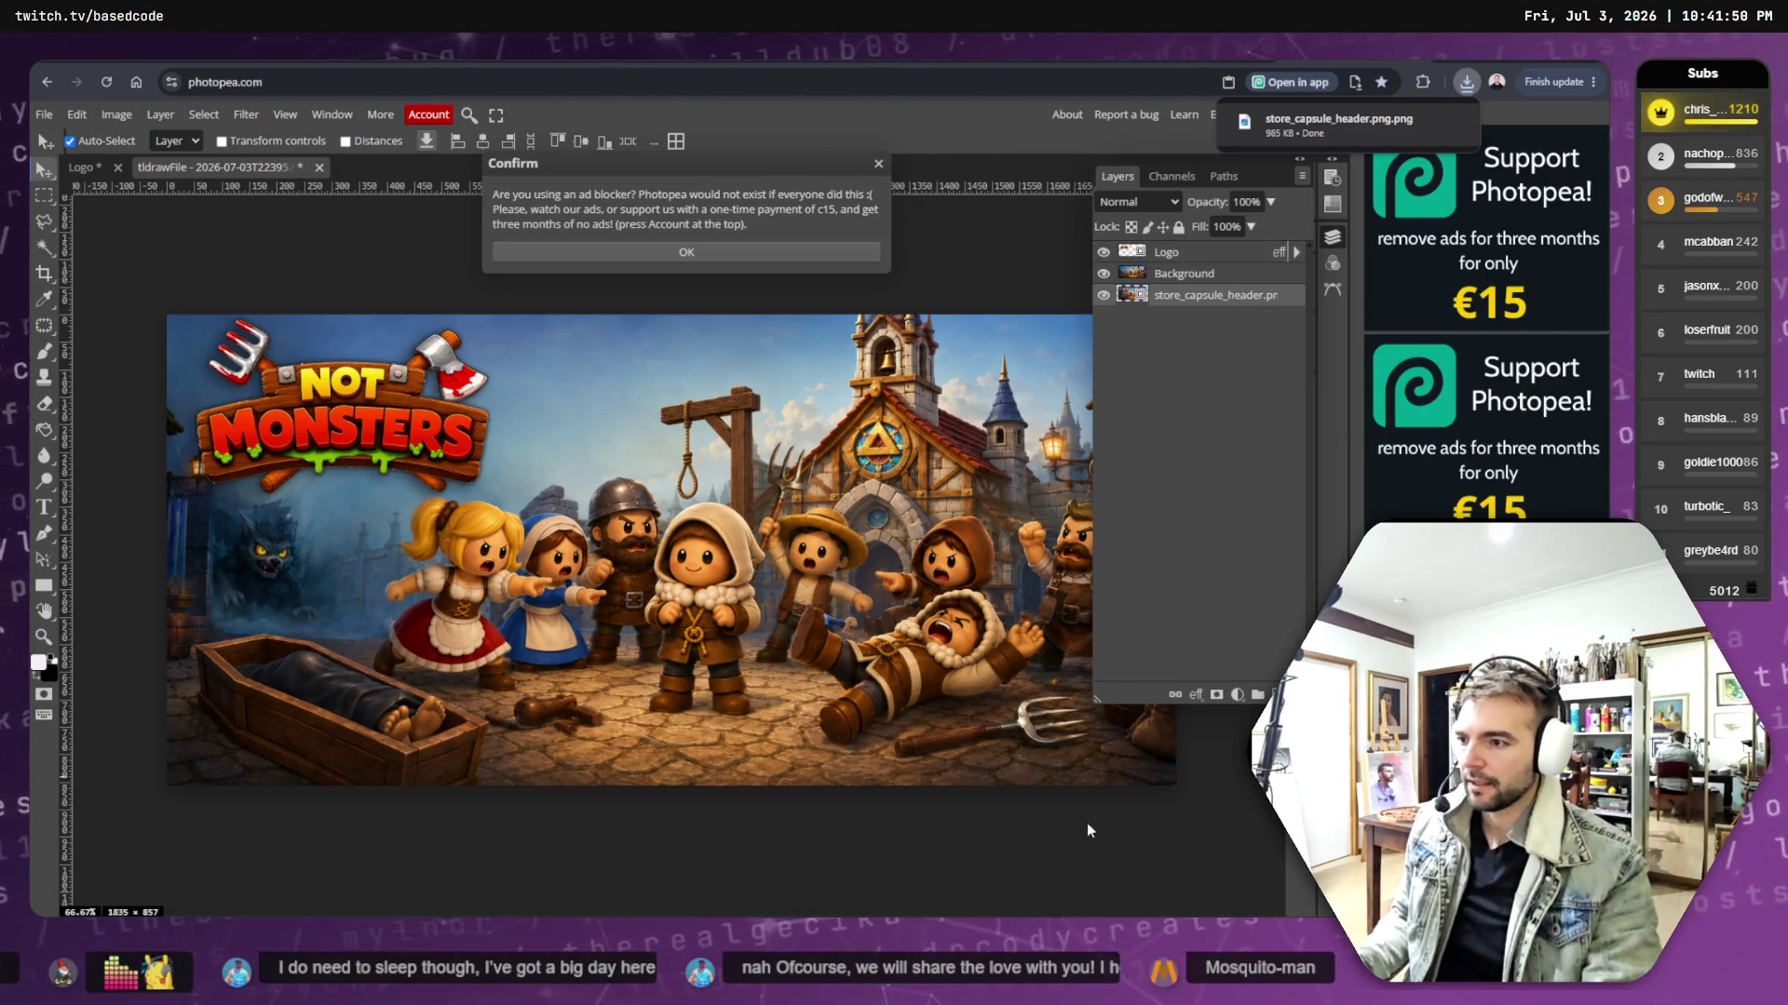
pyautogui.hotkey('ctrl', 'z')
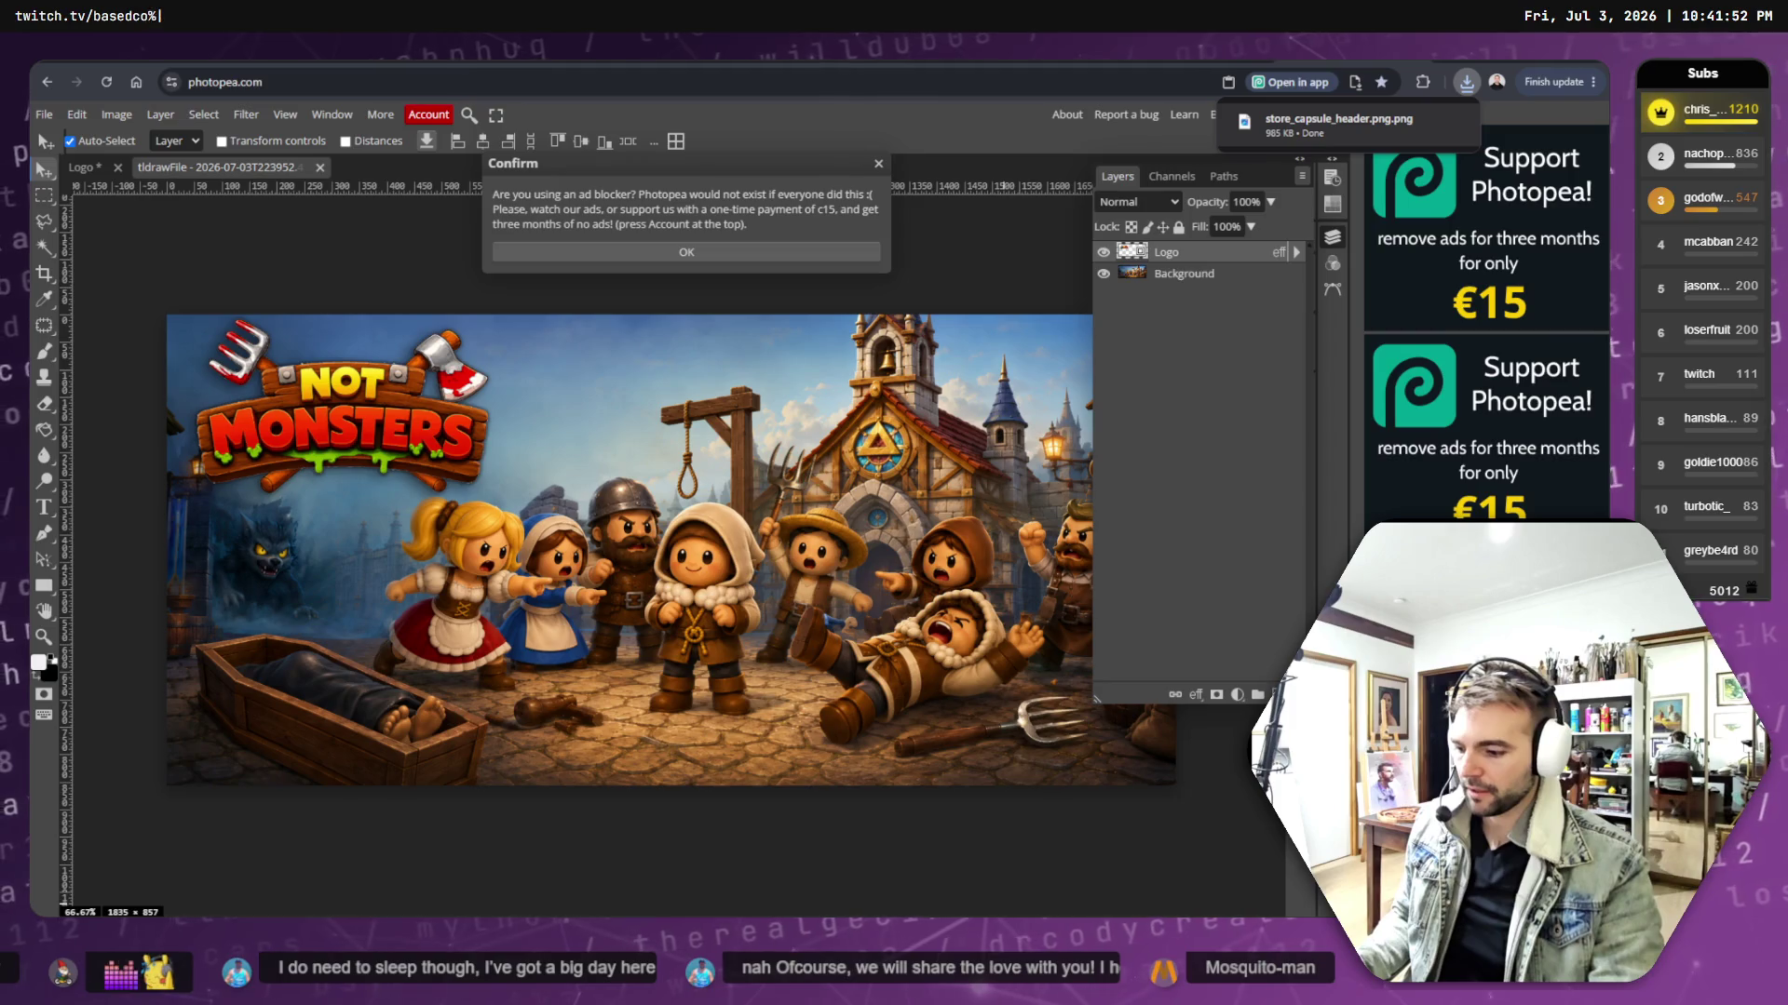
pyautogui.click(1421, 121)
pyautogui.moveTo(1331, 124)
pyautogui.mouseDown()
pyautogui.moveTo(1113, 633)
pyautogui.moveTo(1045, 744)
pyautogui.mouseUp()
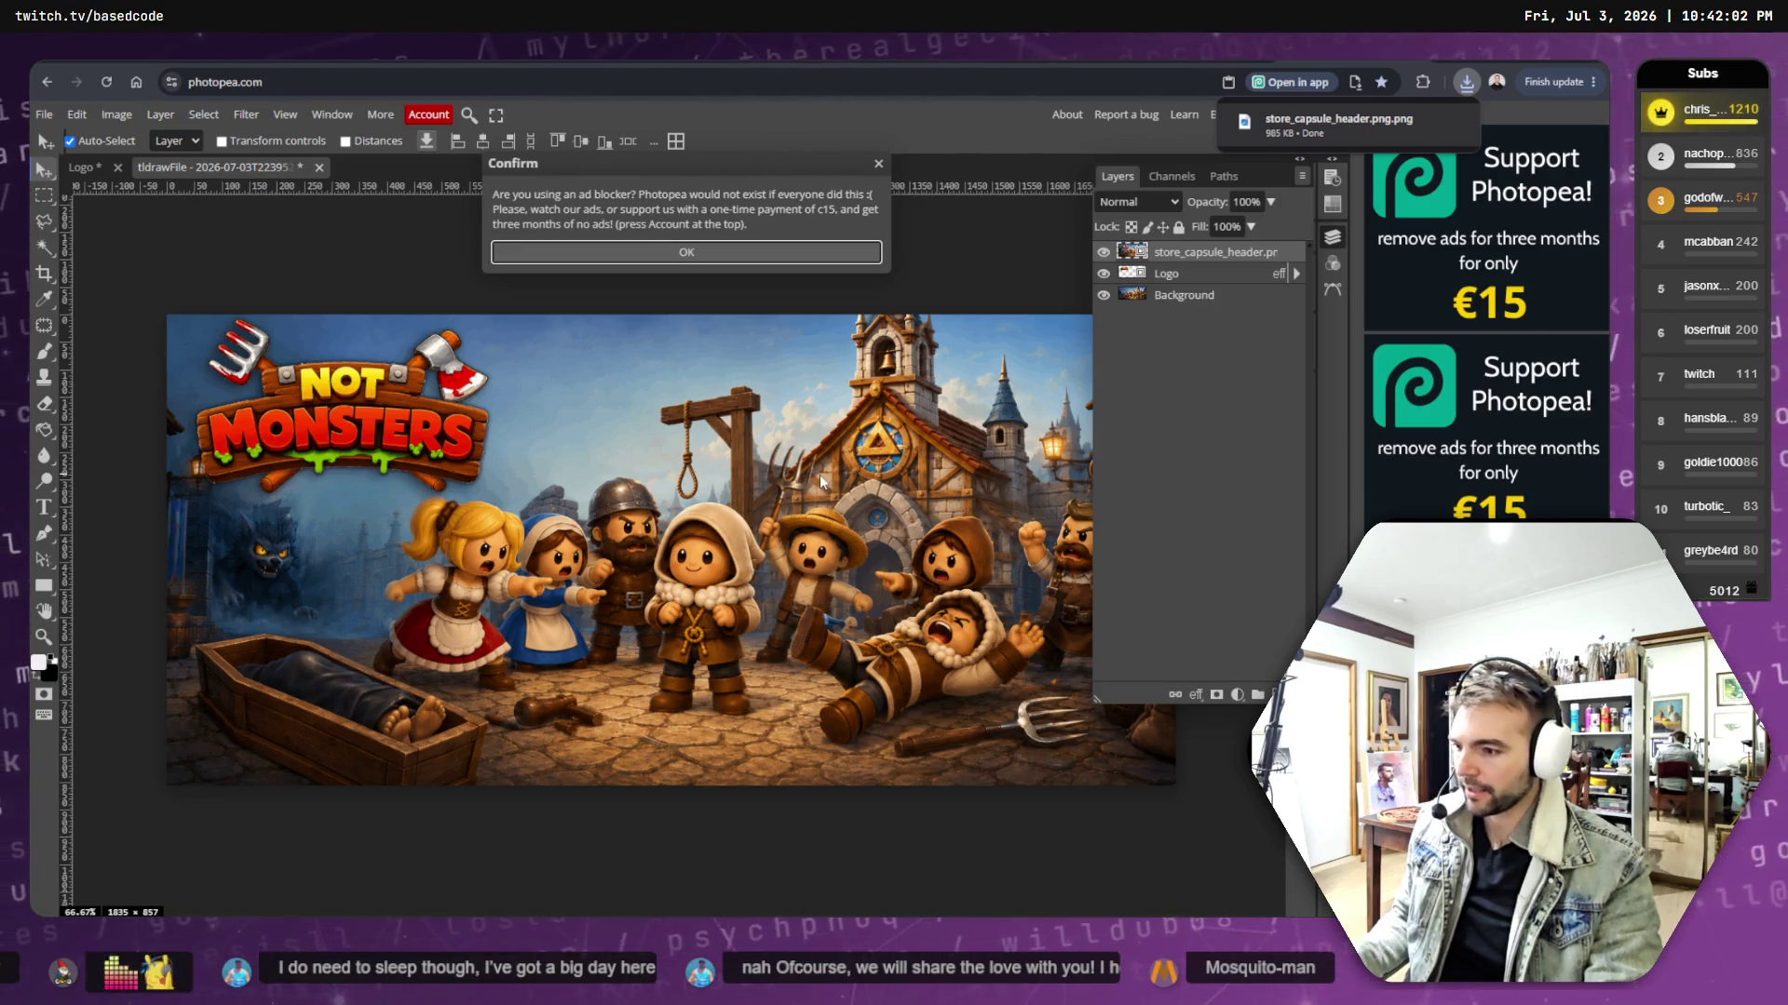
# - Copy the downloaded PNG from Downloads and paste it into the store page assets folder
pyautogui.hotkey('ctrl', 'Tab')
pyautogui.hotkey('ctrl', 'shift', 'Tab')
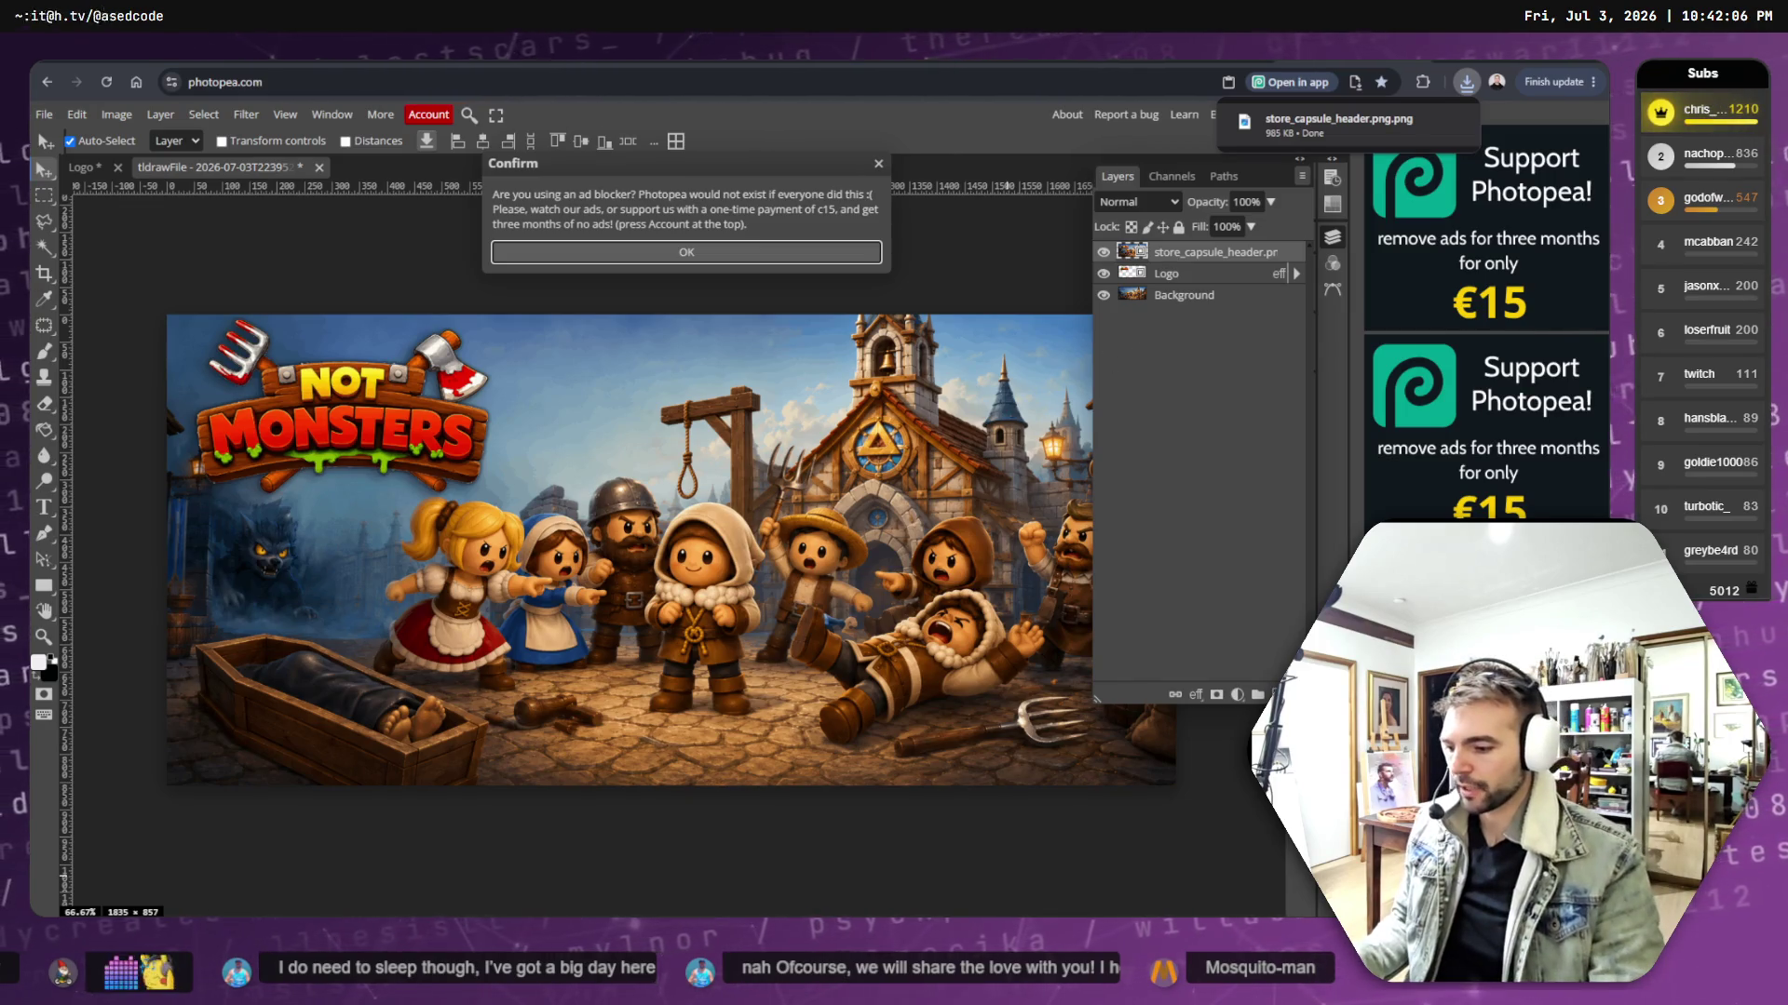
pyautogui.hotkey('alt', 'Tab')
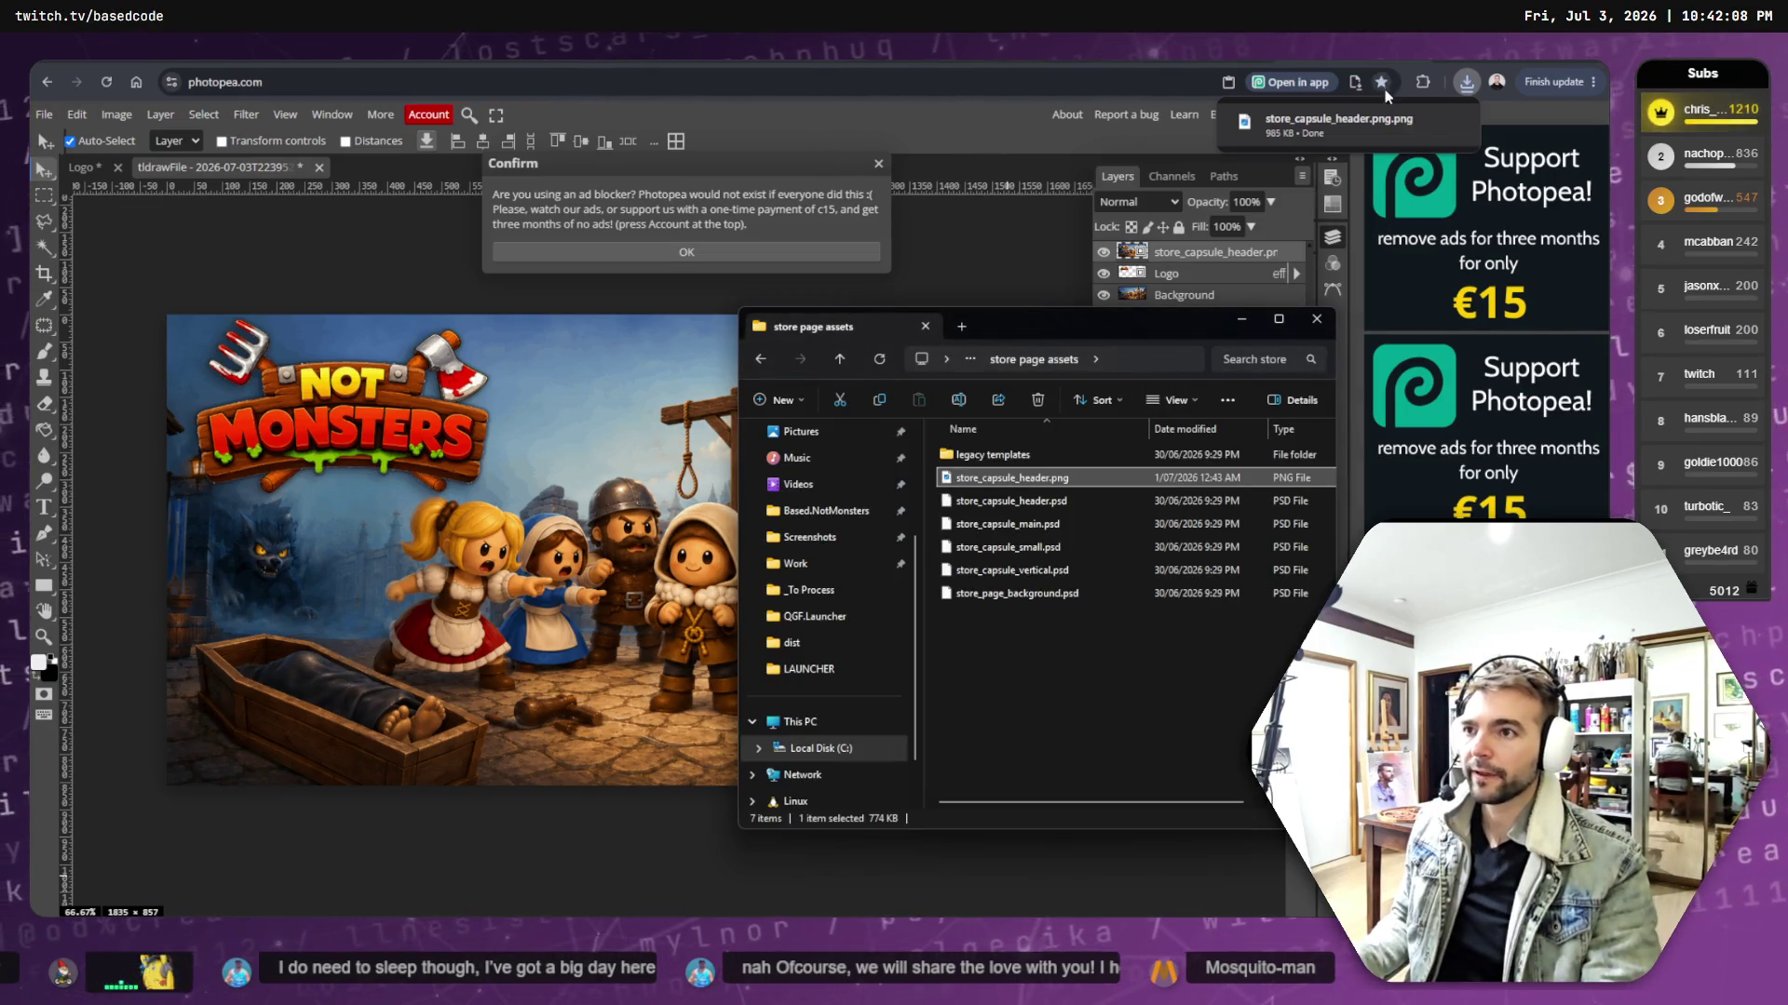
pyautogui.click(1422, 128)
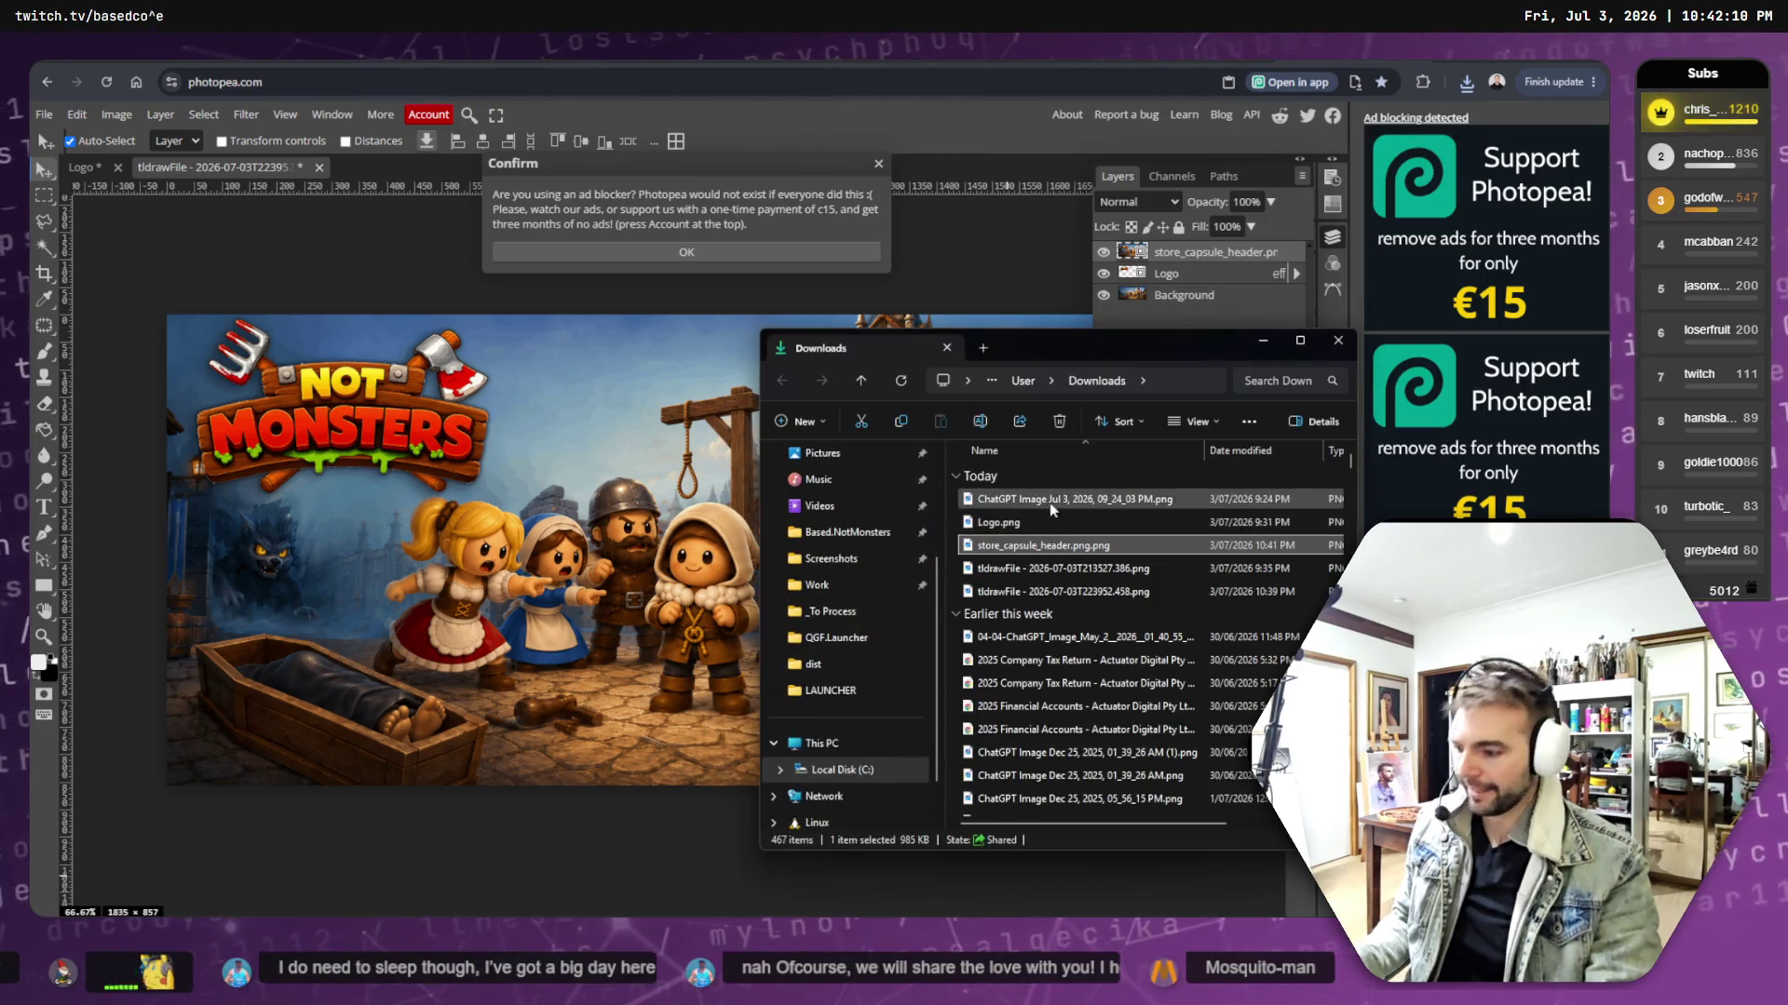
pyautogui.hotkey('alt', 'Tab')
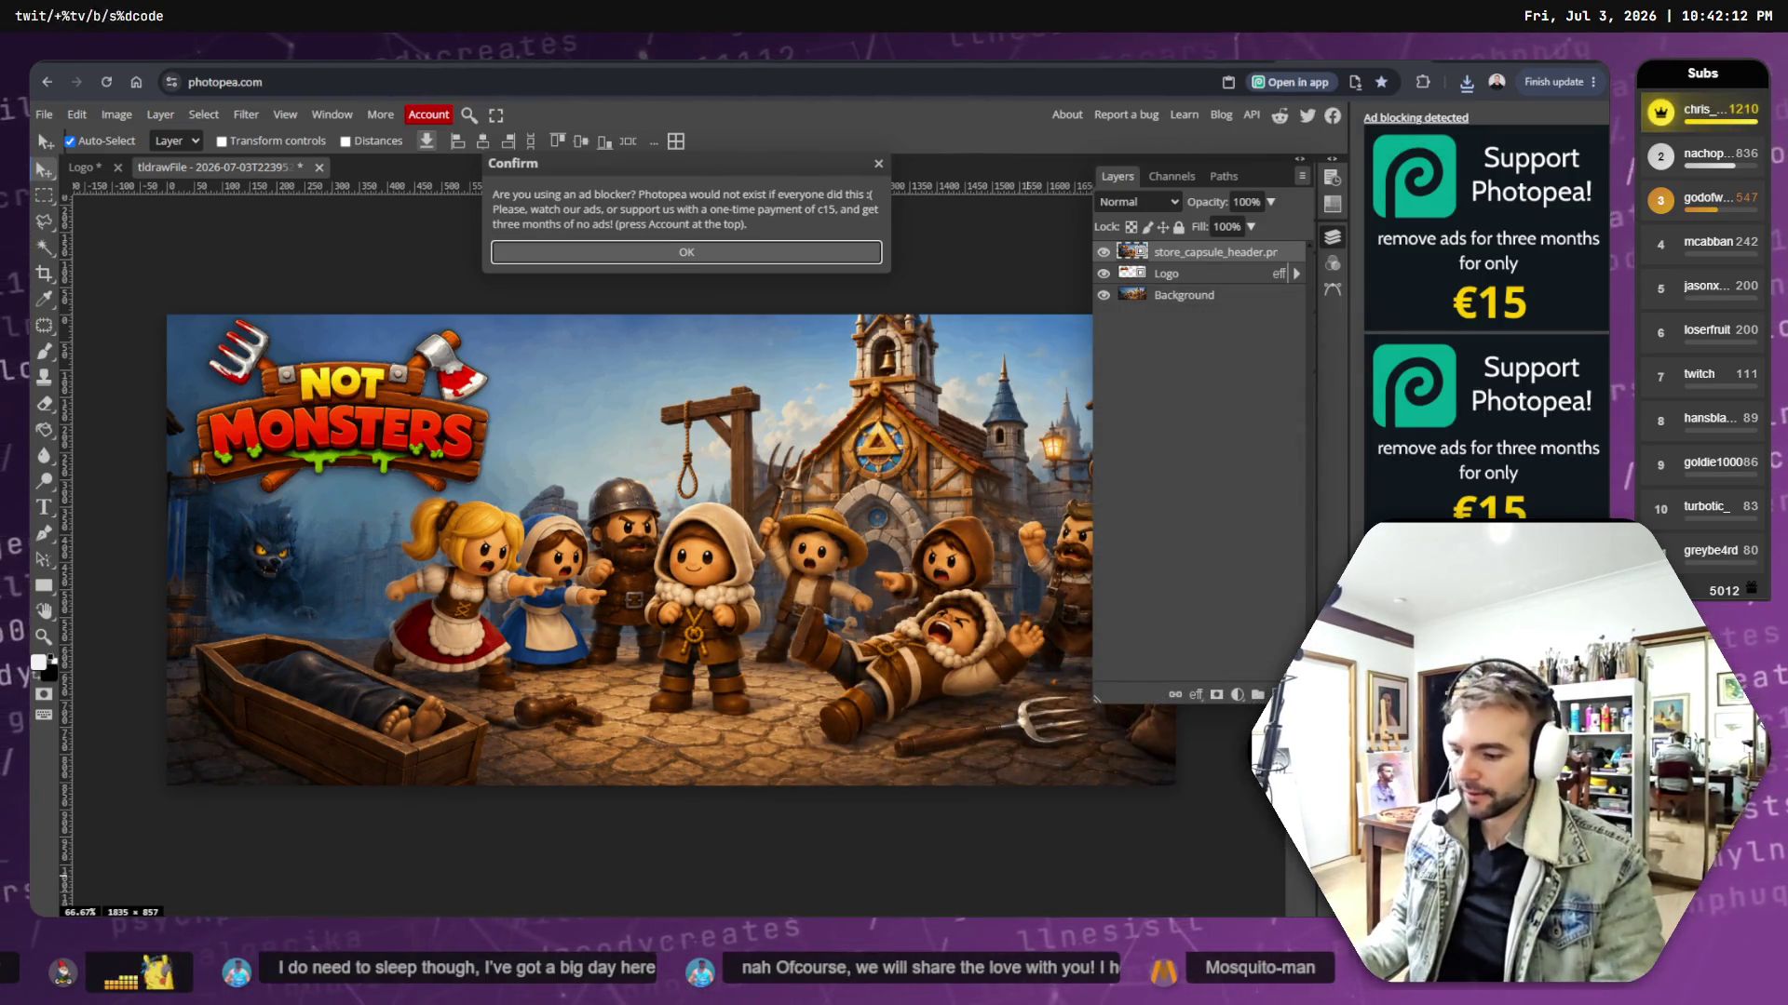
pyautogui.hotkey('alt', 'Tab')
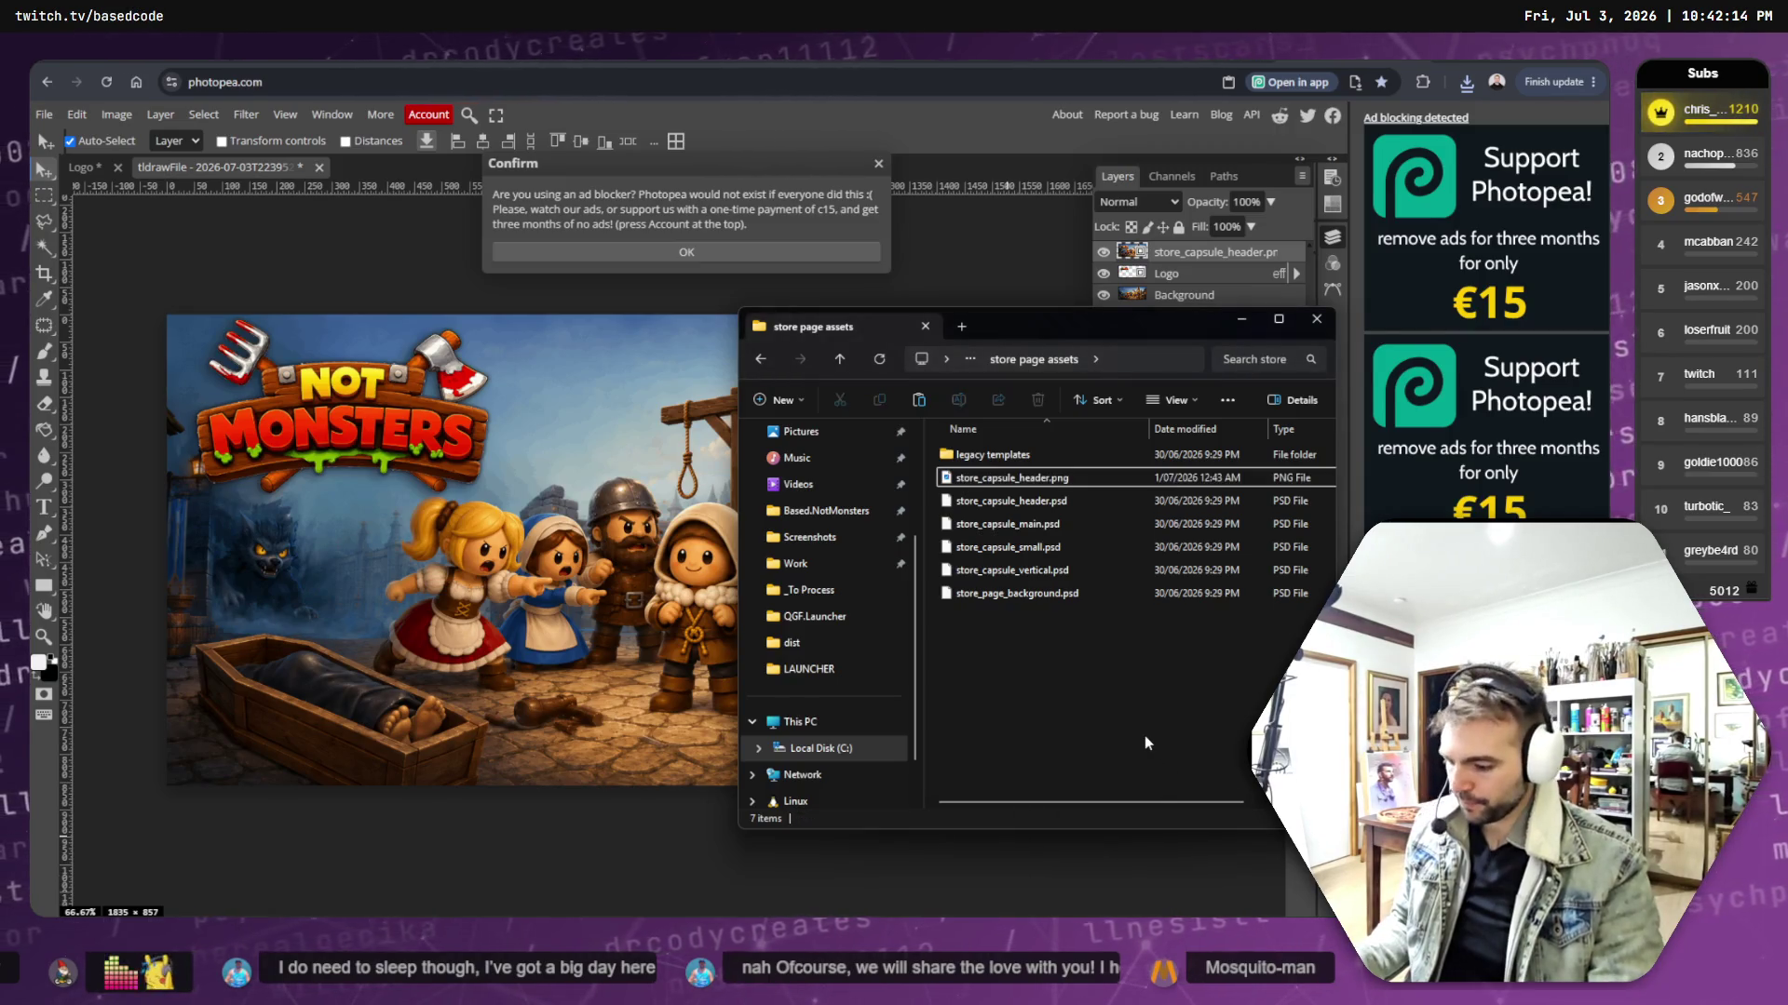
pyautogui.hotkey('ctrl', 'v')
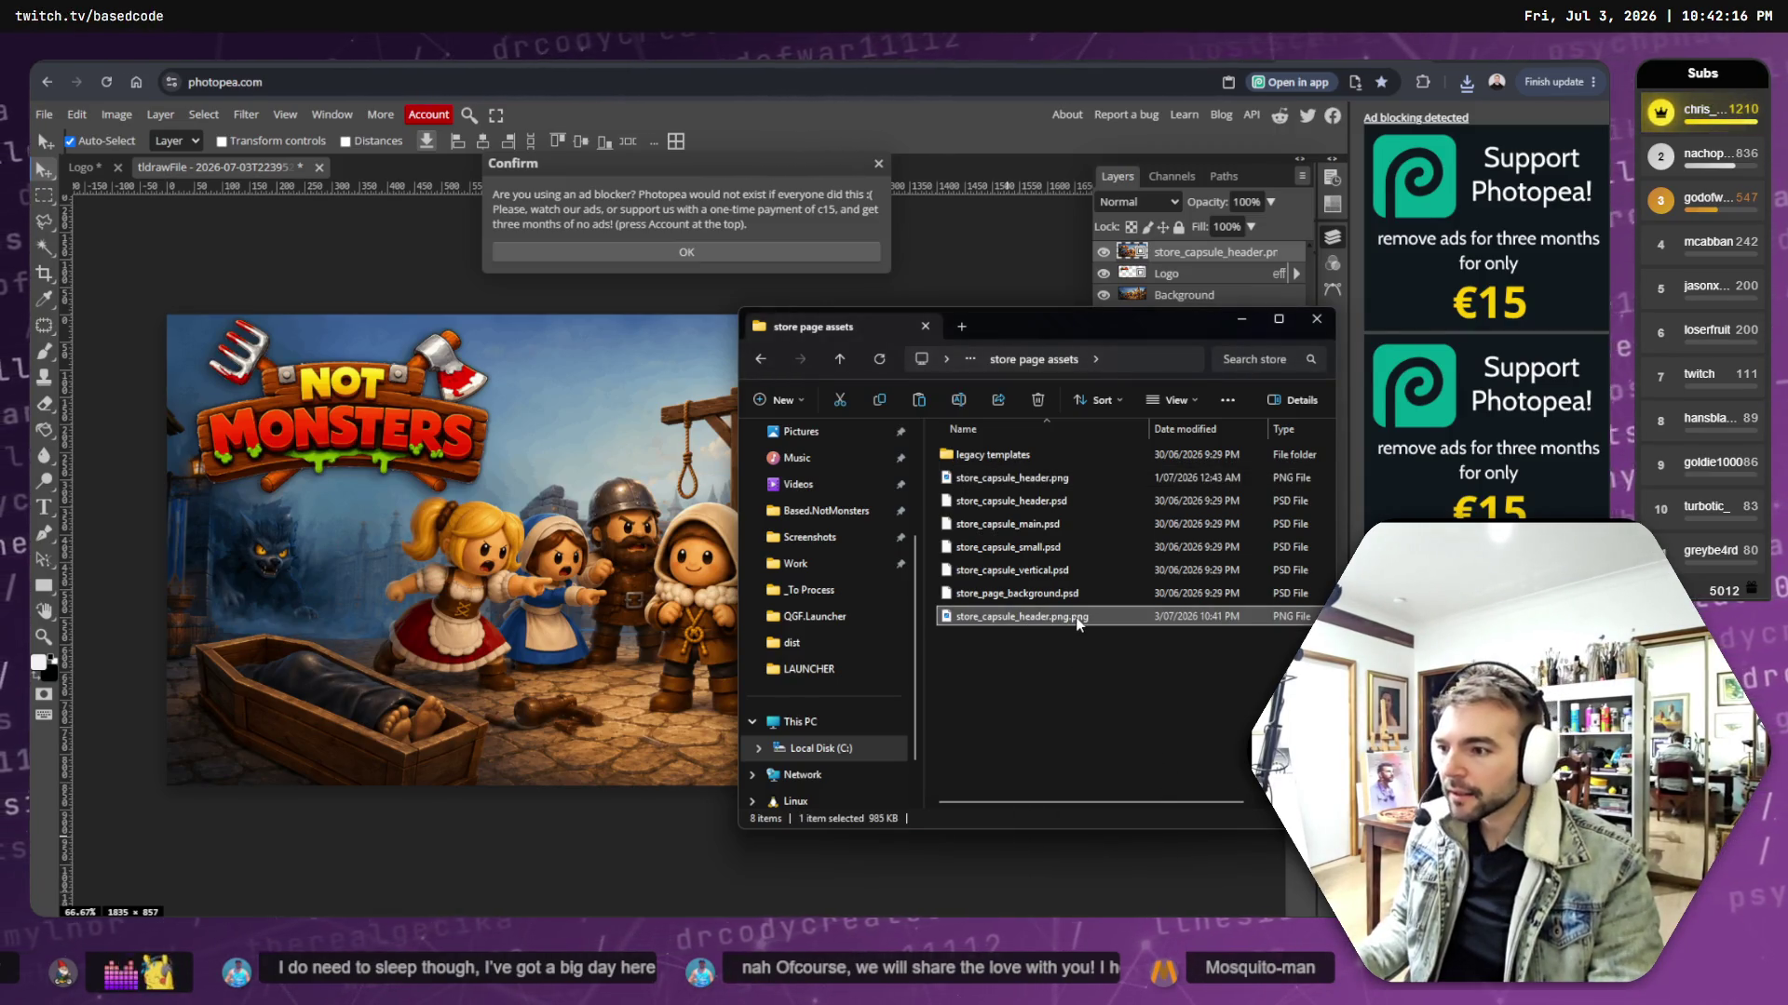
# - Navigate back into the store page assets folder and select the header image file
pyautogui.click(1026, 480)
pyautogui.hotkey('alt', 'Up')
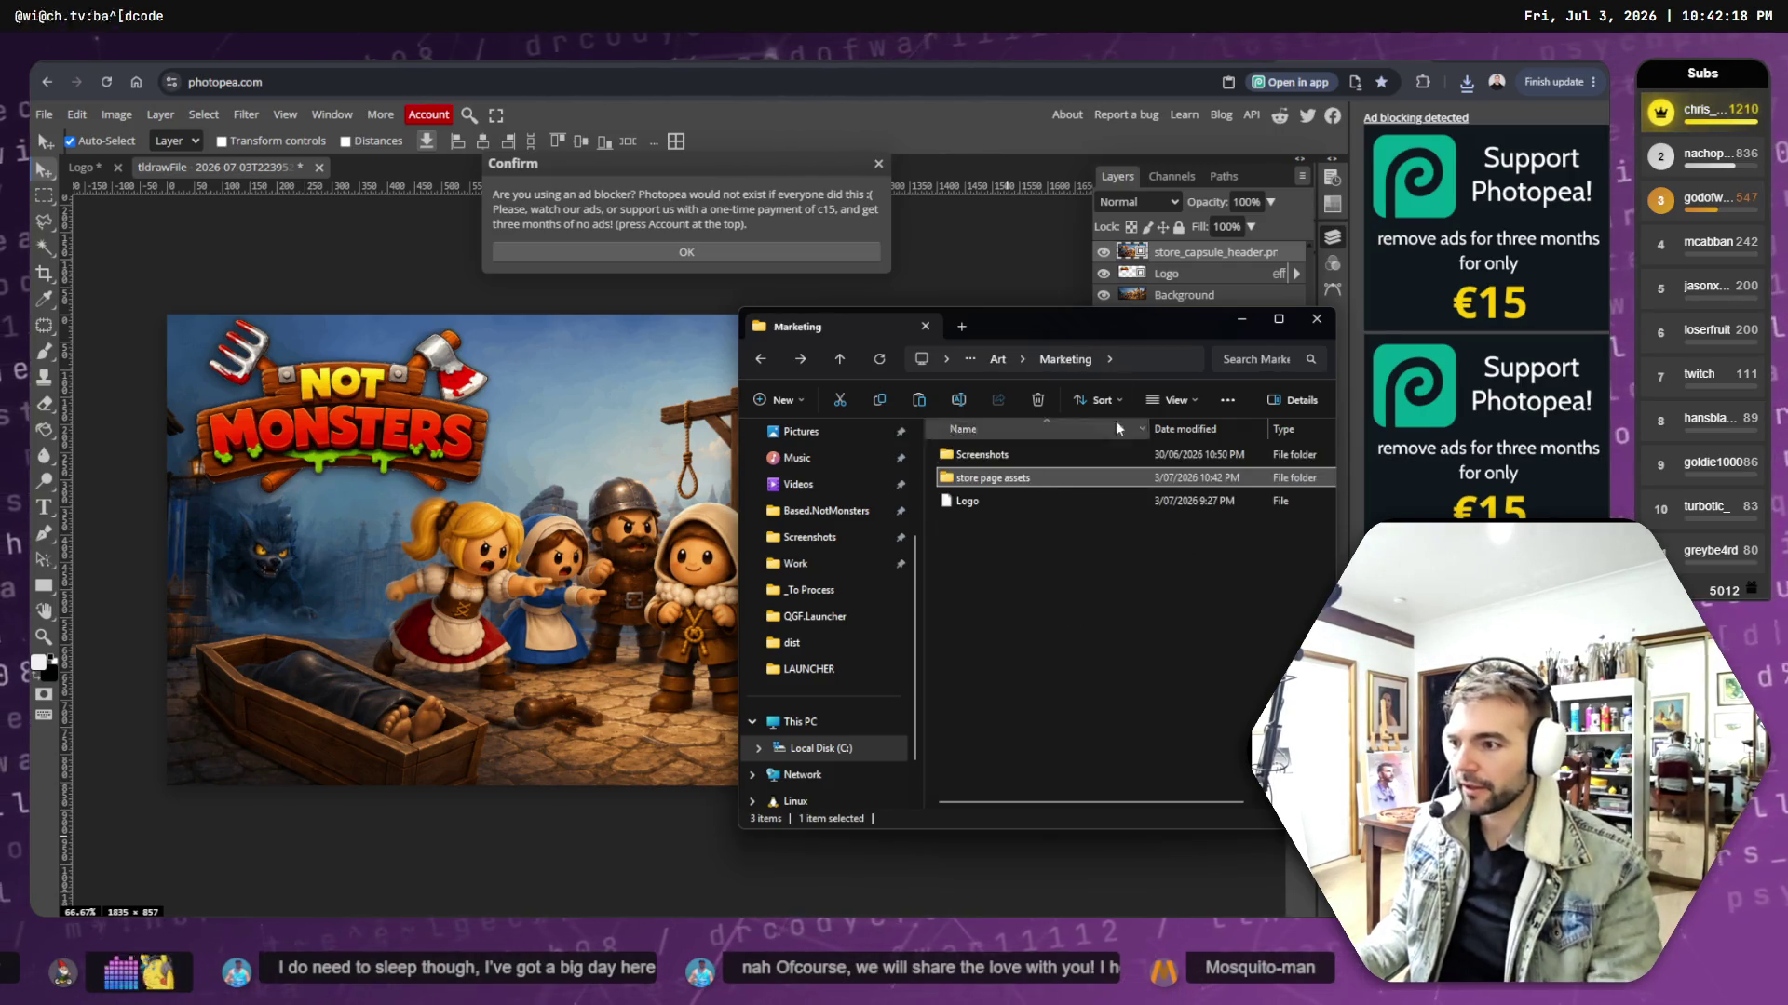
pyautogui.doubleClick(985, 449)
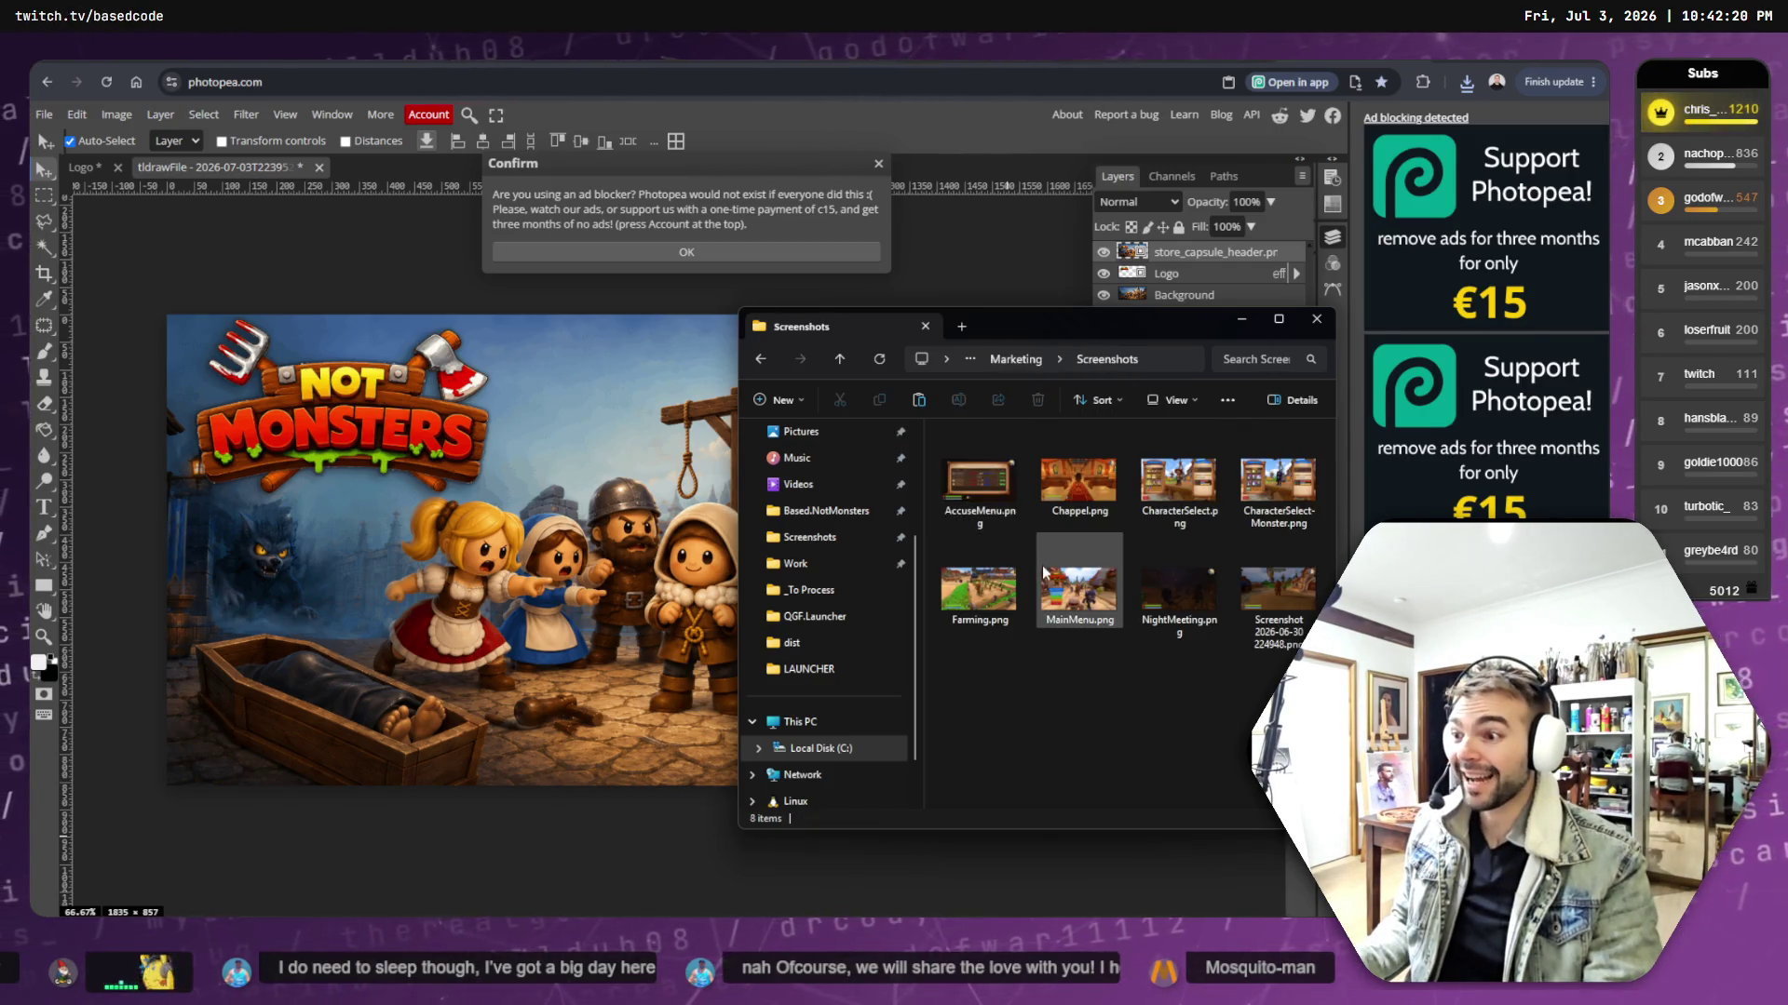
pyautogui.click(761, 359)
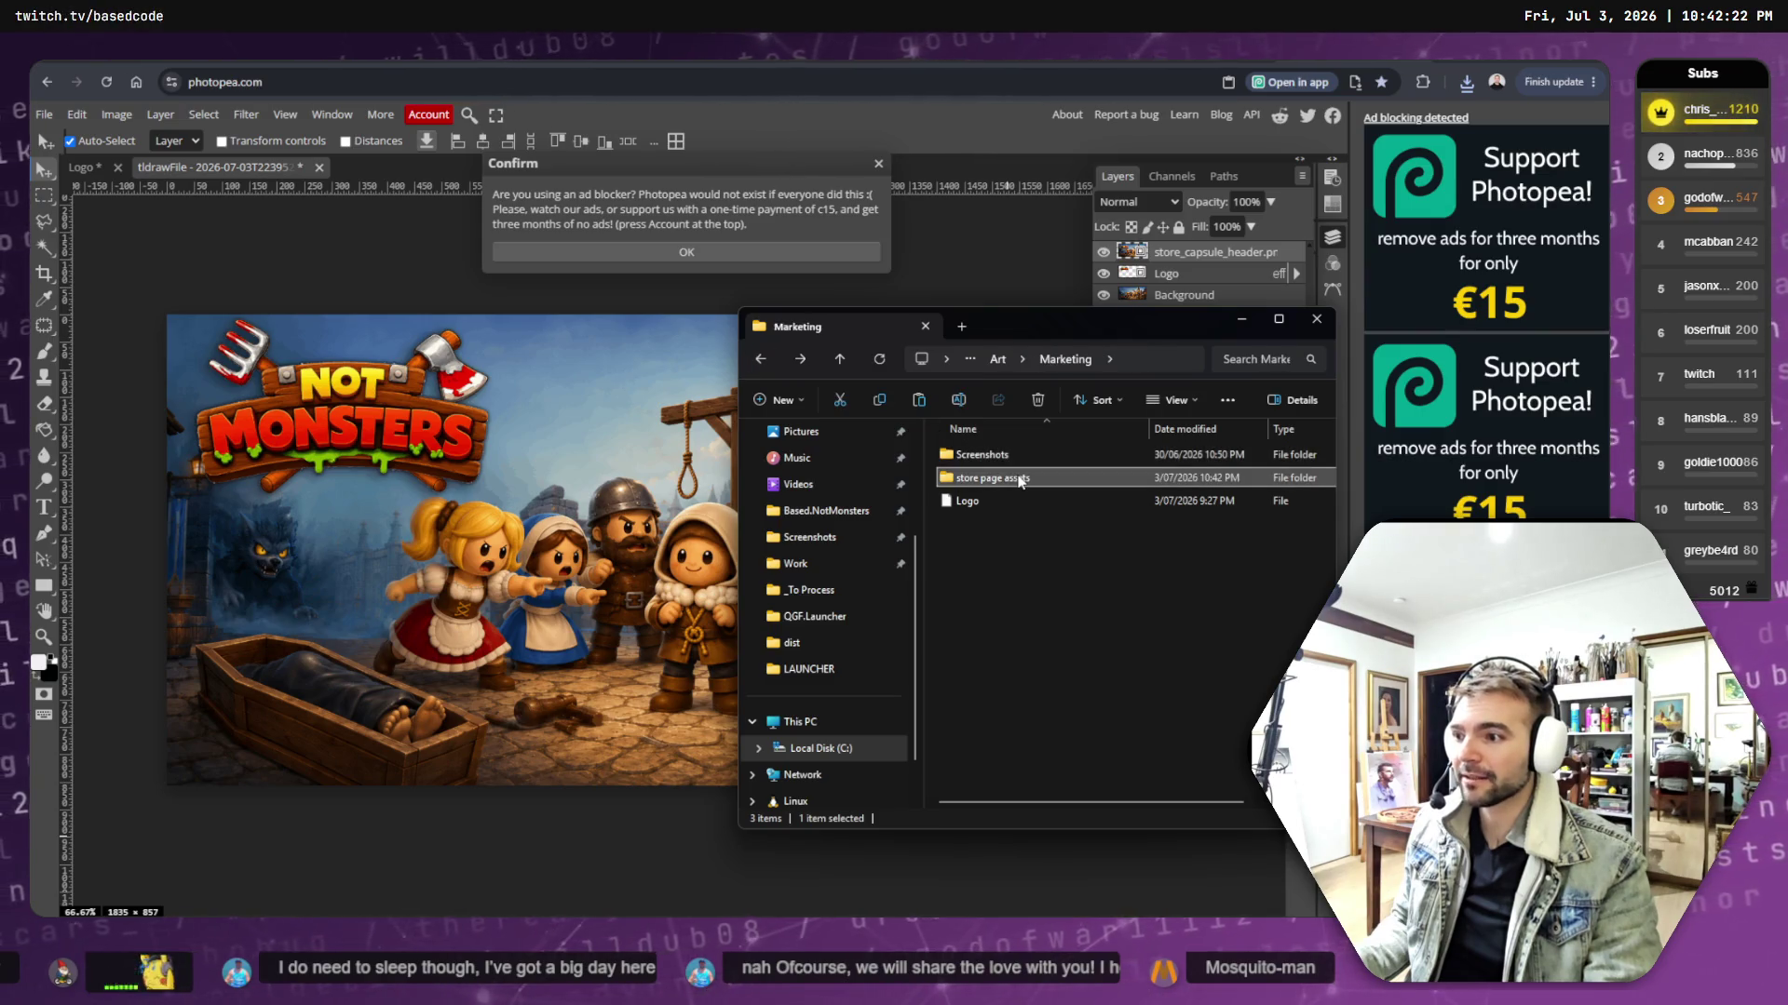
pyautogui.doubleClick(1020, 479)
pyautogui.click(1075, 486)
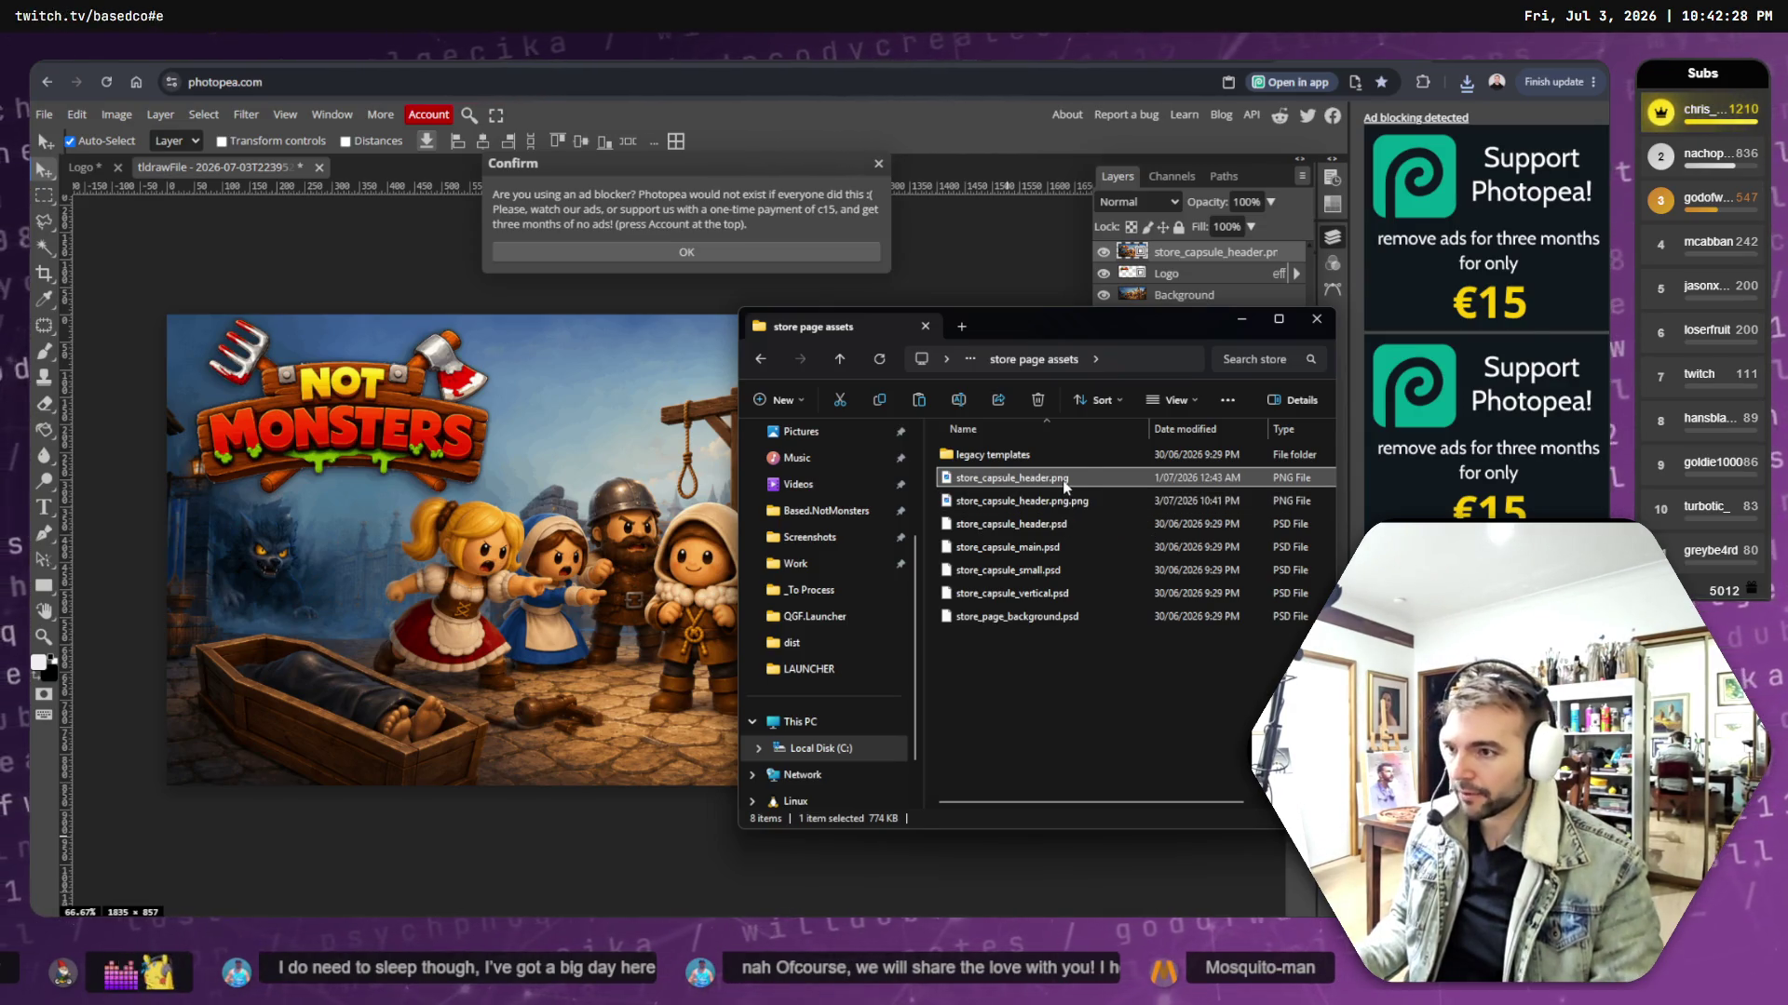
# - Rename store_capsule_header.png.png to store_capsule_header.png and open it in Photos
pyautogui.rightClick(1015, 478)
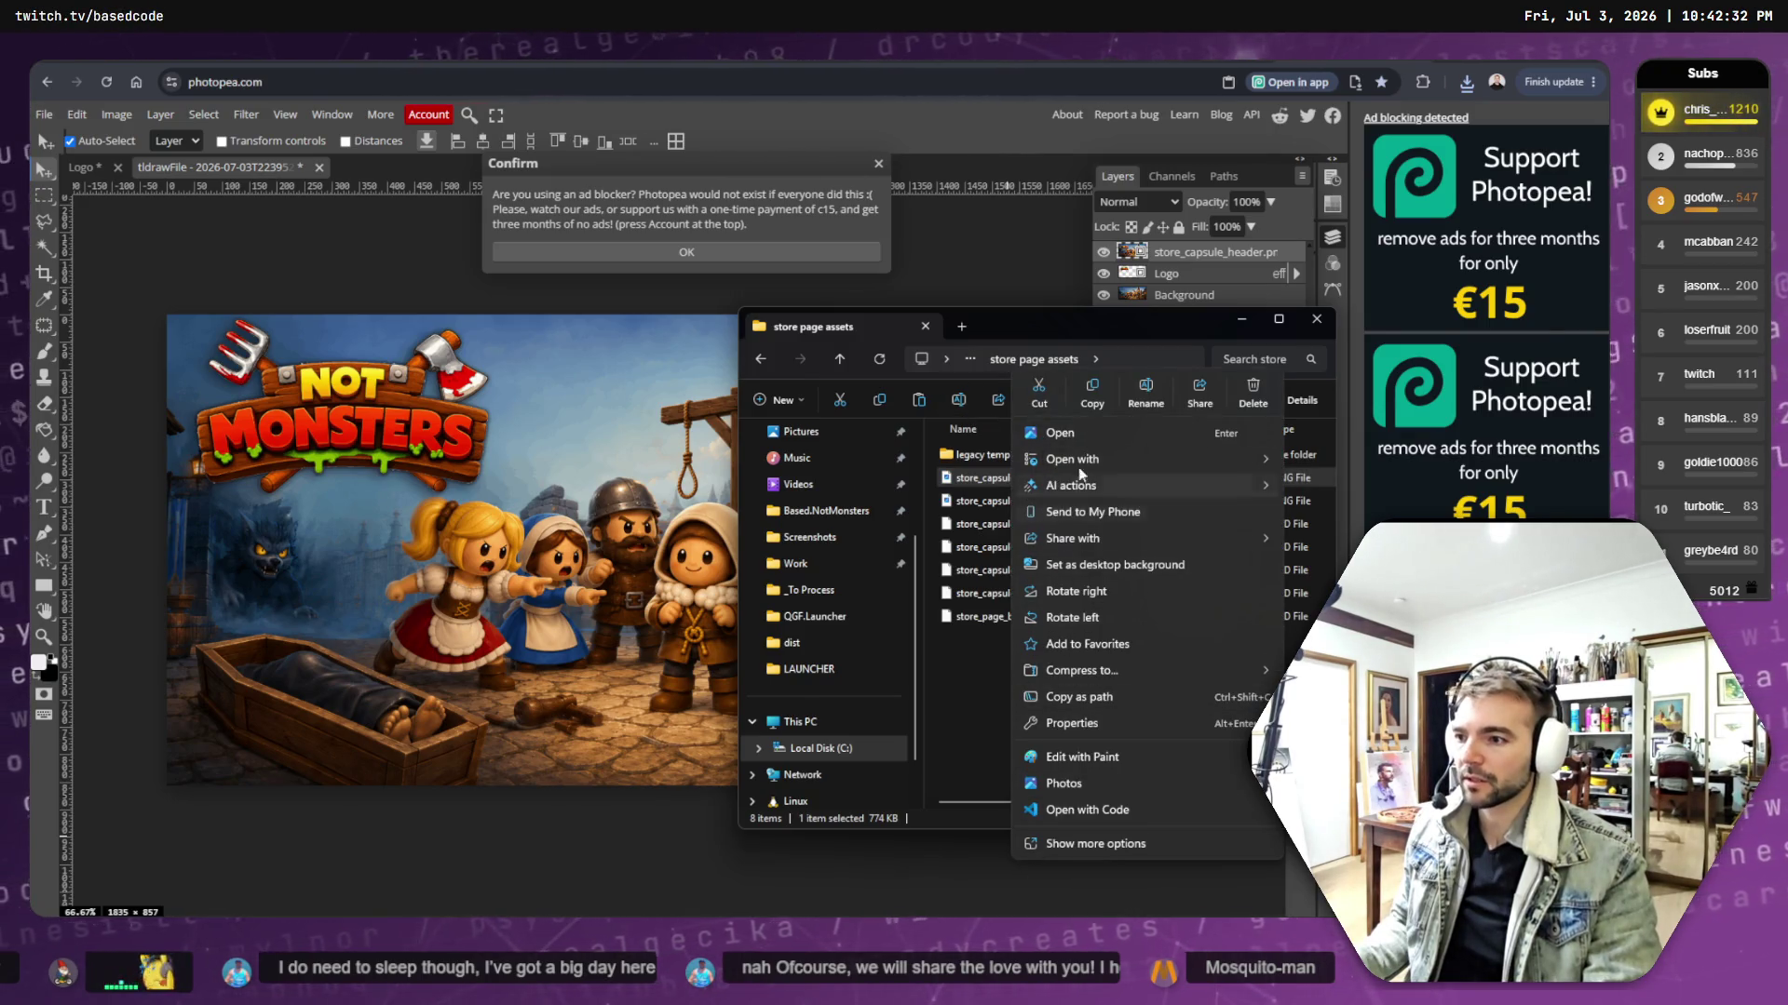
pyautogui.click(1250, 403)
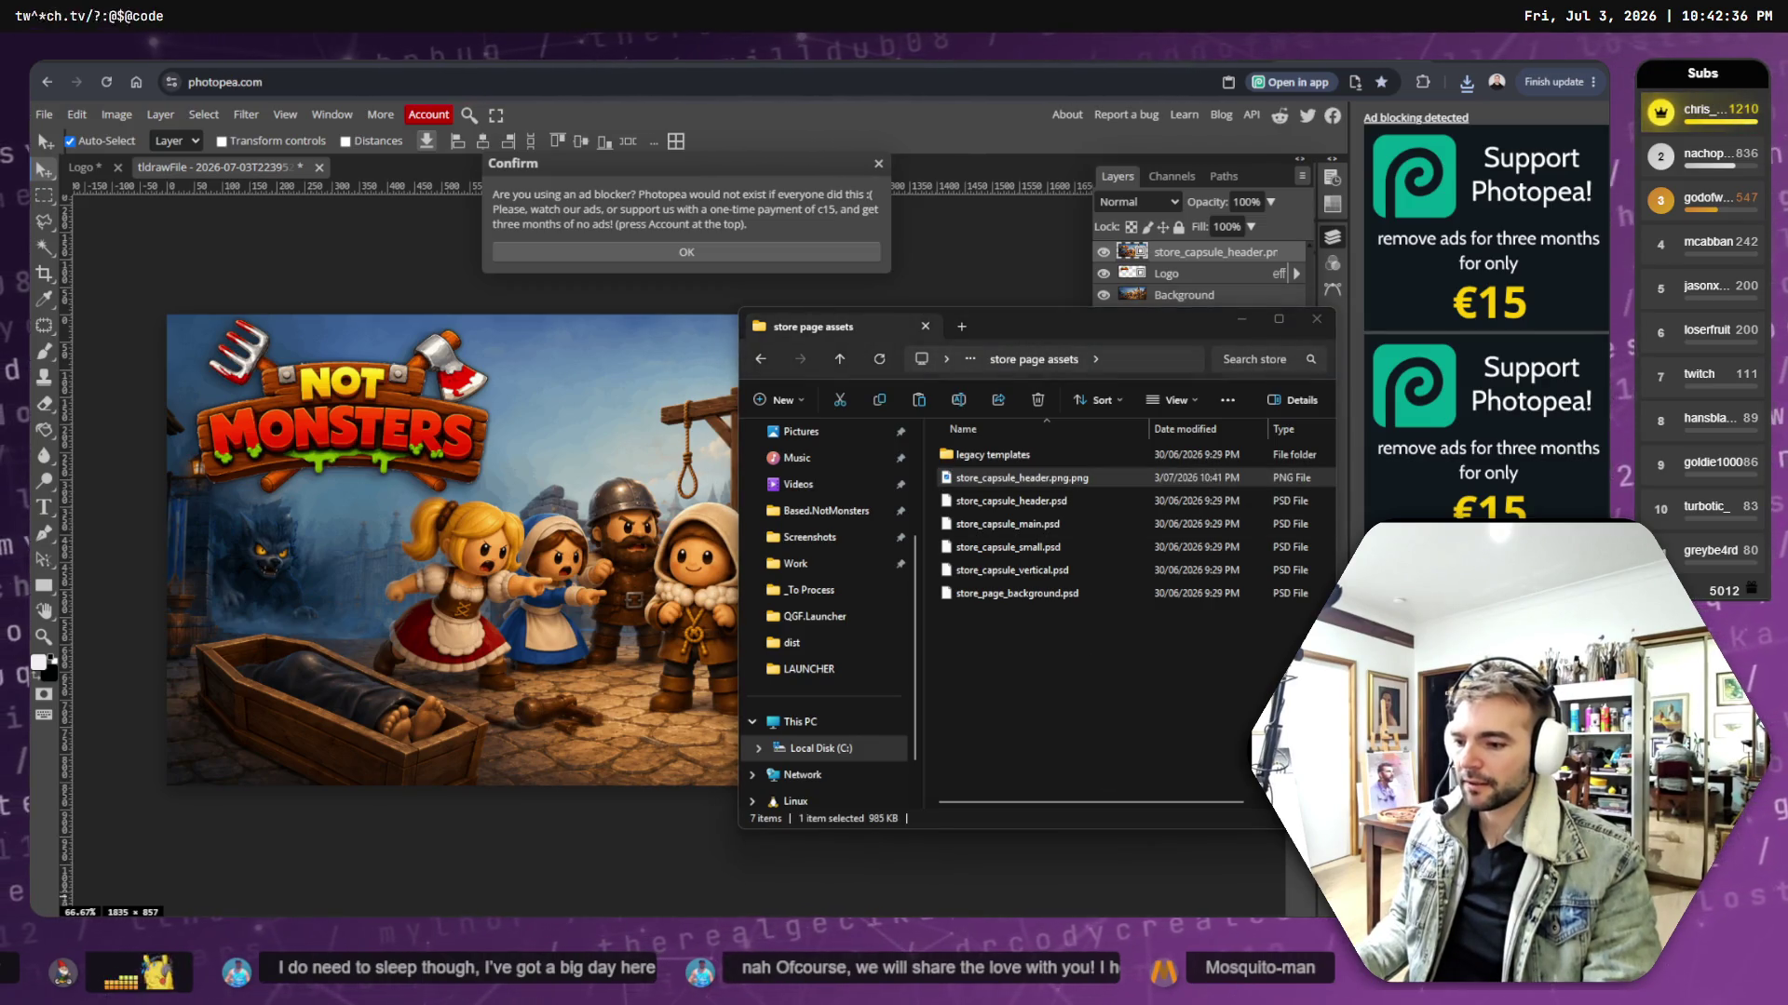
pyautogui.click(1053, 482)
pyautogui.click(1053, 480)
pyautogui.press('Right')
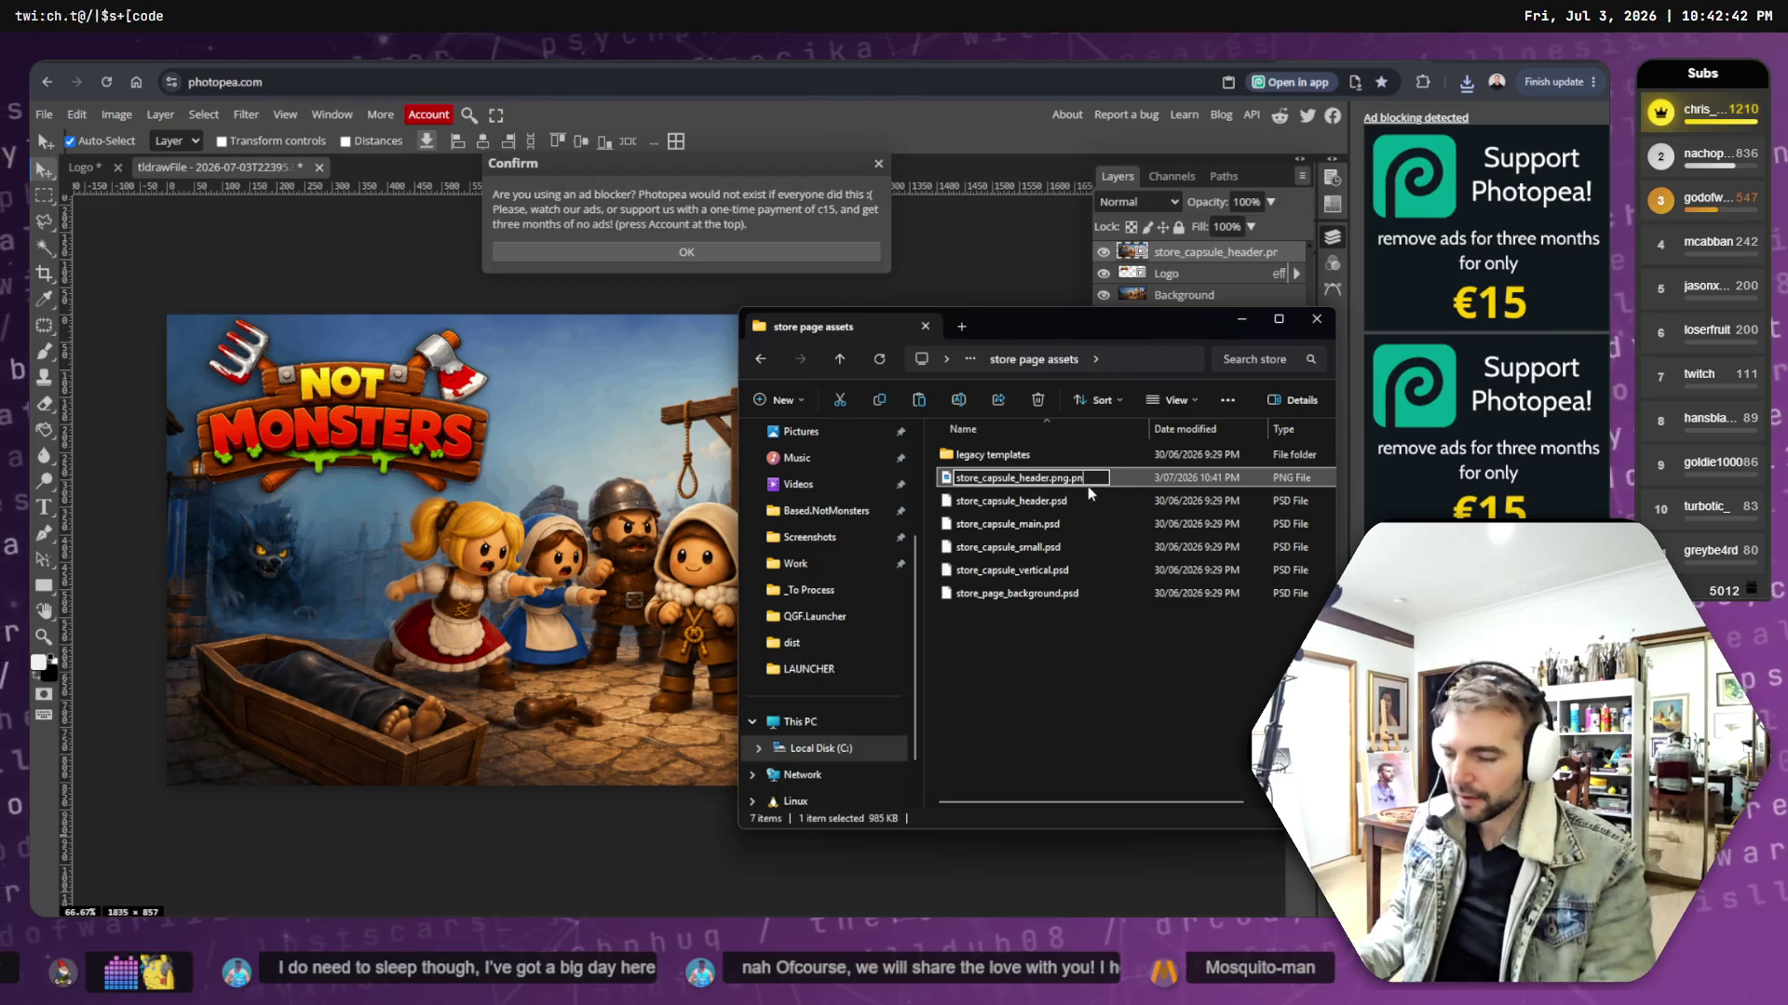
pyautogui.press('Return')
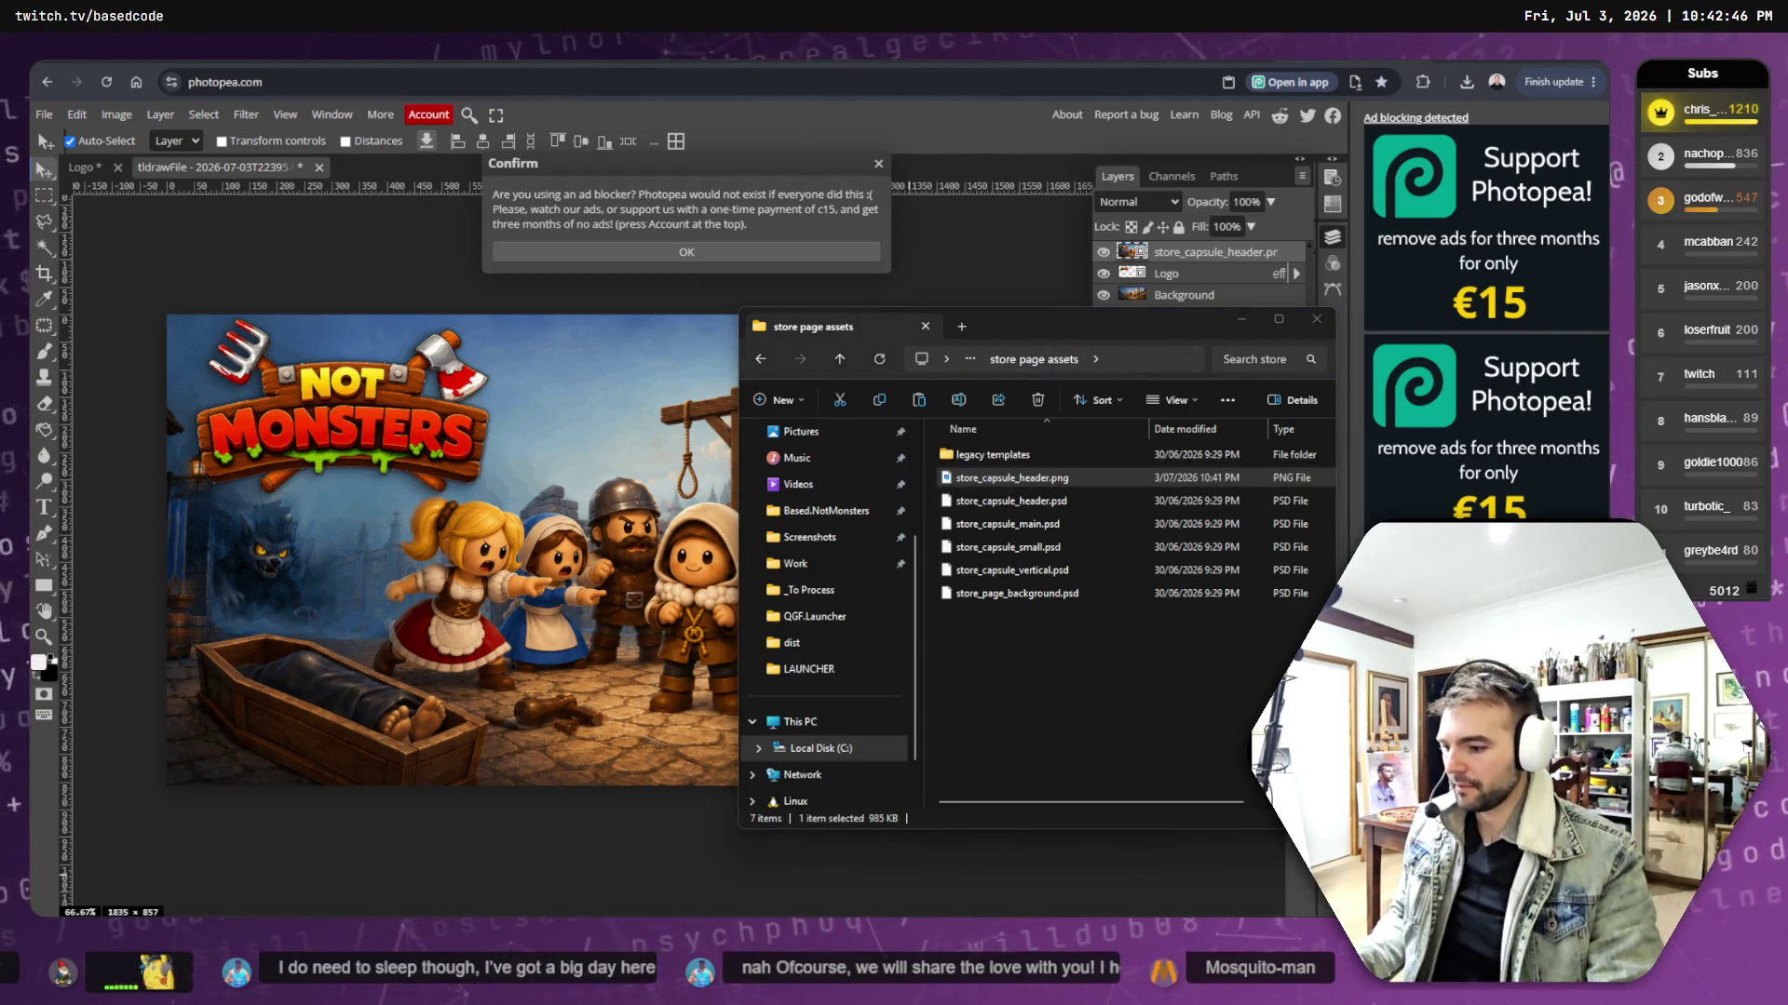
pyautogui.press('Return')
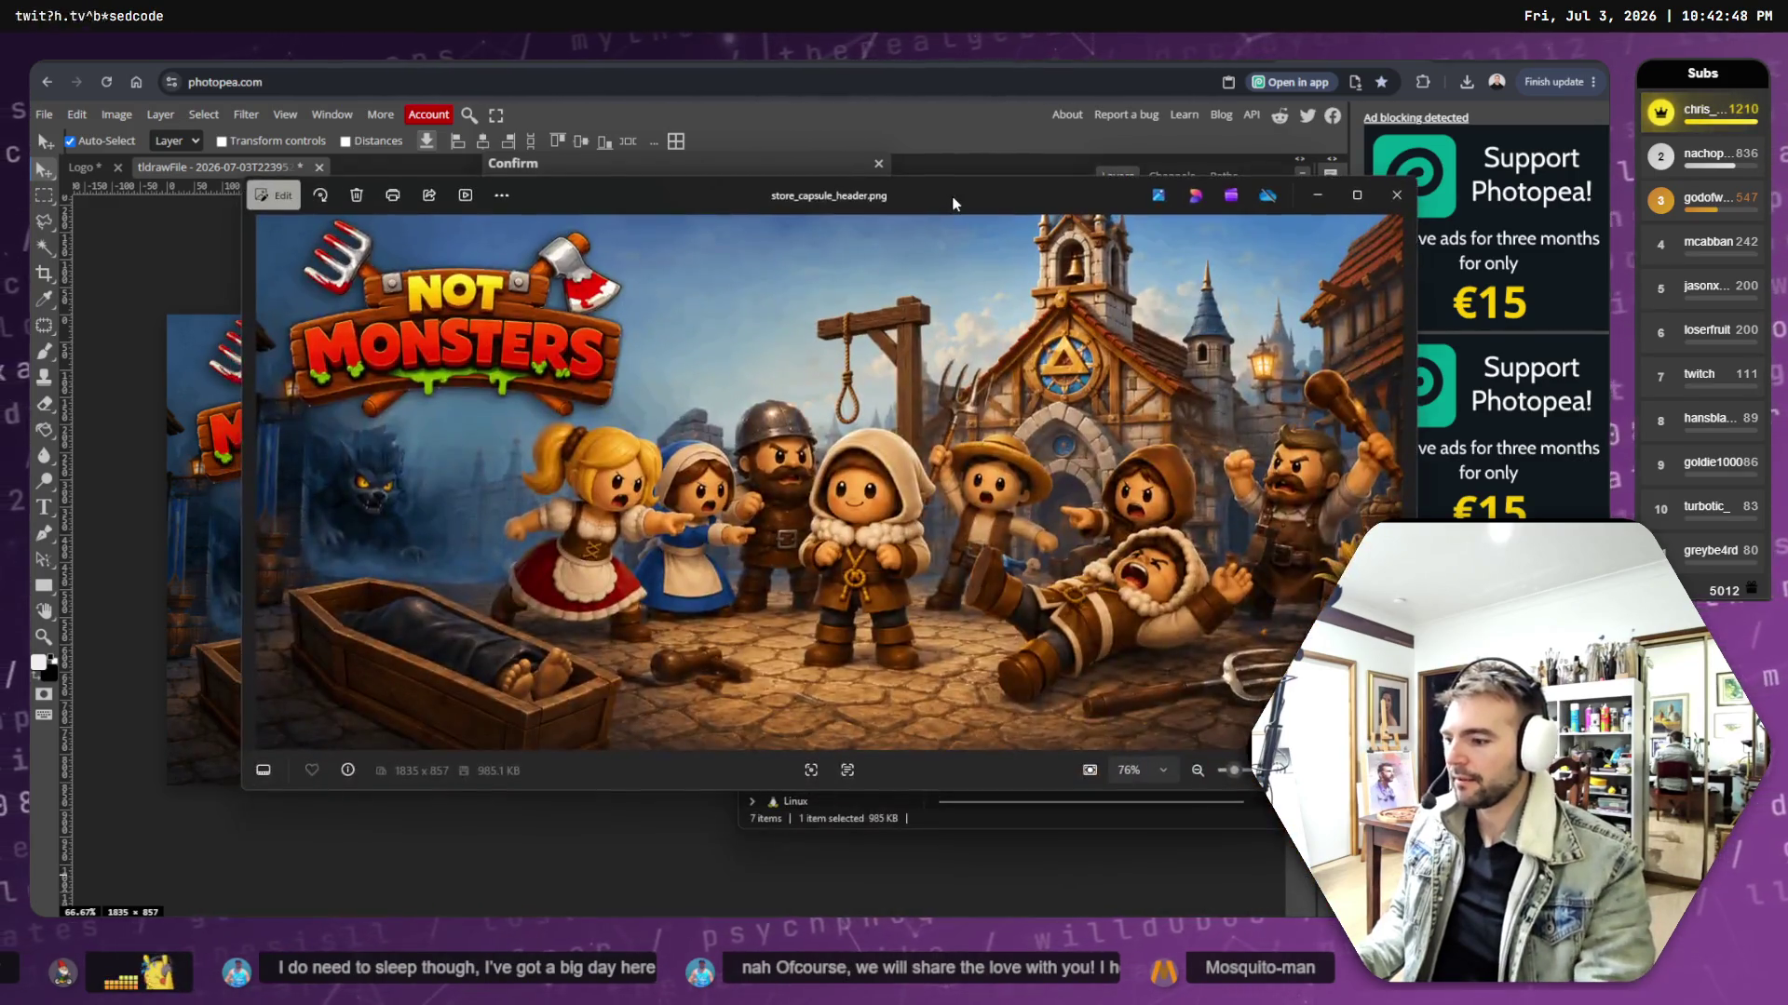
# - Inspect the 1835×857, 985.1 KB store_capsule_header.png in Photos, then close the viewer
pyautogui.moveTo(952, 203)
pyautogui.mouseDown()
pyautogui.moveTo(987, 547)
pyautogui.moveTo(986, 931)
pyautogui.moveTo(961, 163)
pyautogui.moveTo(1048, 522)
pyautogui.moveTo(1048, 931)
pyautogui.moveTo(986, 126)
pyautogui.moveTo(985, 148)
pyautogui.mouseUp()
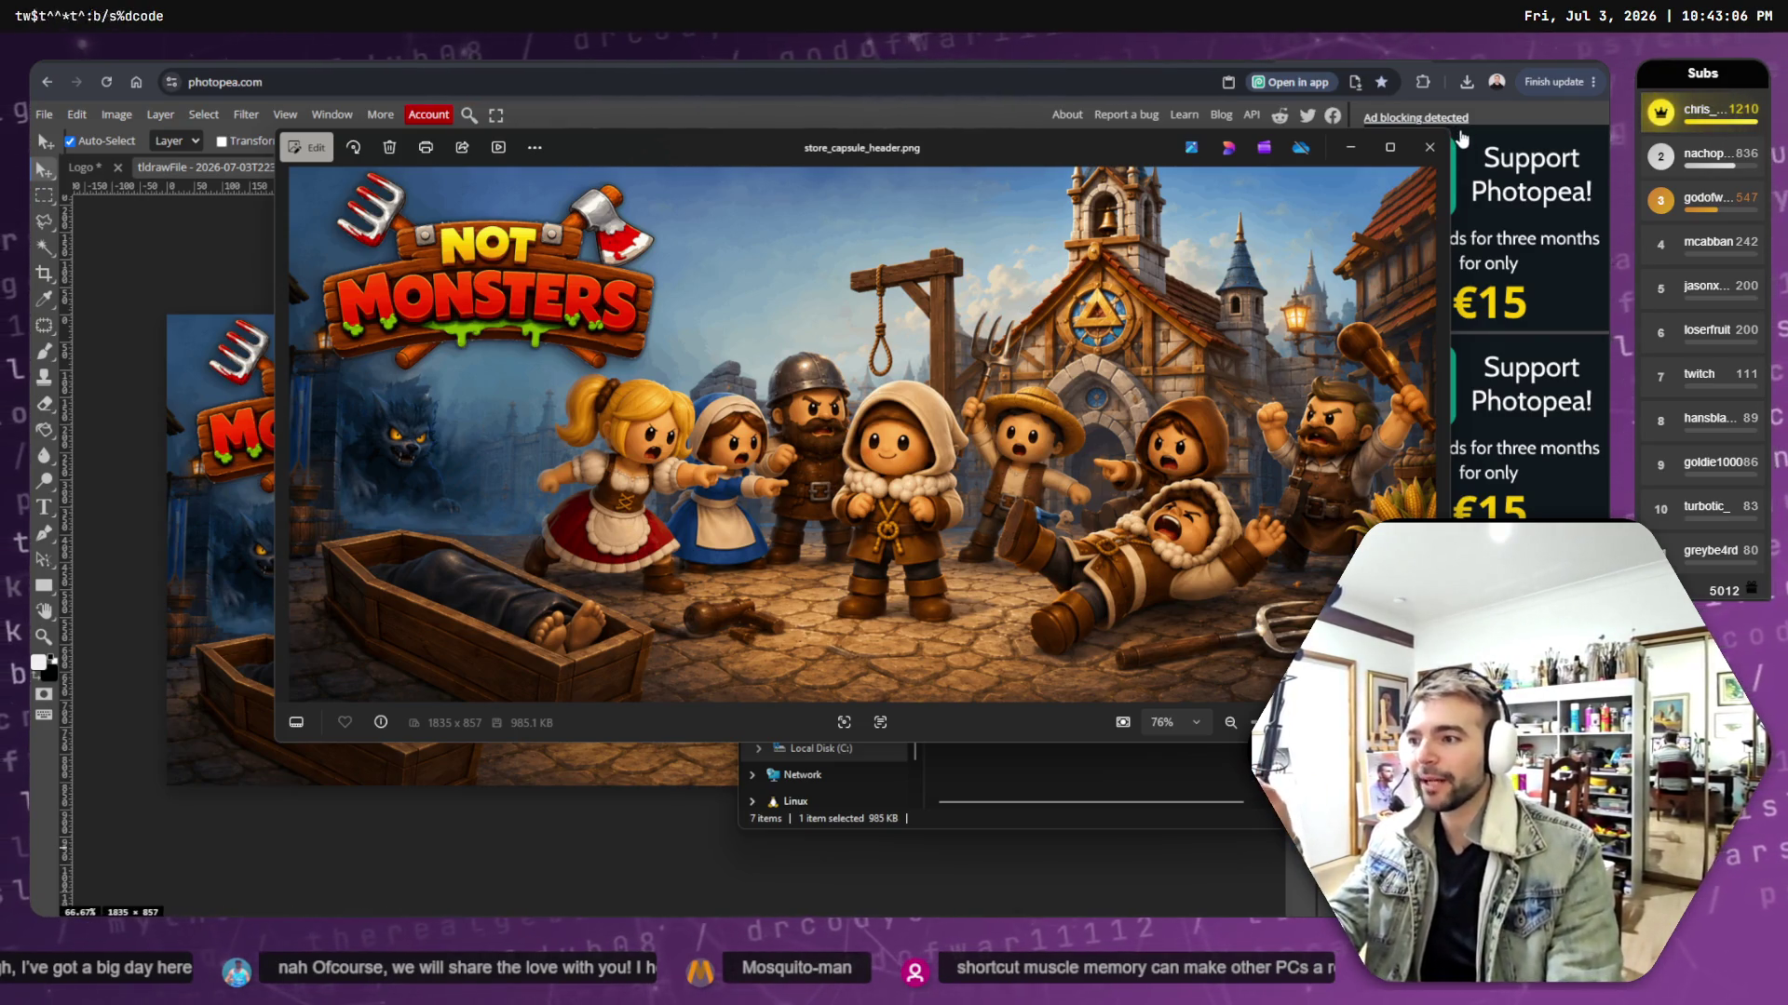
pyautogui.click(1431, 147)
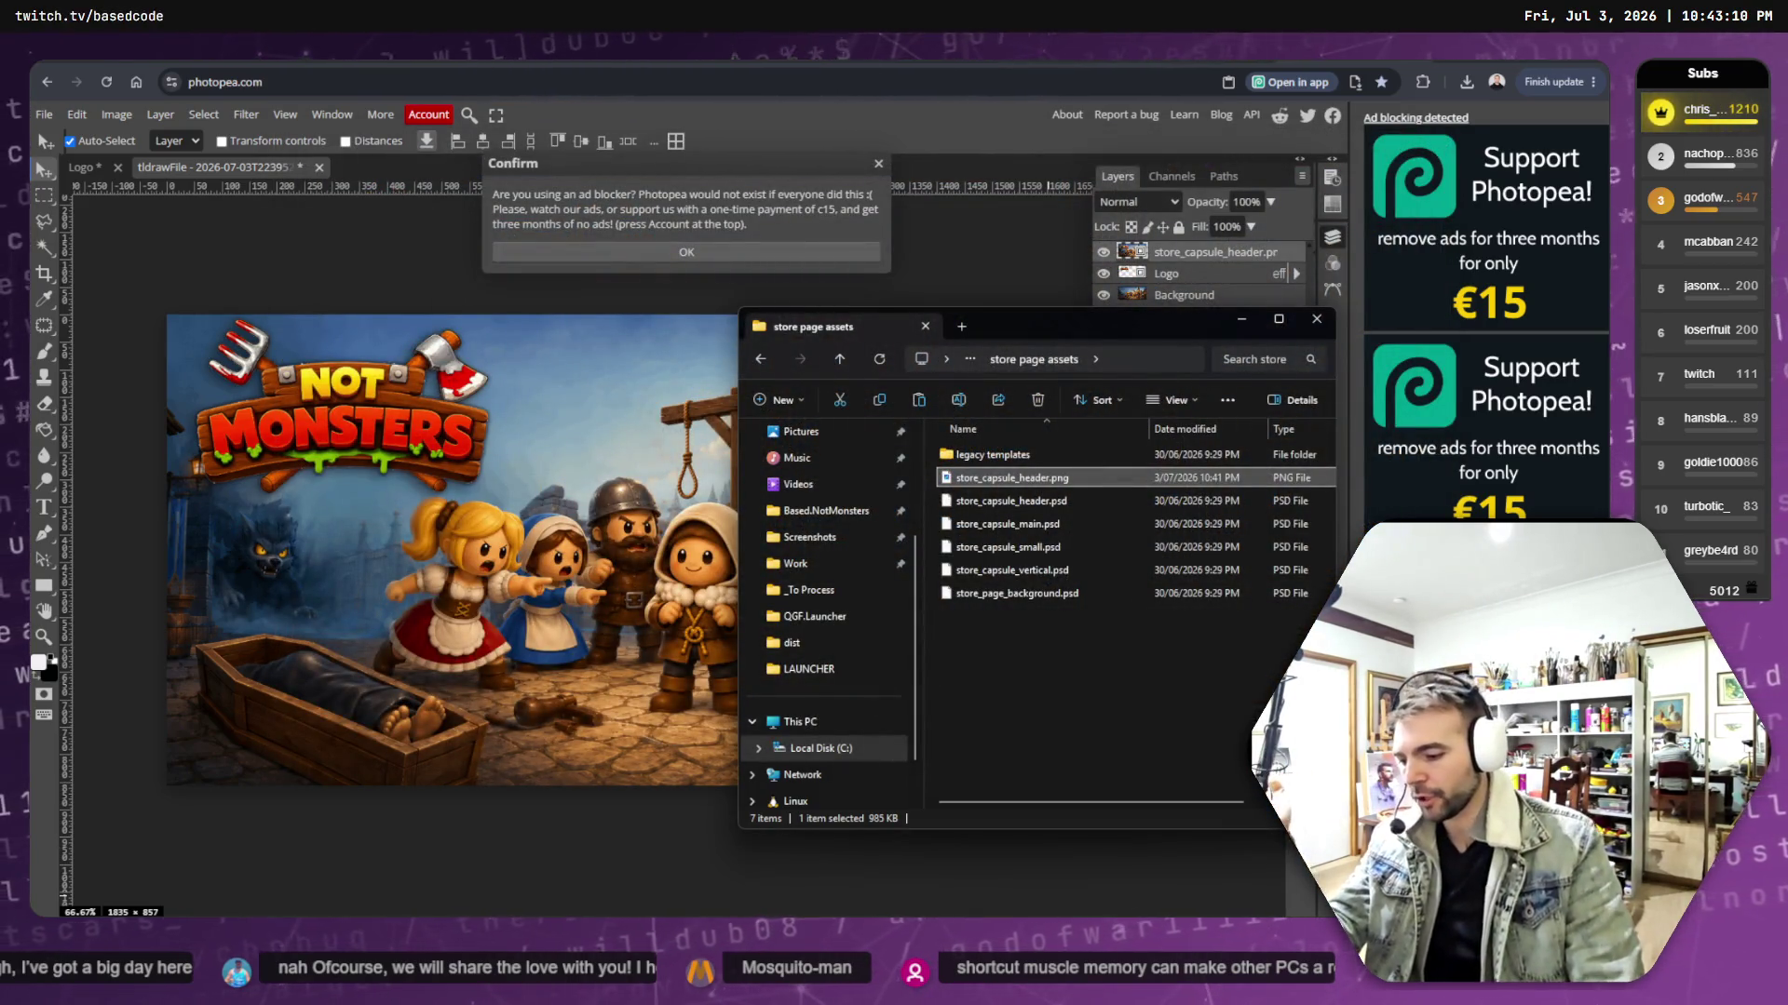
# - Drag store_capsule_header.png into the Steamworks Graphical Assets drop zone, then reload after the rejection
pyautogui.hotkey('alt', 'Tab')
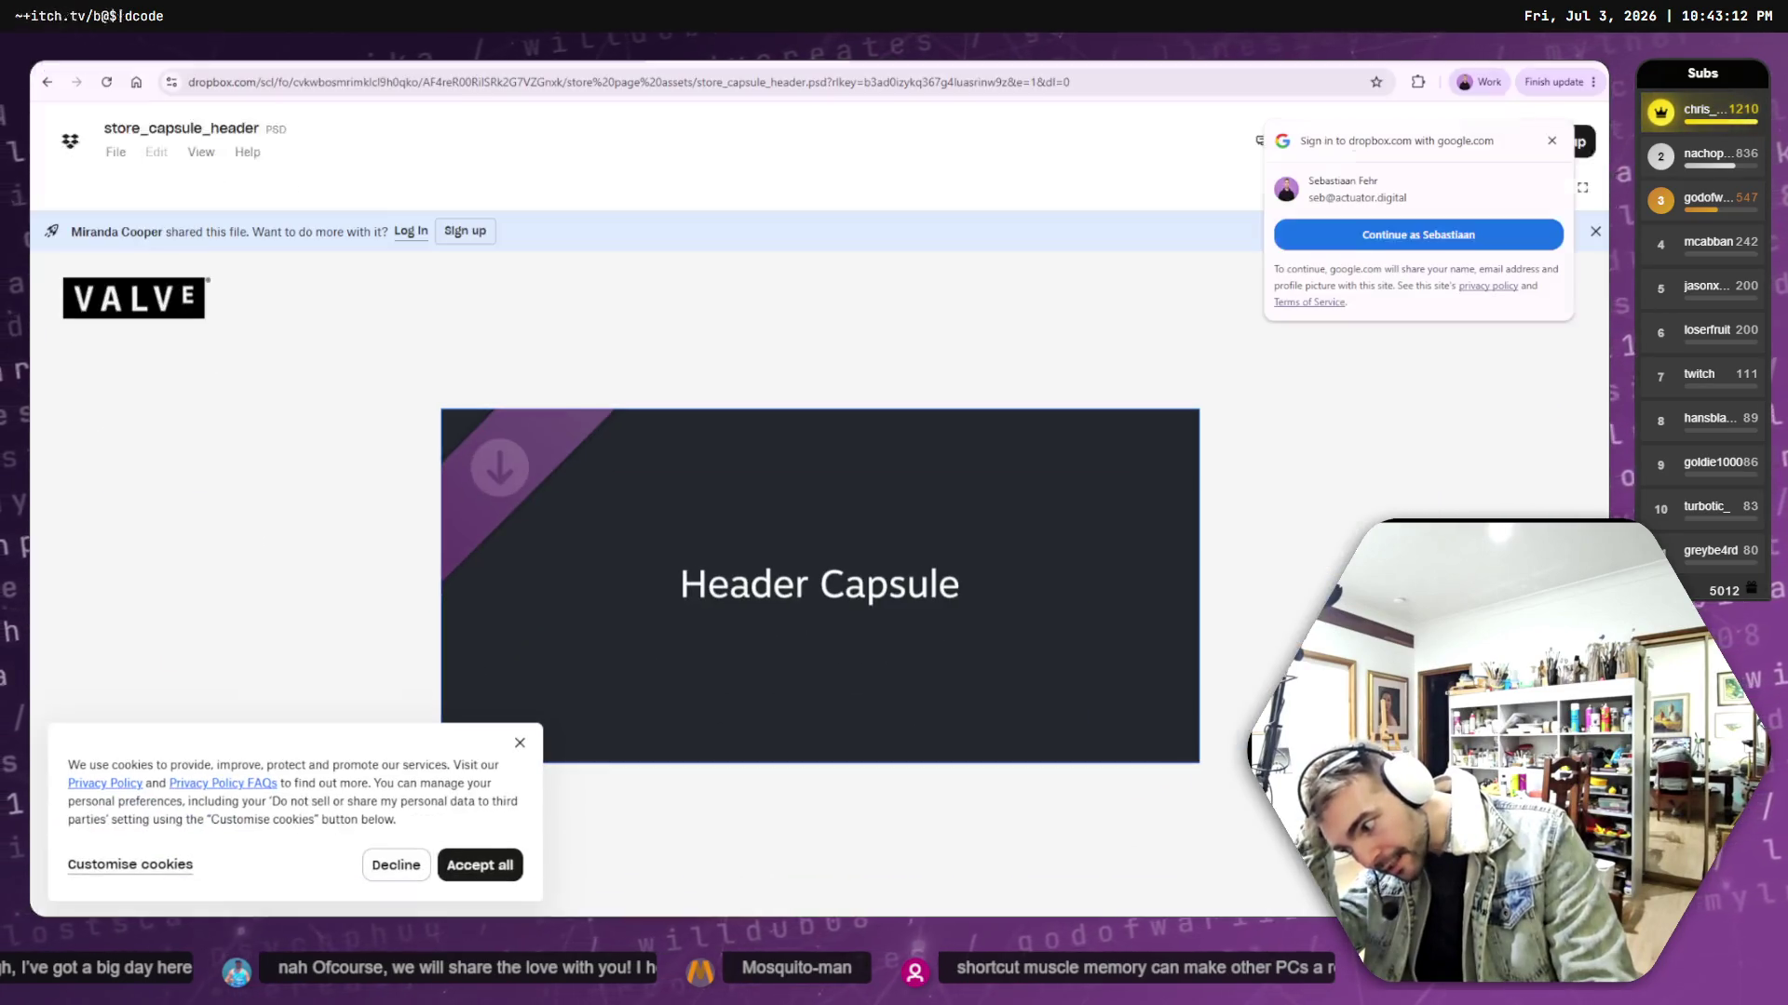
pyautogui.hotkey('alt', 'Tab')
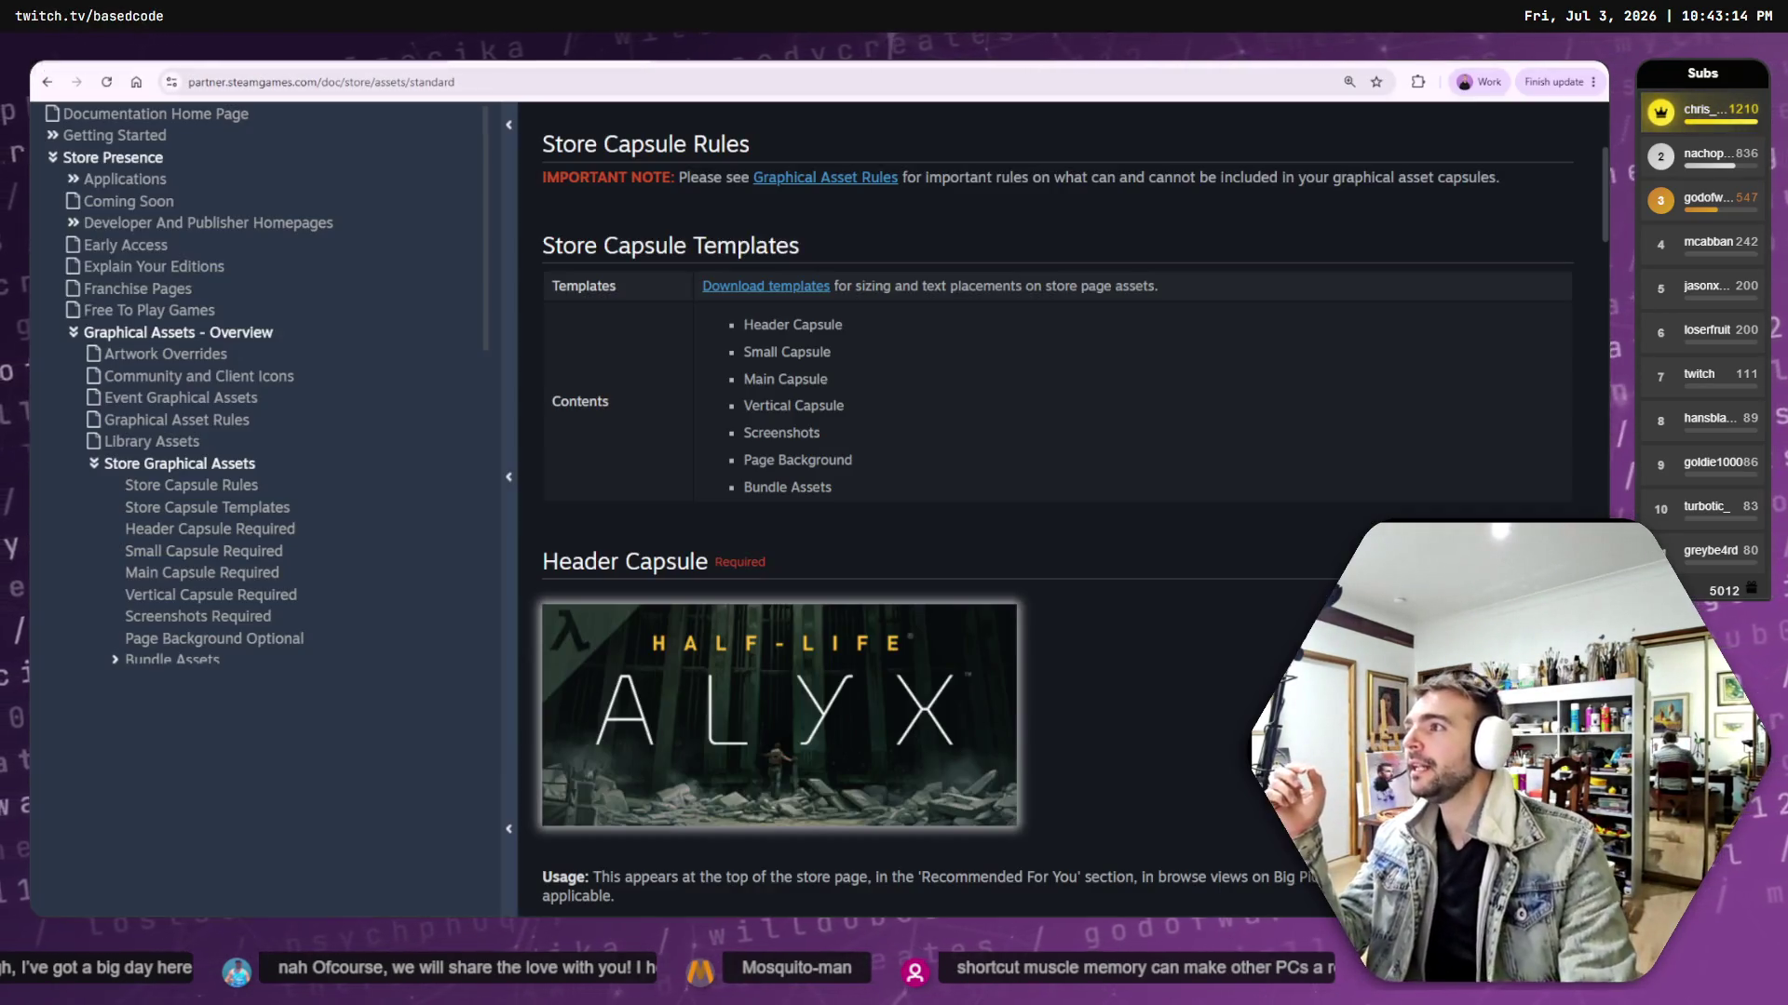
pyautogui.hotkey('alt', 'Tab')
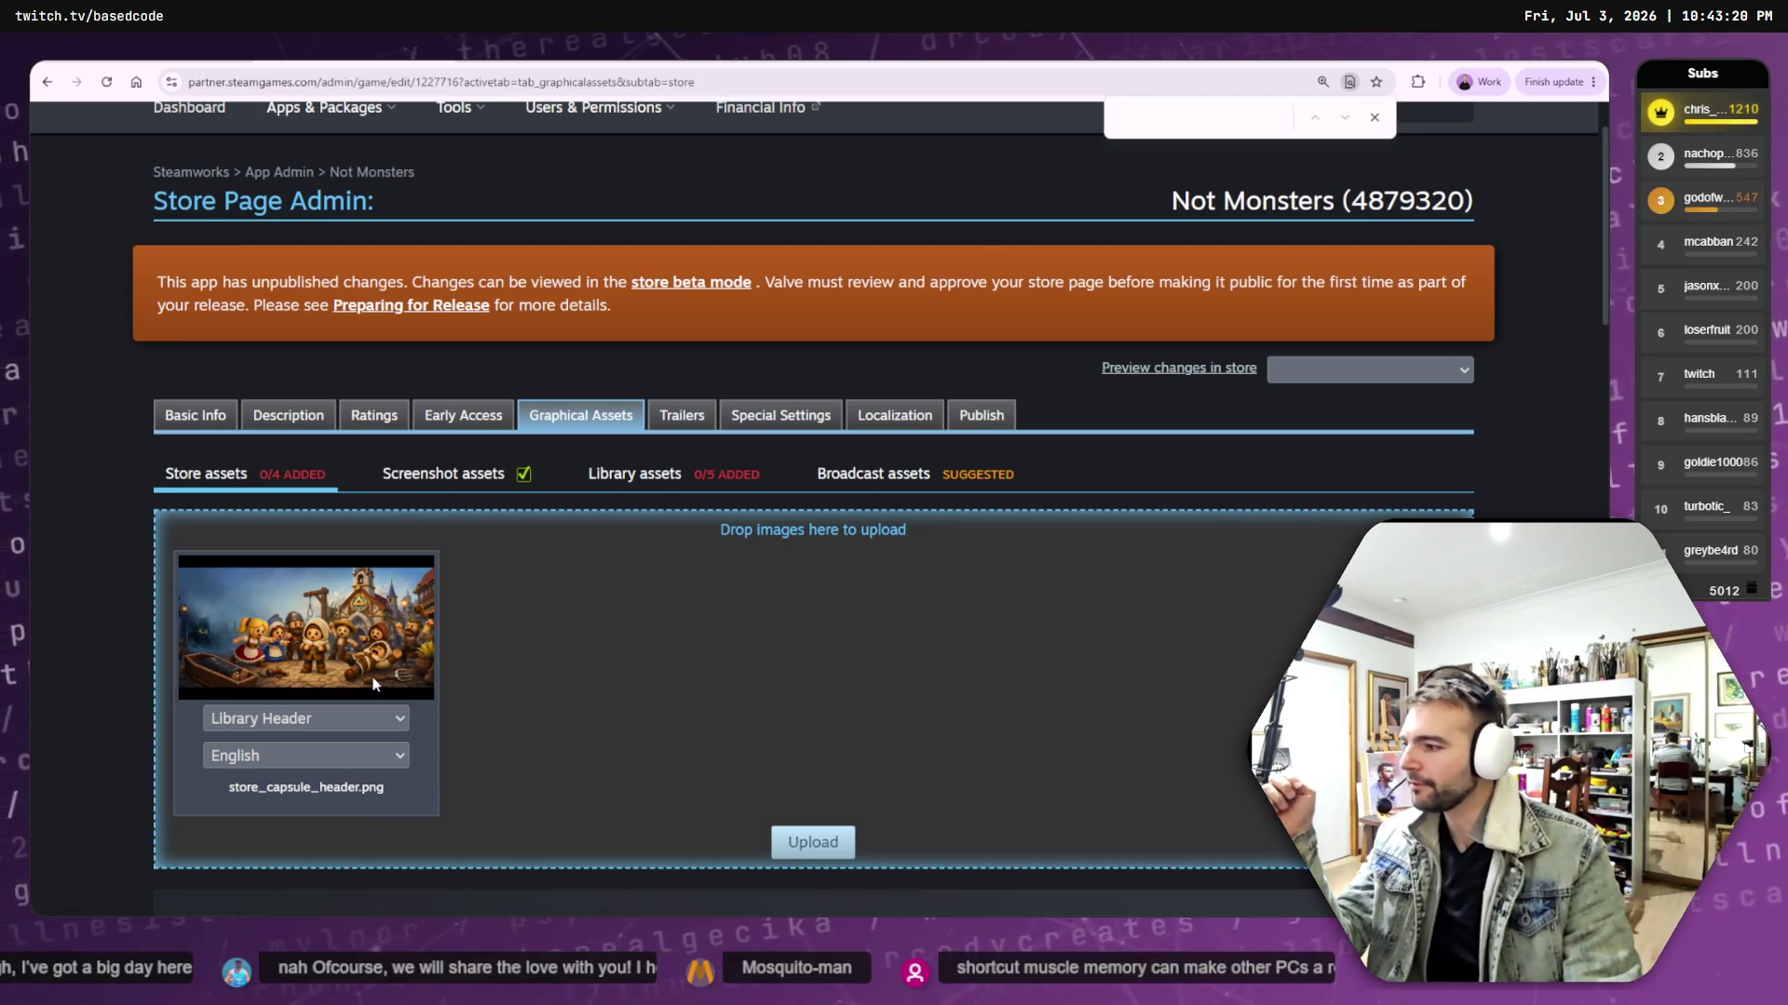
pyautogui.click(107, 82)
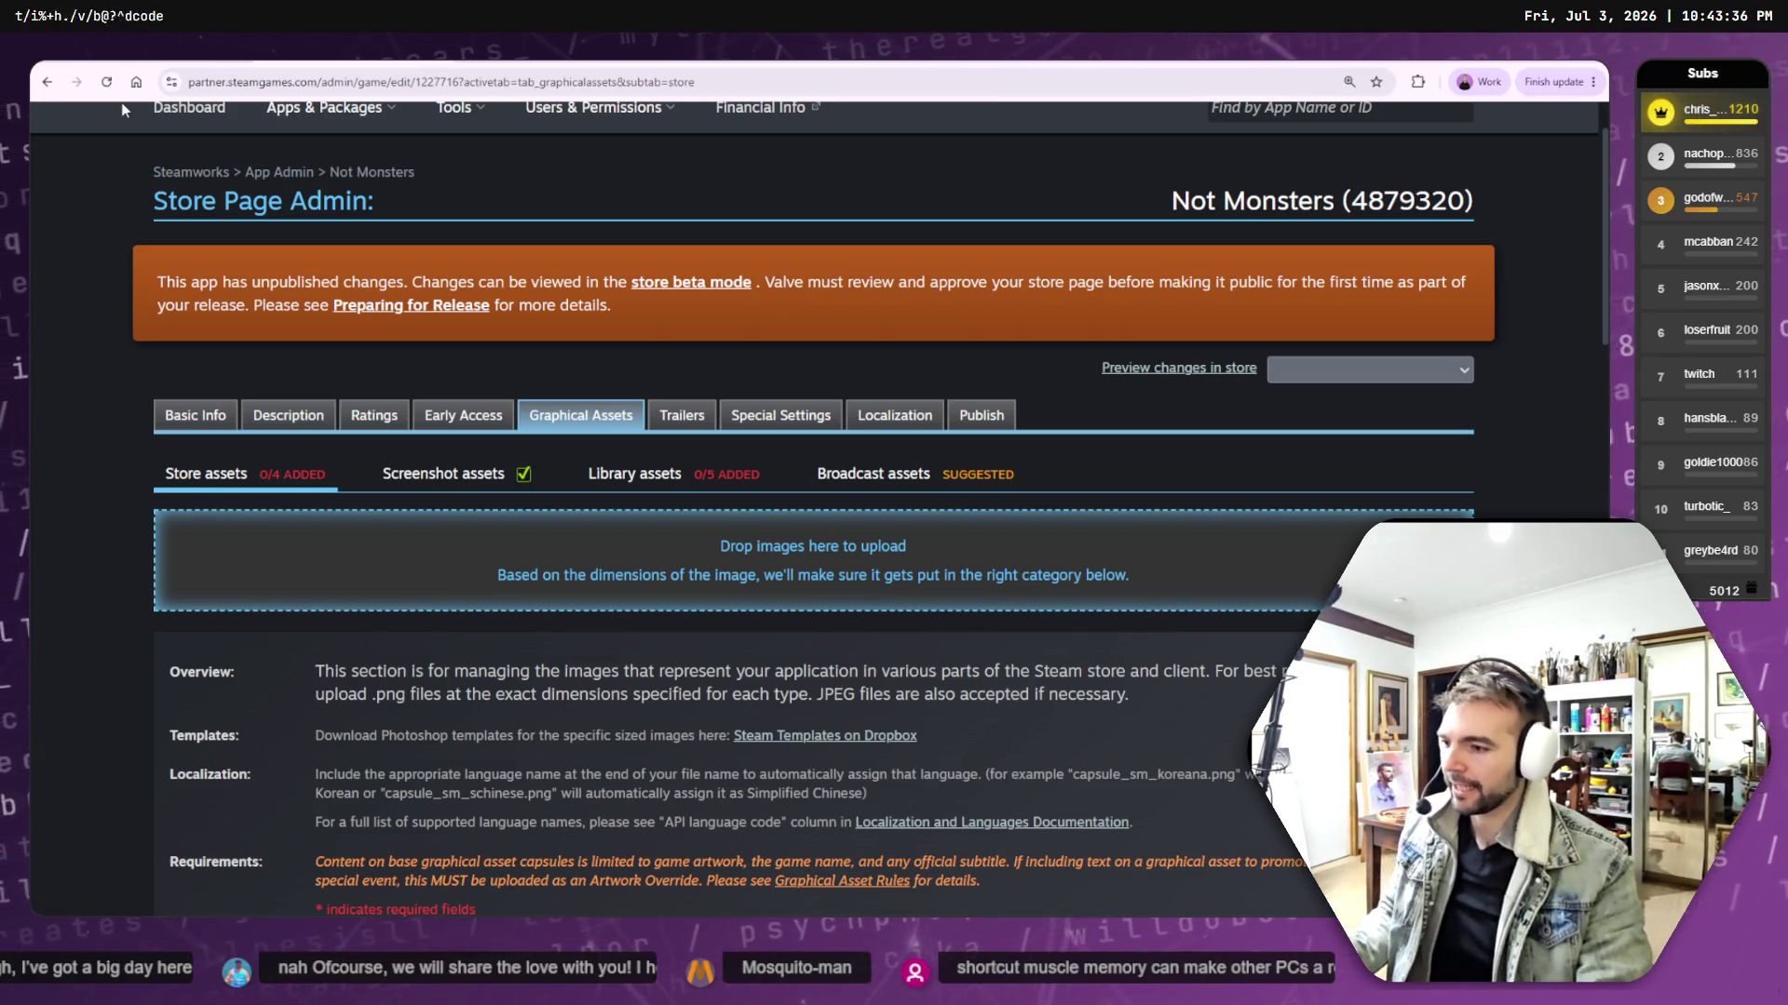
pyautogui.hotkey('alt', 'Tab')
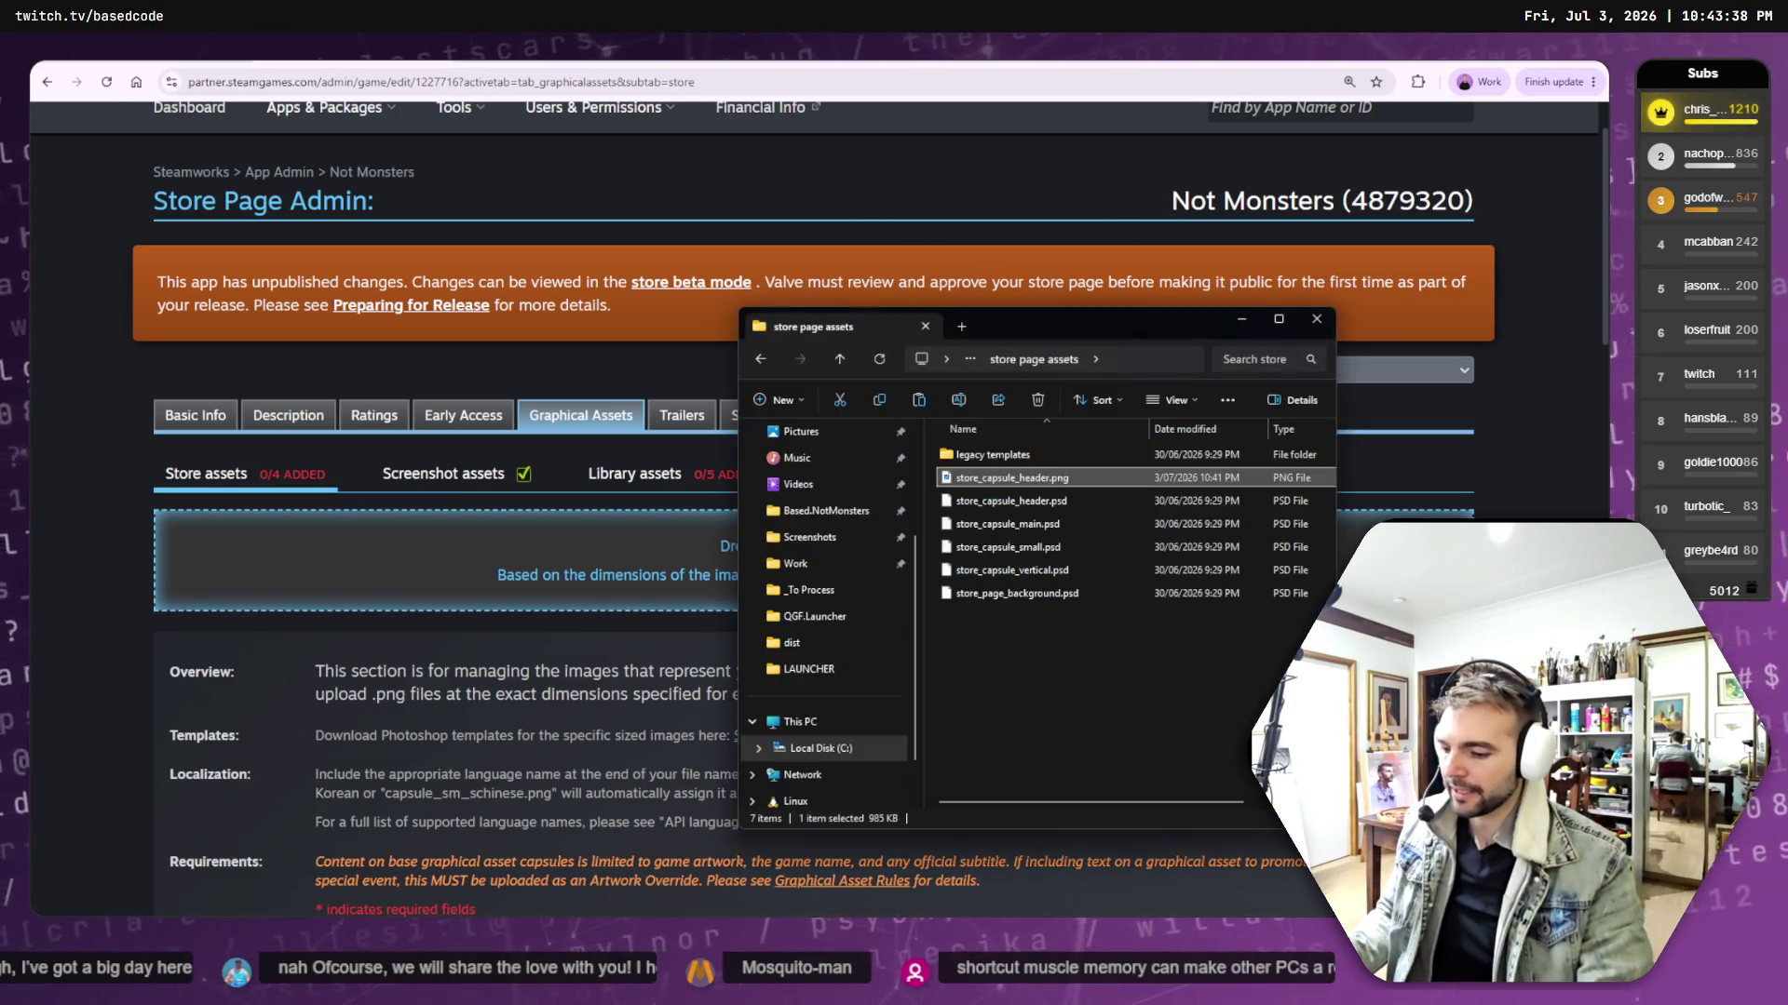
pyautogui.moveTo(1015, 477)
pyautogui.mouseDown()
pyautogui.moveTo(1052, 503)
pyautogui.moveTo(492, 580)
pyautogui.mouseUp()
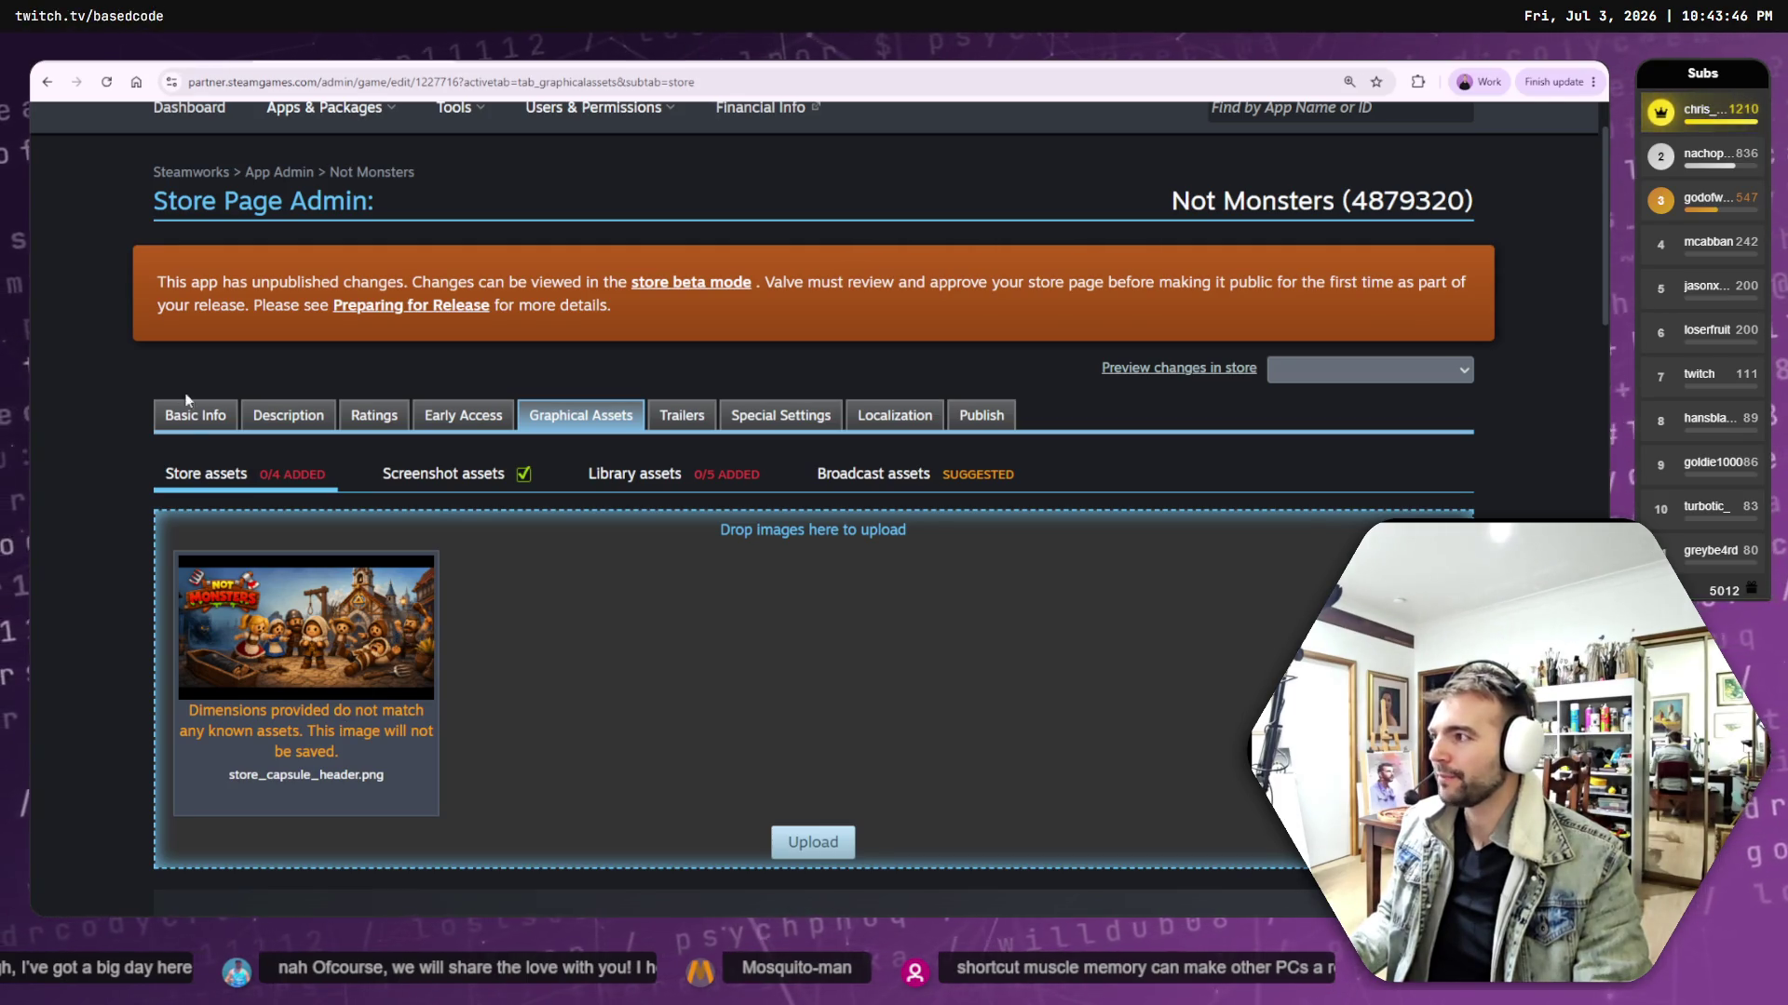
pyautogui.click(107, 83)
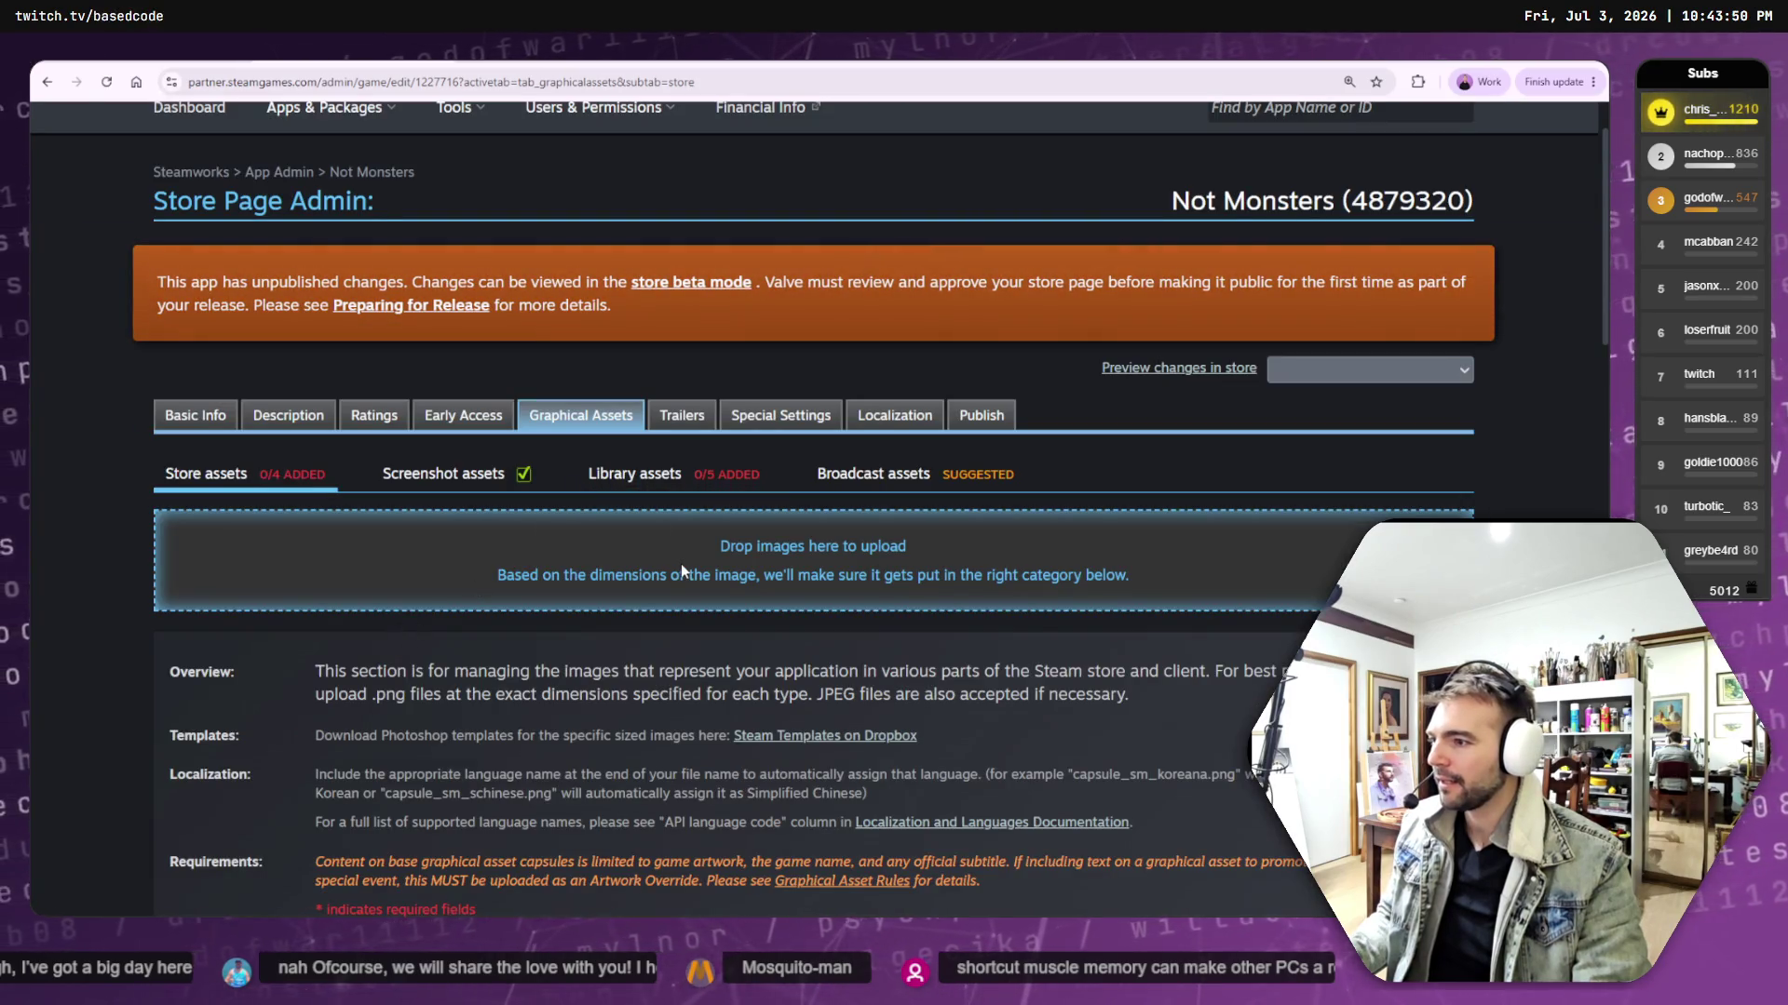
# - Check the capsule size requirements, highlighting the Main Capsule's 1232px width
pyautogui.scroll(-2, 656, 582)
pyautogui.scroll(-3, 656, 581)
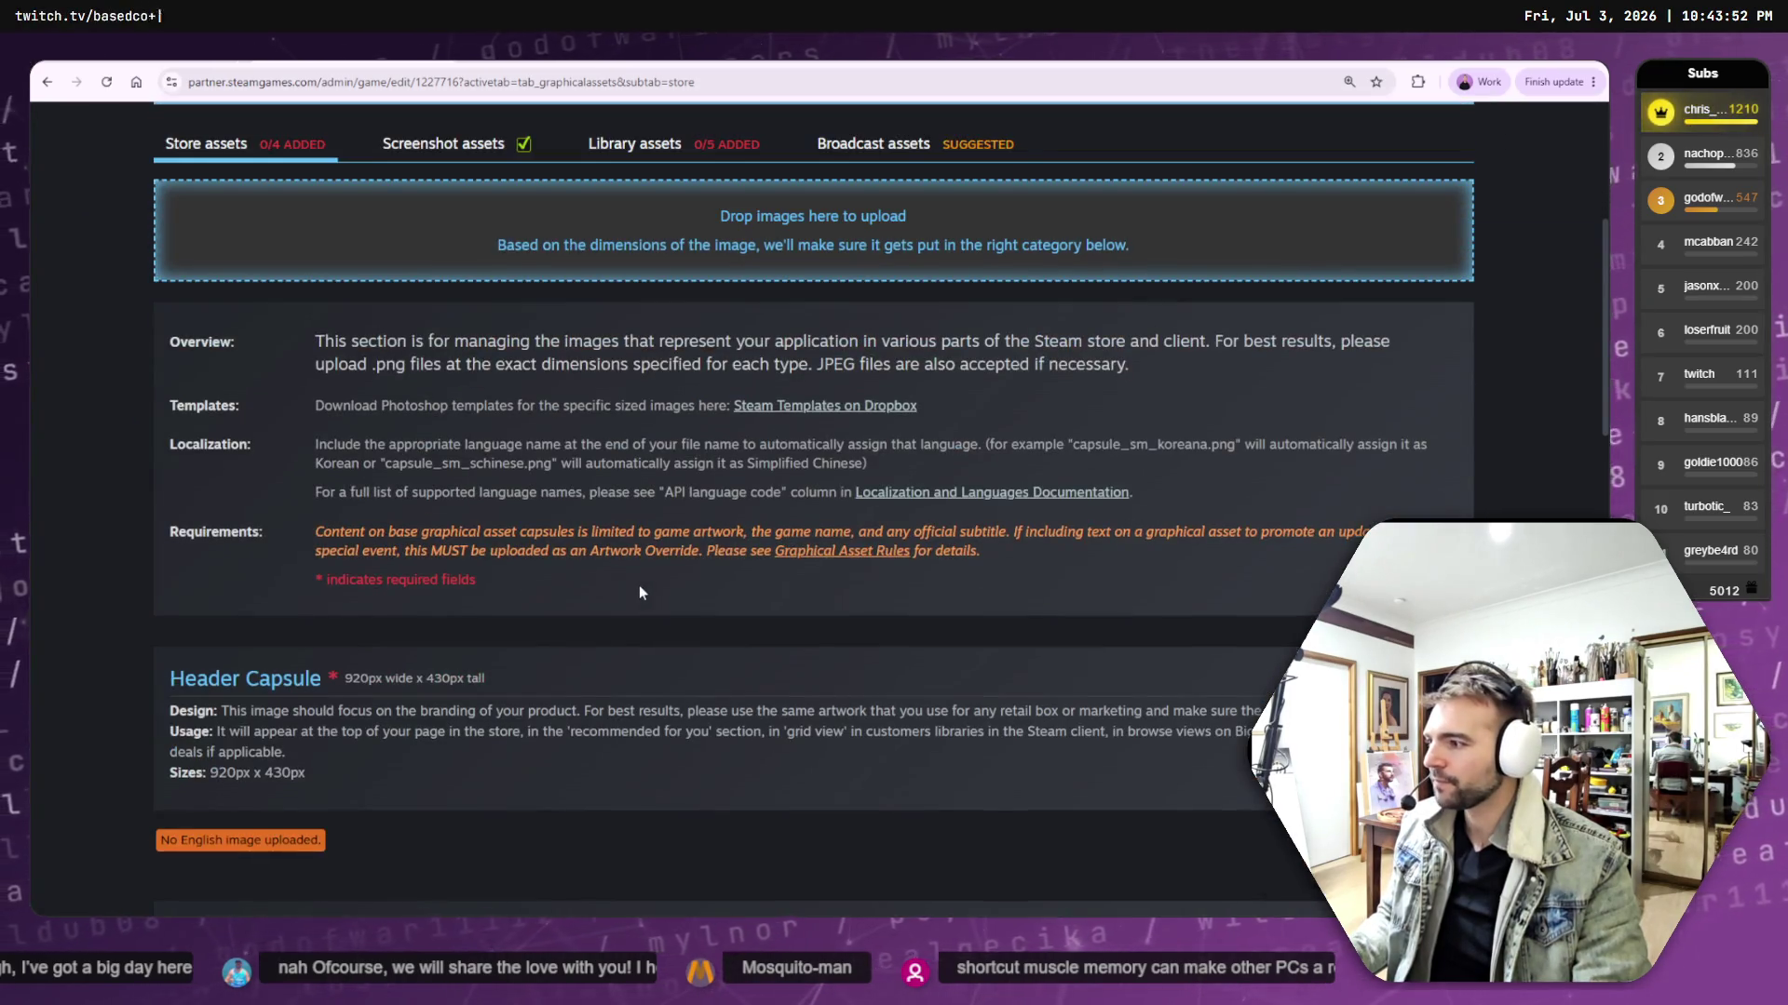
pyautogui.scroll(-2, 638, 585)
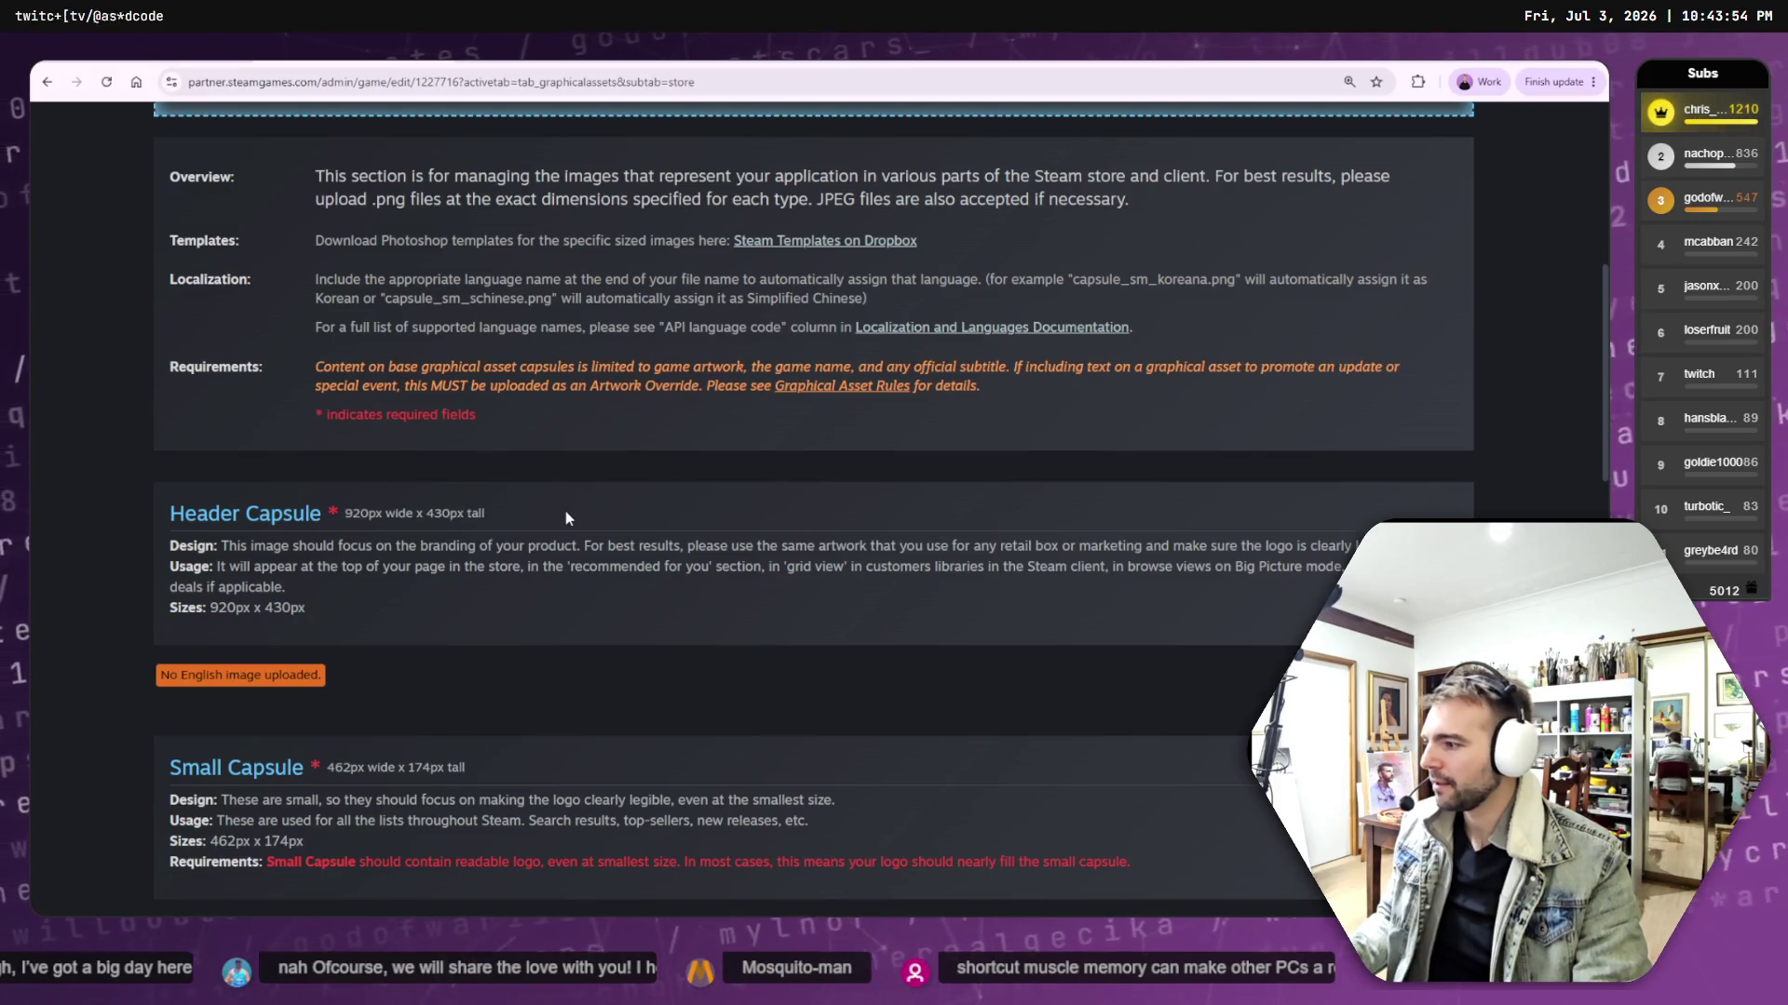
pyautogui.scroll(-5, 562, 515)
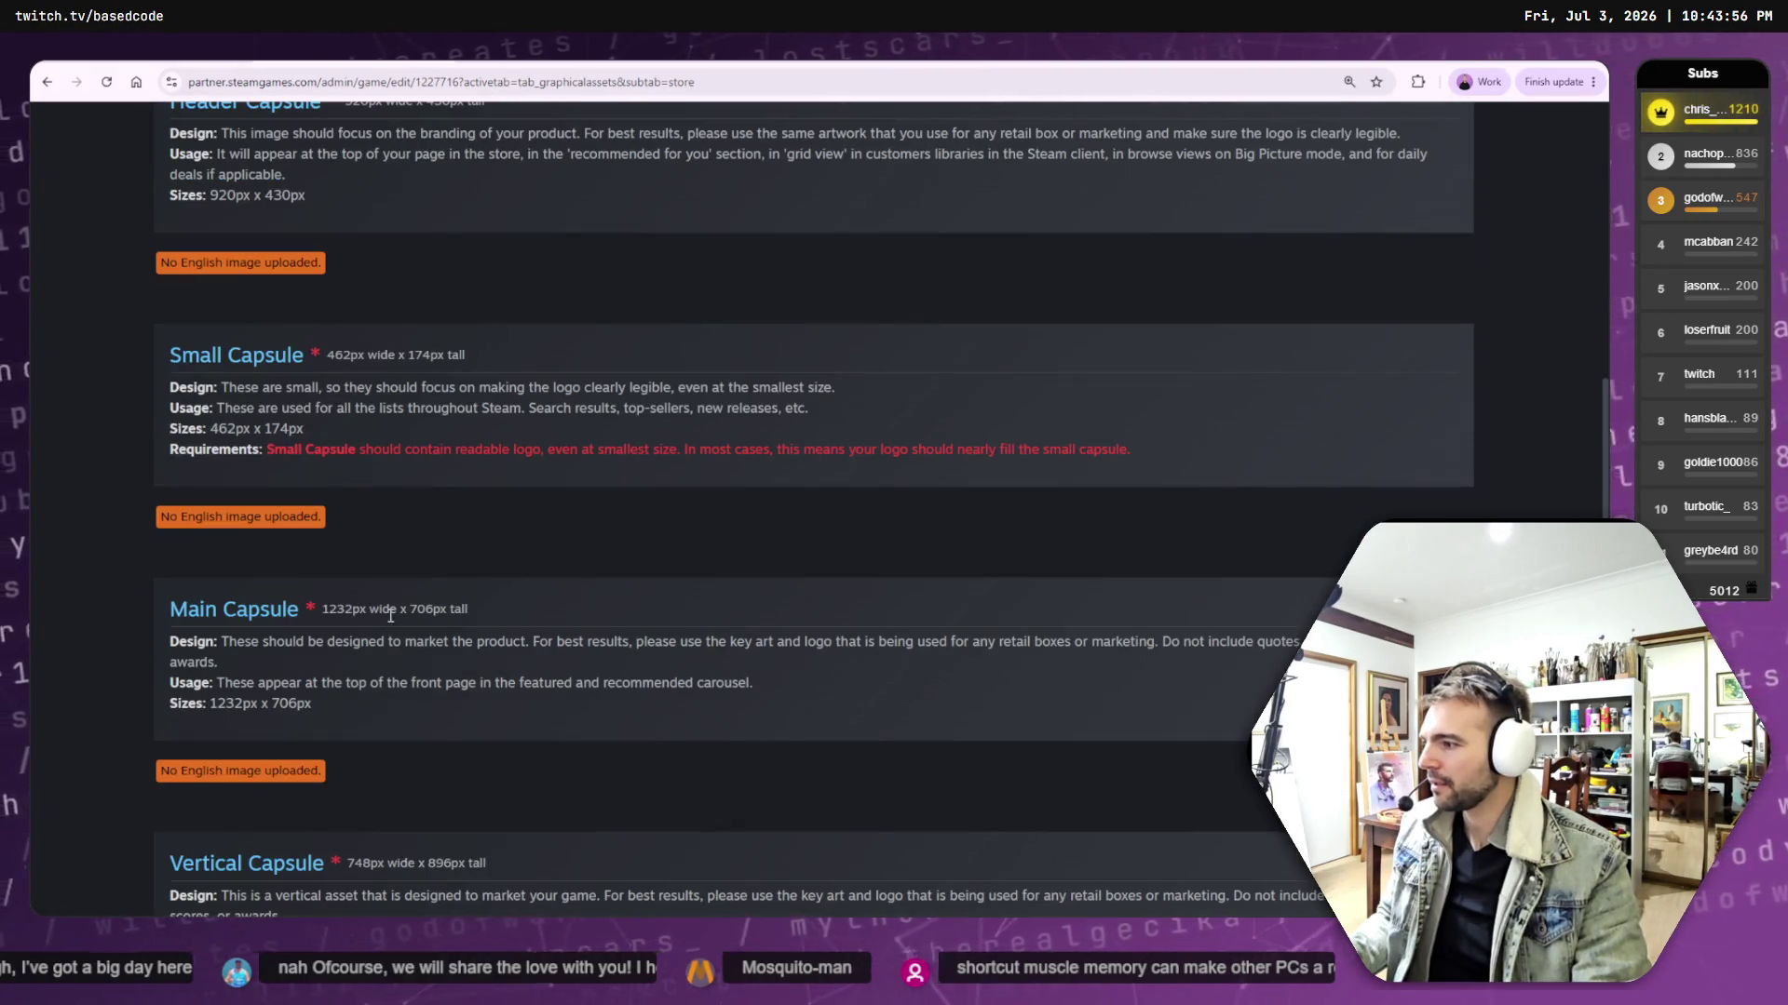
pyautogui.doubleClick(341, 610)
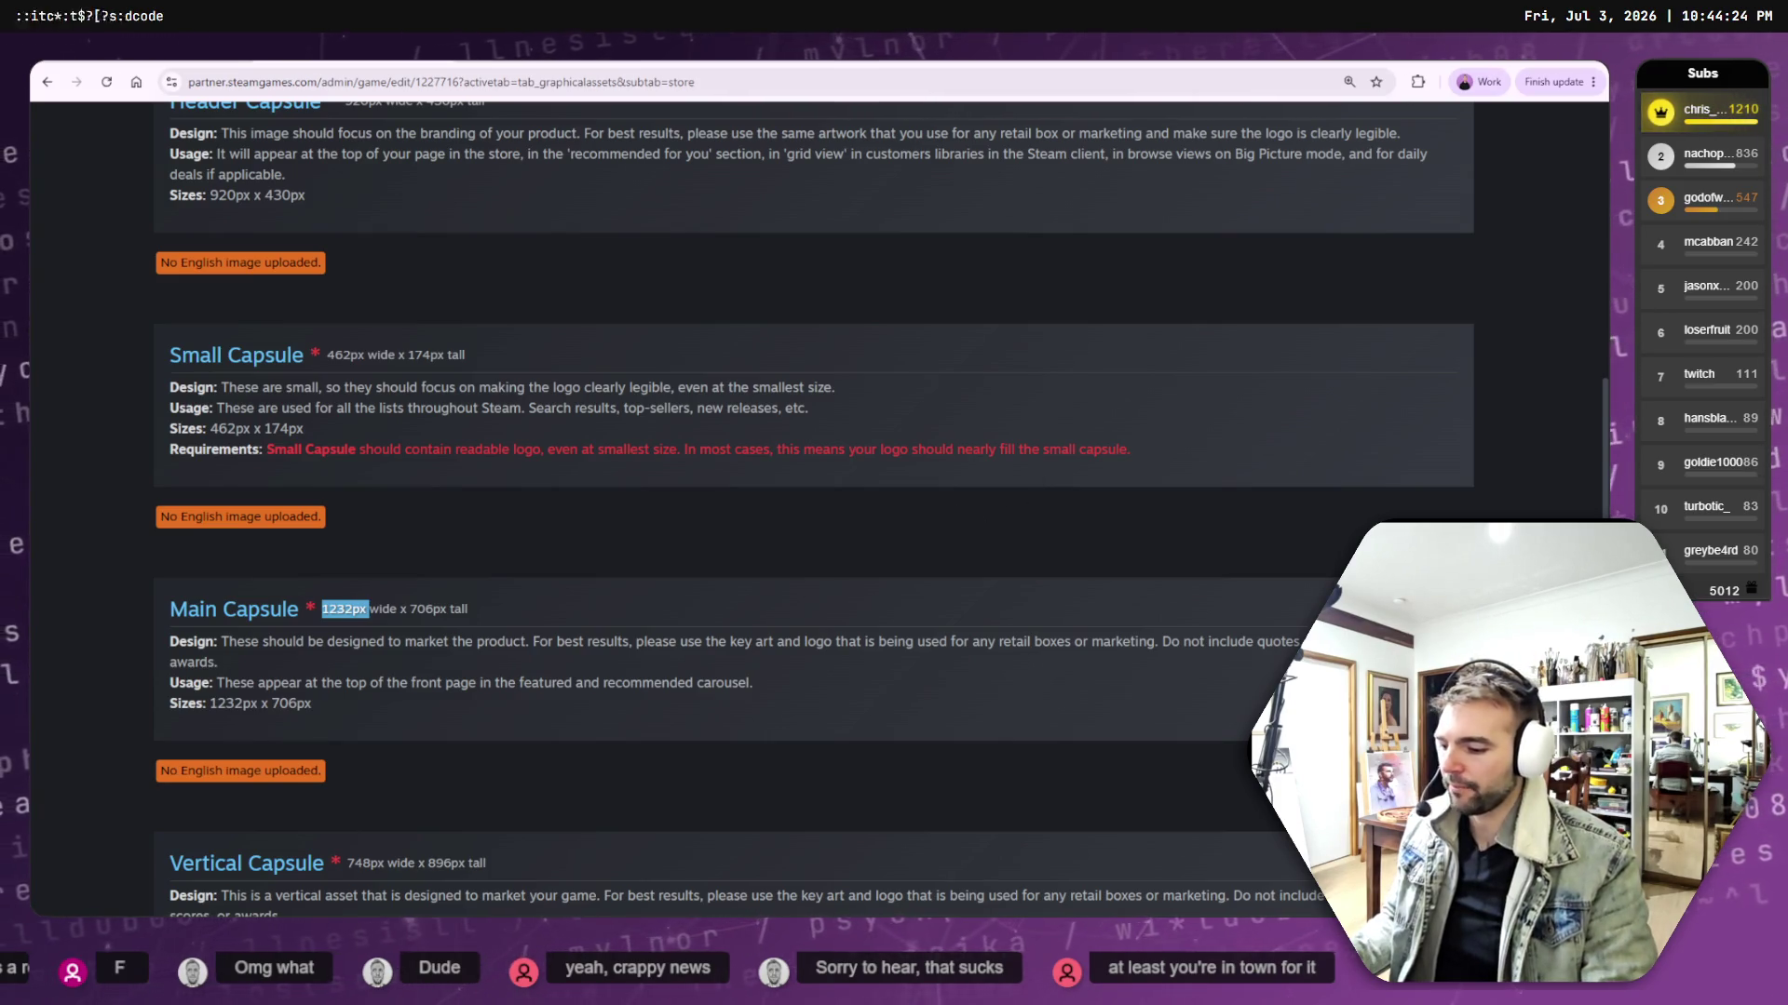
pyautogui.hotkey('ctrl', 'Tab')
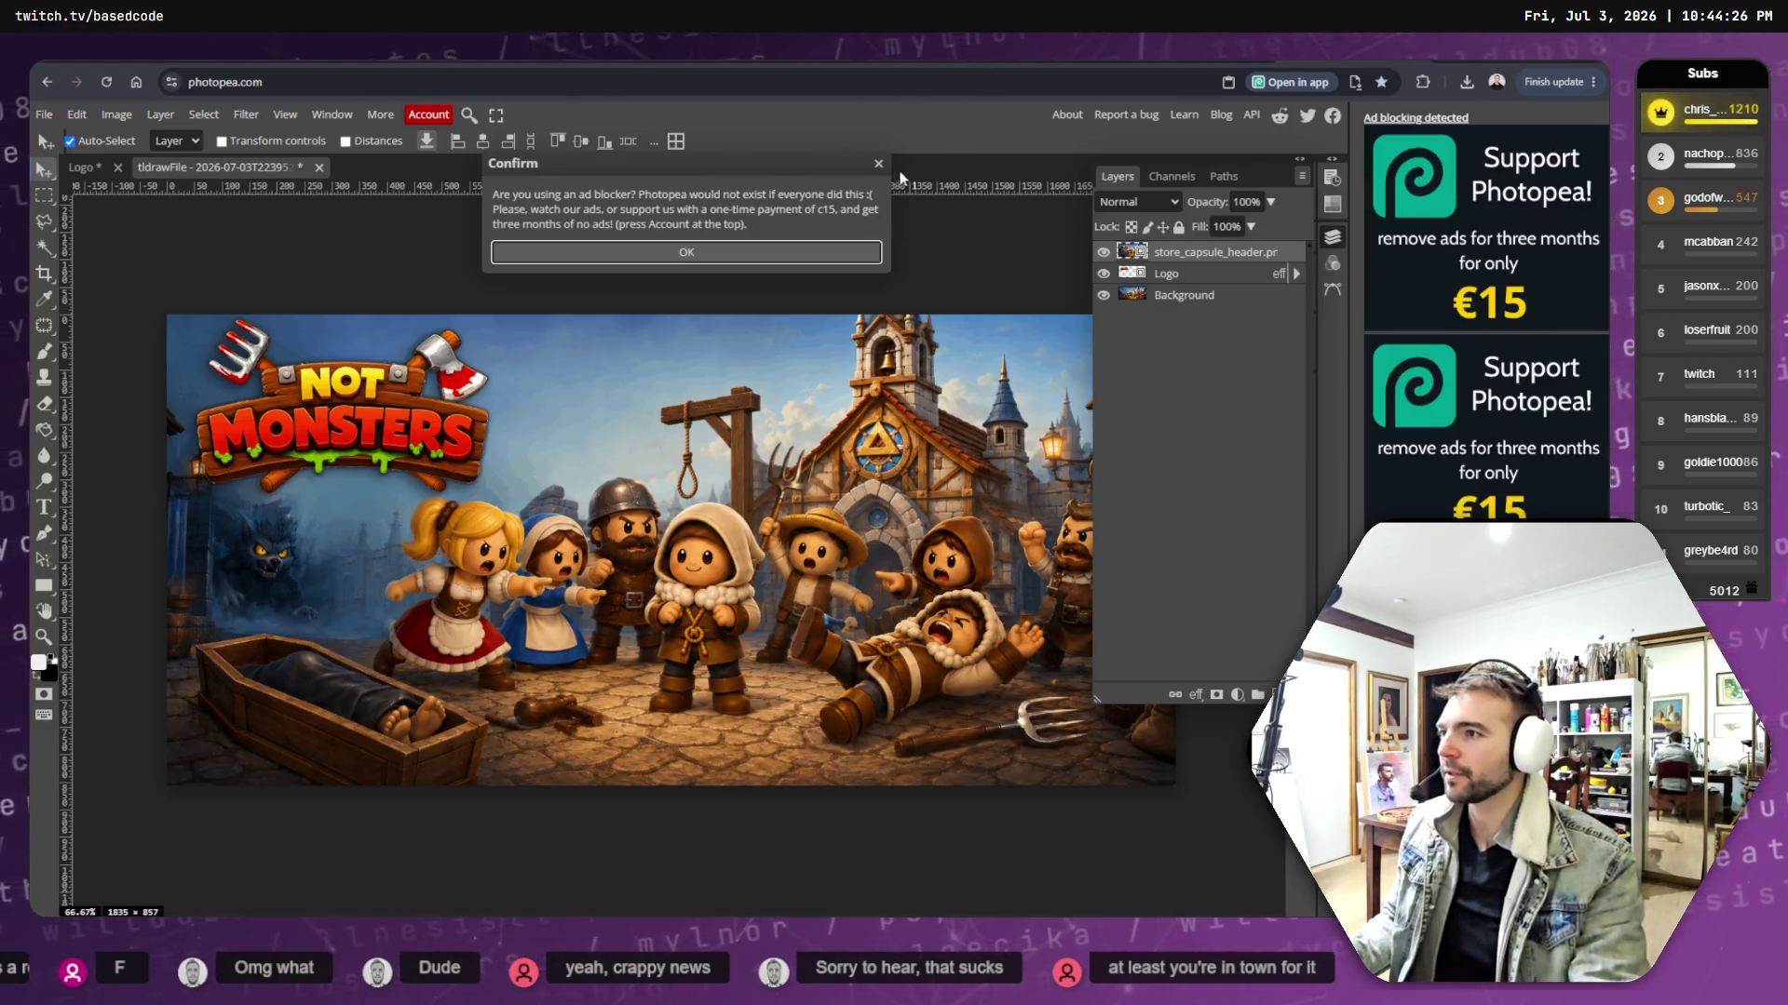
# - Dismiss the ad-blocker notice and place store_capsule_header.psd as a new top layer in the banner
pyautogui.click(878, 163)
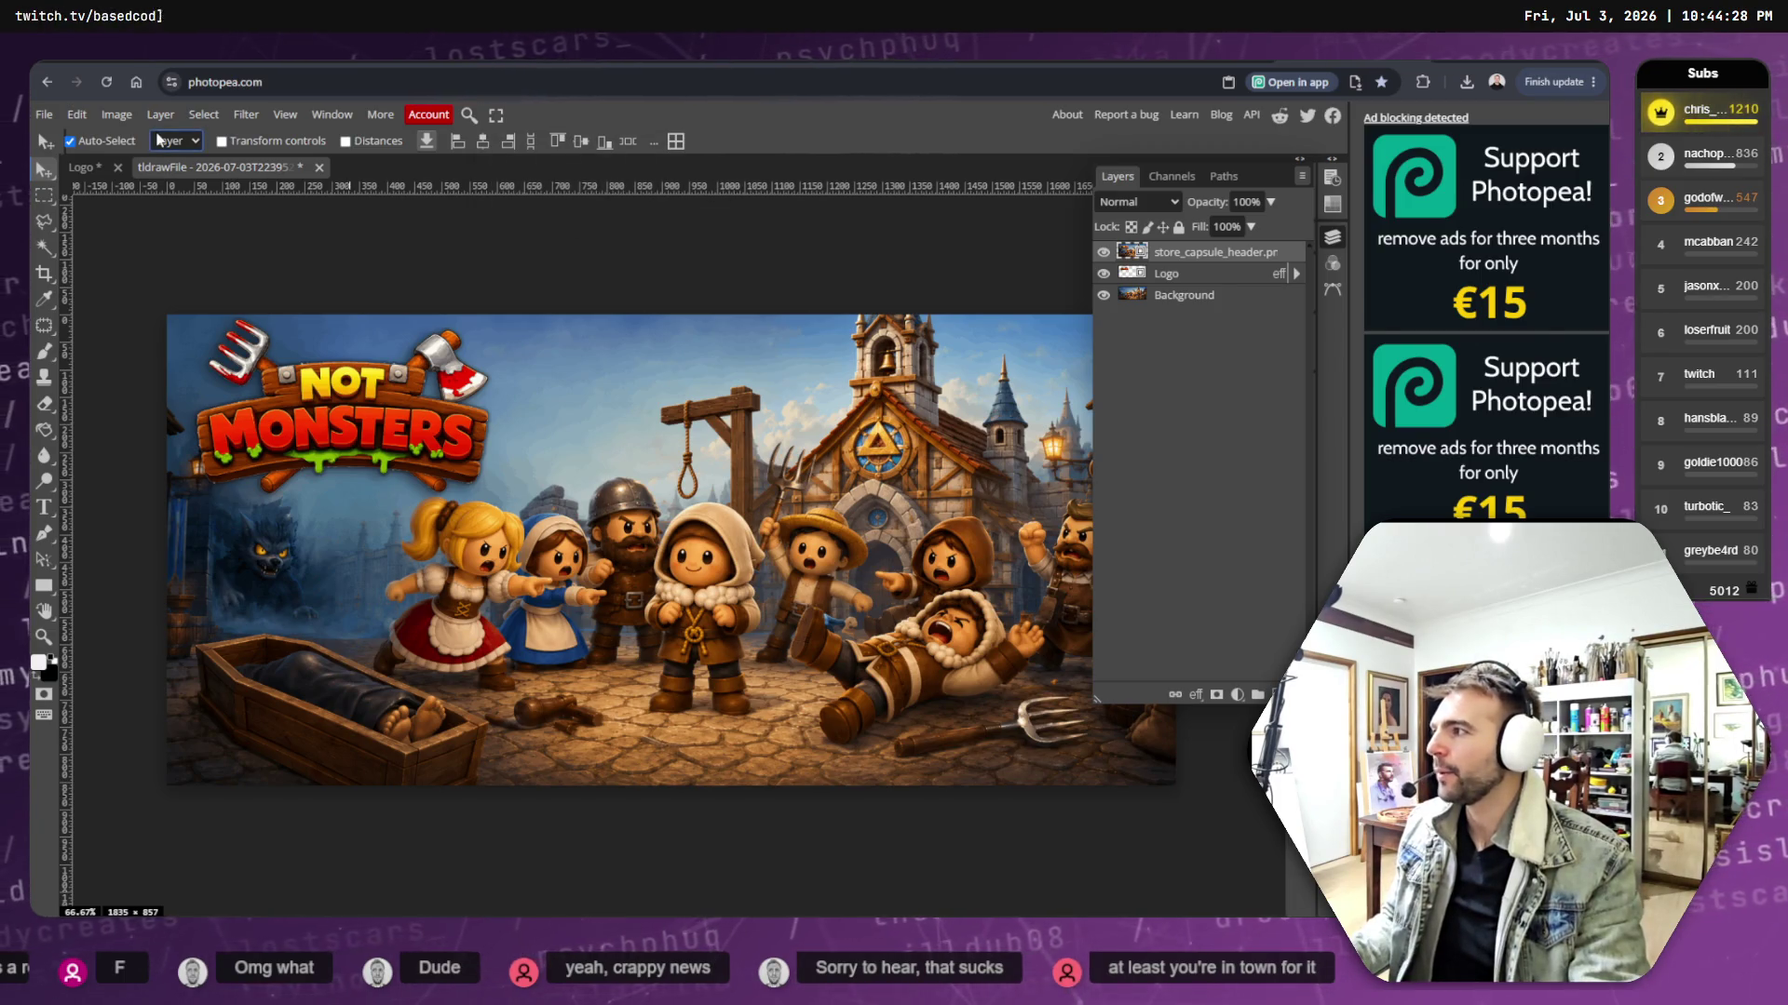
pyautogui.click(44, 113)
pyautogui.click(112, 138)
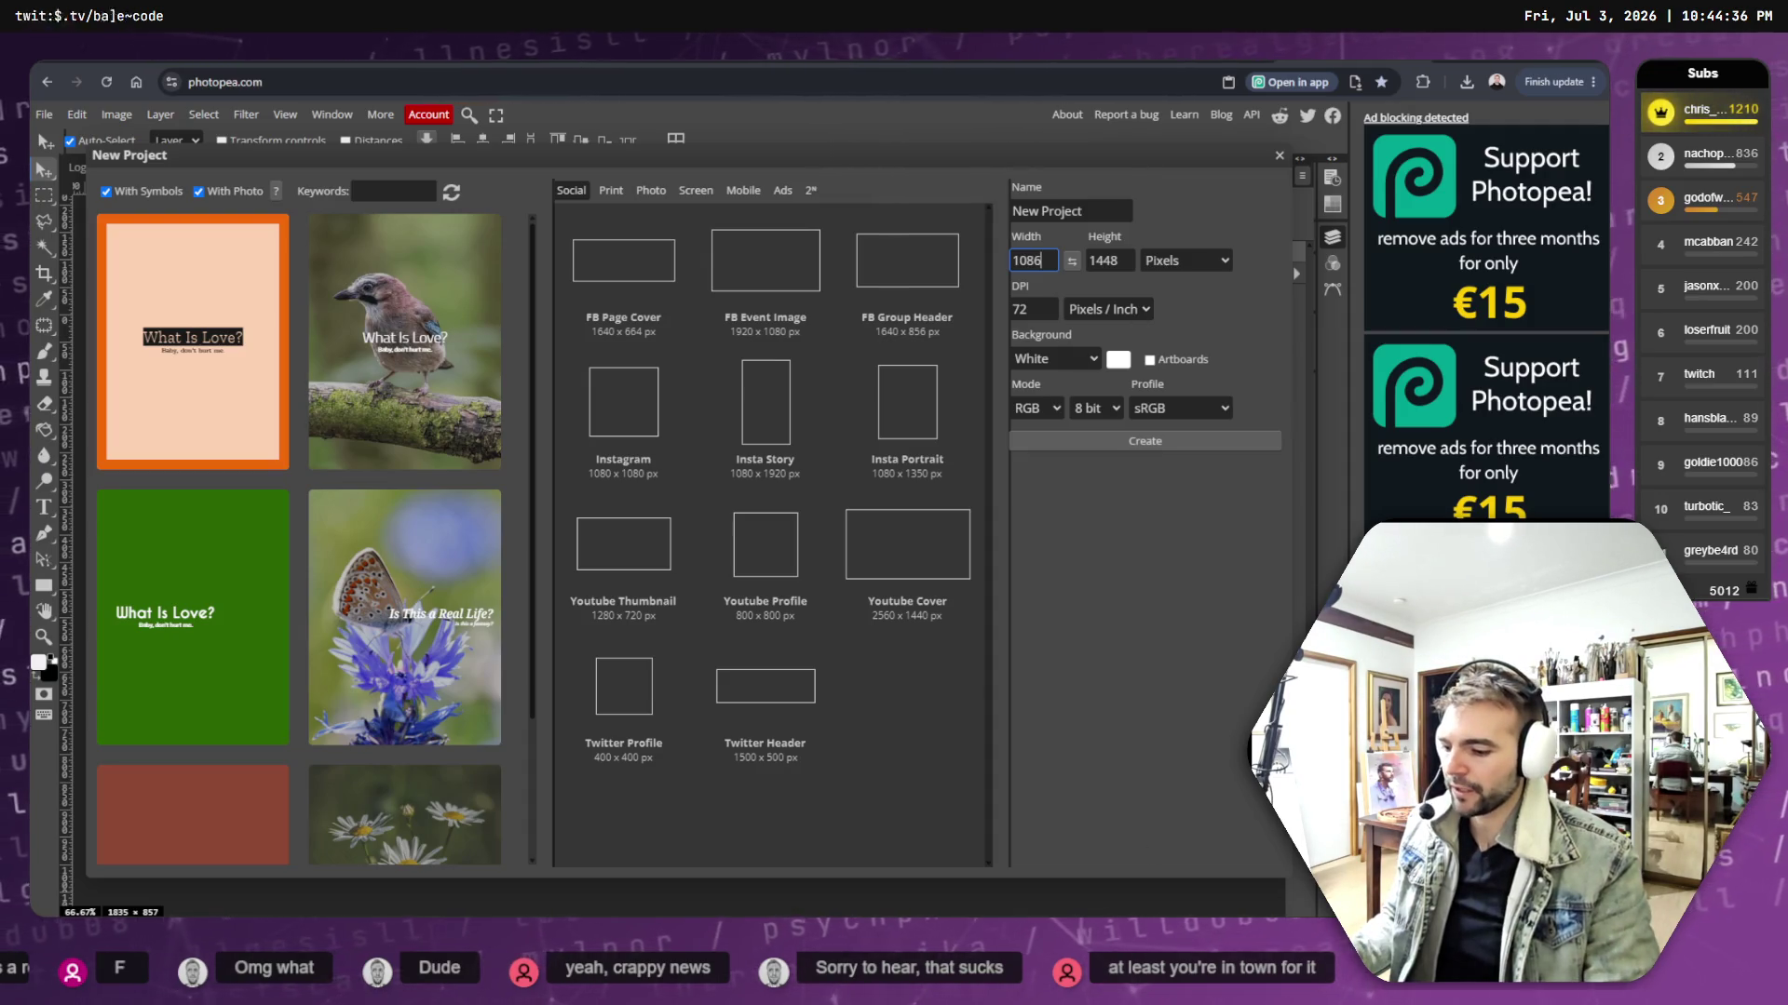
pyautogui.hotkey('alt', 'Tab')
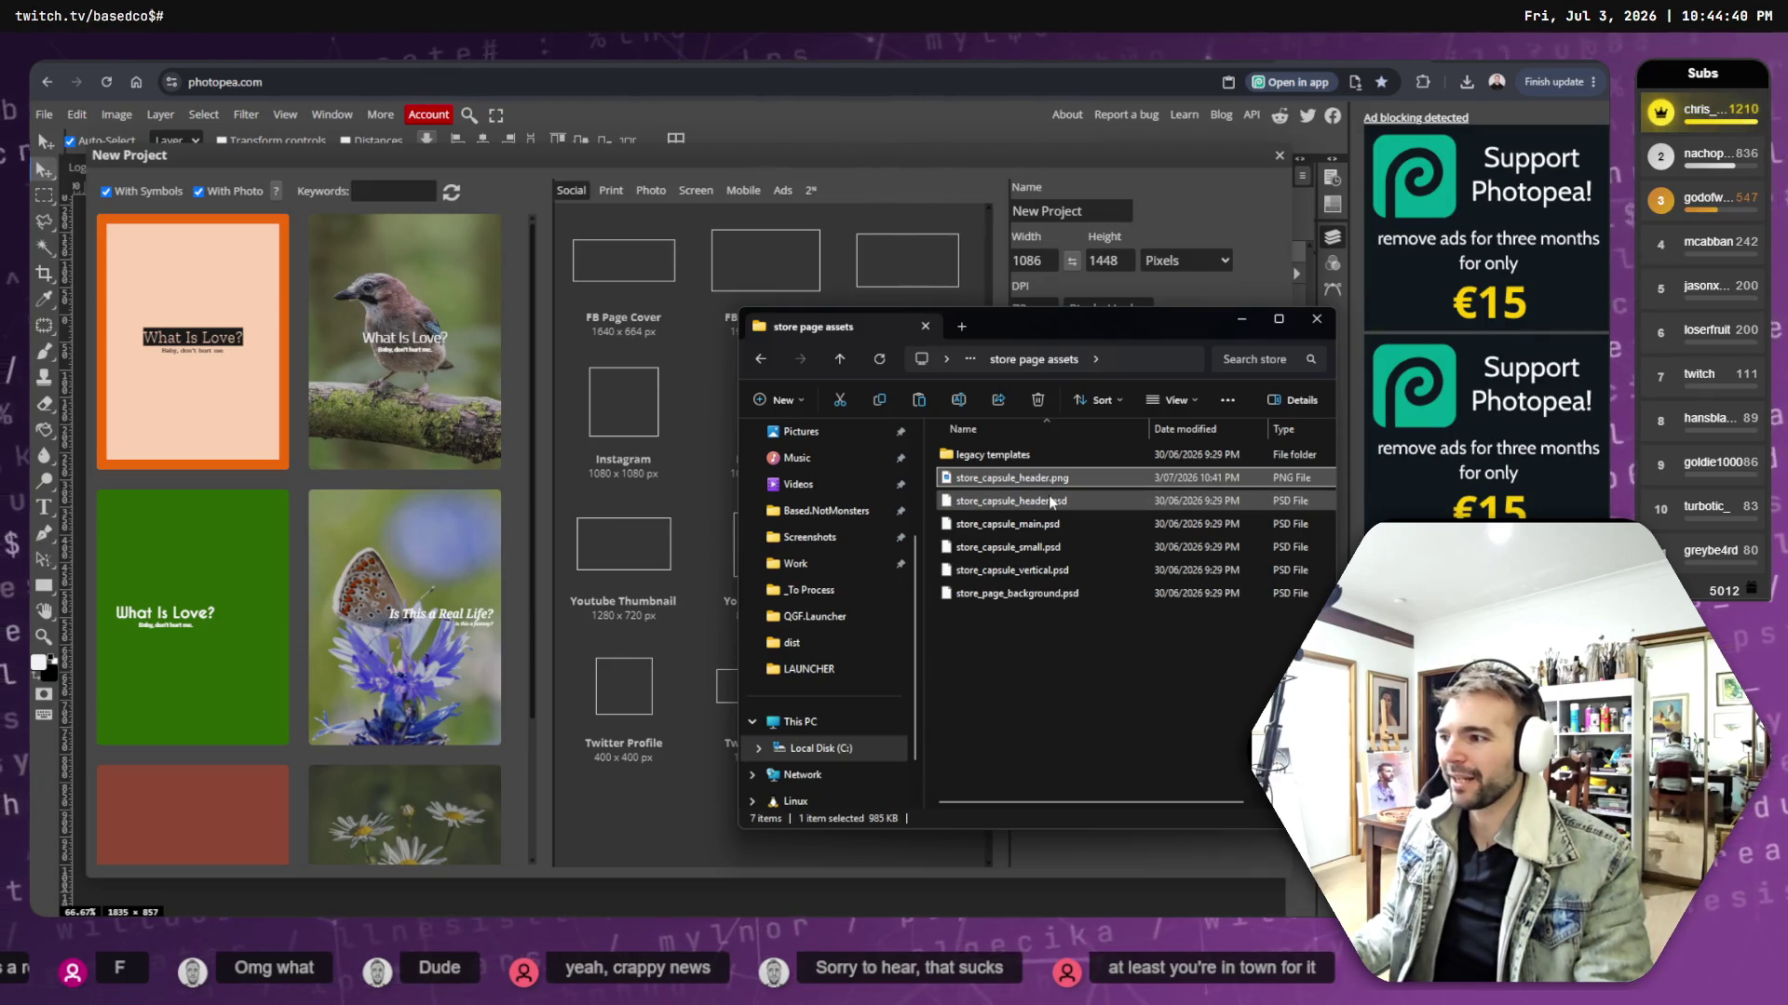
pyautogui.moveTo(1040, 508)
pyautogui.mouseDown()
pyautogui.moveTo(540, 131)
pyautogui.moveTo(562, 160)
pyautogui.mouseUp()
pyautogui.click(1280, 156)
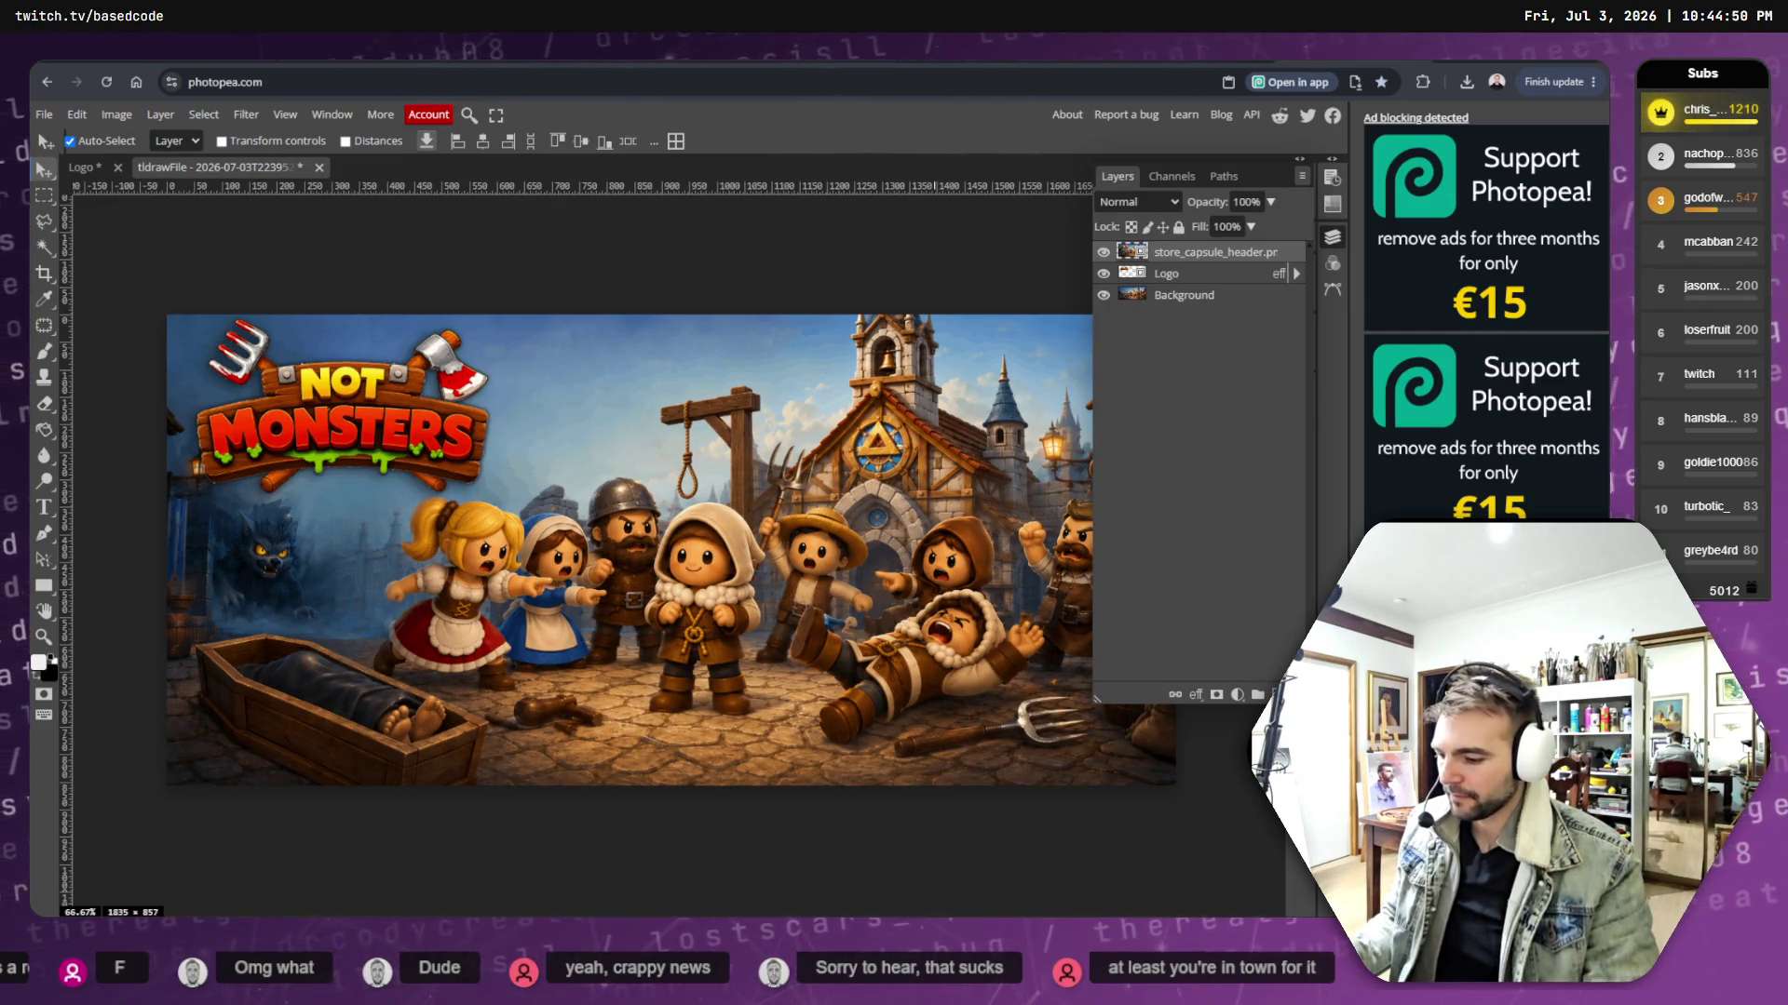
pyautogui.hotkey('alt', 'Tab')
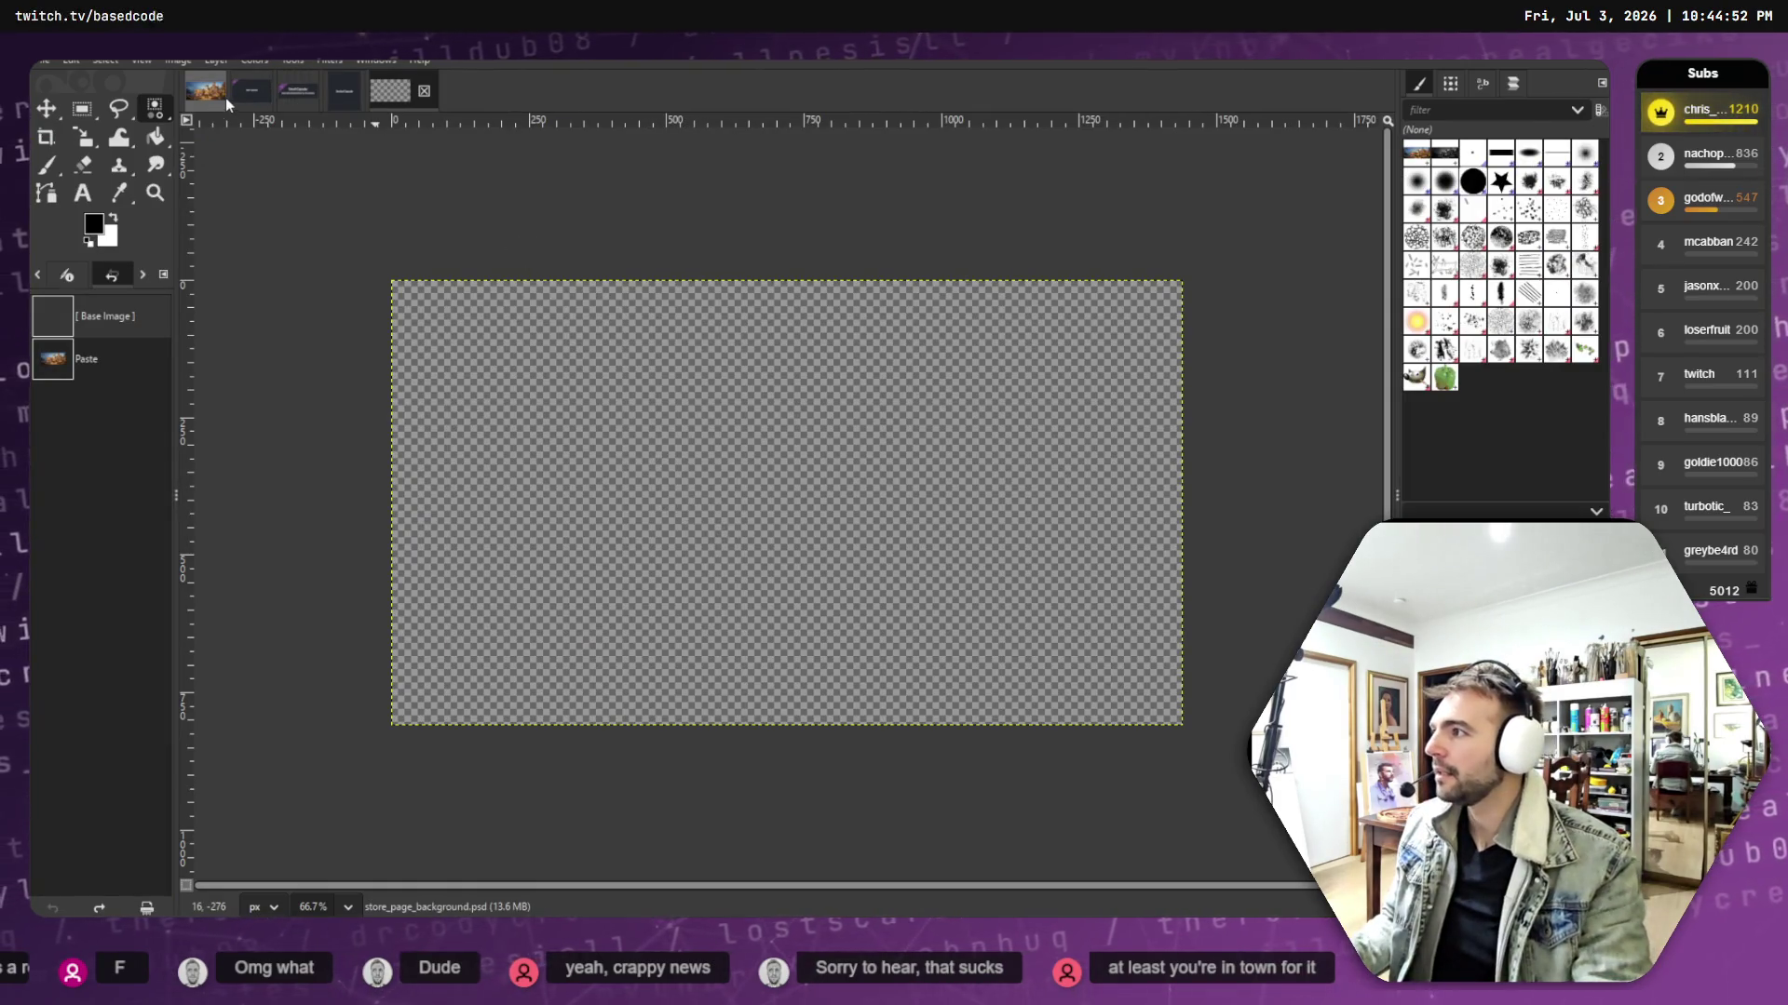
# - Bring store_capsule_header.png into GIMP alongside the village scene and clear the selection
pyautogui.click(209, 96)
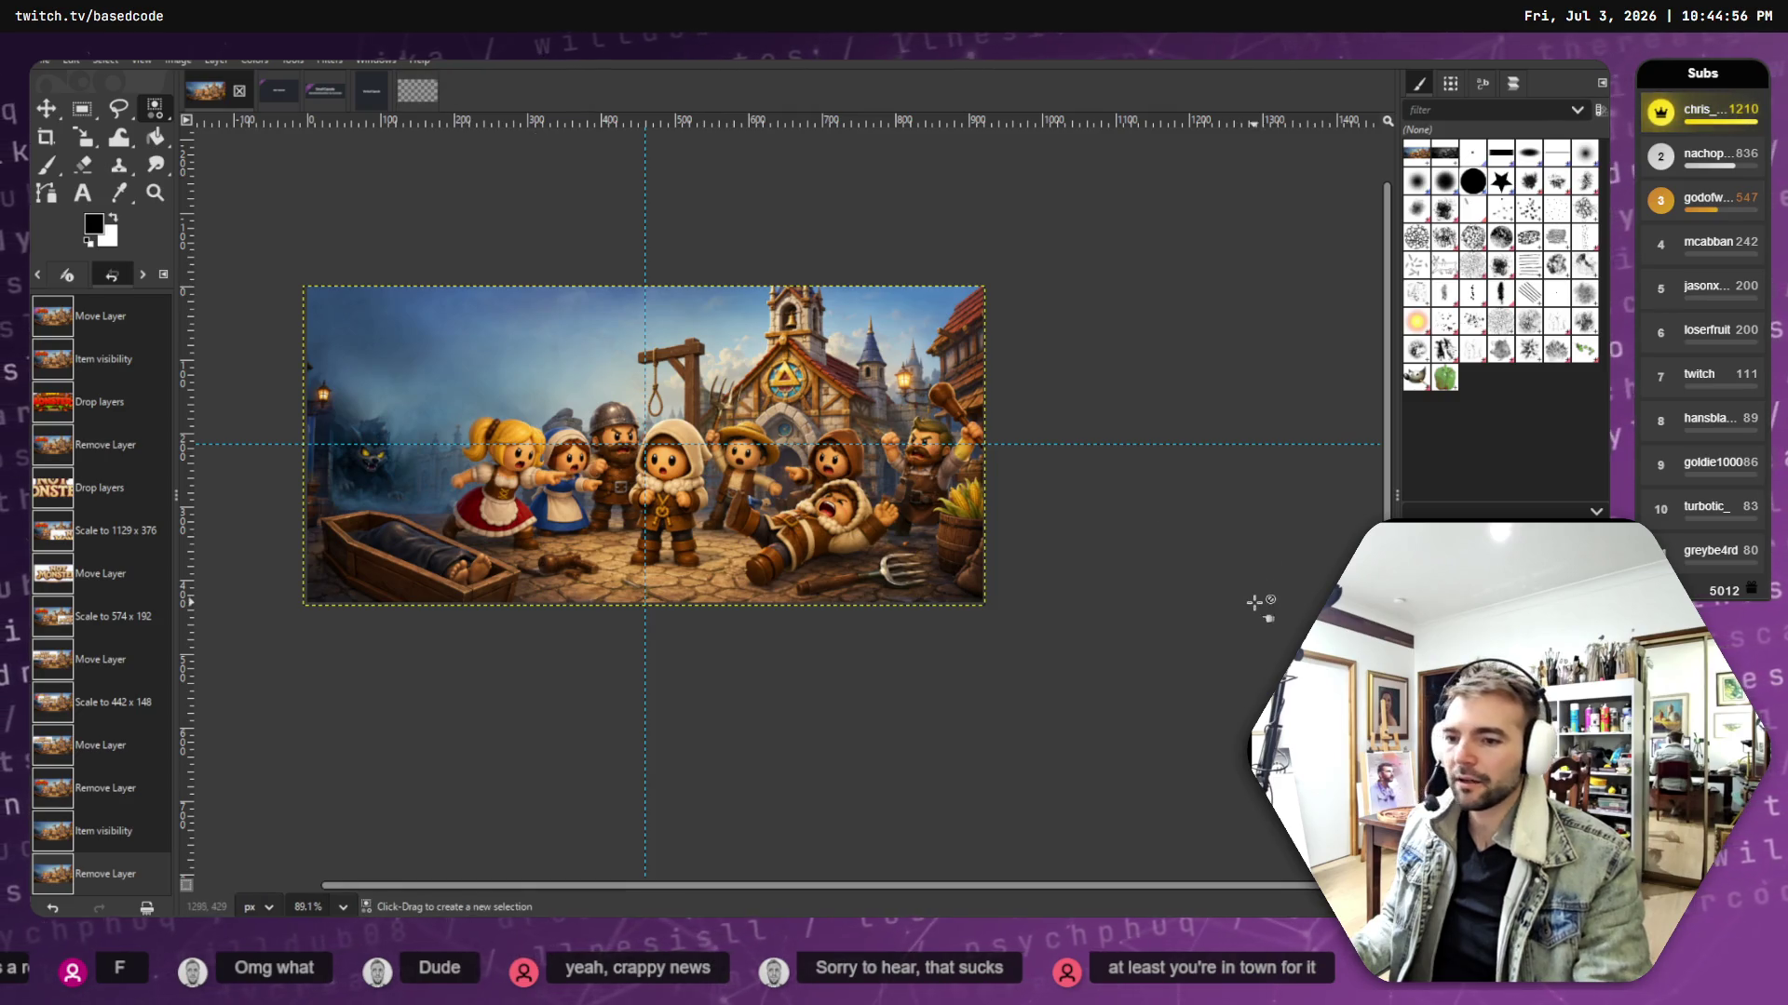
pyautogui.hotkey('alt', 'Tab')
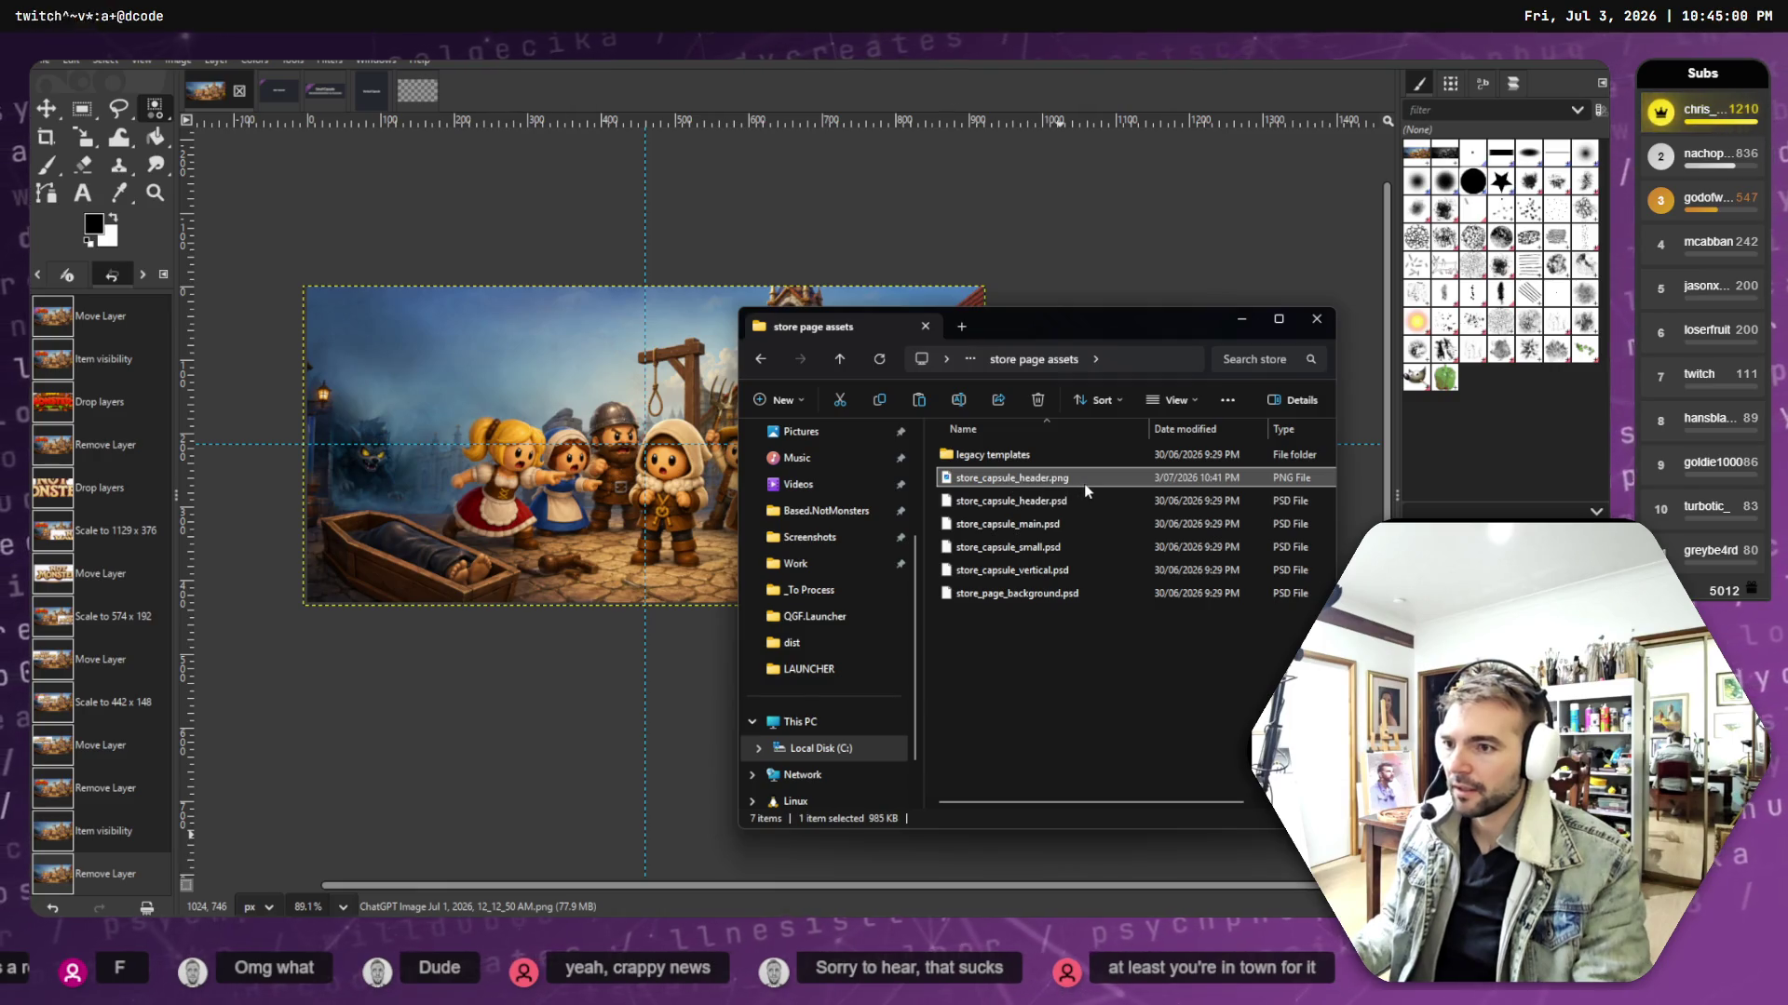
pyautogui.moveTo(1056, 477)
pyautogui.mouseDown()
pyautogui.moveTo(1289, 483)
pyautogui.moveTo(1209, 257)
pyautogui.mouseUp()
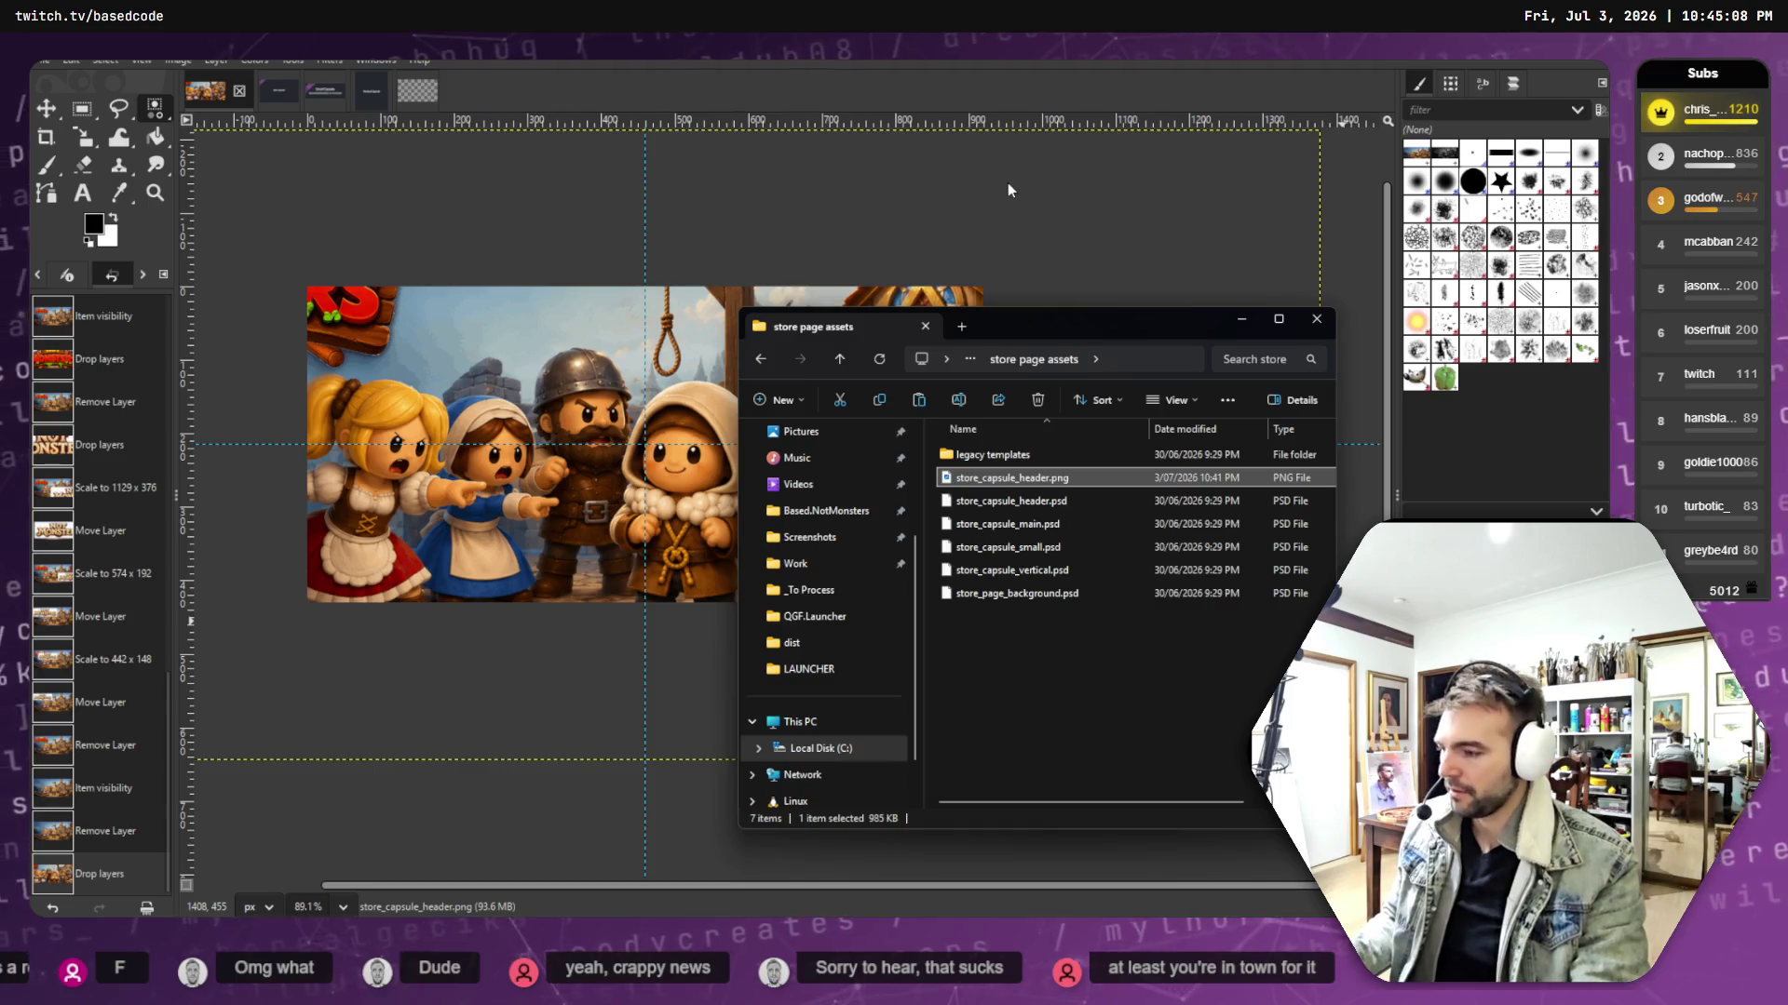
pyautogui.click(1058, 207)
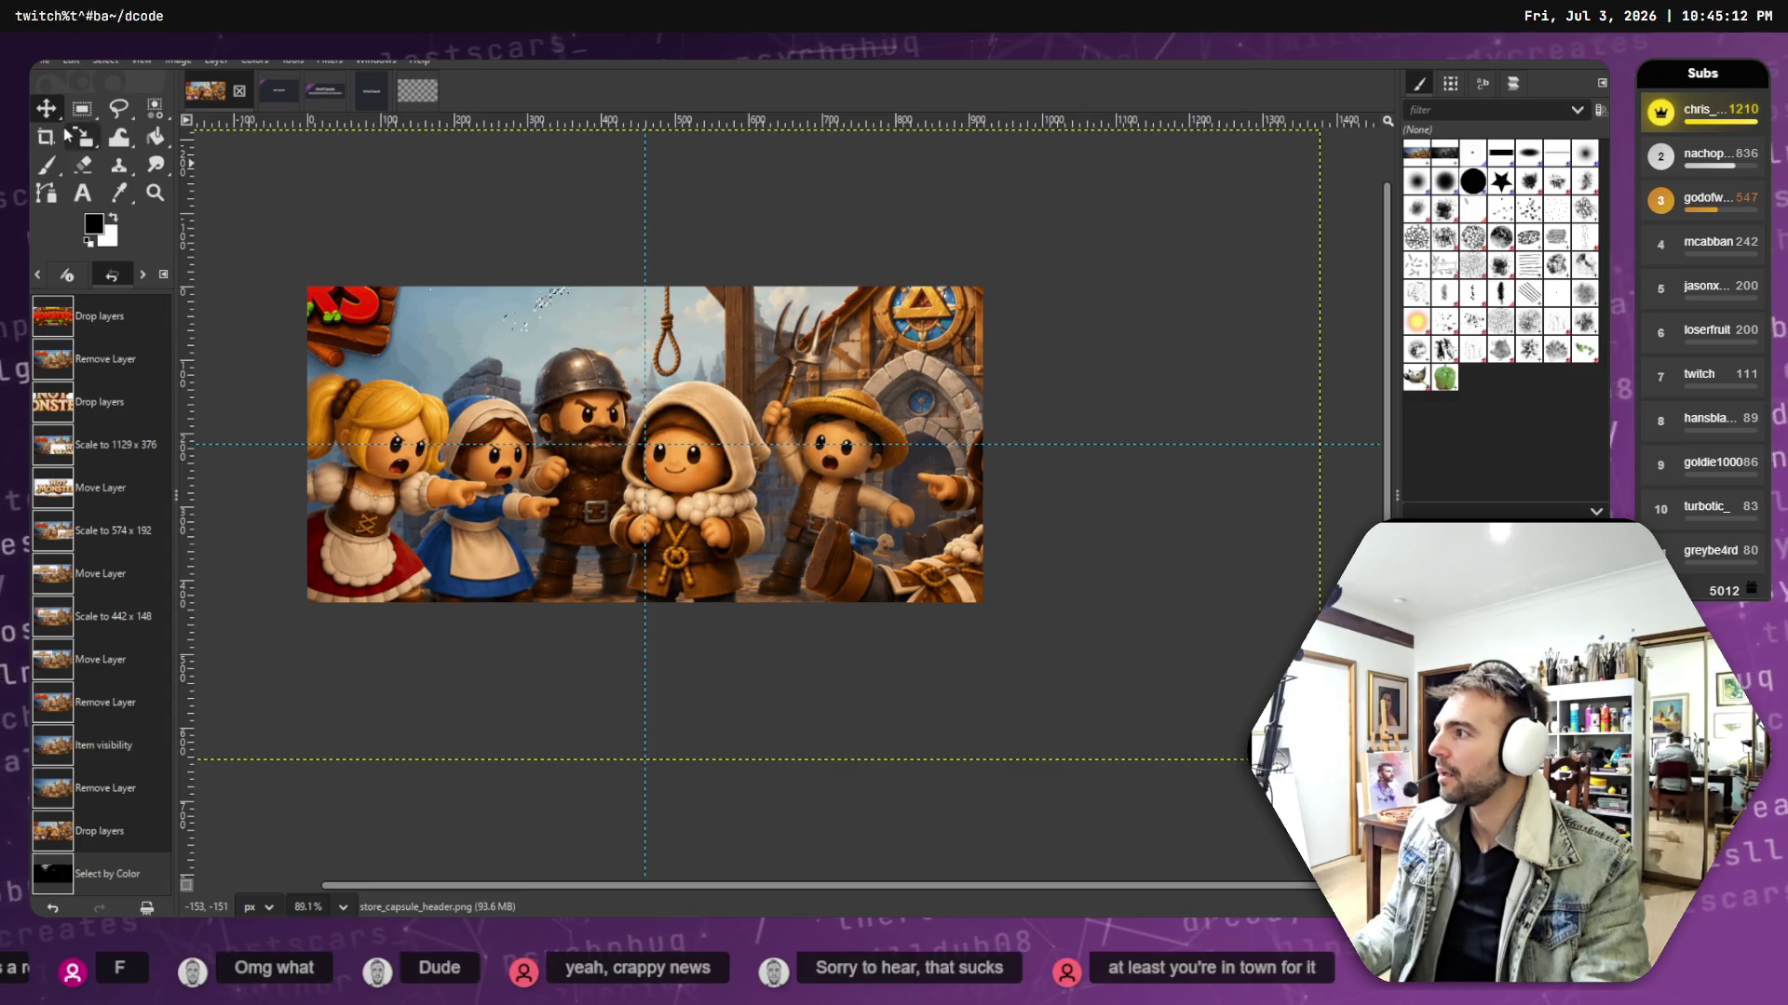
pyautogui.click(84, 139)
pyautogui.click(470, 206)
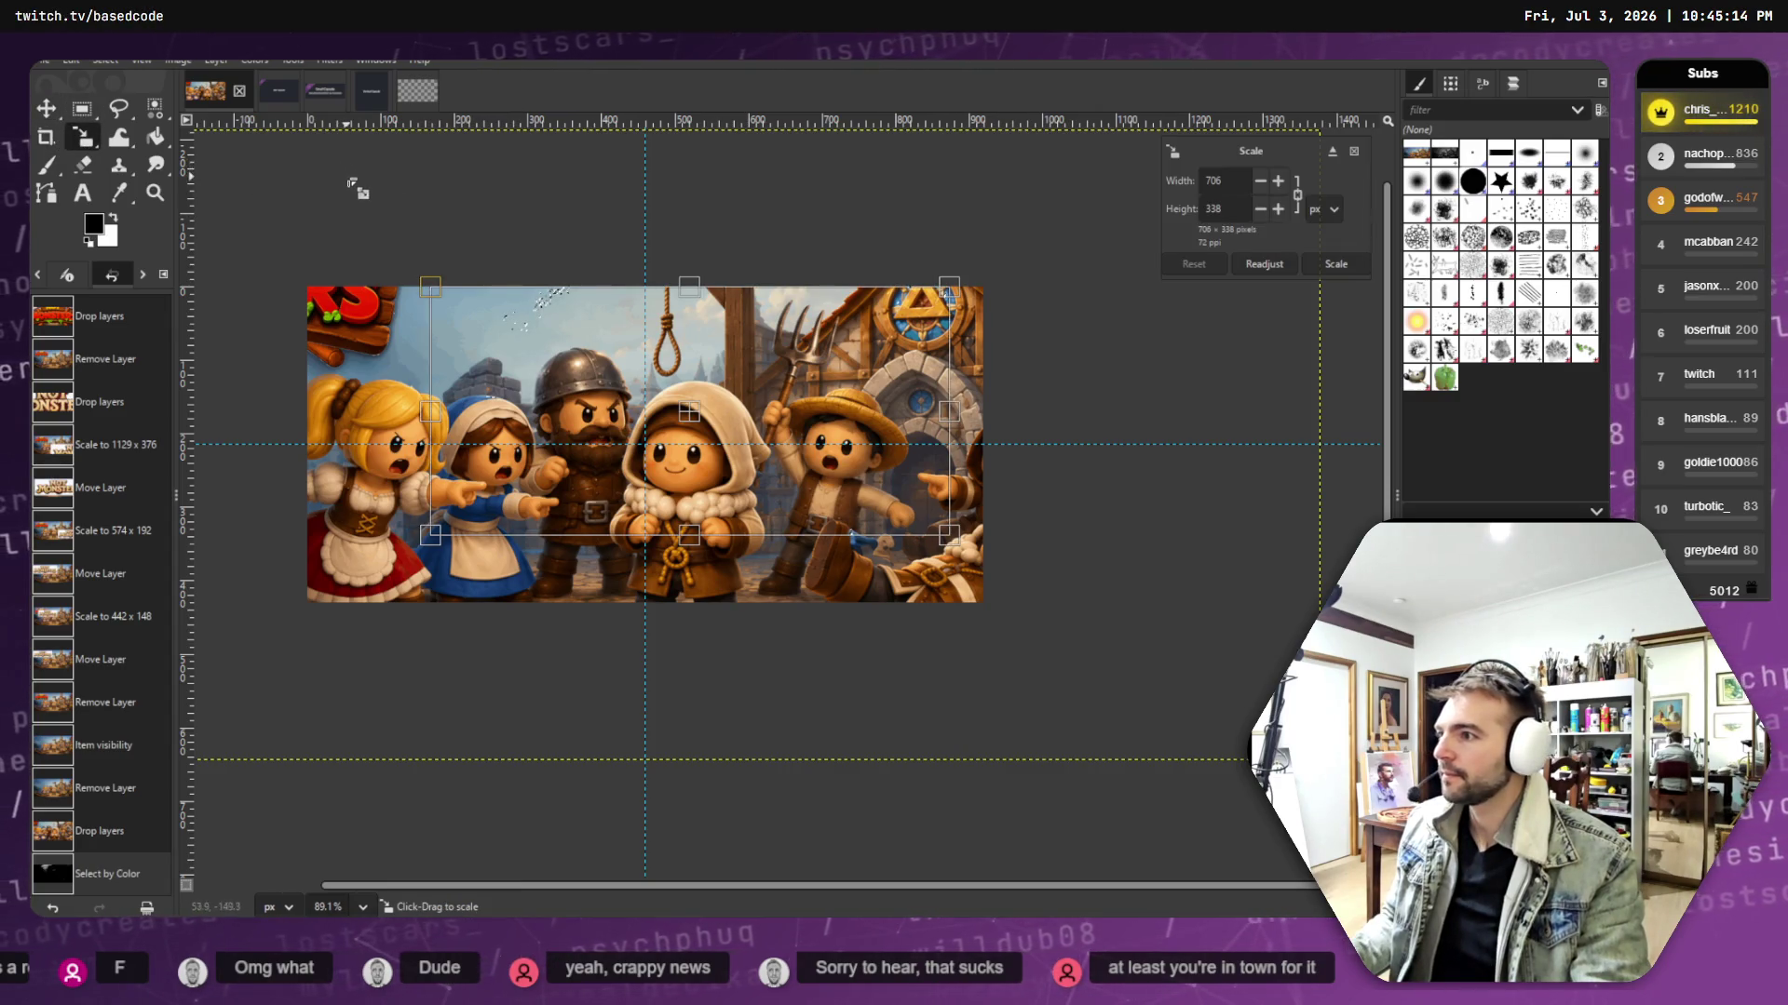
pyautogui.click(106, 59)
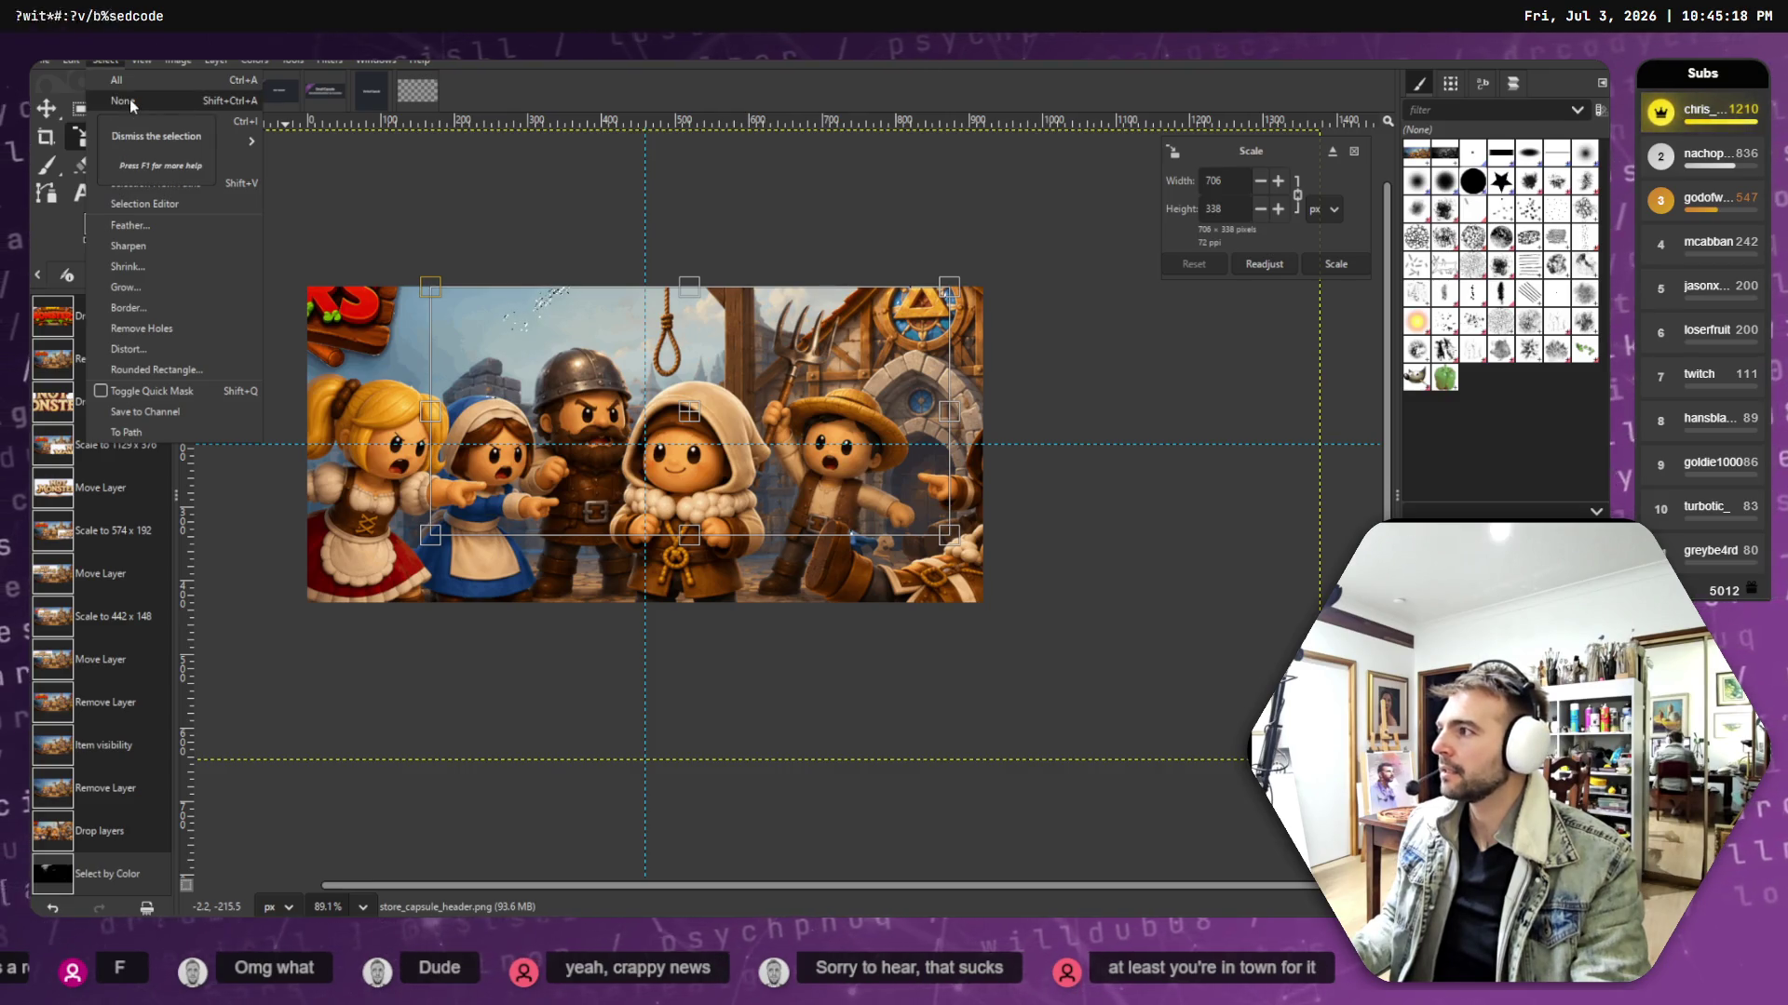
pyautogui.click(130, 102)
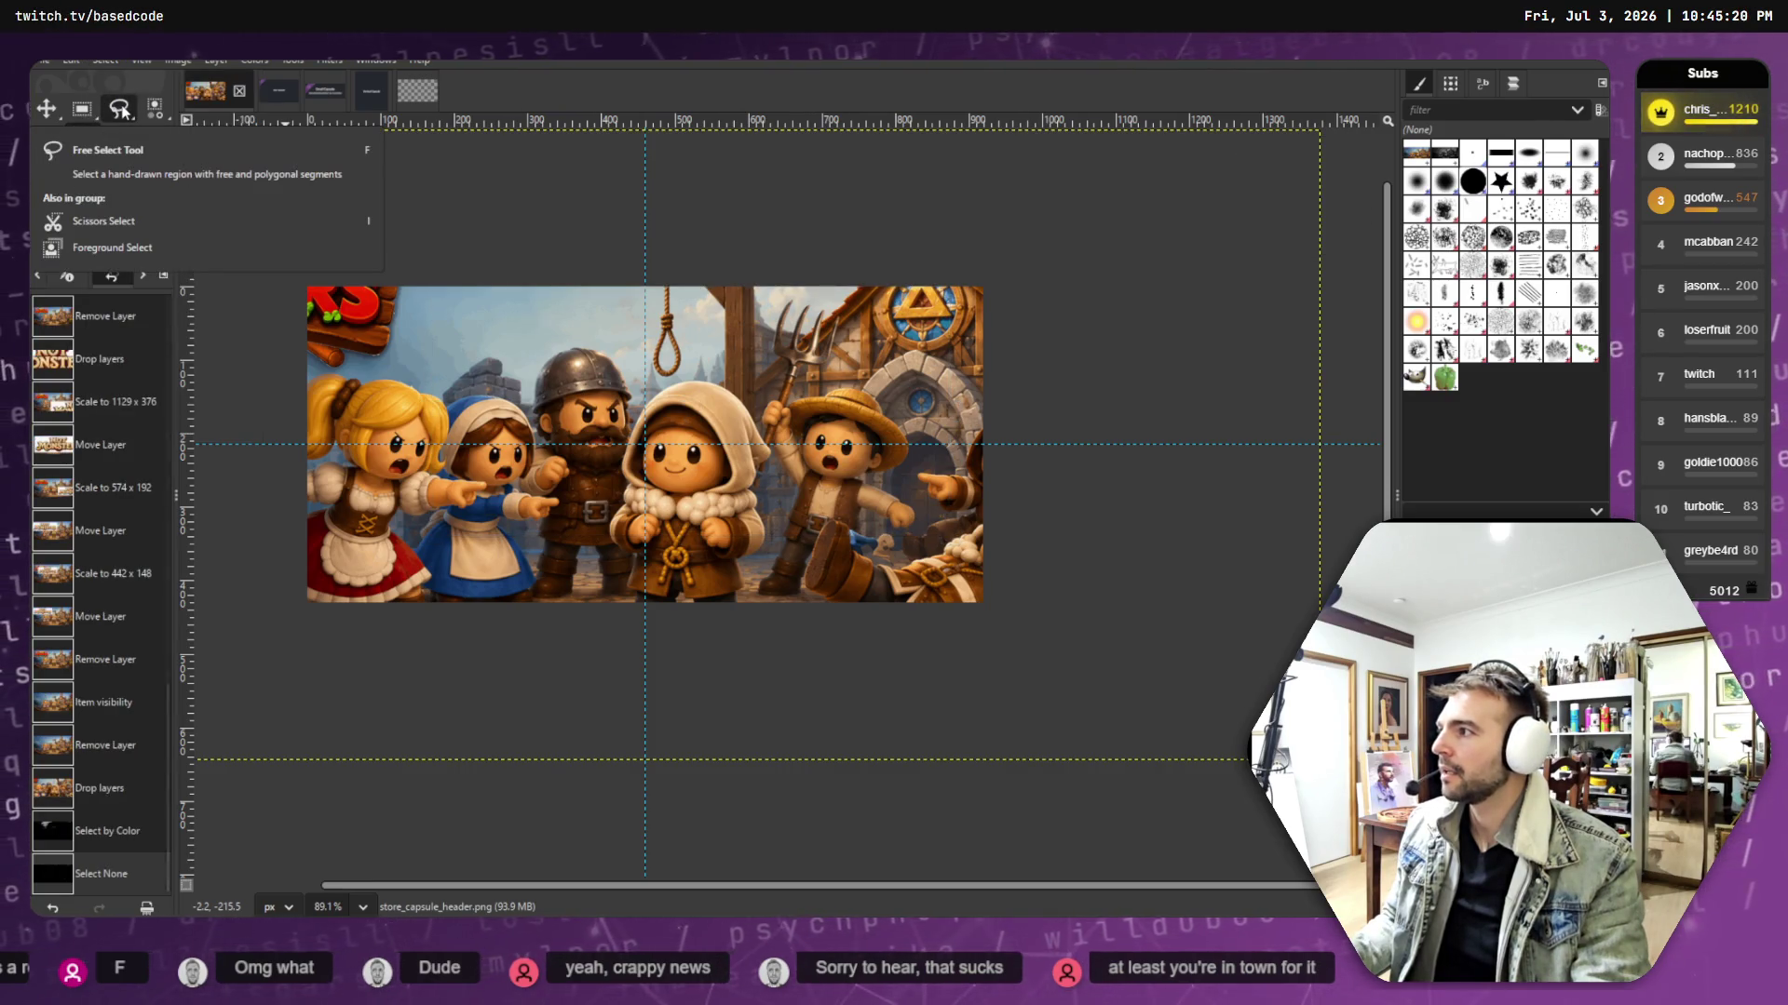
# - Scale the Not Monsters artwork layer to about 925 x 432 to fill the banner canvas
pyautogui.hotkey('shift', 's')
pyautogui.click(861, 491)
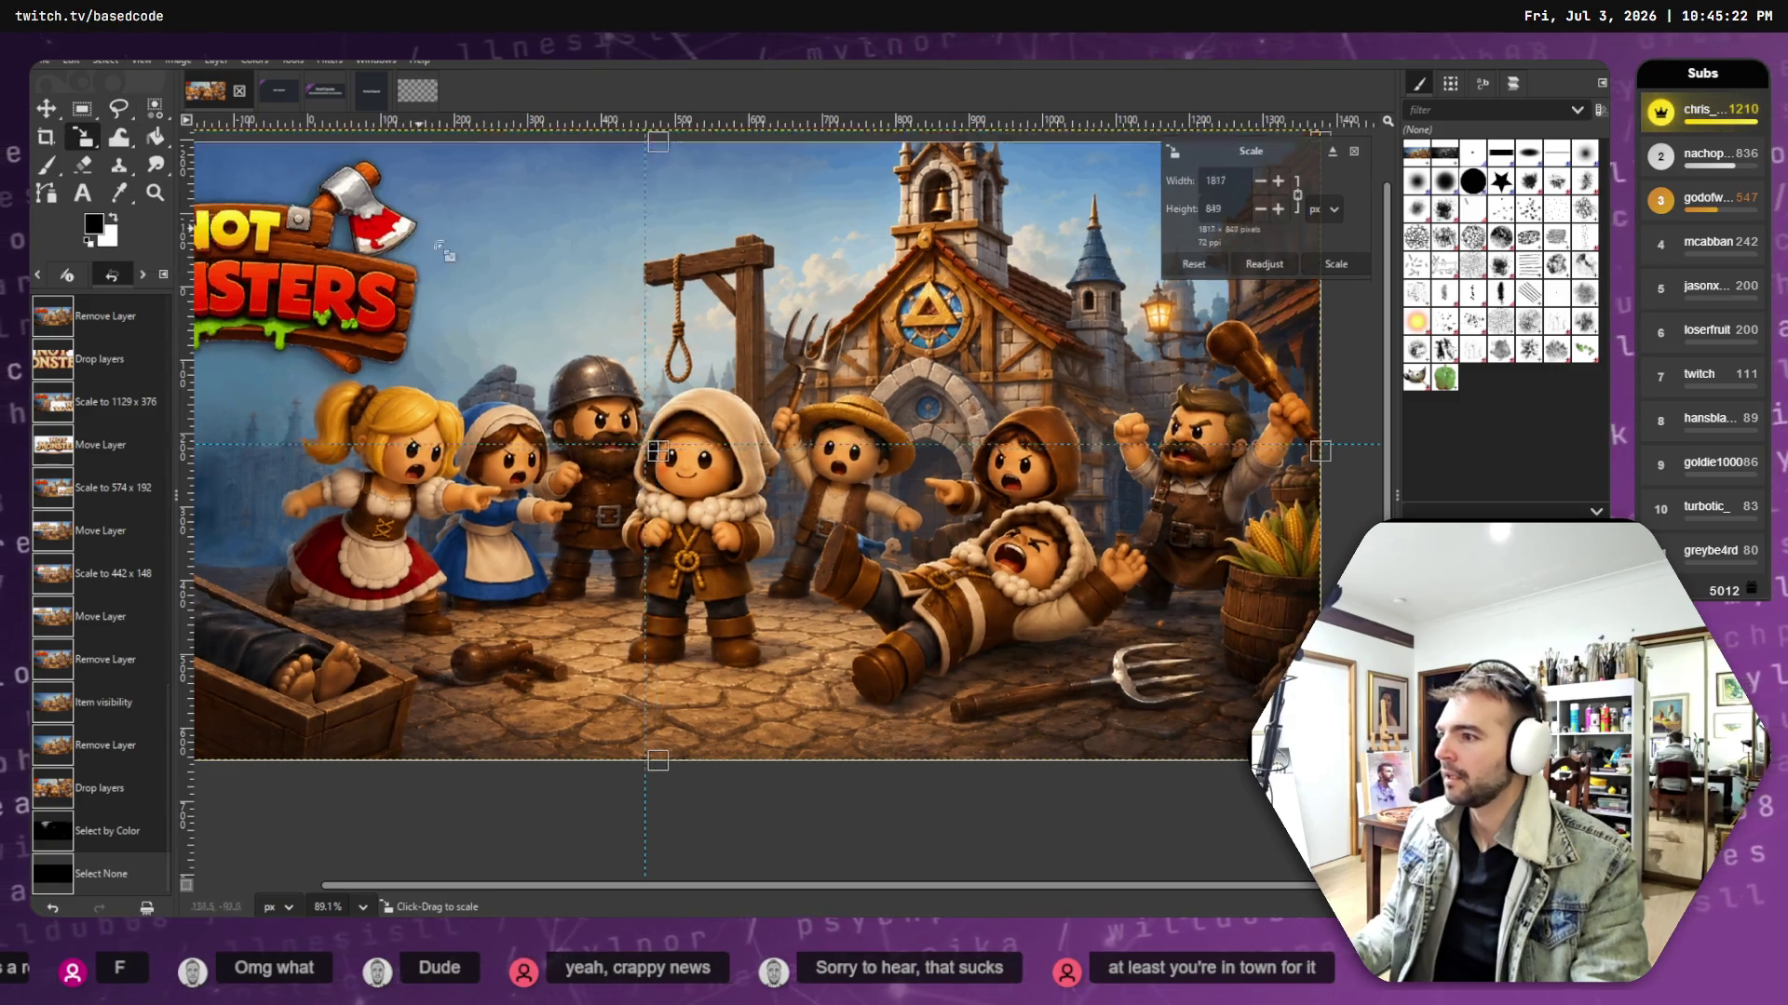
pyautogui.moveTo(861, 491)
pyautogui.mouseDown()
pyautogui.moveTo(660, 438)
pyautogui.moveTo(726, 458)
pyautogui.moveTo(710, 445)
pyautogui.mouseUp()
pyautogui.moveTo(1311, 745)
pyautogui.mouseDown()
pyautogui.moveTo(917, 573)
pyautogui.moveTo(985, 601)
pyautogui.moveTo(978, 564)
pyautogui.moveTo(990, 582)
pyautogui.mouseUp()
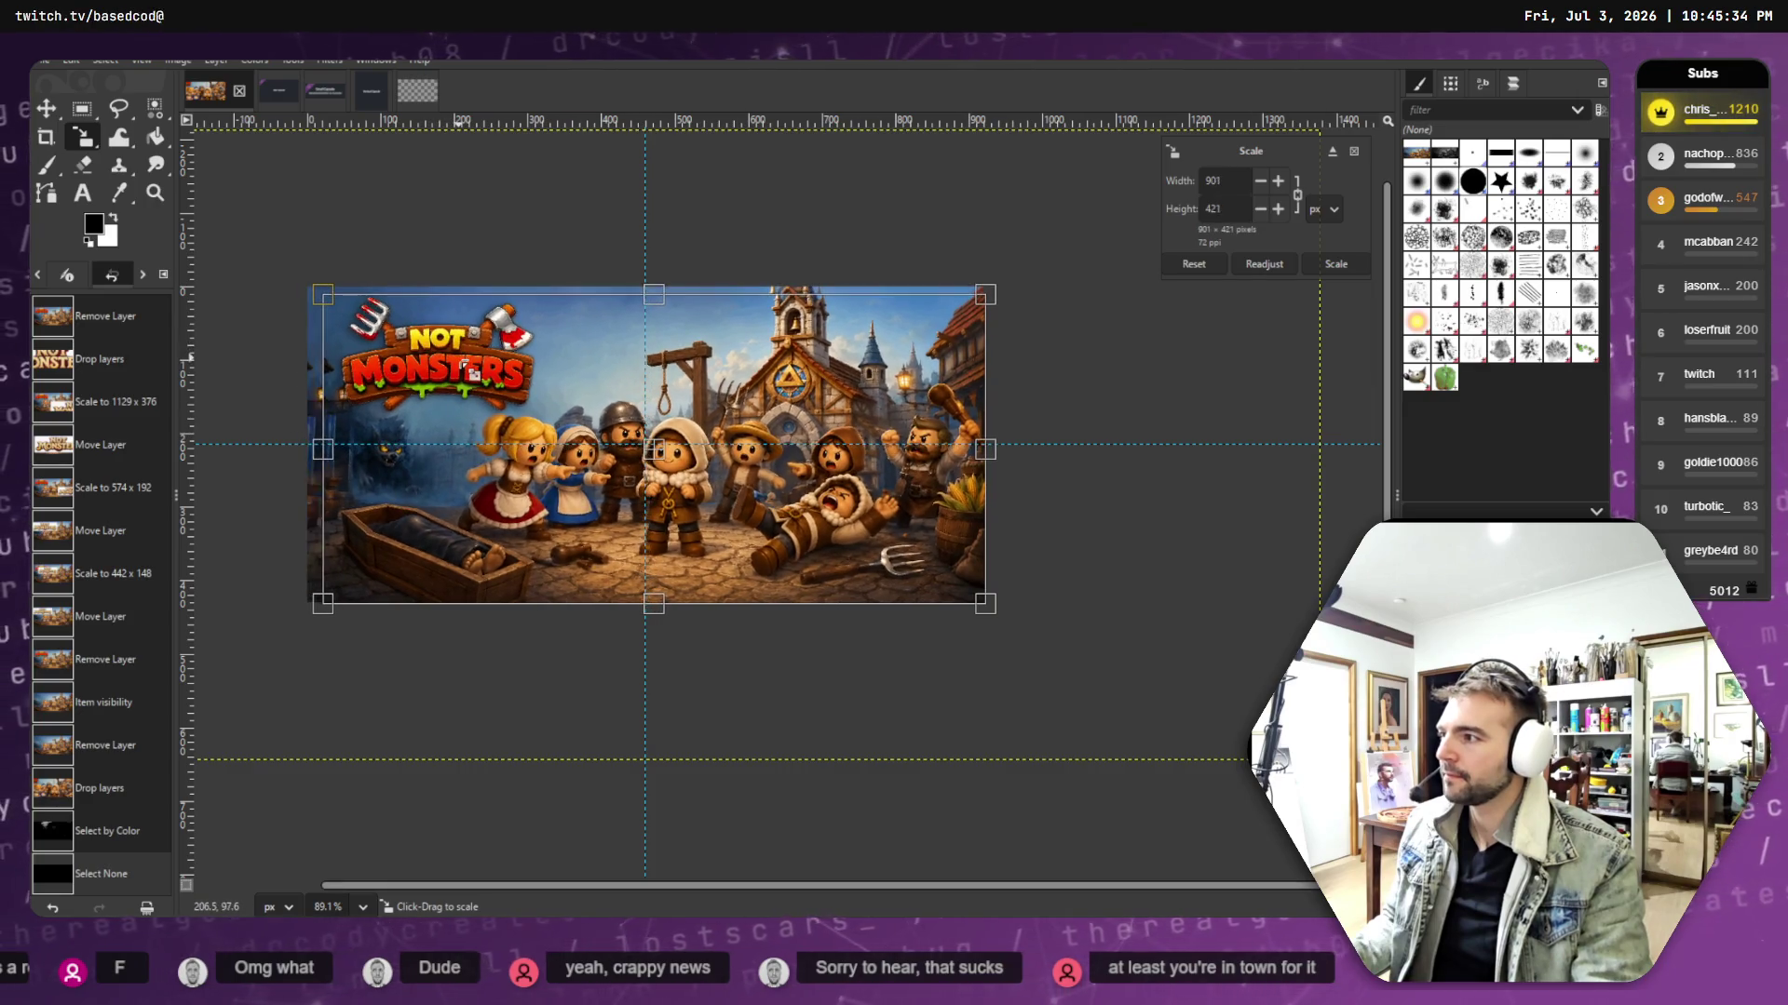
pyautogui.press('Return')
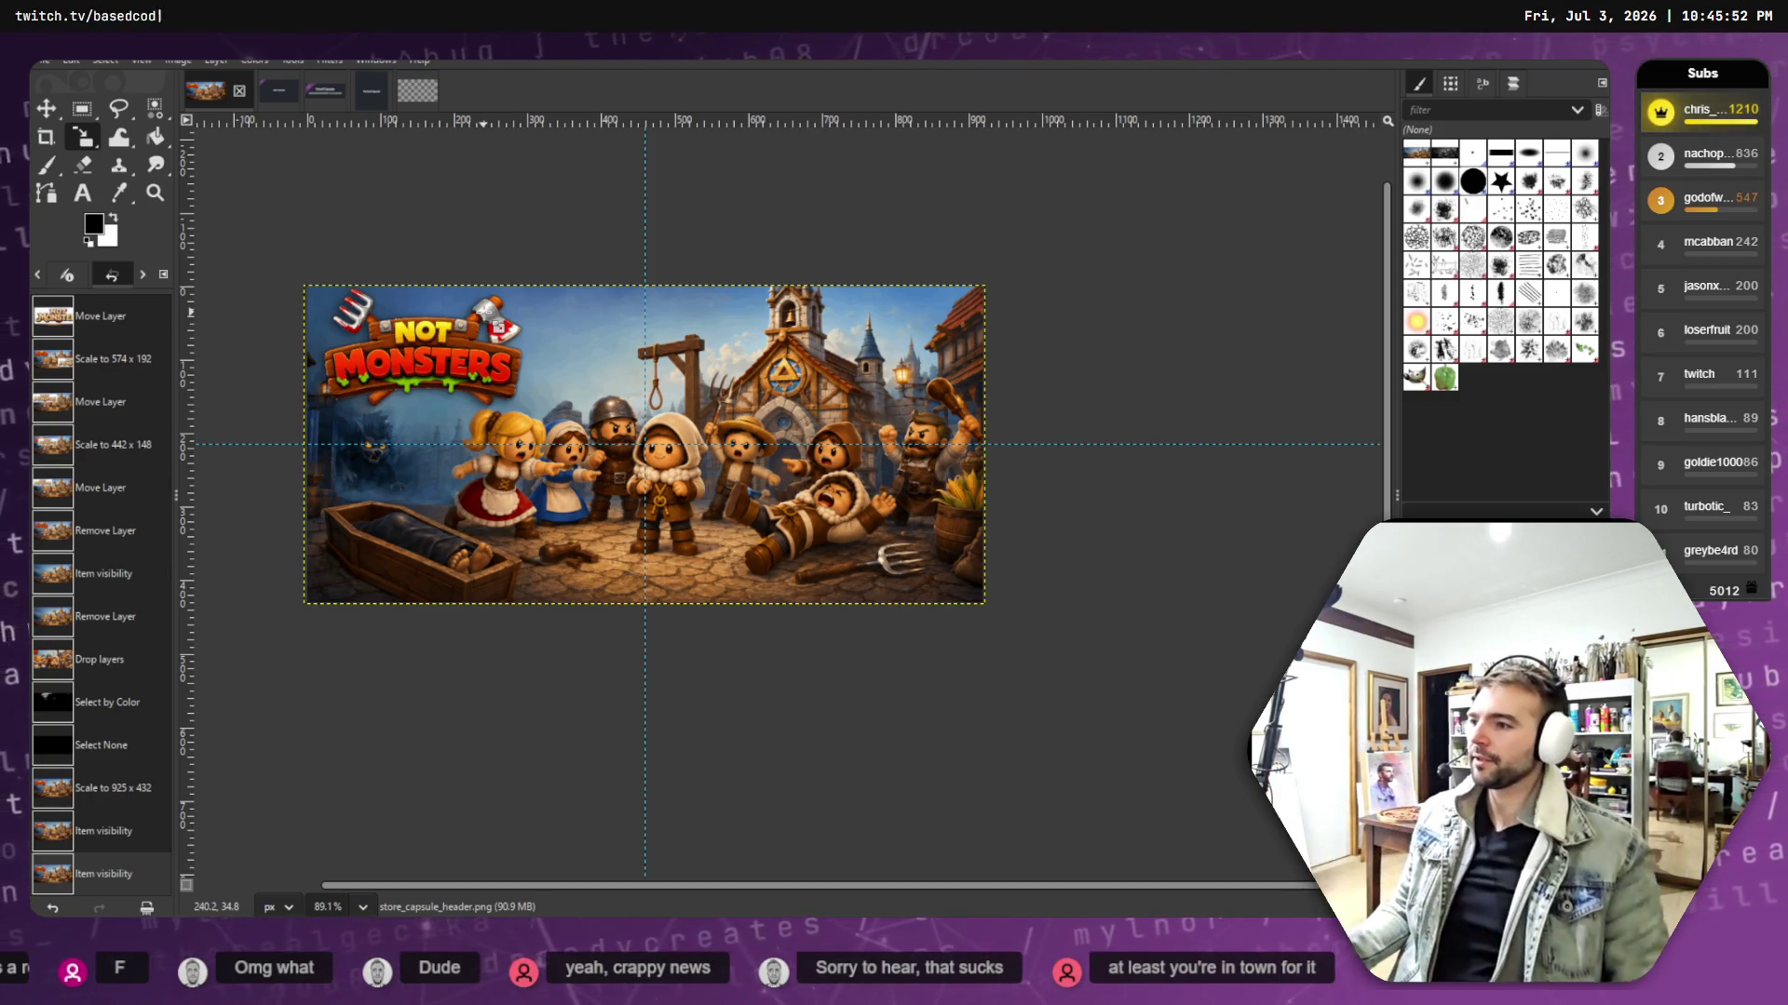
pyautogui.click(46, 62)
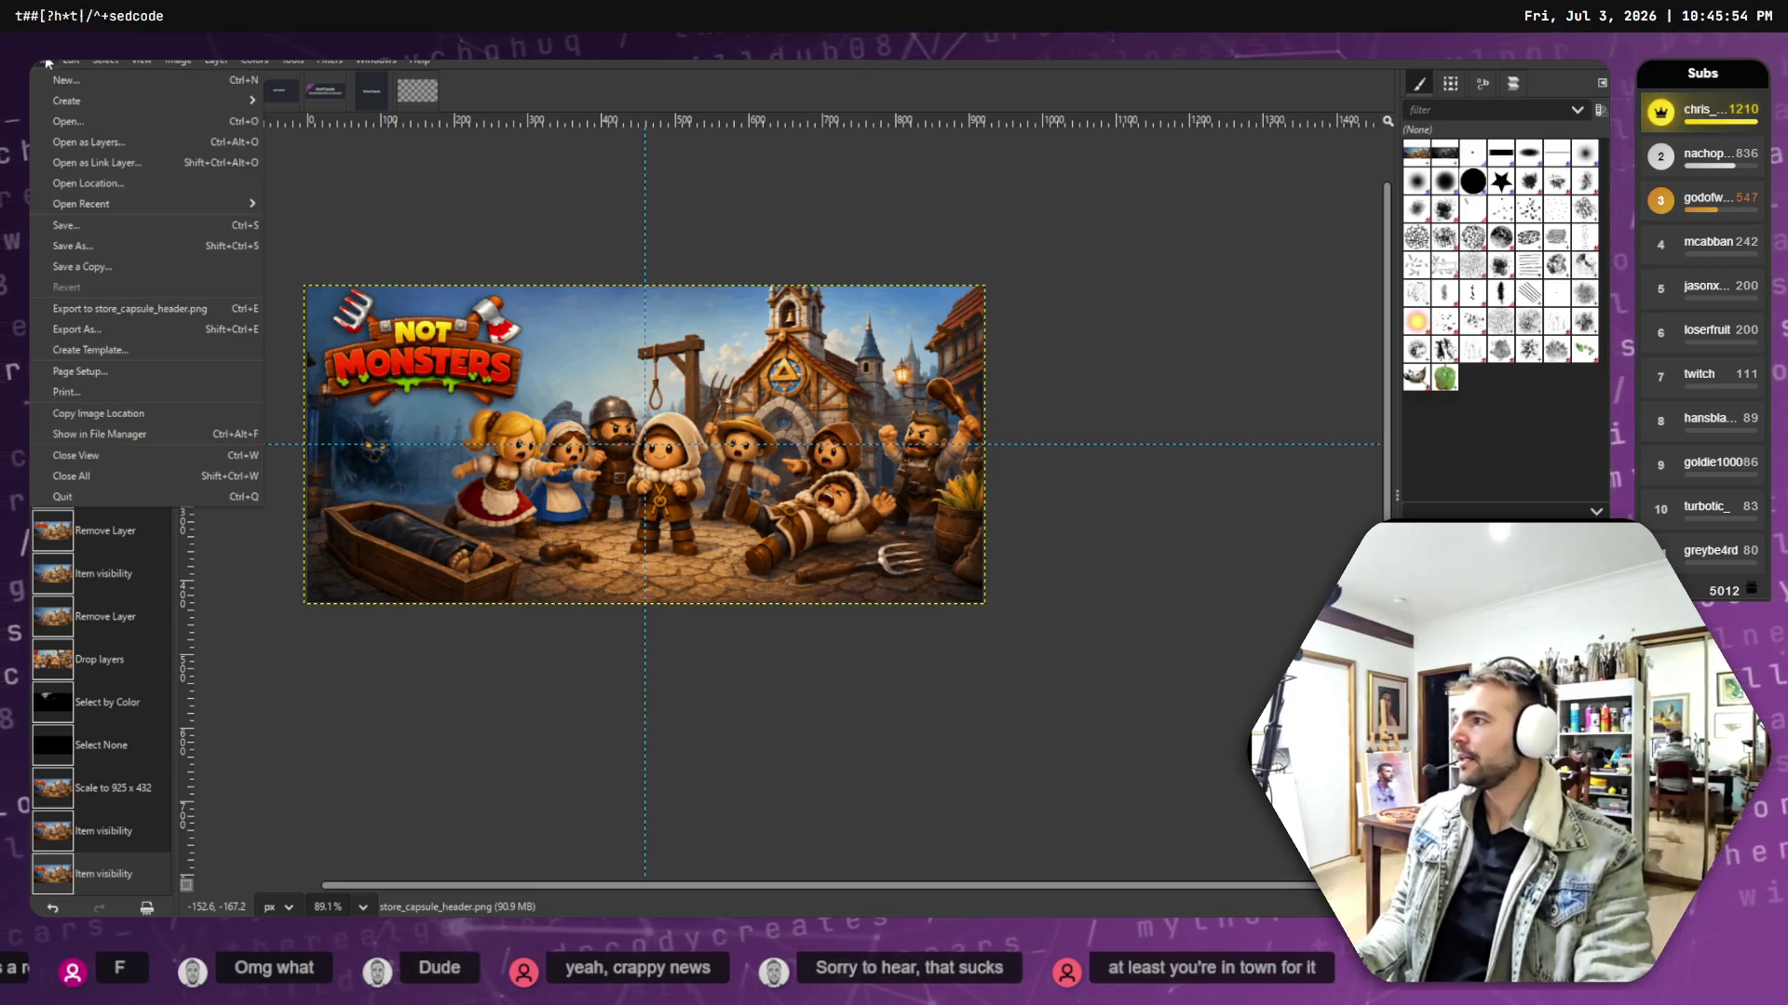
pyautogui.click(48, 62)
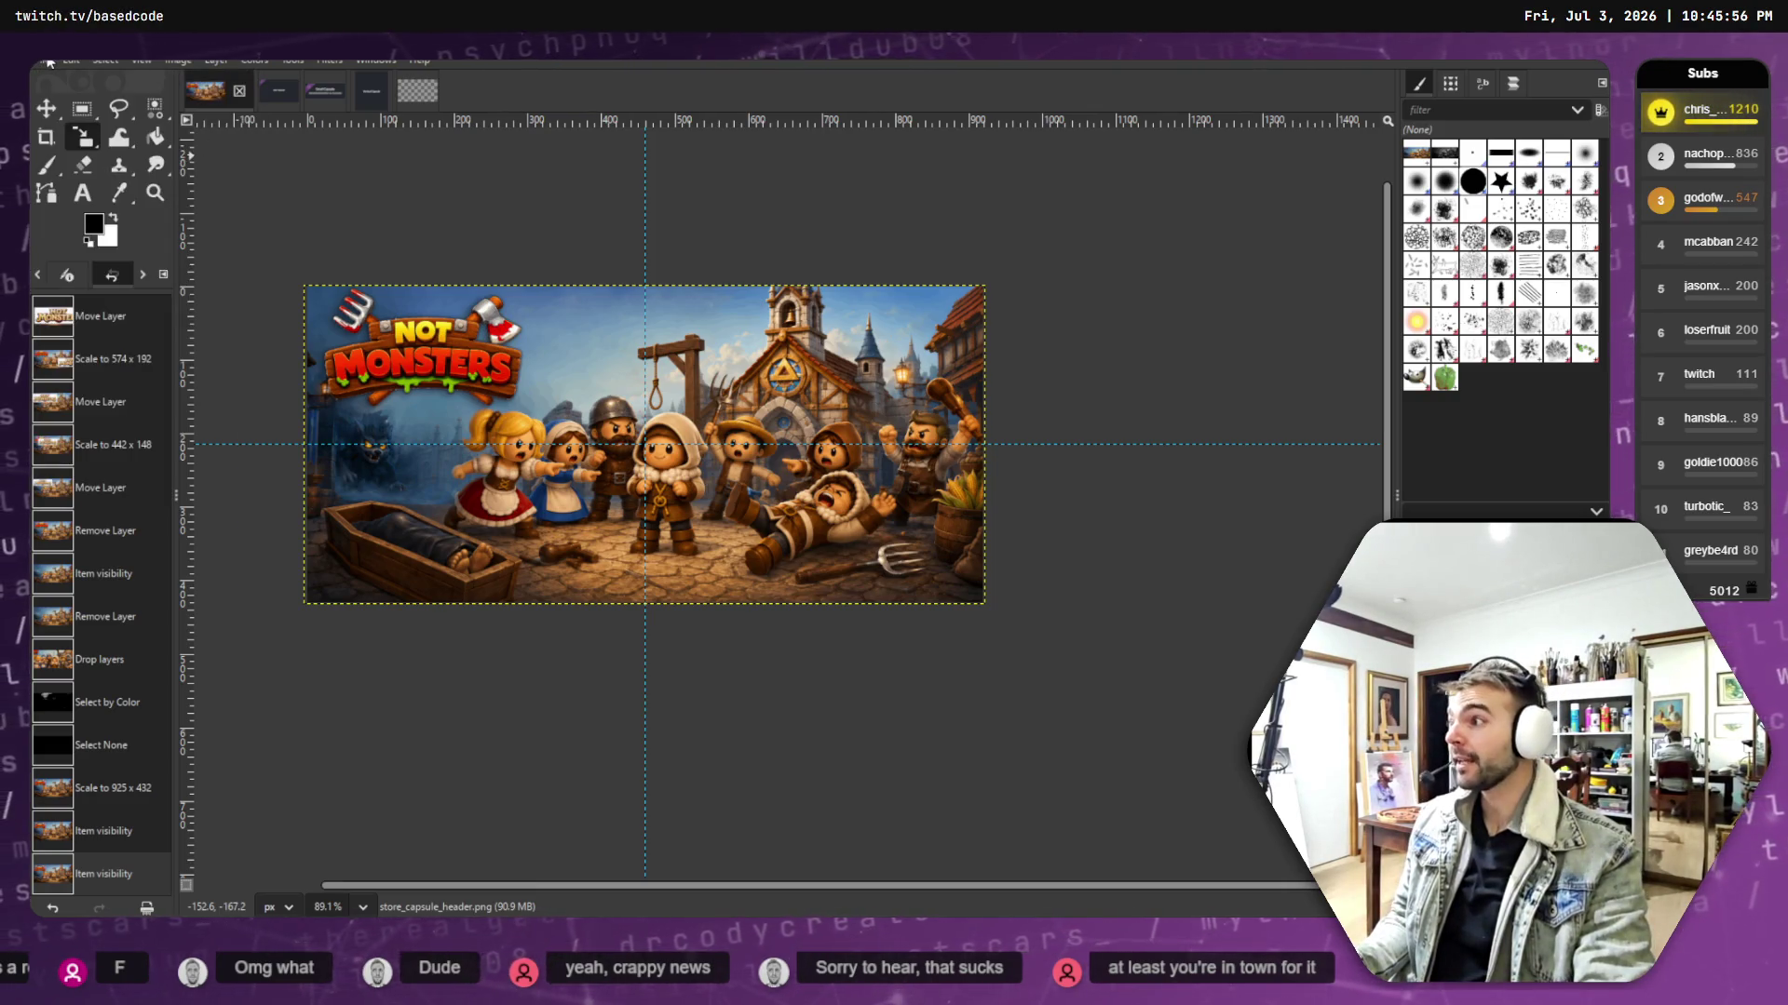
pyautogui.click(42, 59)
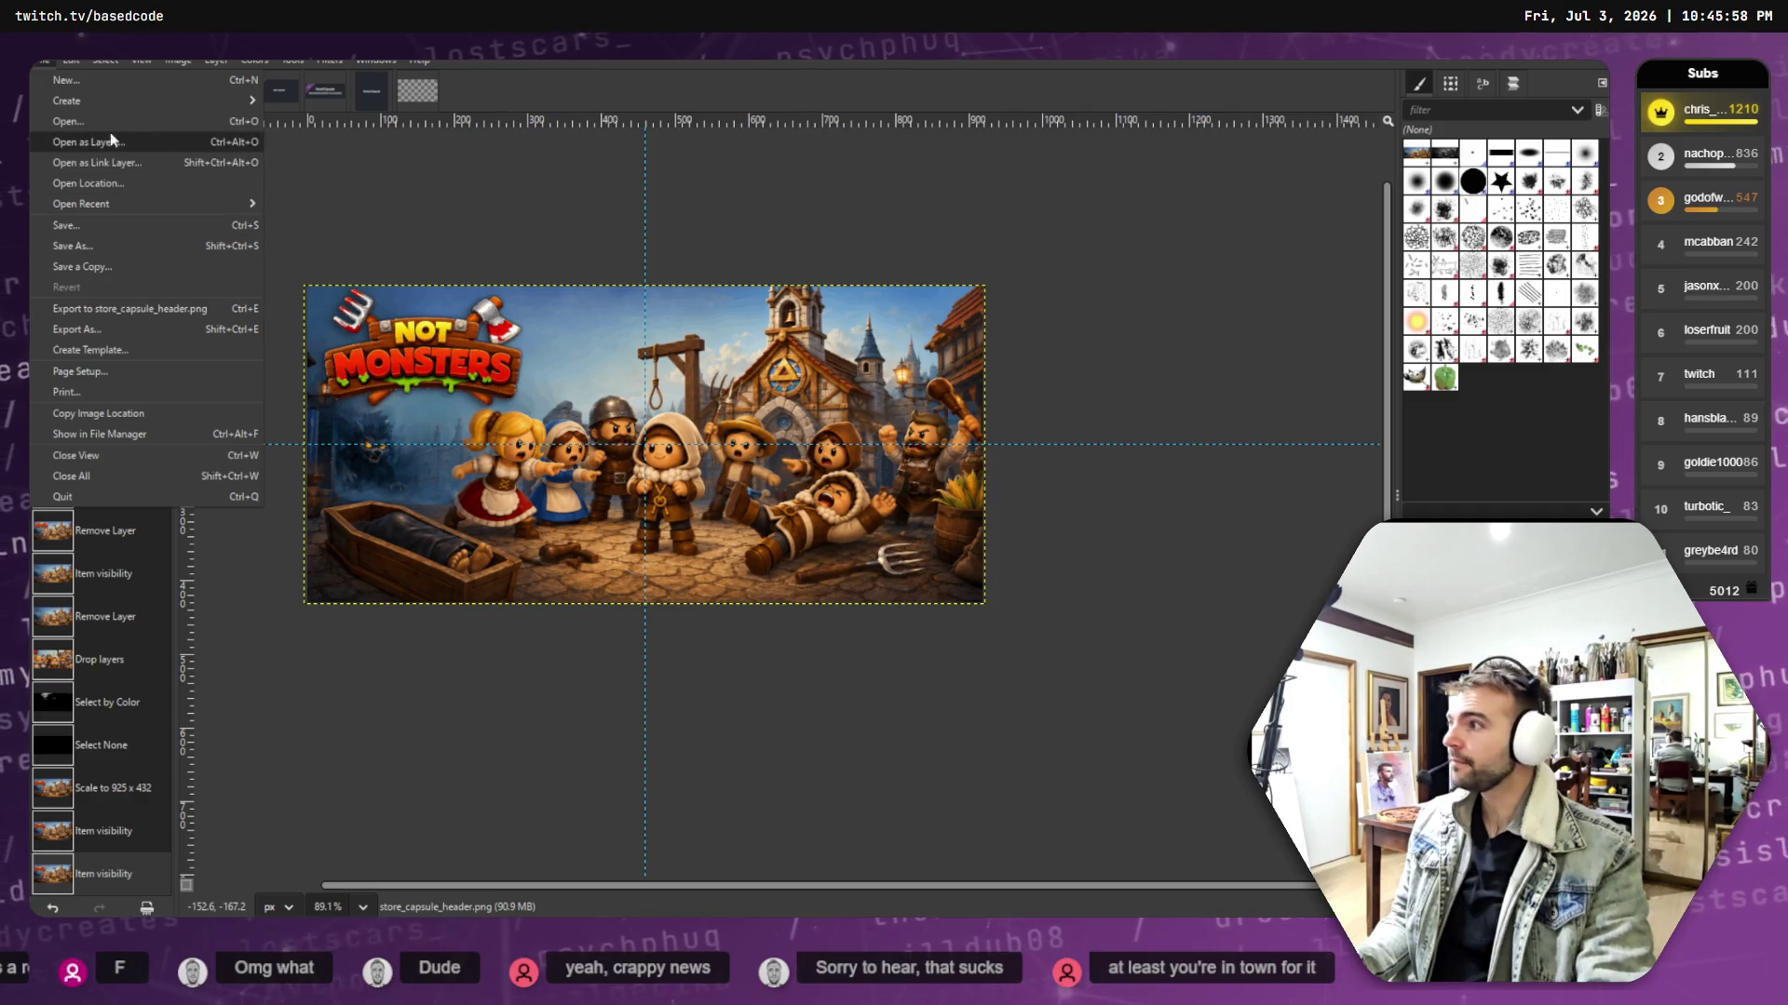
pyautogui.click(108, 249)
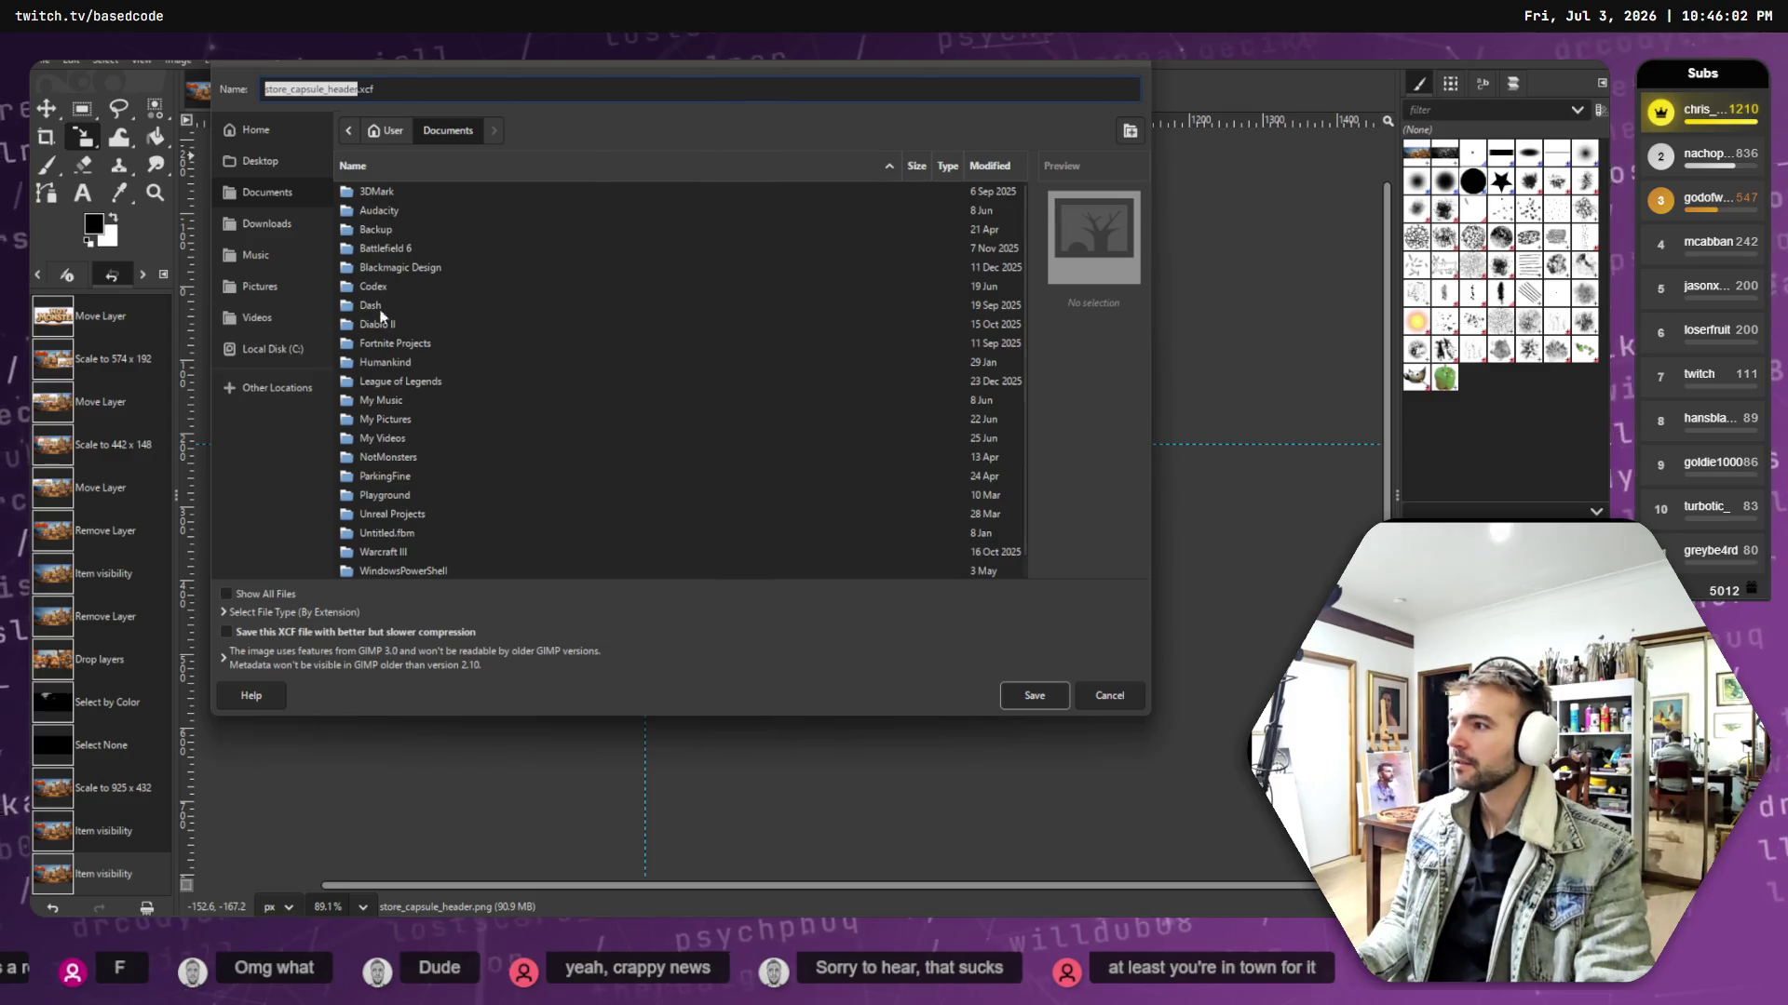
pyautogui.hotkey('alt', 'Tab')
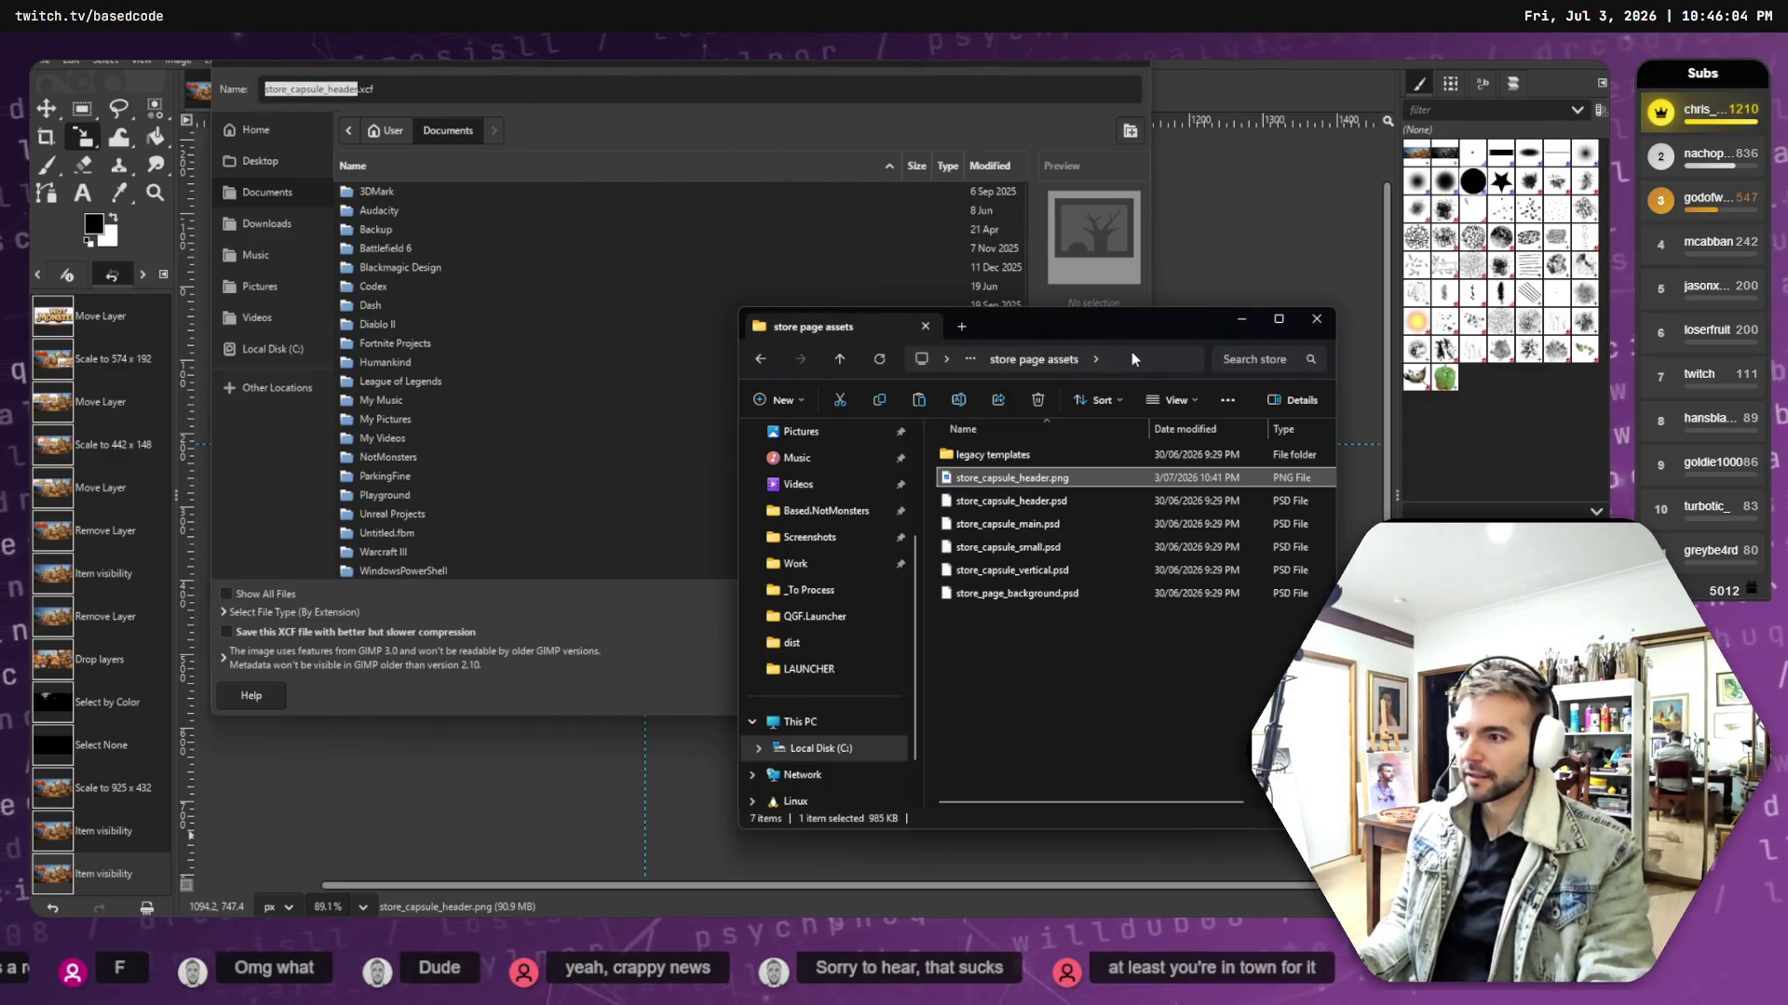
pyautogui.click(1132, 359)
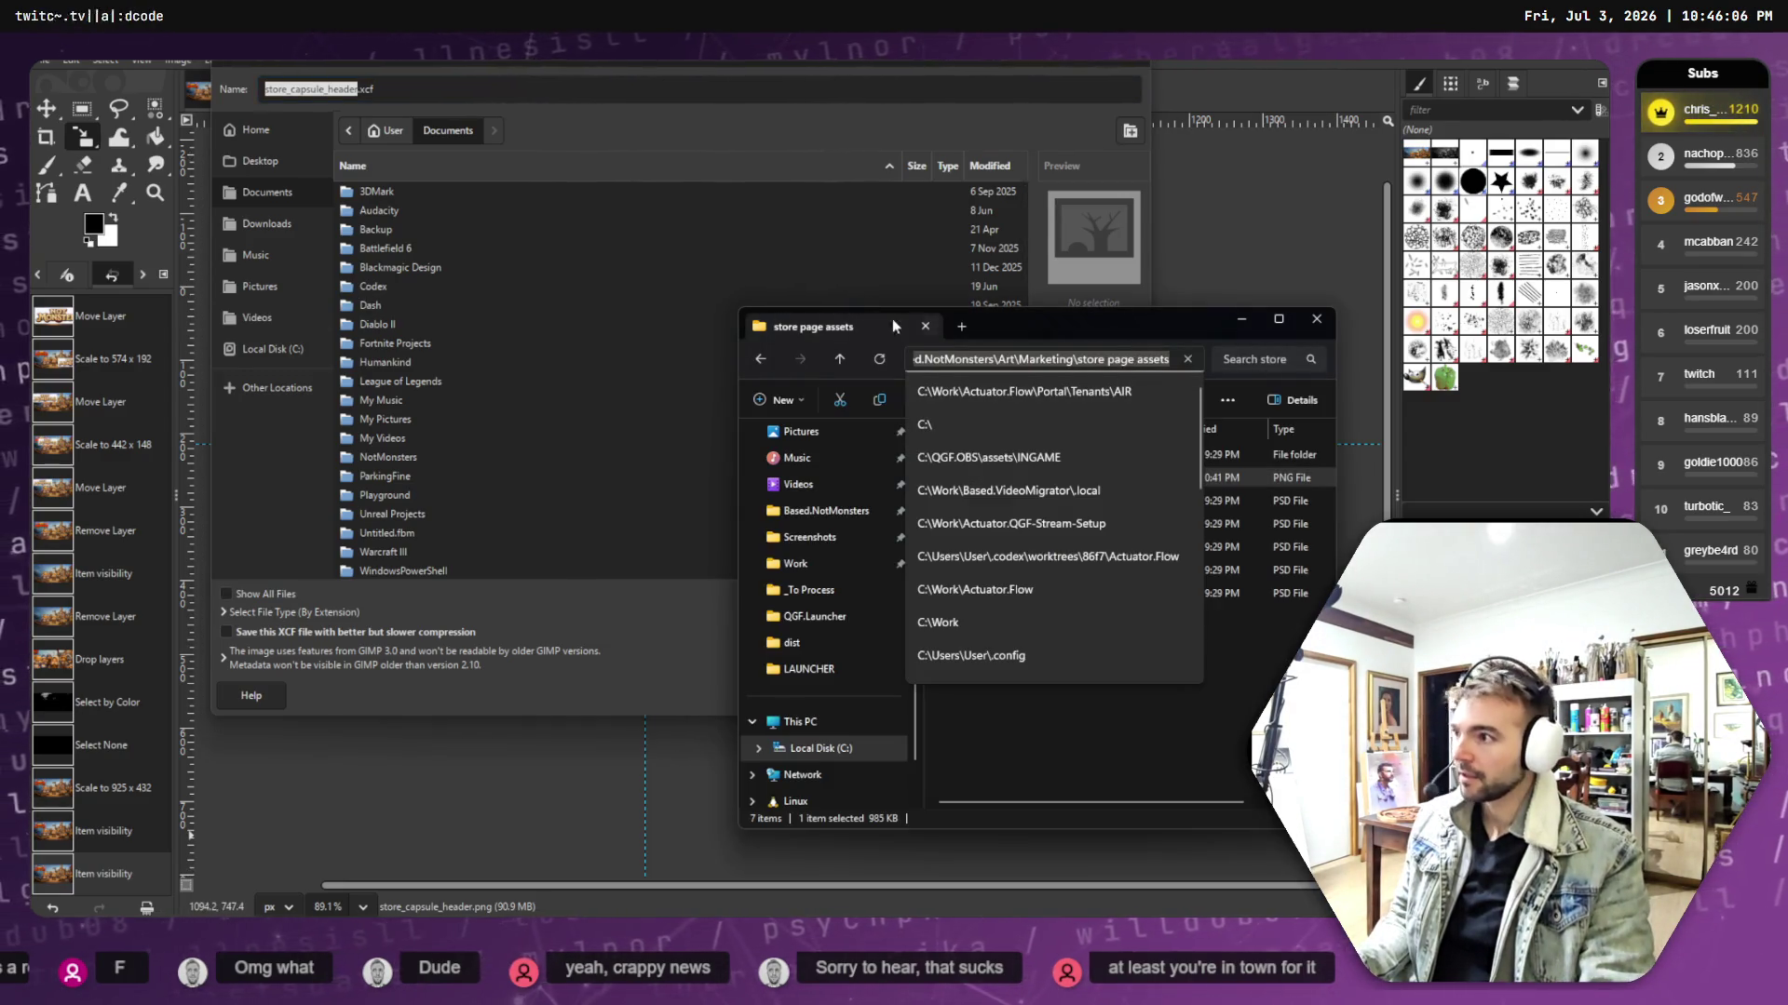
pyautogui.click(510, 90)
pyautogui.hotkey('ctrl', 'a')
pyautogui.write('C:\\Work\\Based.NotMonsters\\Art\\Marketing\\store page assets')
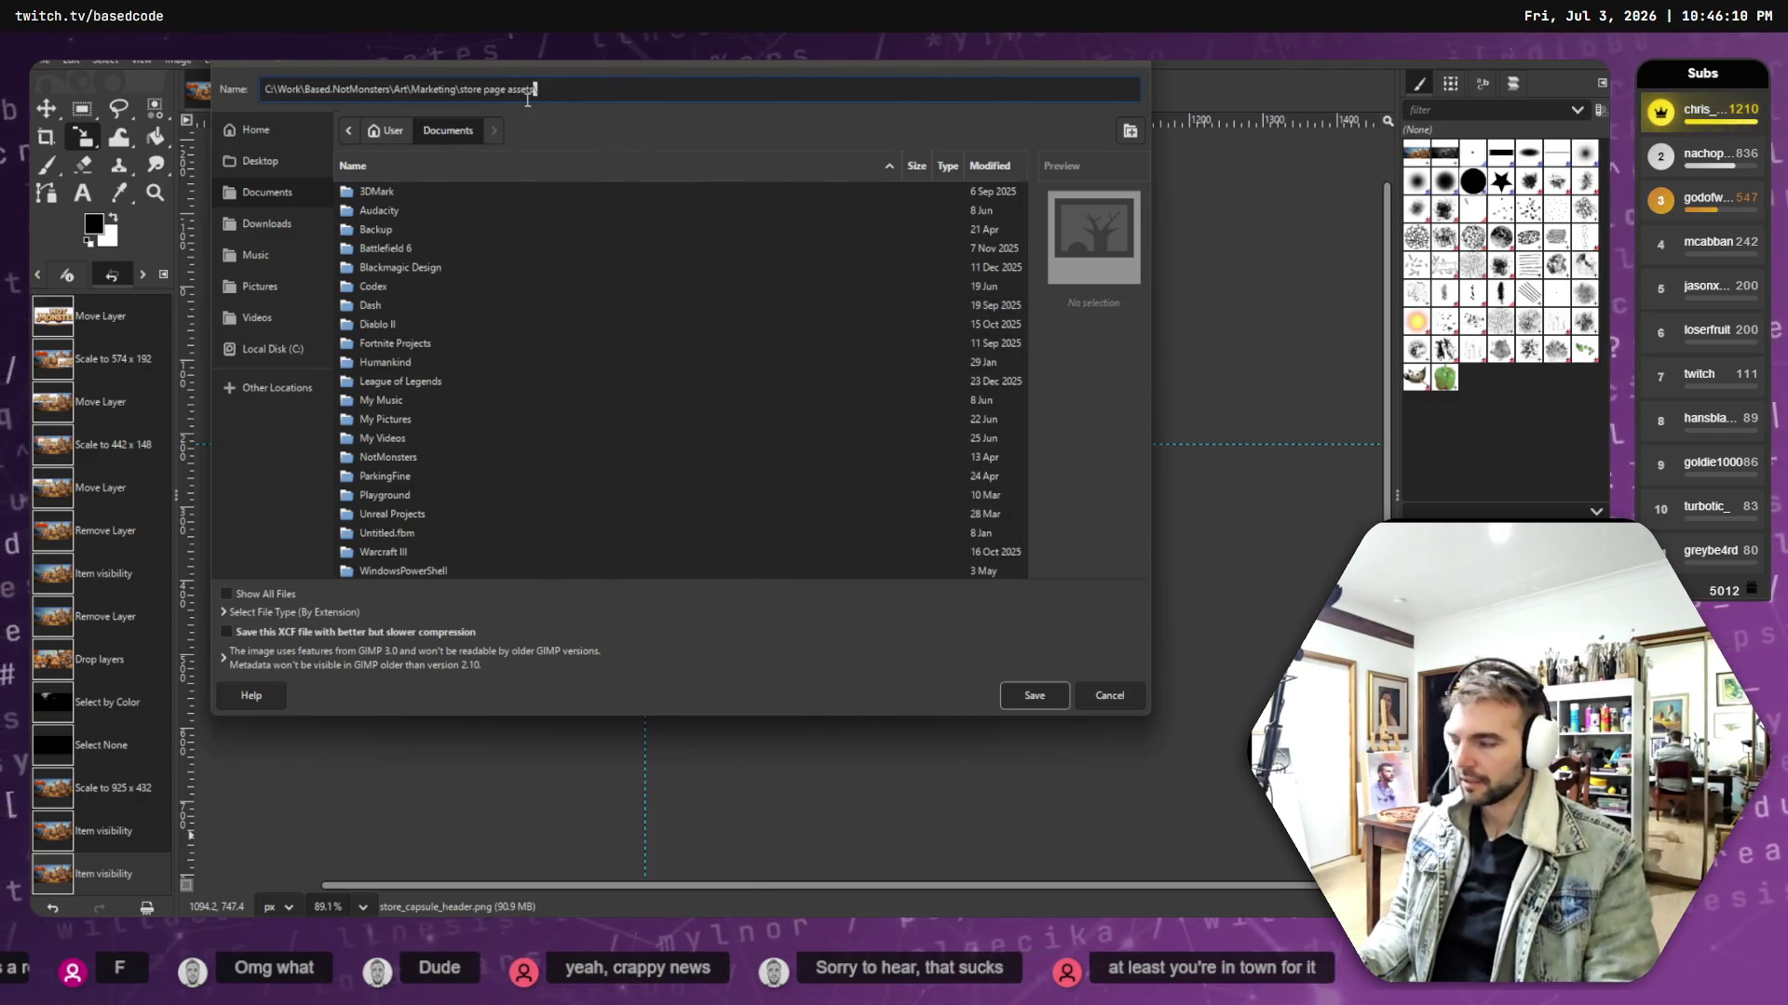
pyautogui.press('Return')
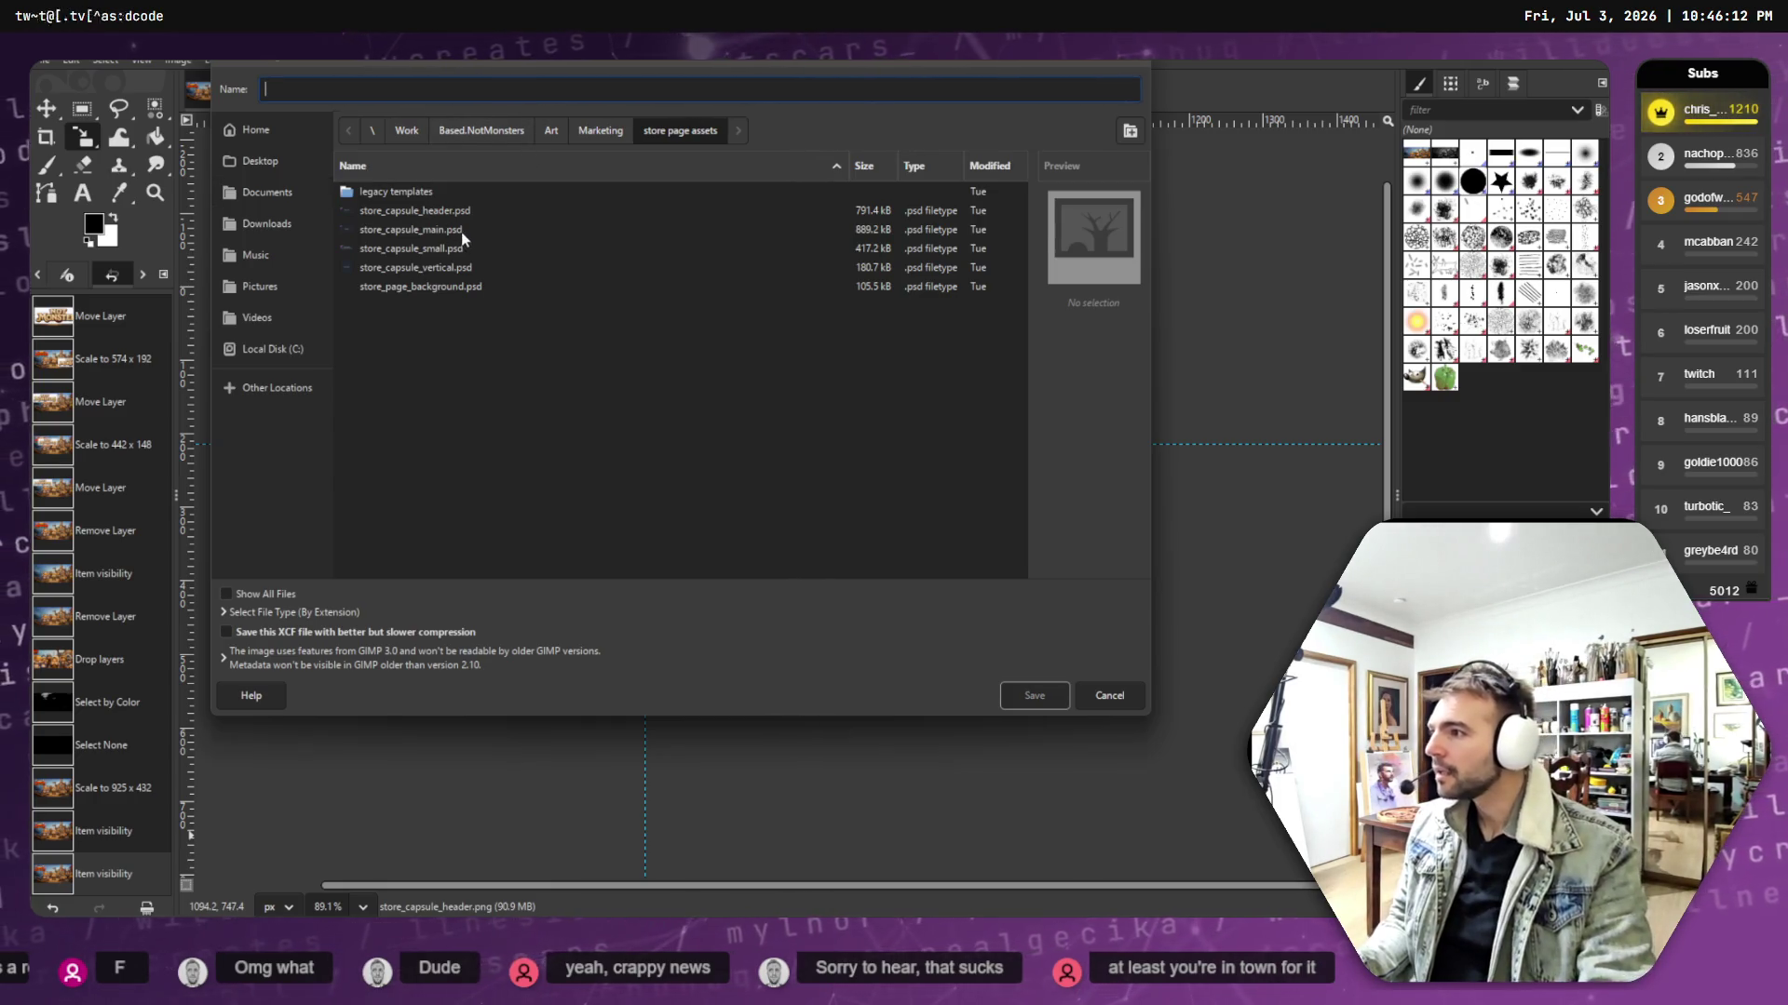
pyautogui.click(1117, 696)
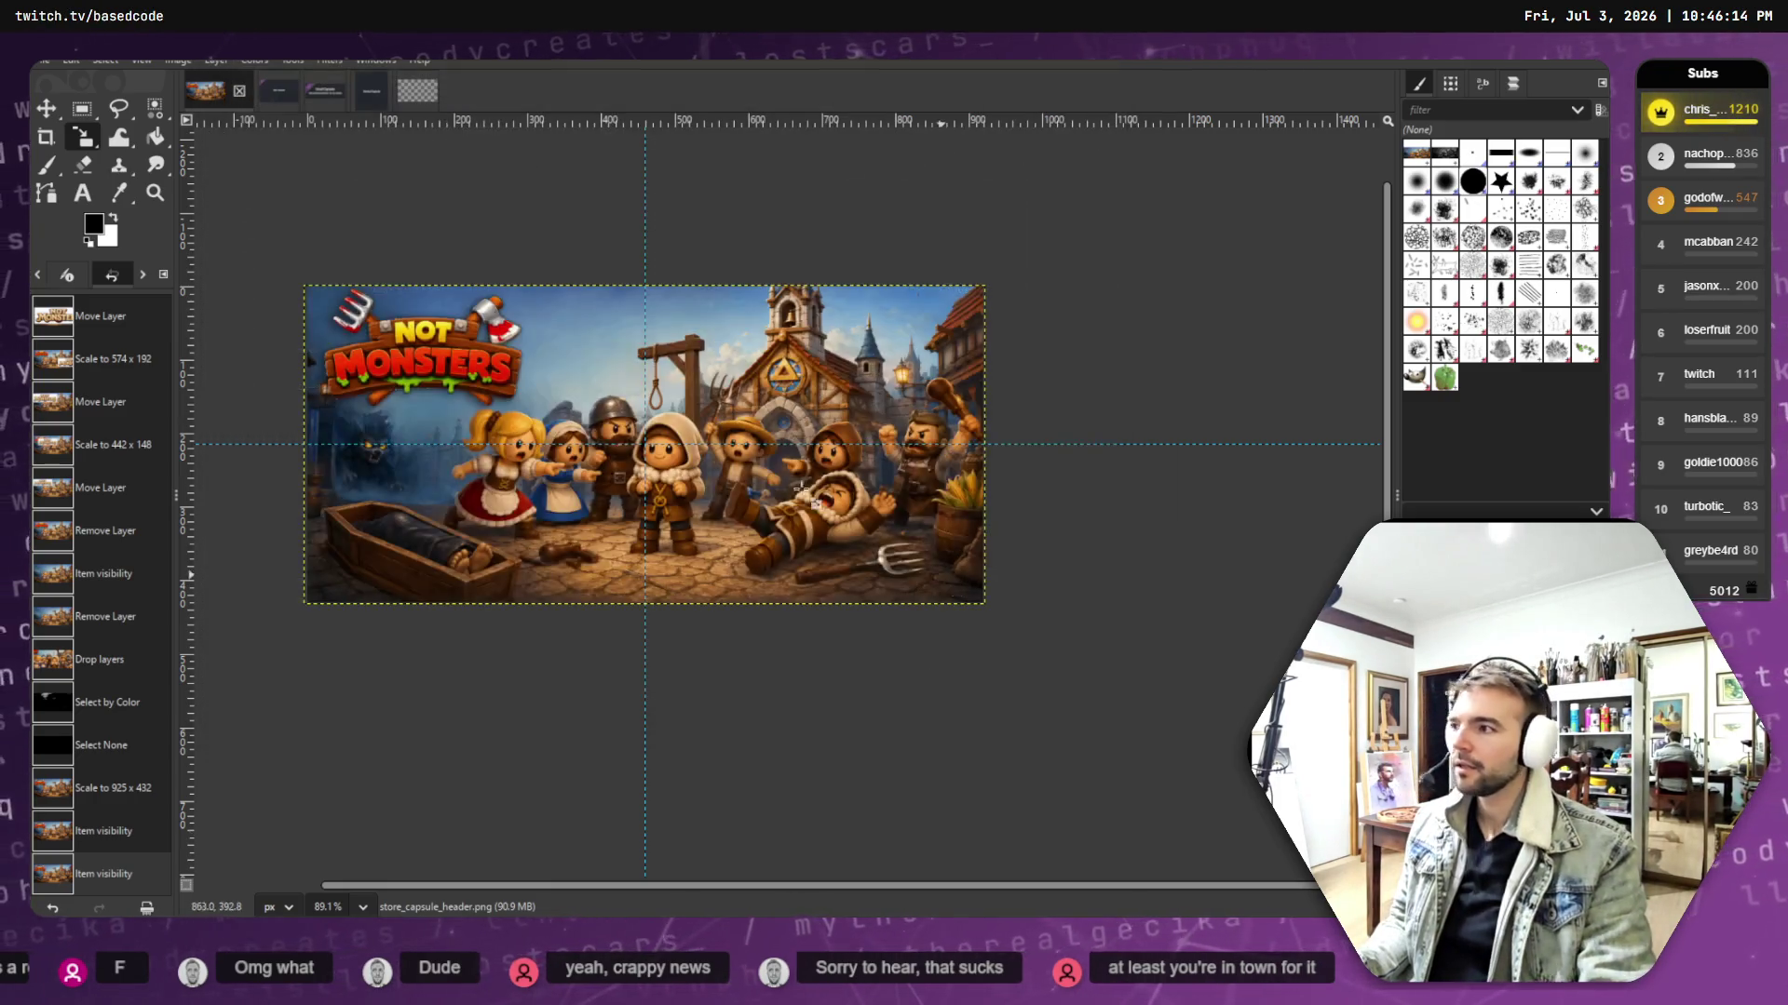
# - Export the banner as PNG, replacing store_capsule_header.png in the store page assets folder
pyautogui.click(42, 60)
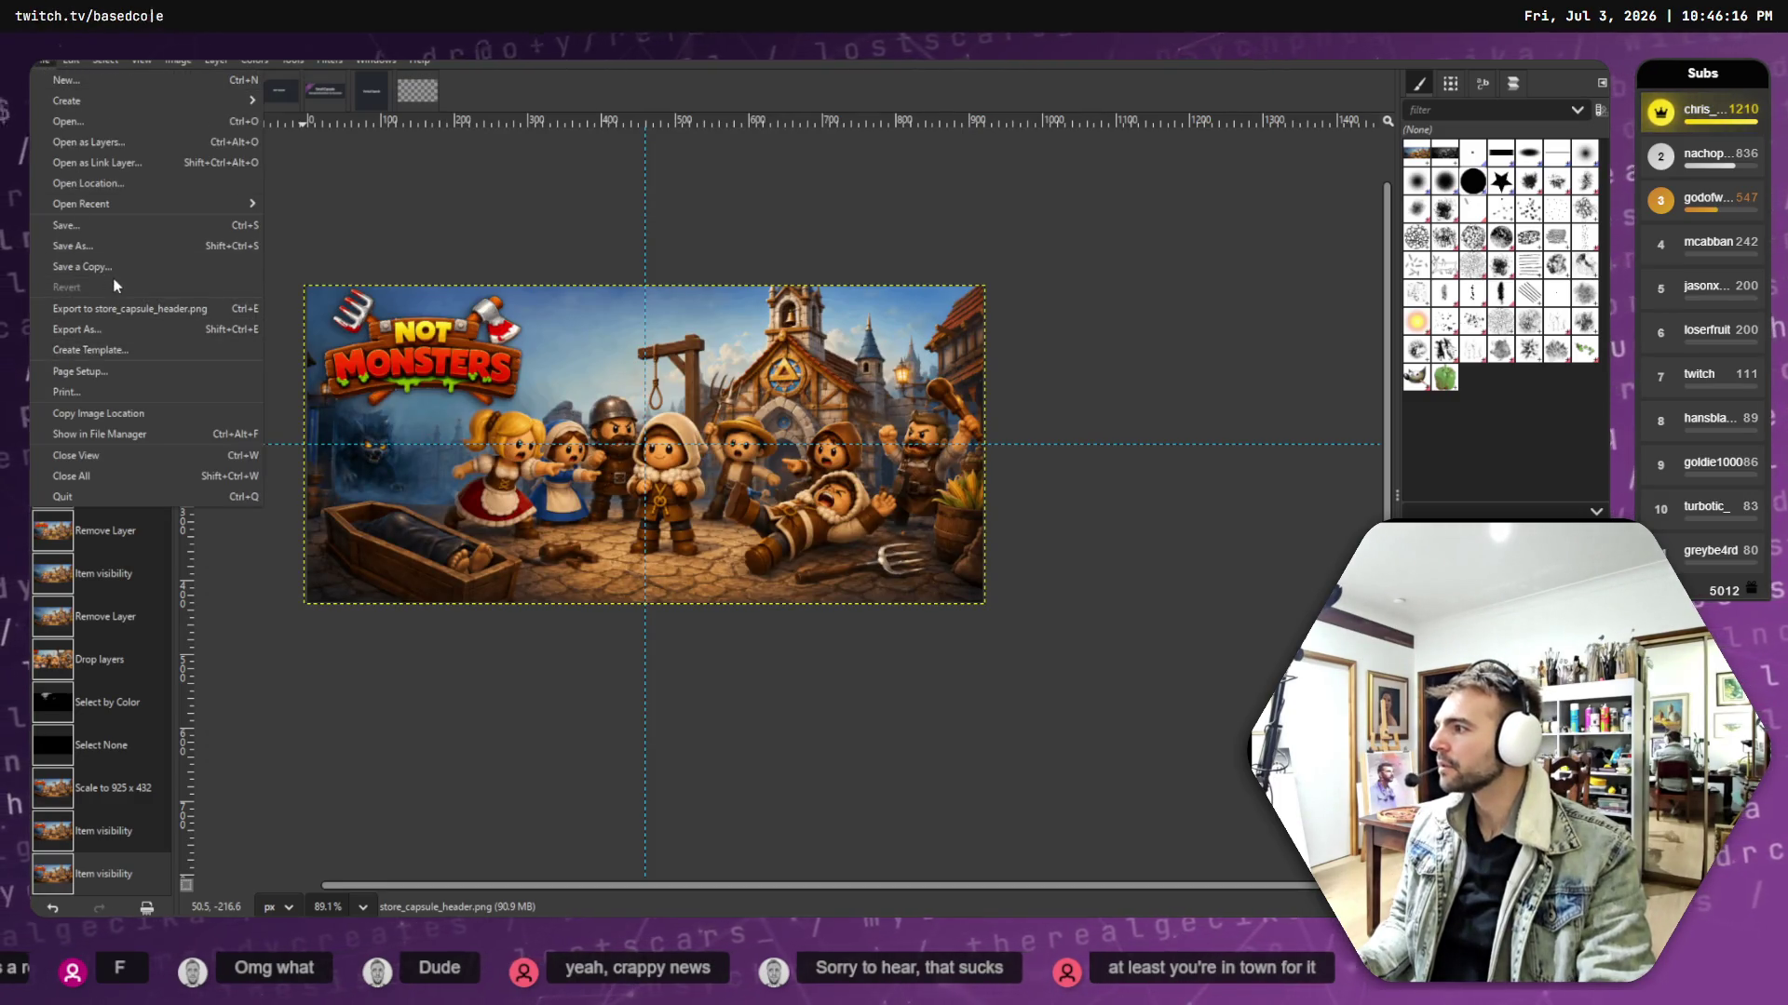
pyautogui.click(131, 326)
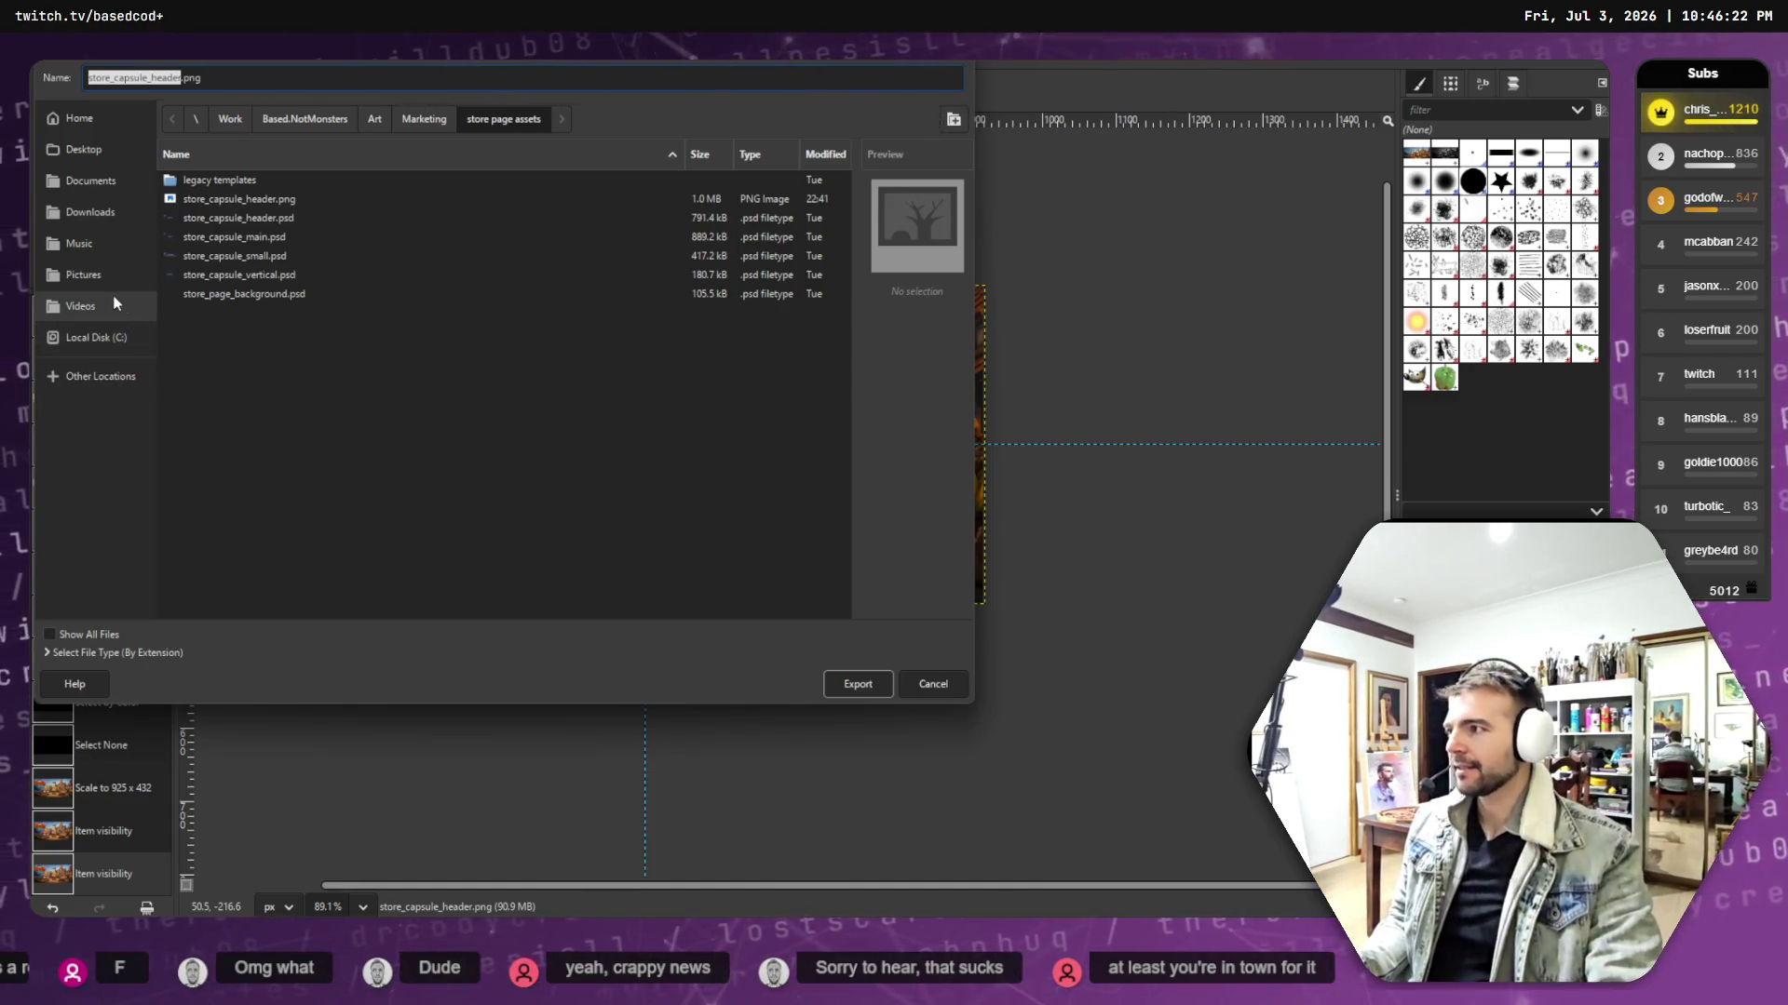
pyautogui.click(238, 201)
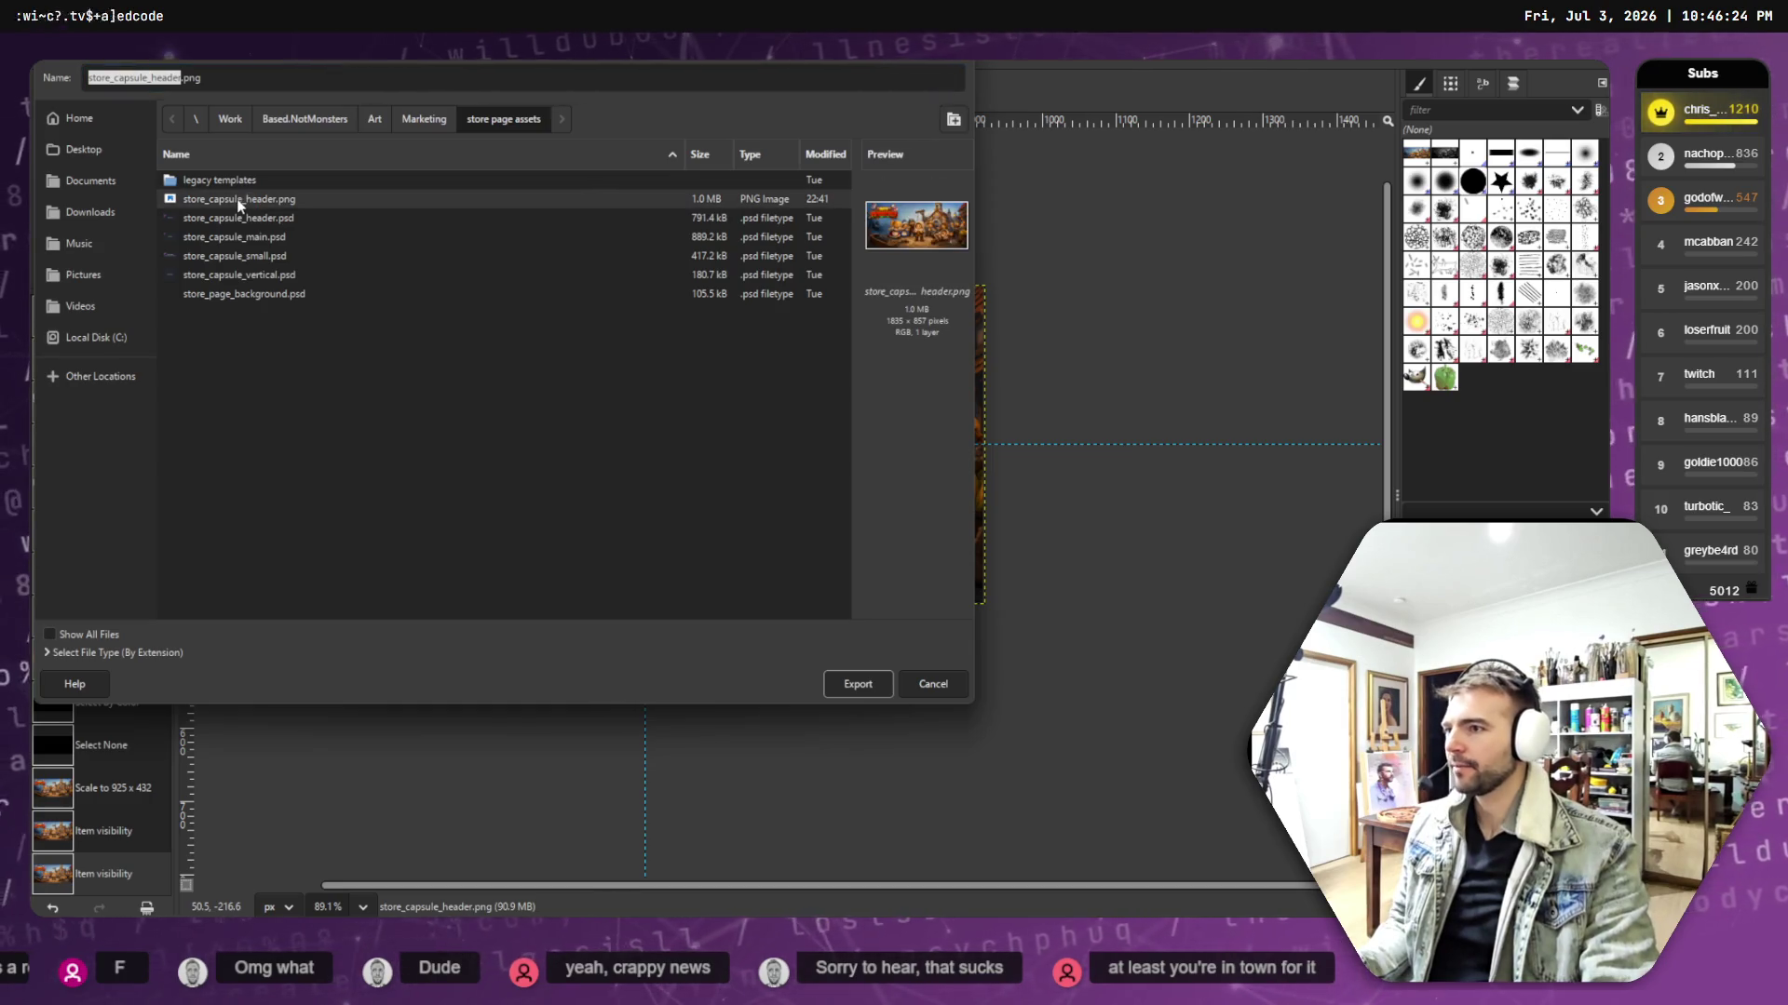
pyautogui.click(862, 684)
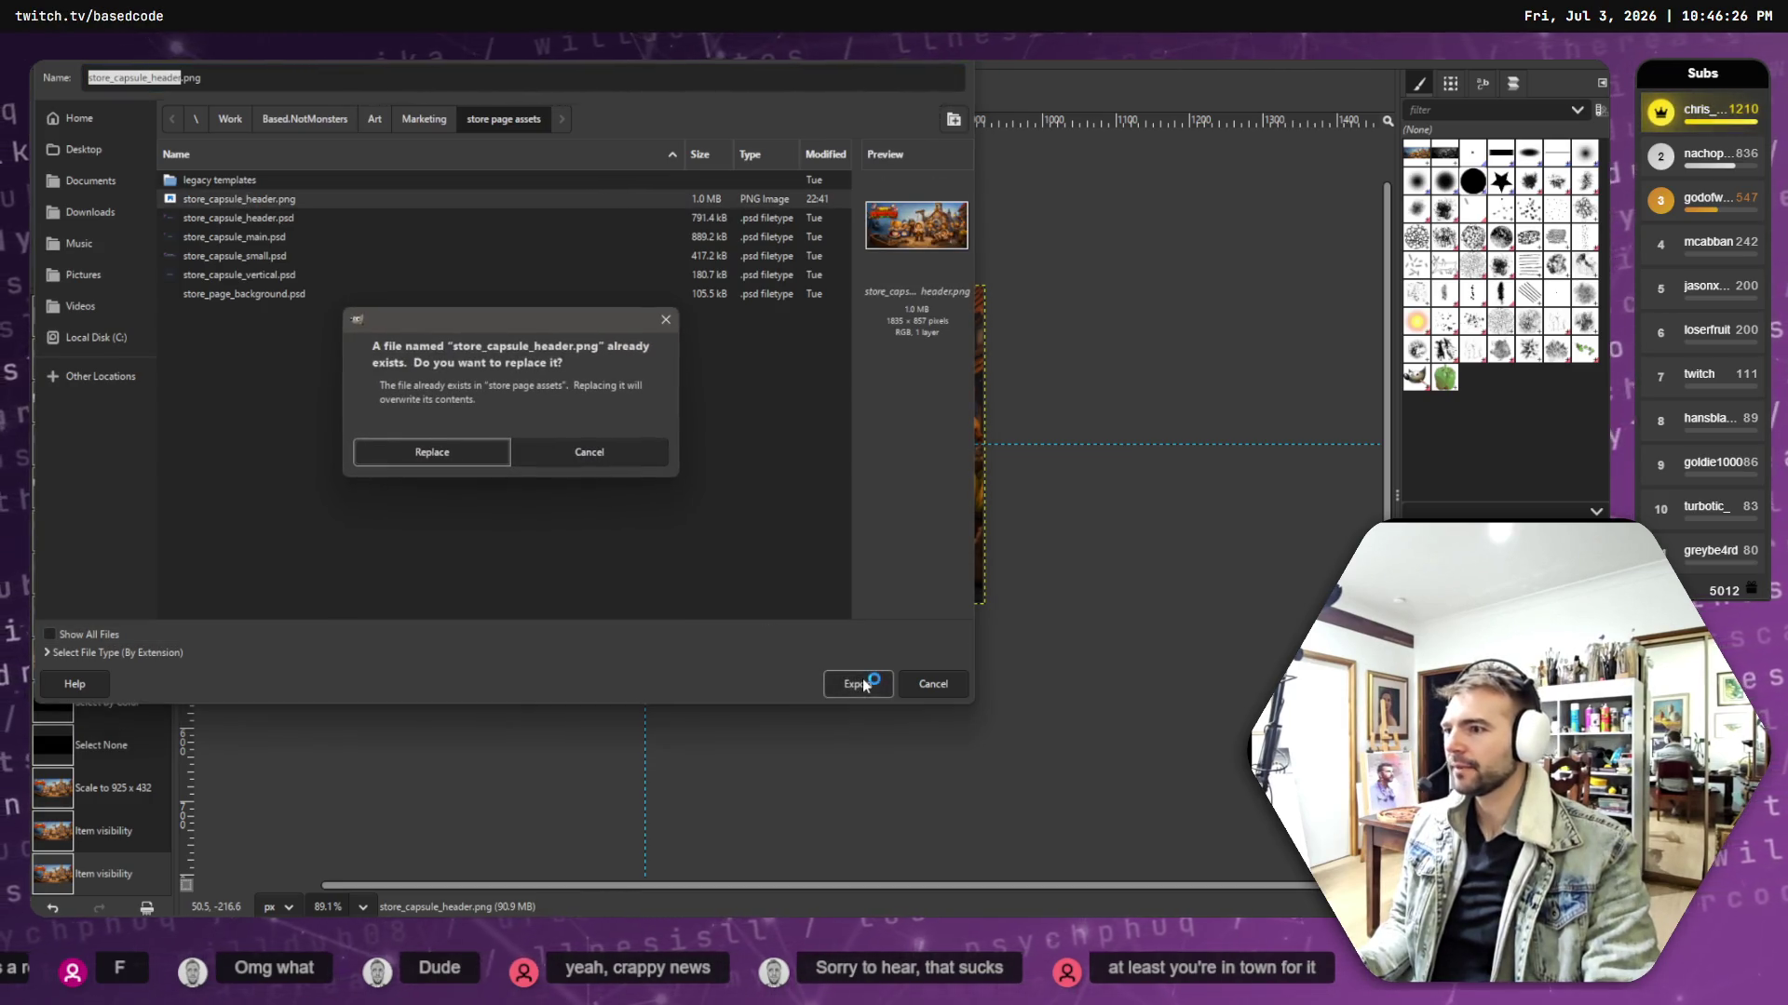
pyautogui.click(460, 454)
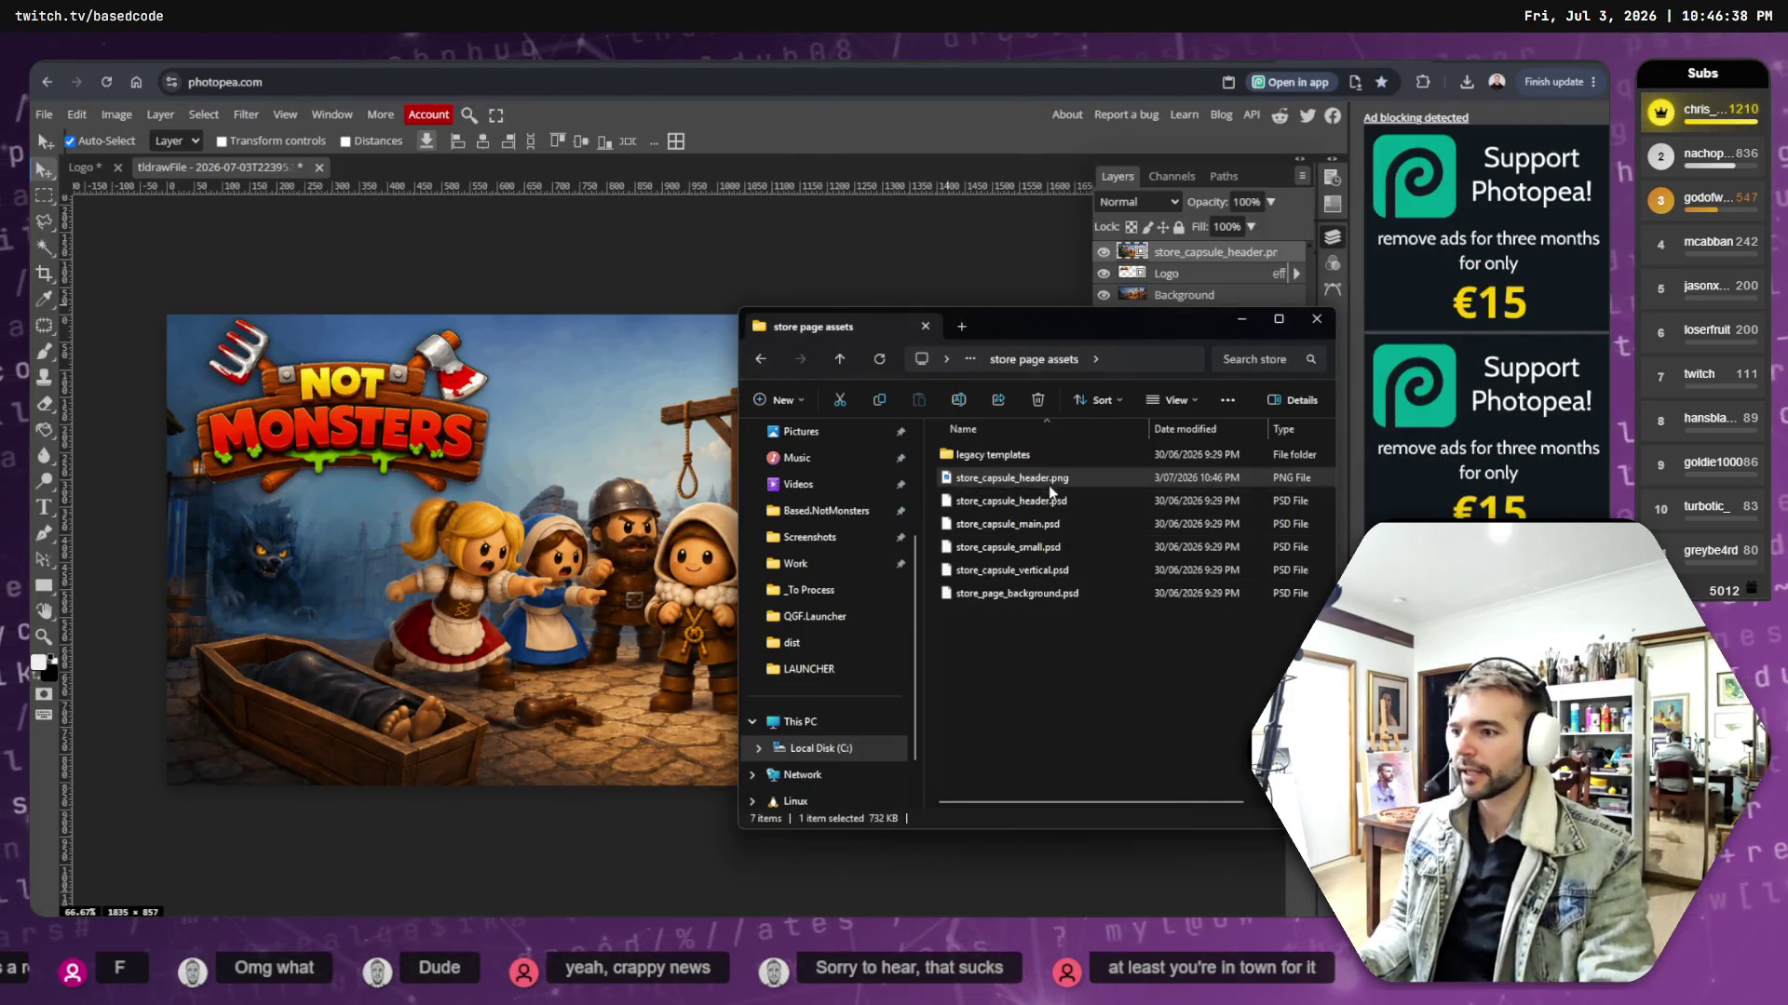
# - Open the exported 920×430, 732.4 KB store_capsule_header.png in Photos, then close it
pyautogui.doubleClick(1012, 478)
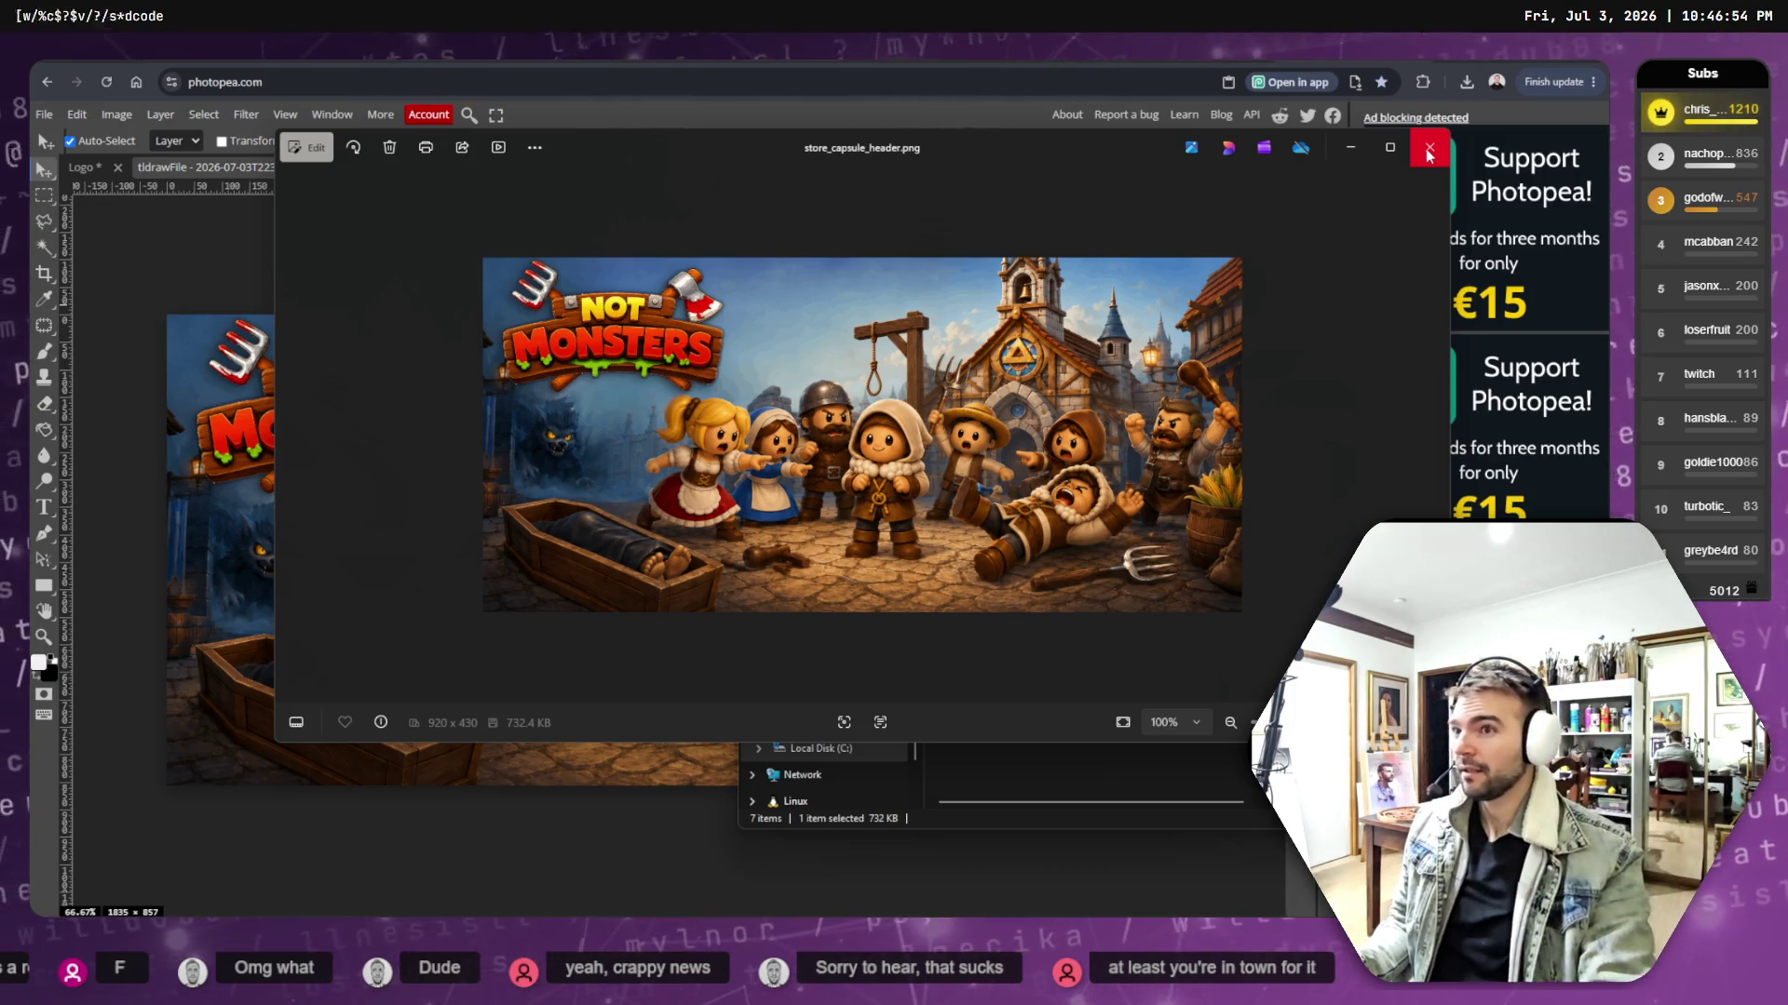
pyautogui.click(1429, 149)
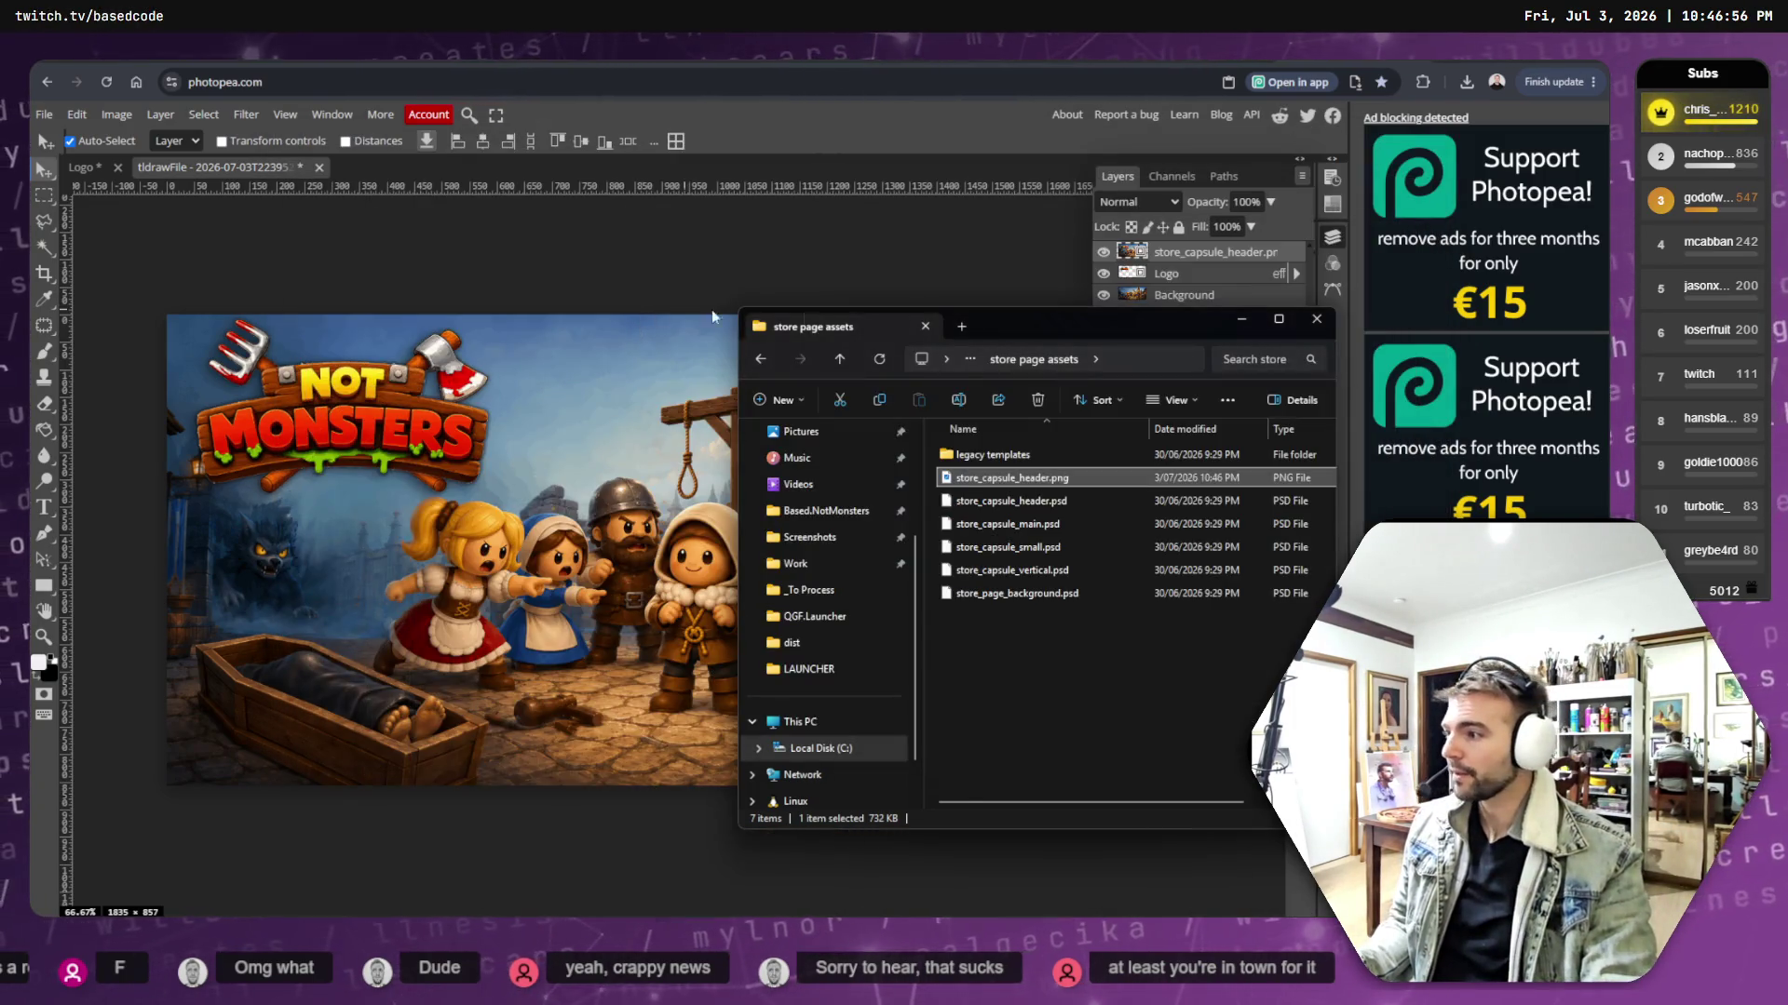
pyautogui.click(910, 241)
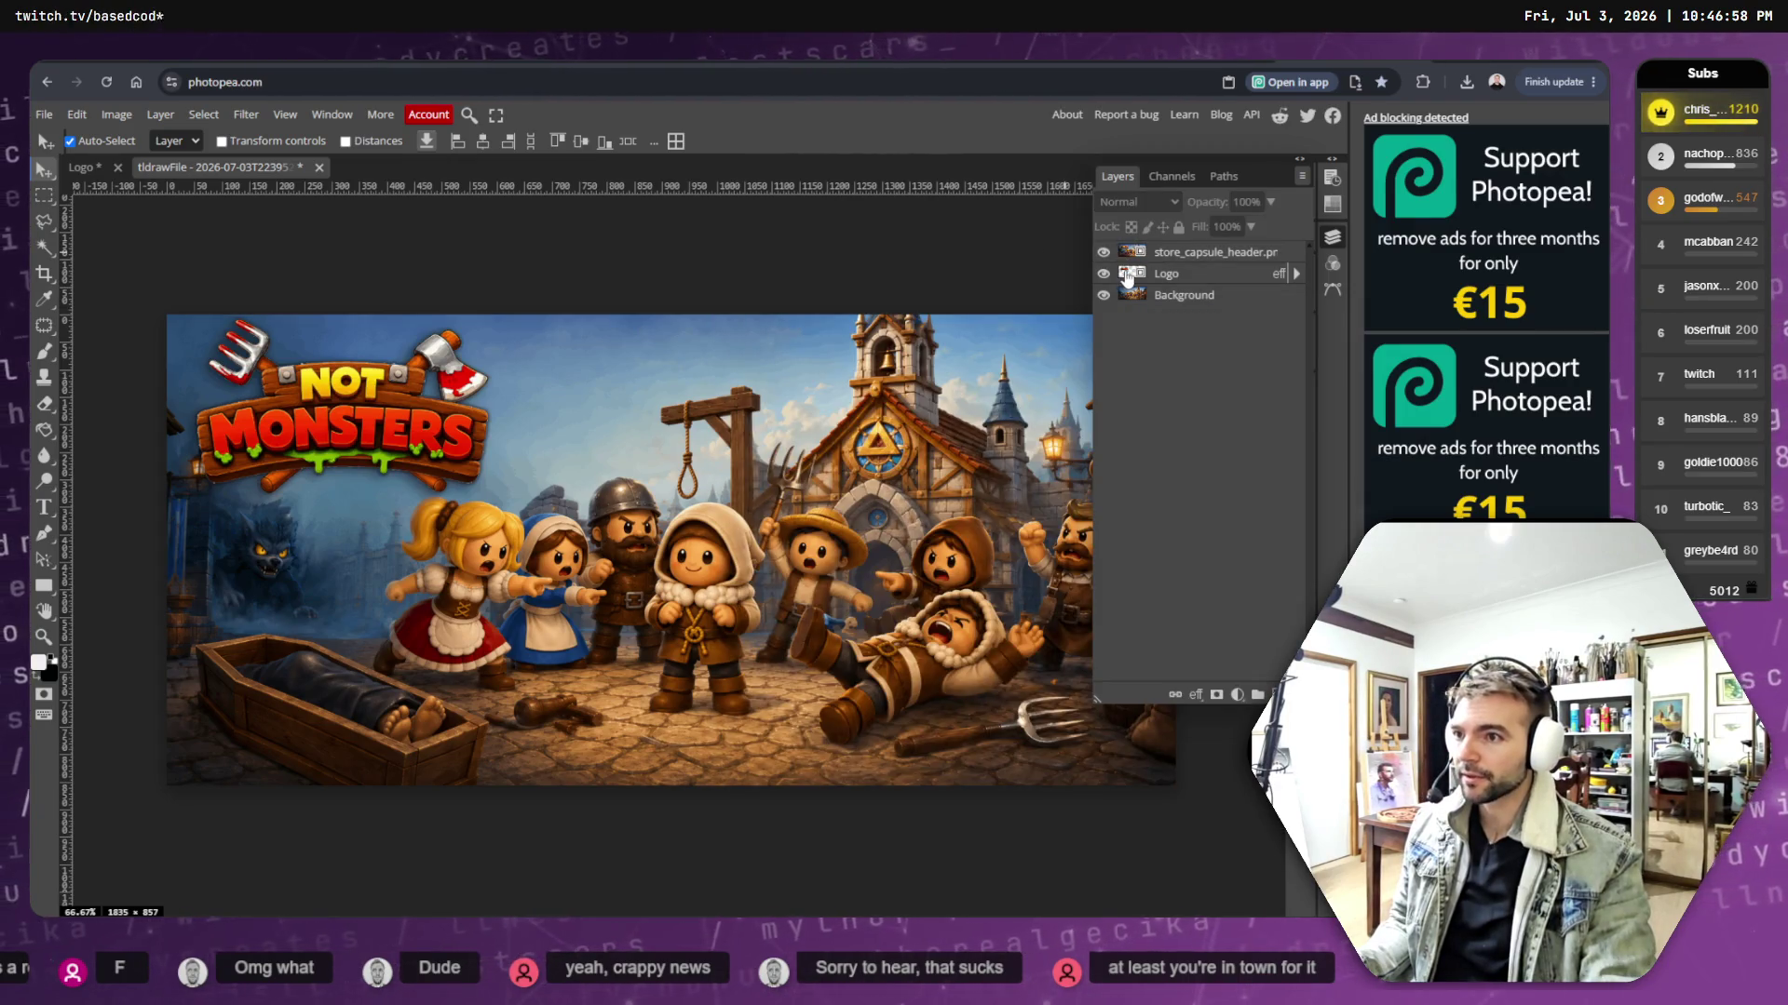
# - Open the Logo smart object in its own tab and try erasing on the logo image
pyautogui.doubleClick(1127, 272)
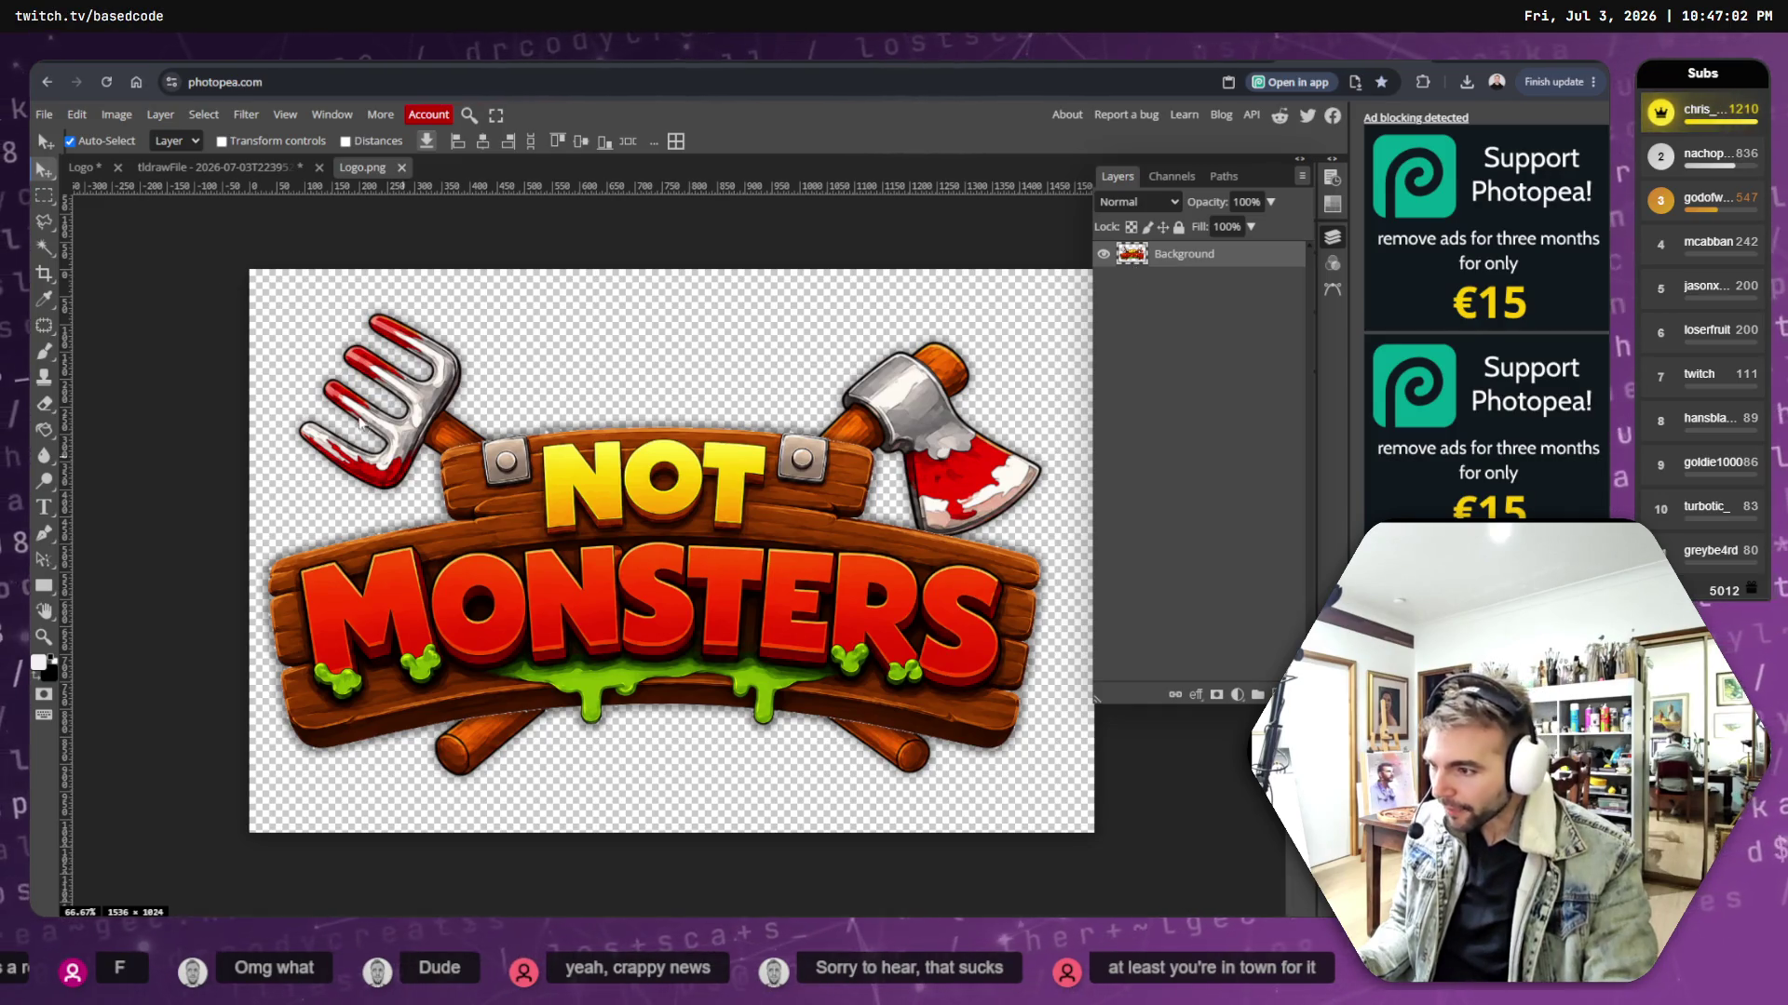
pyautogui.click(203, 116)
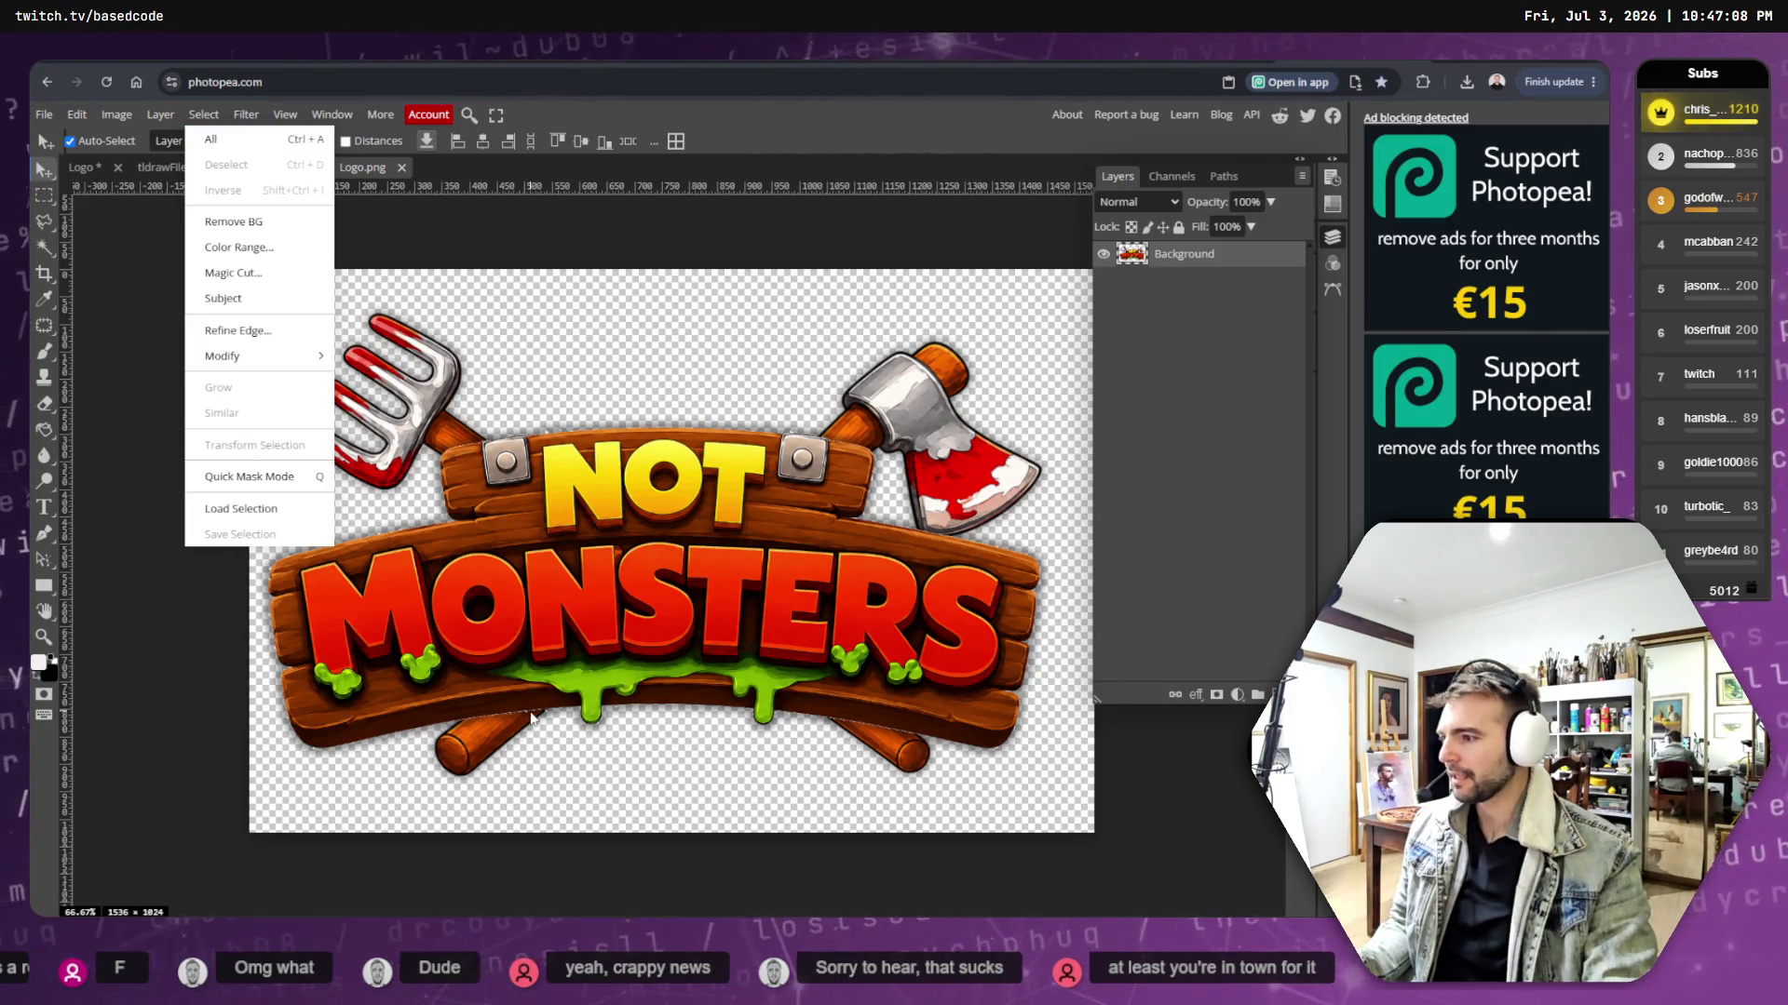
pyautogui.click(527, 715)
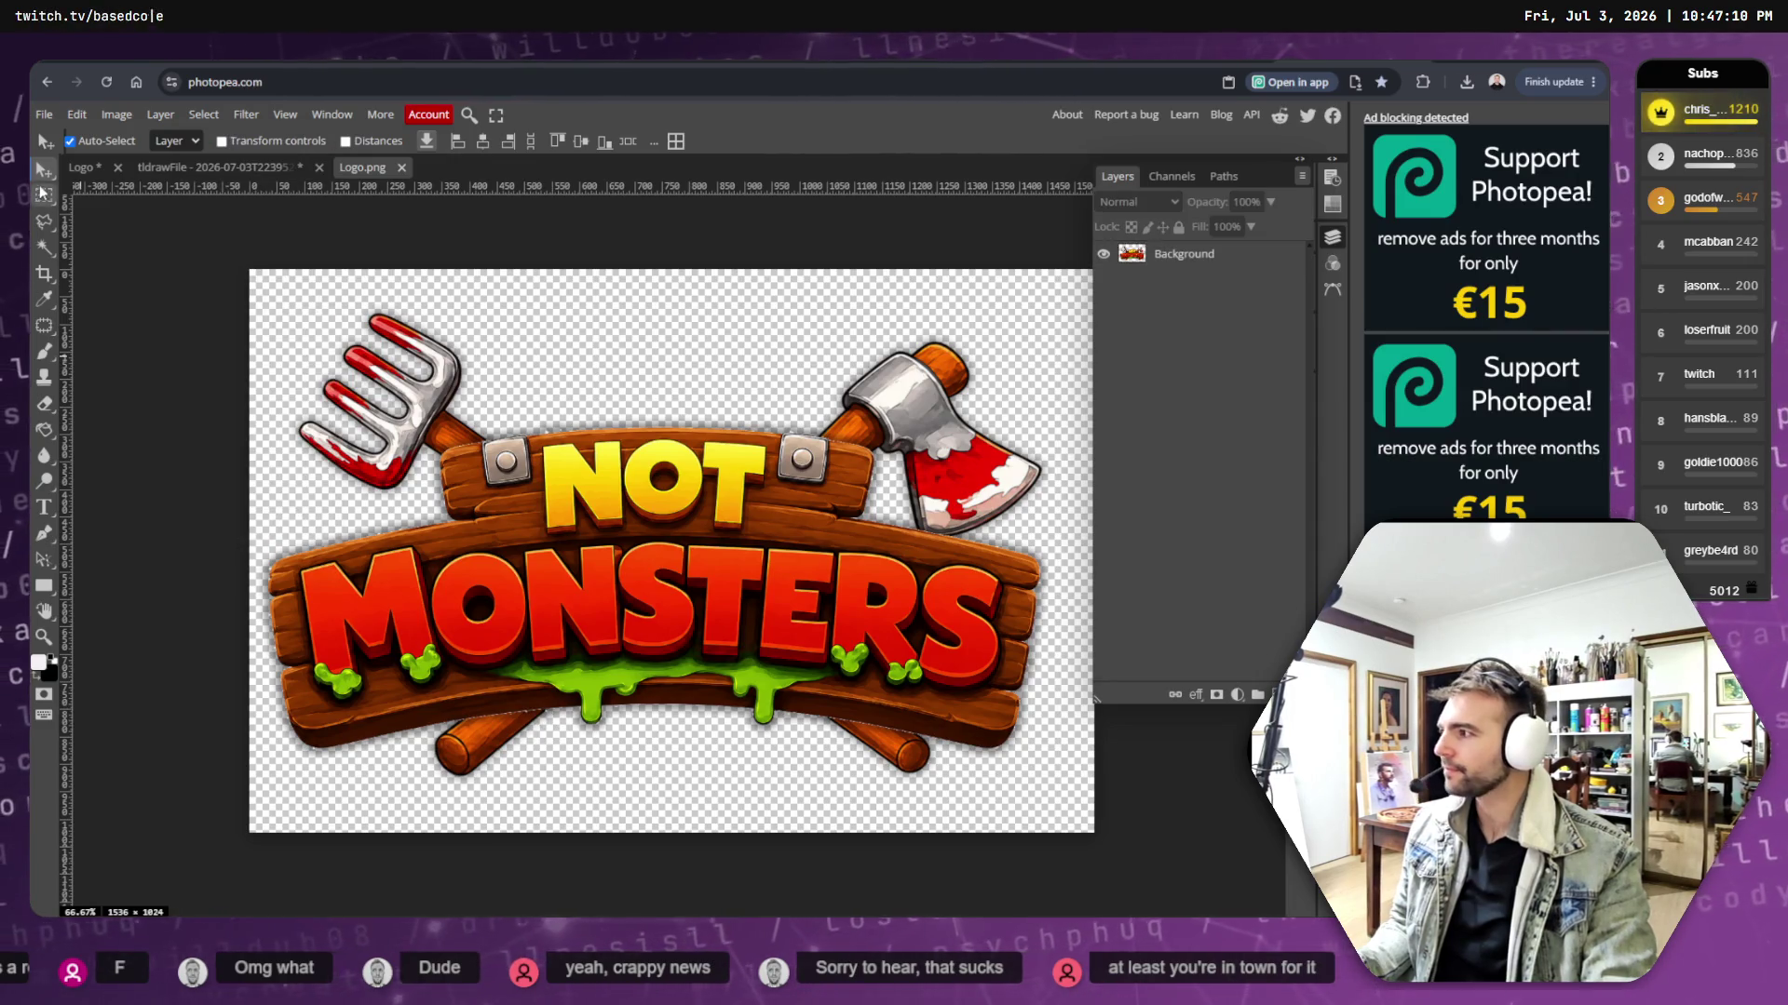
pyautogui.rightClick(47, 354)
pyautogui.rightClick(47, 407)
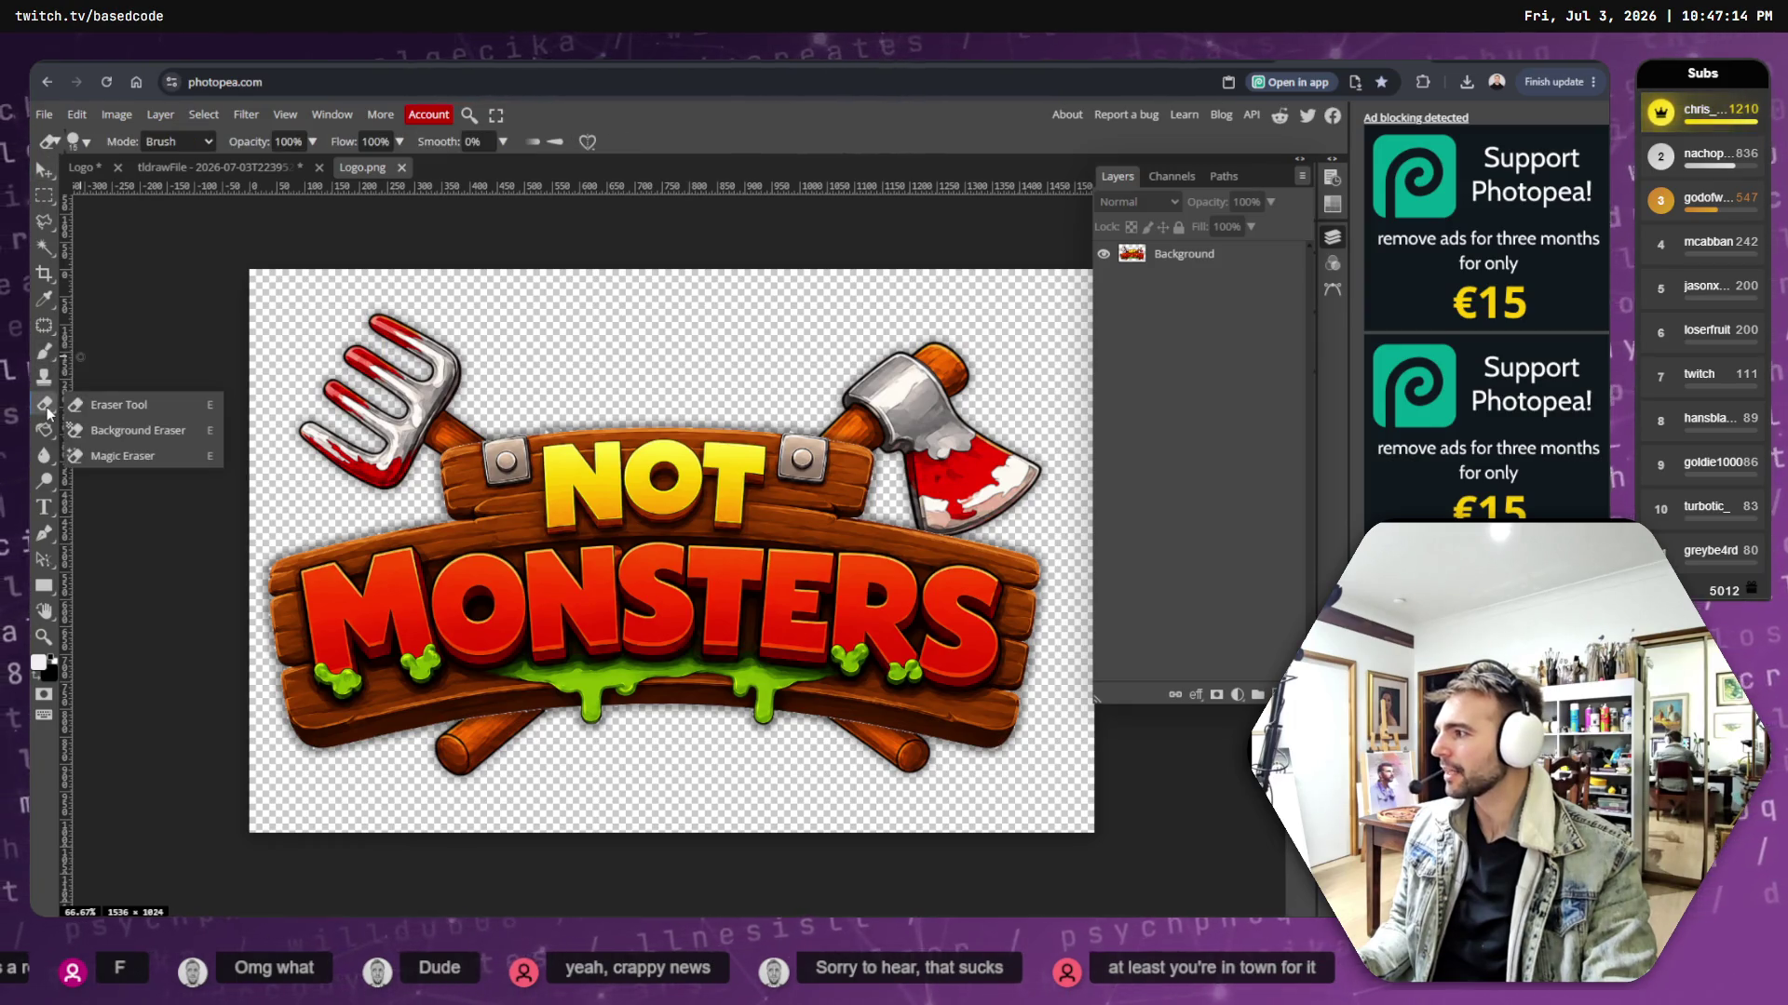
pyautogui.click(112, 405)
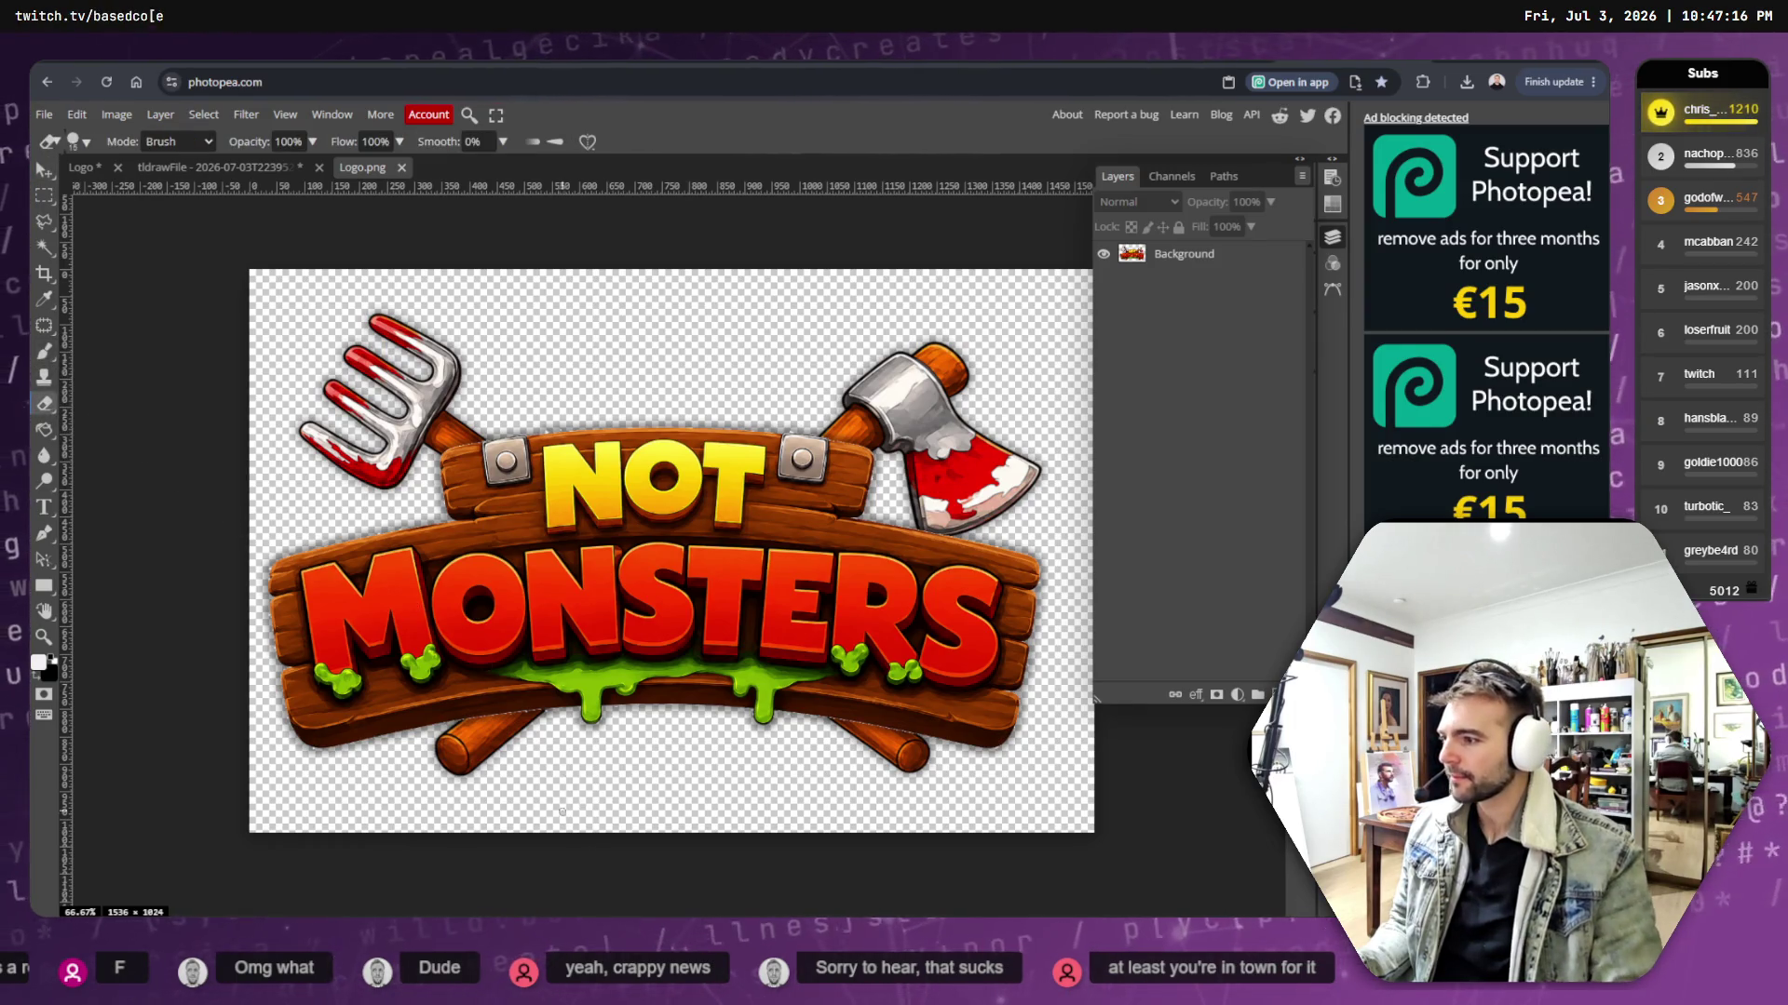
pyautogui.click(554, 712)
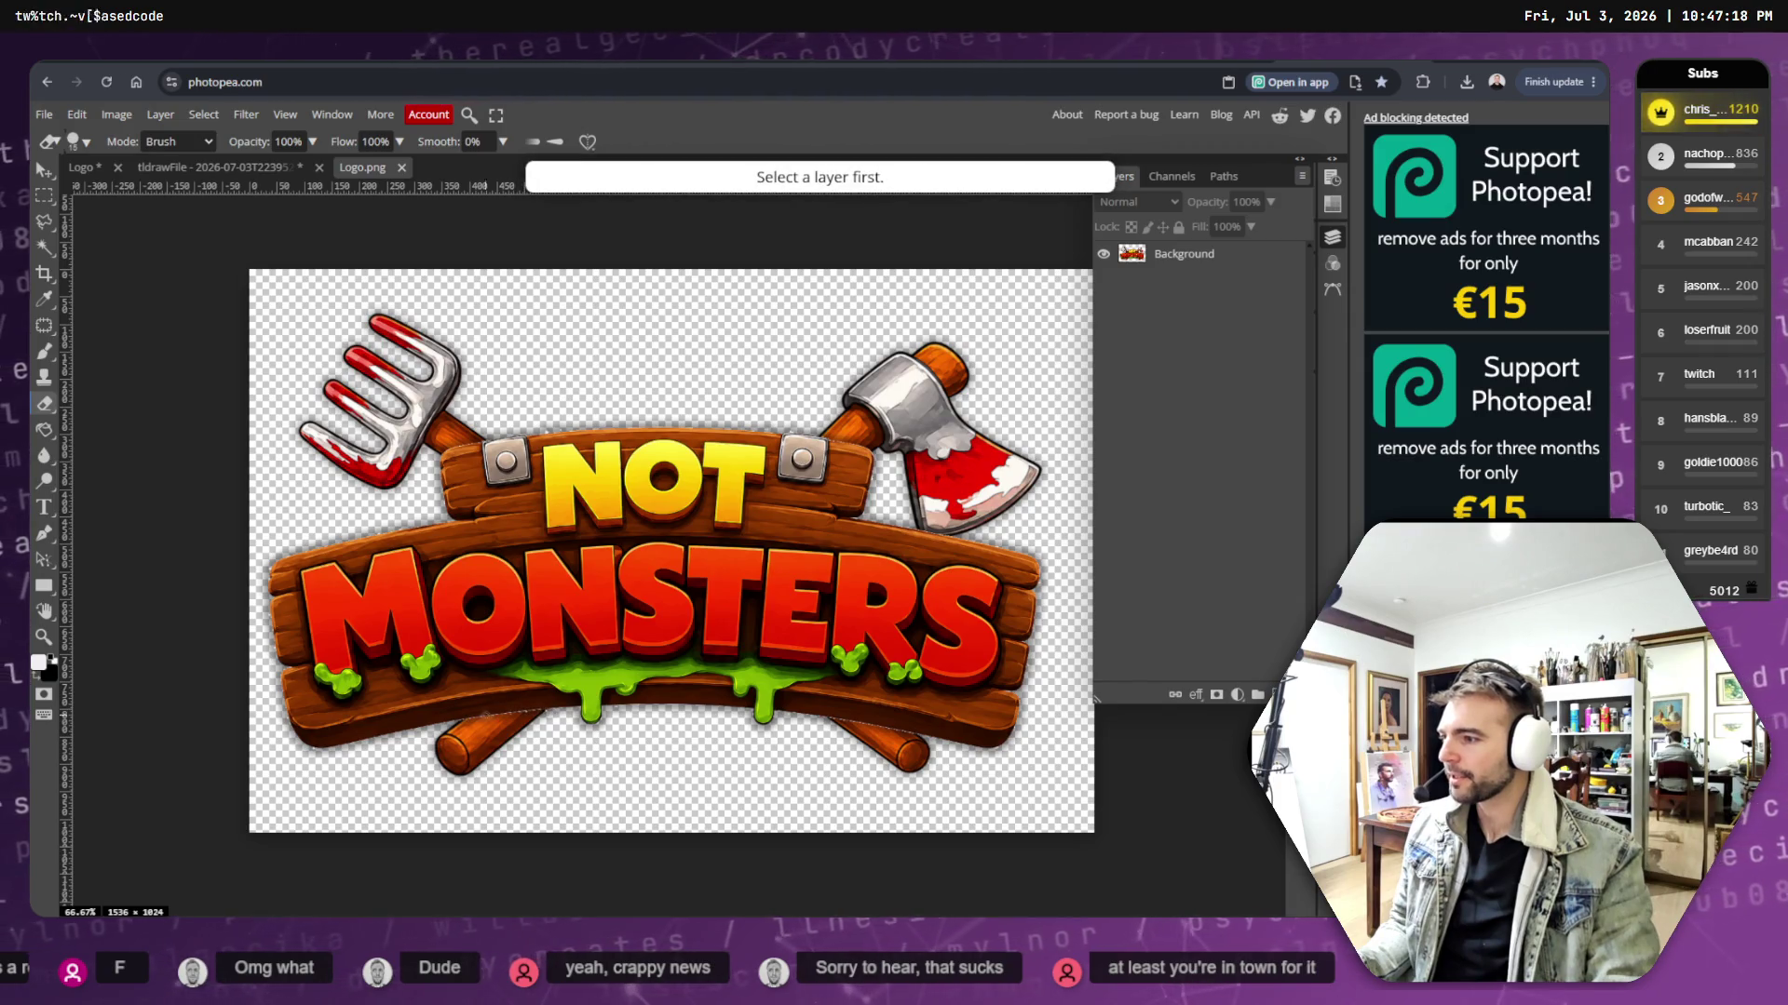
# - Magic-wand the logo outline and its transparent surroundings on the Logo document, then deselect
pyautogui.click(1129, 259)
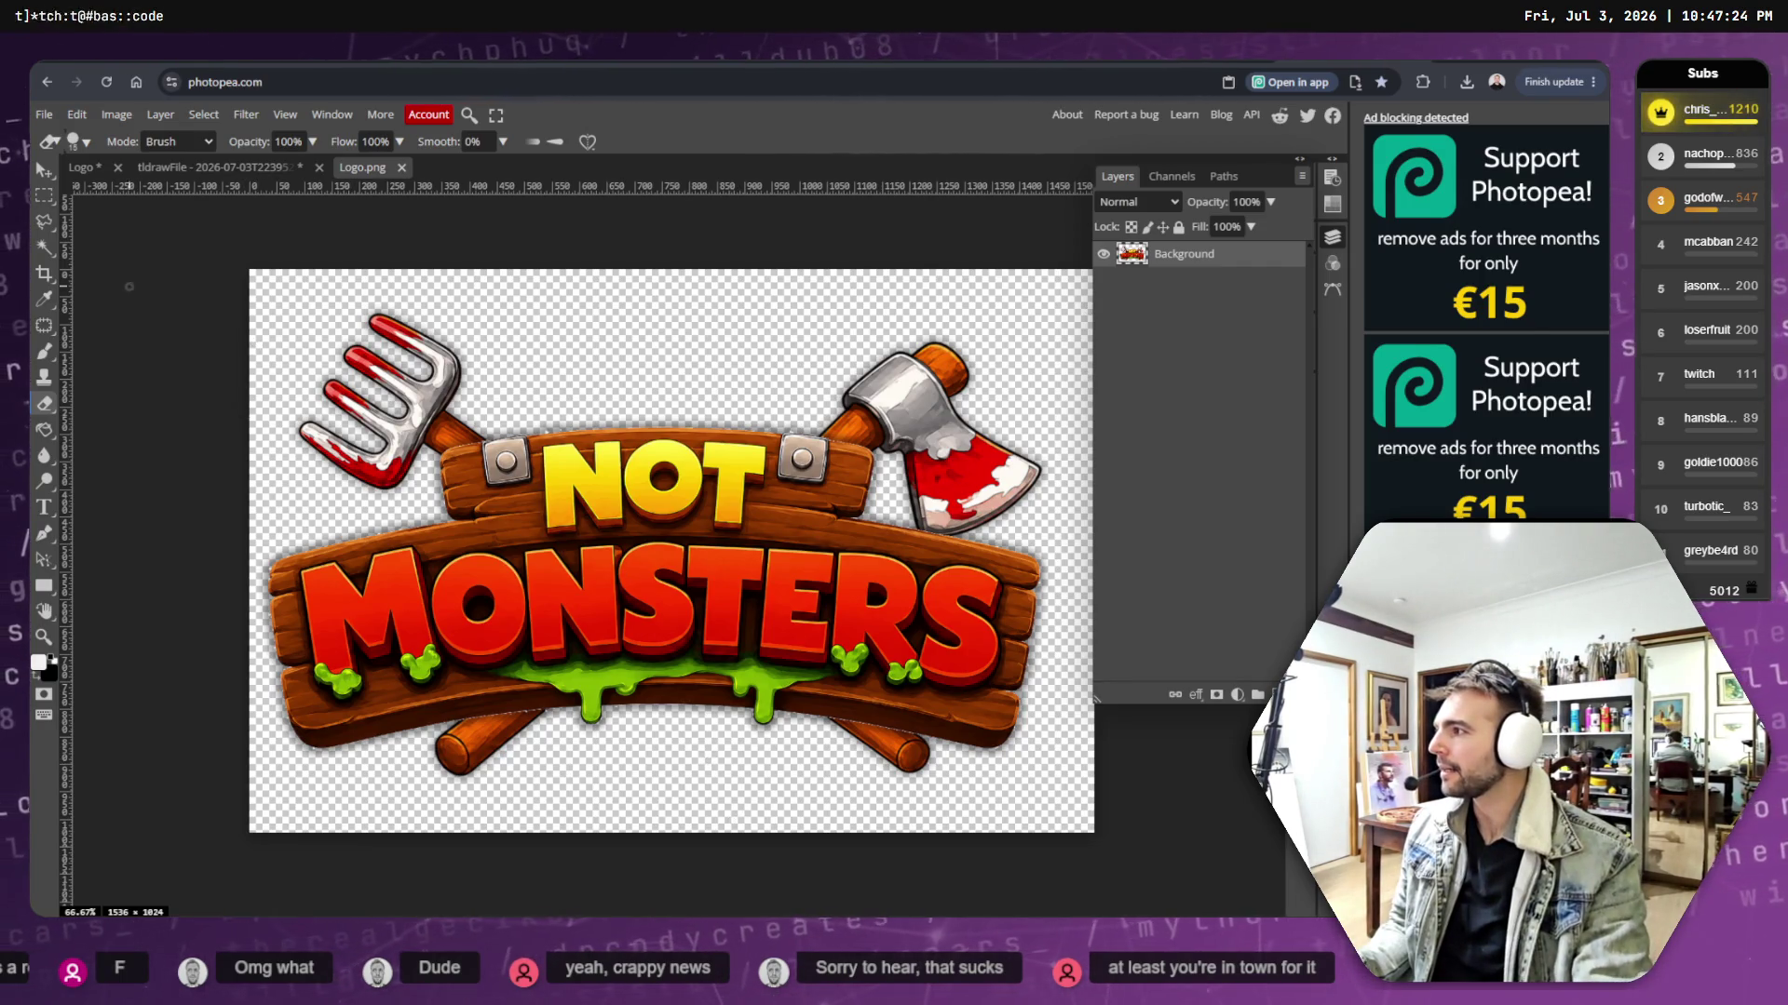
pyautogui.click(44, 246)
pyautogui.click(616, 321)
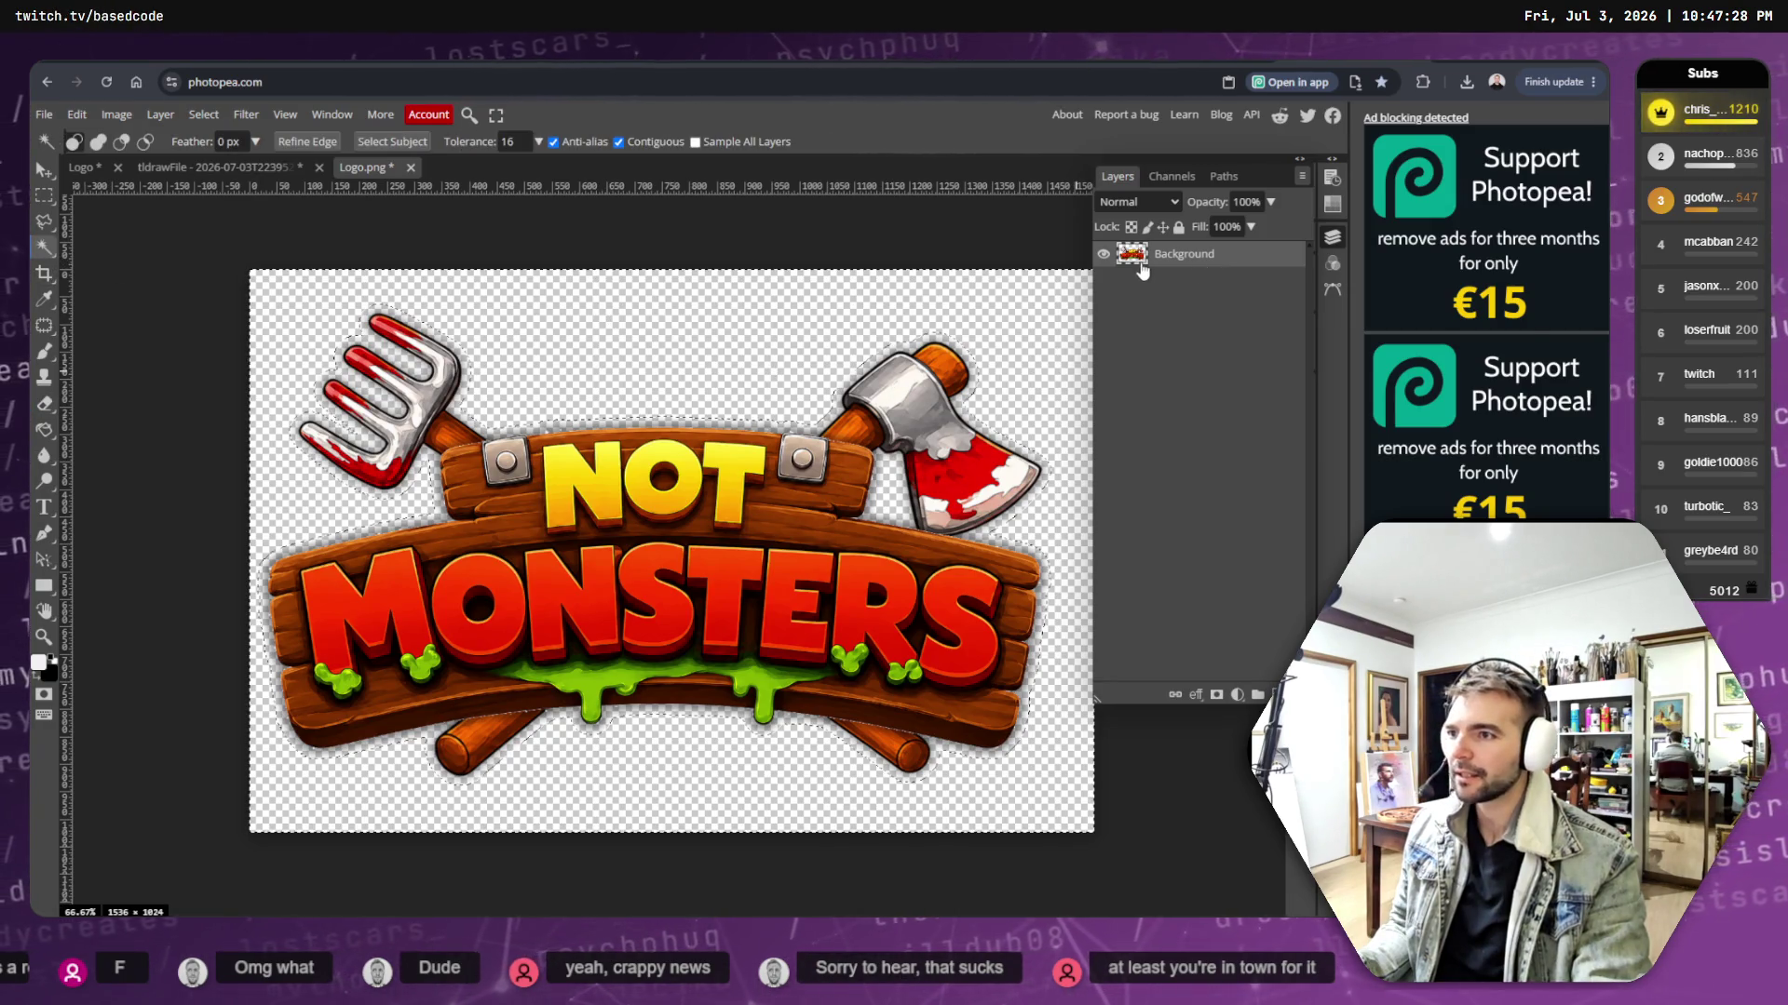
pyautogui.click(192, 163)
pyautogui.click(82, 172)
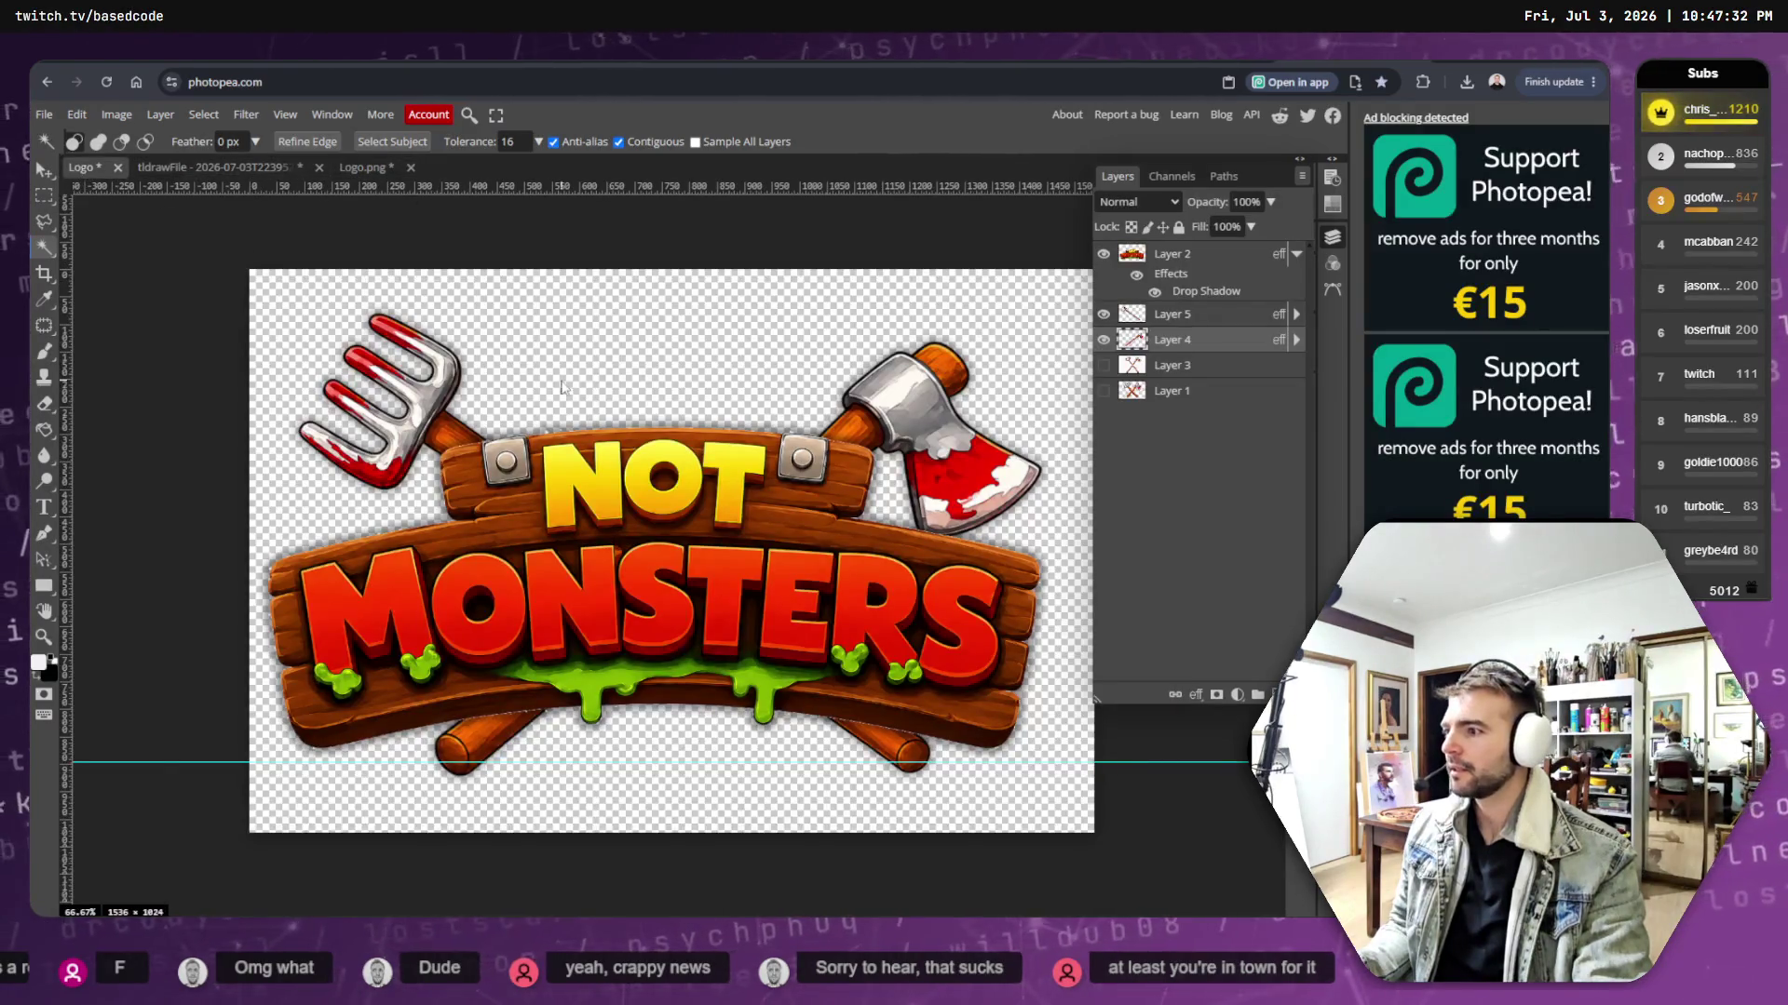
pyautogui.click(566, 355)
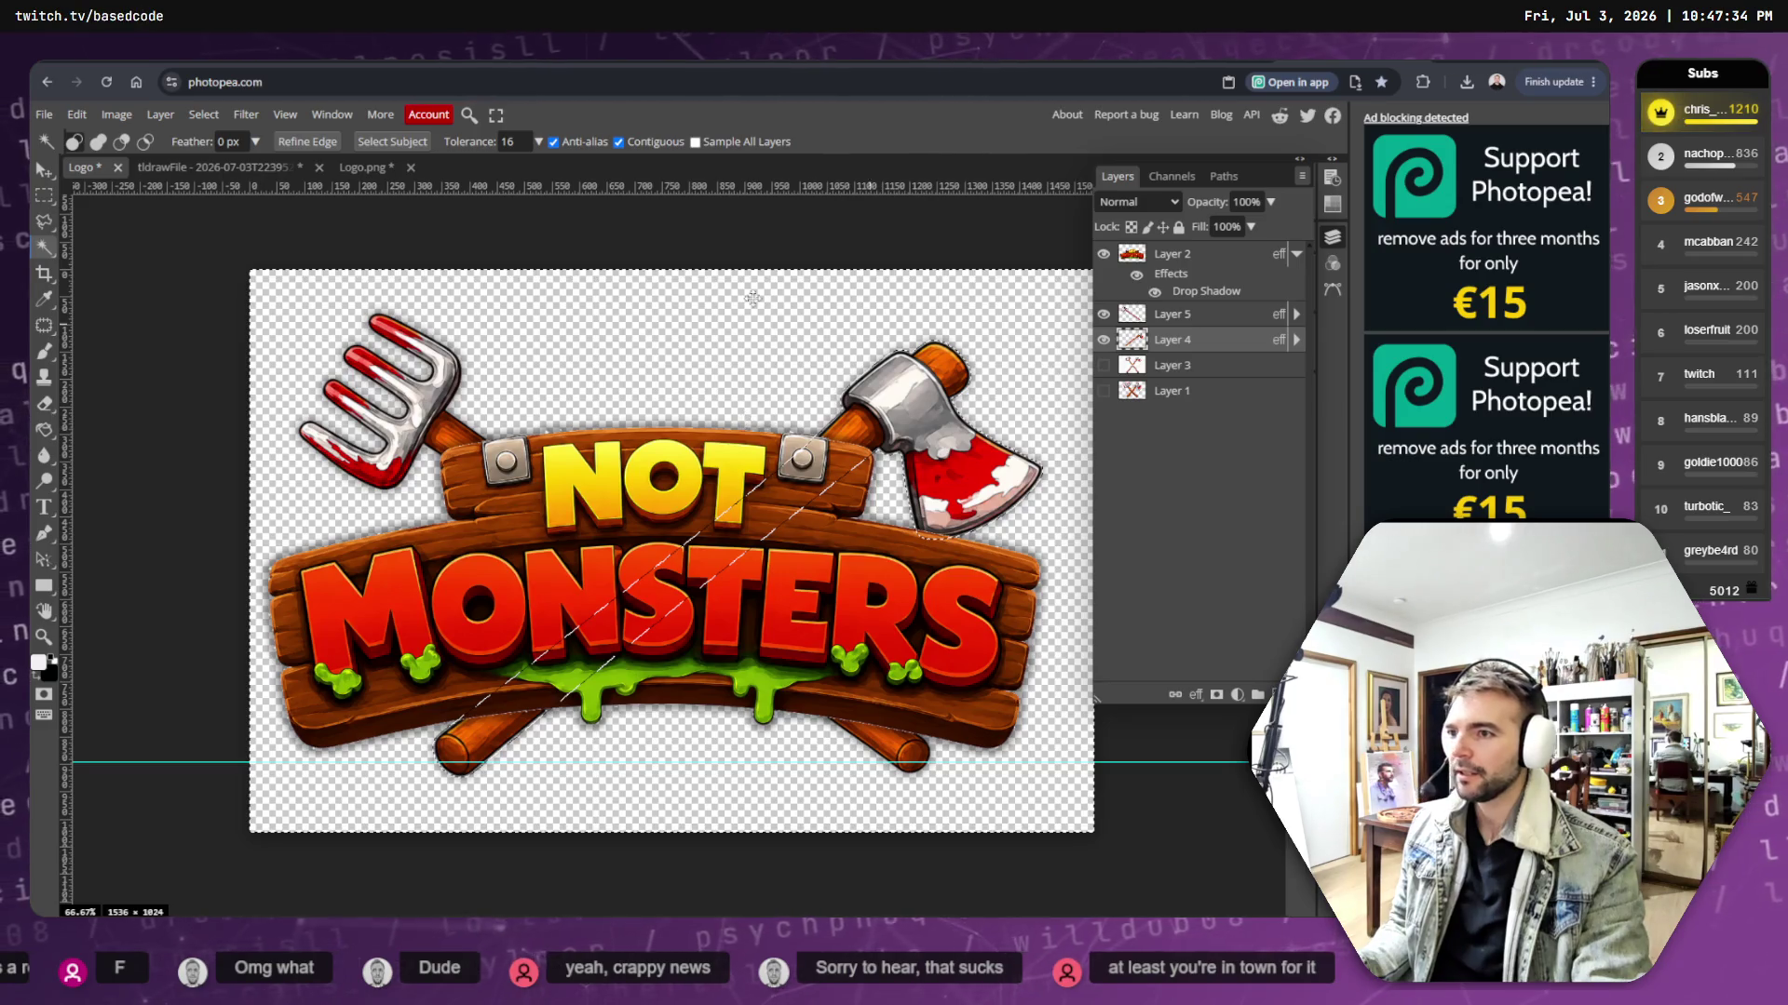
pyautogui.click(204, 114)
pyautogui.click(229, 158)
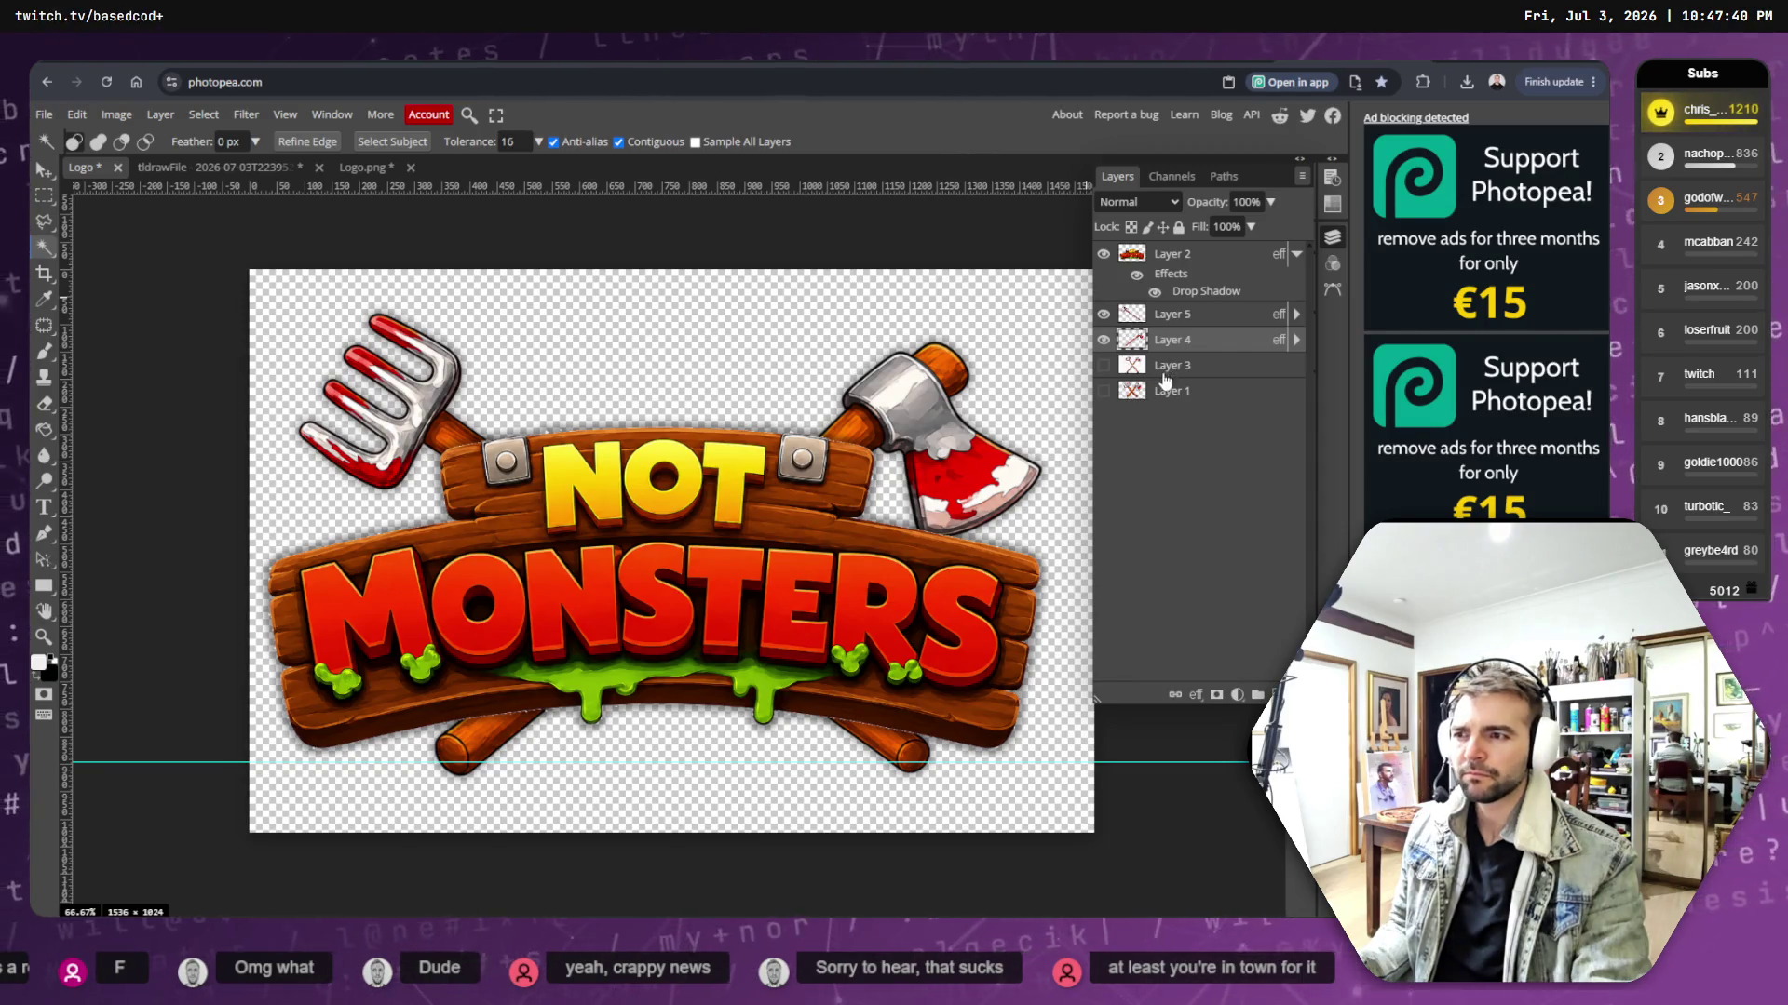
# - Select around the sign on Layer 2, grow the selection, then deselect it
pyautogui.click(1171, 254)
pyautogui.click(912, 503)
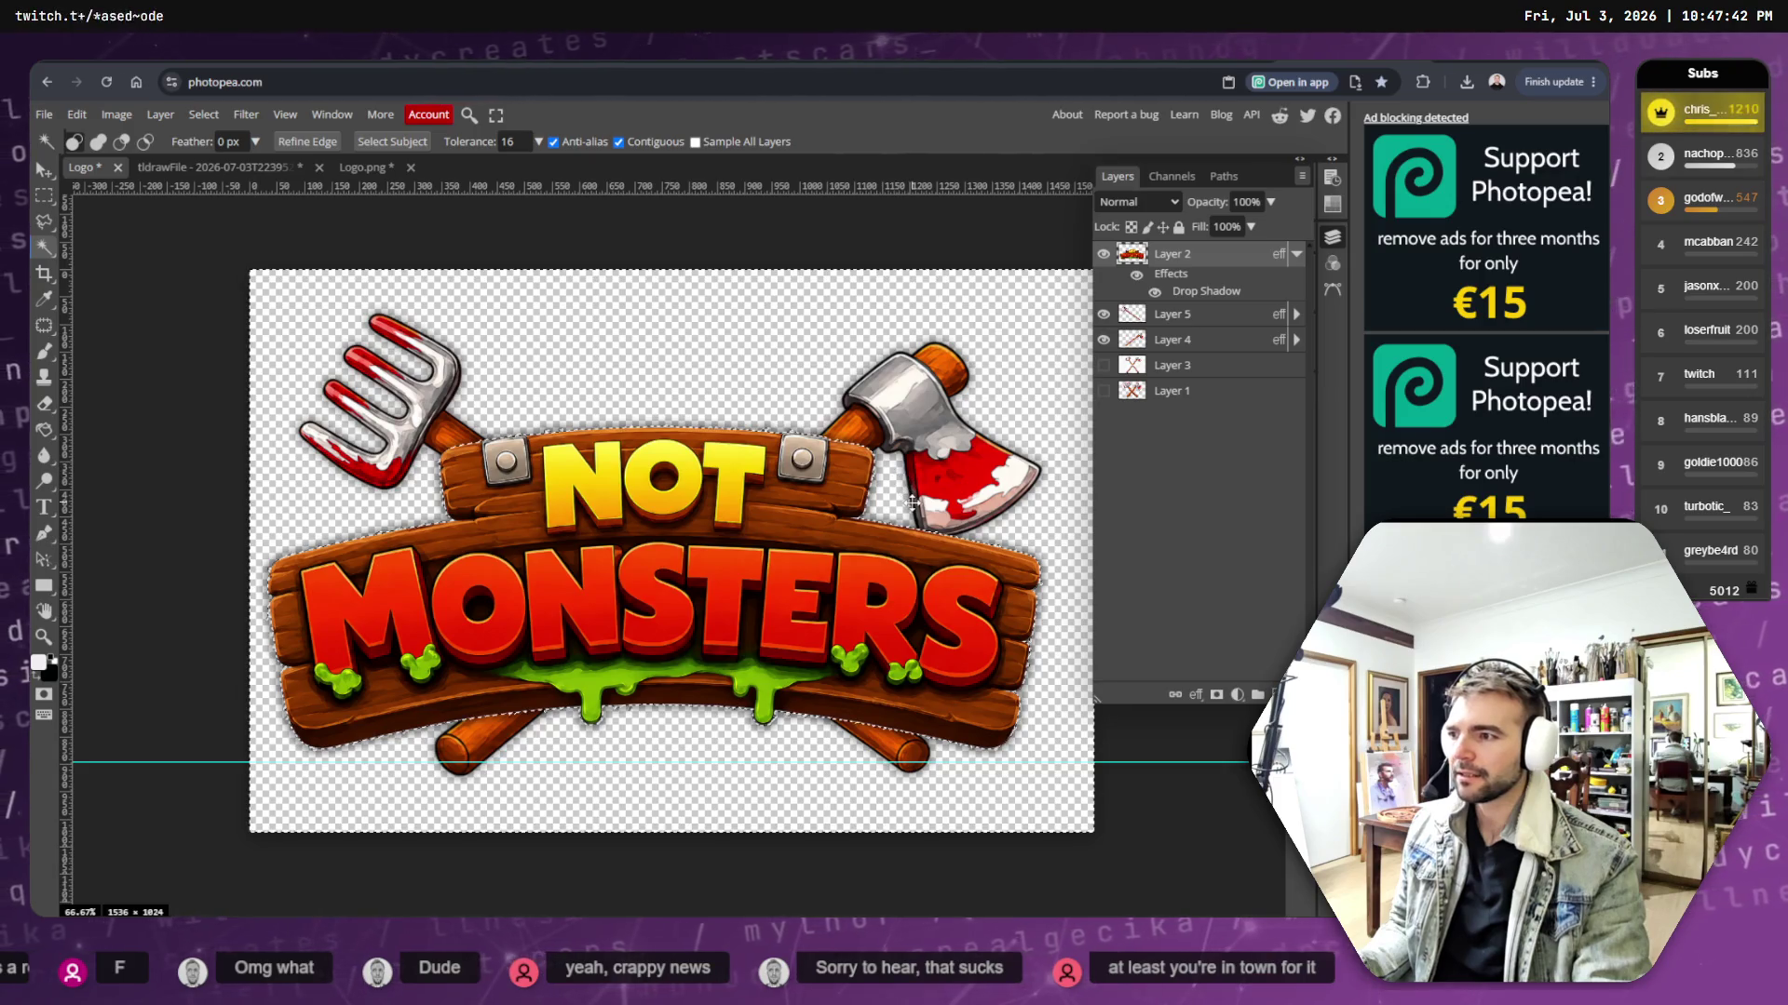
pyautogui.click(202, 115)
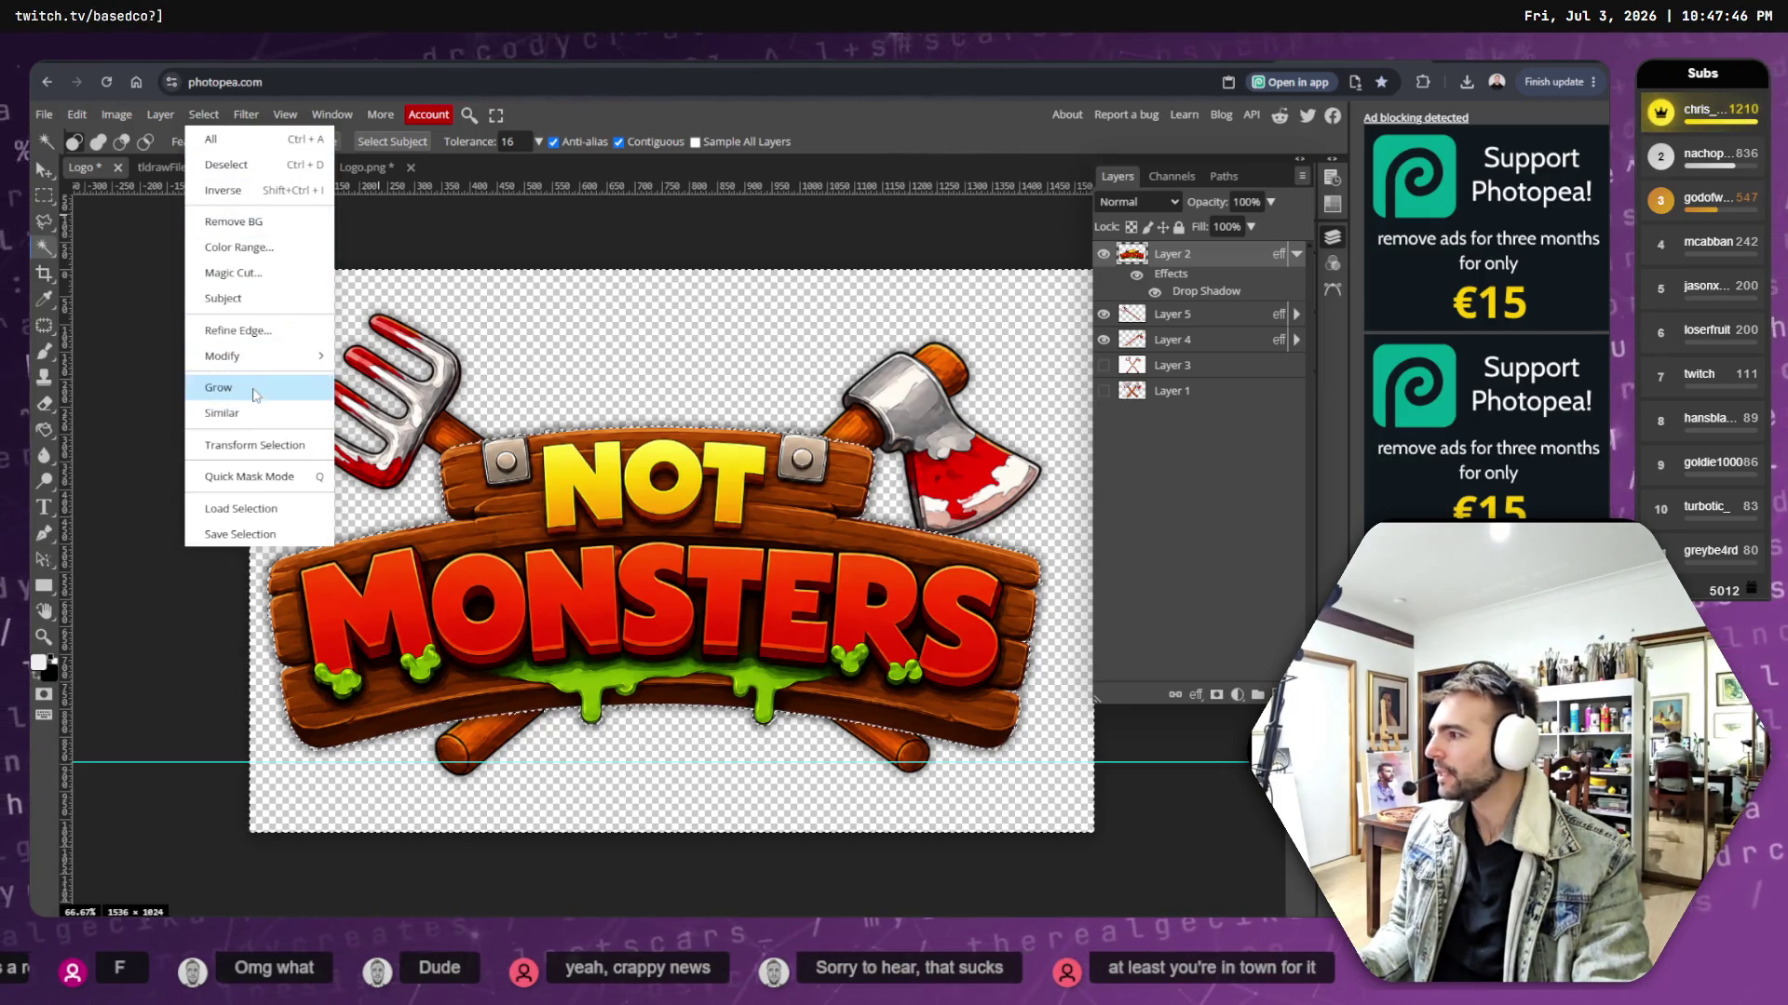
pyautogui.click(265, 395)
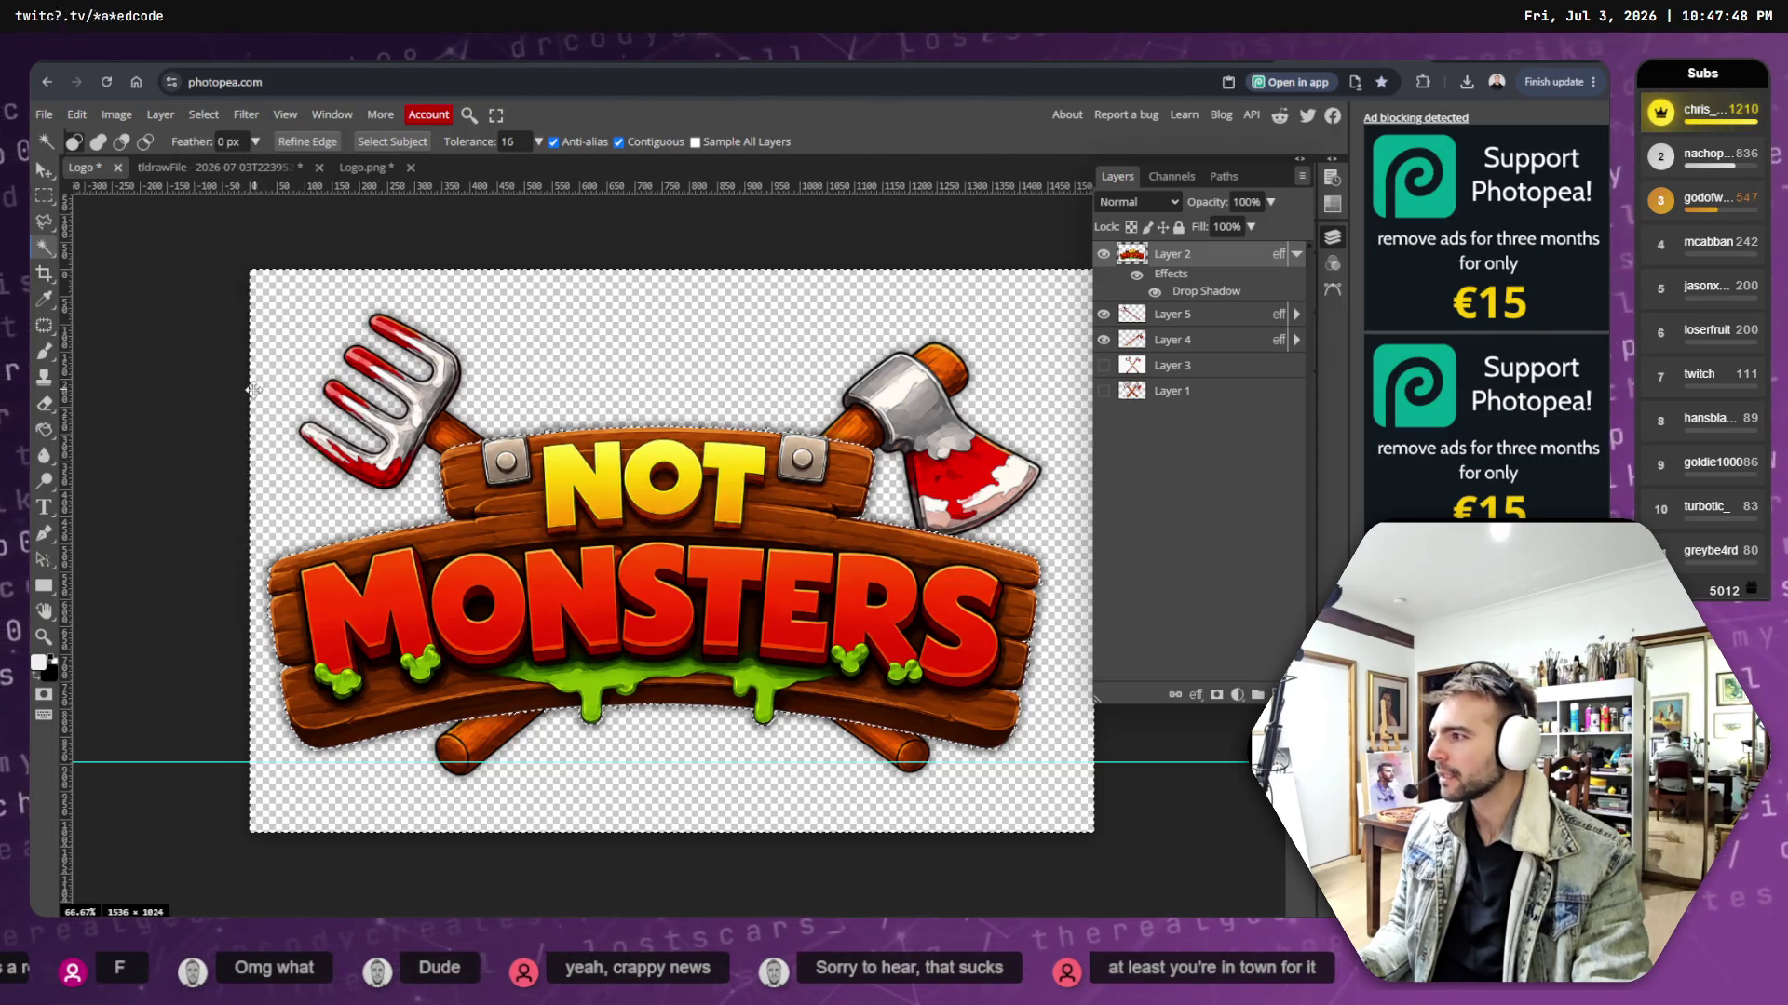
pyautogui.click(197, 116)
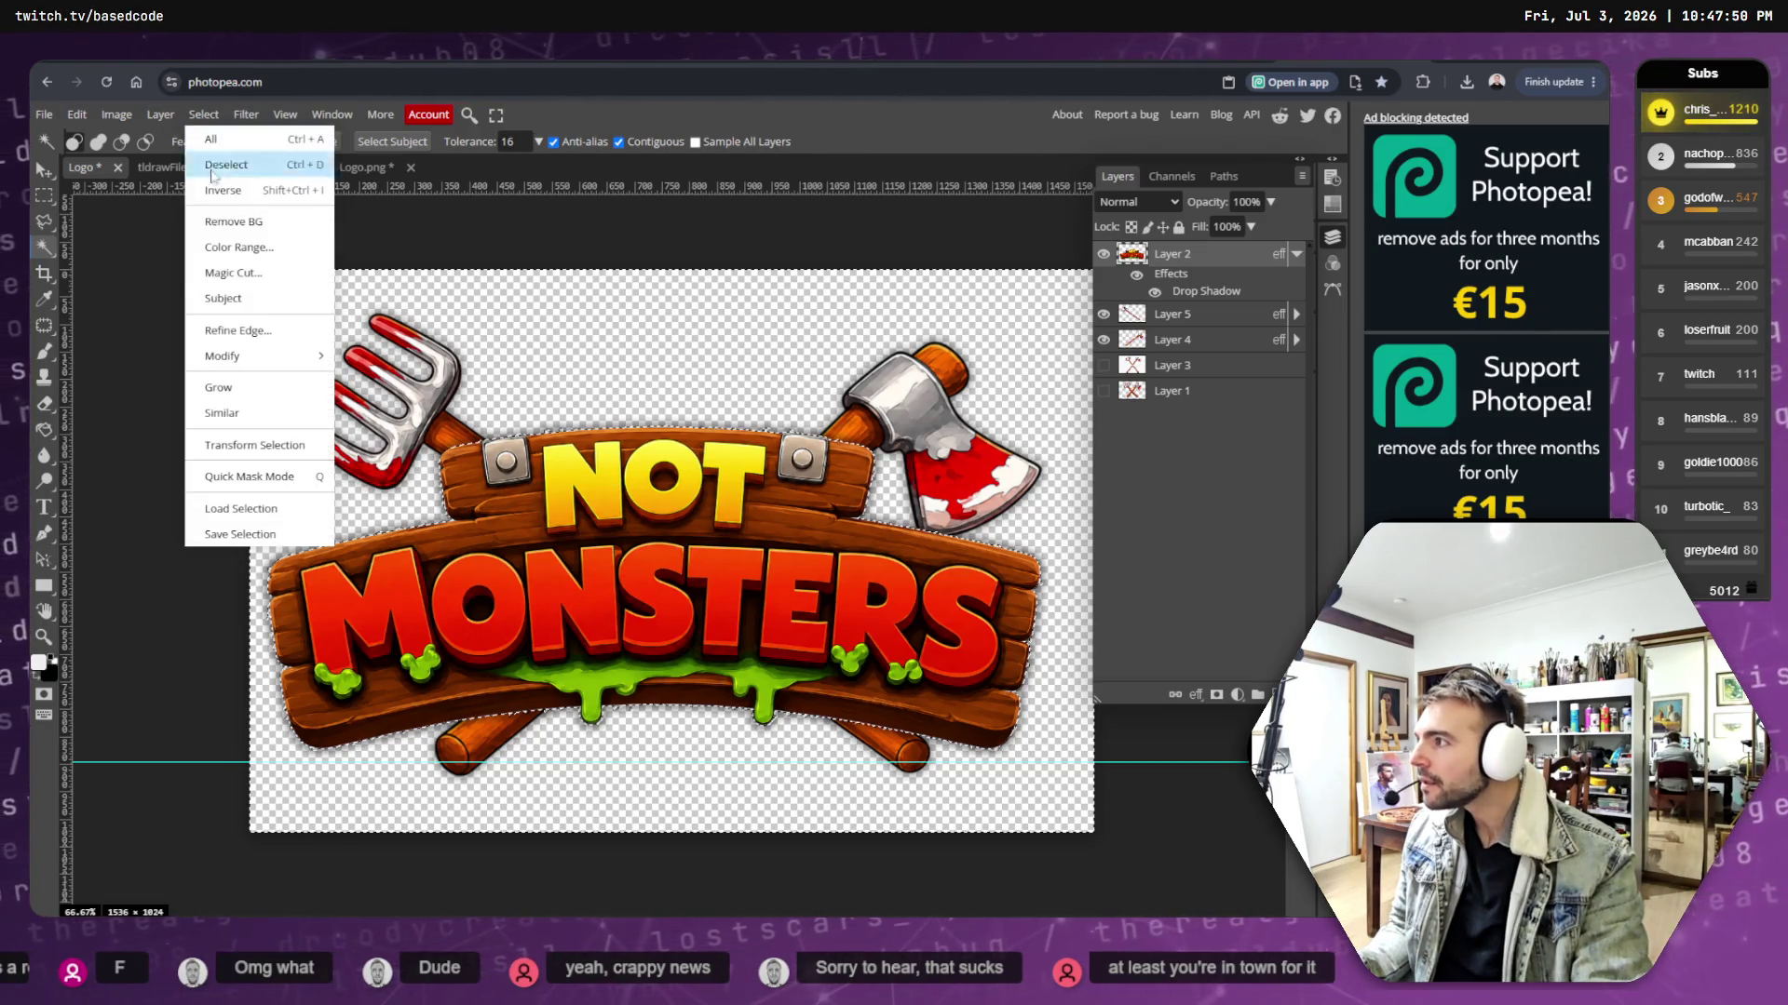
pyautogui.click(233, 396)
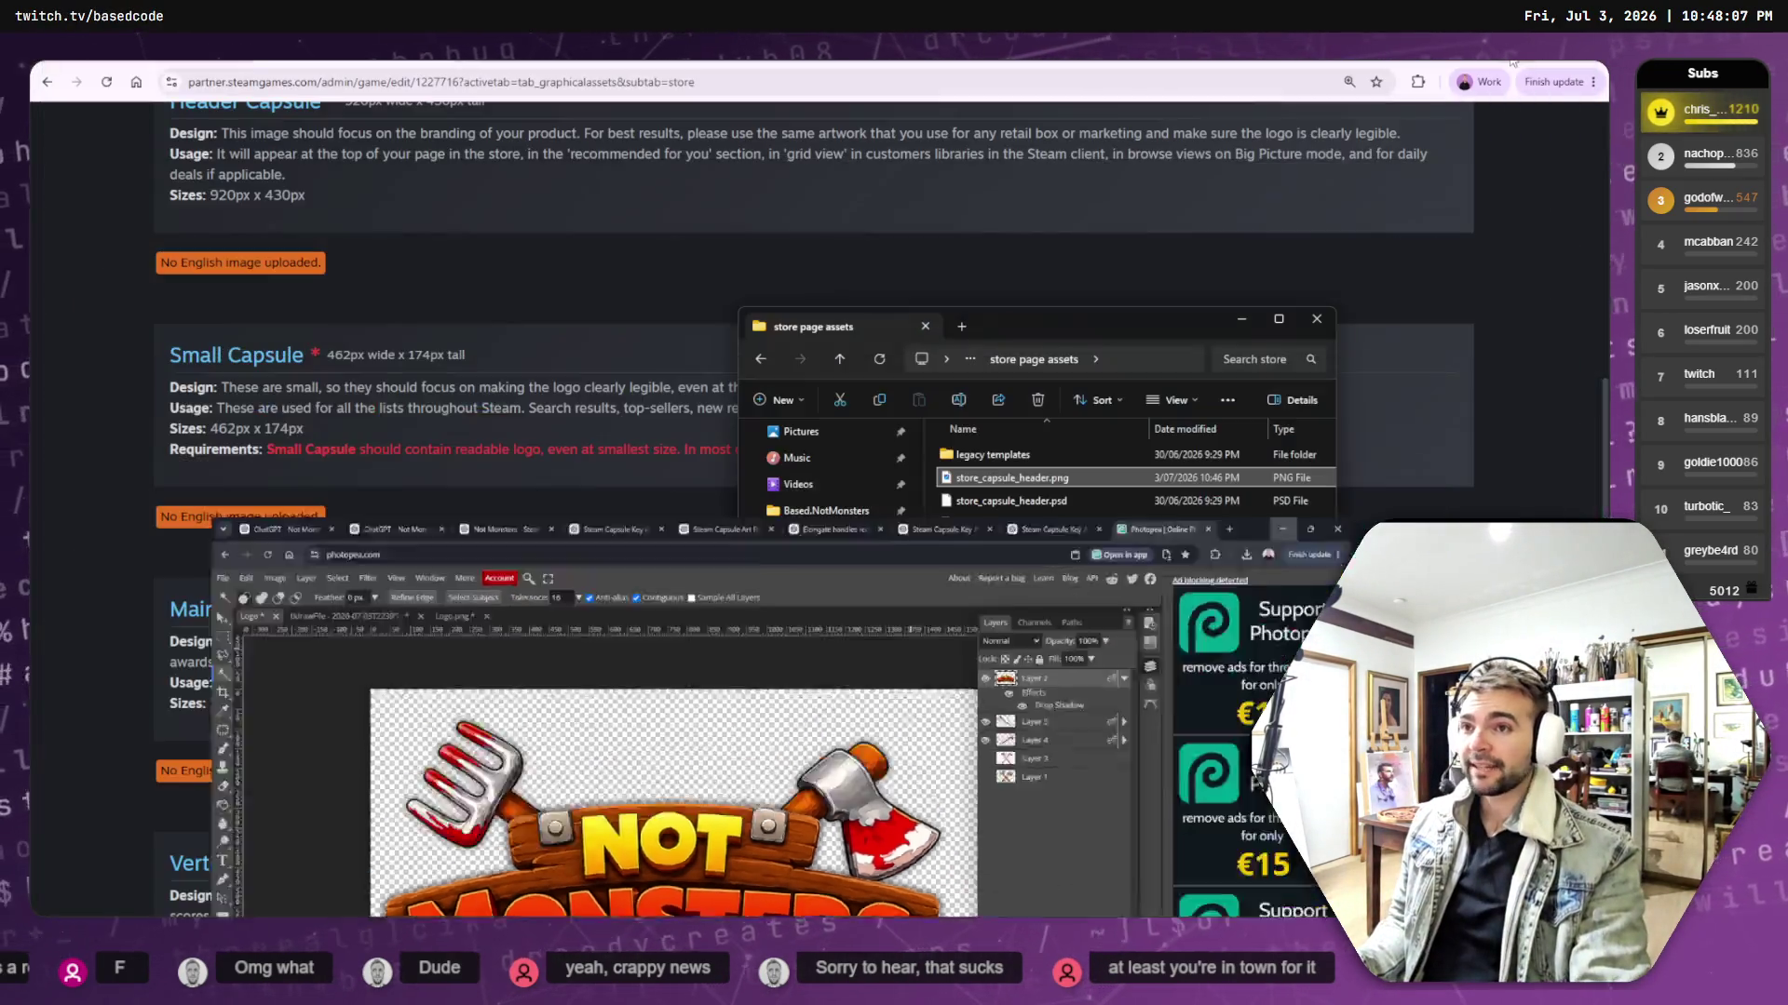
pyautogui.click(1512, 61)
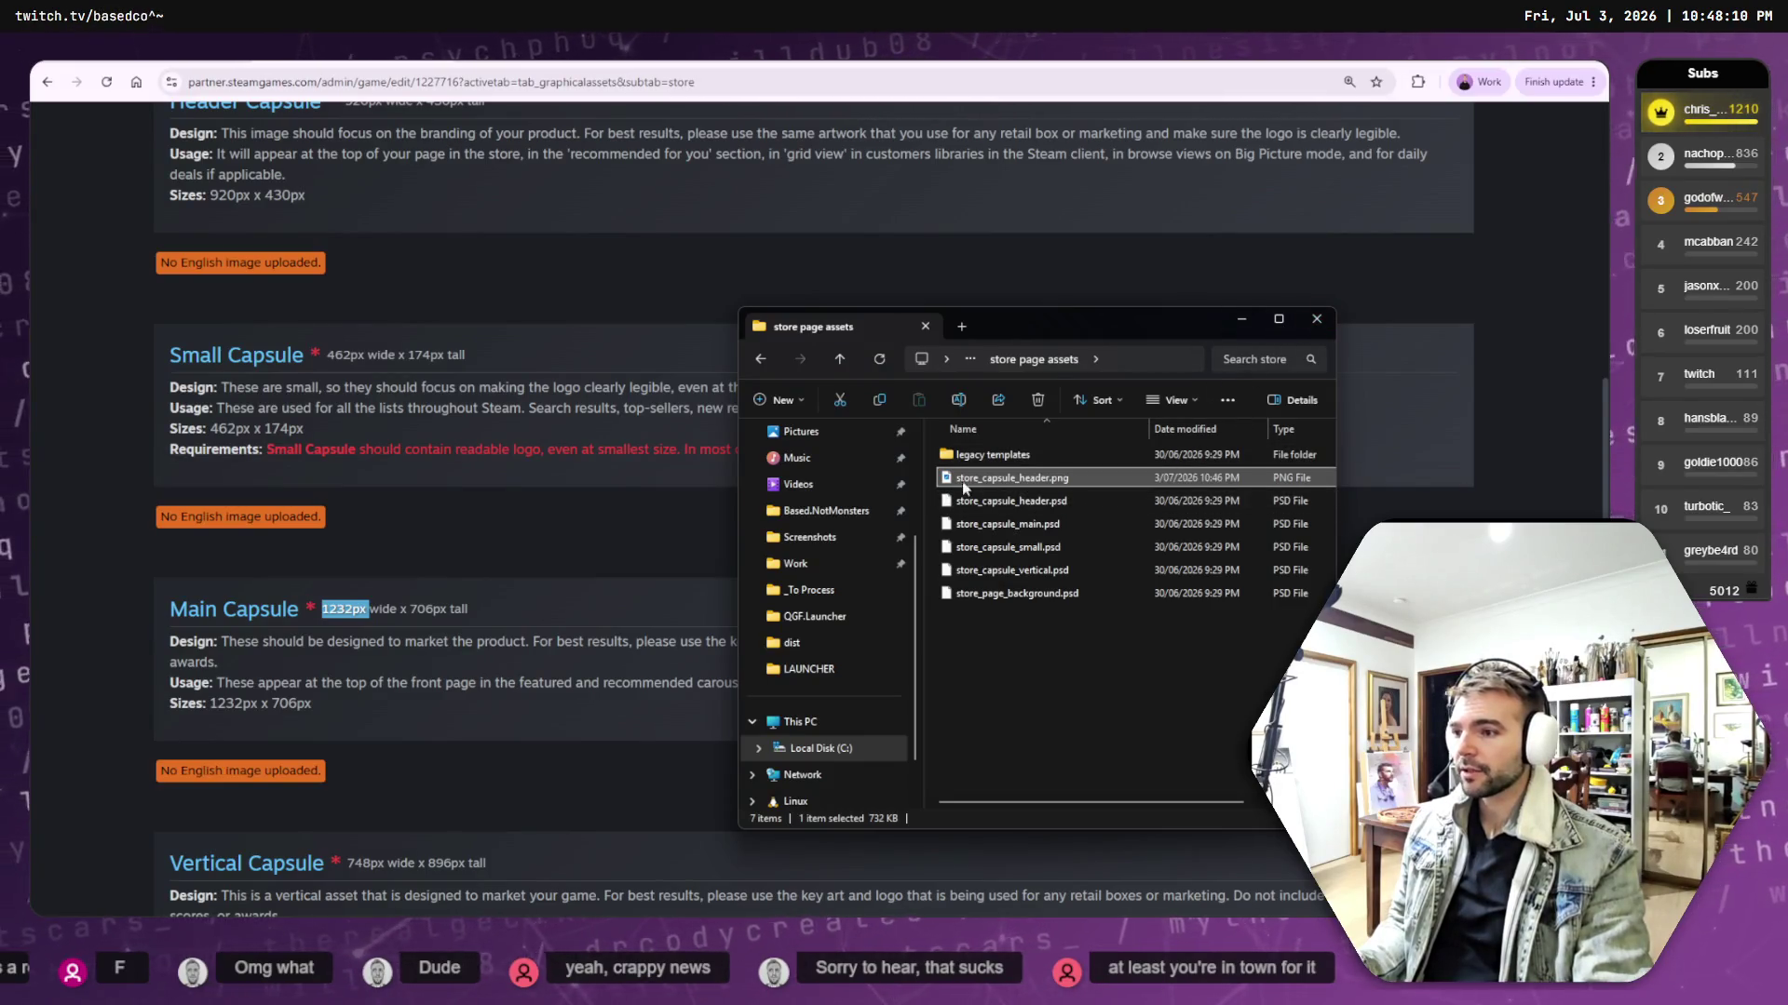
# - Drop store_capsule_header.png into the Steamworks upload area and set its type to Header Capsule
pyautogui.scroll(10, 628, 370)
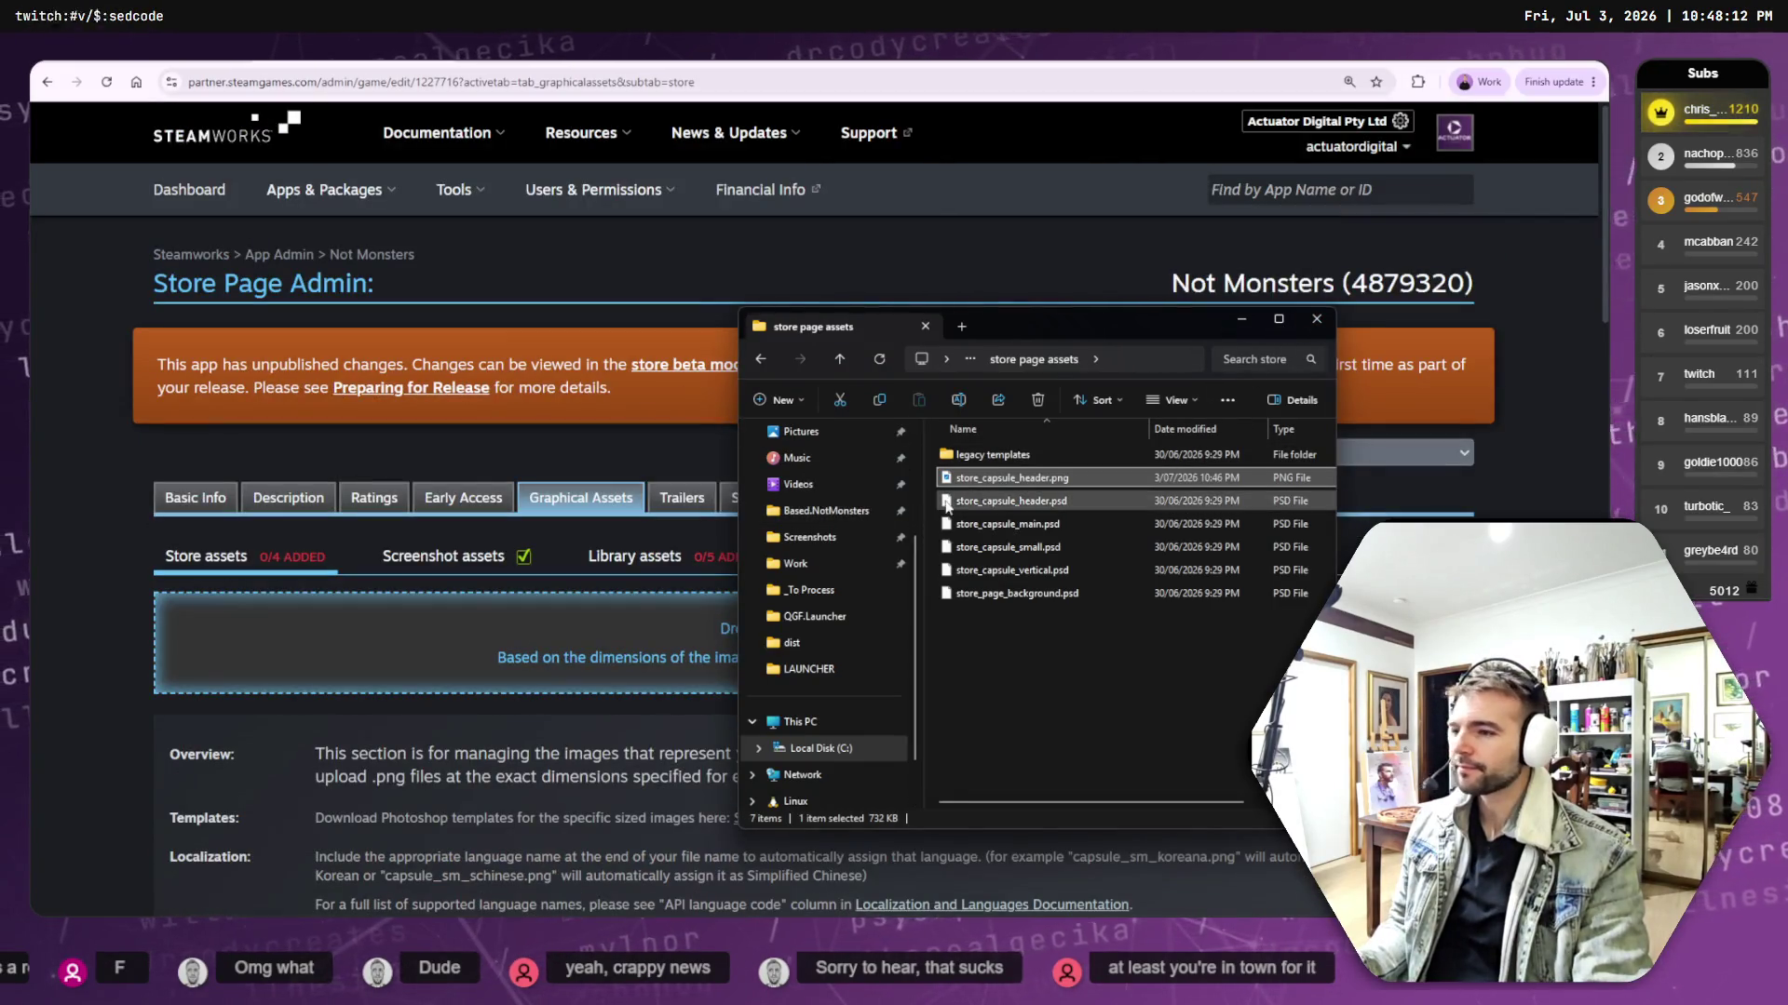
pyautogui.moveTo(984, 479)
pyautogui.mouseDown()
pyautogui.moveTo(558, 615)
pyautogui.moveTo(574, 644)
pyautogui.mouseUp()
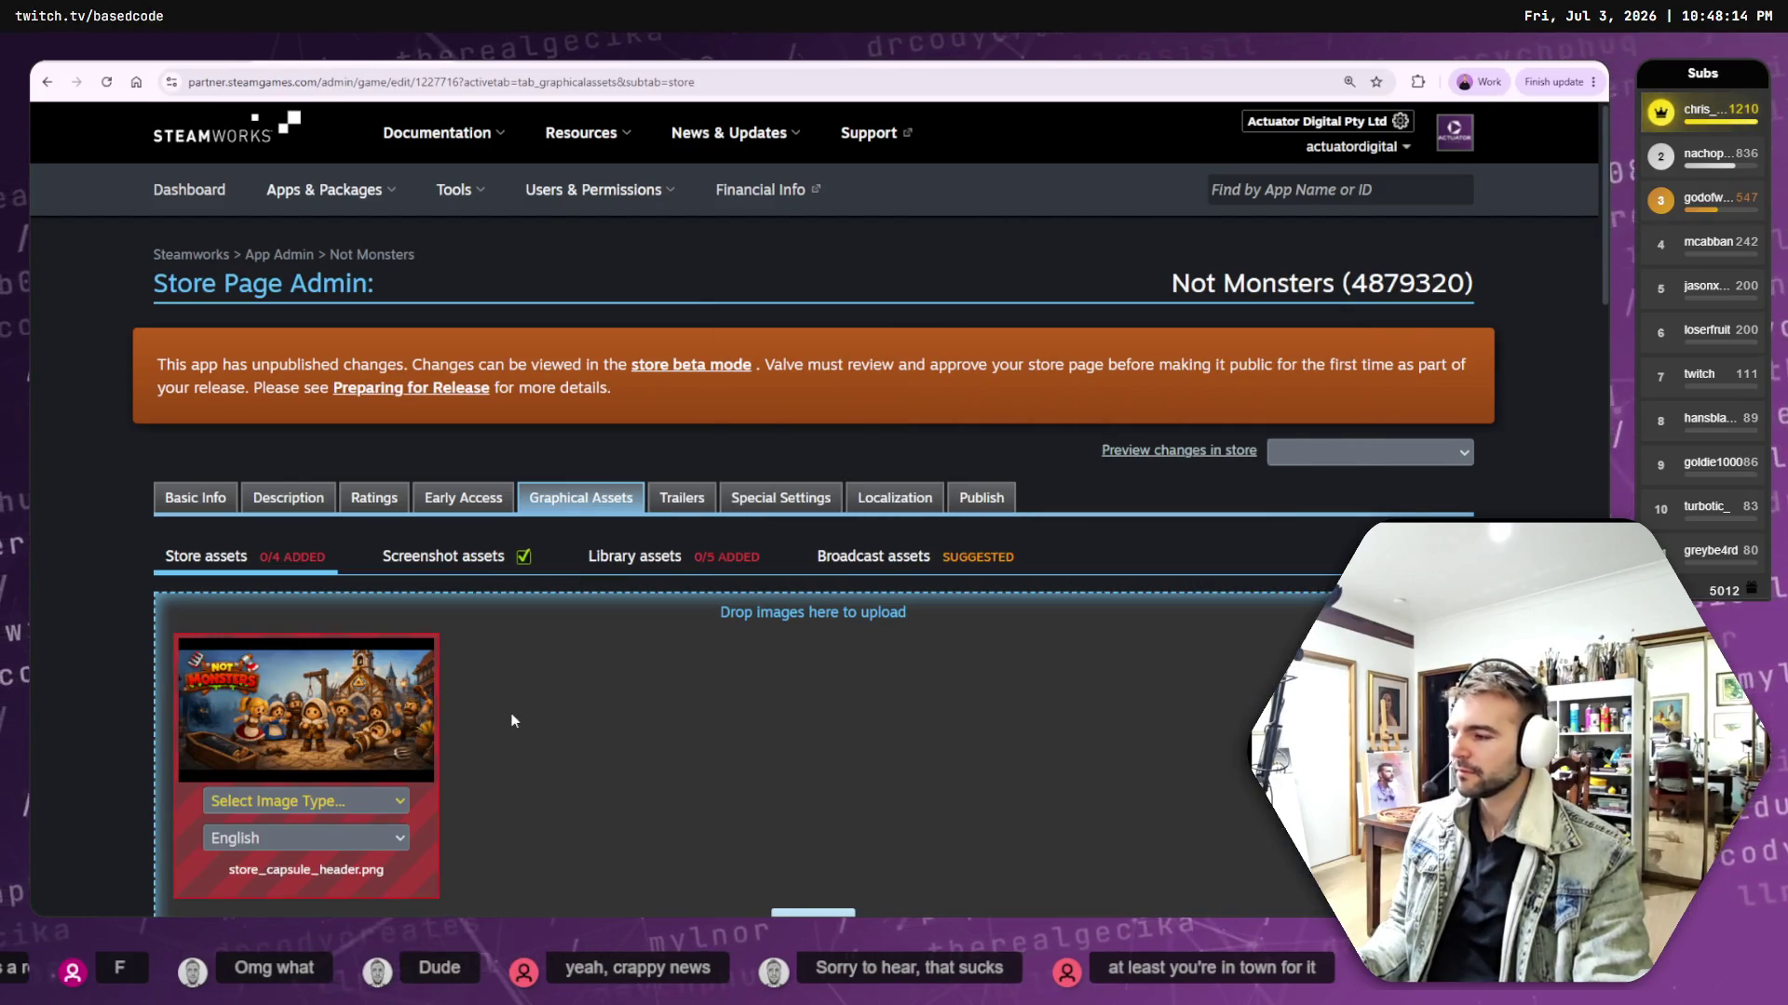
pyautogui.click(284, 806)
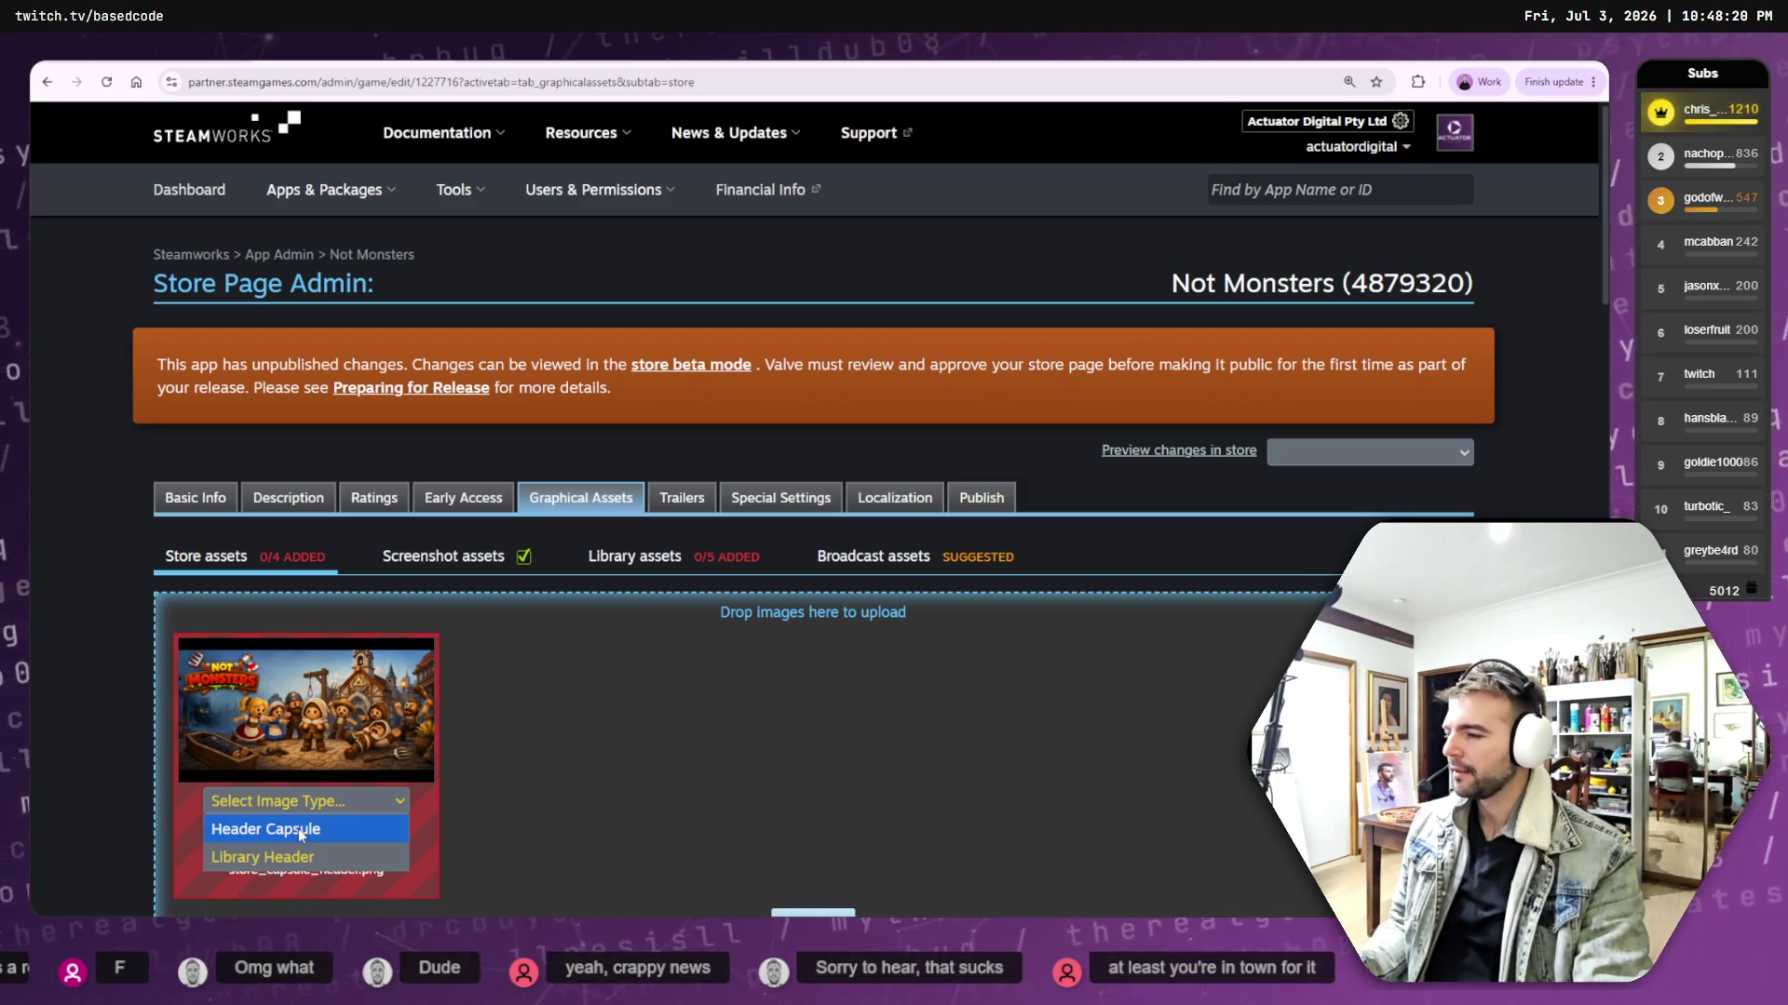
pyautogui.click(298, 829)
# - Upload the header capsule, accepting both asset-rule confirmations
pyautogui.scroll(-2, 531, 749)
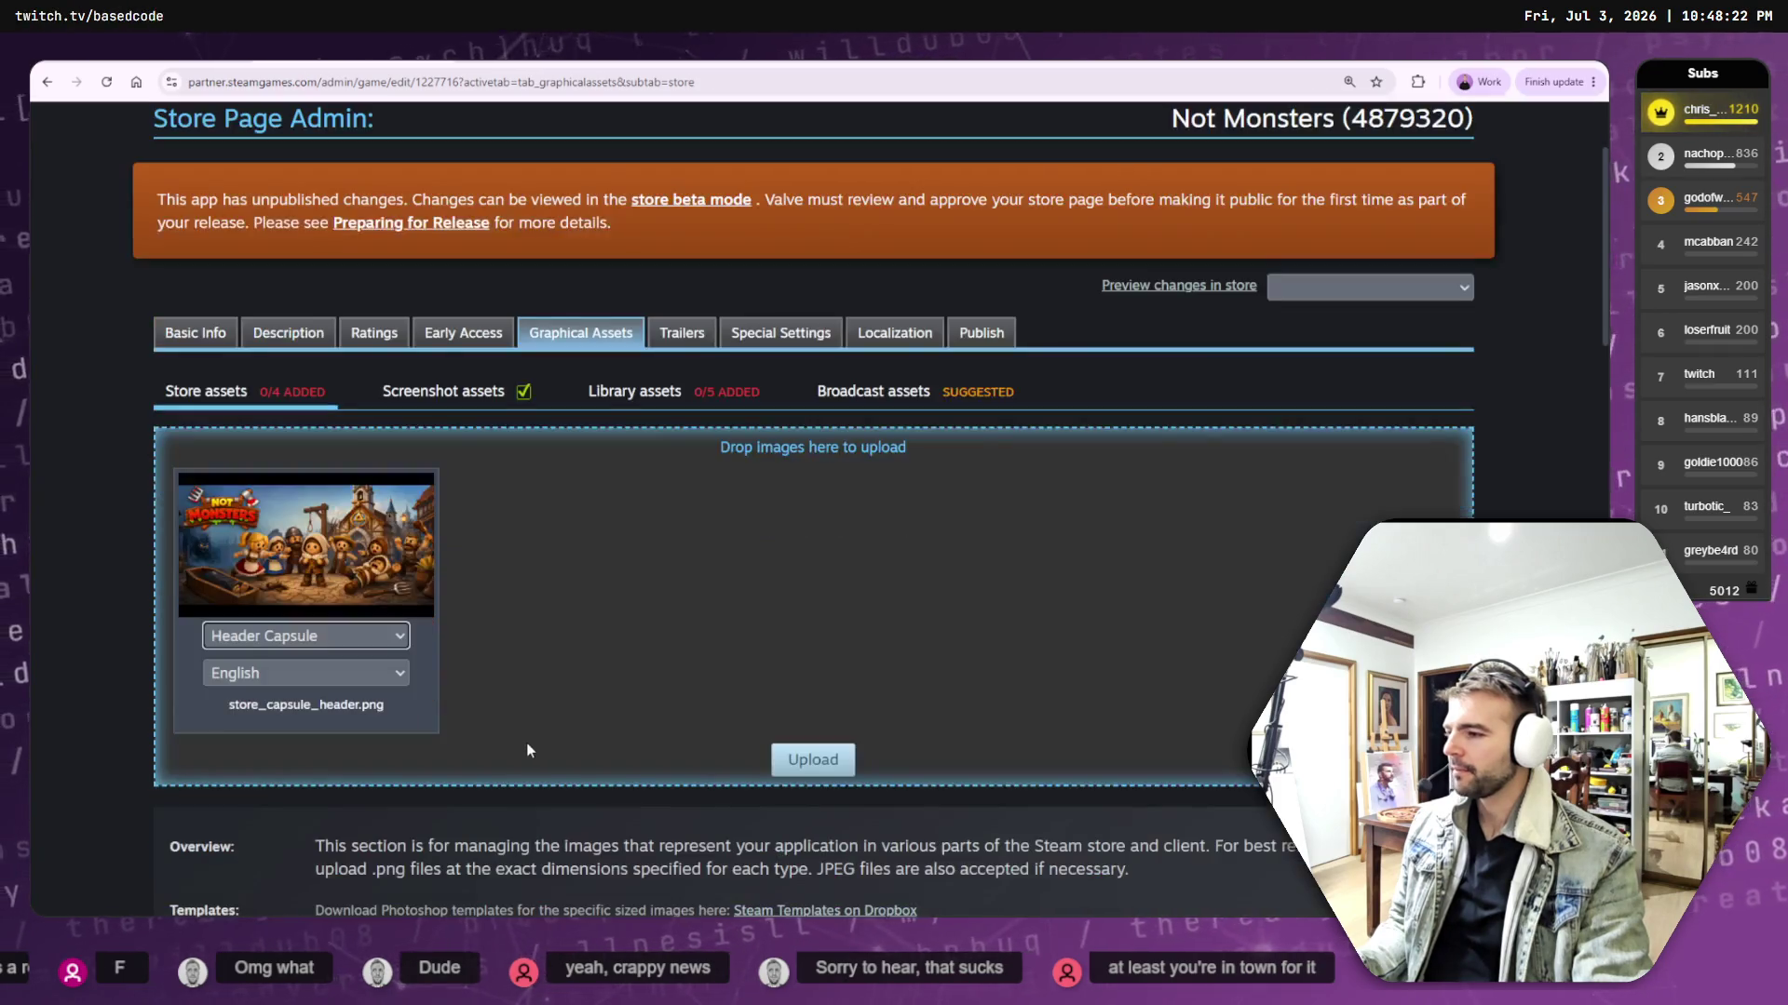
pyautogui.click(803, 766)
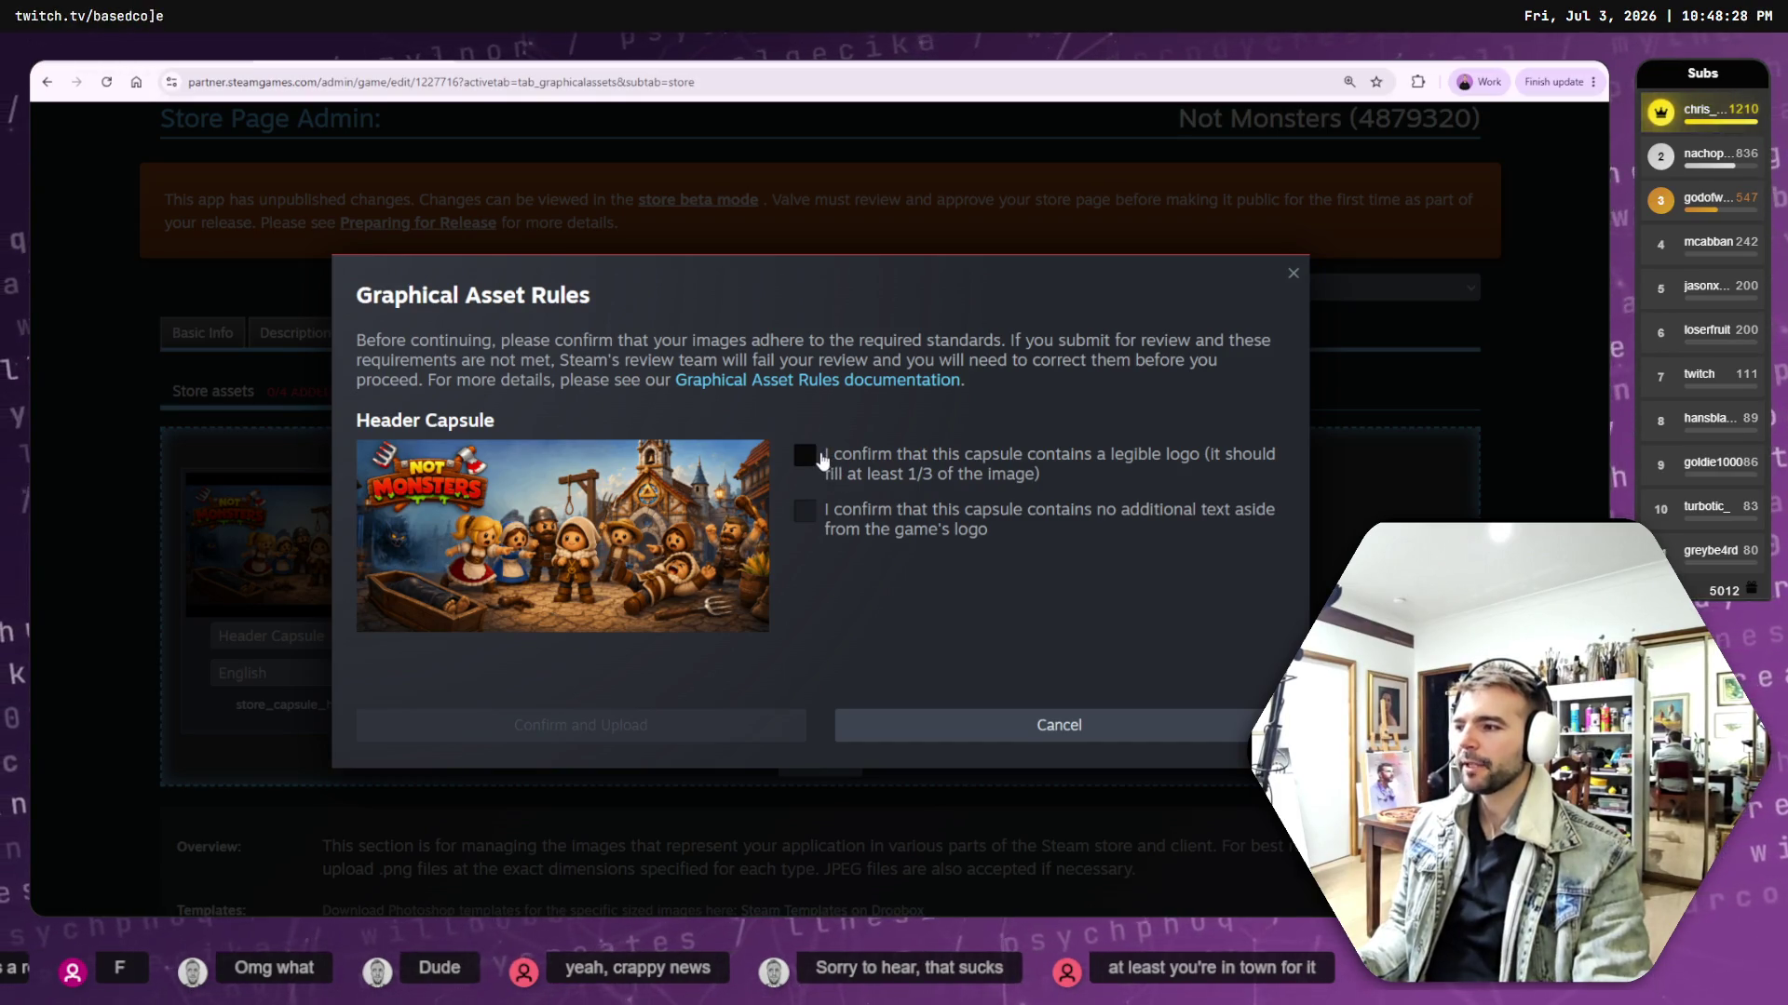
pyautogui.click(805, 512)
pyautogui.click(704, 735)
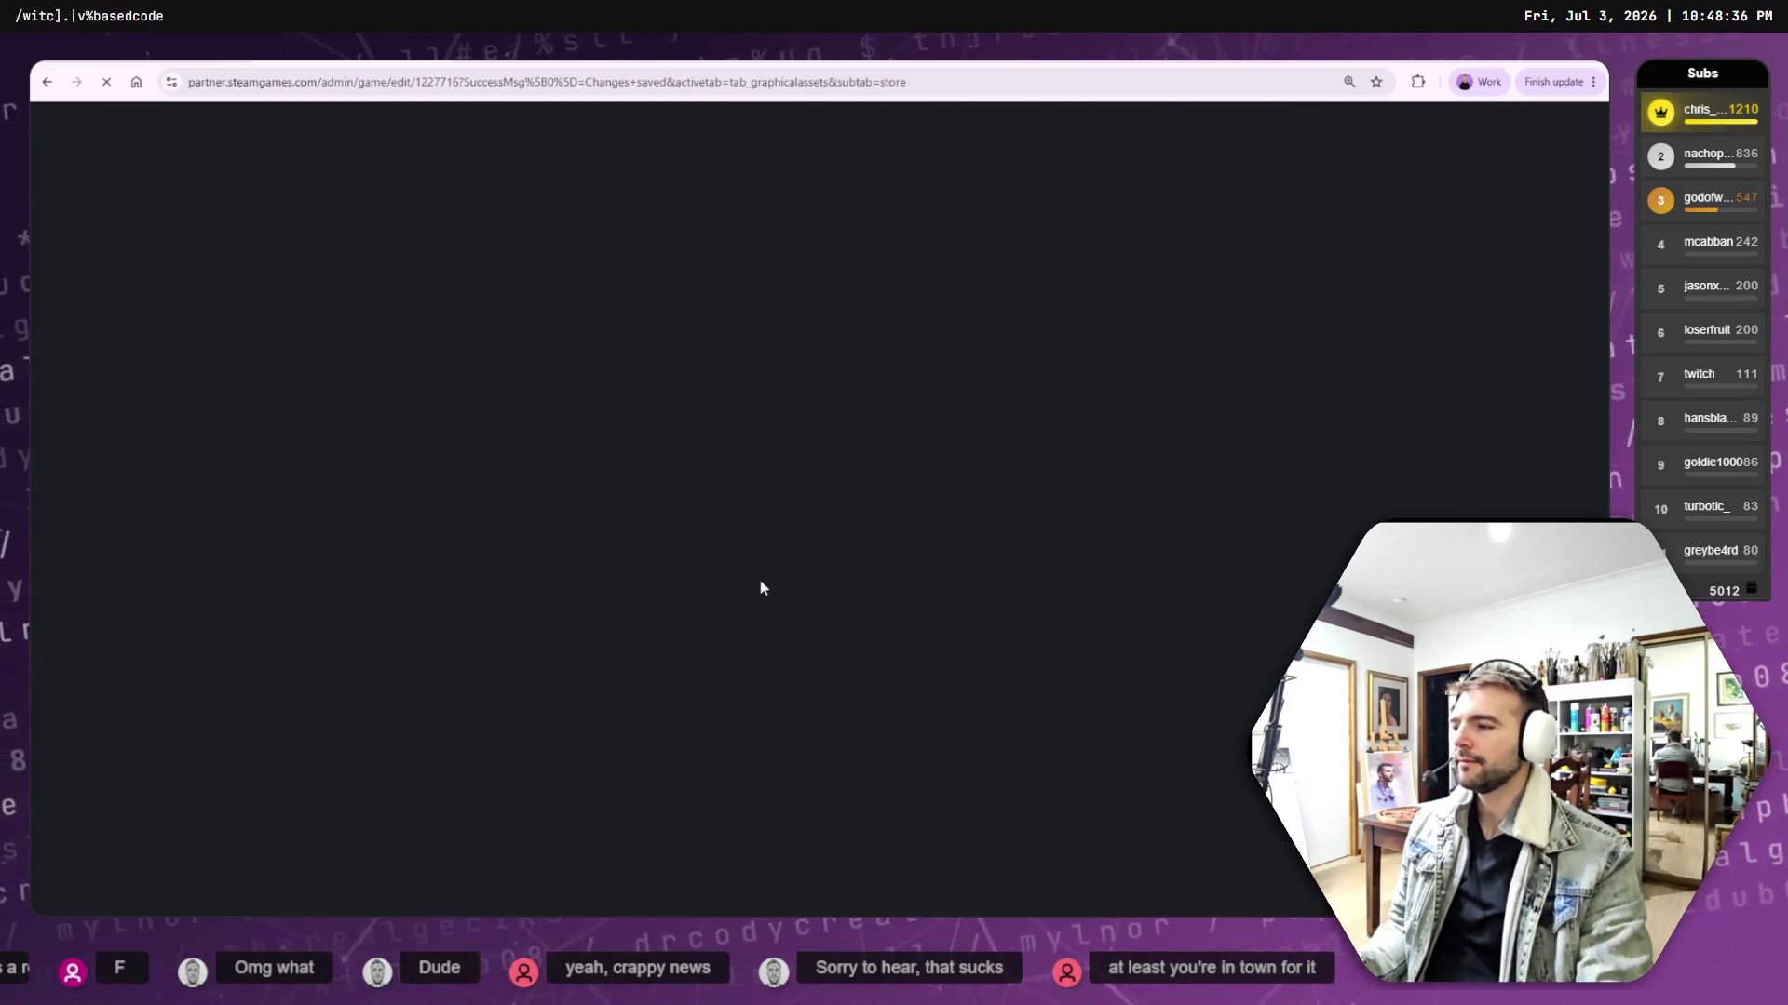
# - Scroll to the Small Capsule section and read its 462×174 size requirement
pyautogui.scroll(-2, 760, 588)
pyautogui.scroll(-8, 759, 587)
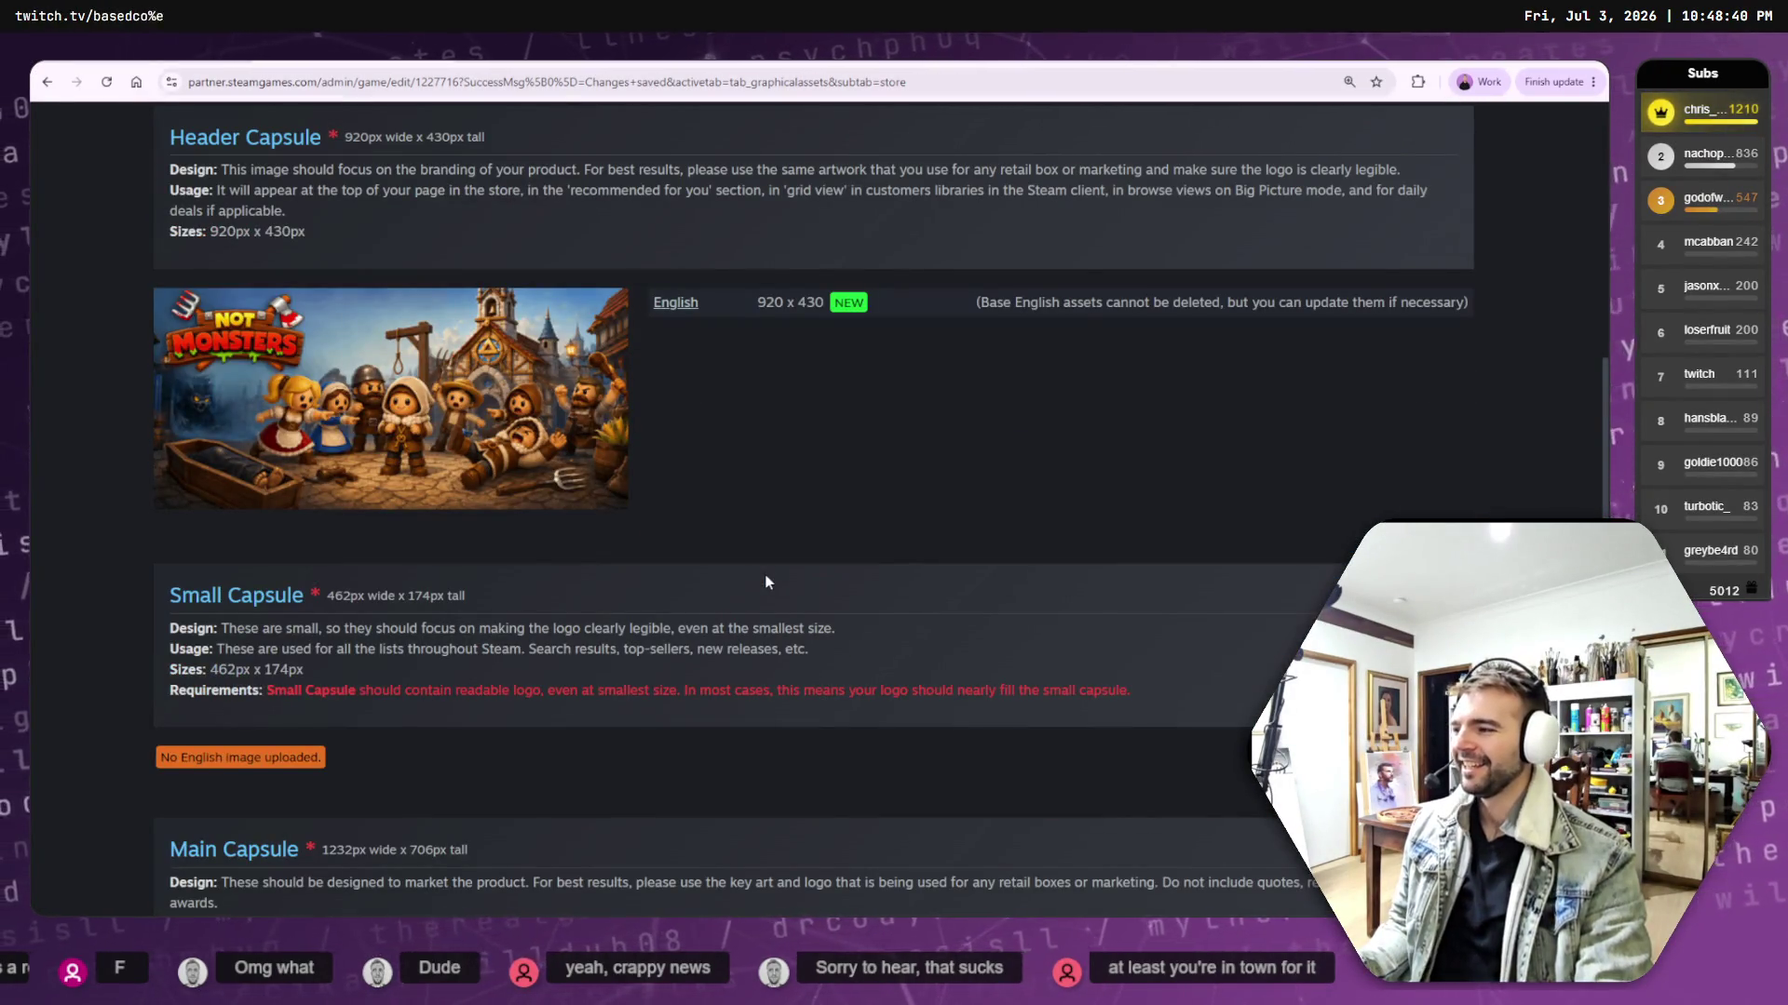
pyautogui.scroll(-3, 766, 582)
pyautogui.scroll(2, 765, 575)
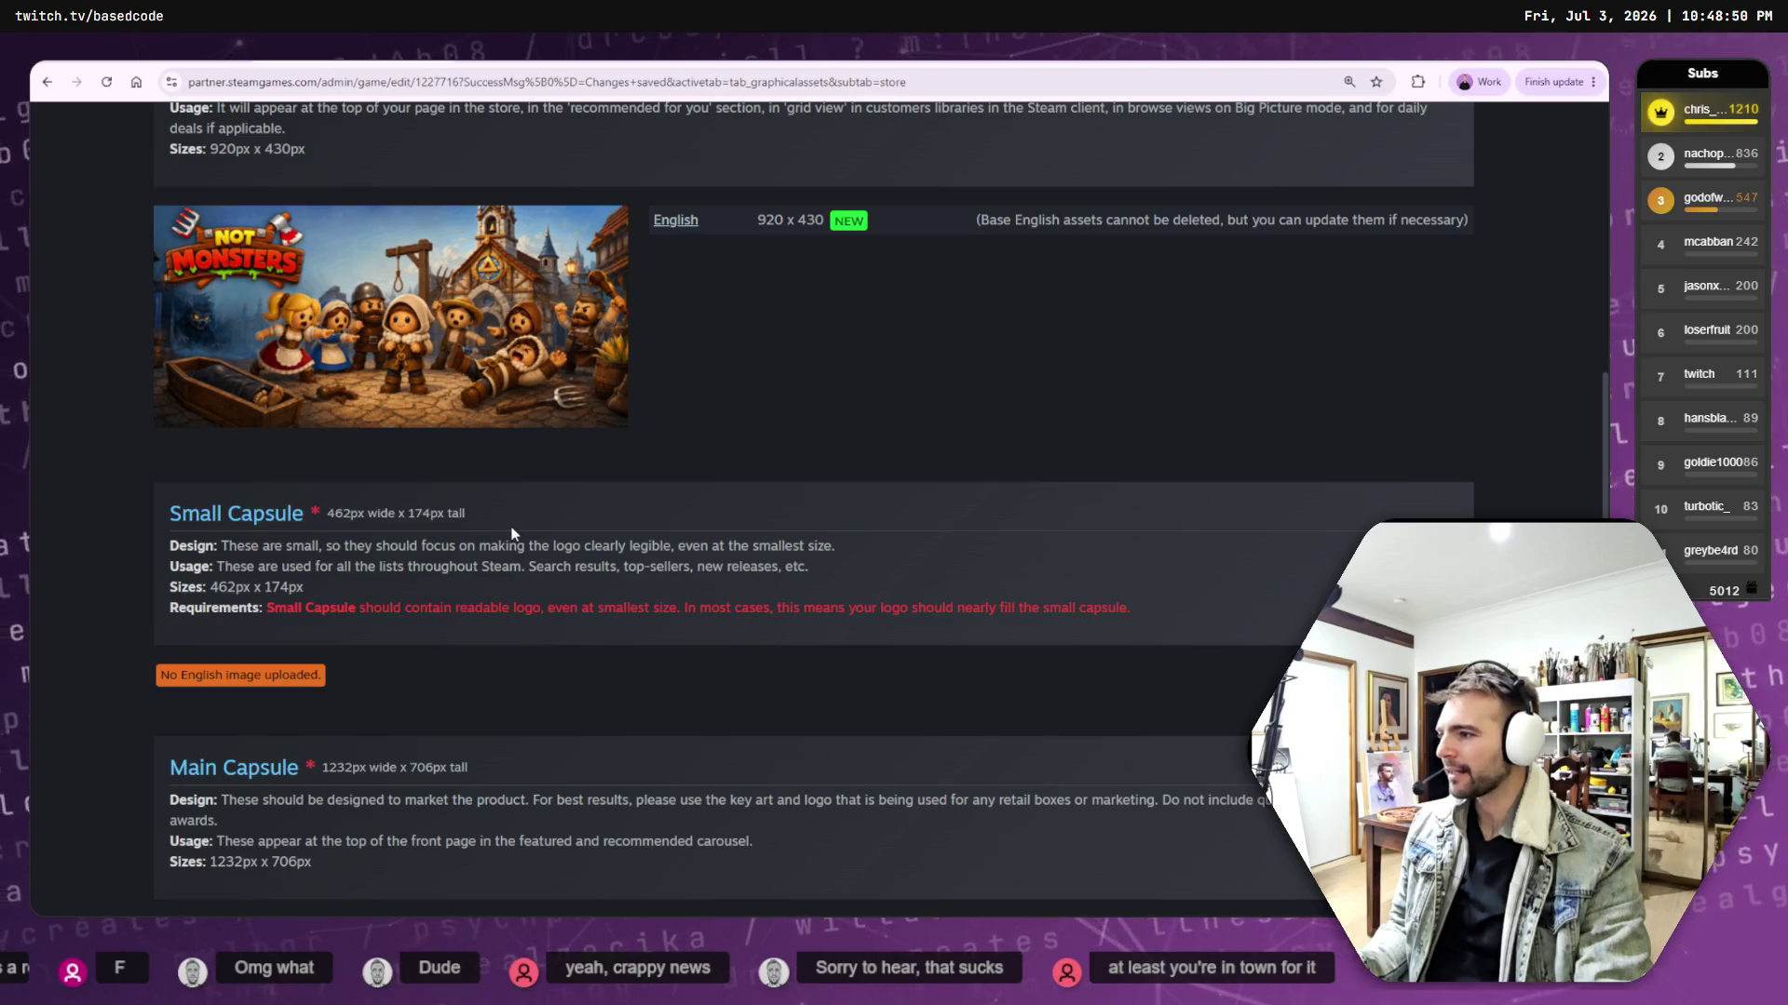
pyautogui.moveTo(181, 521); pyautogui.dragTo(494, 522)
pyautogui.click(428, 519)
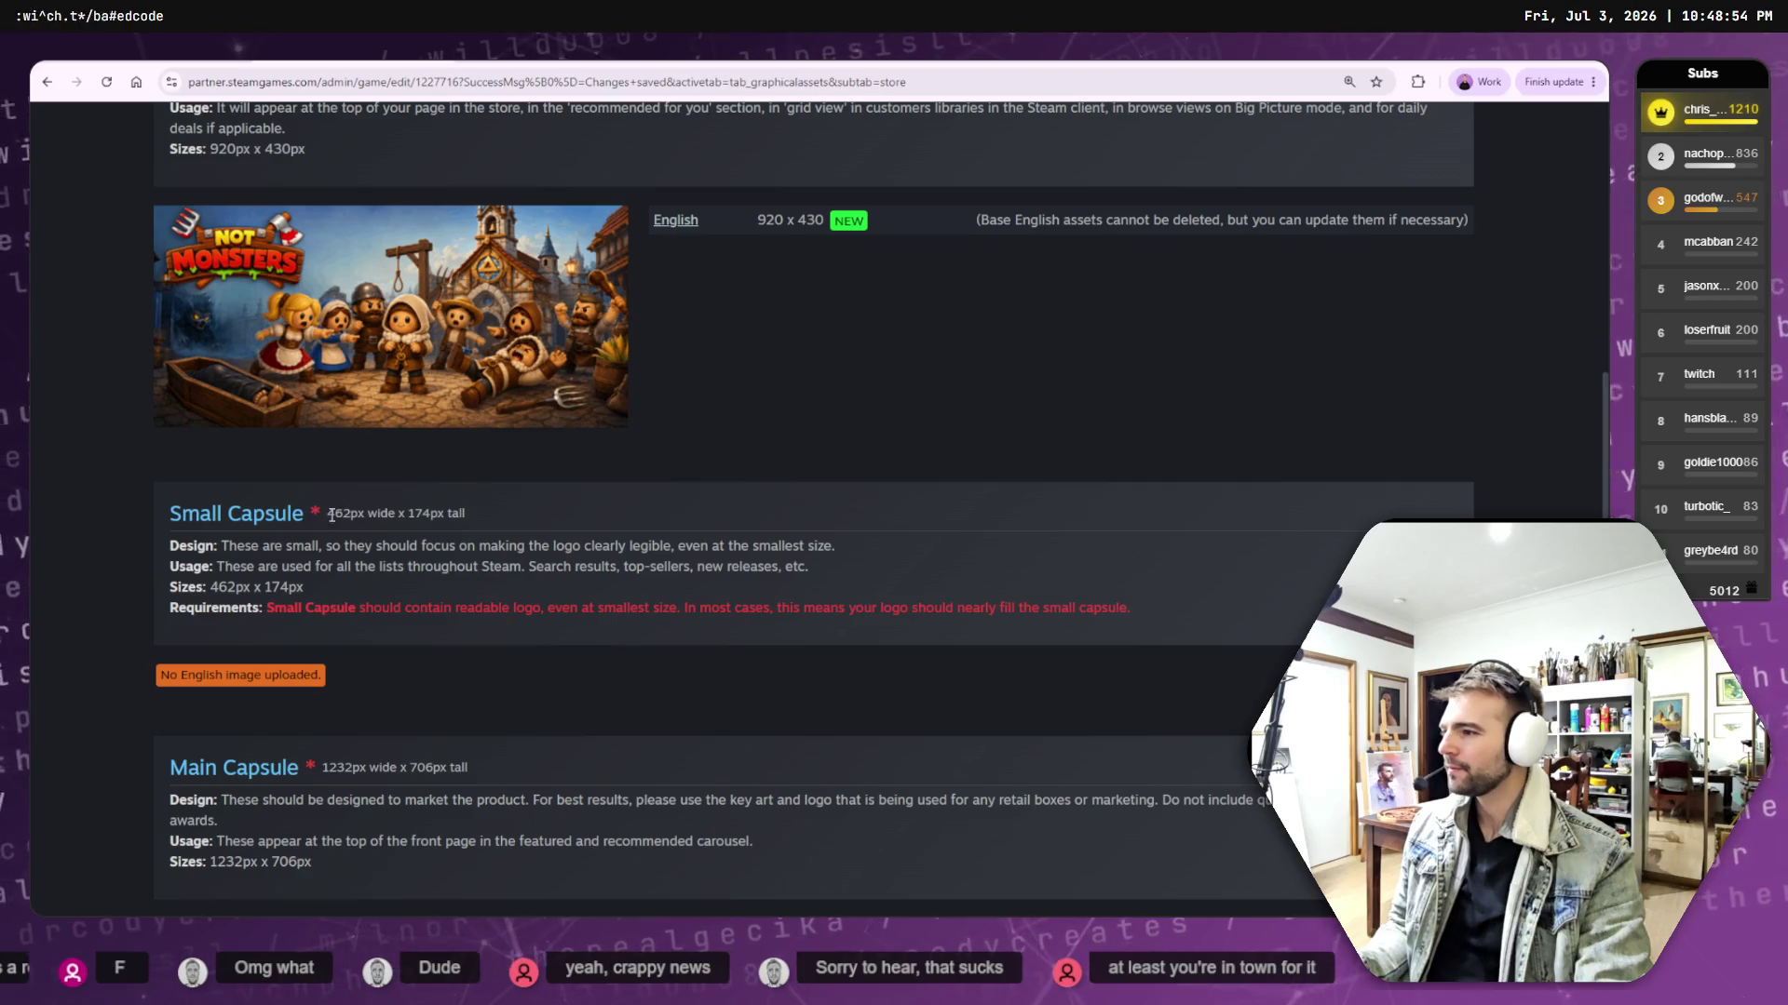
pyautogui.moveTo(366, 513); pyautogui.dragTo(466, 514)
pyautogui.click(605, 541)
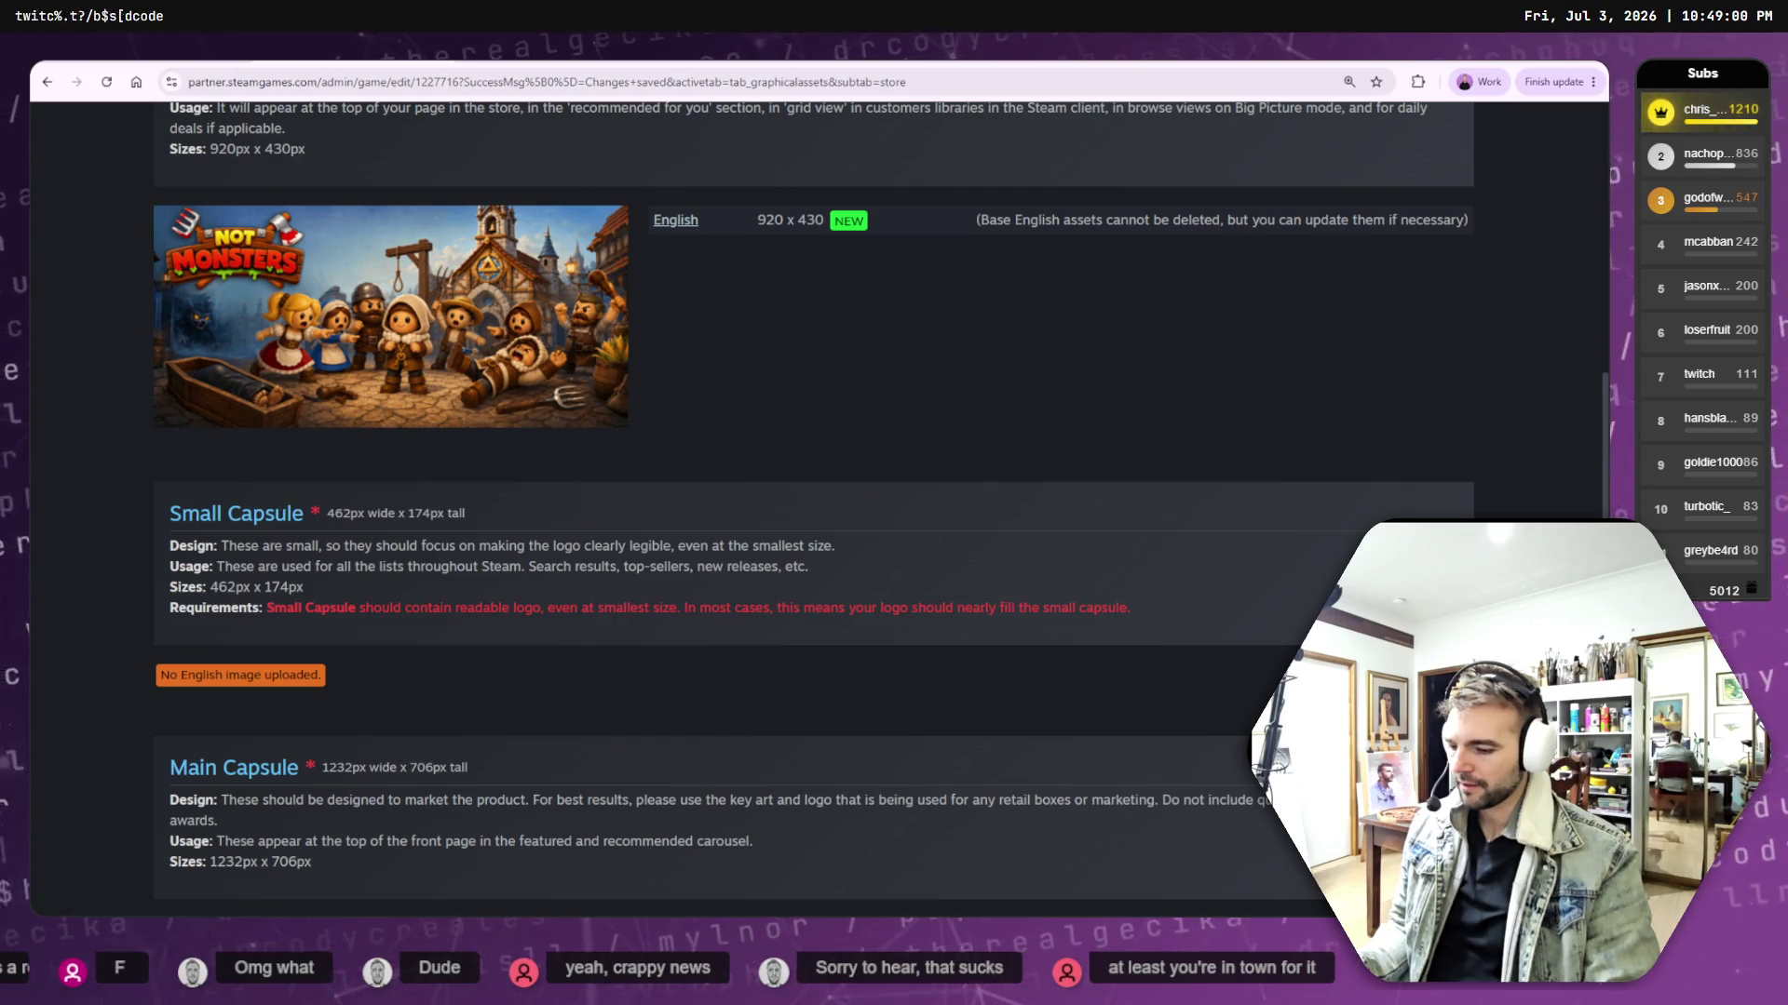
# - Select store_capsule_small.psd in the store page assets folder and switch back to GIMP
pyautogui.hotkey('alt', 'Tab')
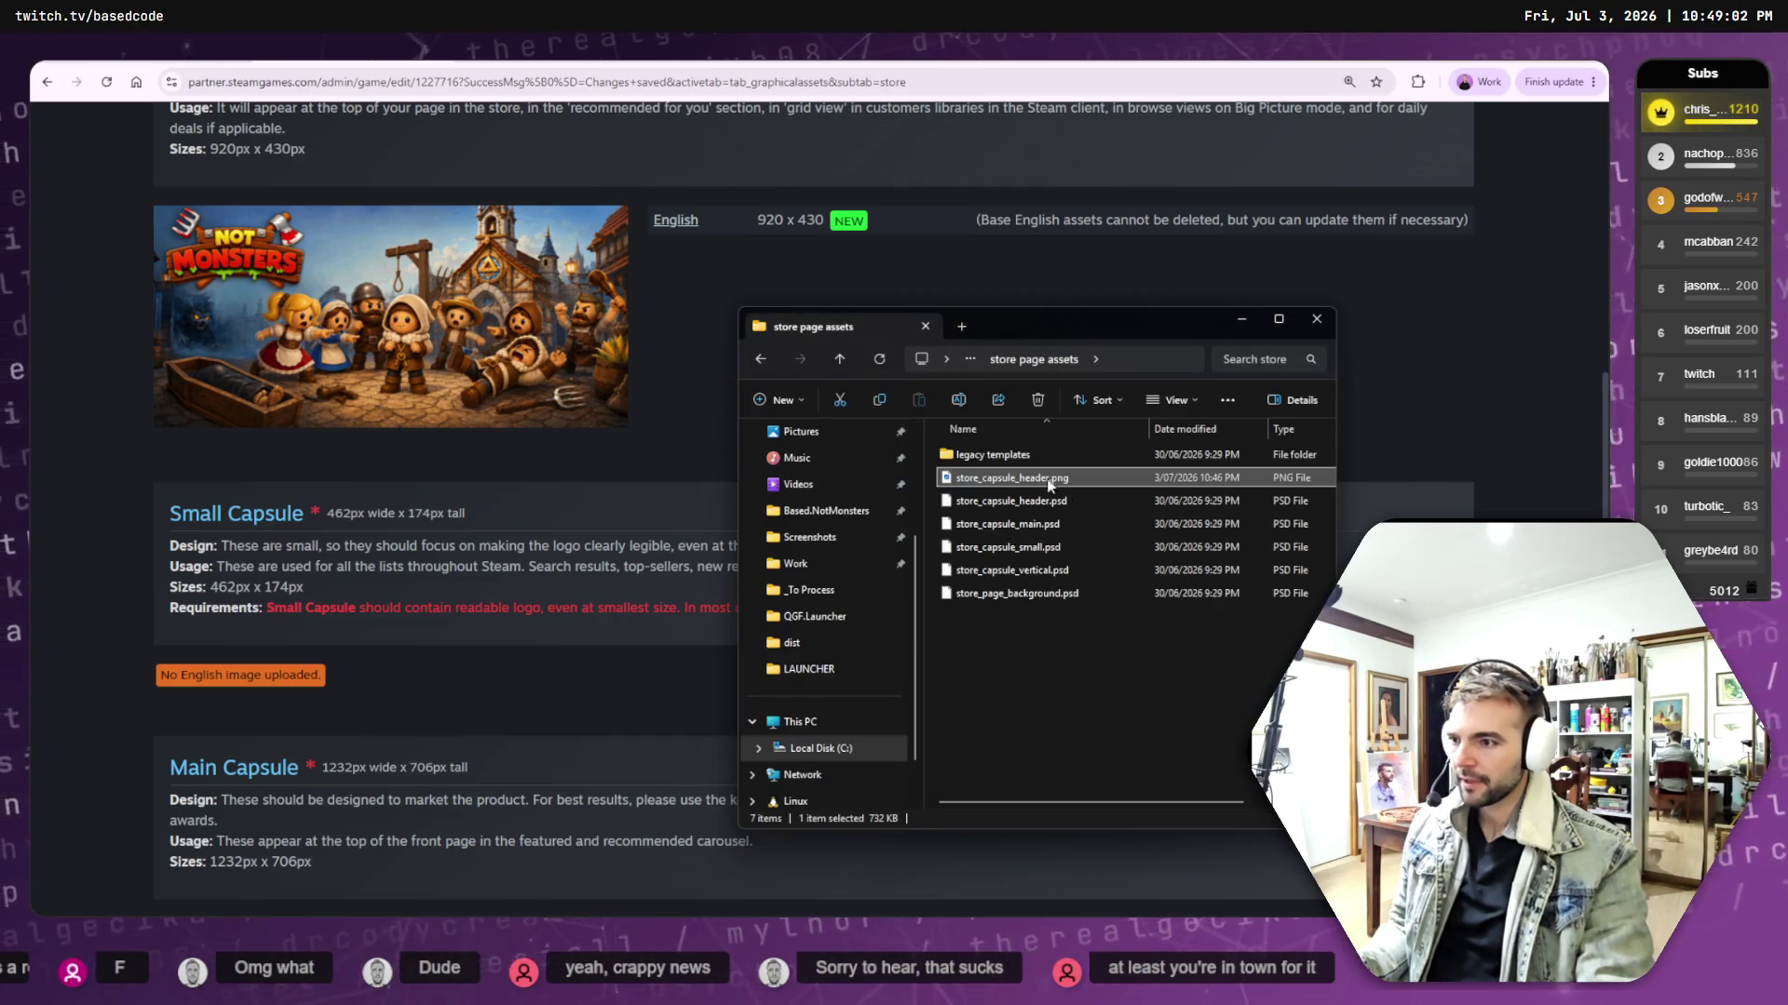
pyautogui.click(1028, 548)
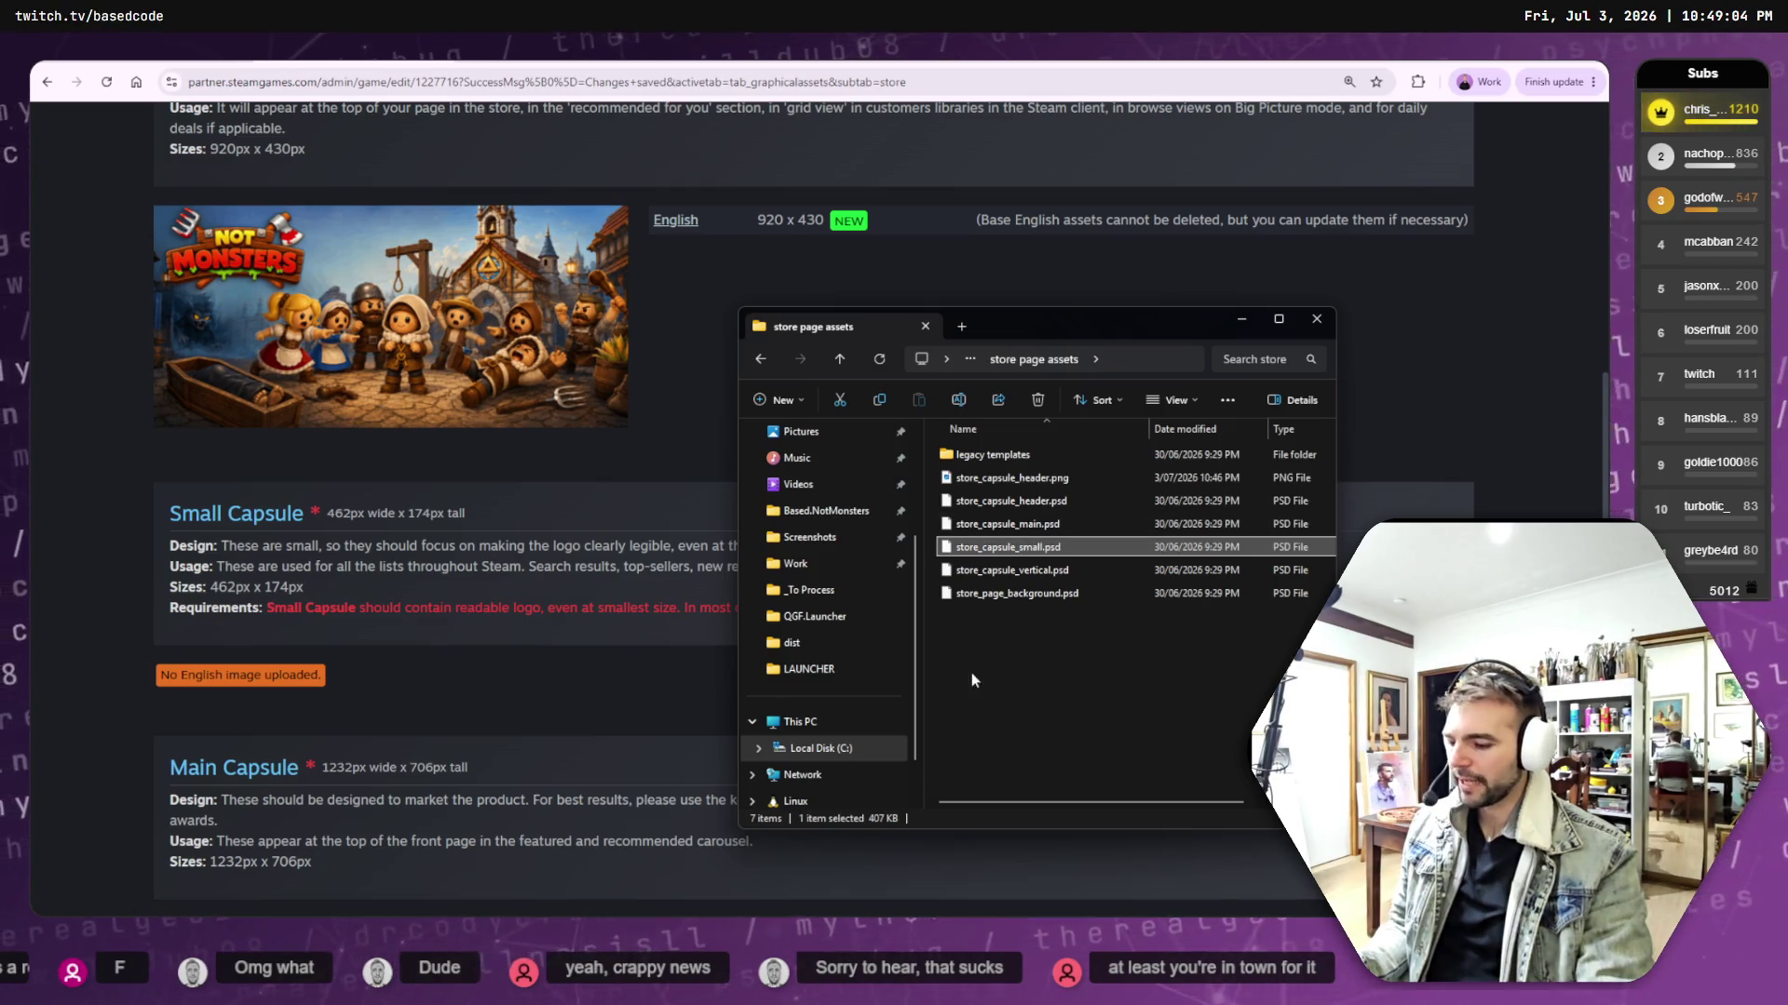
pyautogui.hotkey('alt', 'Tab')
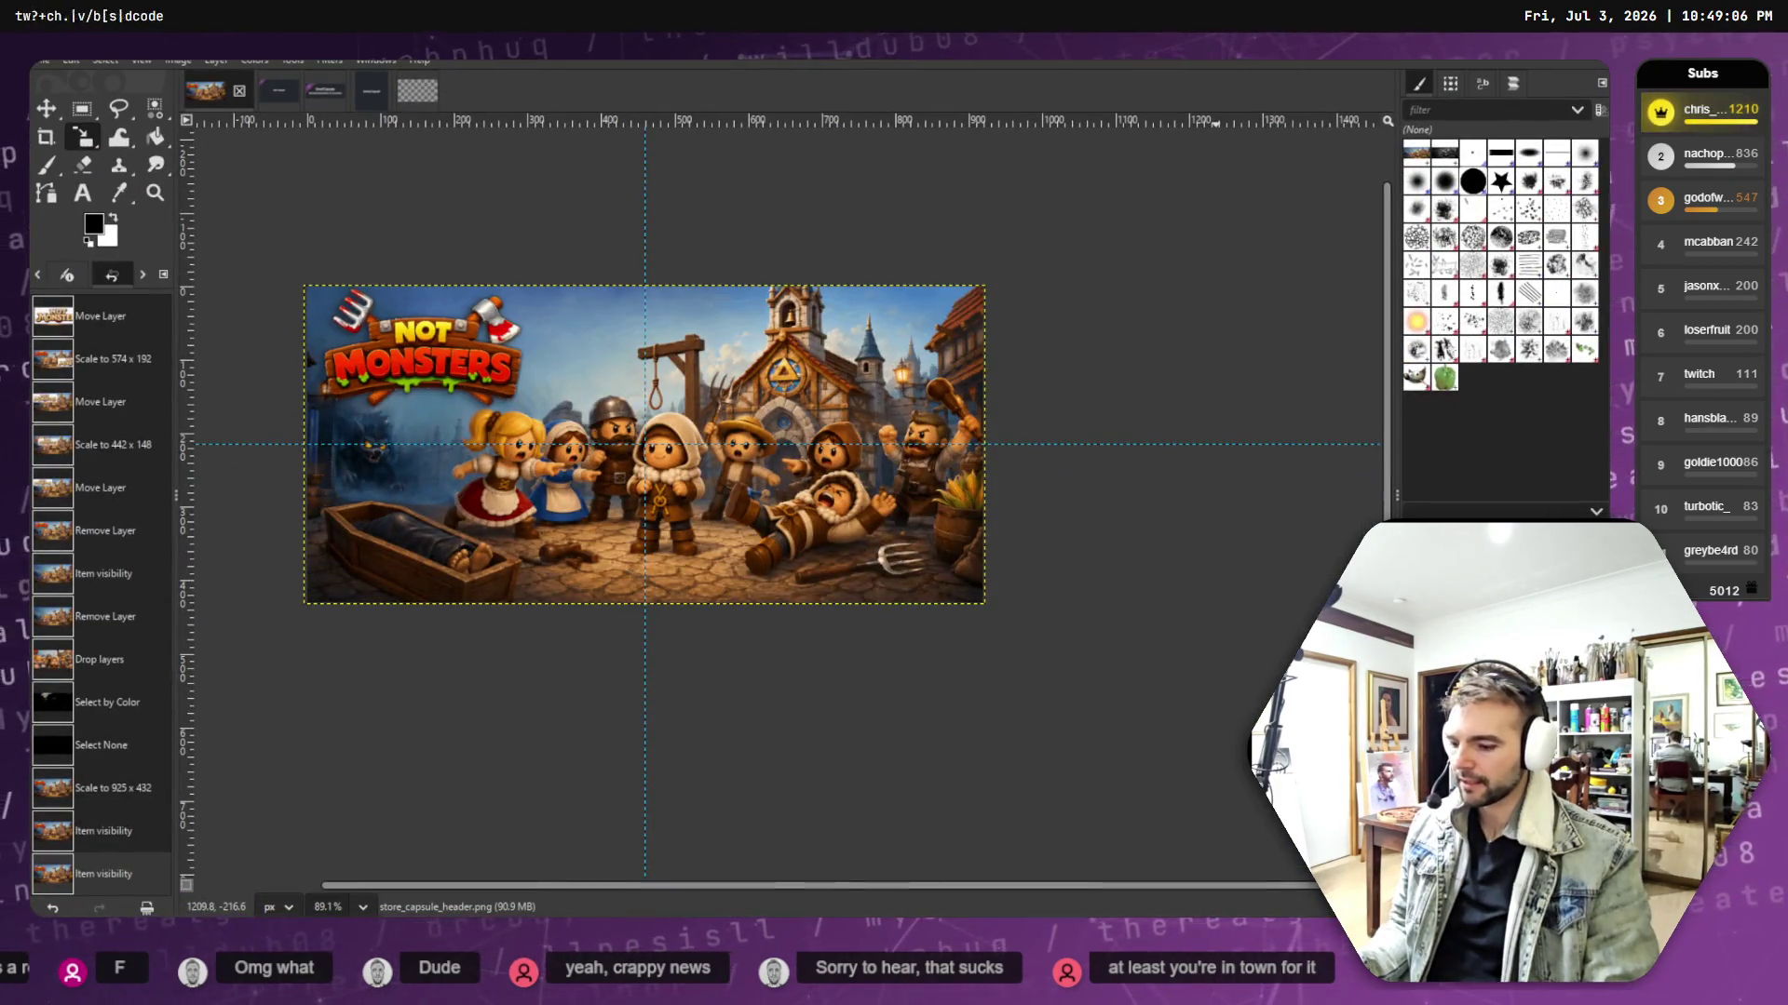
pyautogui.hotkey('alt', 'Tab')
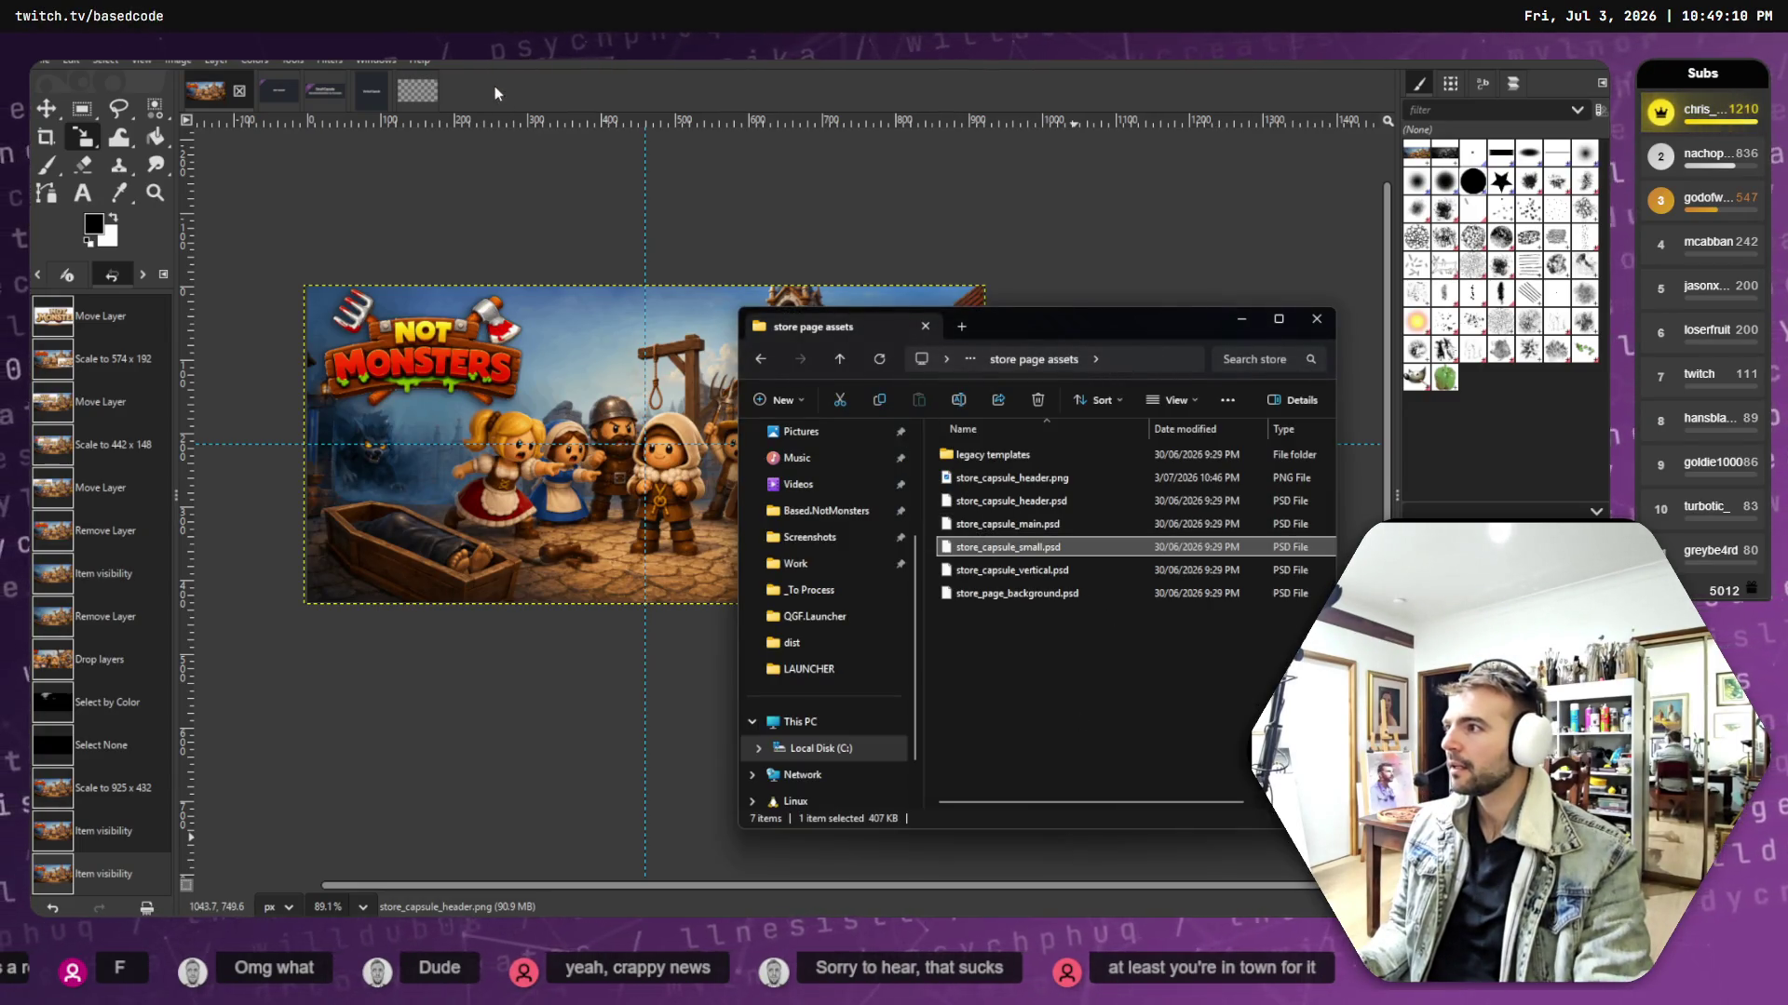
# - Show the Small Capsule template image and start scaling its placeholder logo layer
pyautogui.click(281, 88)
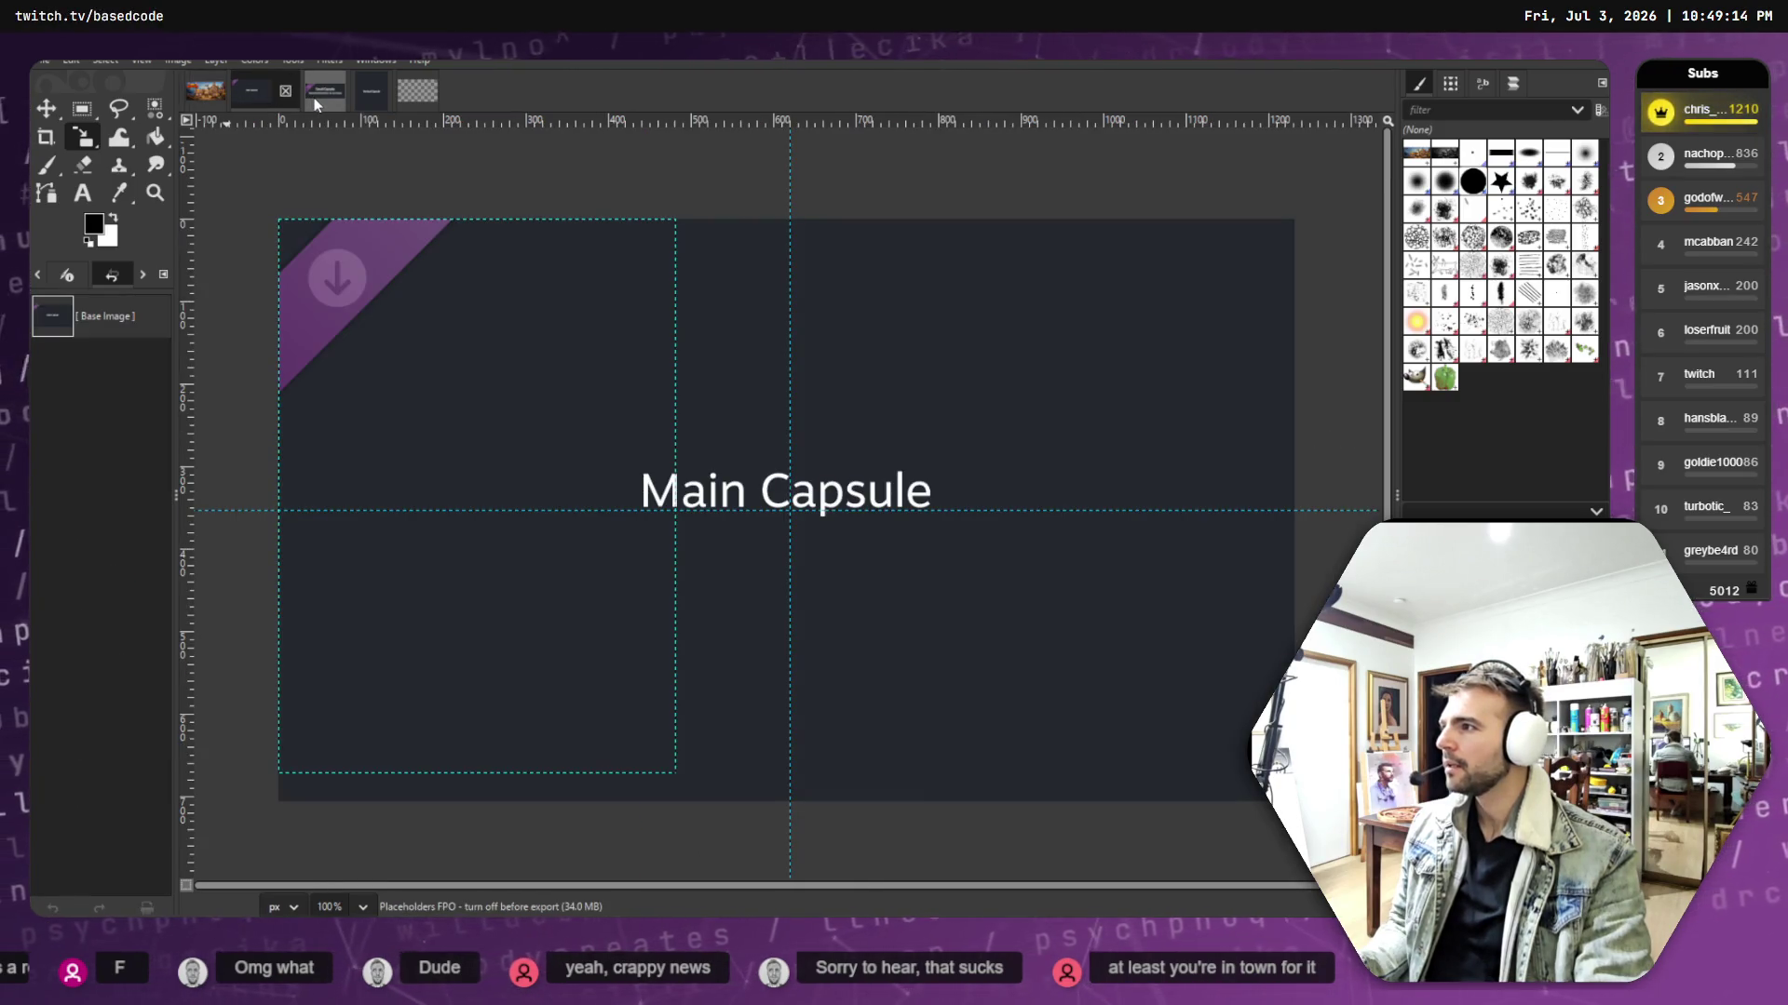
pyautogui.click(313, 97)
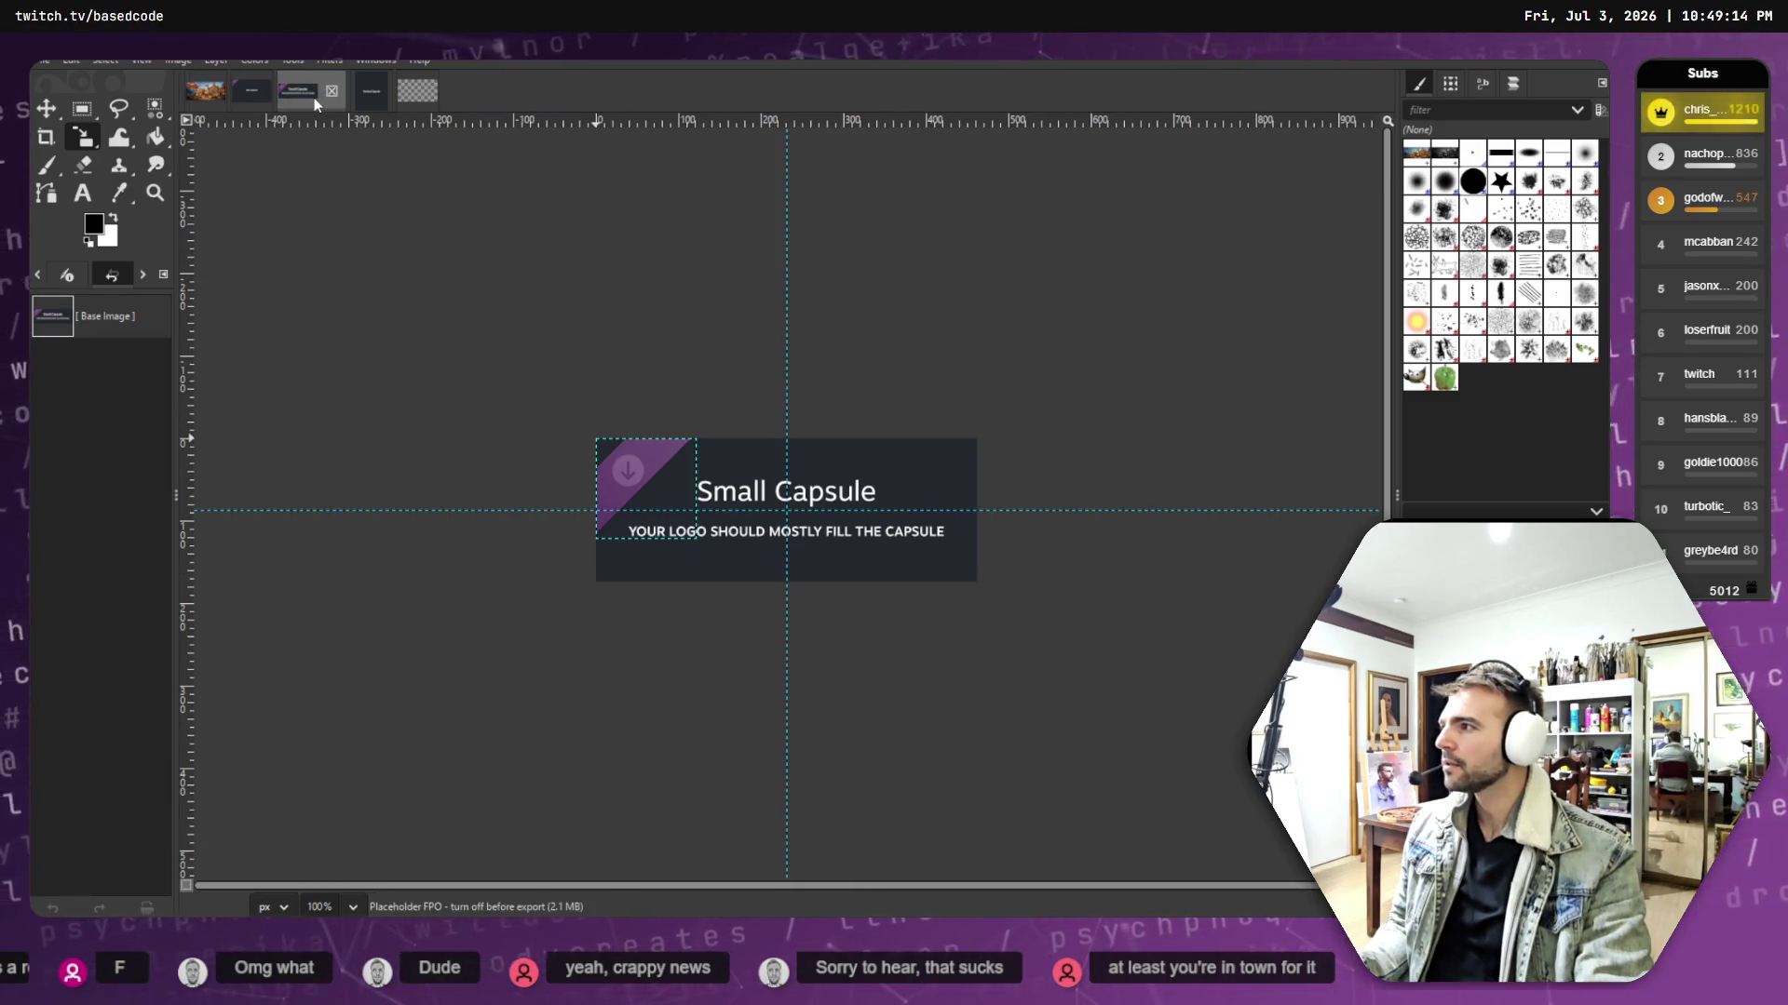
pyautogui.click(382, 367)
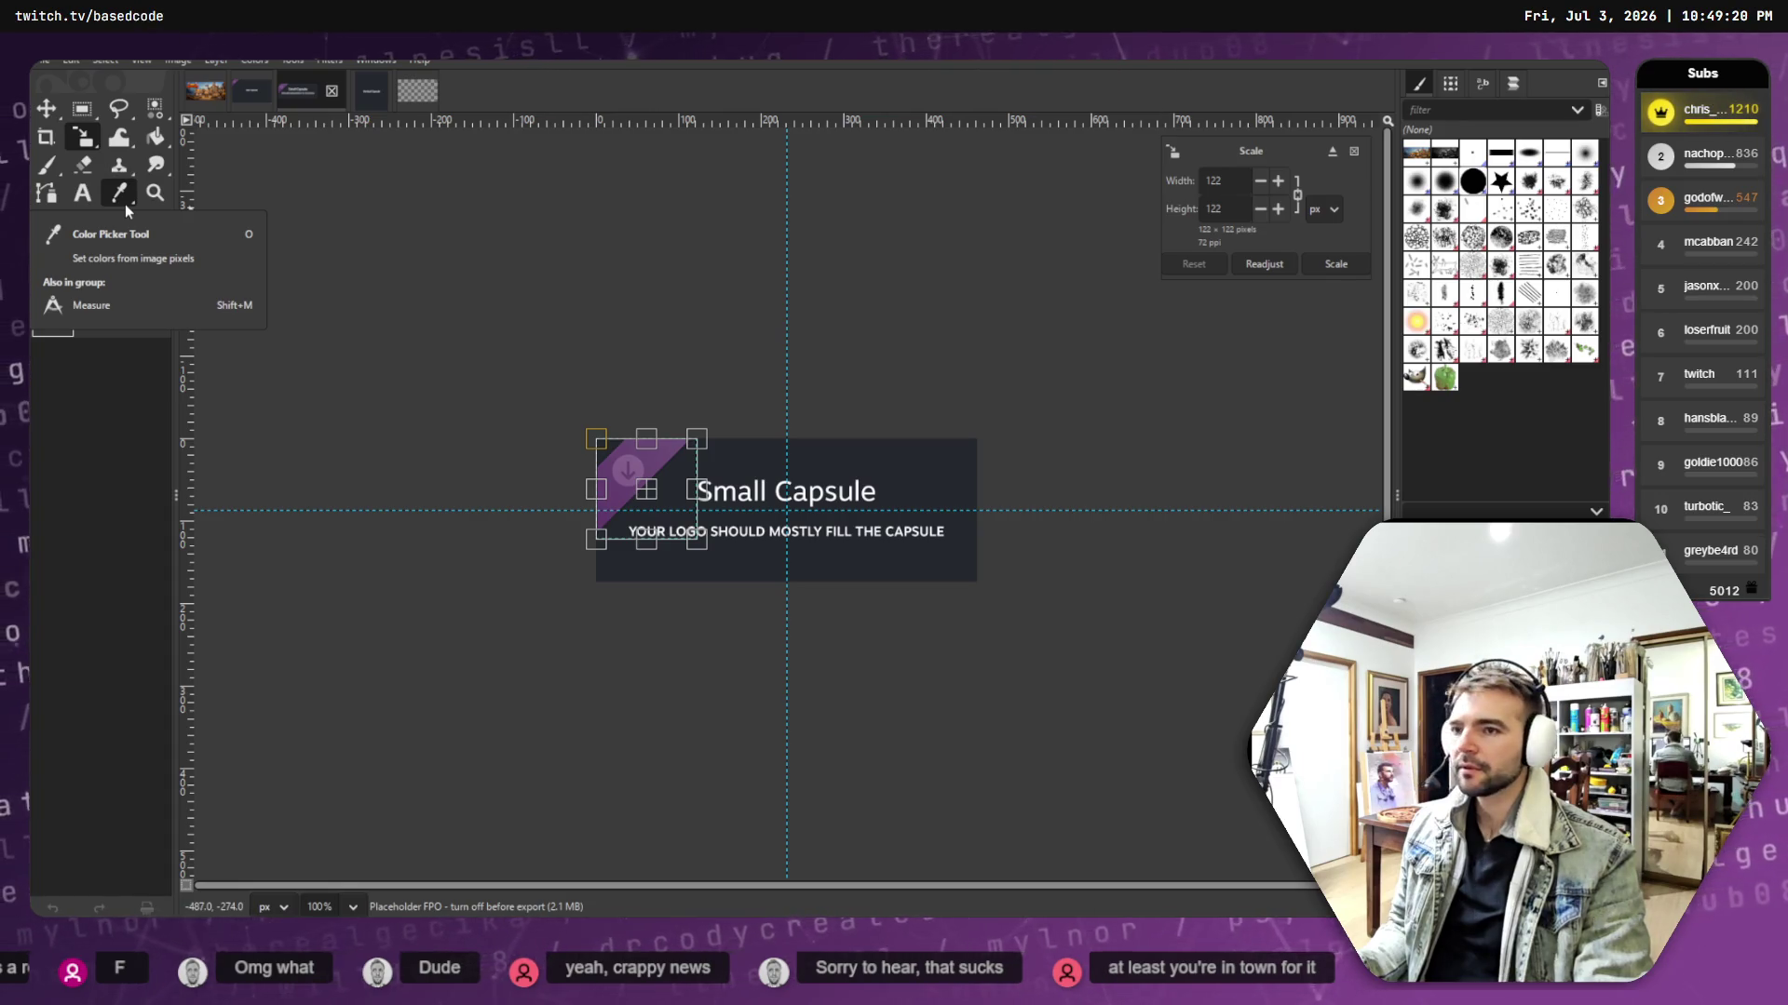
# - Open the Downloads folder and select the latest exported tldraw logo PNG
pyautogui.hotkey('alt', 'Tab')
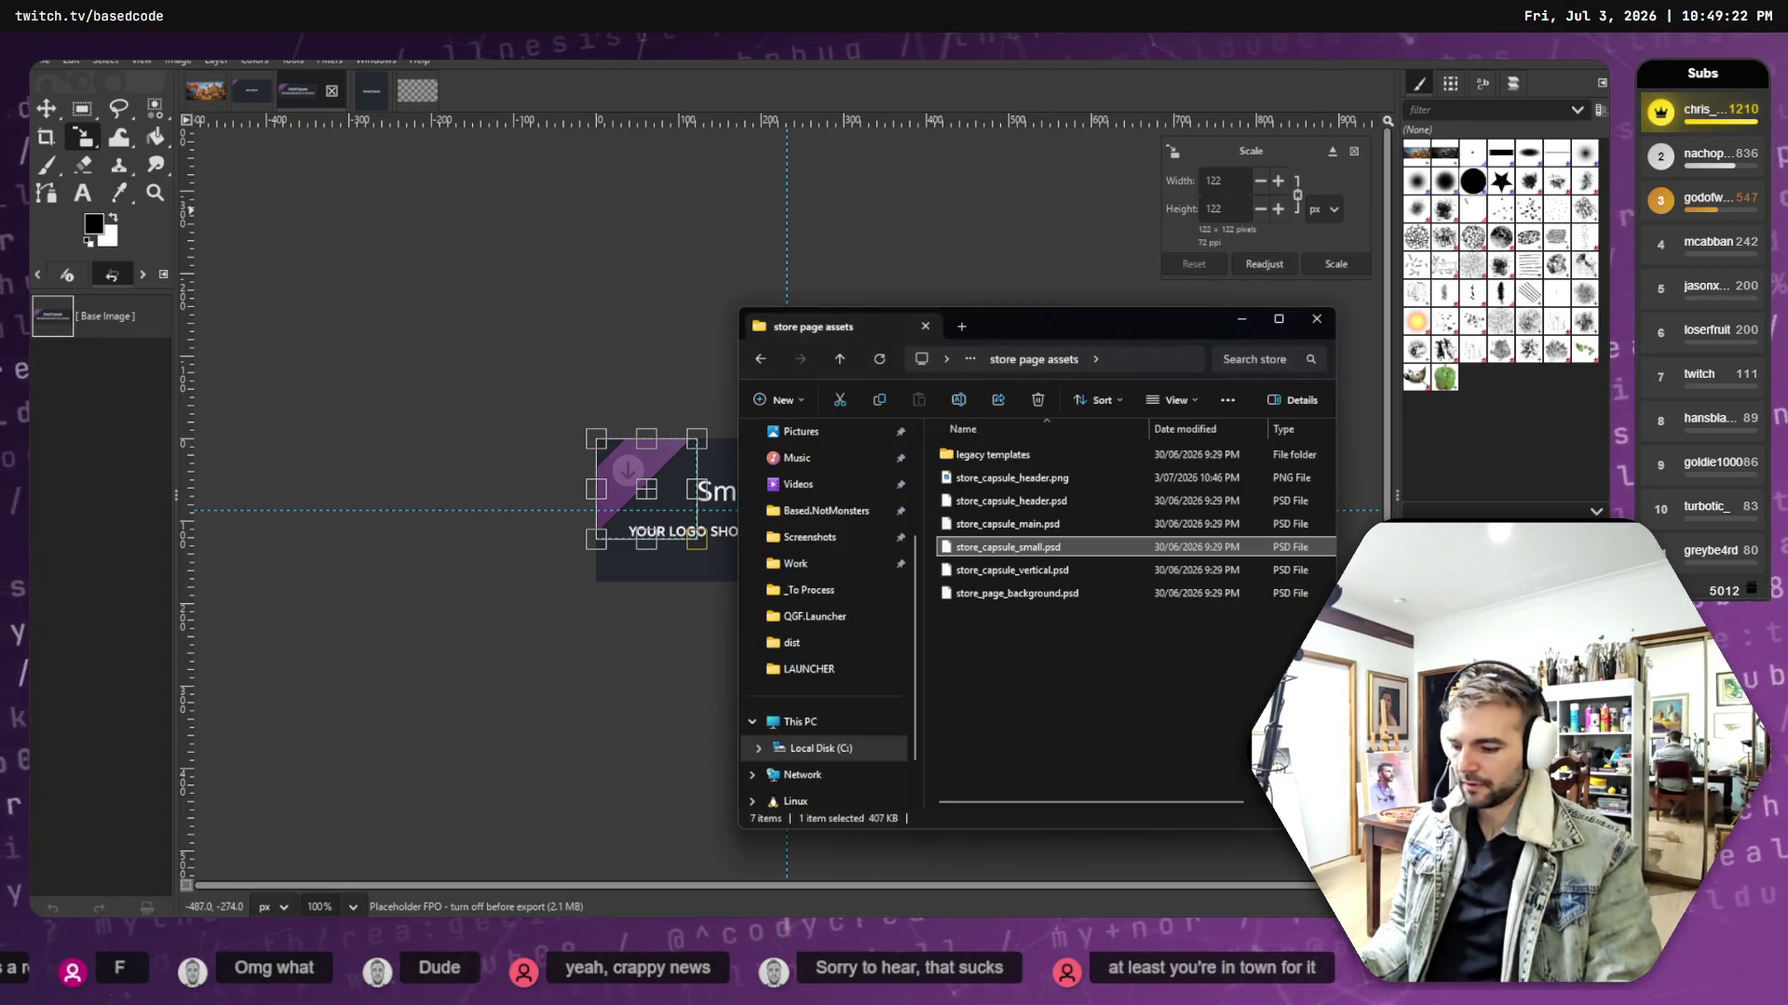
pyautogui.scroll(3, 801, 522)
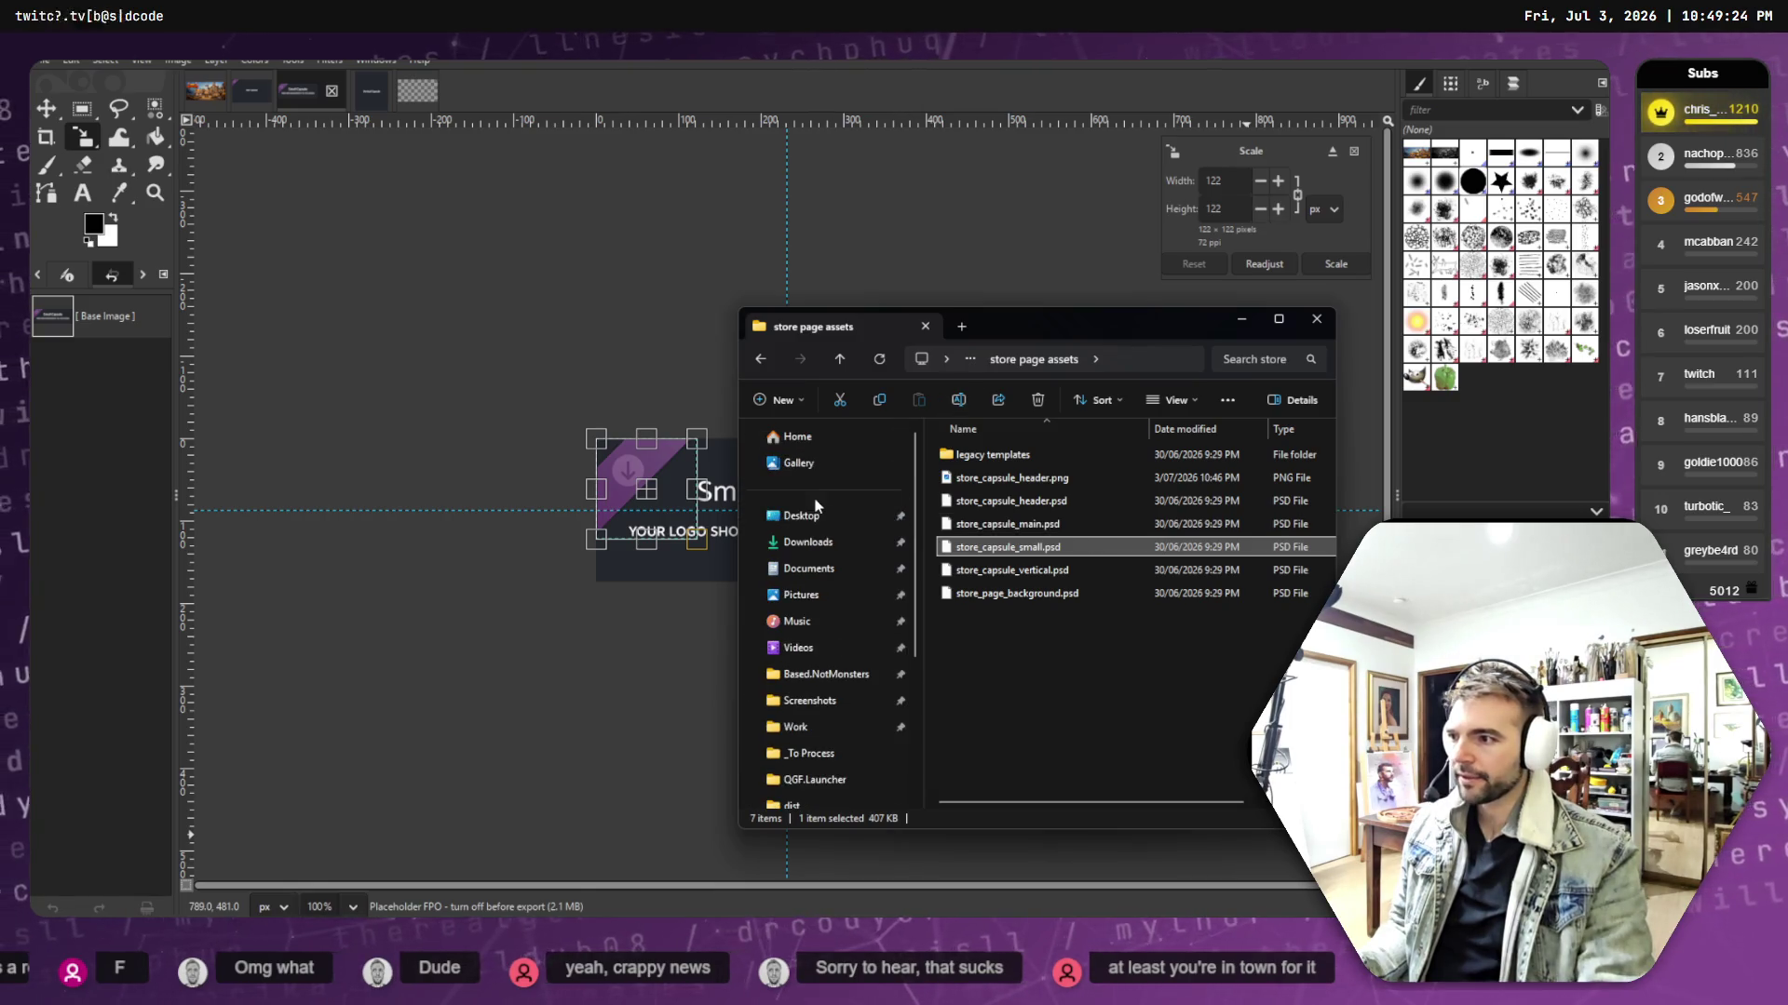
pyautogui.click(806, 542)
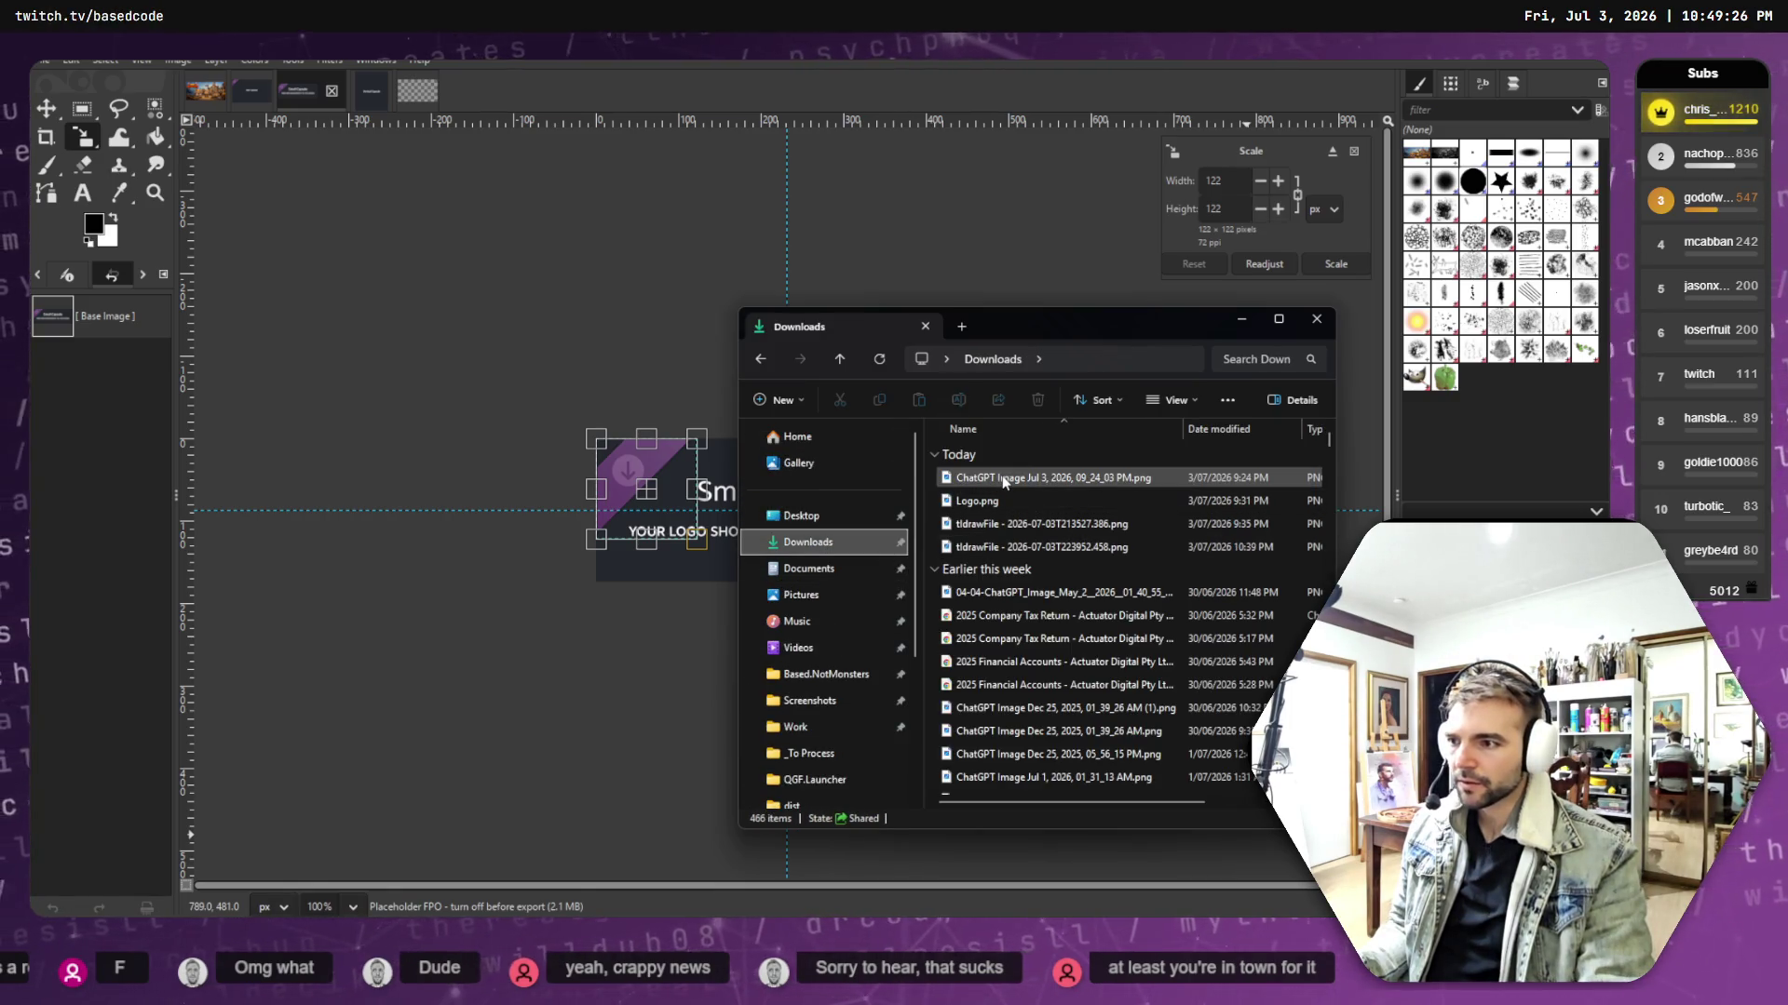
pyautogui.click(1055, 548)
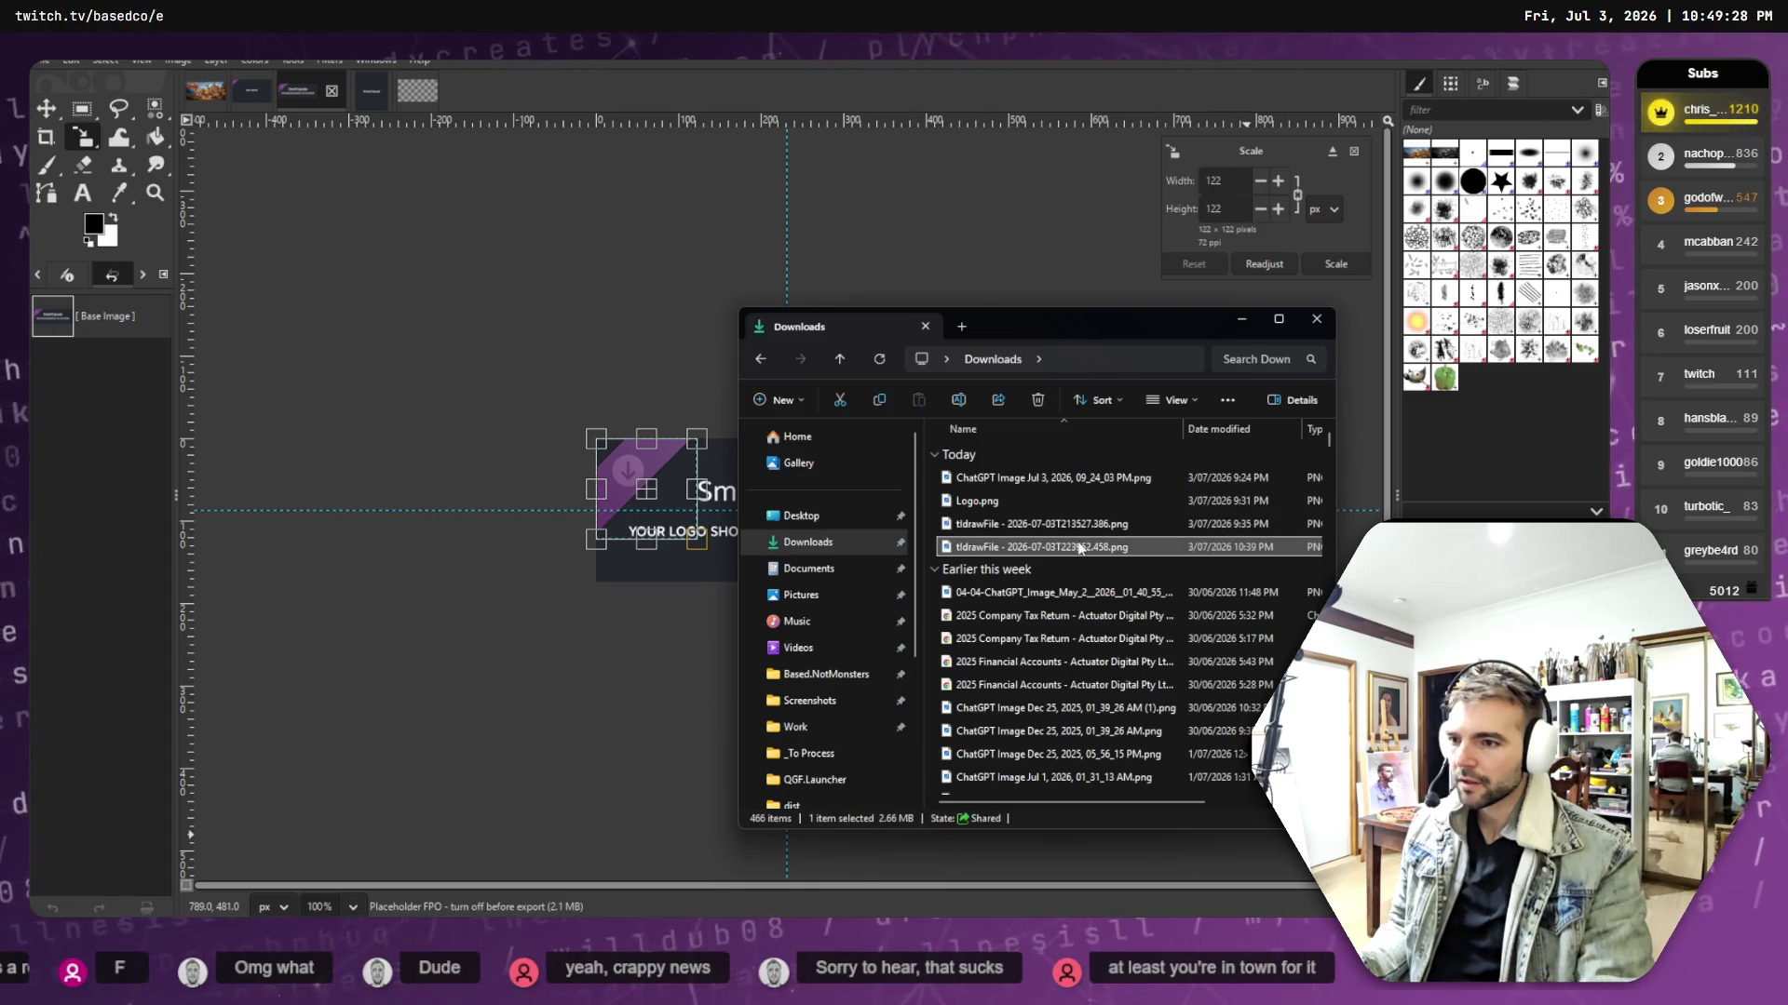
# - Add the tldraw PNG as a layer and scale the banner art down to 460 × 215
pyautogui.moveTo(642, 363); pyautogui.dragTo(644, 364)
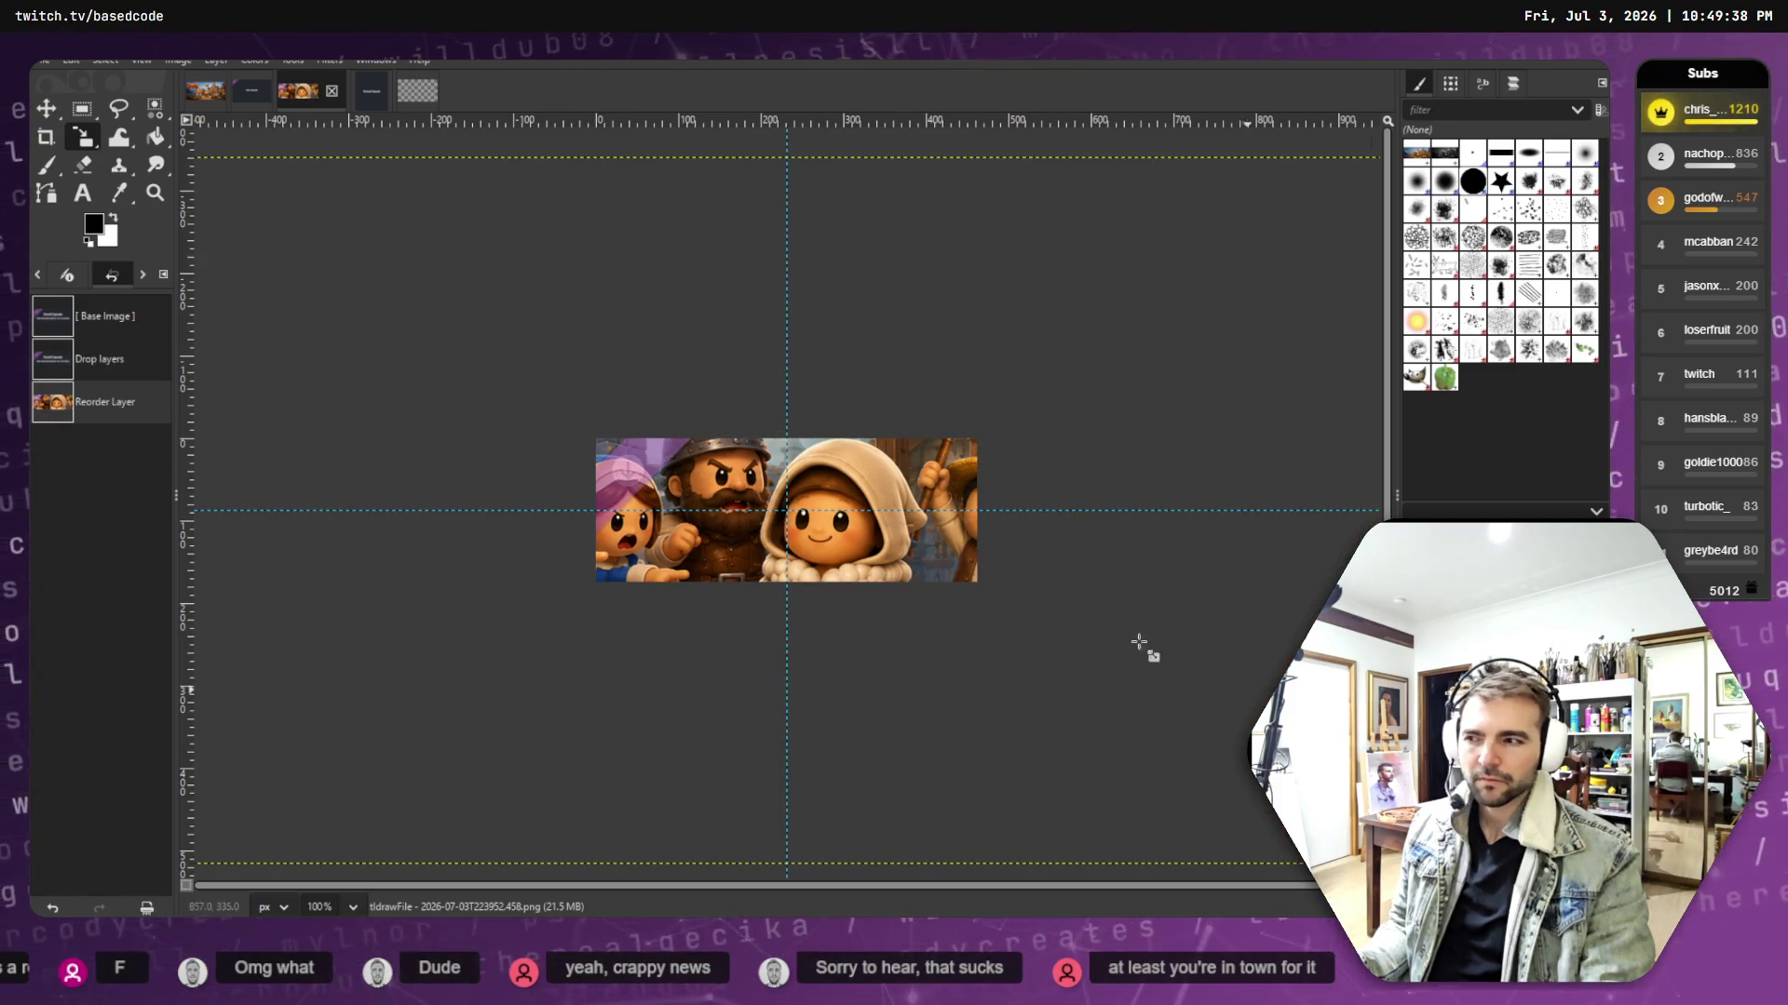
pyautogui.click(220, 191)
pyautogui.moveTo(220, 192)
pyautogui.mouseDown()
pyautogui.moveTo(797, 583)
pyautogui.moveTo(725, 546)
pyautogui.moveTo(729, 578)
pyautogui.mouseUp()
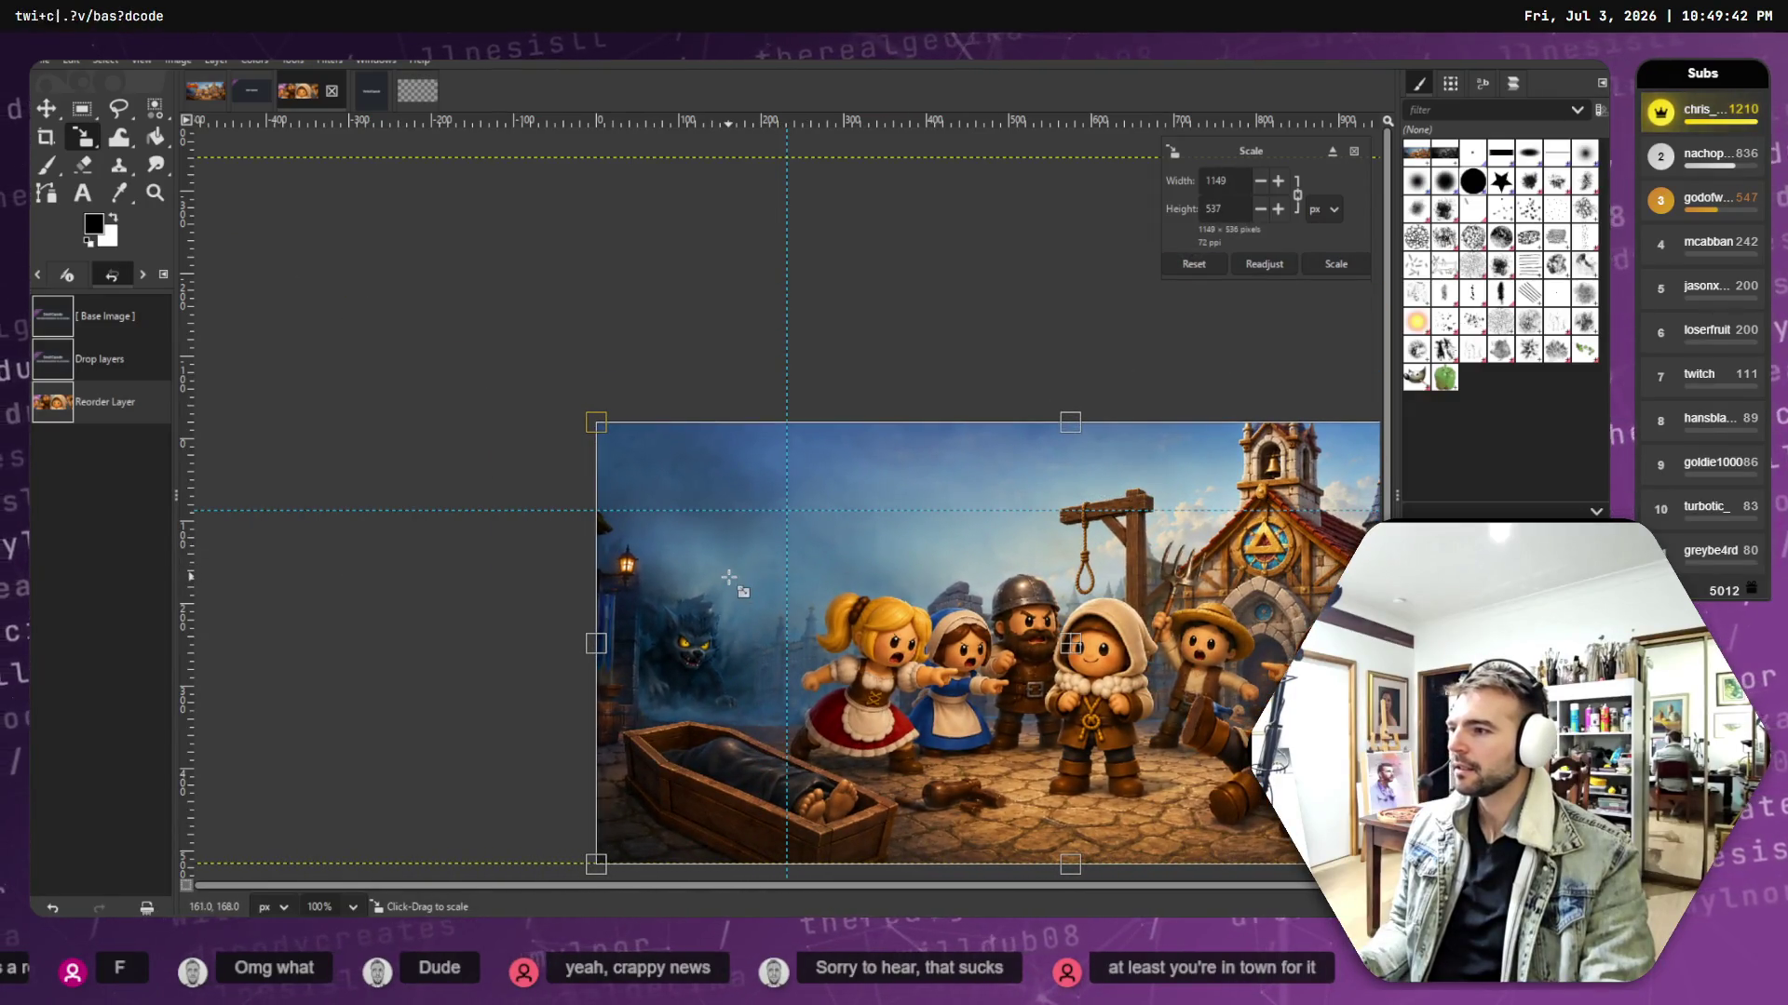
pyautogui.moveTo(1233, 736)
pyautogui.mouseDown()
pyautogui.moveTo(1082, 590)
pyautogui.moveTo(859, 470)
pyautogui.moveTo(630, 399)
pyautogui.moveTo(712, 422)
pyautogui.mouseUp()
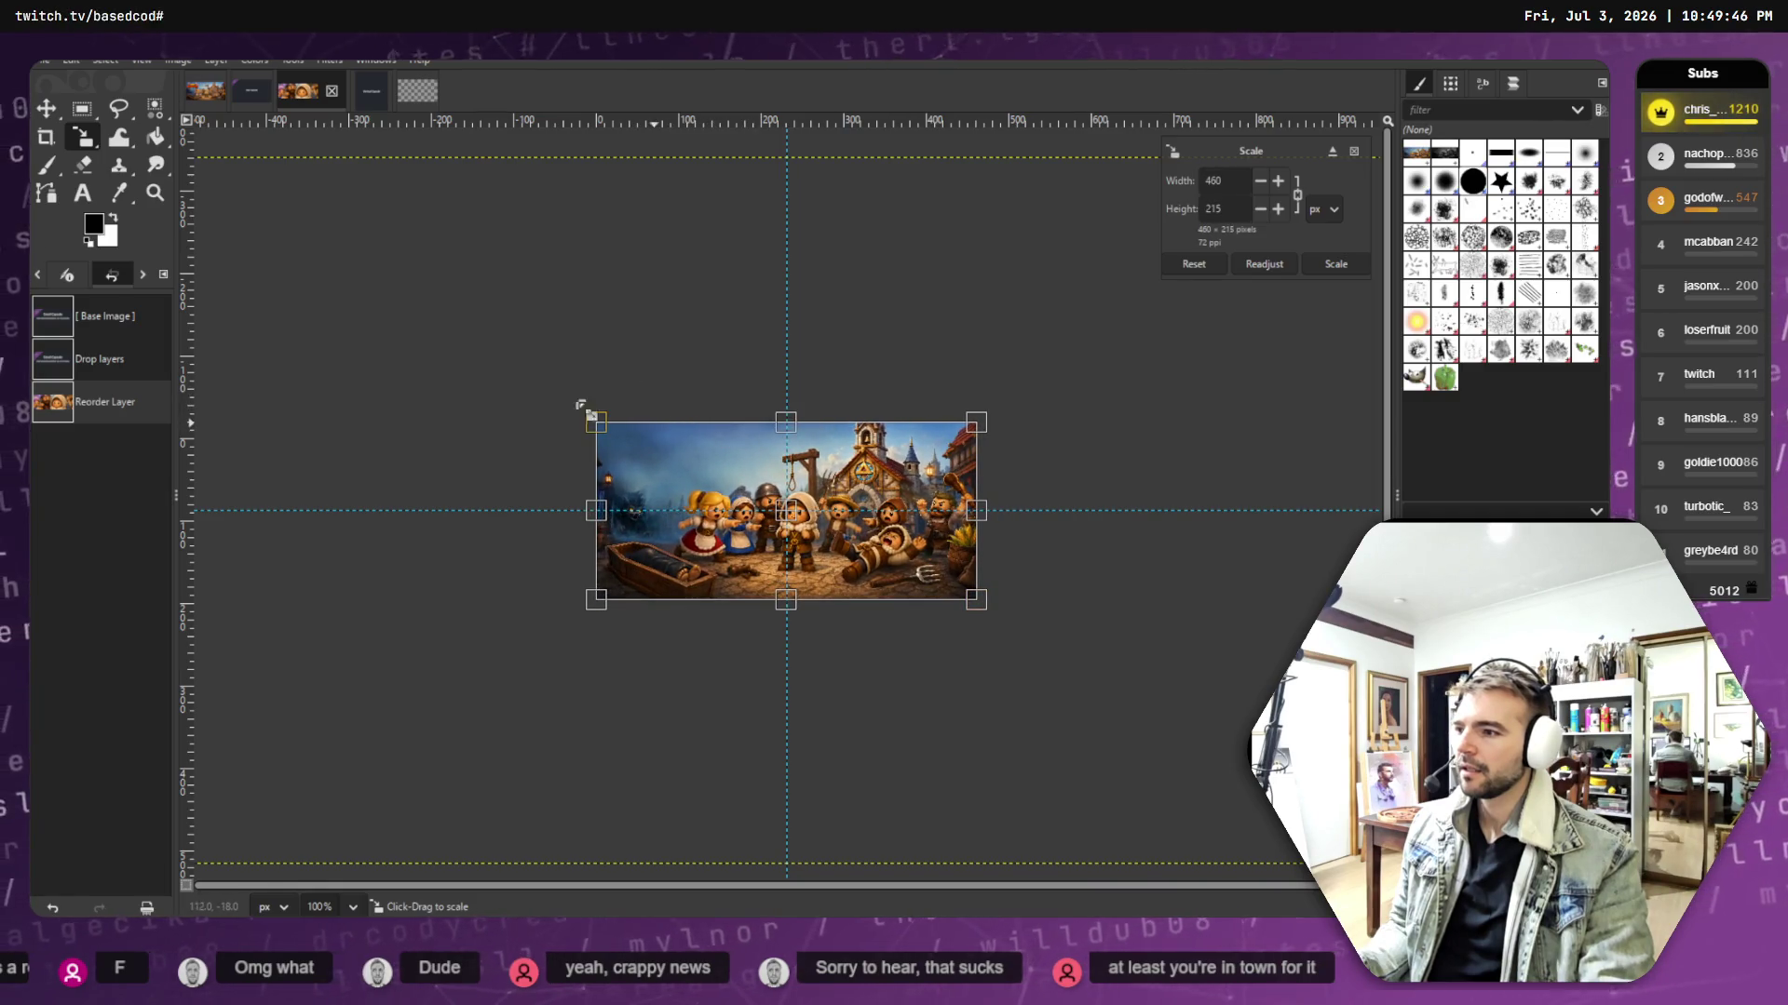
pyautogui.press('Return')
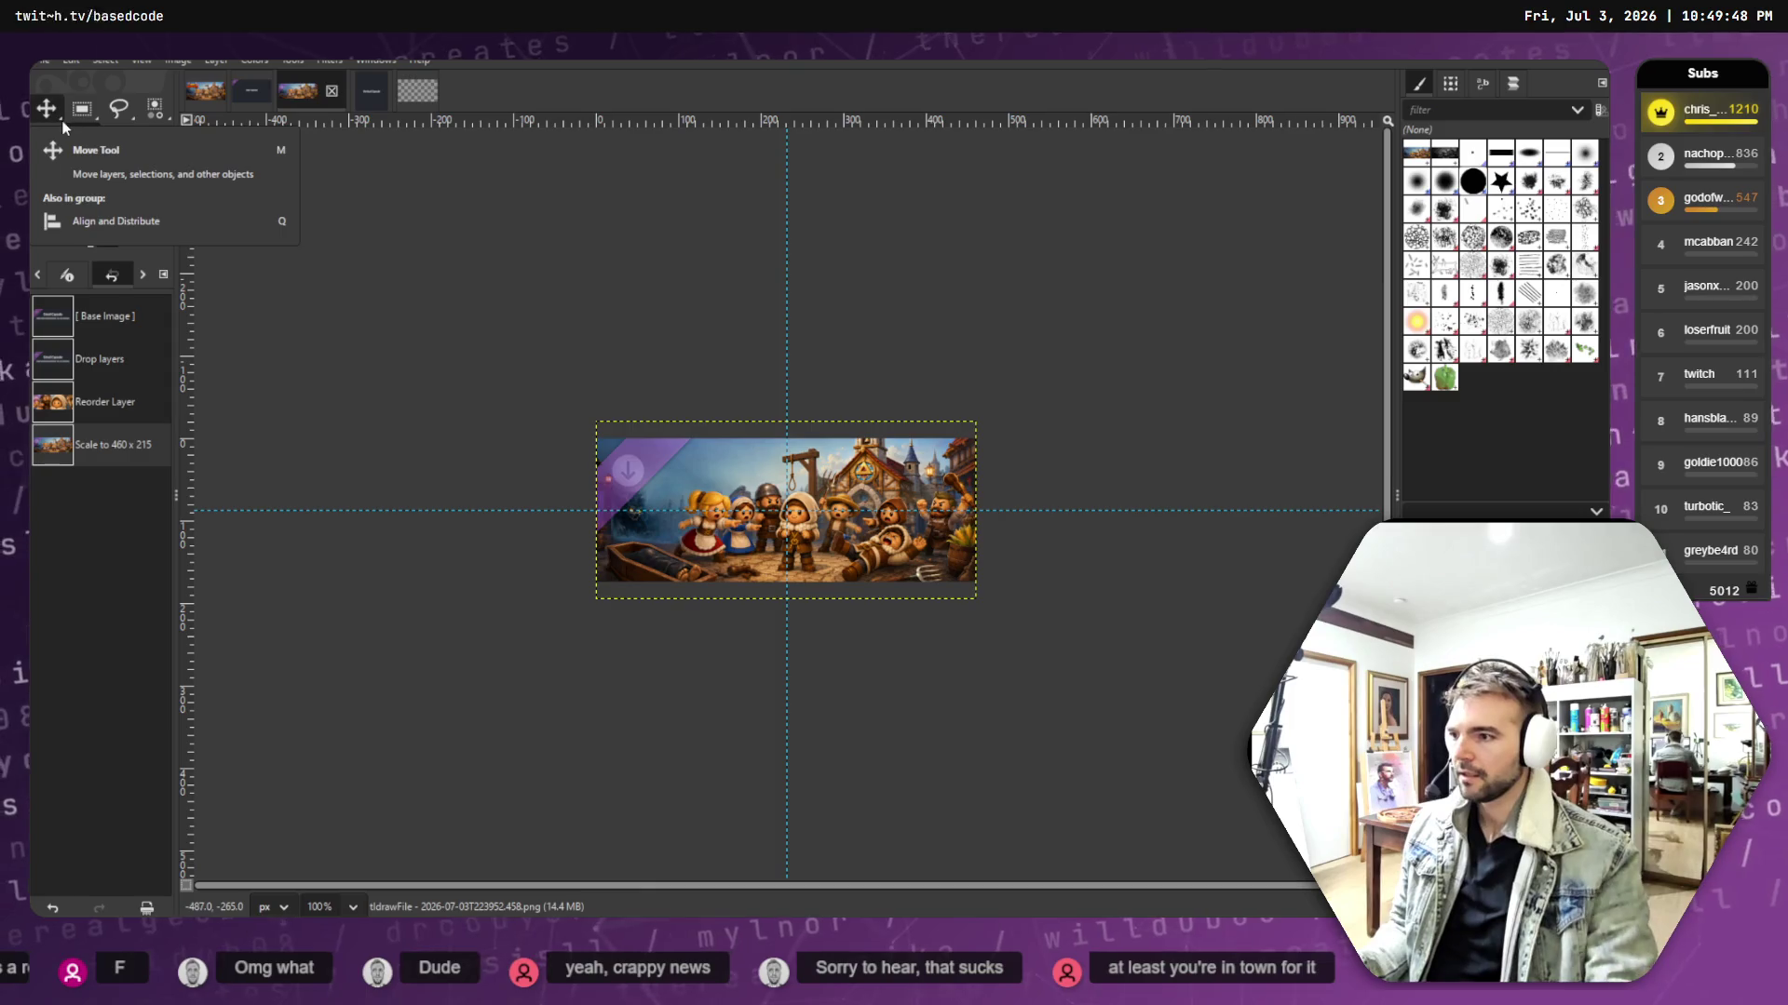
# - Nudge the banner art slightly left and about 9 px up with the Move tool
pyautogui.click(46, 108)
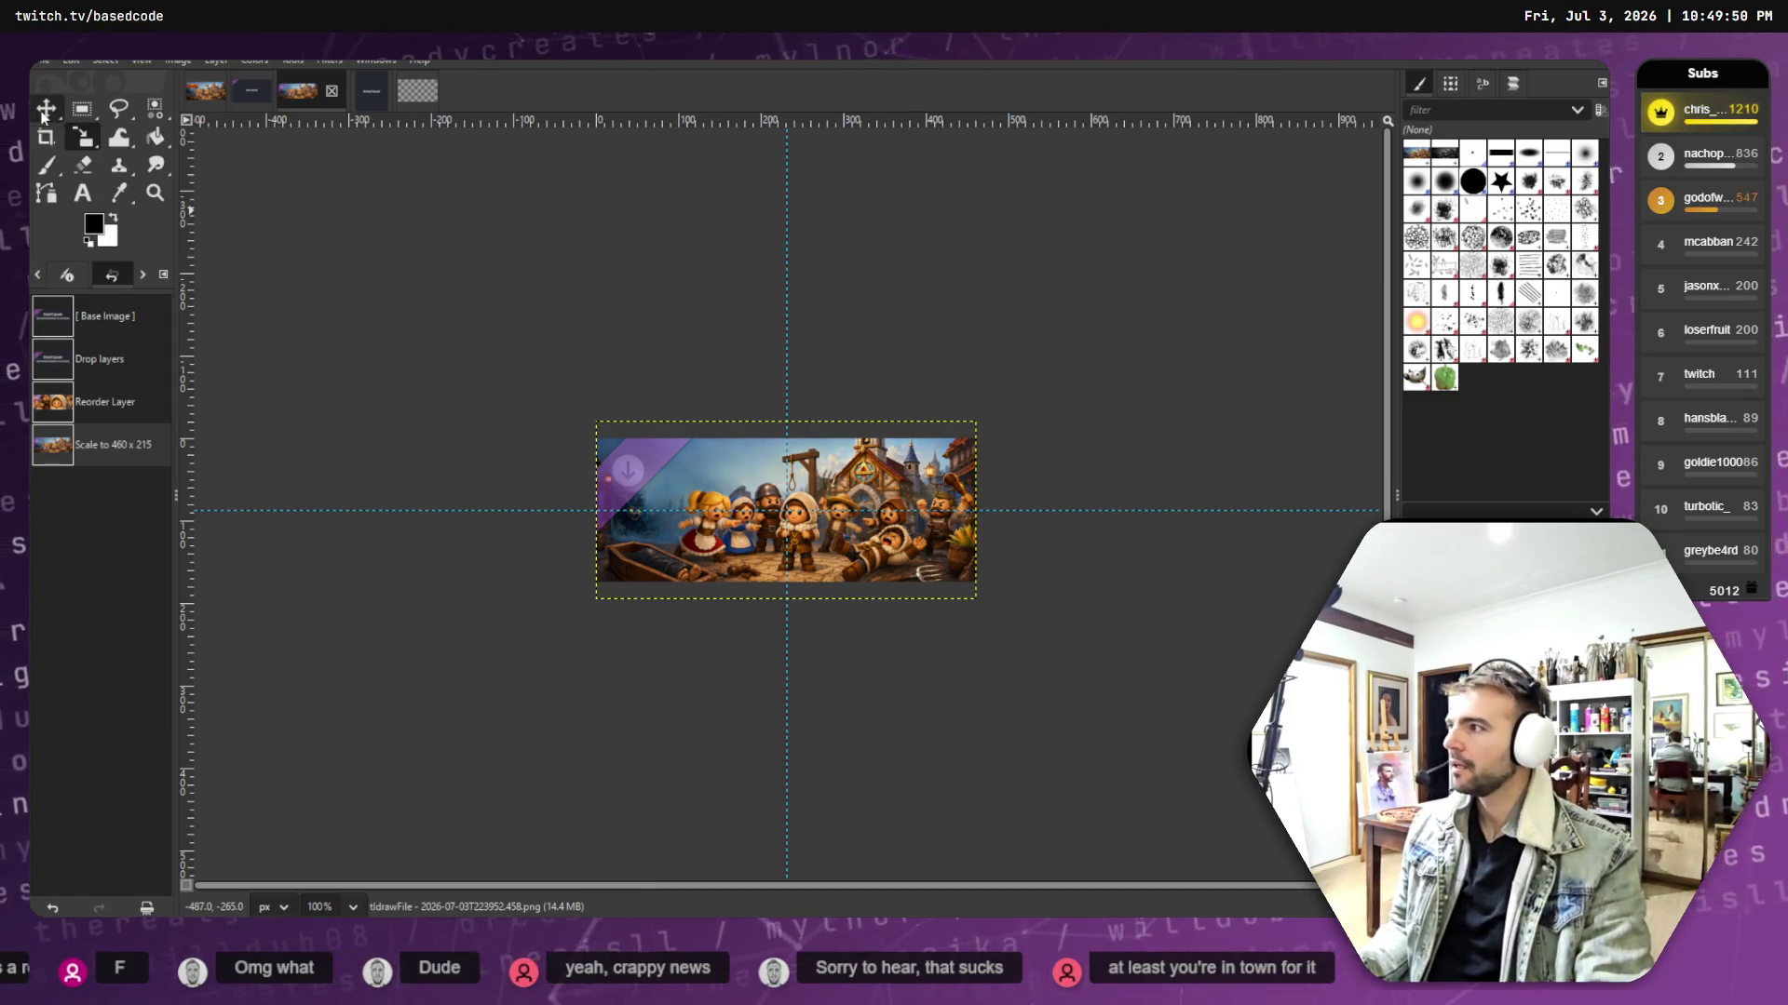
pyautogui.moveTo(713, 471); pyautogui.dragTo(719, 484)
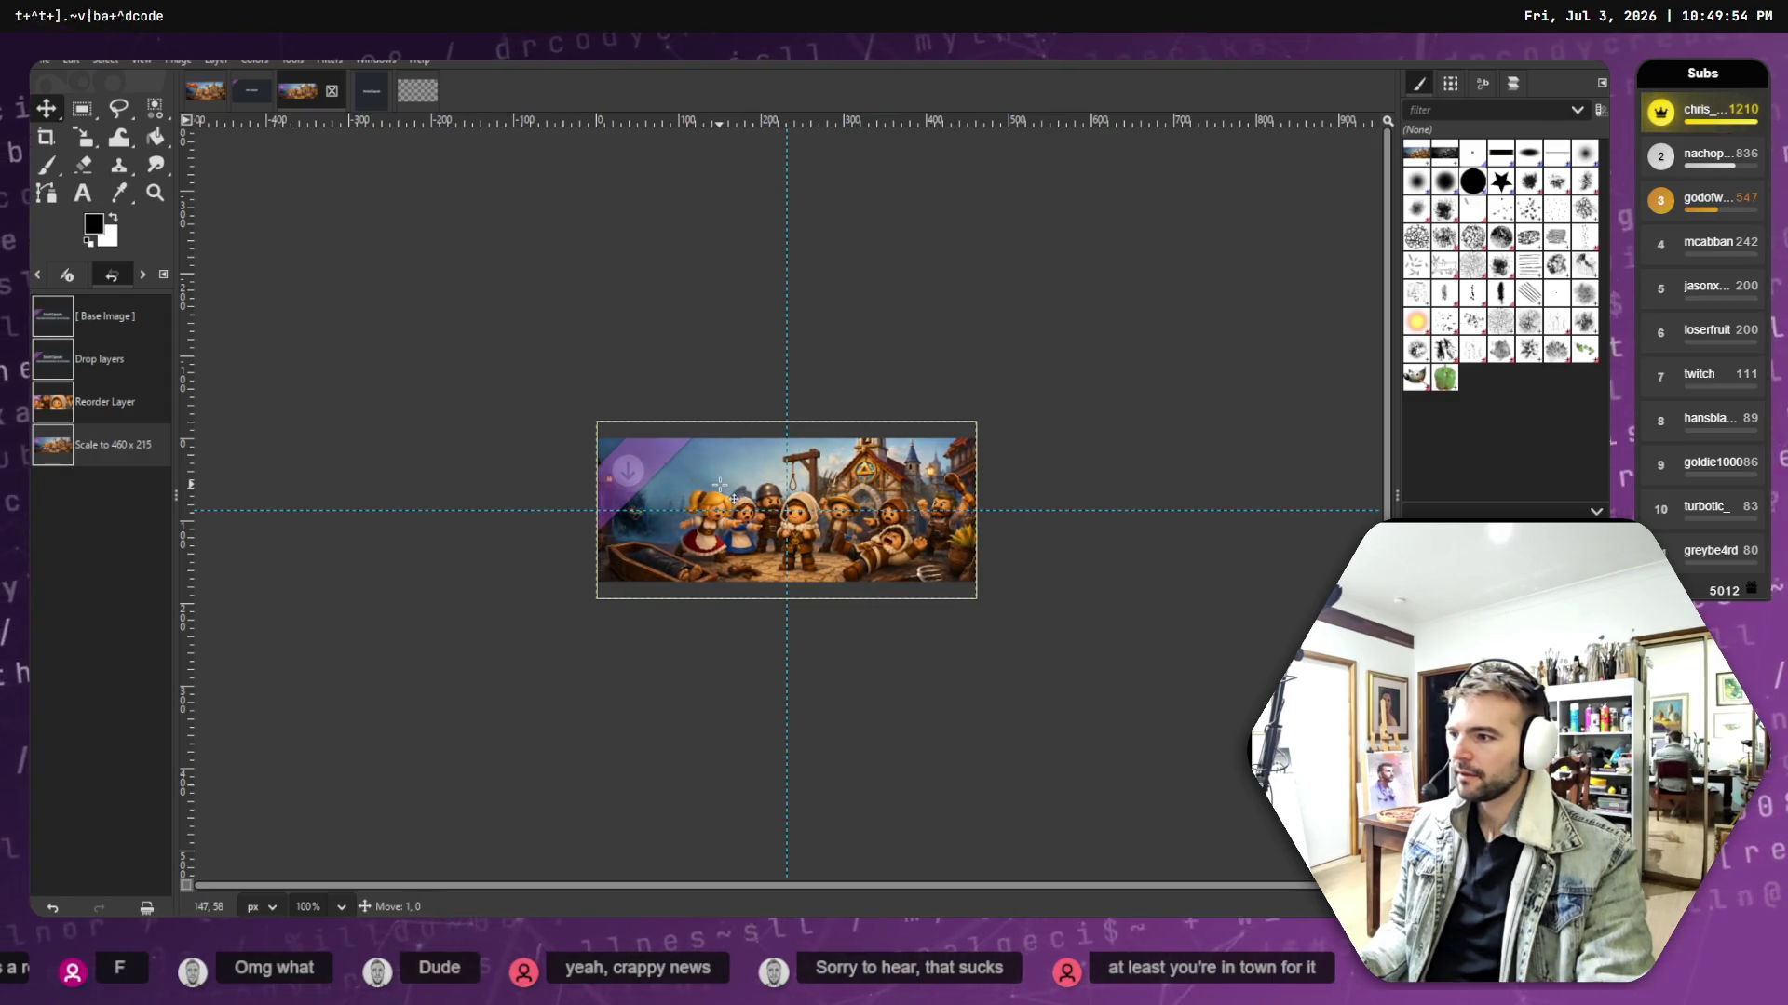
pyautogui.moveTo(720, 484); pyautogui.dragTo(720, 483)
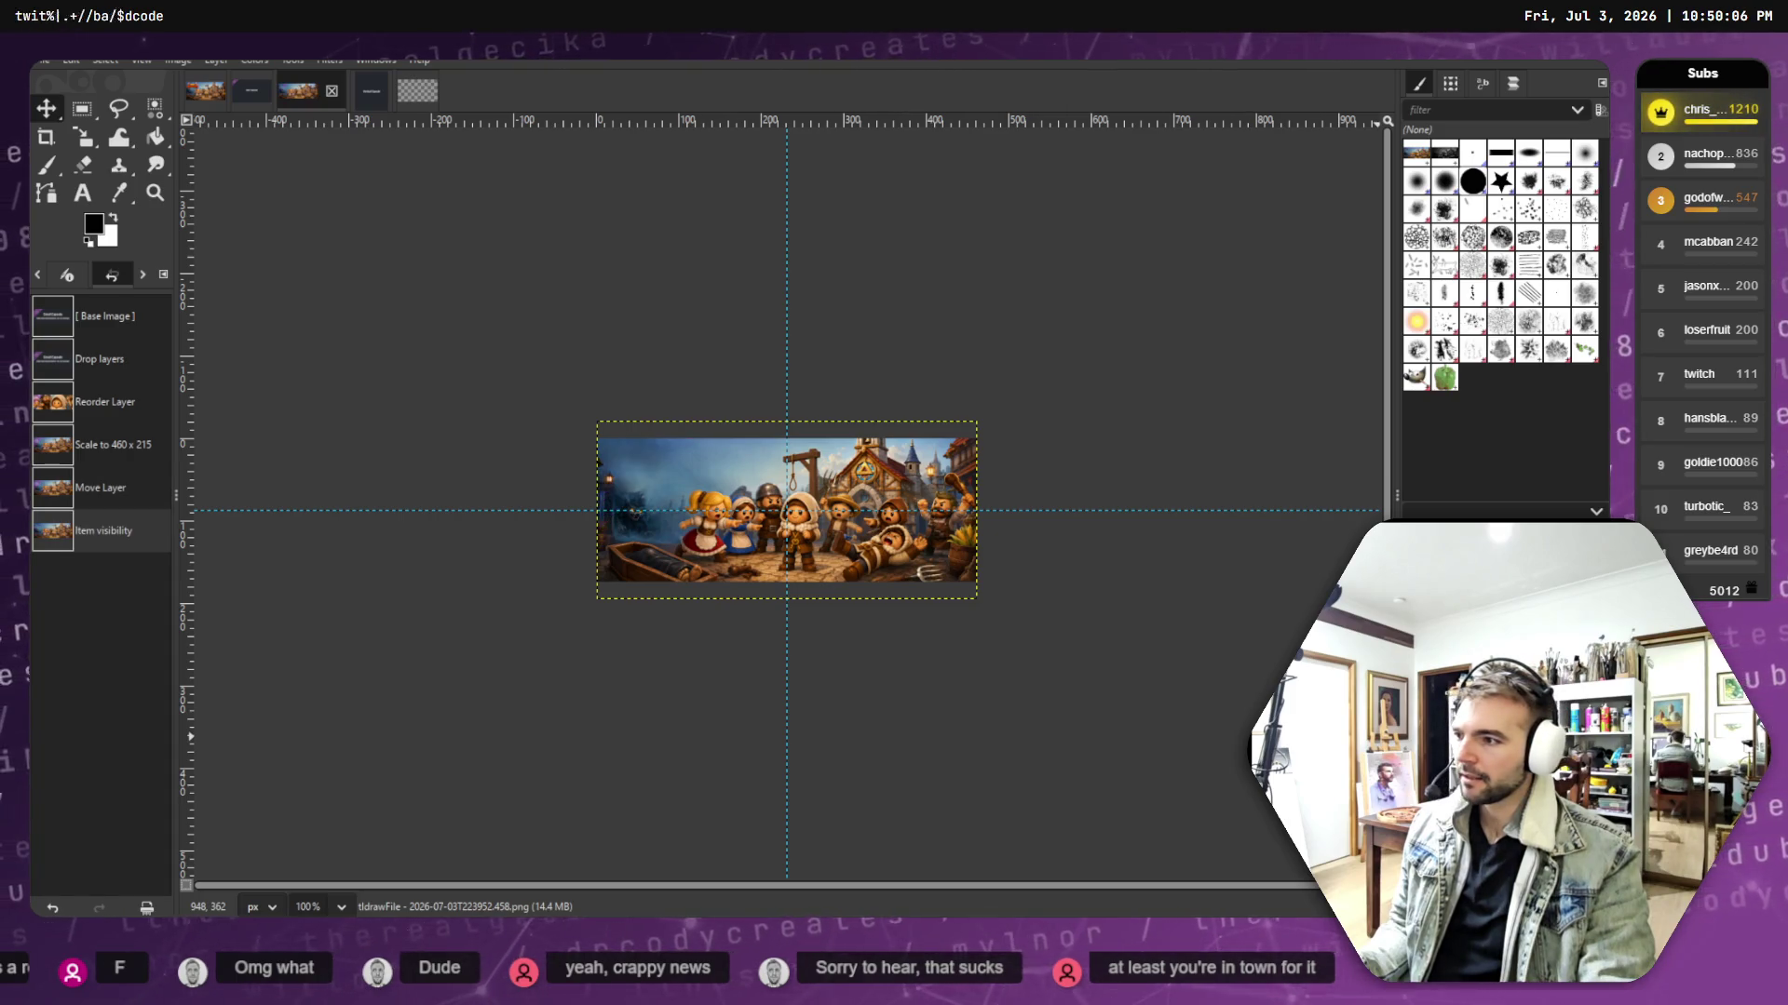
pyautogui.click(36, 64)
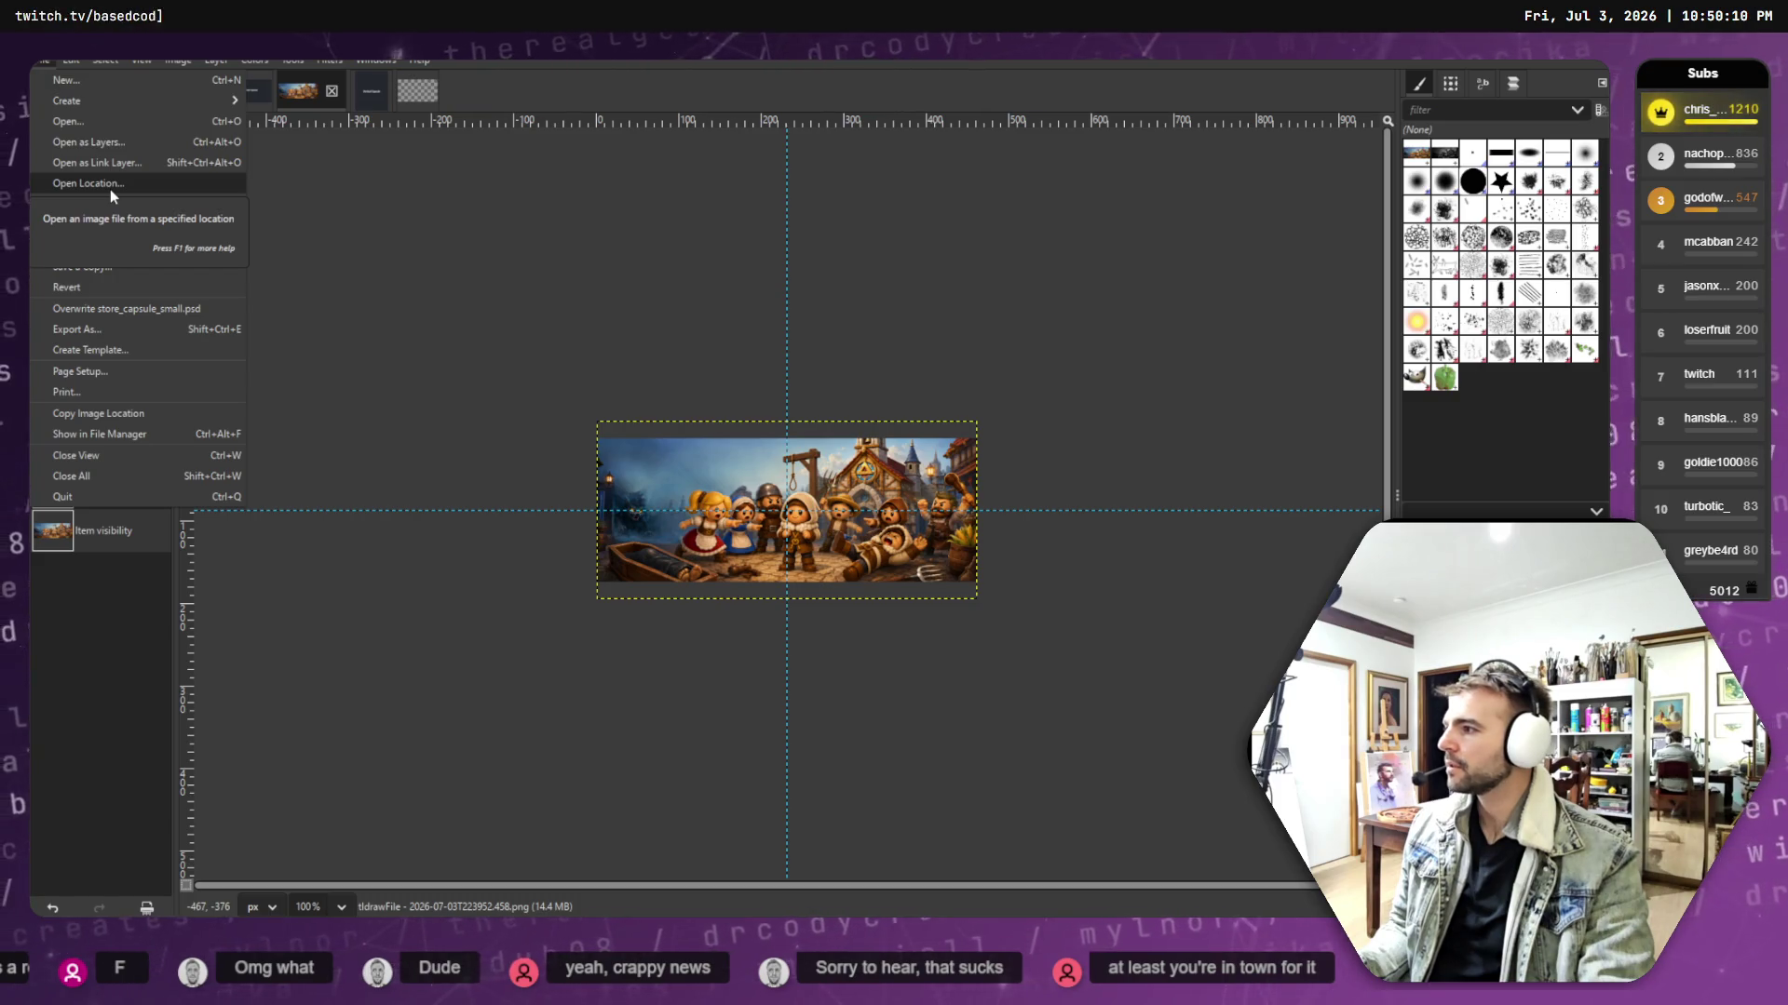
# - Export the capsule art as store_capsule_small.png, changing the psd extension to png
pyautogui.click(33, 72)
pyautogui.click(33, 71)
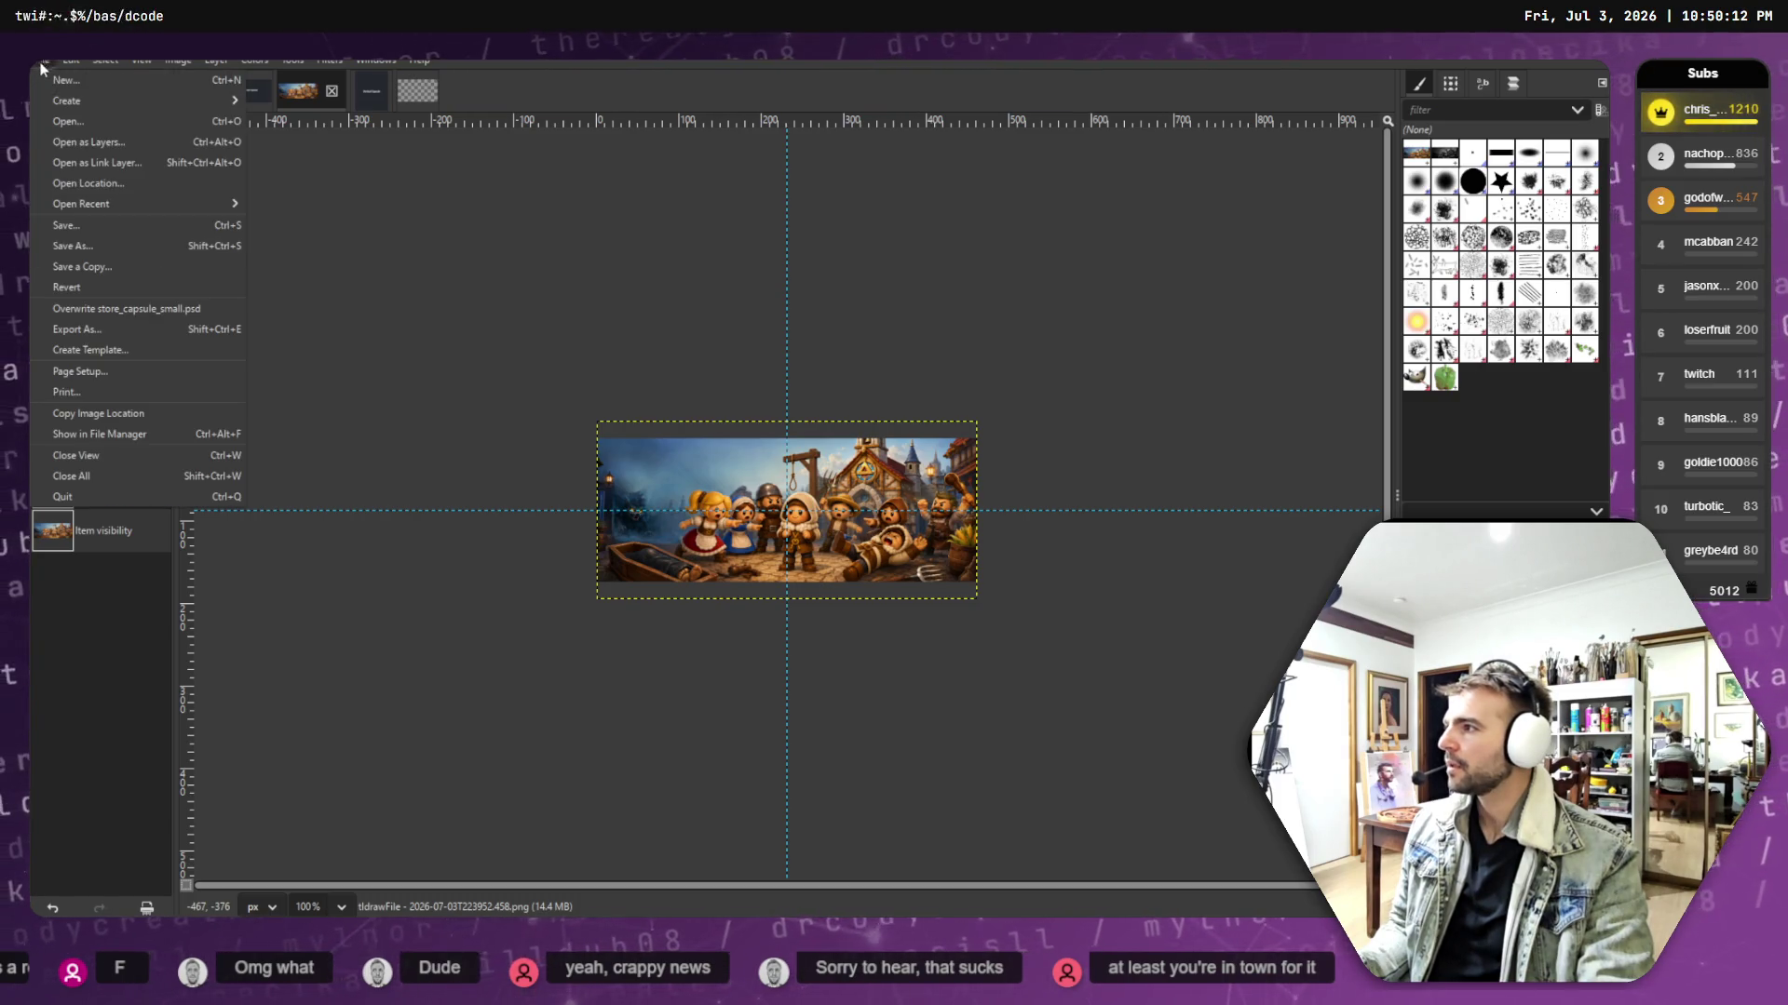
pyautogui.click(112, 355)
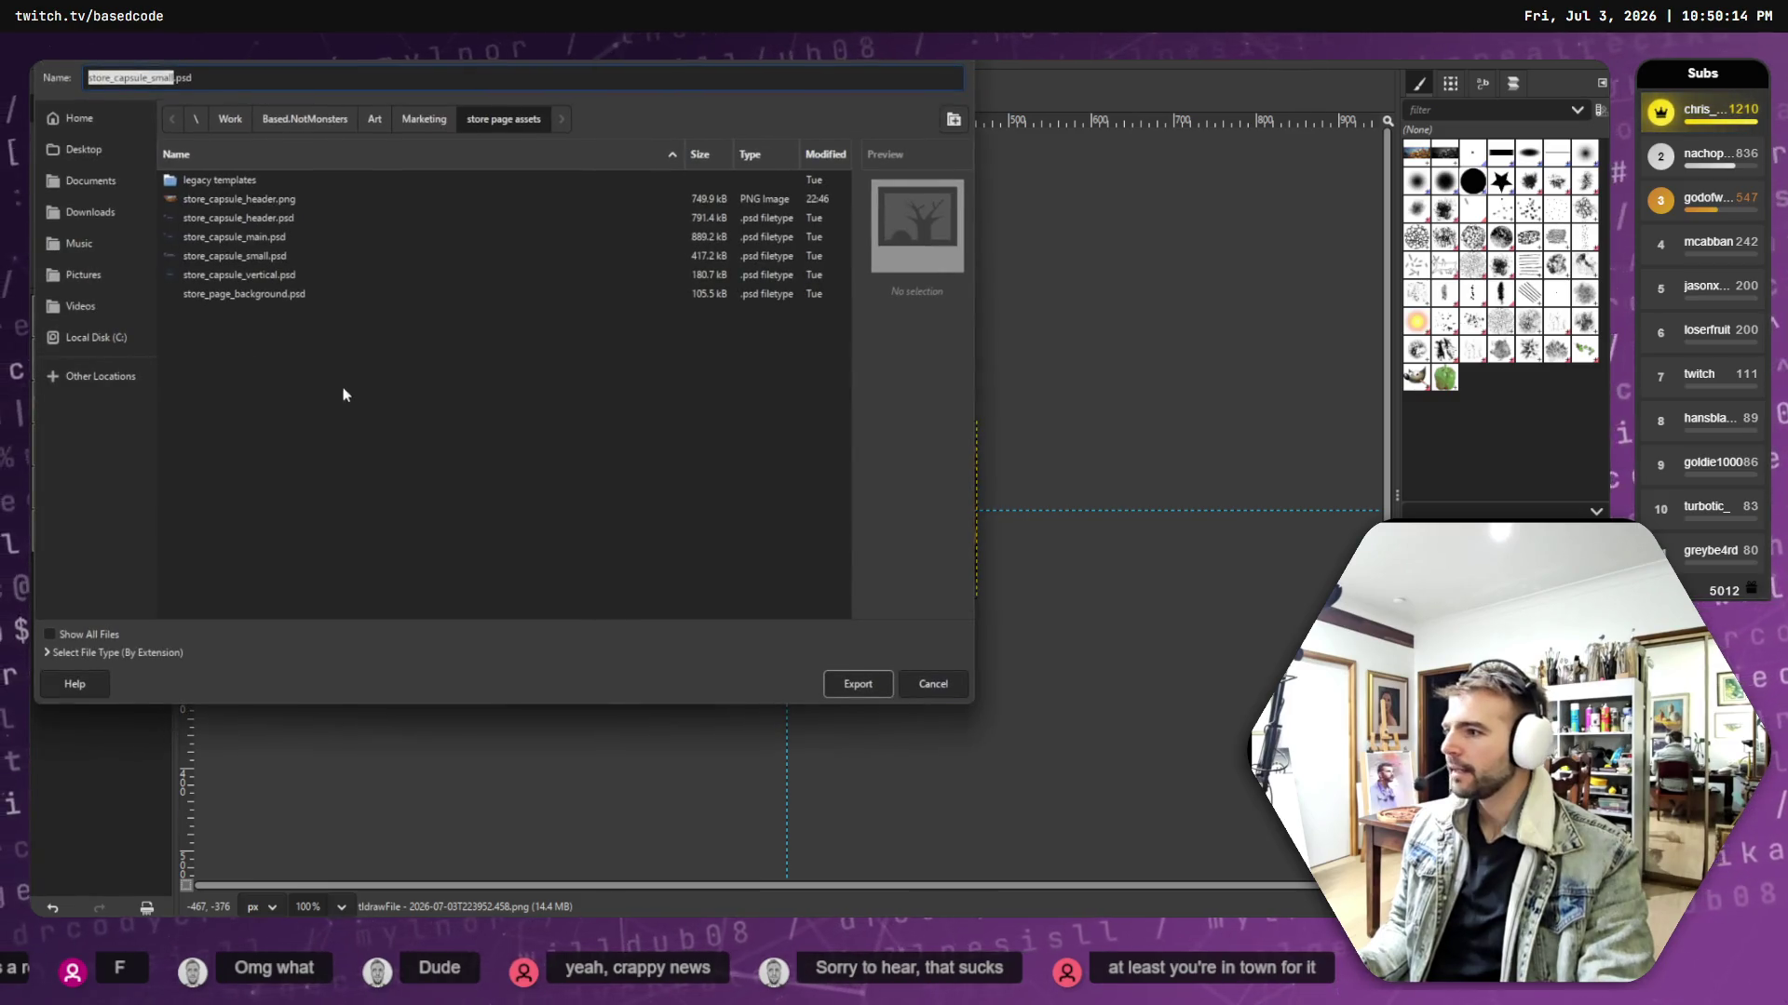
pyautogui.click(226, 256)
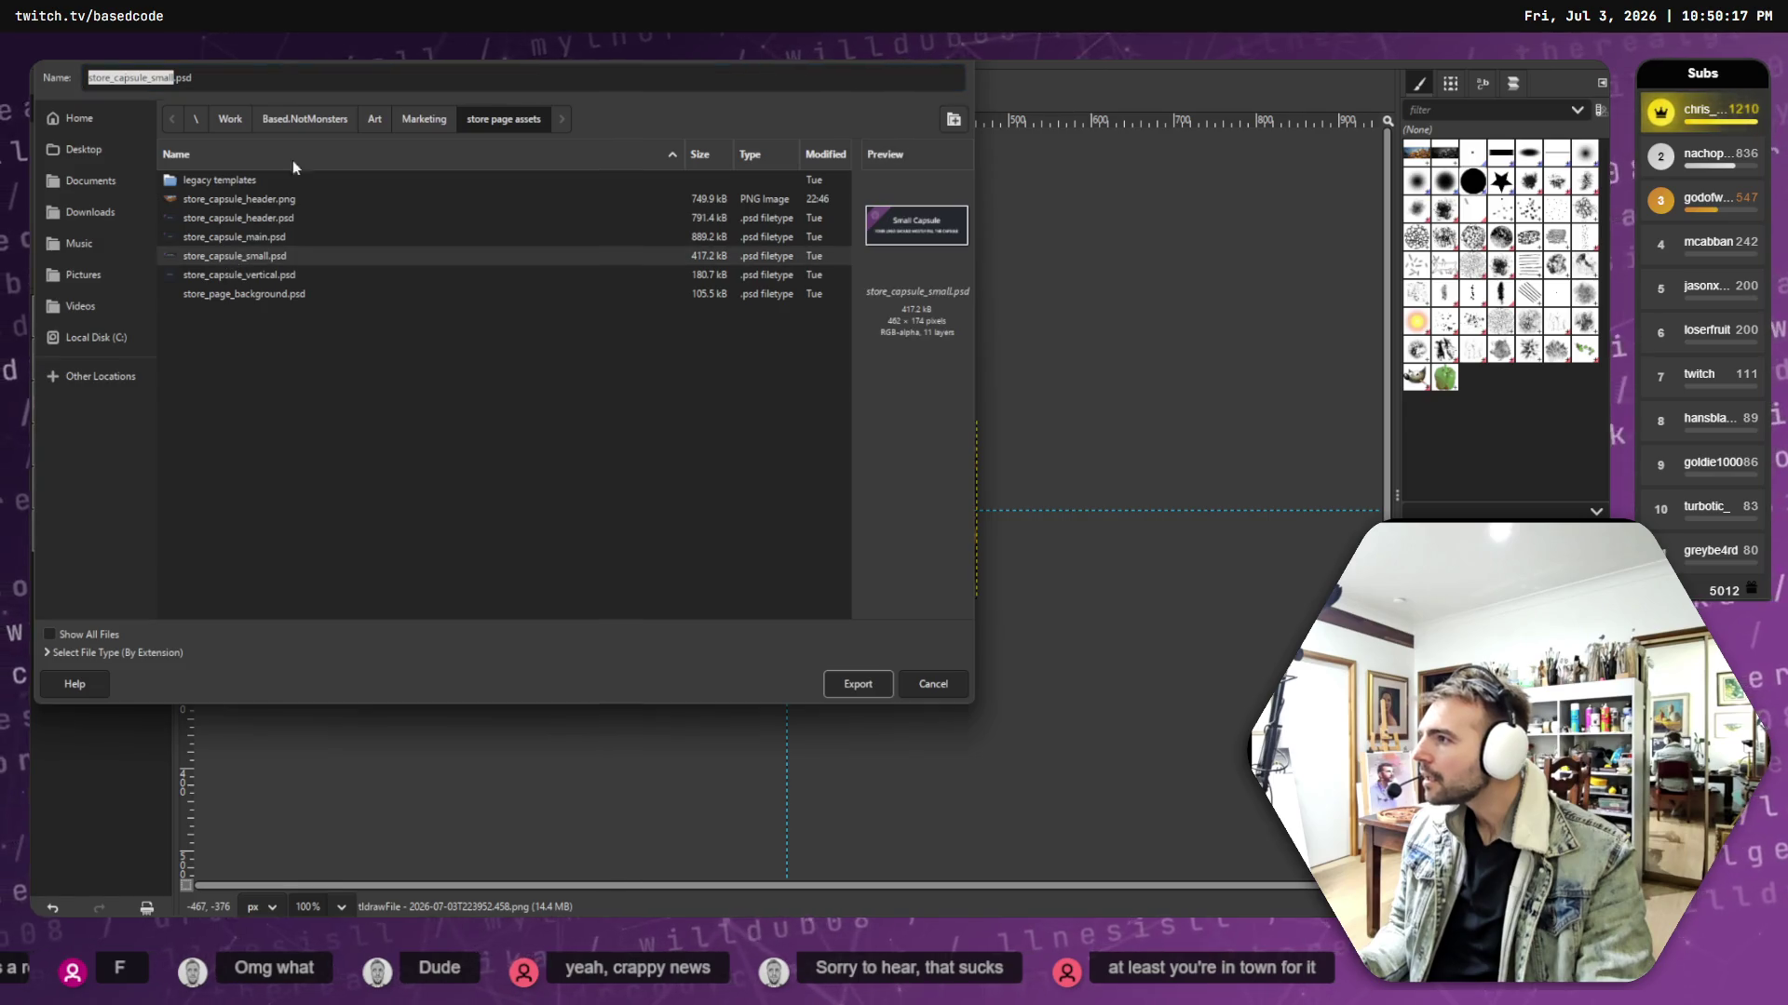
pyautogui.click(249, 79)
pyautogui.press('BackSpace')
pyautogui.press('BackSpace')
pyautogui.press('BackSpace')
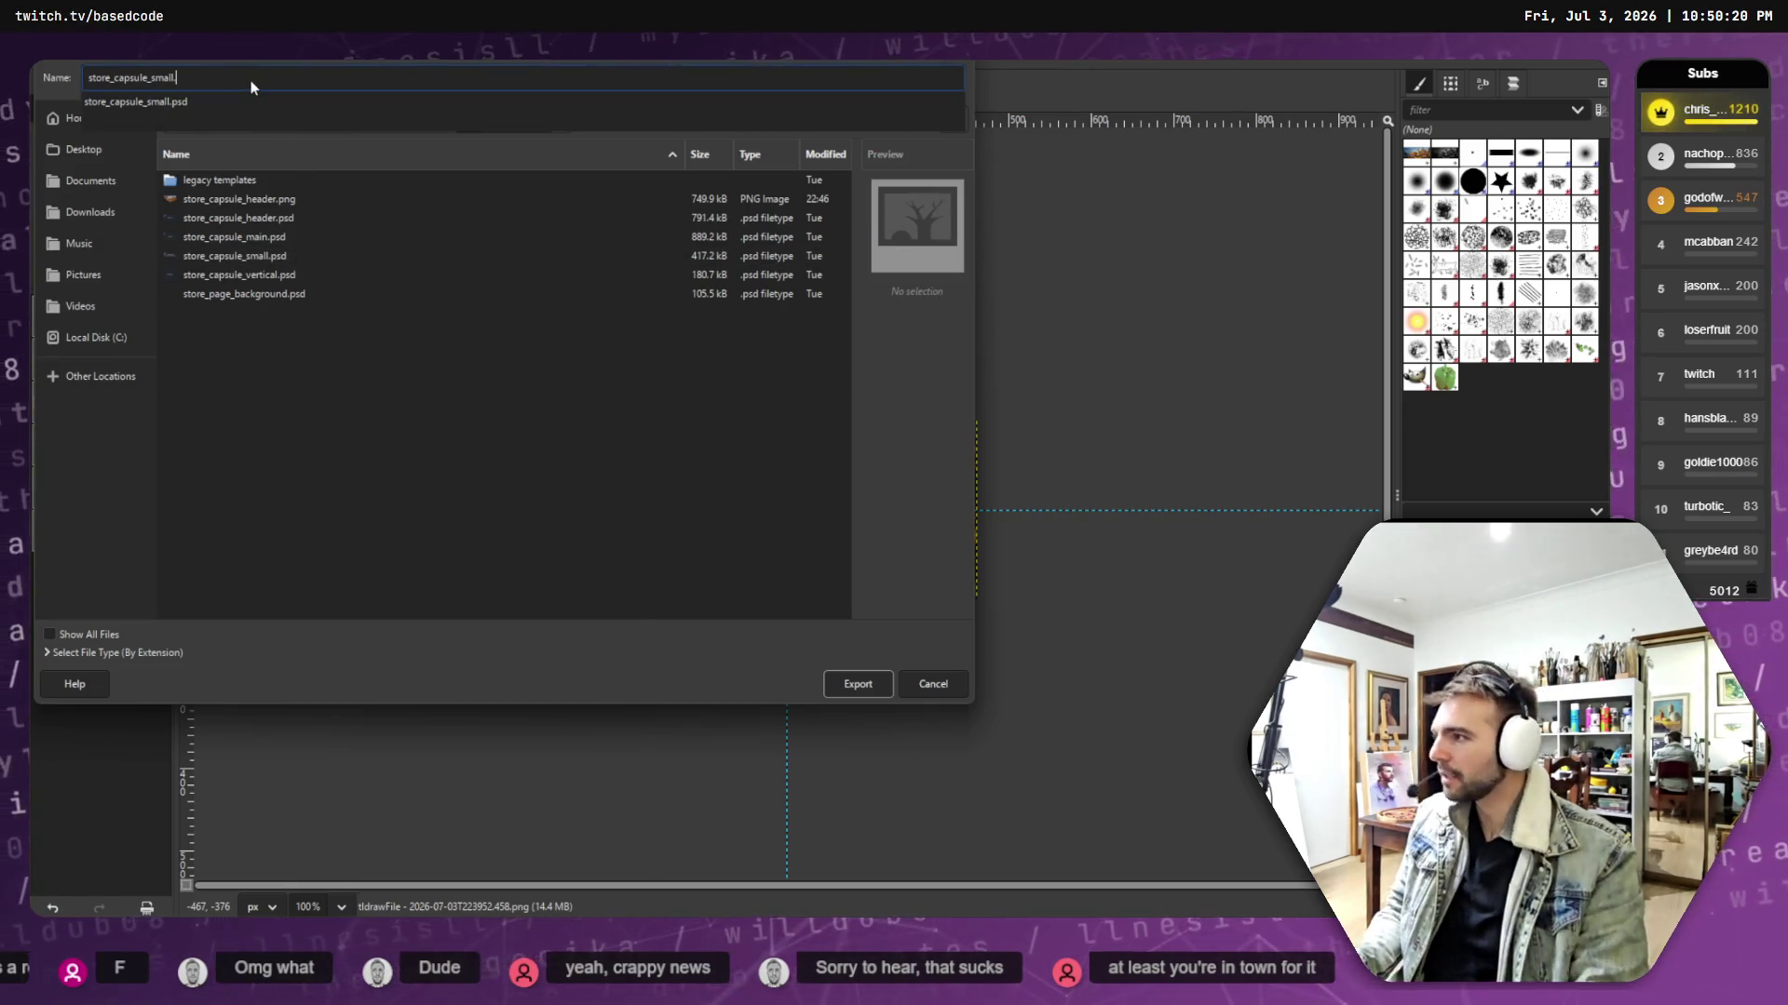
pyautogui.write('png')
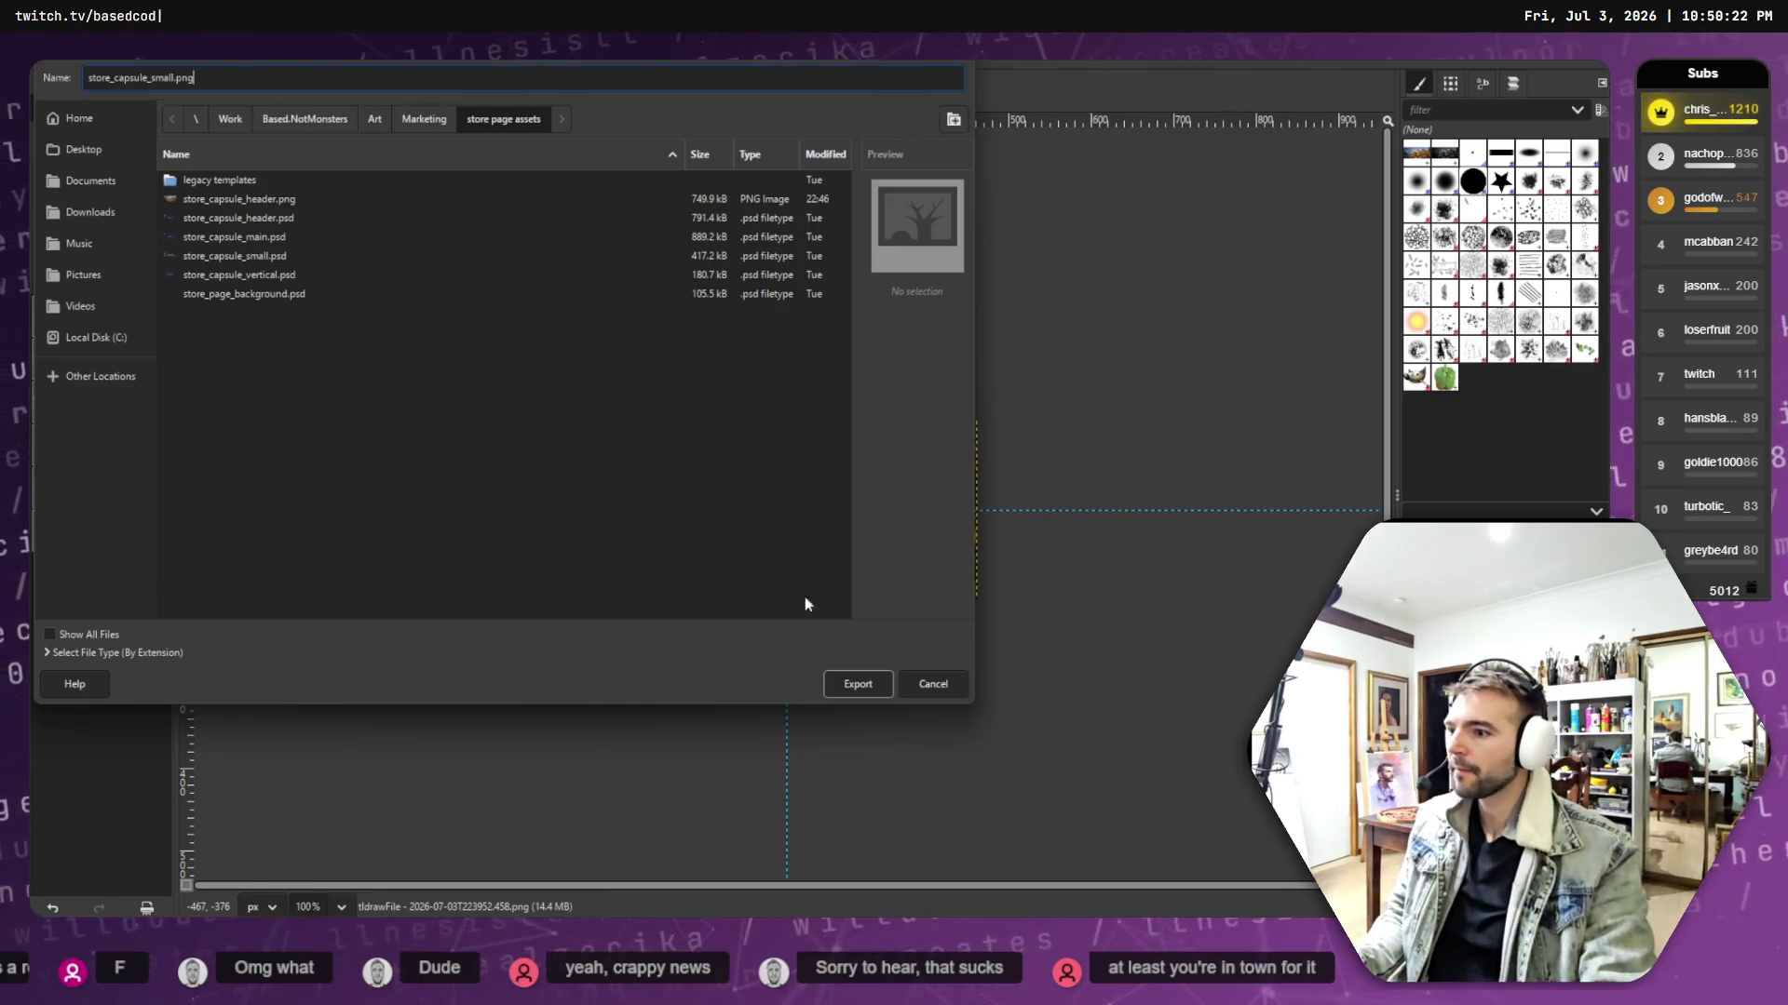
pyautogui.click(858, 684)
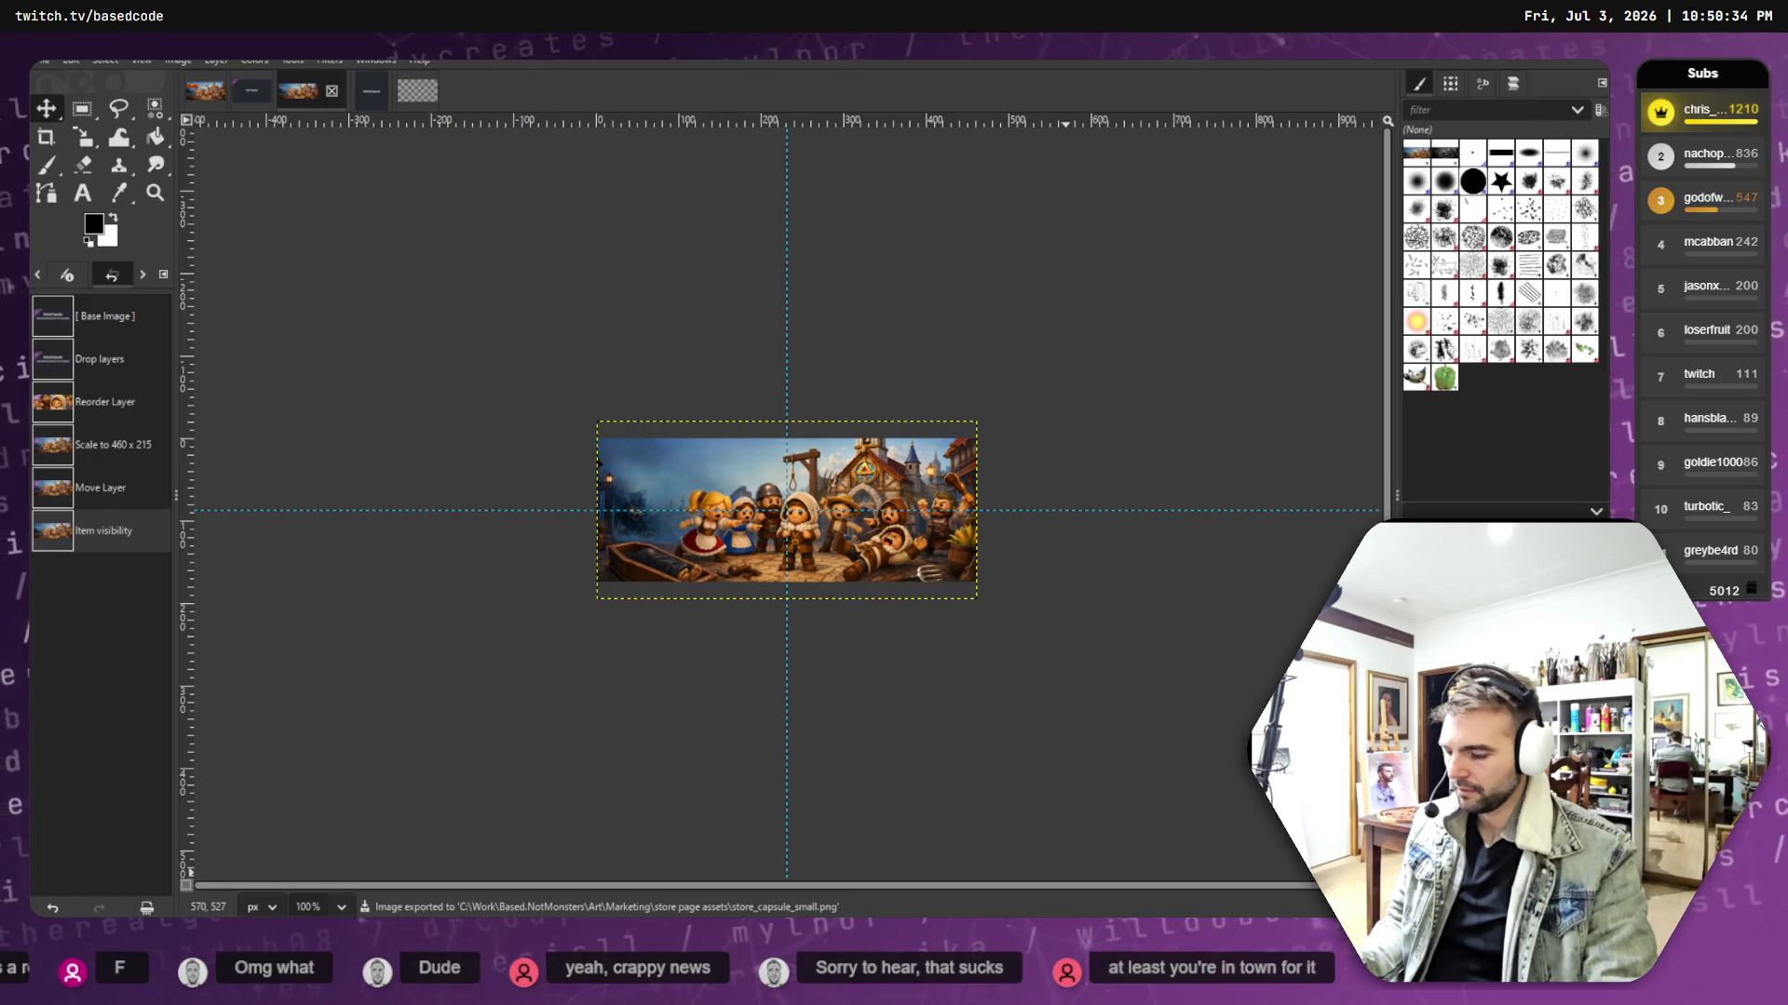
pyautogui.hotkey('alt', 'Tab')
pyautogui.scroll(15, 493, 671)
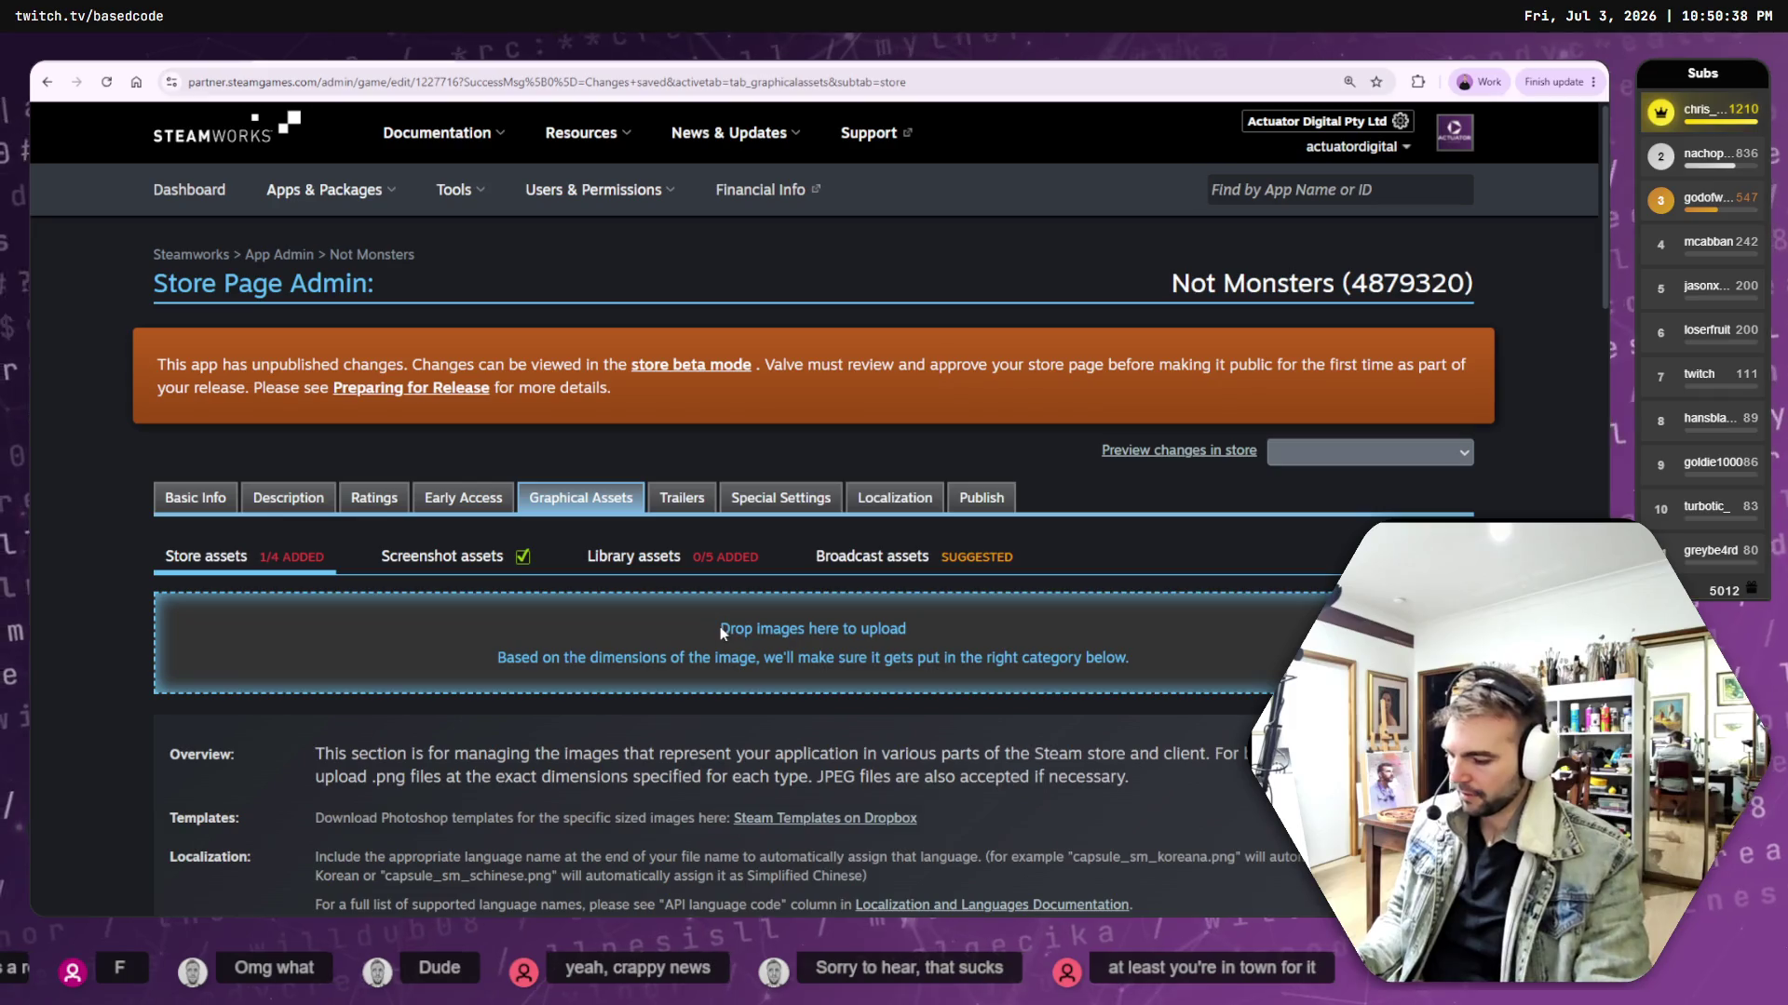
# - Open Downloads in a file browser, show the desktop, then return to the GIMP capsule image
pyautogui.press('super+e')
pyautogui.click(866, 586)
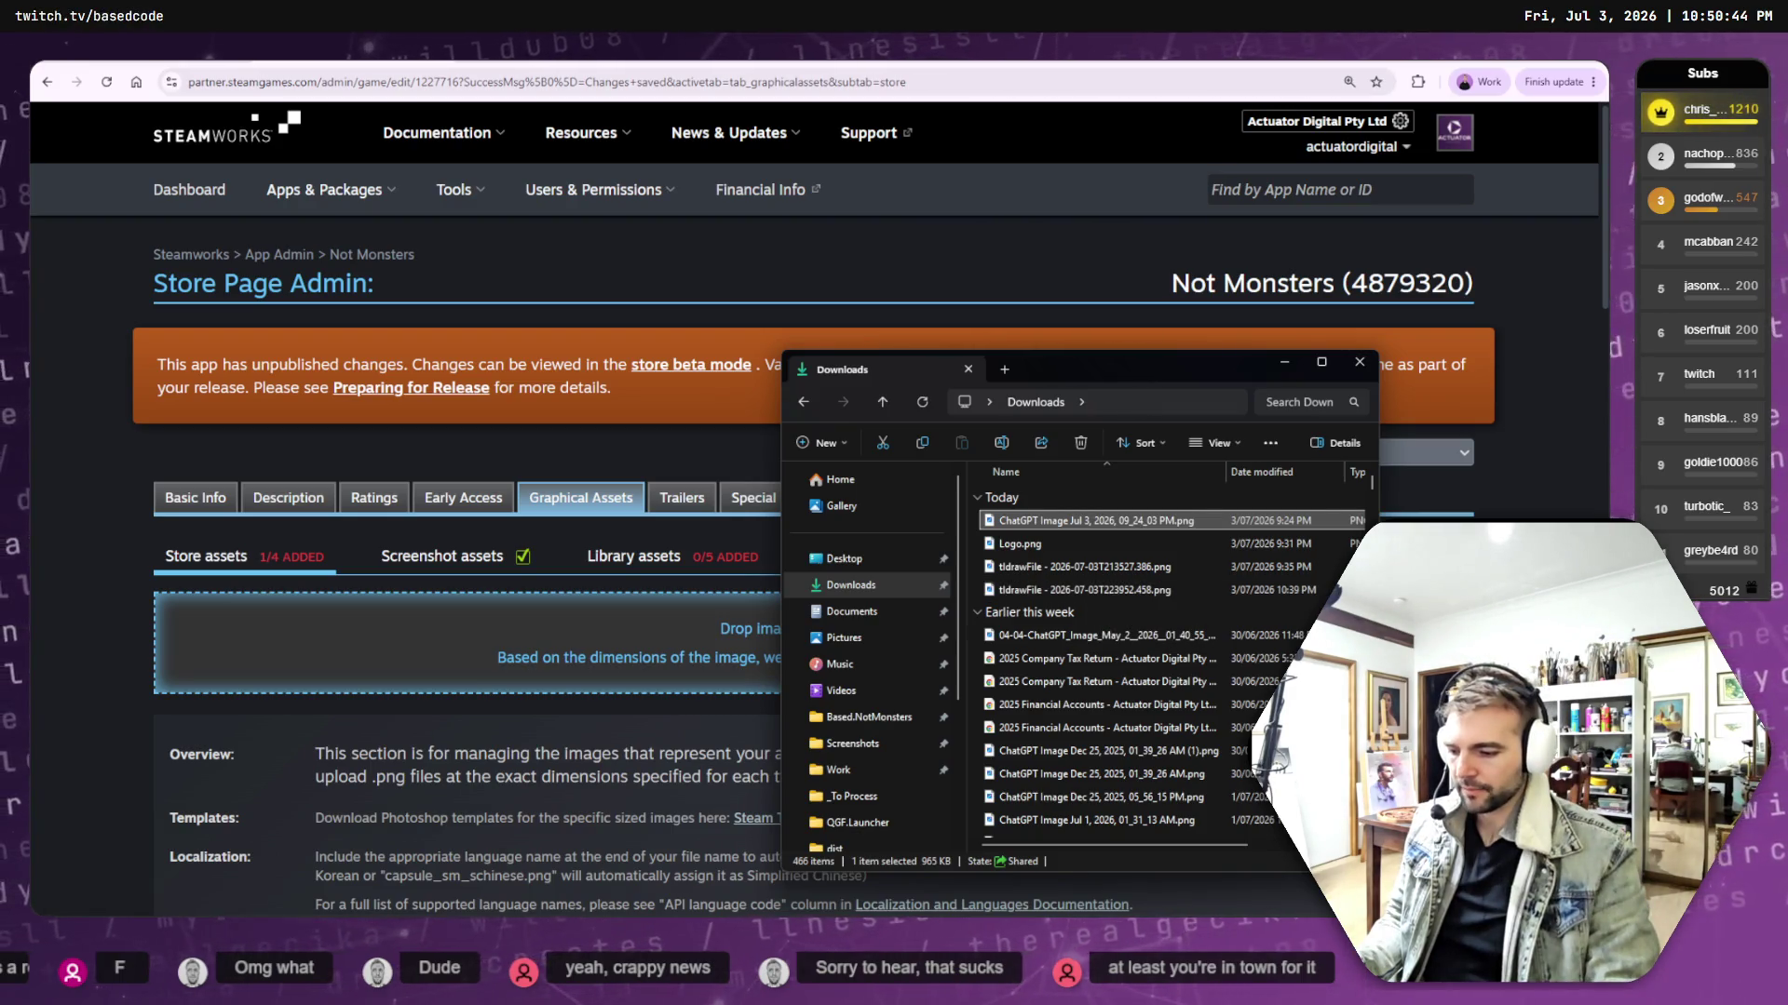
pyautogui.press('super+d')
pyautogui.press('super+d')
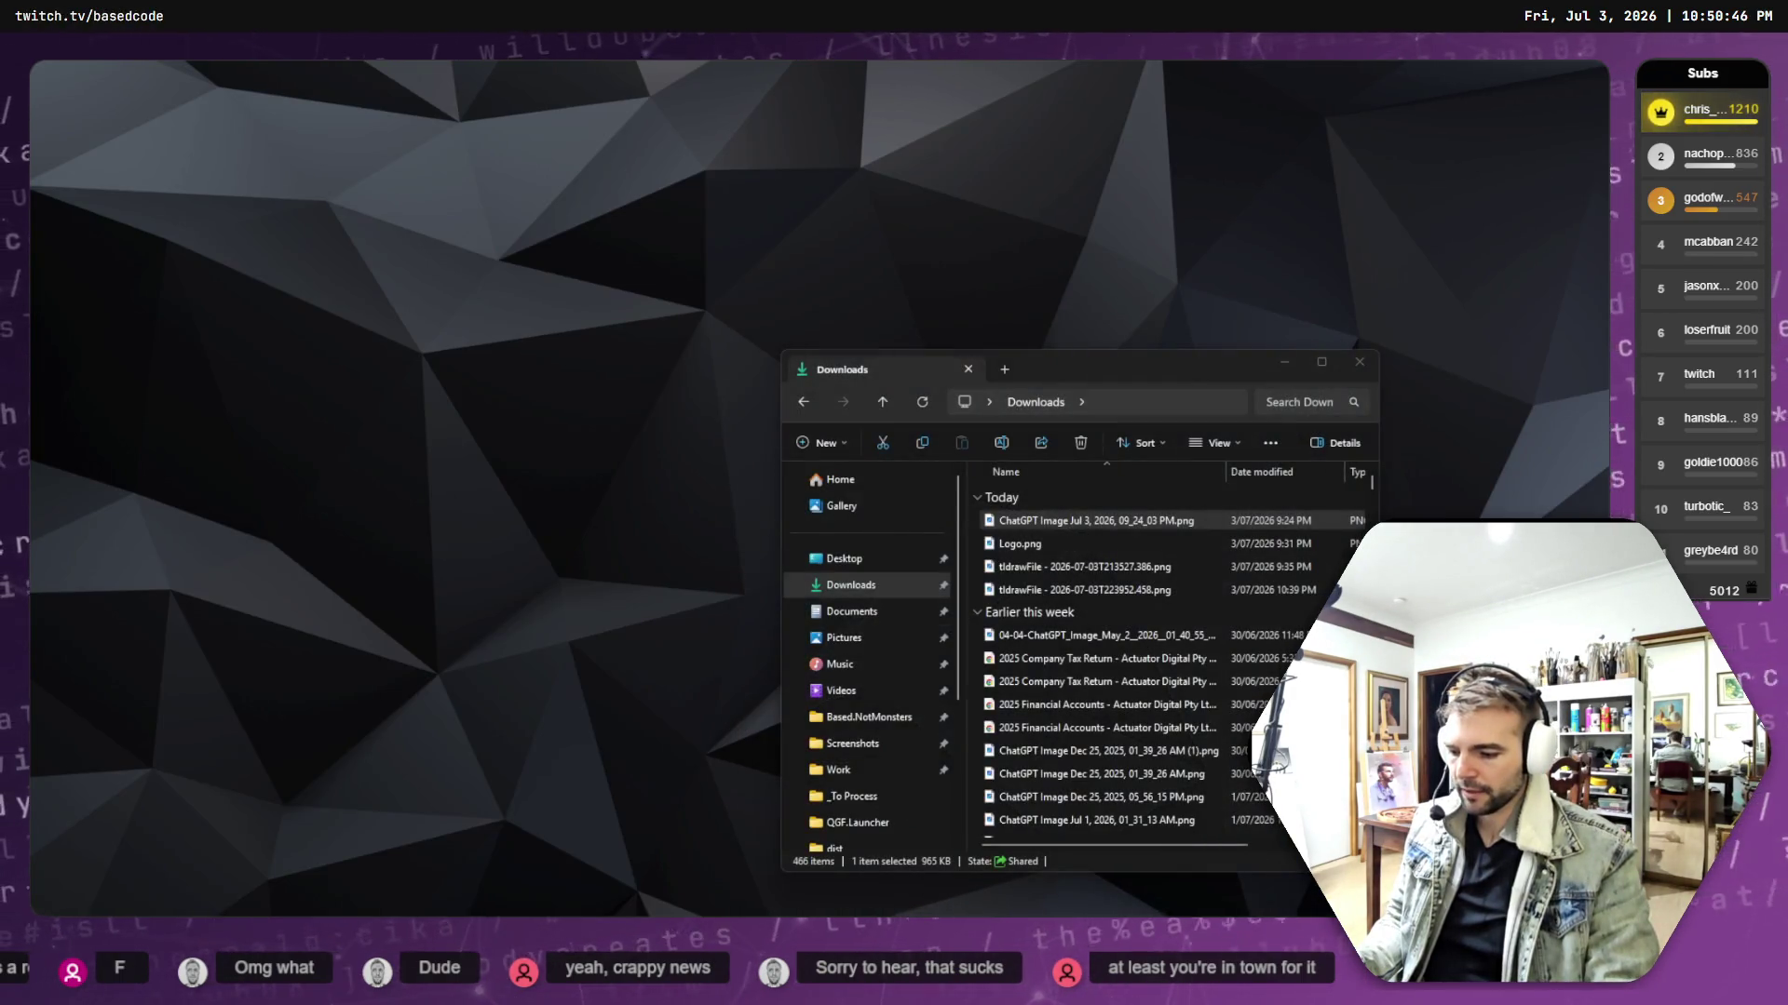
pyautogui.hotkey('alt', 'Tab')
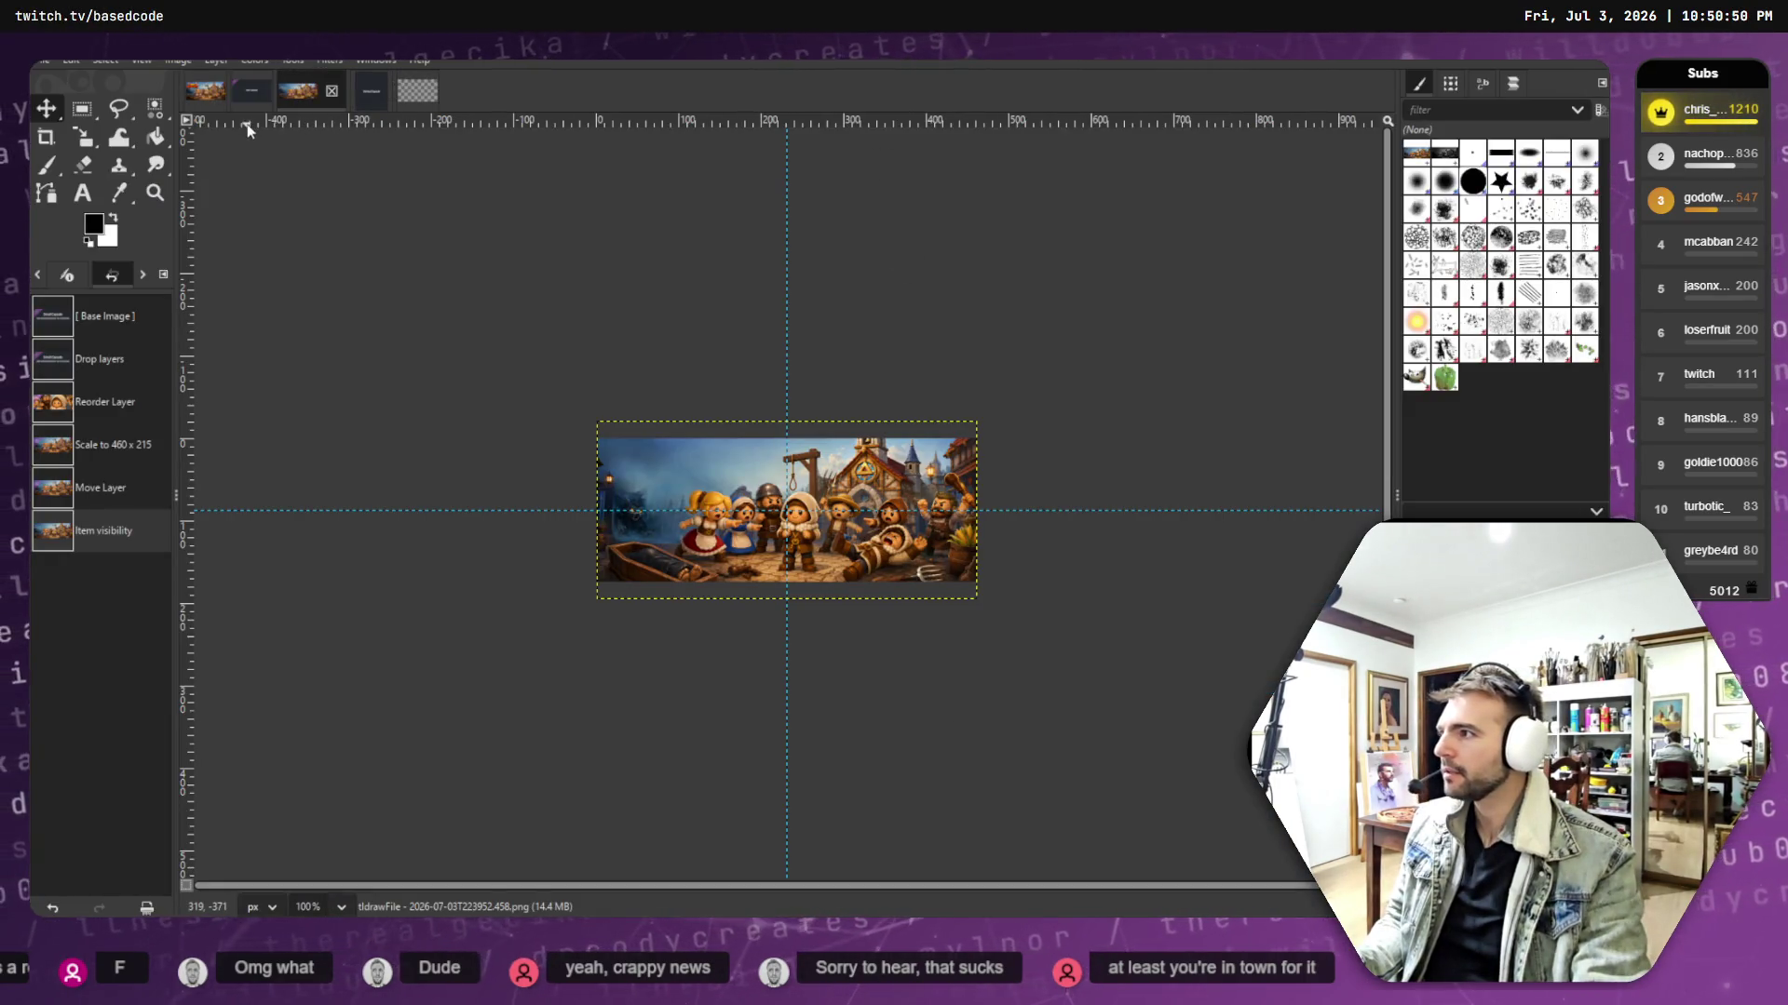
pyautogui.hotkey('alt', 'e')
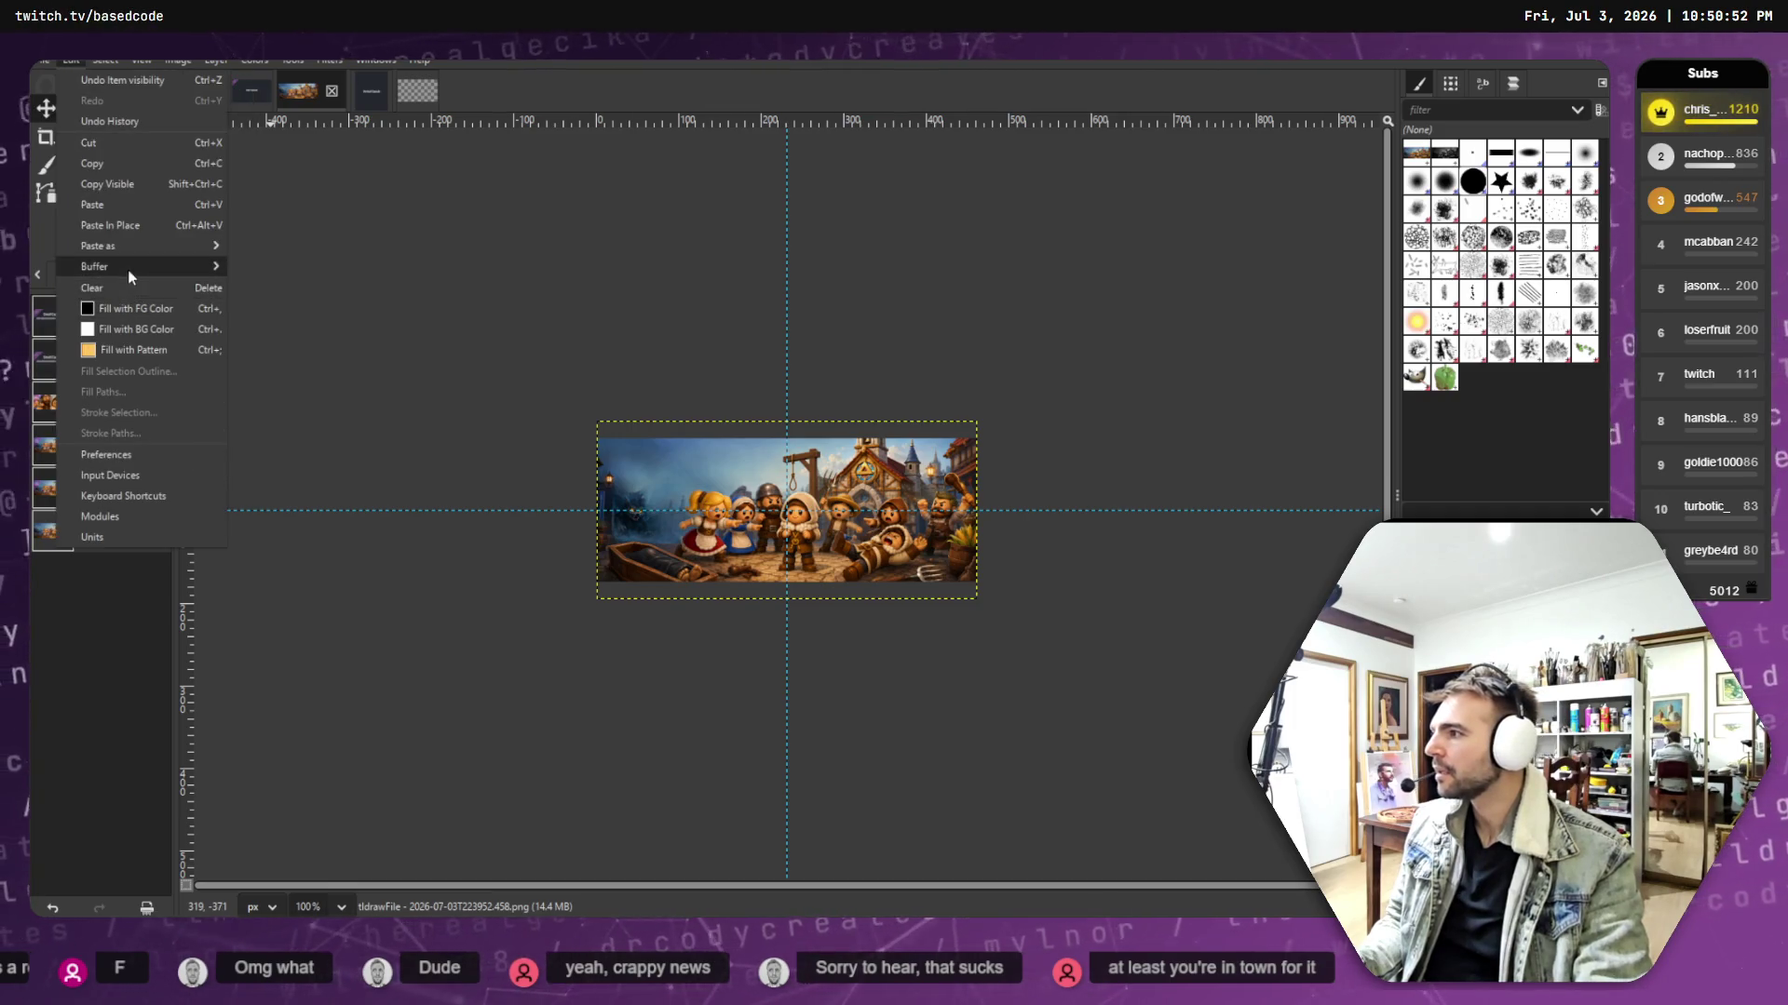
# - Copy the legacy templates folder location from GIMP's export dialog, then cancel the export
pyautogui.click(43, 58)
pyautogui.click(44, 58)
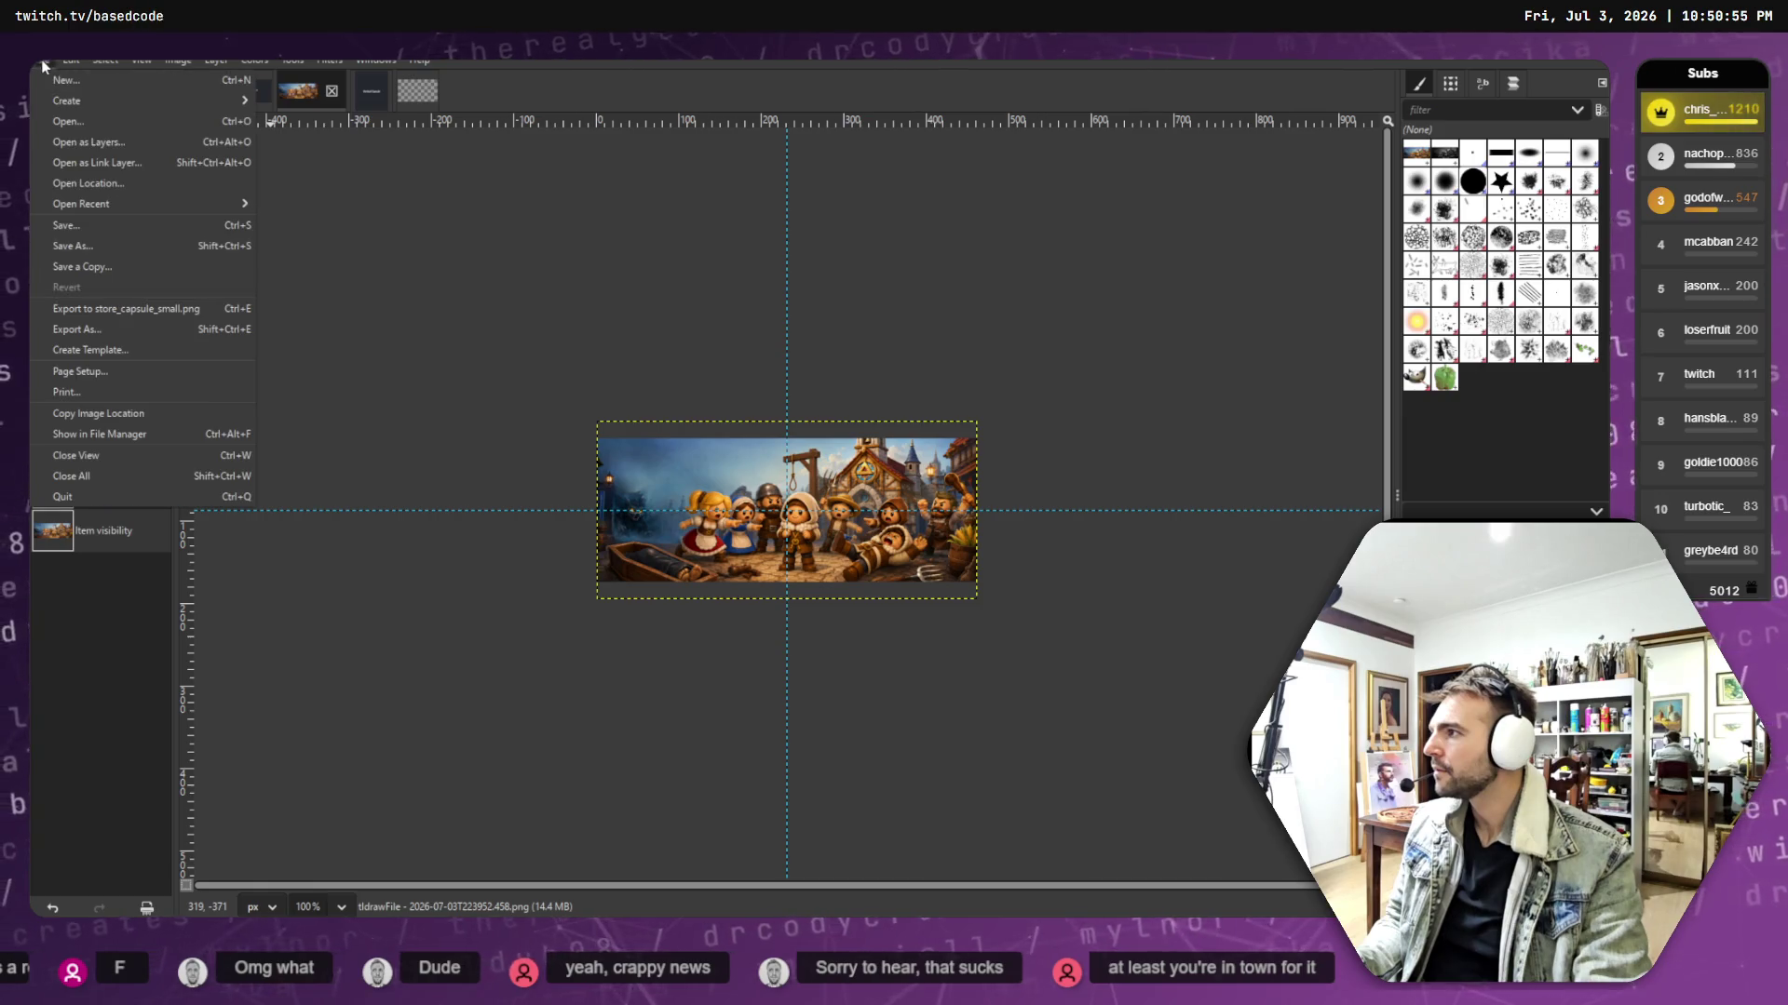
pyautogui.click(112, 328)
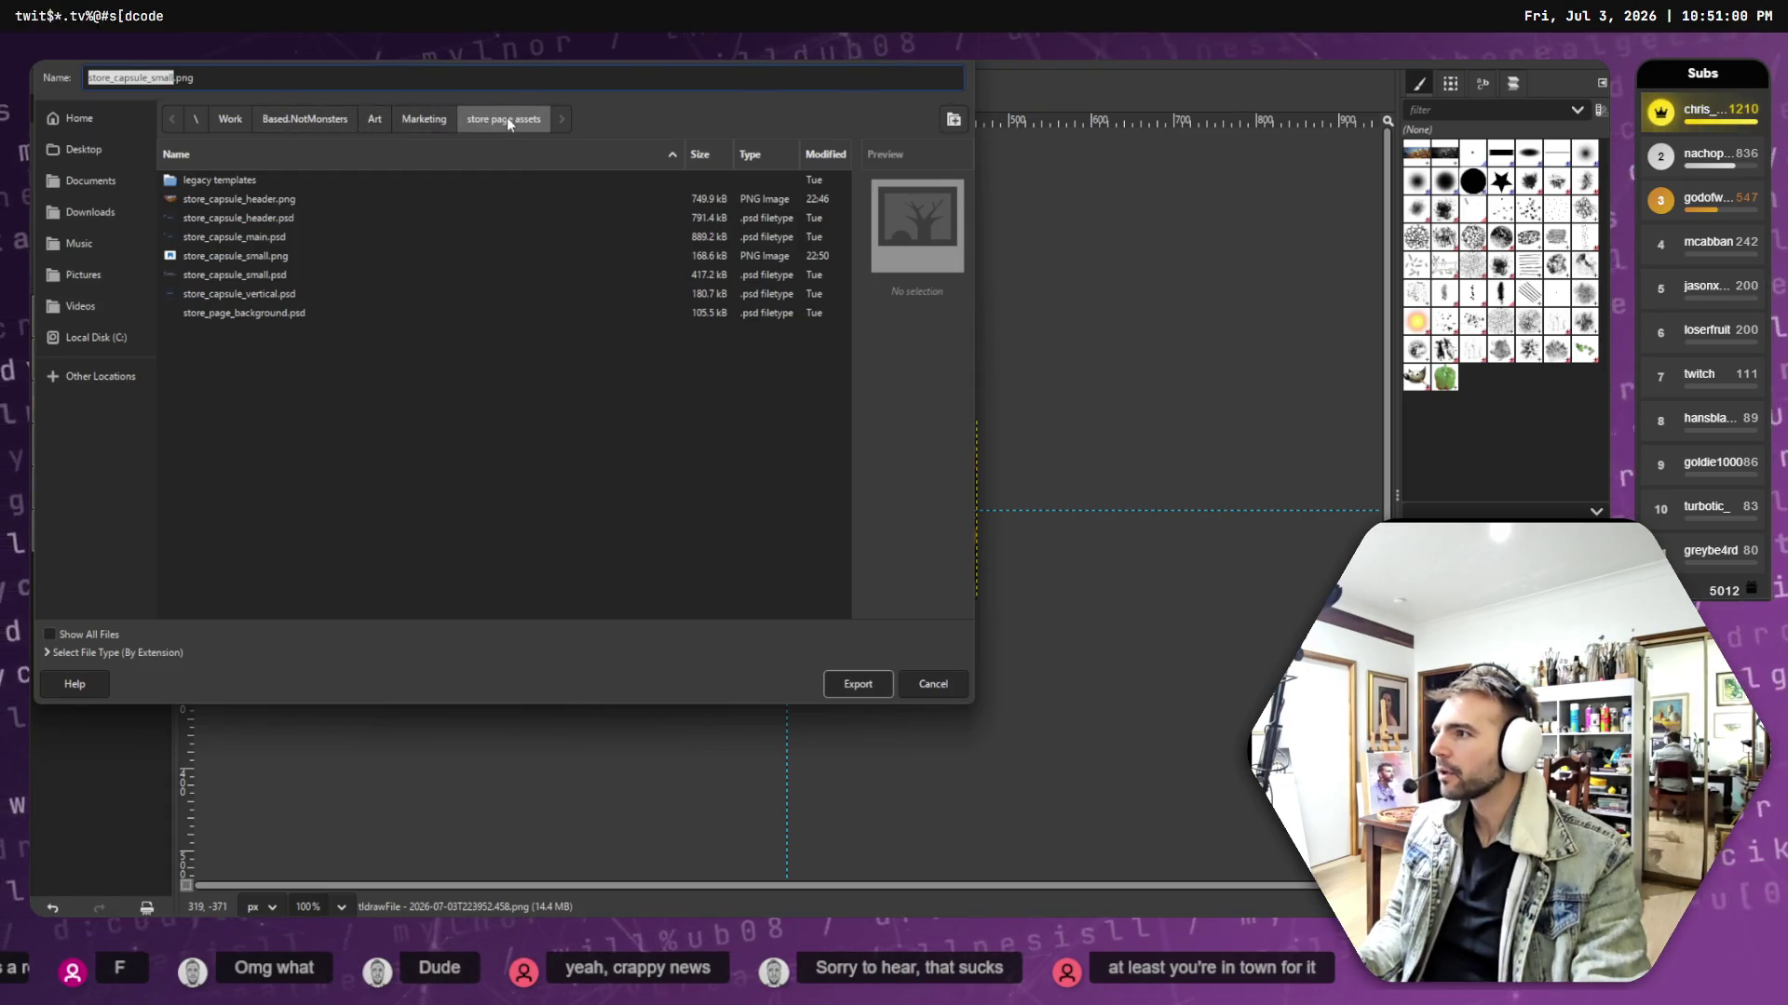
pyautogui.rightClick(227, 182)
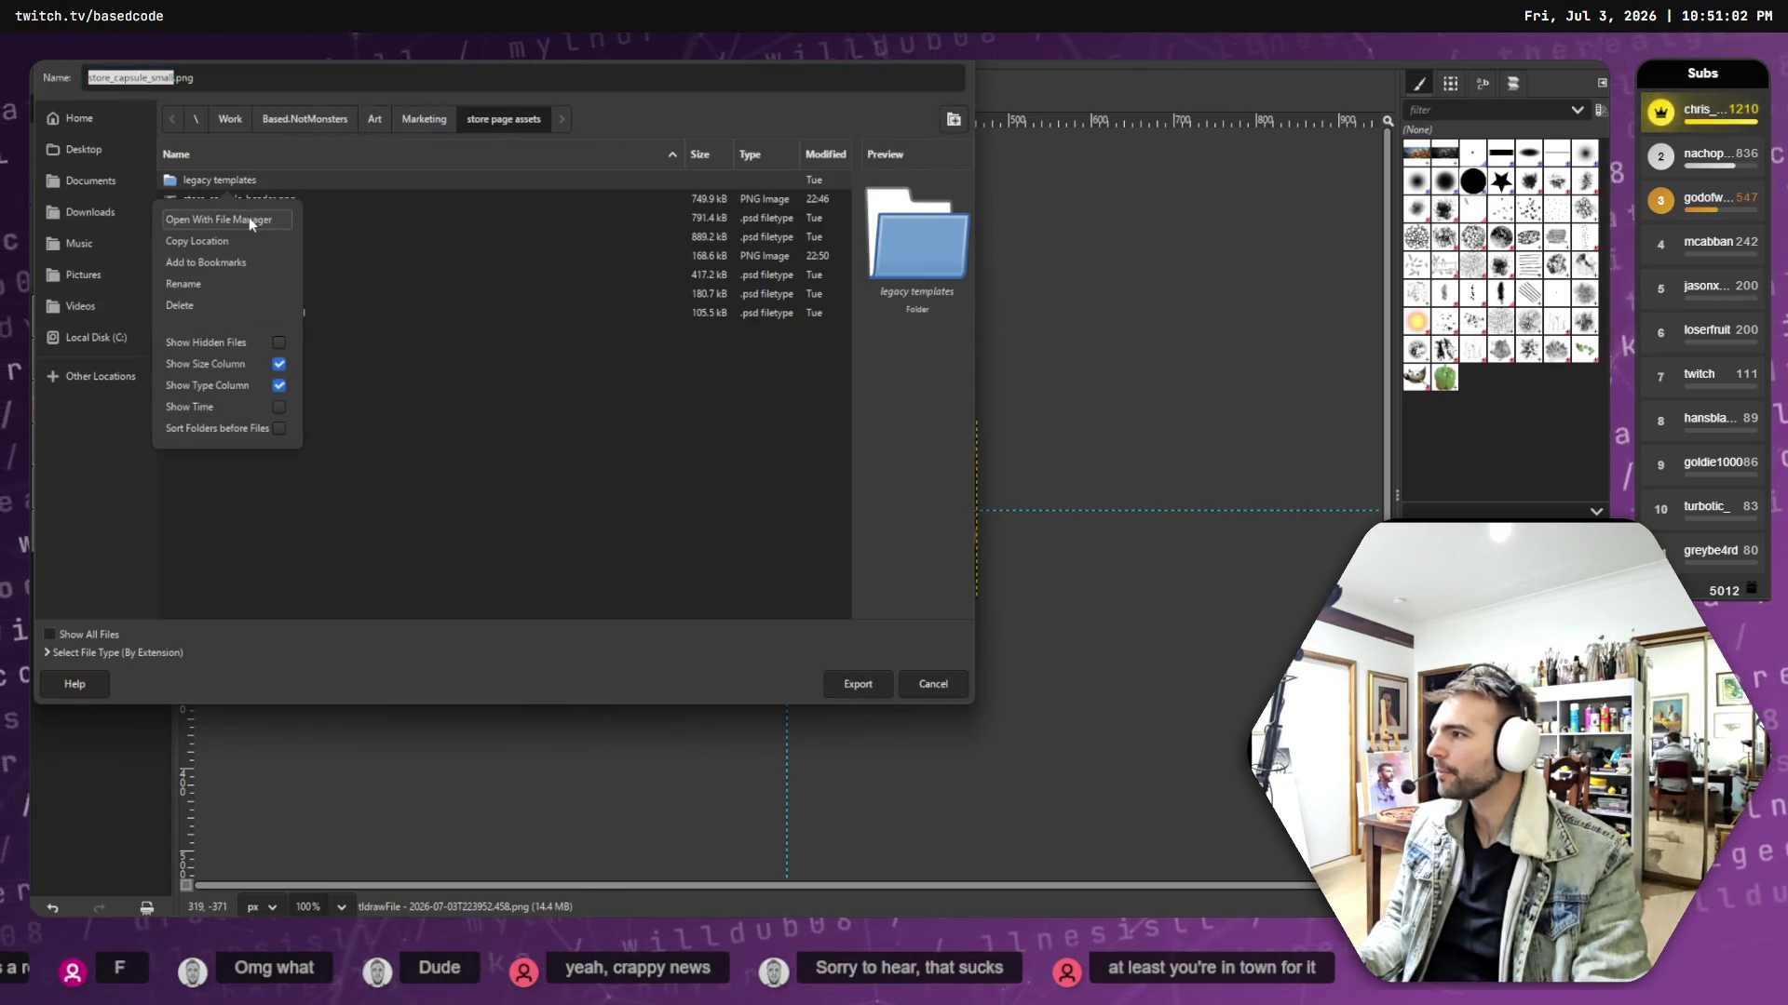
pyautogui.click(310, 237)
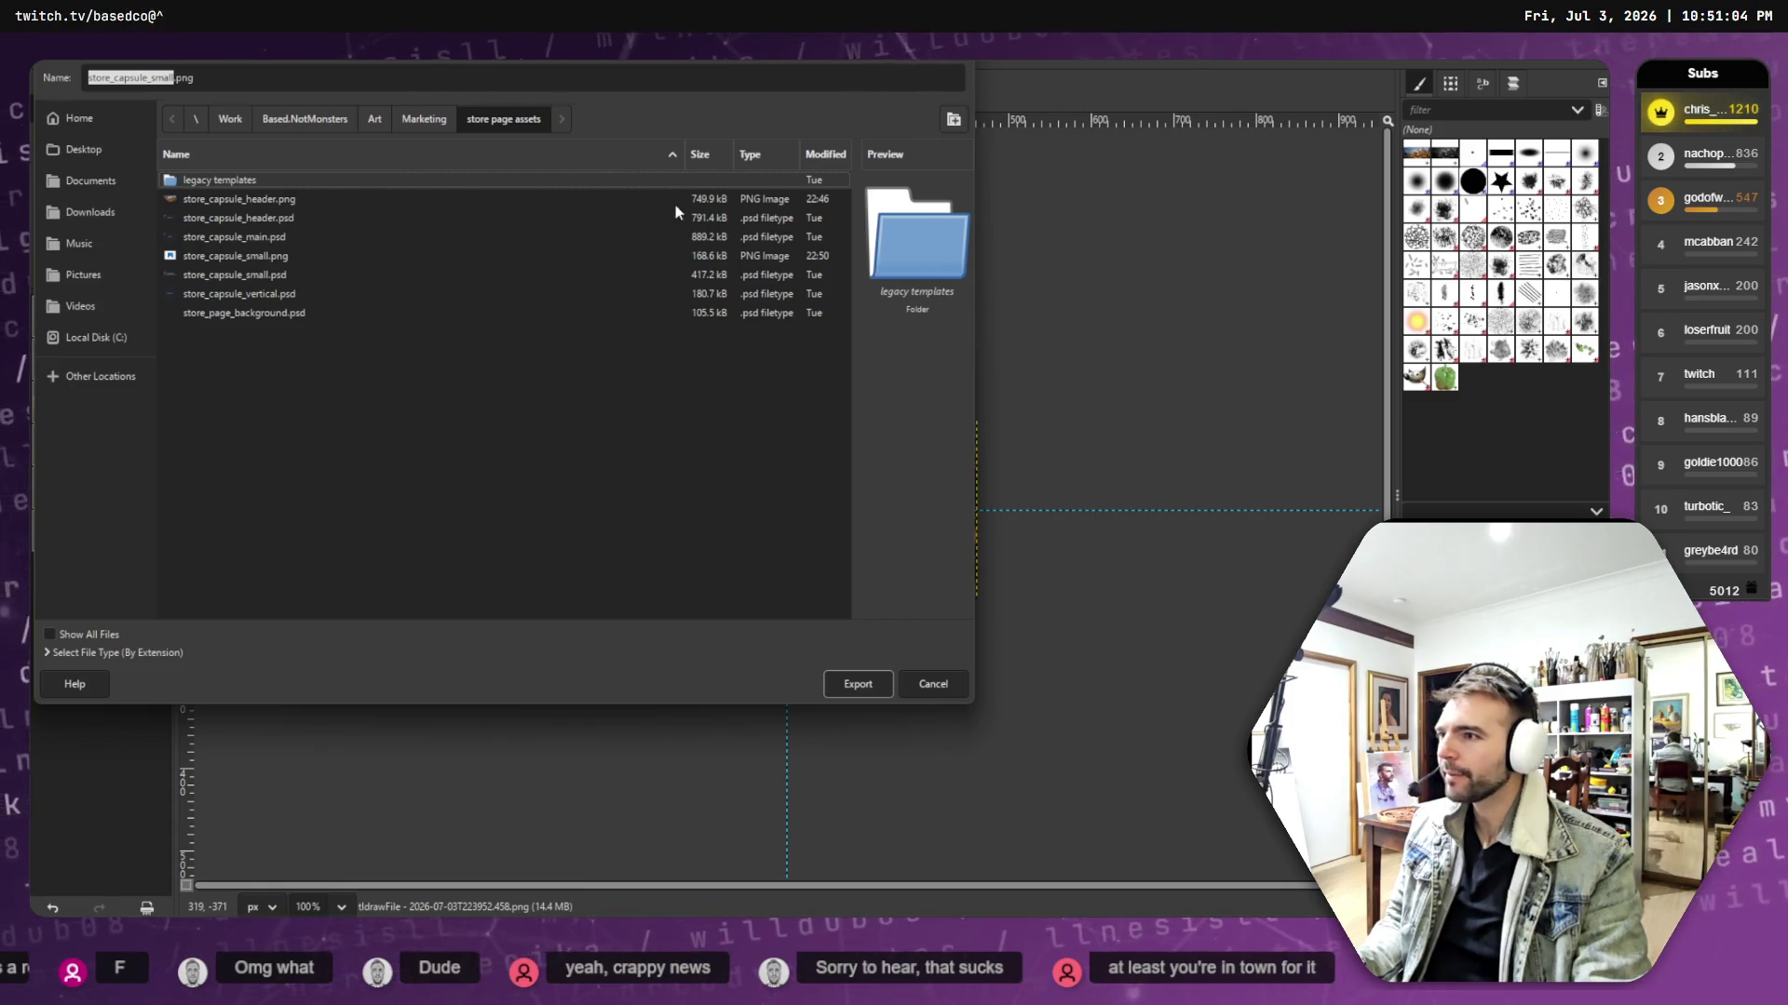
pyautogui.rightClick(238, 199)
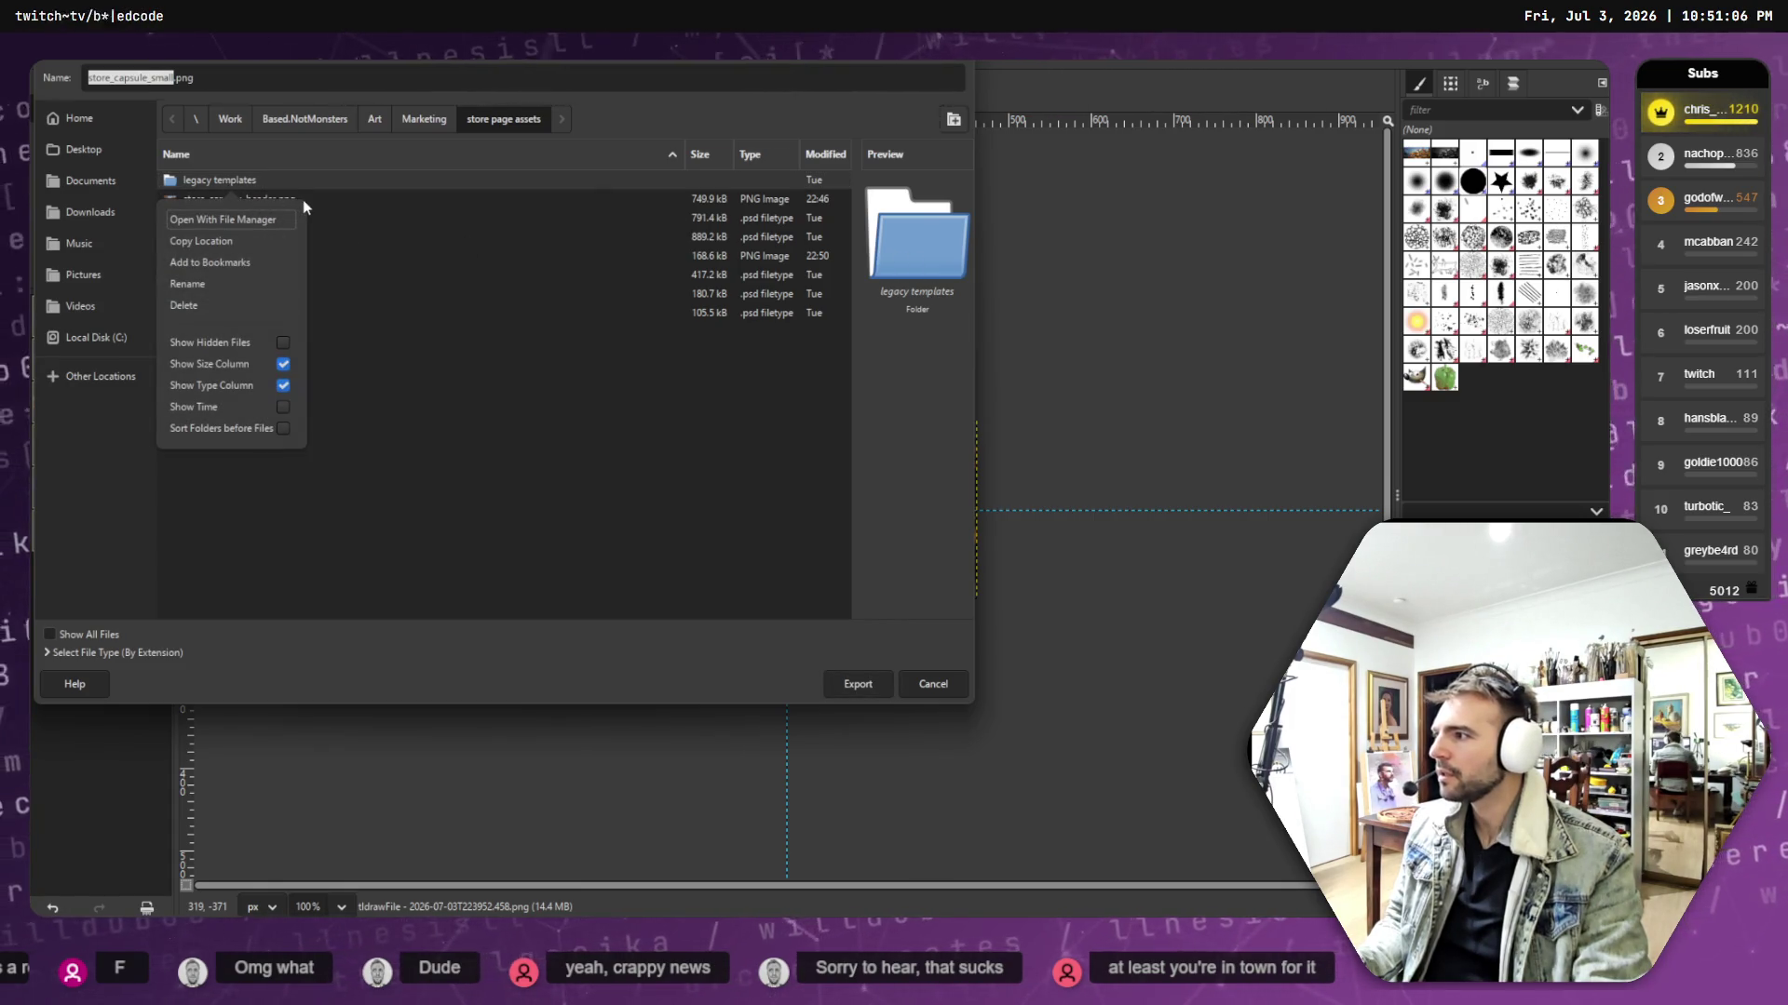
pyautogui.click(221, 243)
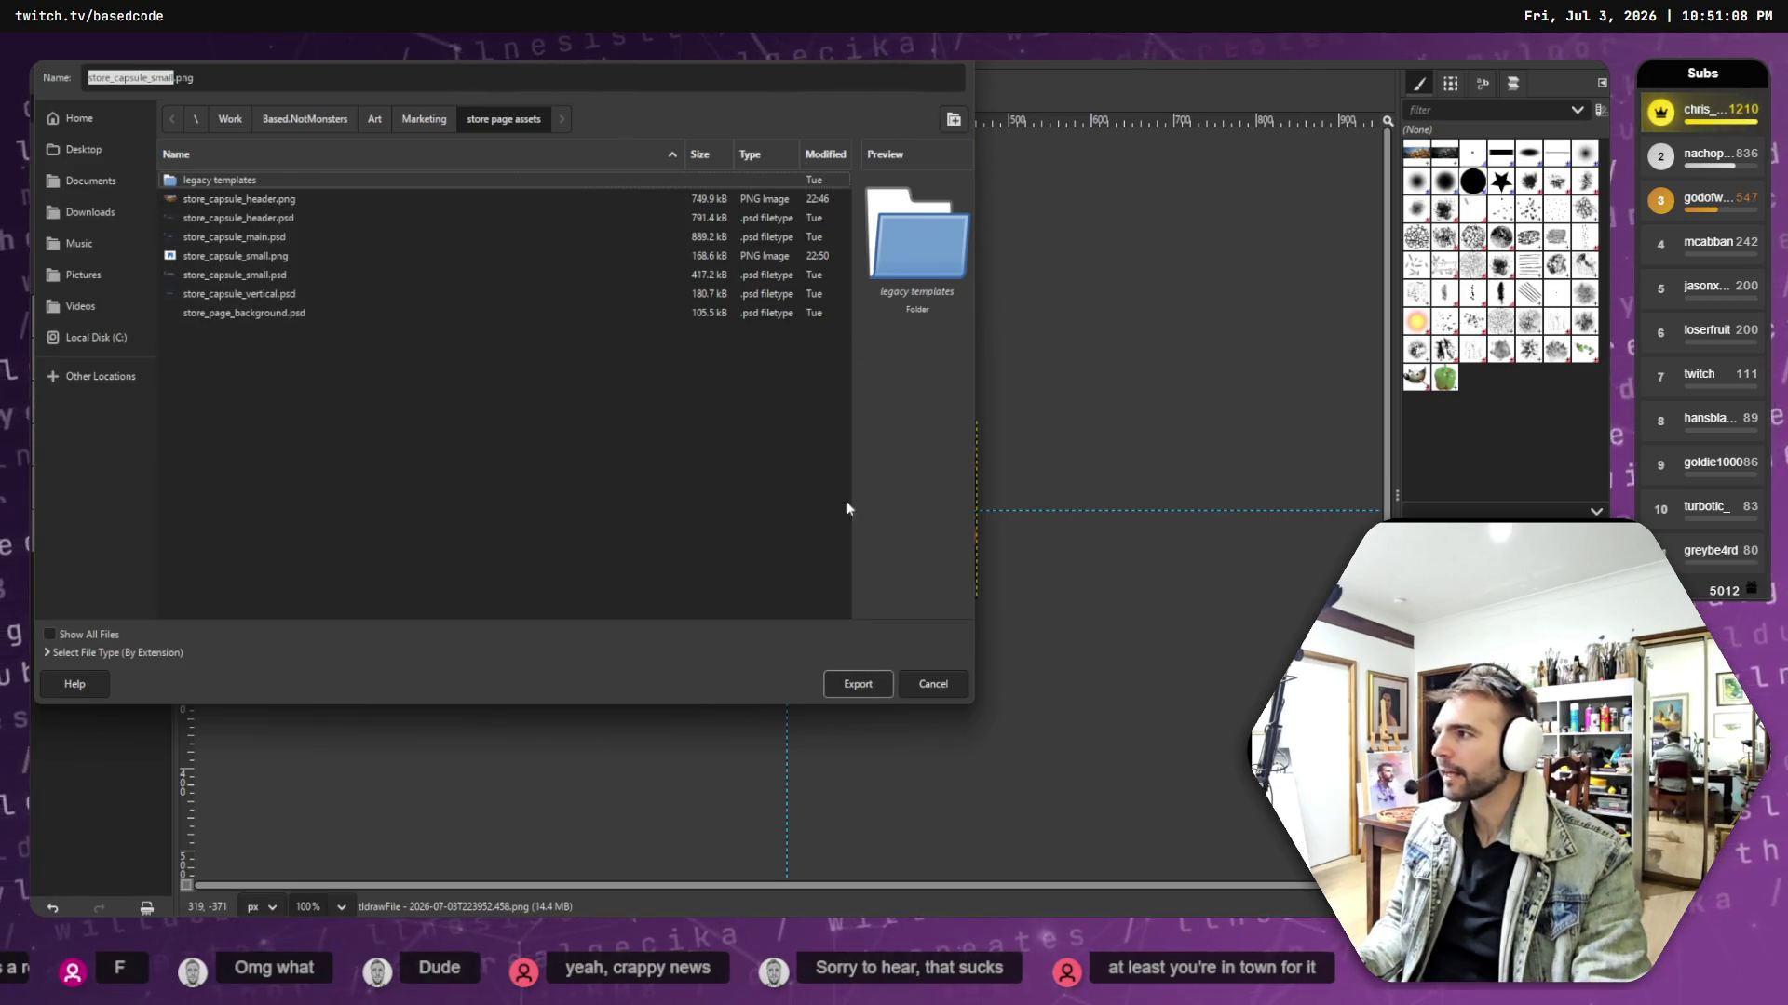
pyautogui.click(933, 685)
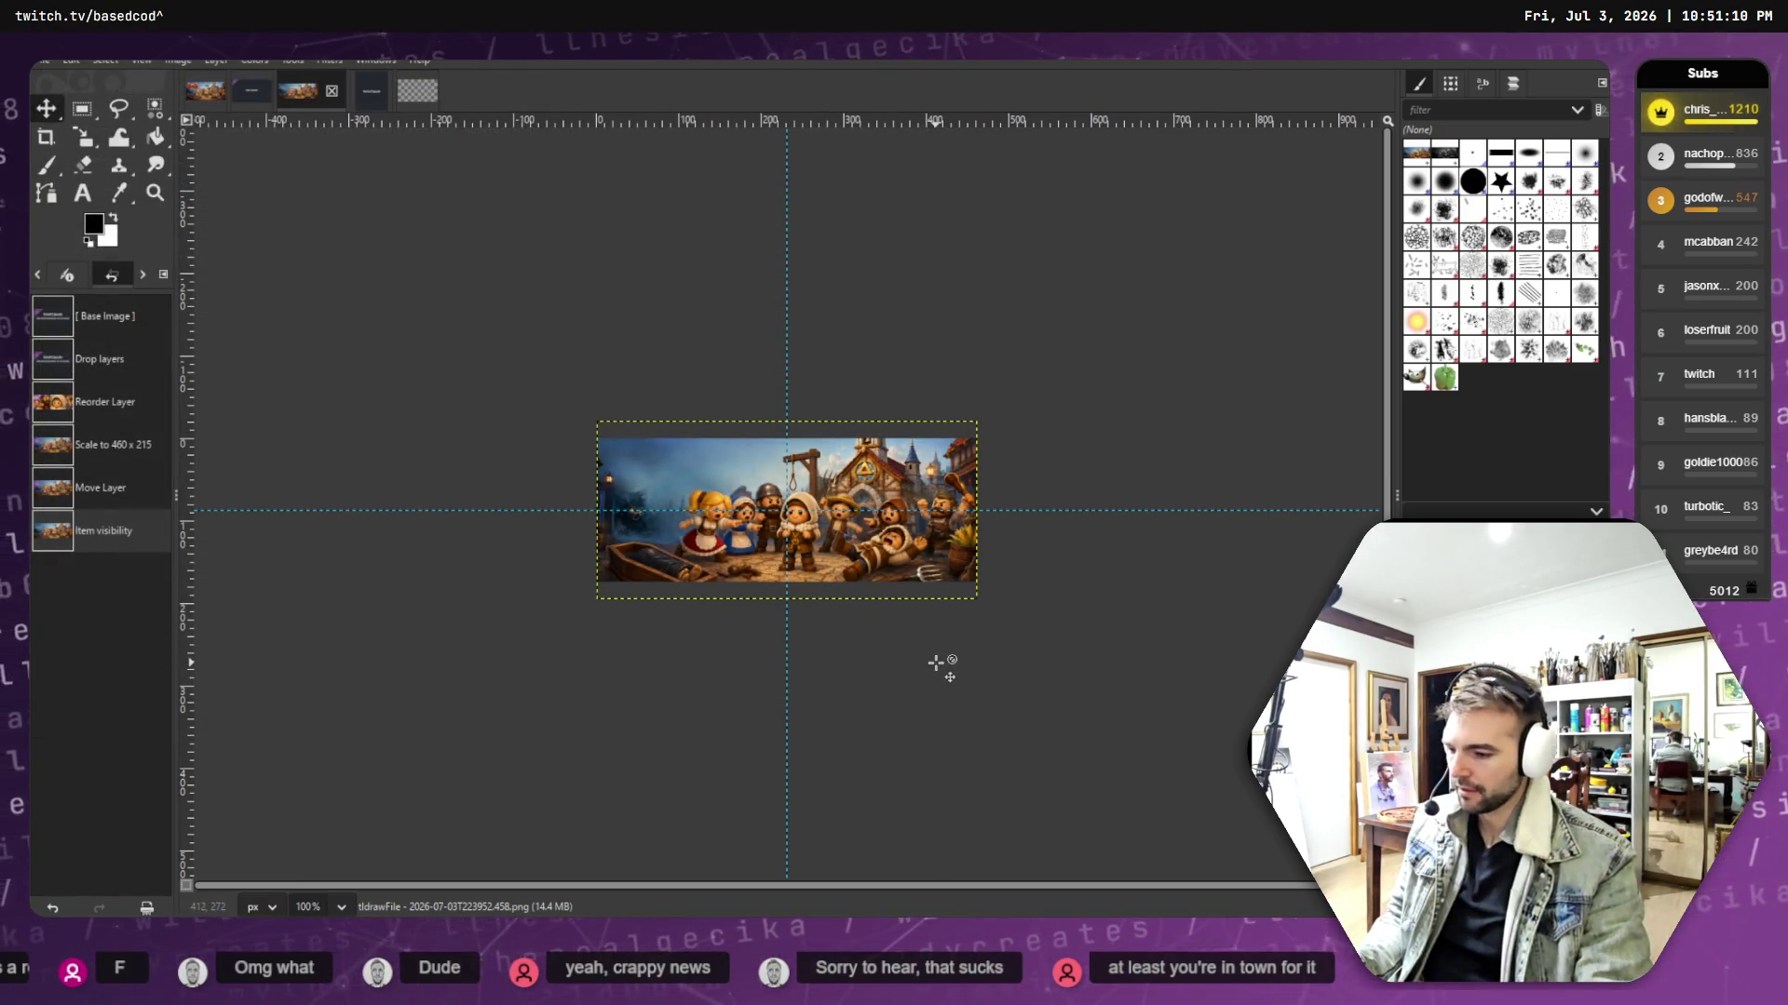
# - Navigate File Explorer to the store page assets folder and drag store_capsule_small.png into Steam's store assets
pyautogui.press('super+e')
pyautogui.click(1085, 347)
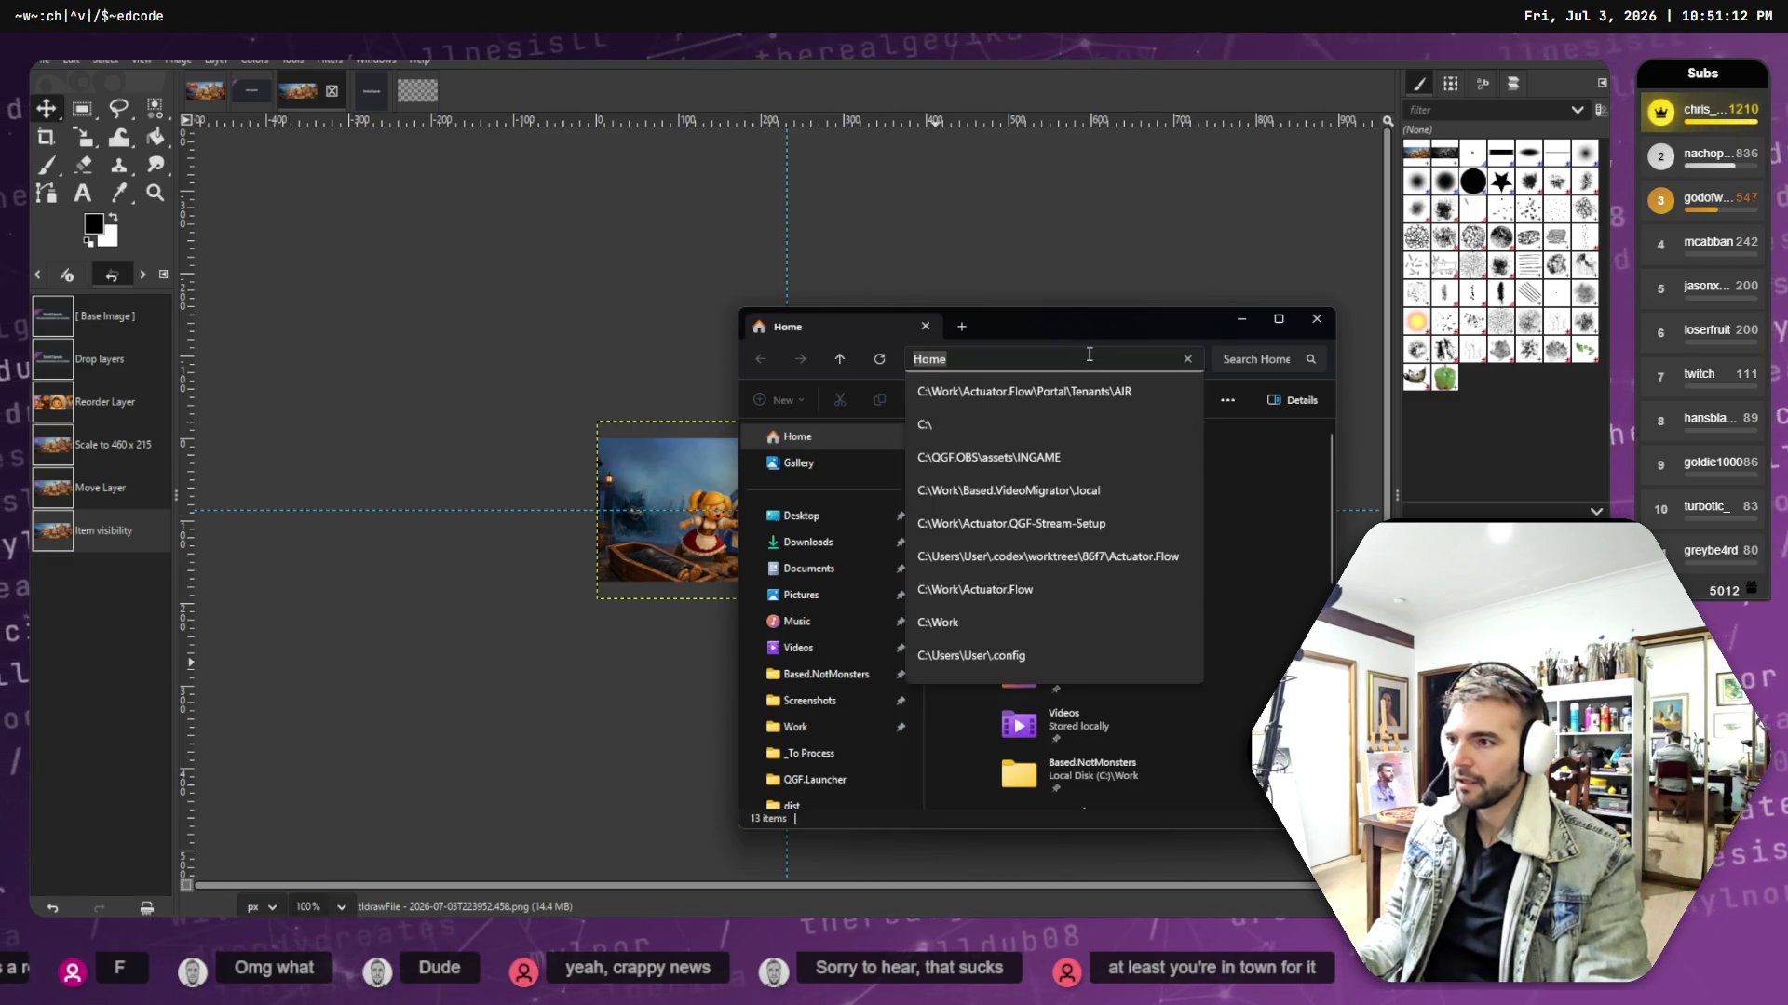
pyautogui.hotkey('ctrl', 'v')
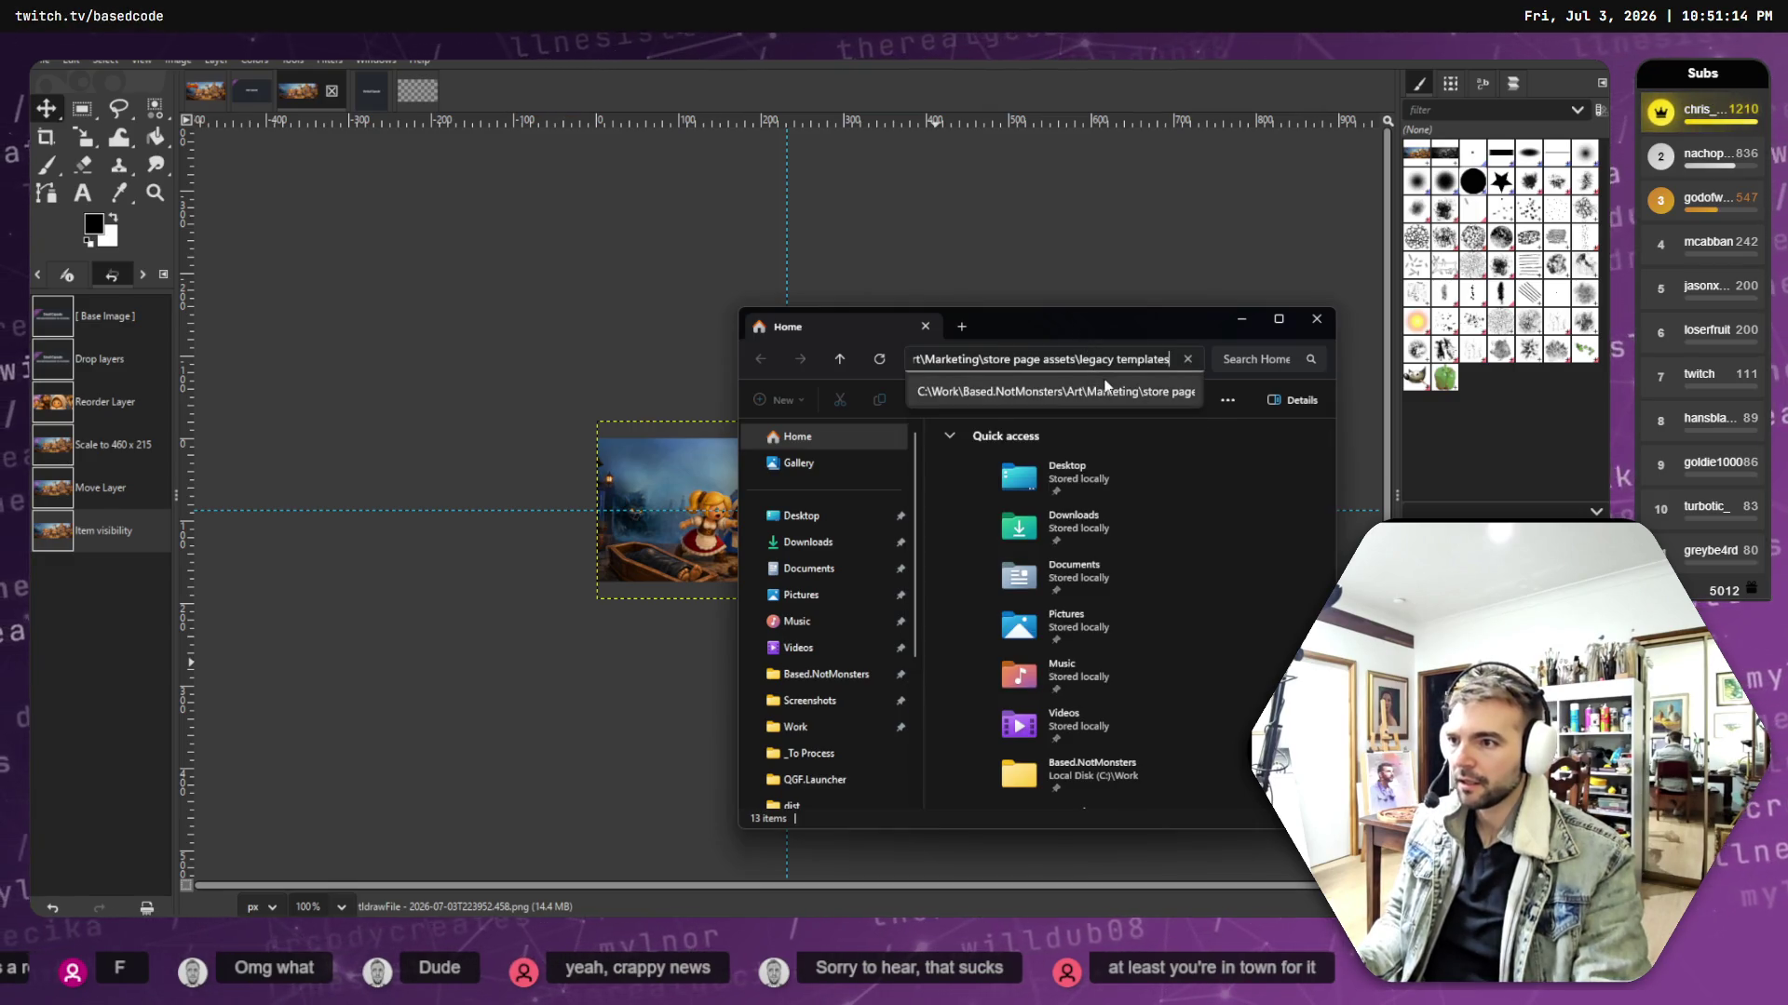
pyautogui.press('Return')
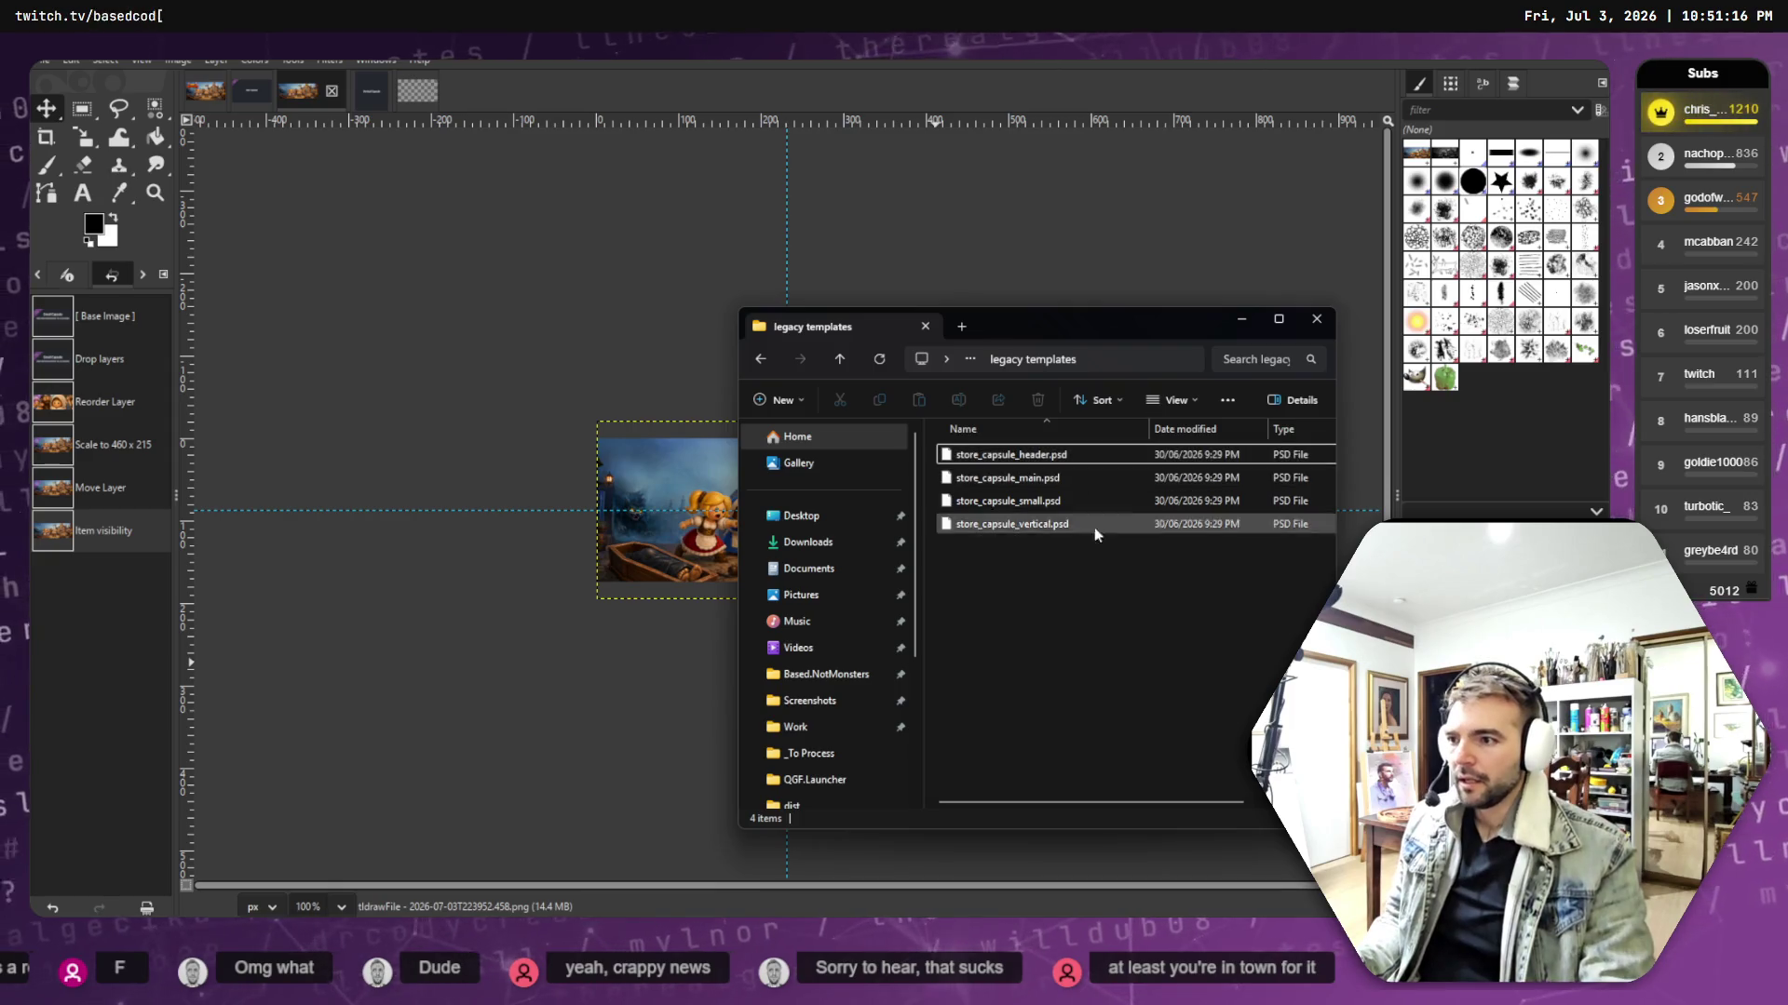
pyautogui.click(841, 359)
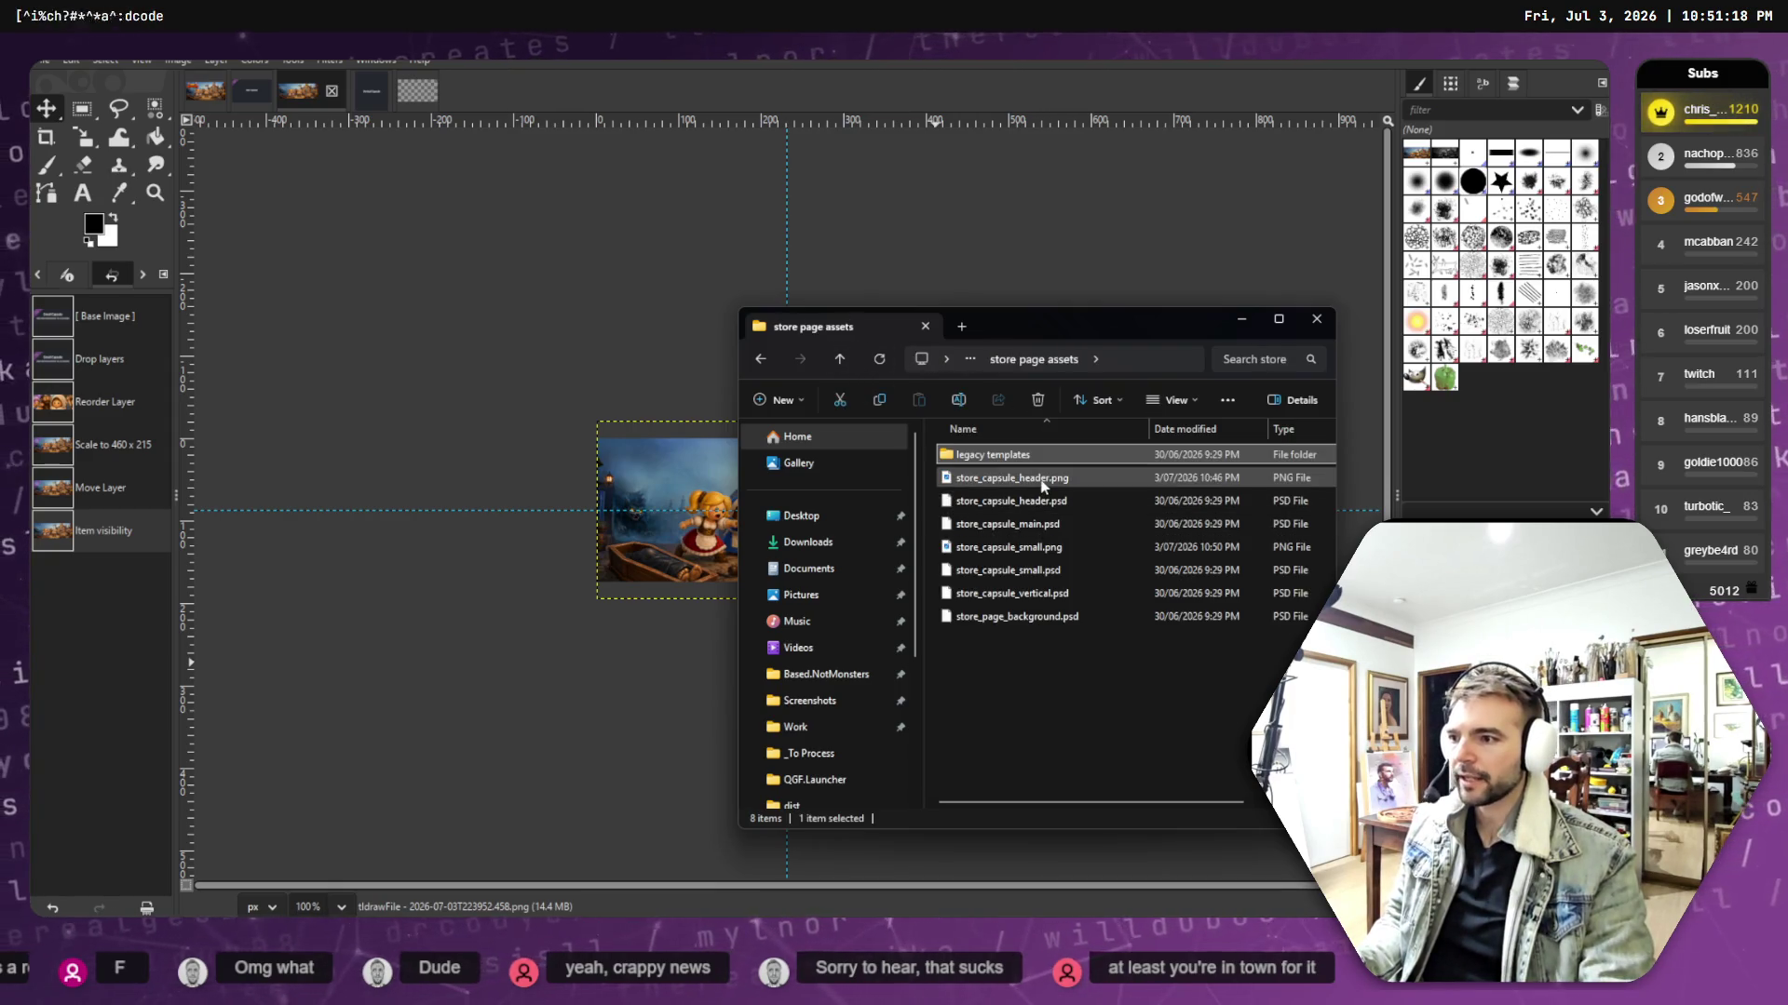
pyautogui.click(1021, 552)
pyautogui.click(1427, 82)
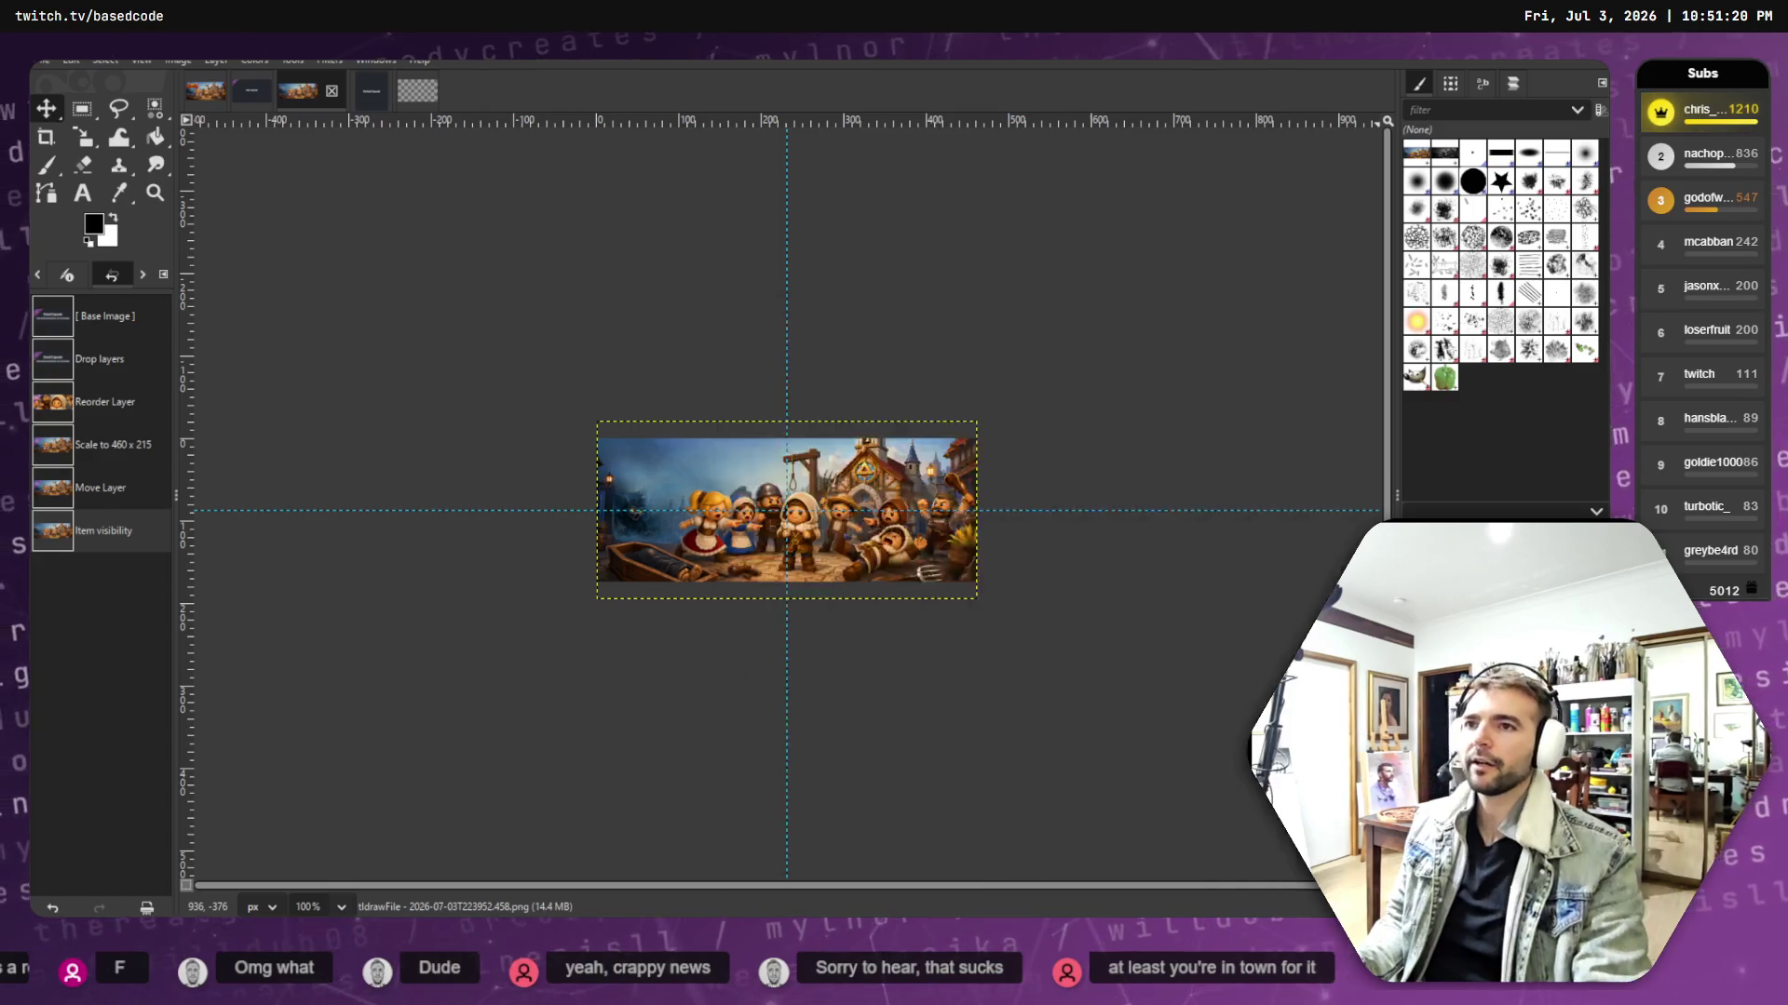
pyautogui.press('super+Down')
pyautogui.moveTo(1010, 551); pyautogui.dragTo(670, 672)
# - Start the Small Capsule upload, cancel the asset rules dialog, and return to store_capsule_header.png
pyautogui.scroll(-3, 665, 663)
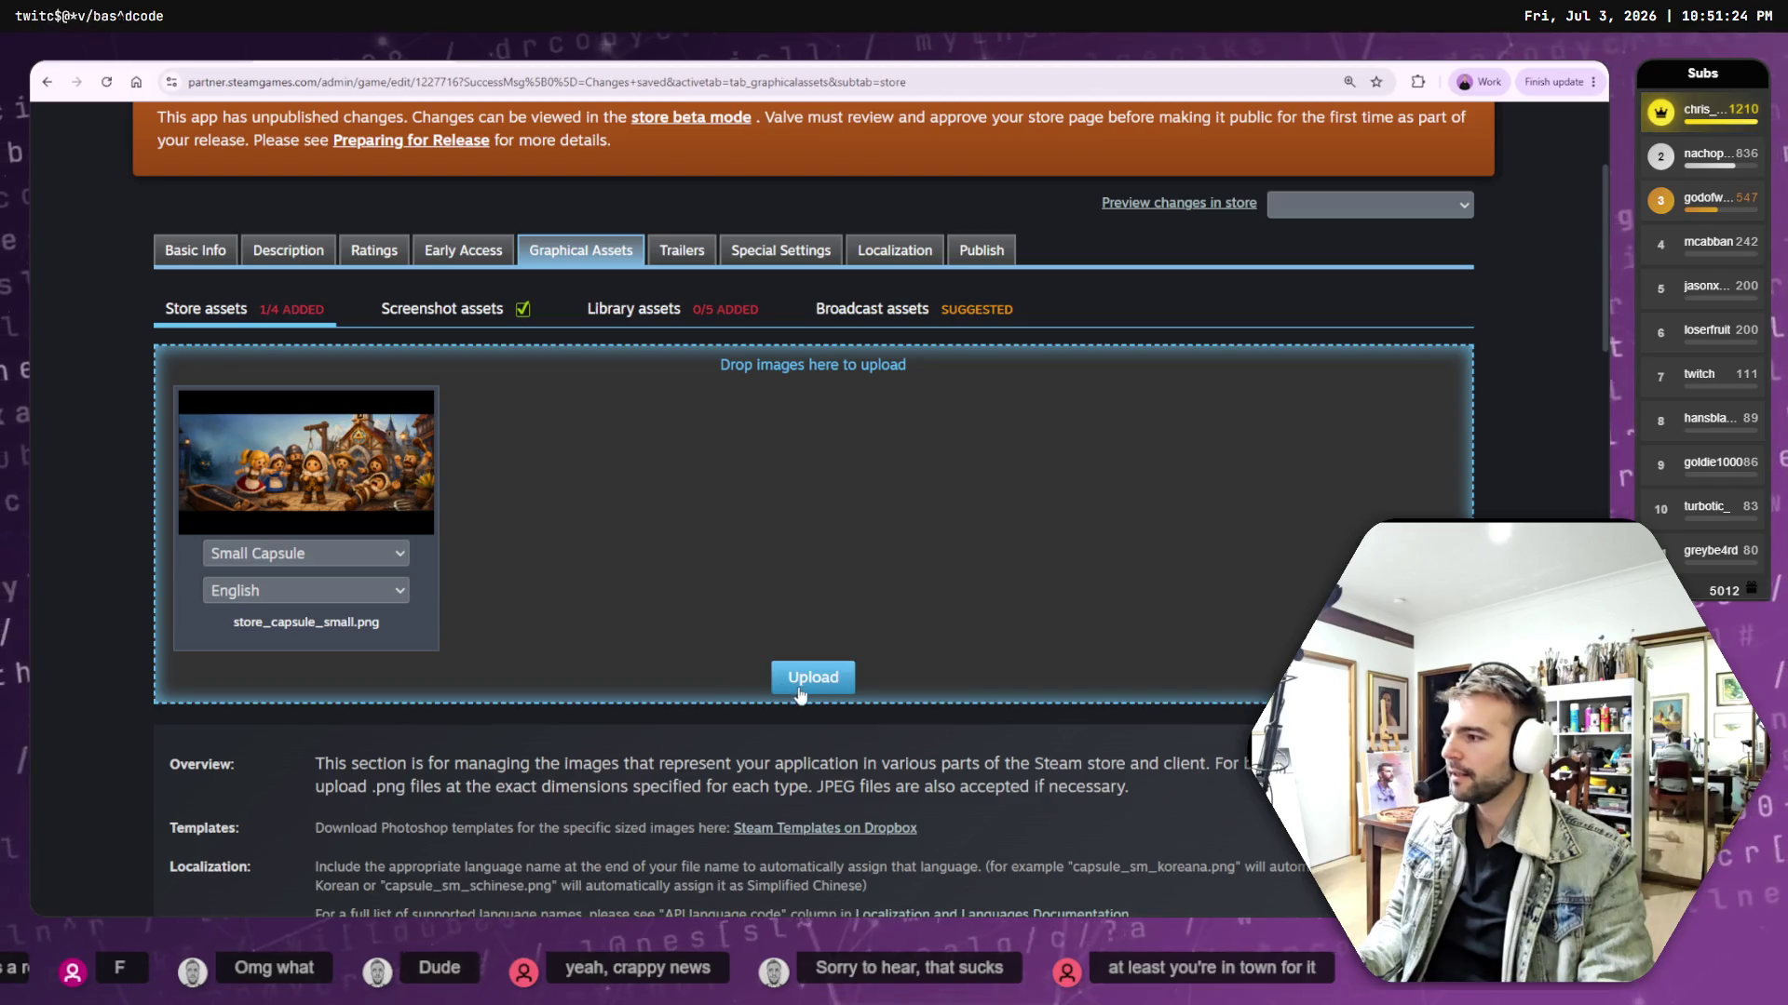
pyautogui.click(811, 678)
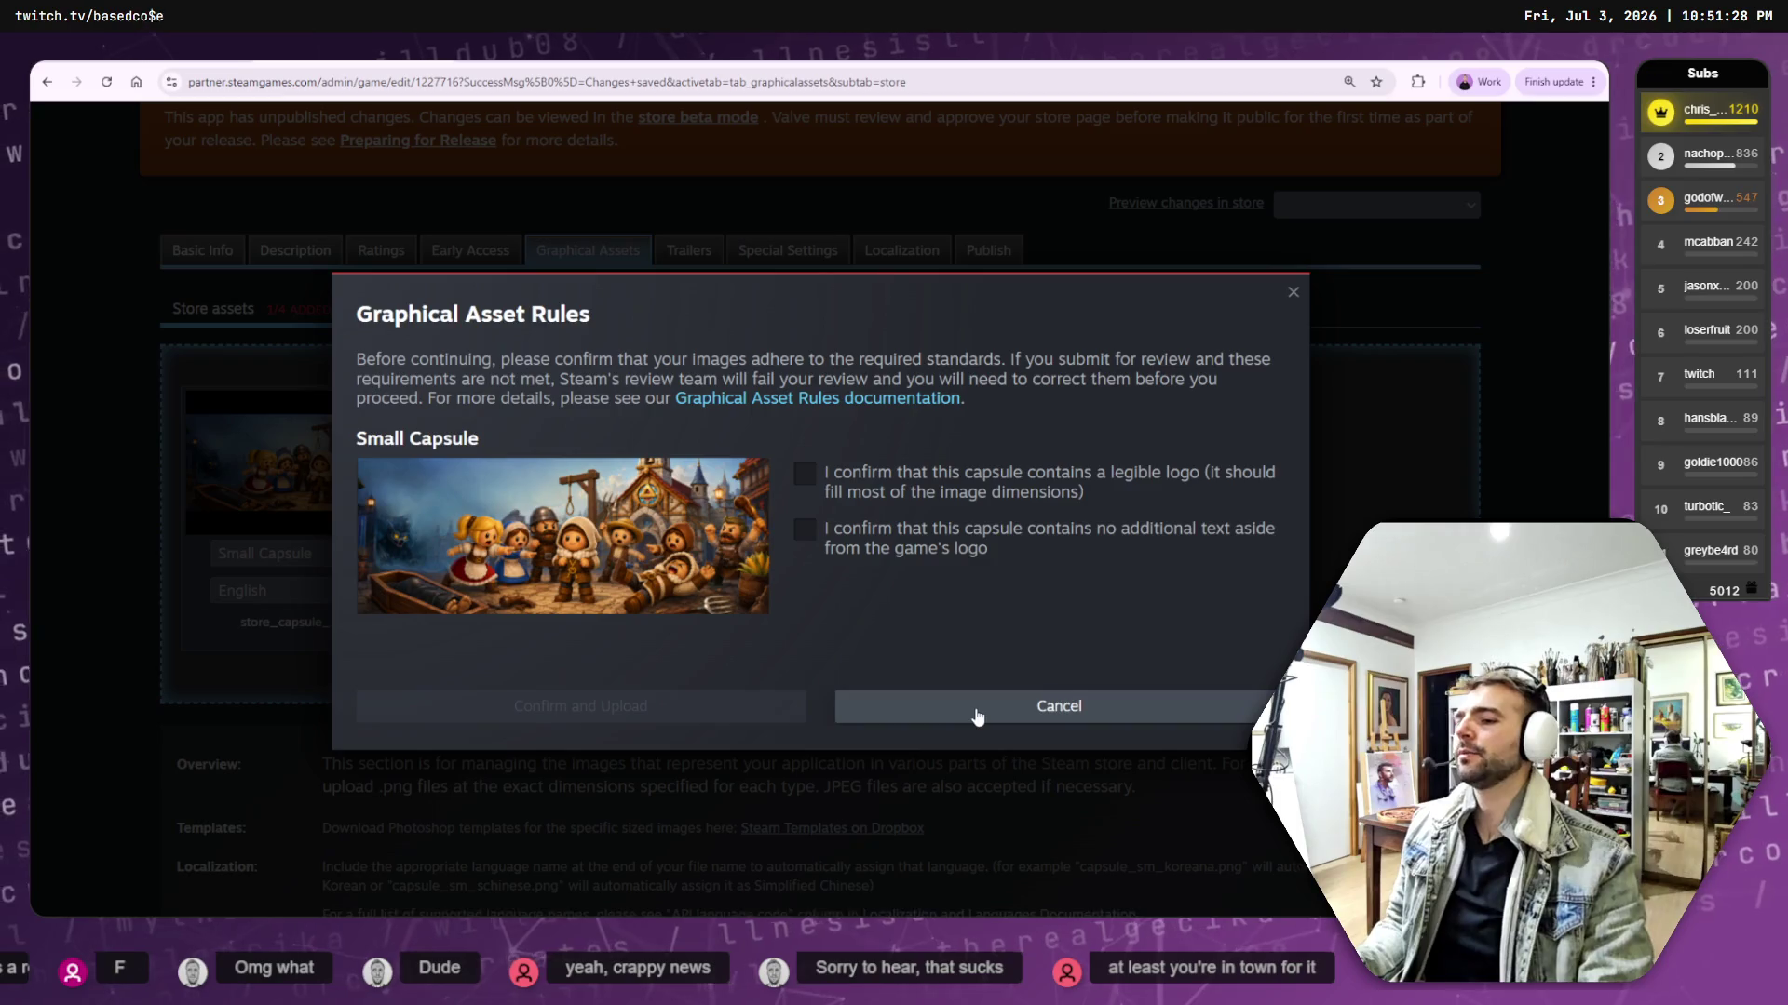
pyautogui.click(964, 718)
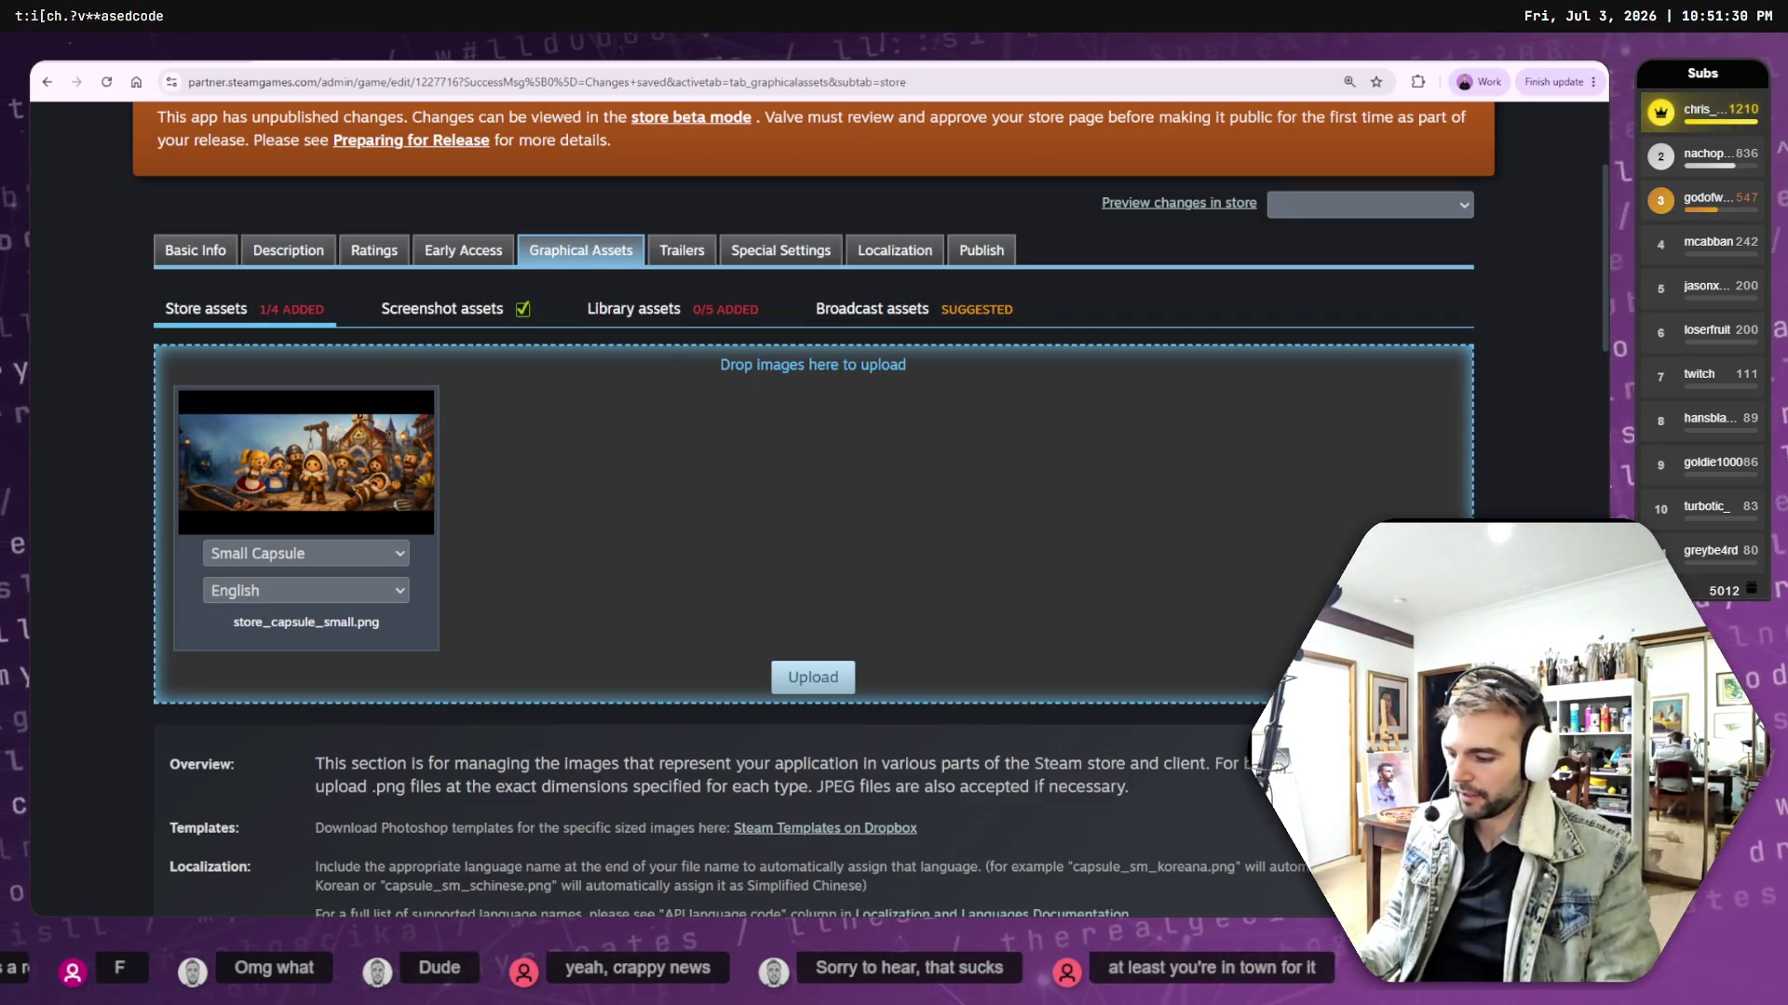
pyautogui.hotkey('alt', 'Tab')
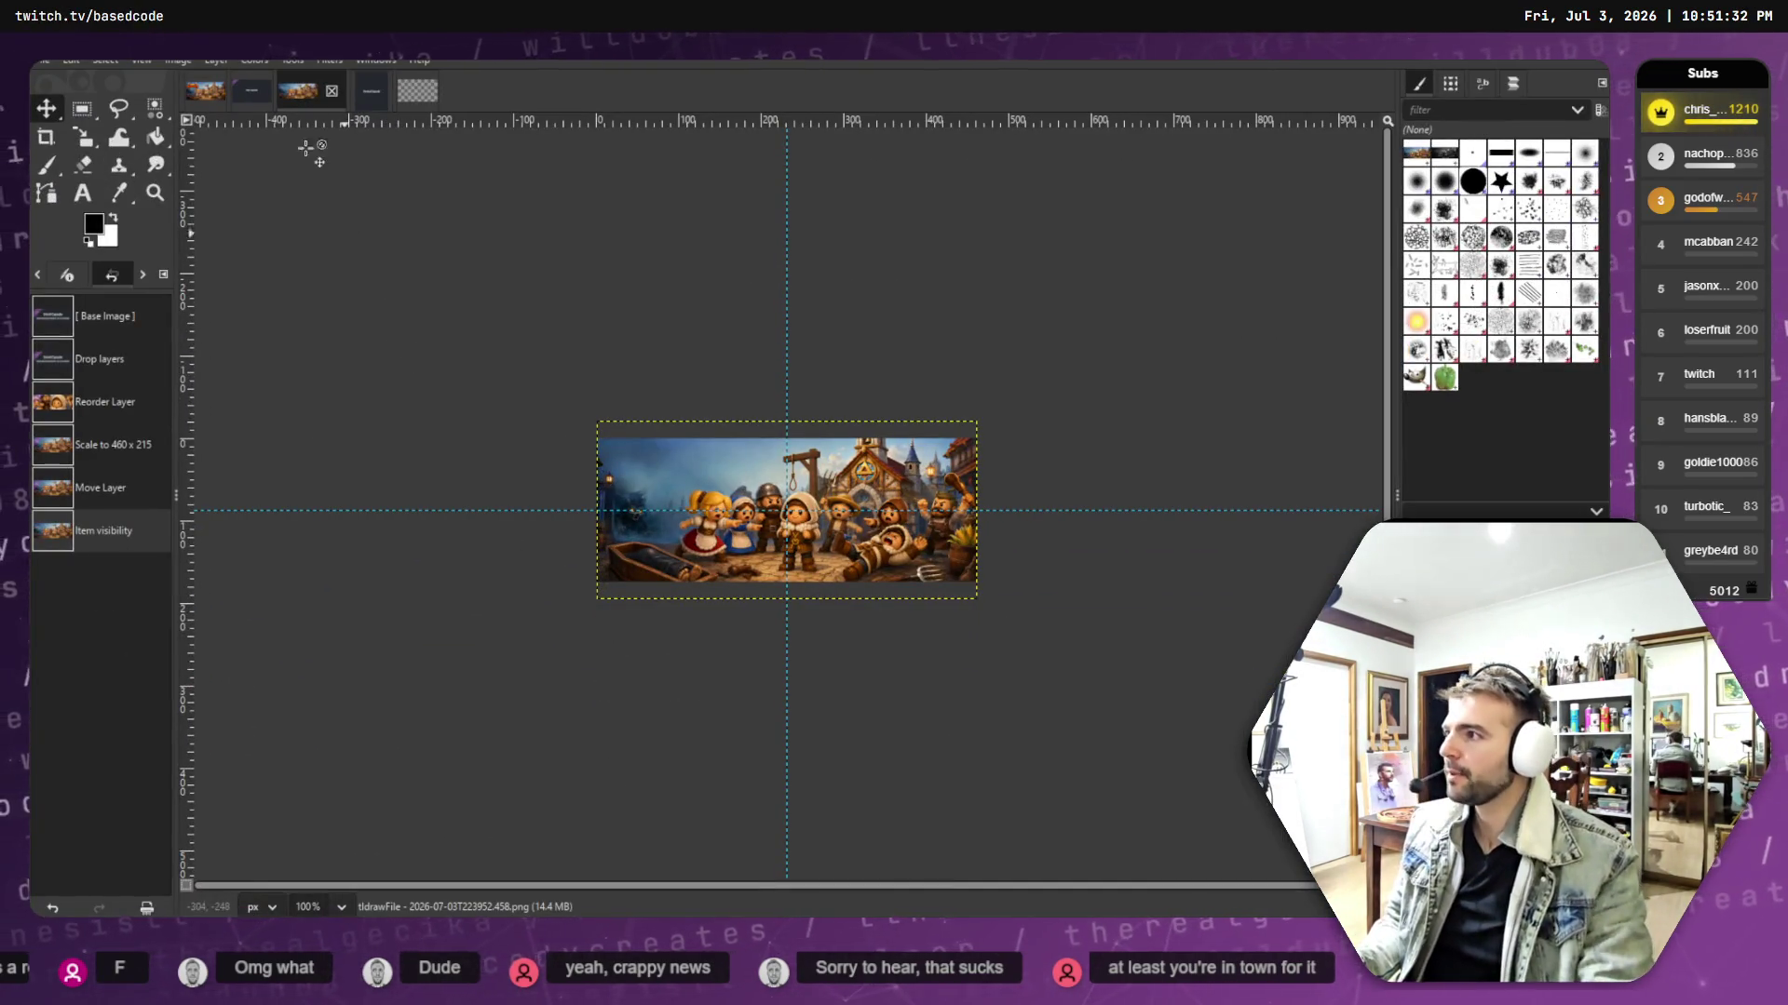
pyautogui.click(207, 89)
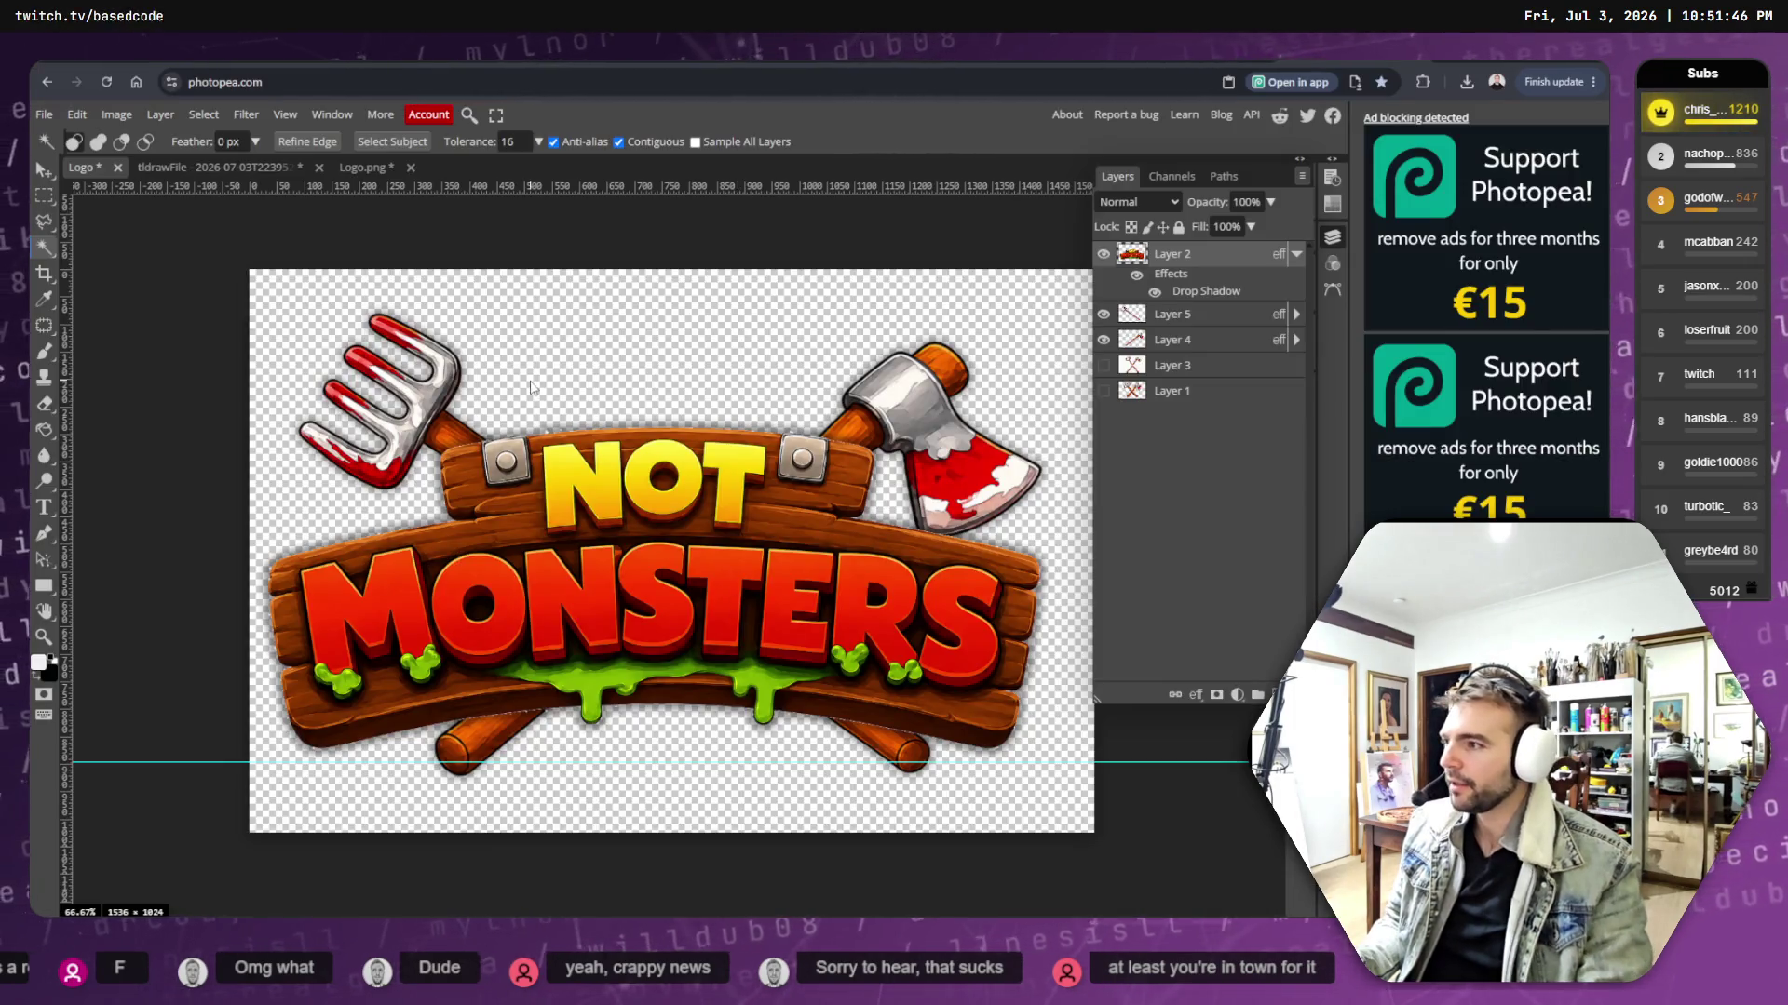
# - Pick the Crop tool on the logo canvas, then cancel it by switching to the Eraser
pyautogui.click(44, 274)
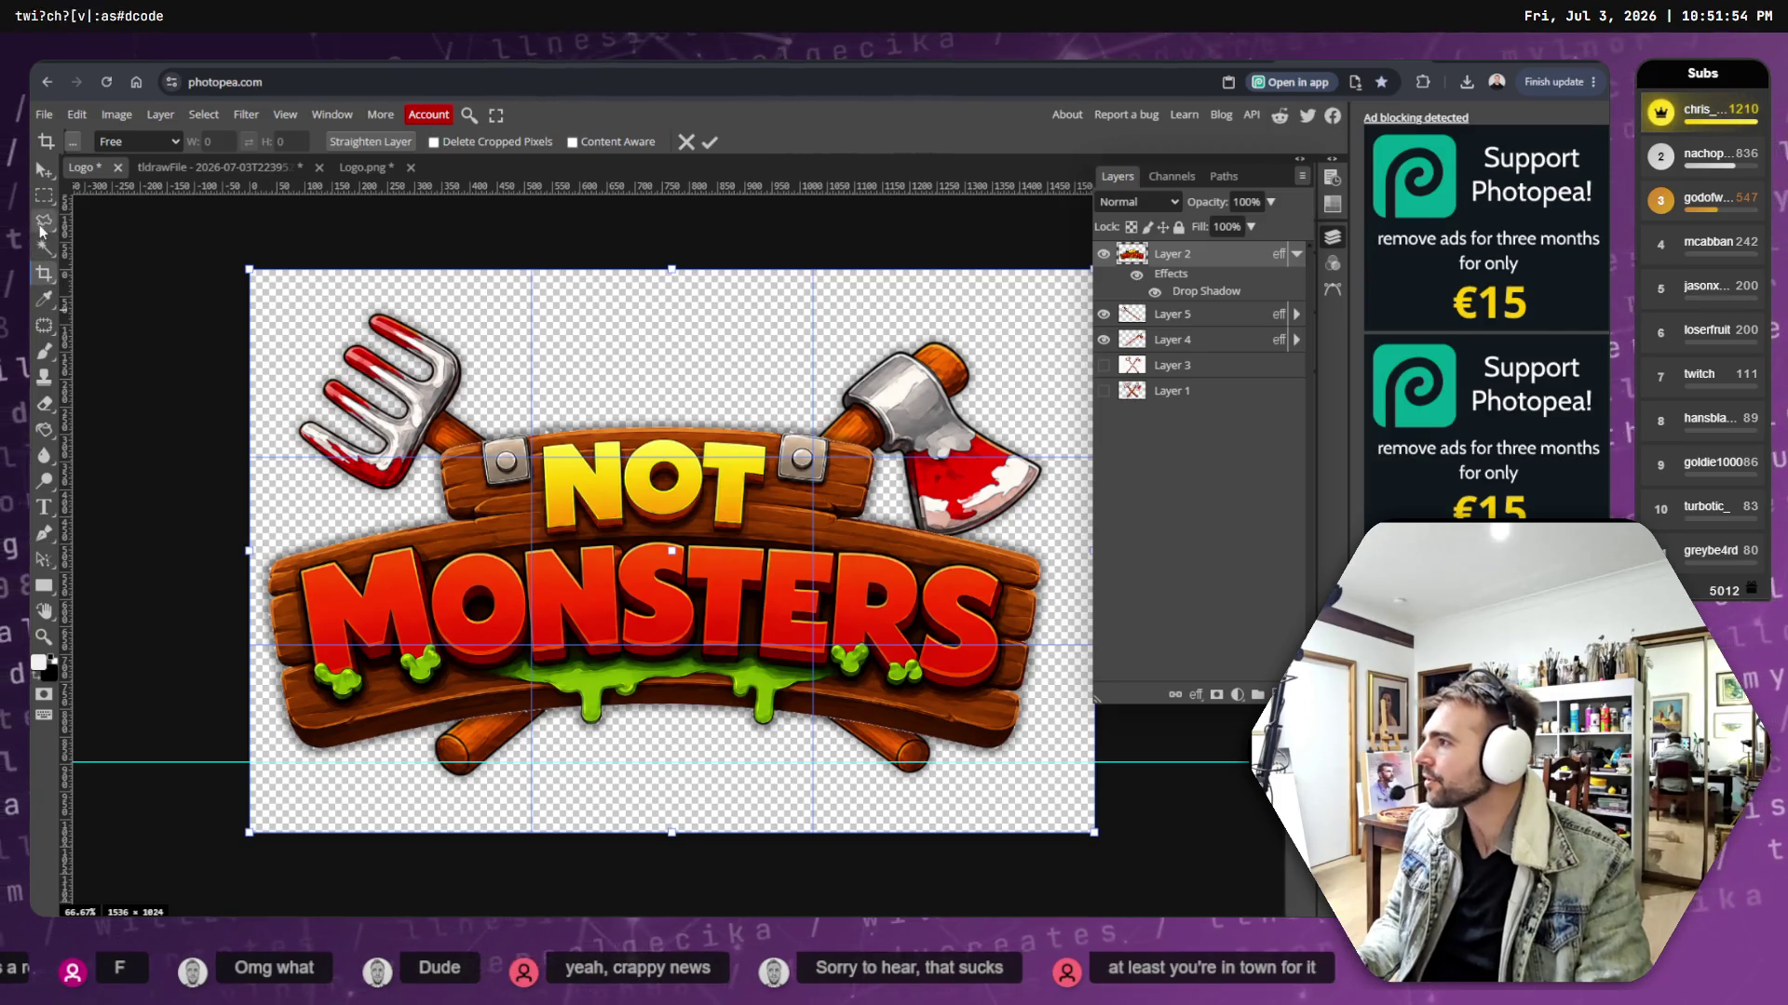
pyautogui.press('e')
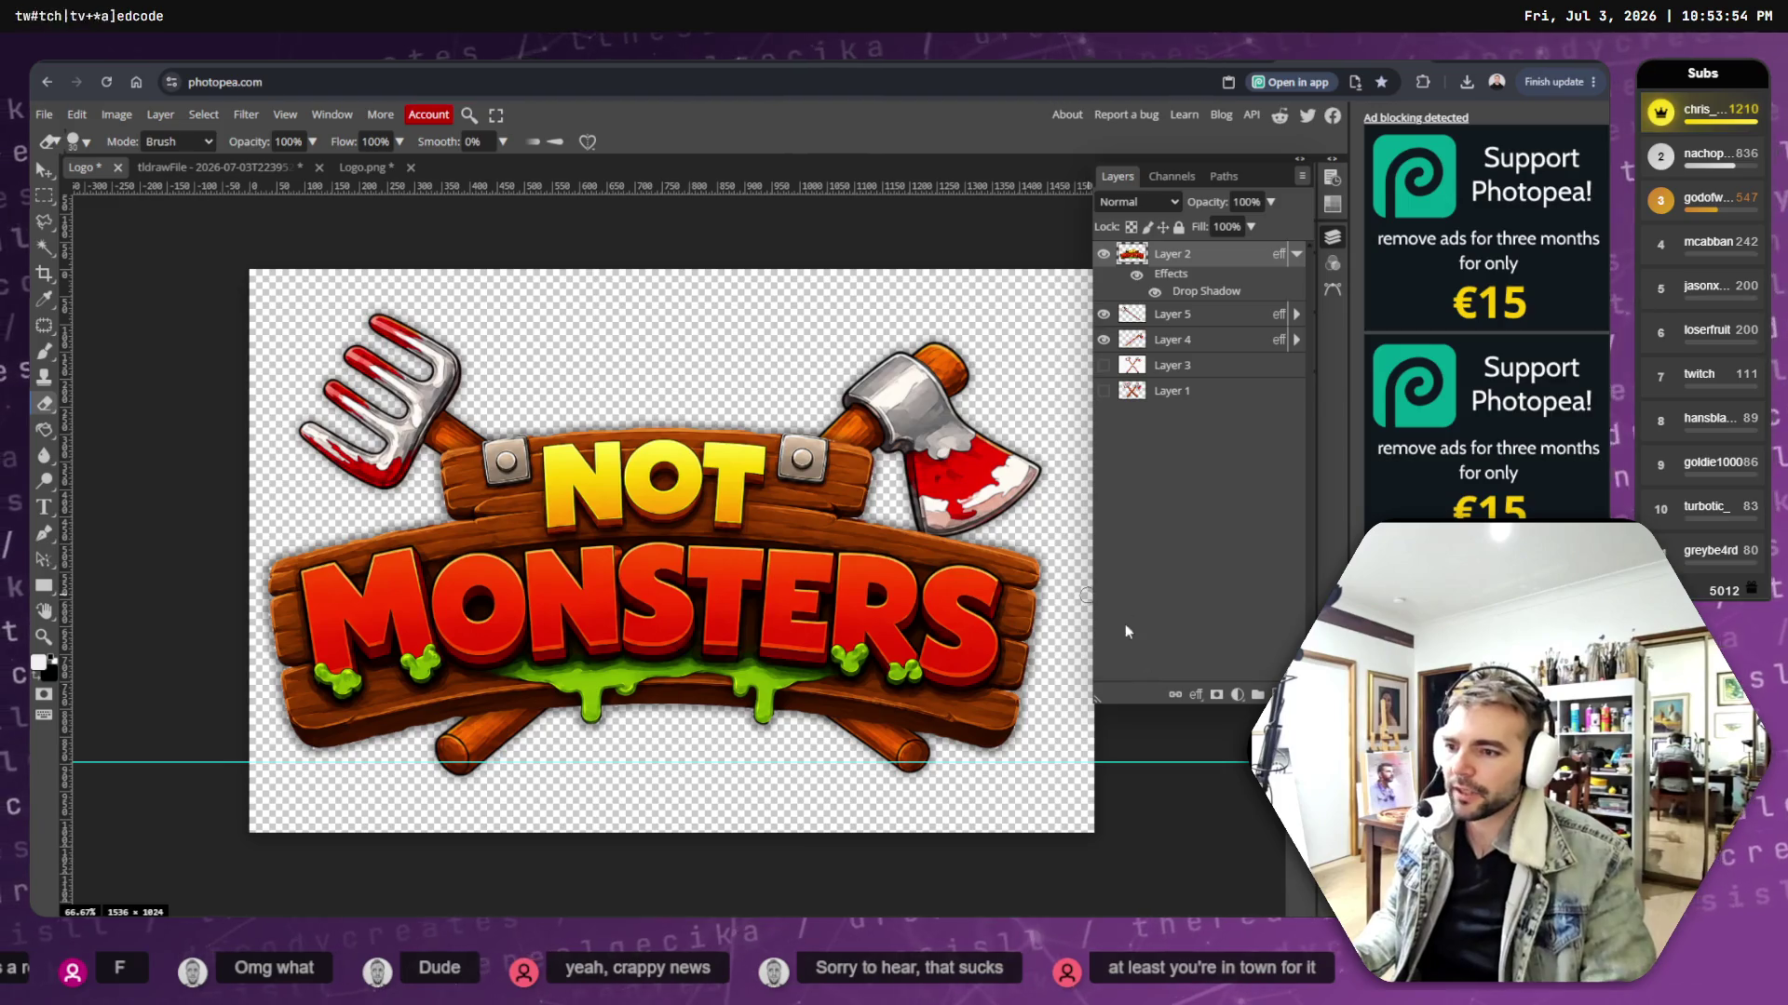
pyautogui.hotkey('ctrl', 'shift', 'n')
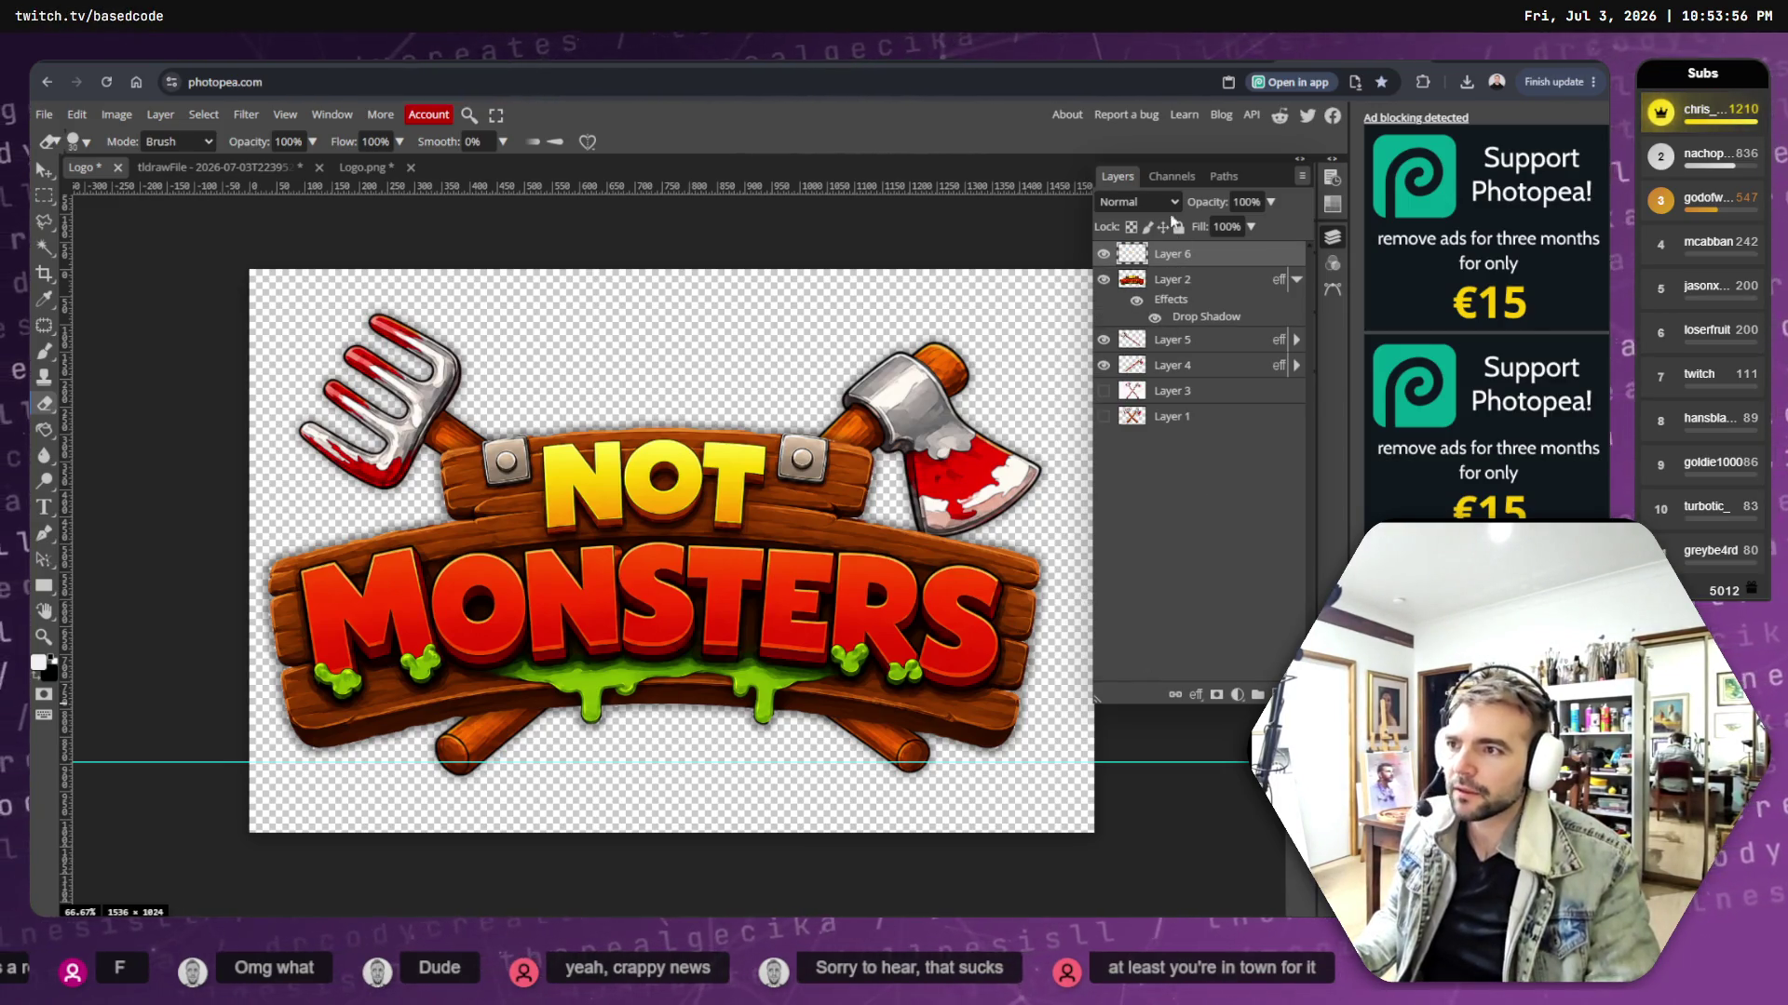
# - Move the new layer beneath Layer 2 and fill it with solid black using the Paint Bucket
pyautogui.moveTo(1170, 261); pyautogui.dragTo(1172, 326)
pyautogui.press('g')
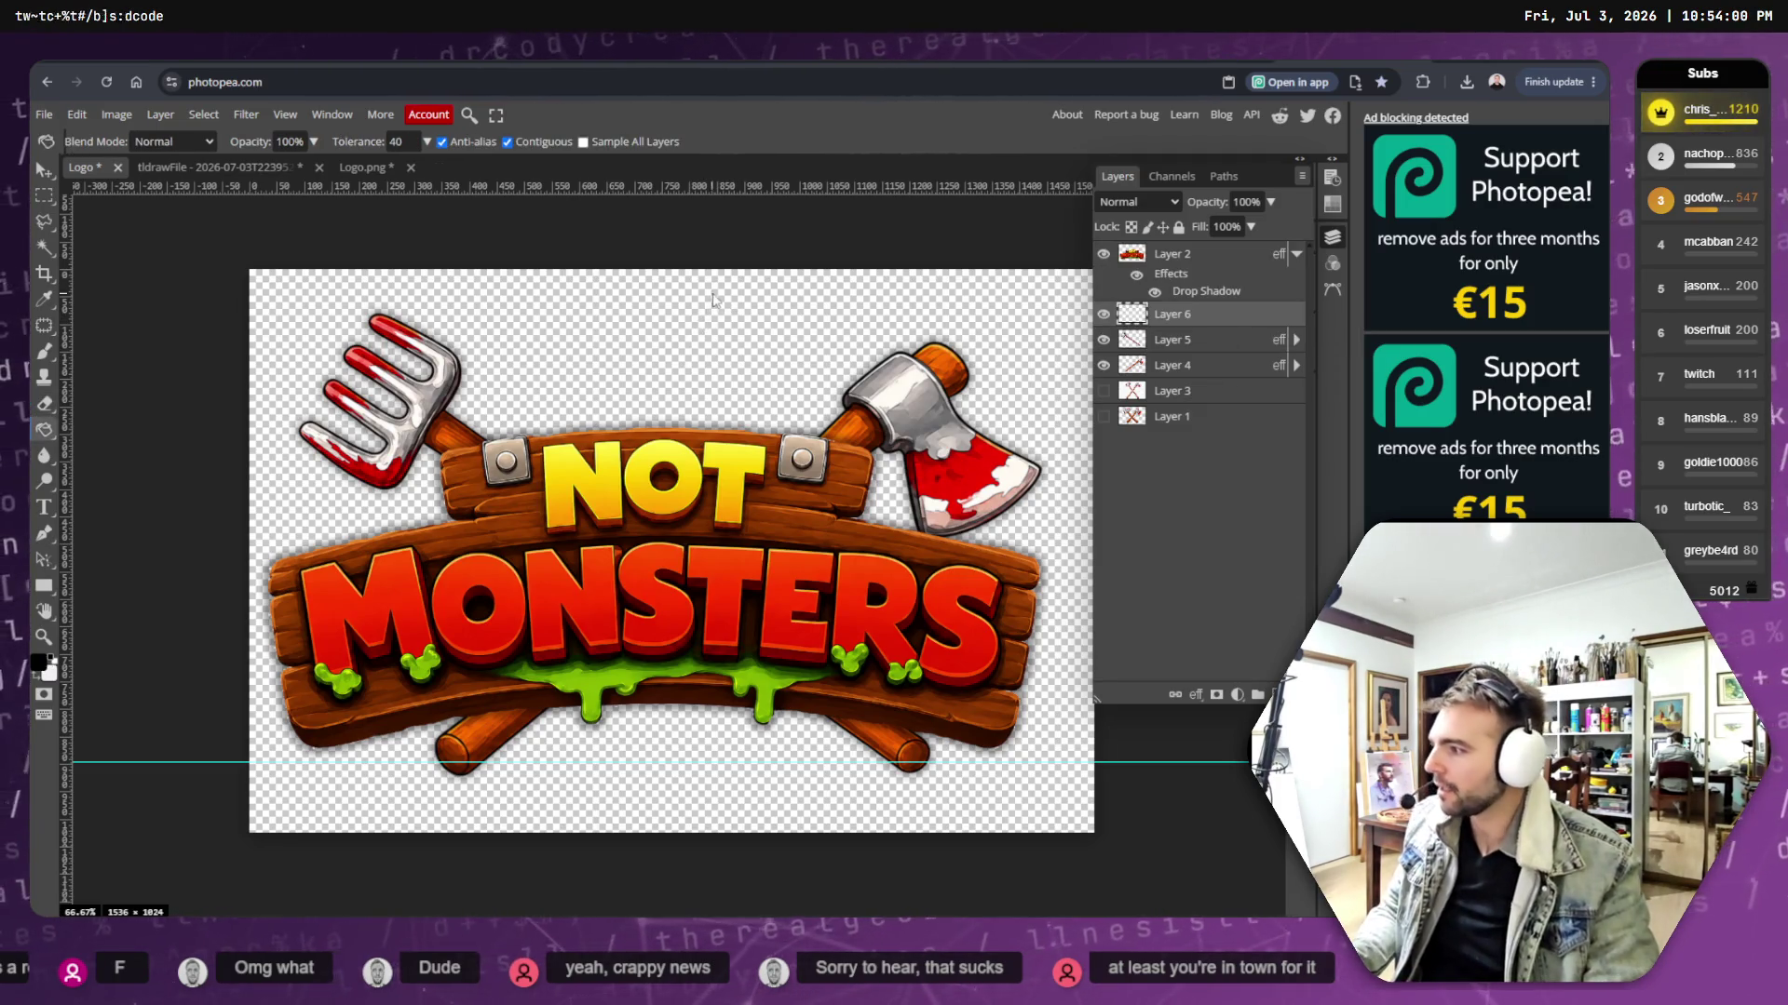
pyautogui.click(730, 307)
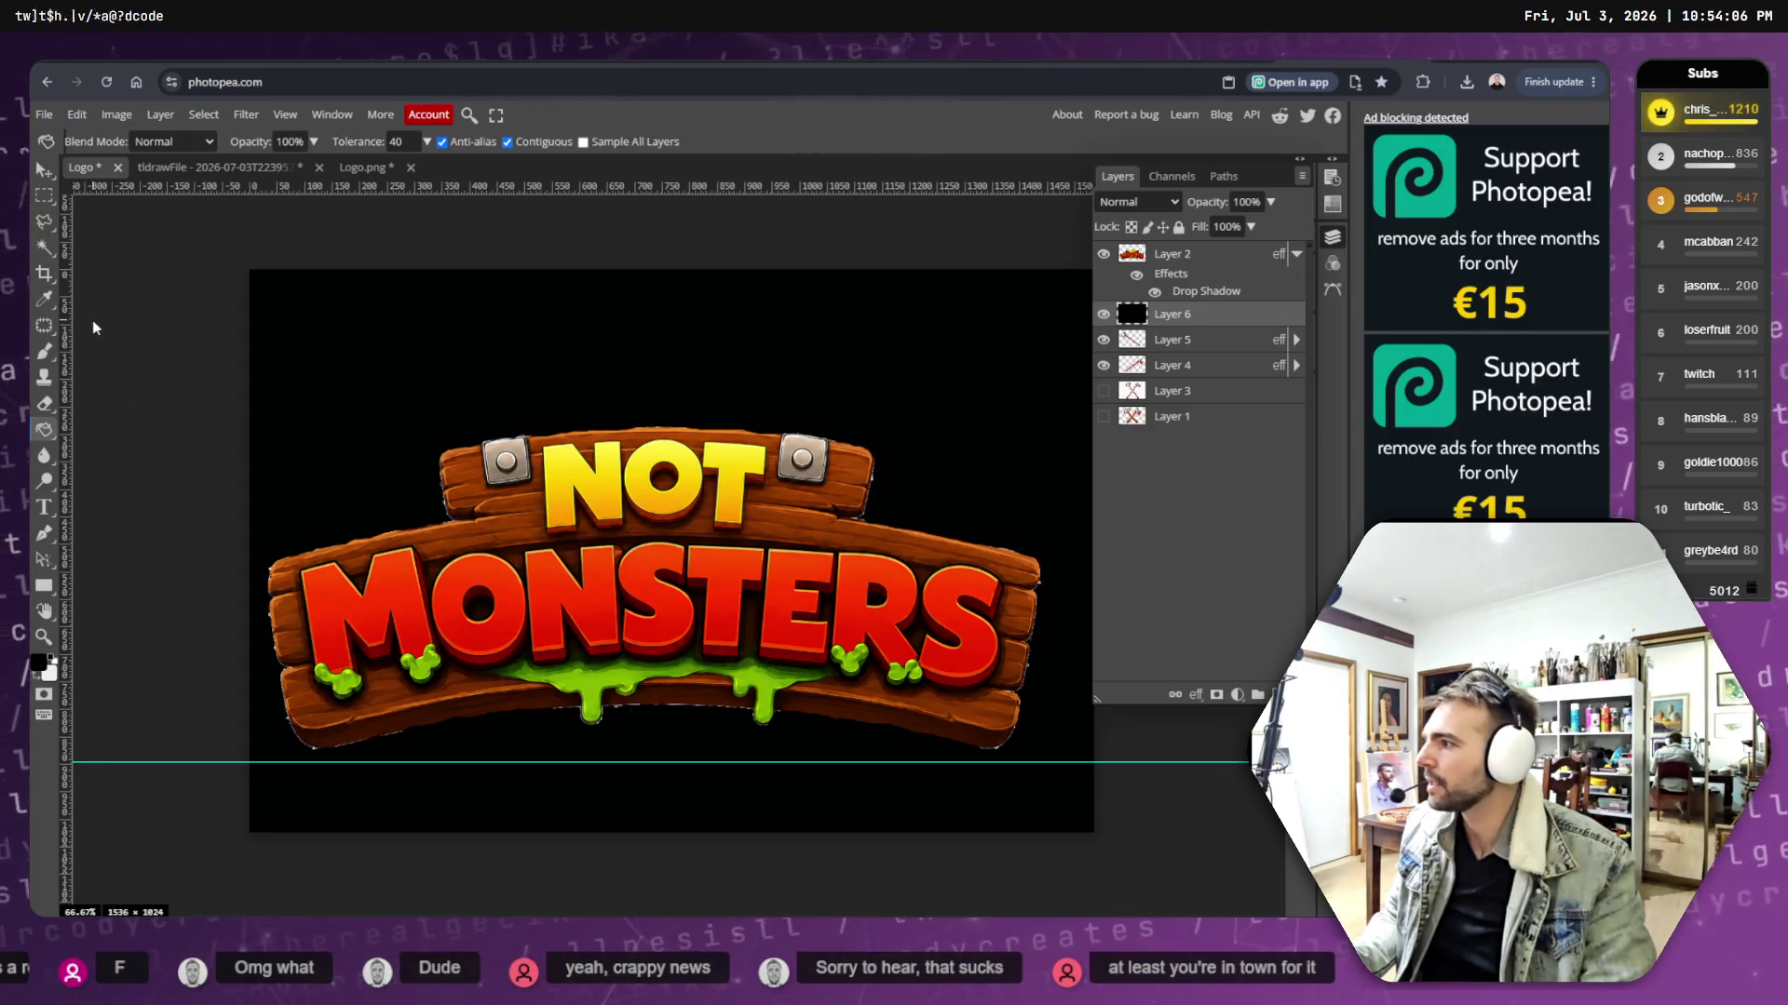
pyautogui.click(44, 408)
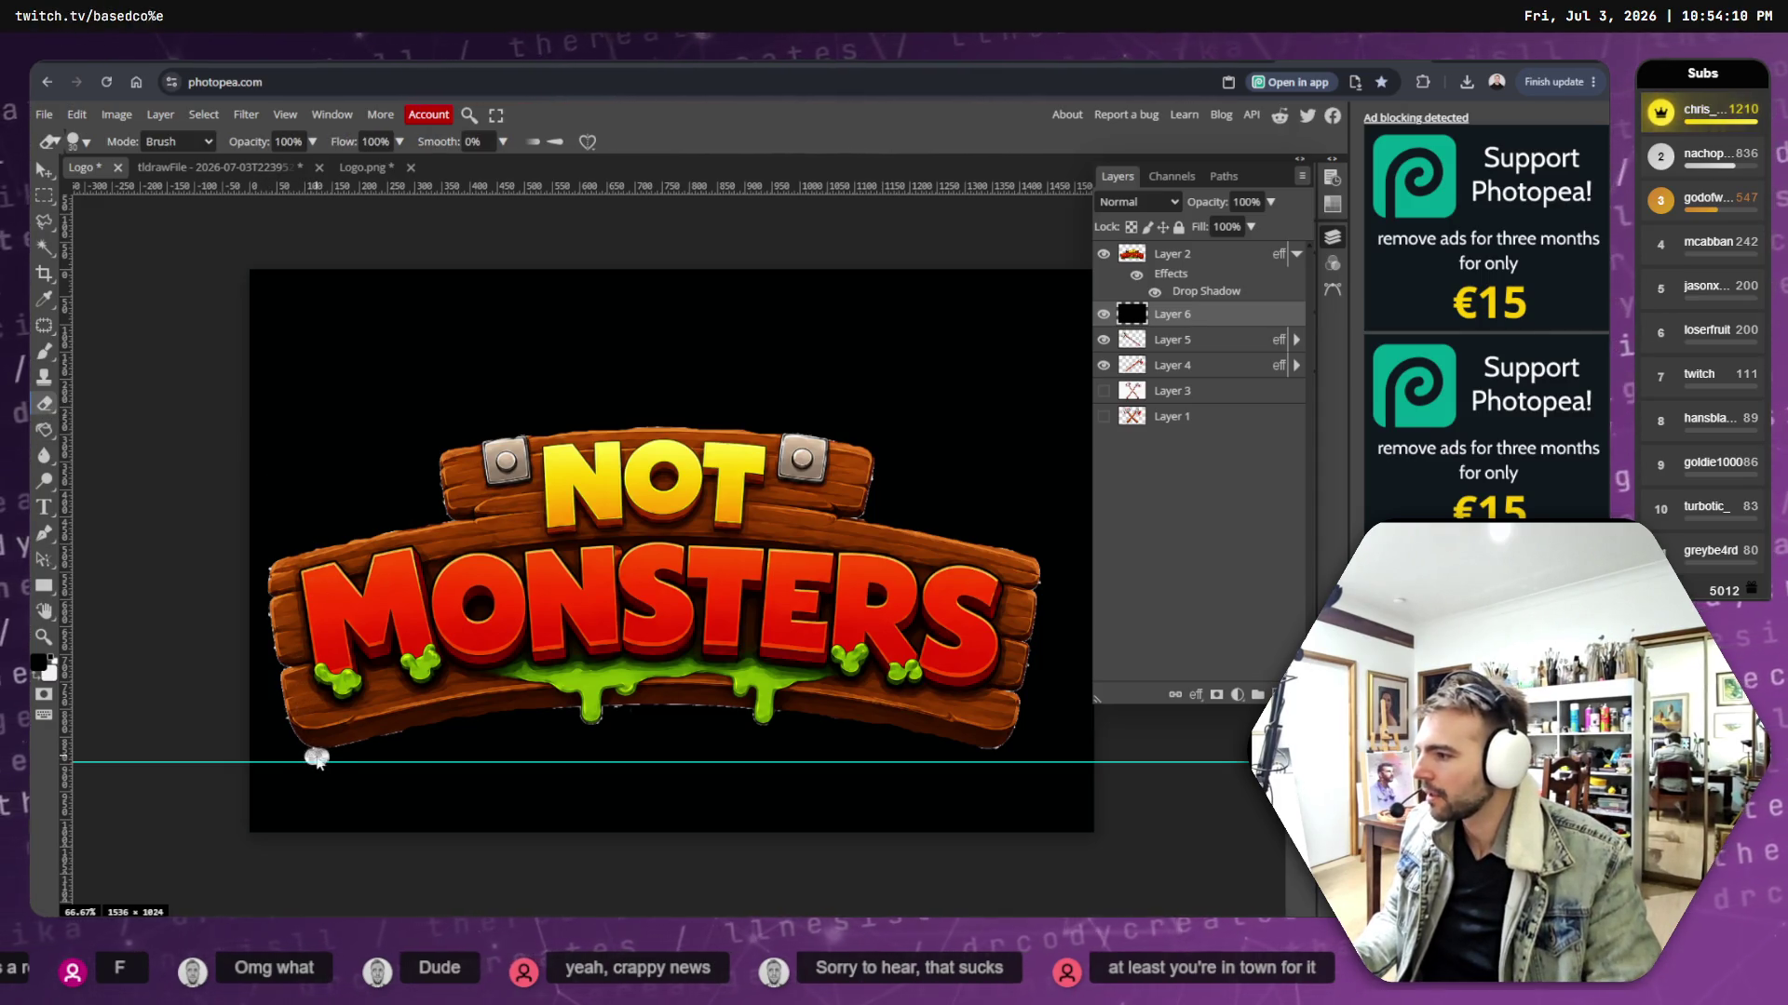
pyautogui.click(1163, 253)
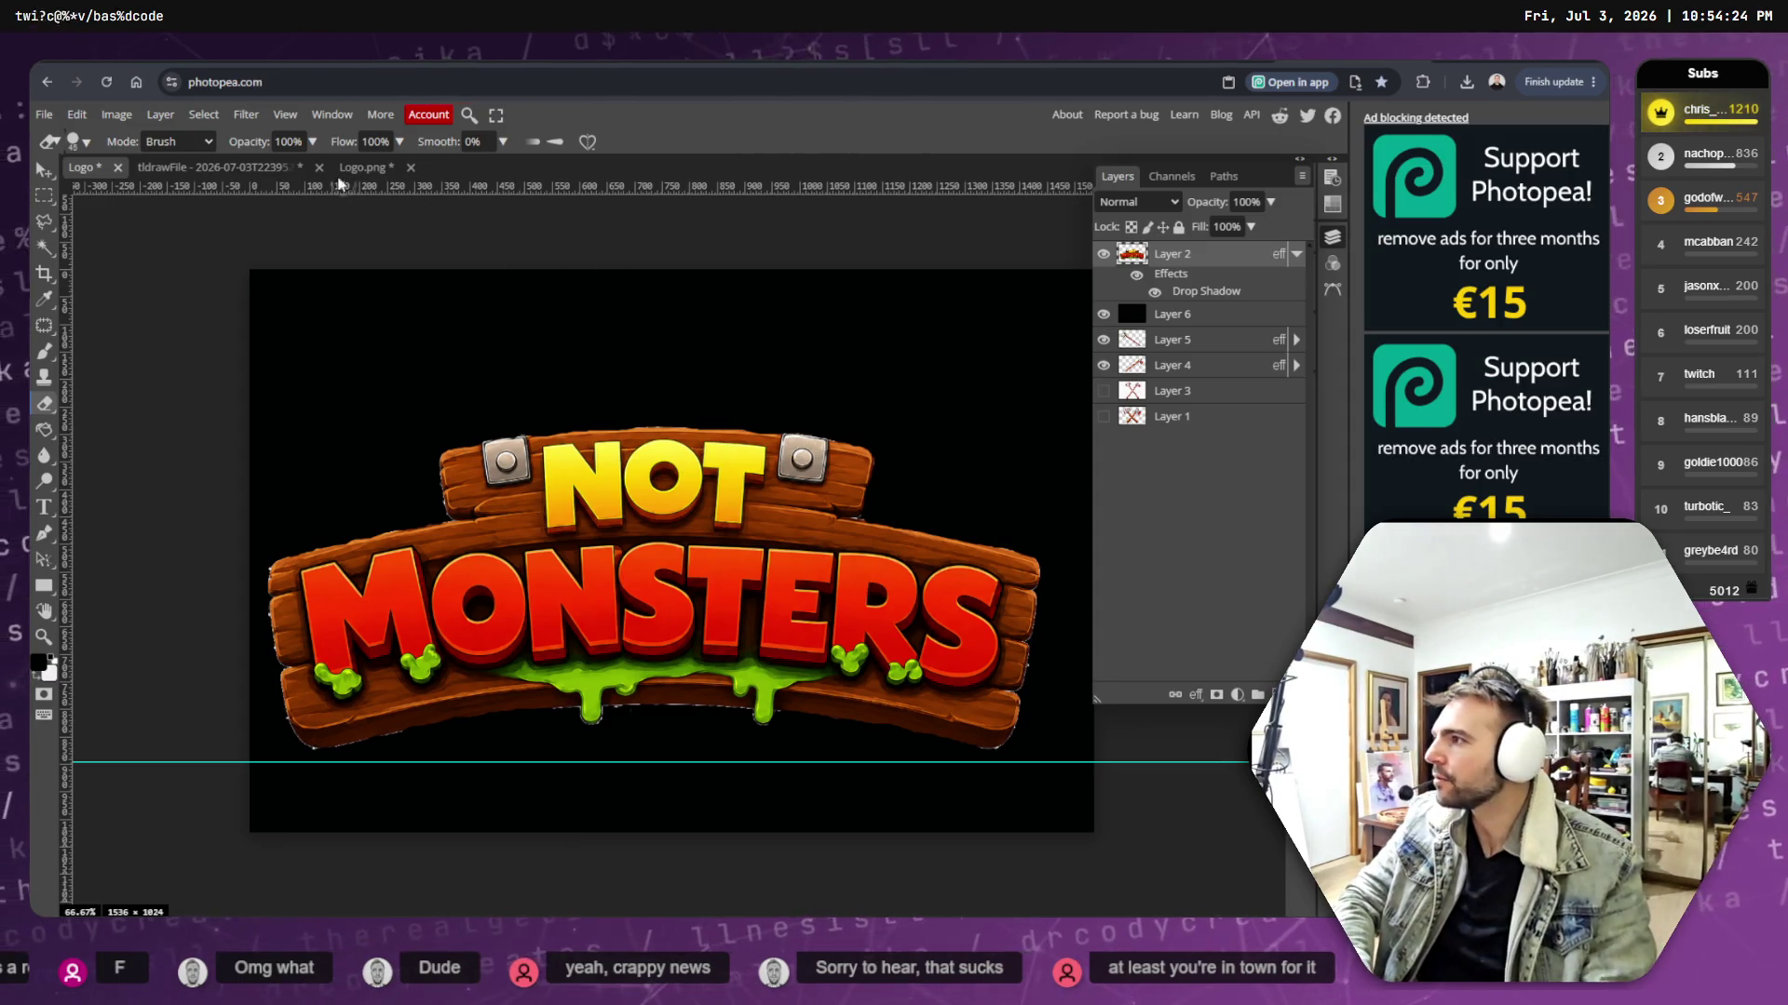
# - Give the eraser a soft 76 px tip with 0% hardness
pyautogui.click(184, 144)
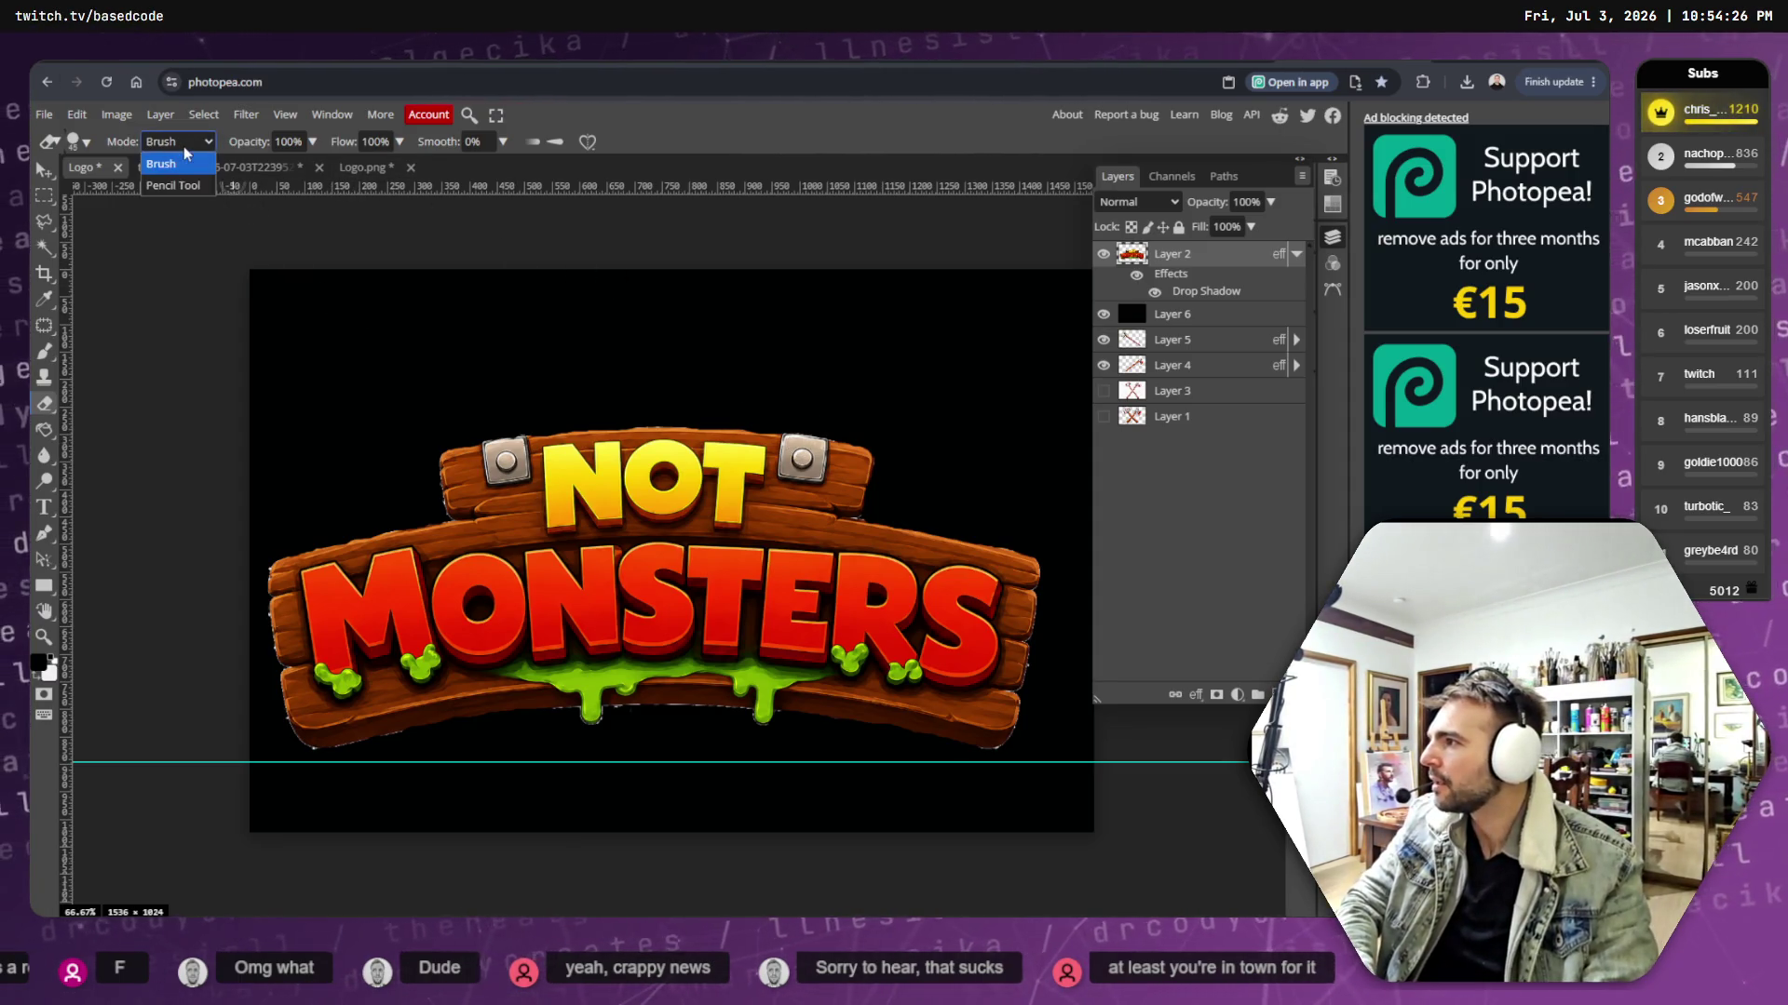
pyautogui.click(75, 141)
pyautogui.click(75, 141)
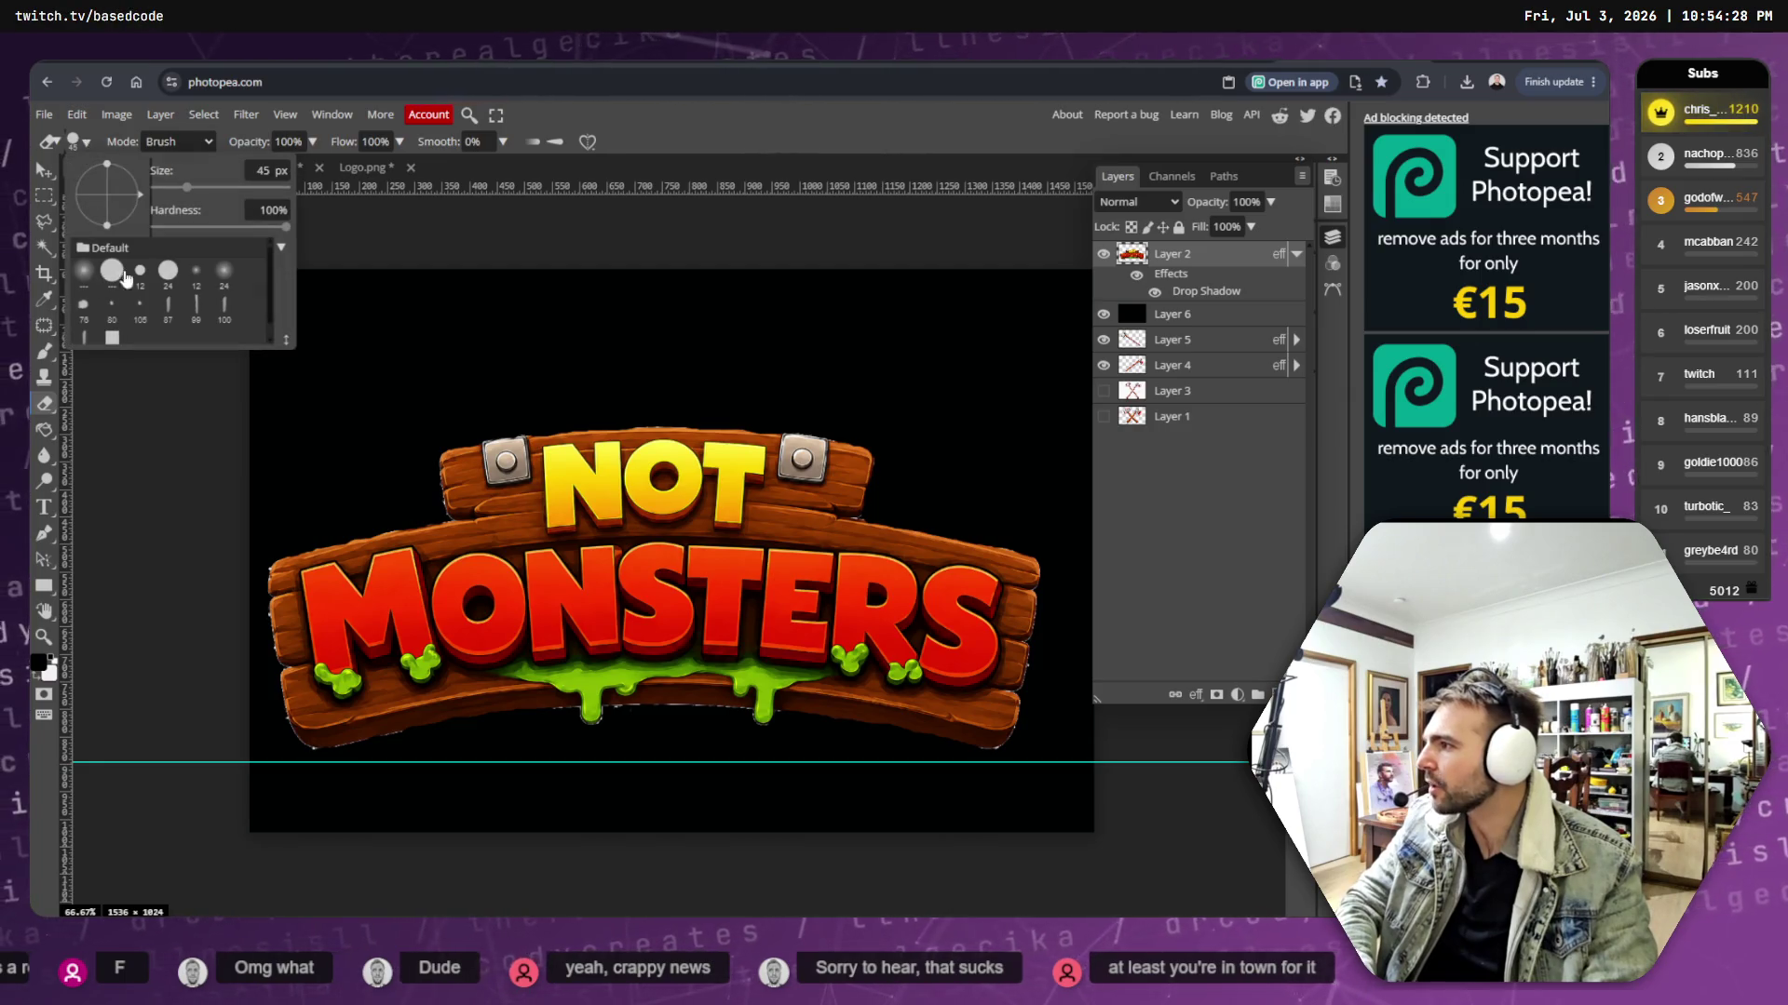
pyautogui.click(223, 272)
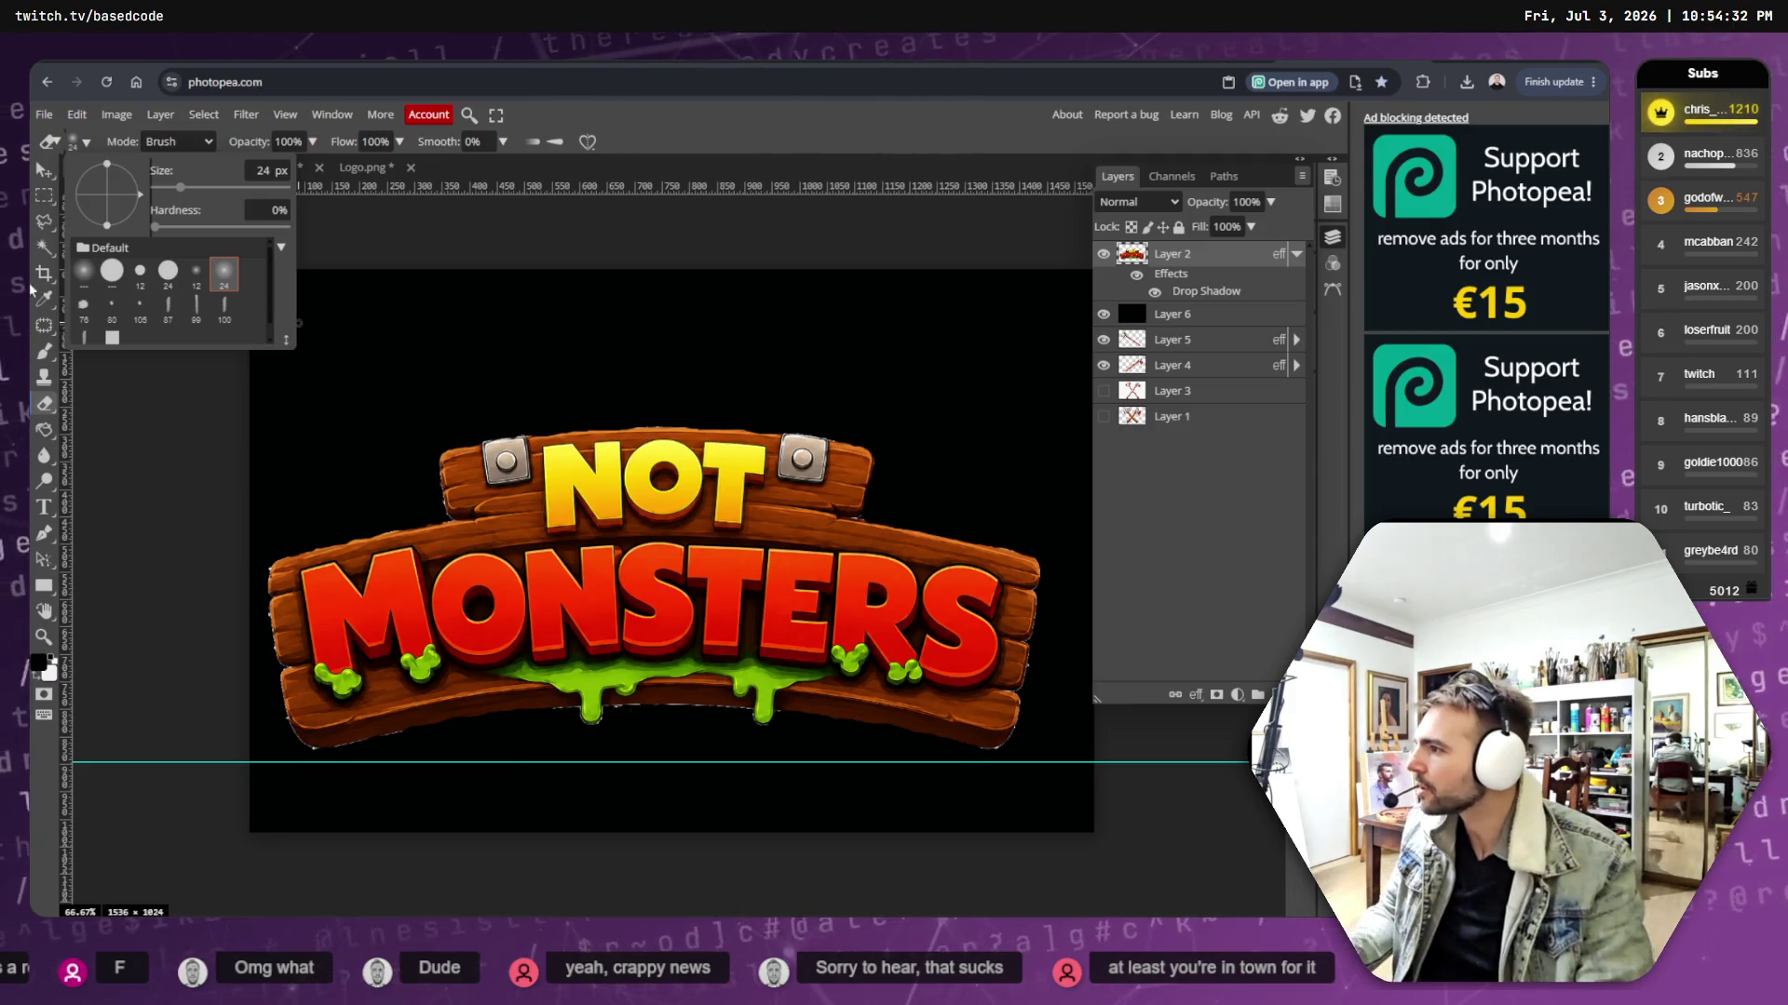
pyautogui.click(671, 366)
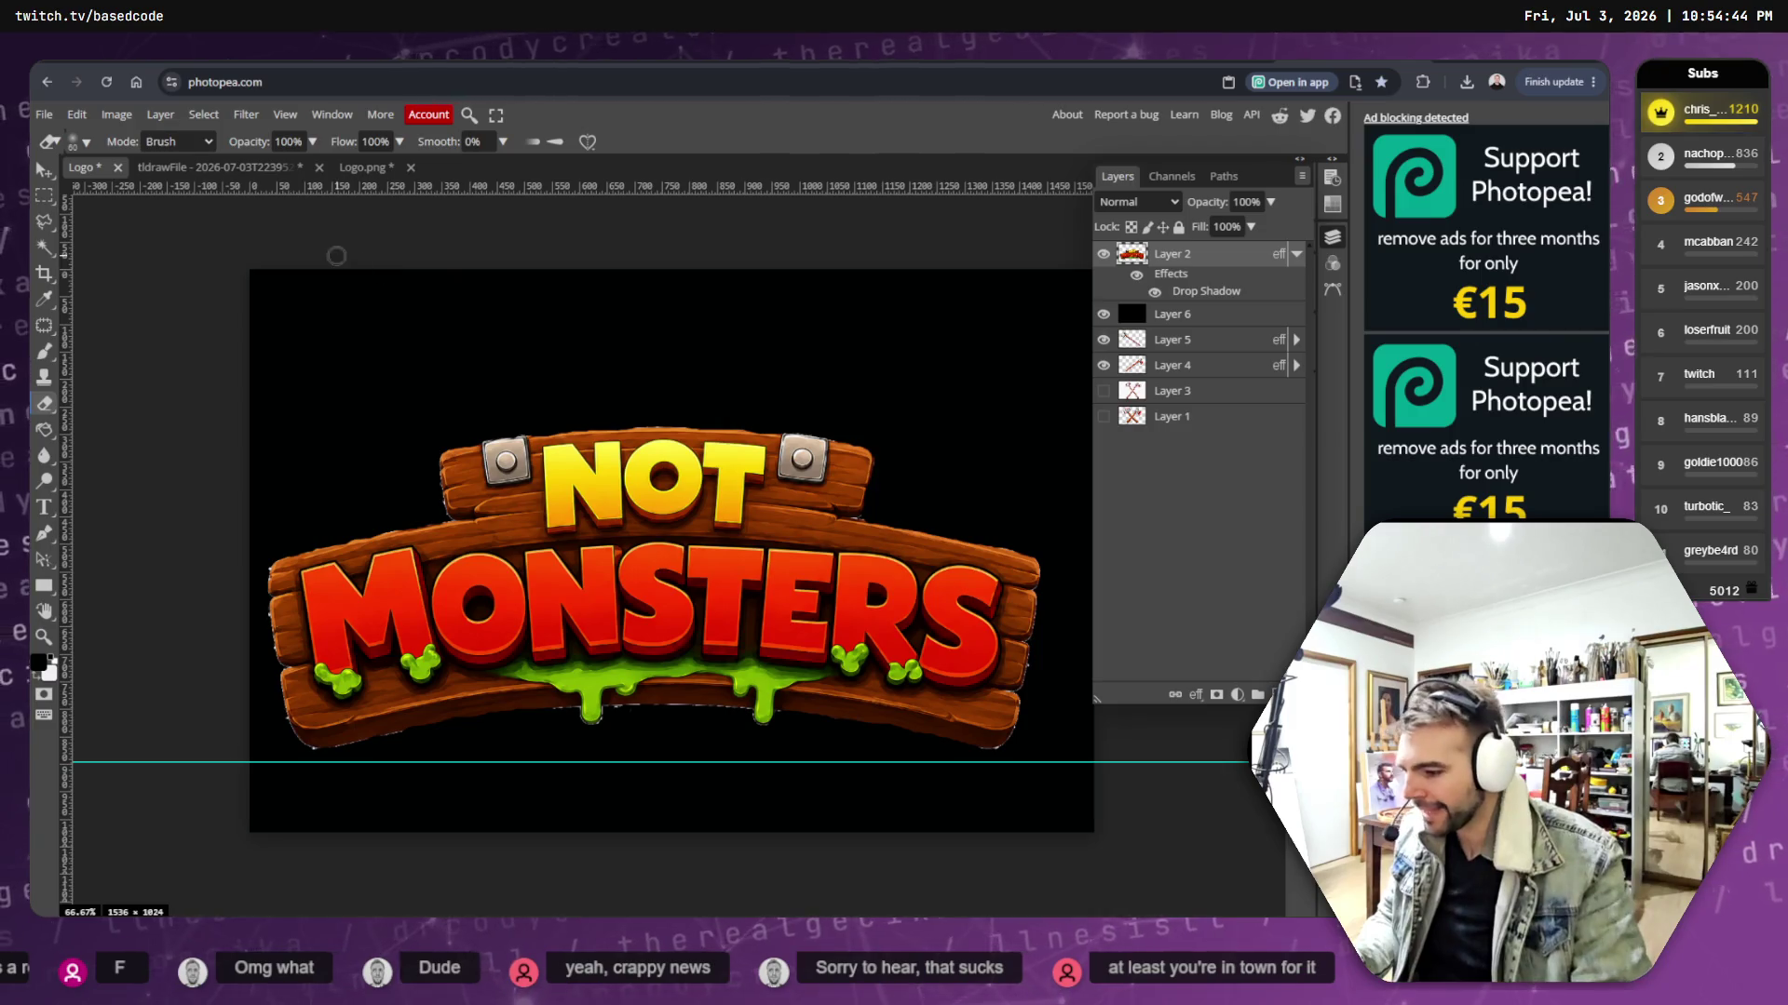
pyautogui.click(82, 142)
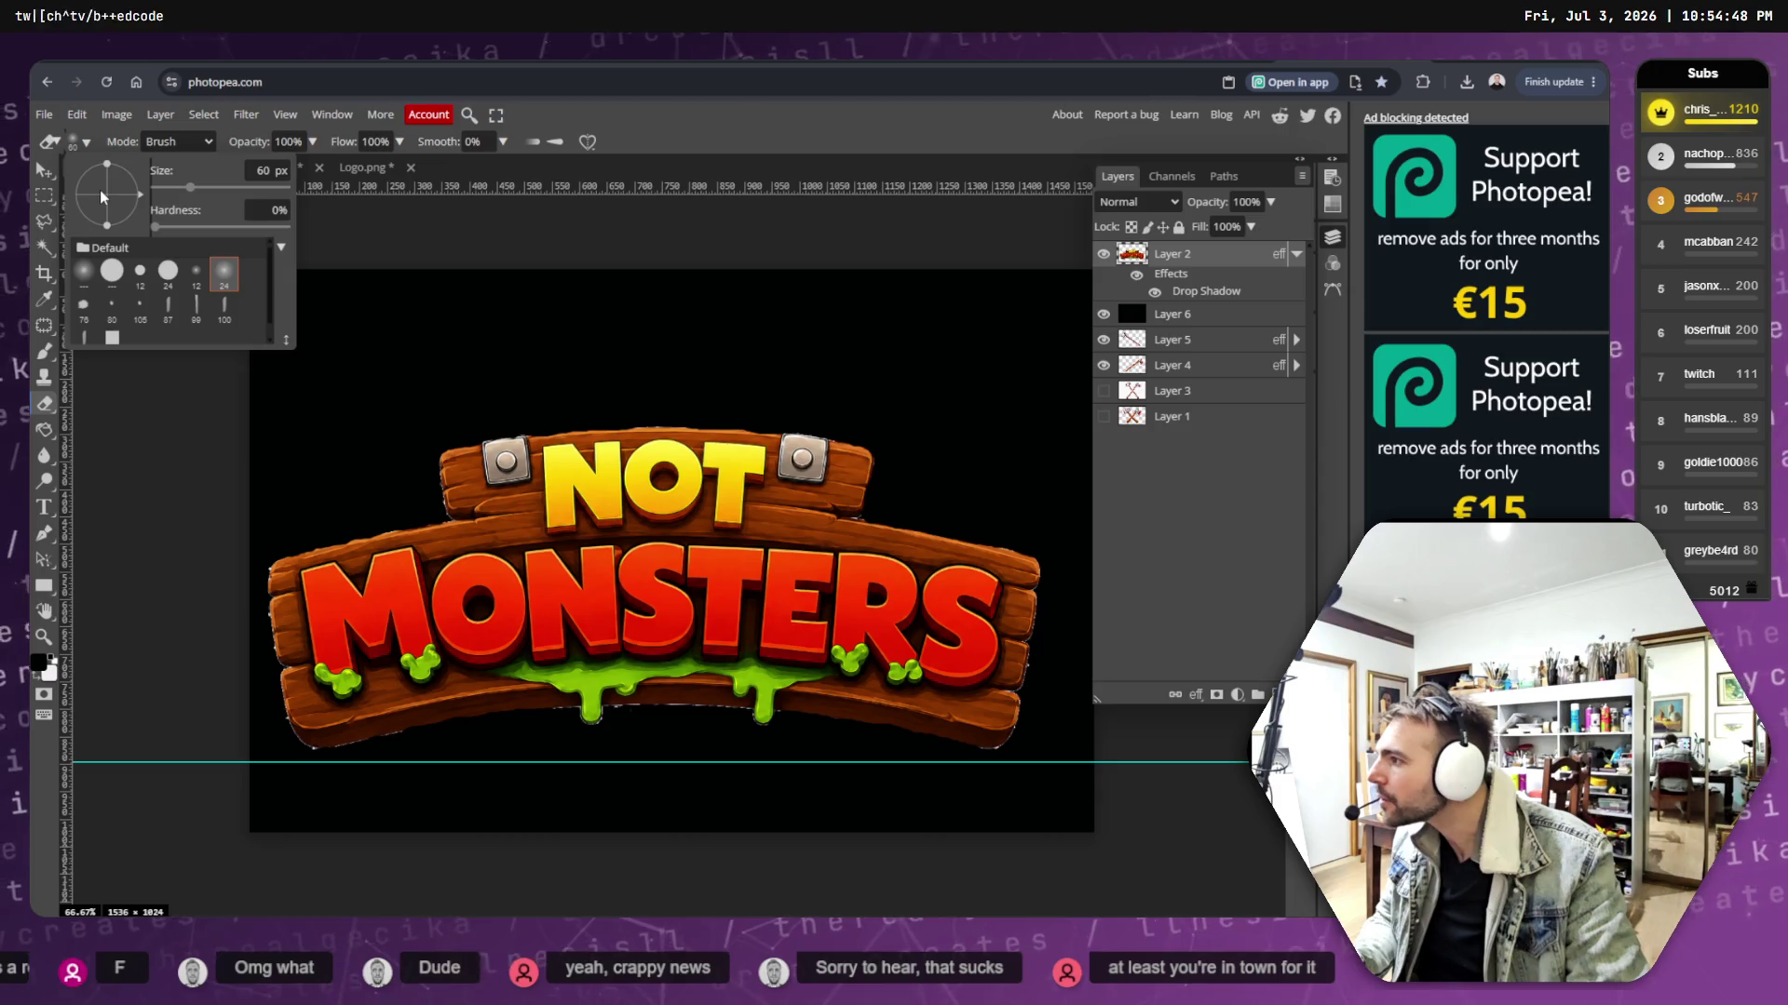
pyautogui.click(98, 313)
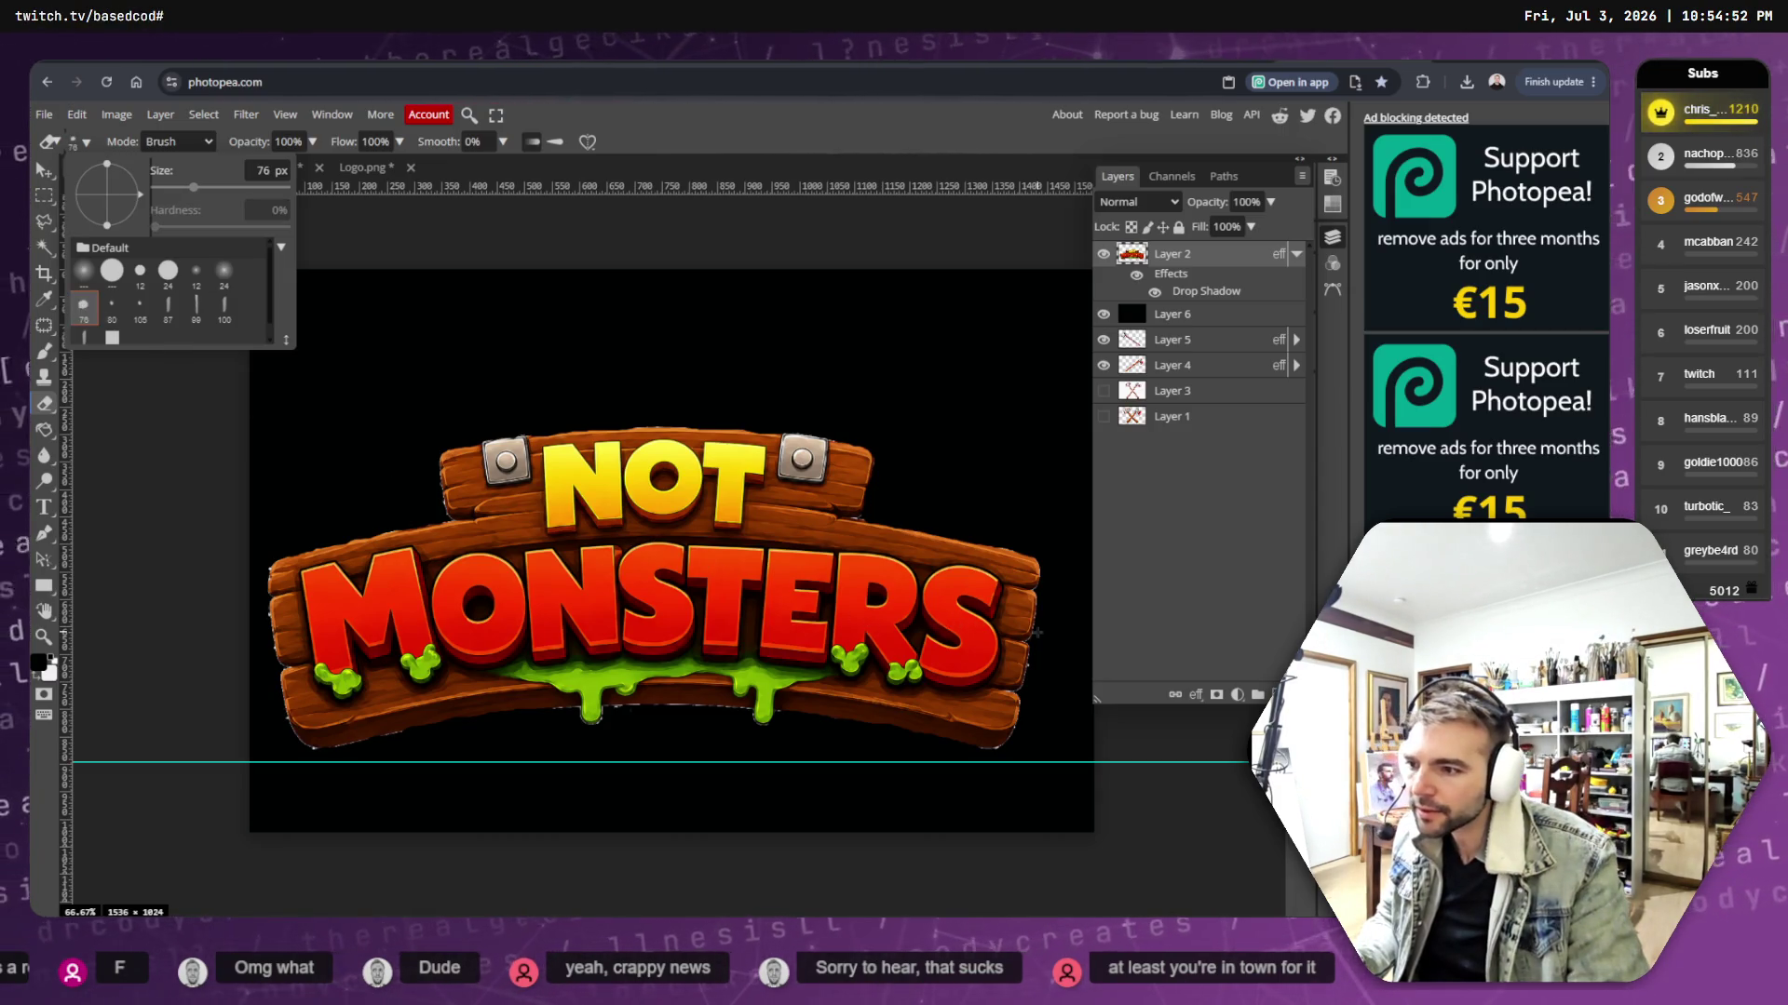
pyautogui.click(1037, 596)
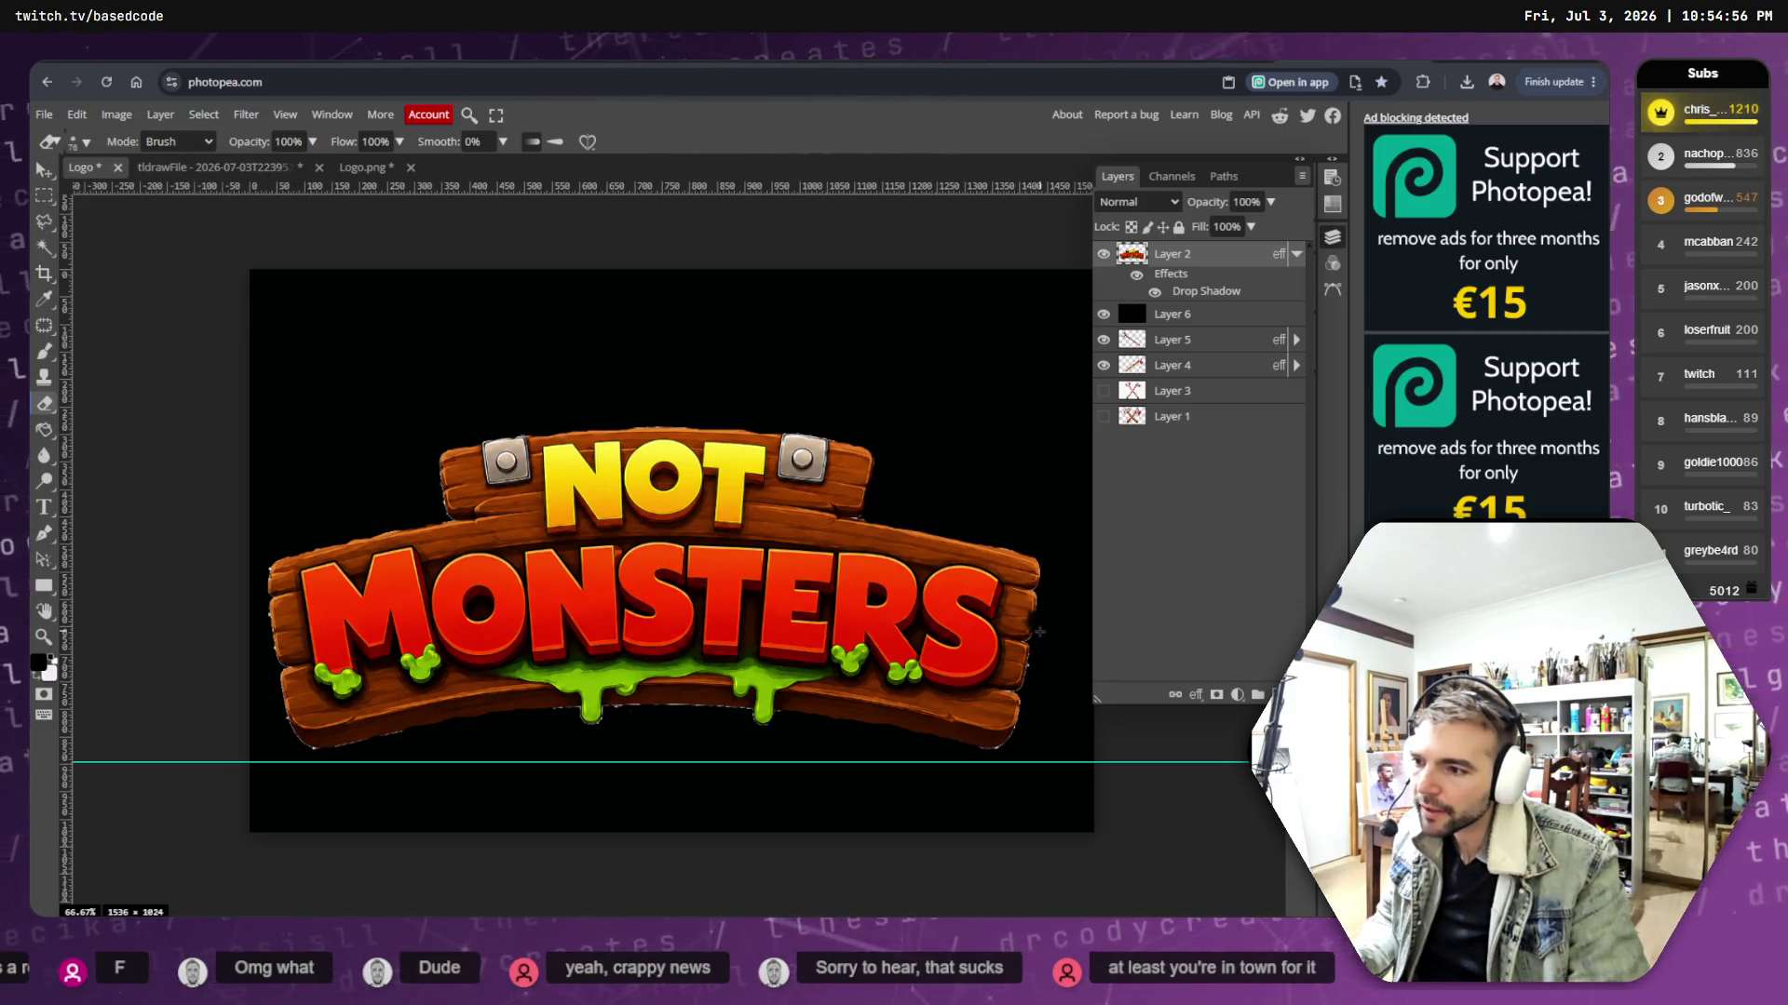
pyautogui.press('z')
pyautogui.click(671, 556)
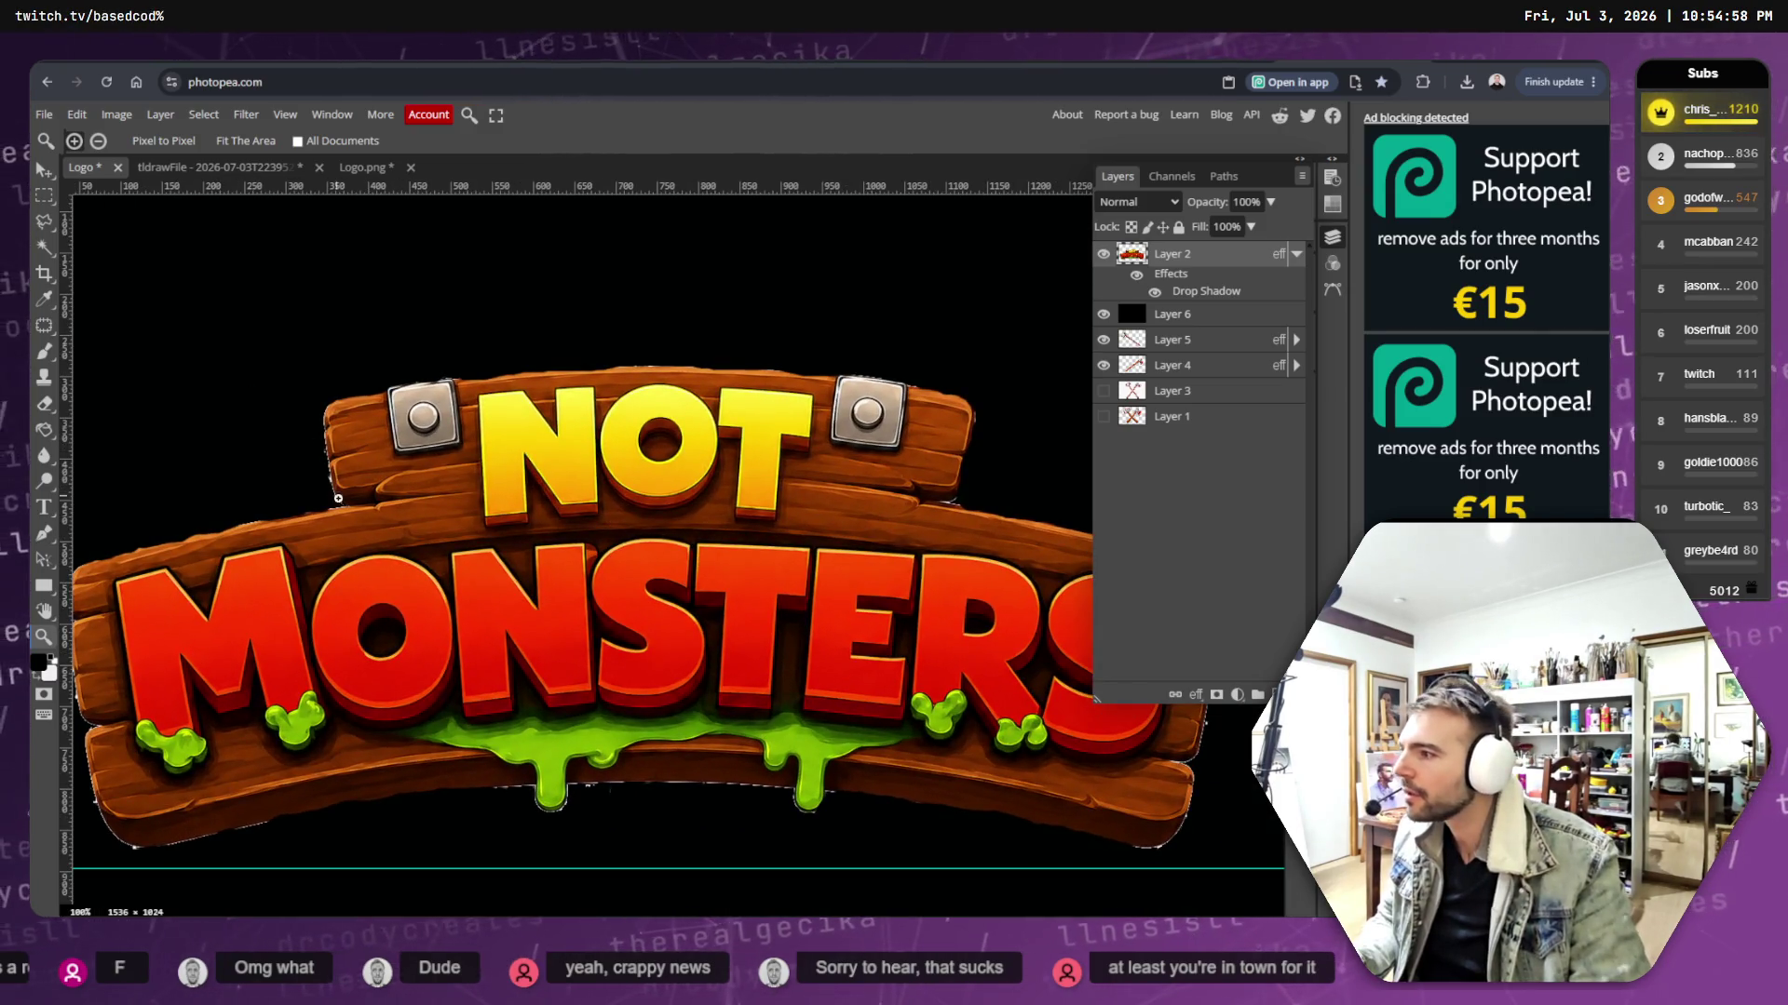
pyautogui.scroll(-1, 331, 456)
pyautogui.scroll(1, 332, 456)
pyautogui.scroll(-1, 332, 455)
pyautogui.scroll(-2, 333, 453)
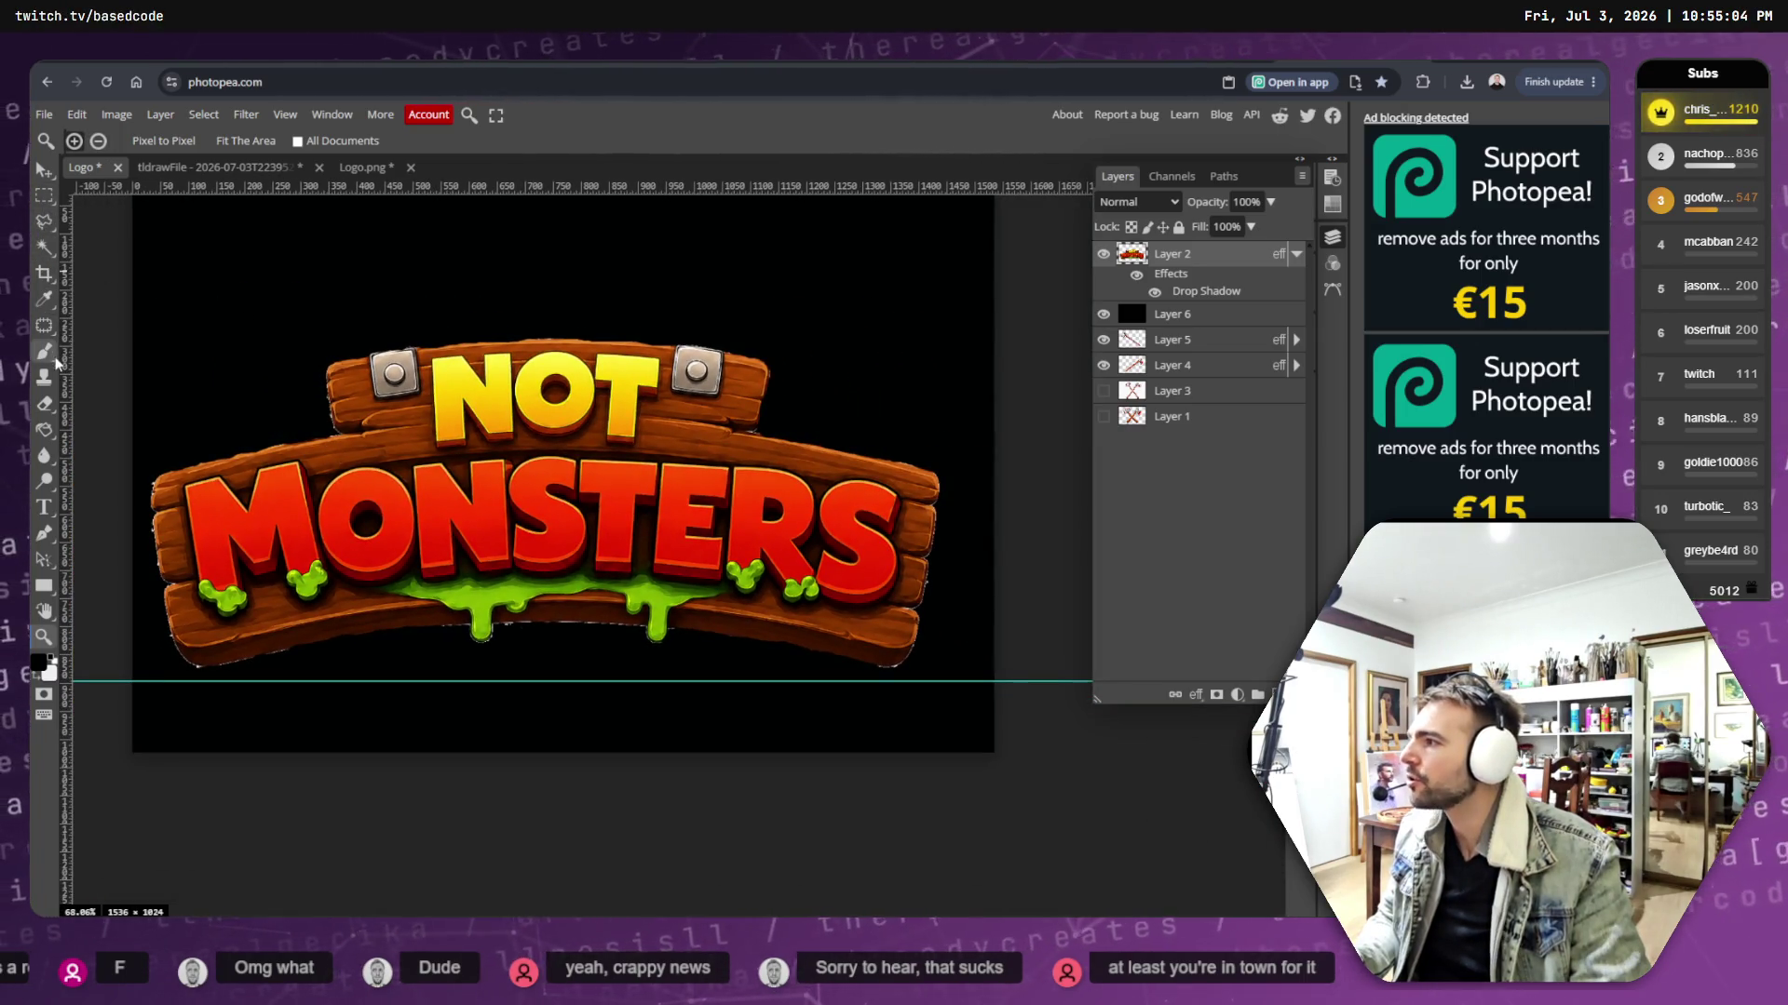
pyautogui.click(44, 247)
pyautogui.click(320, 271)
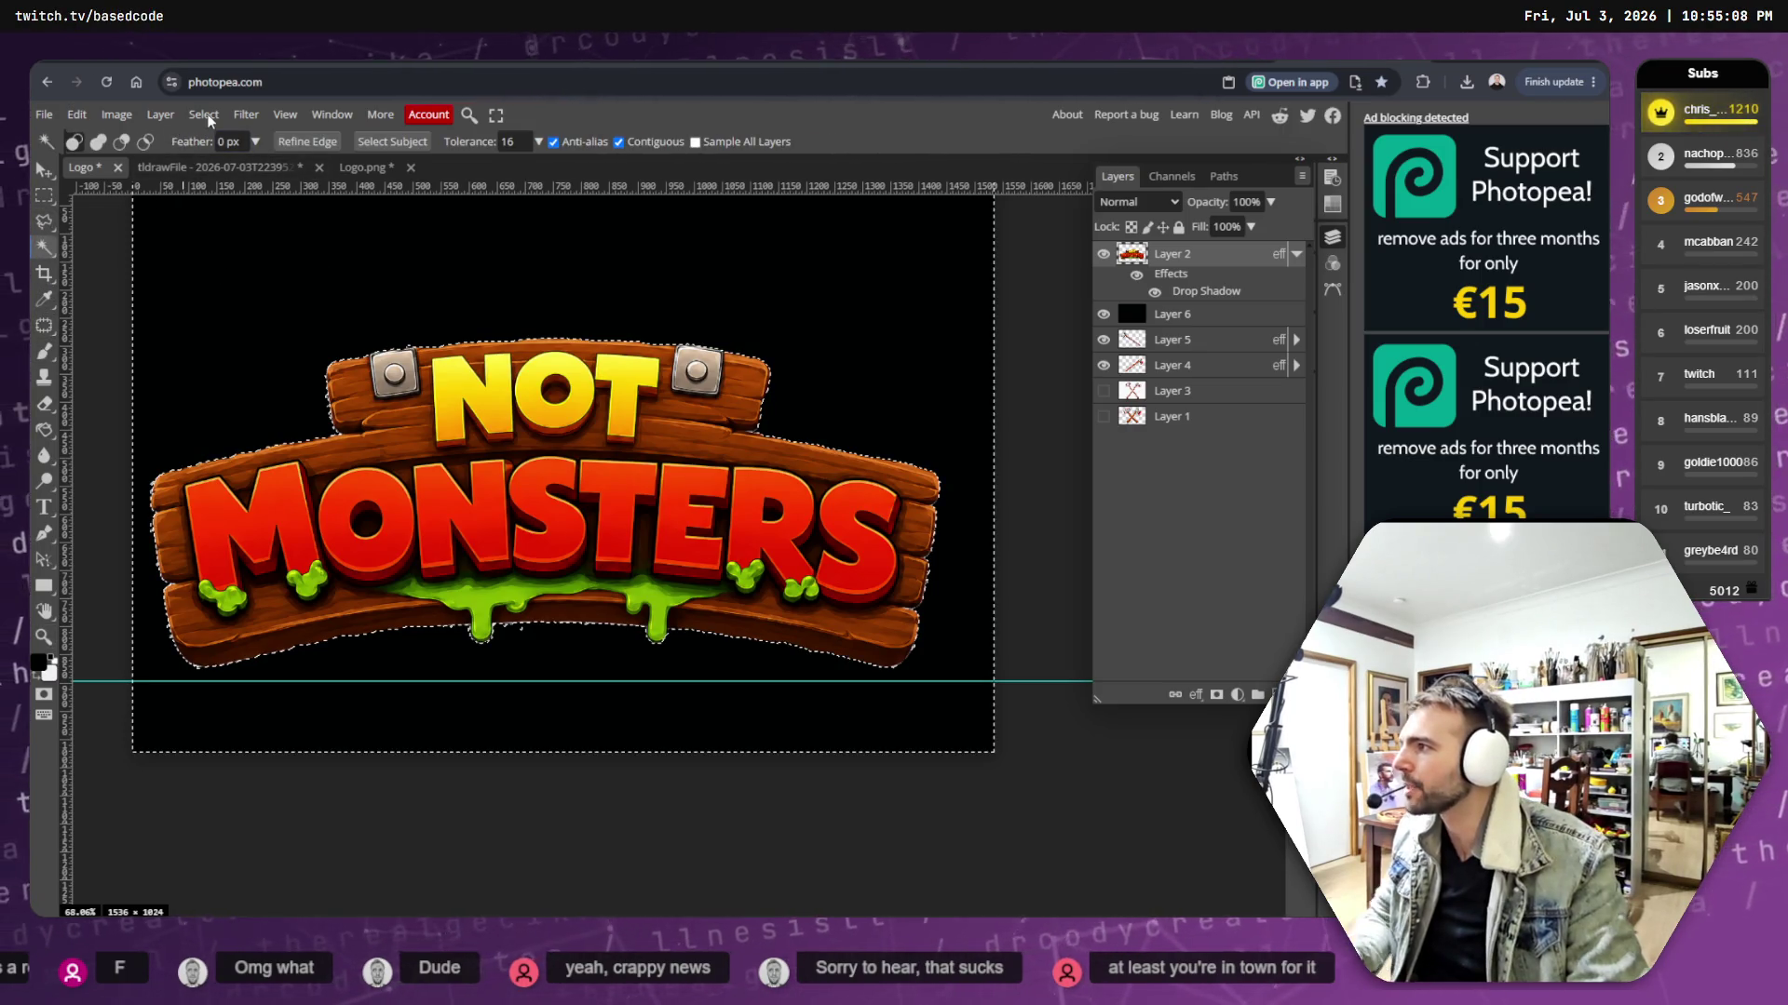
pyautogui.click(112, 115)
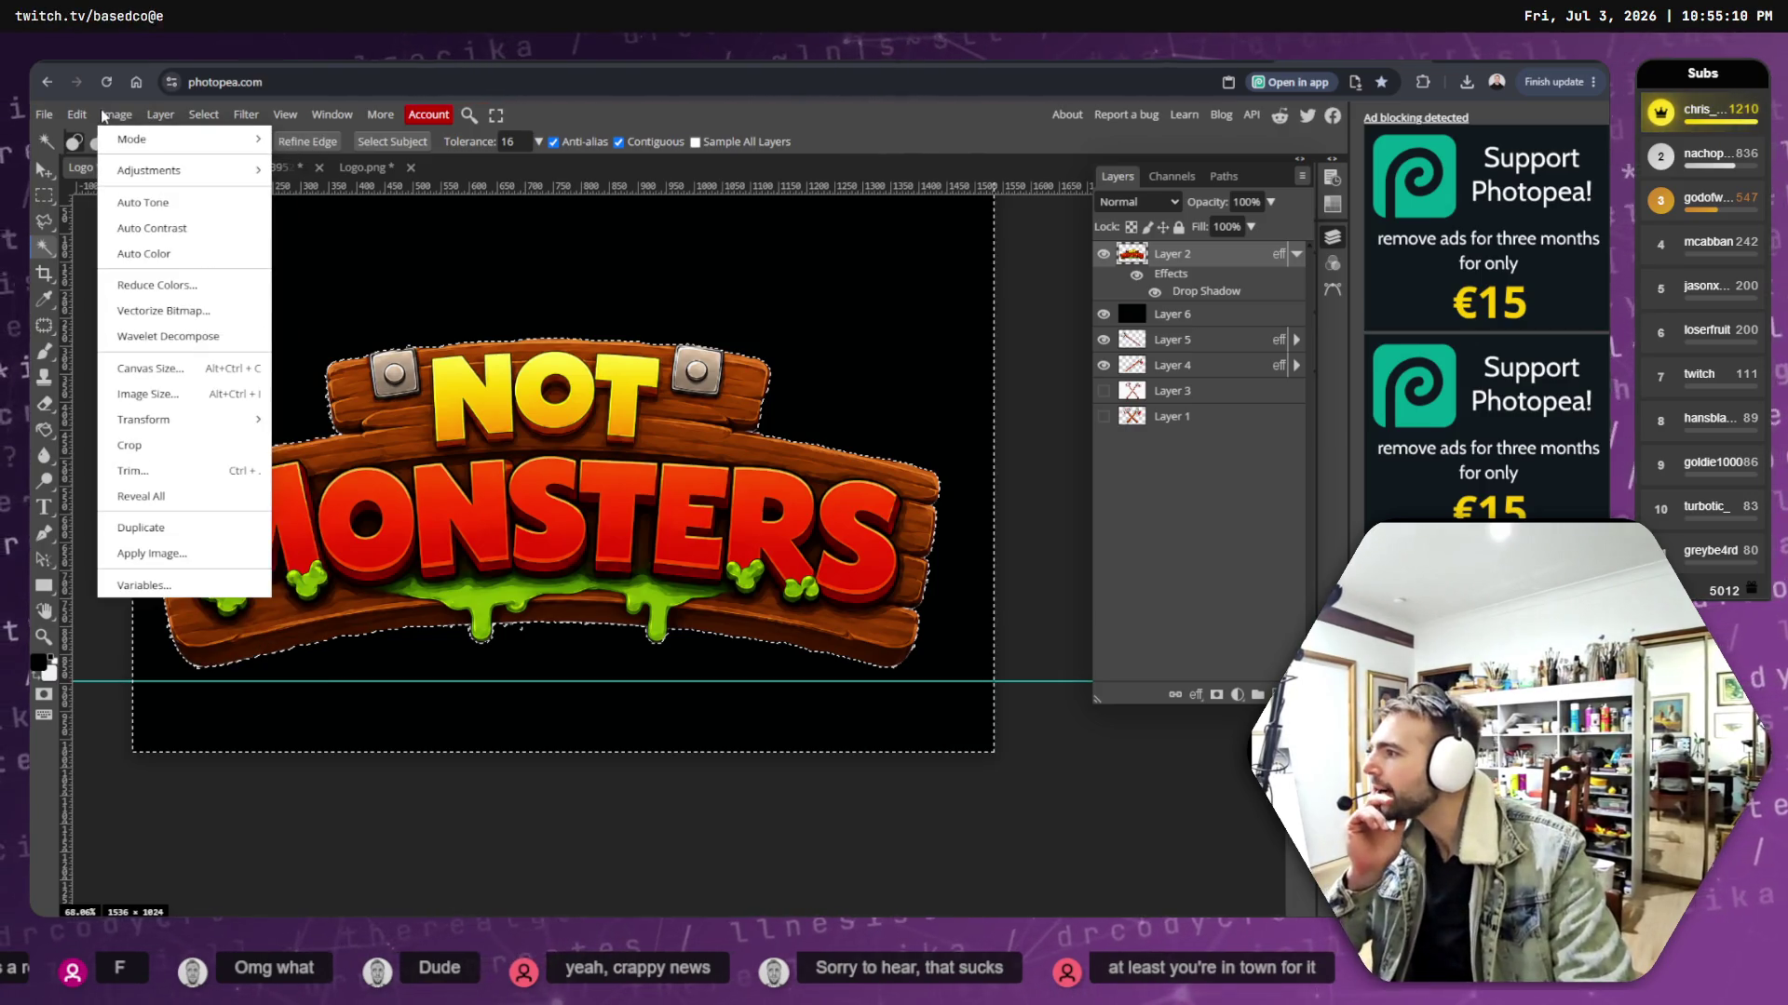
pyautogui.moveTo(203, 115)
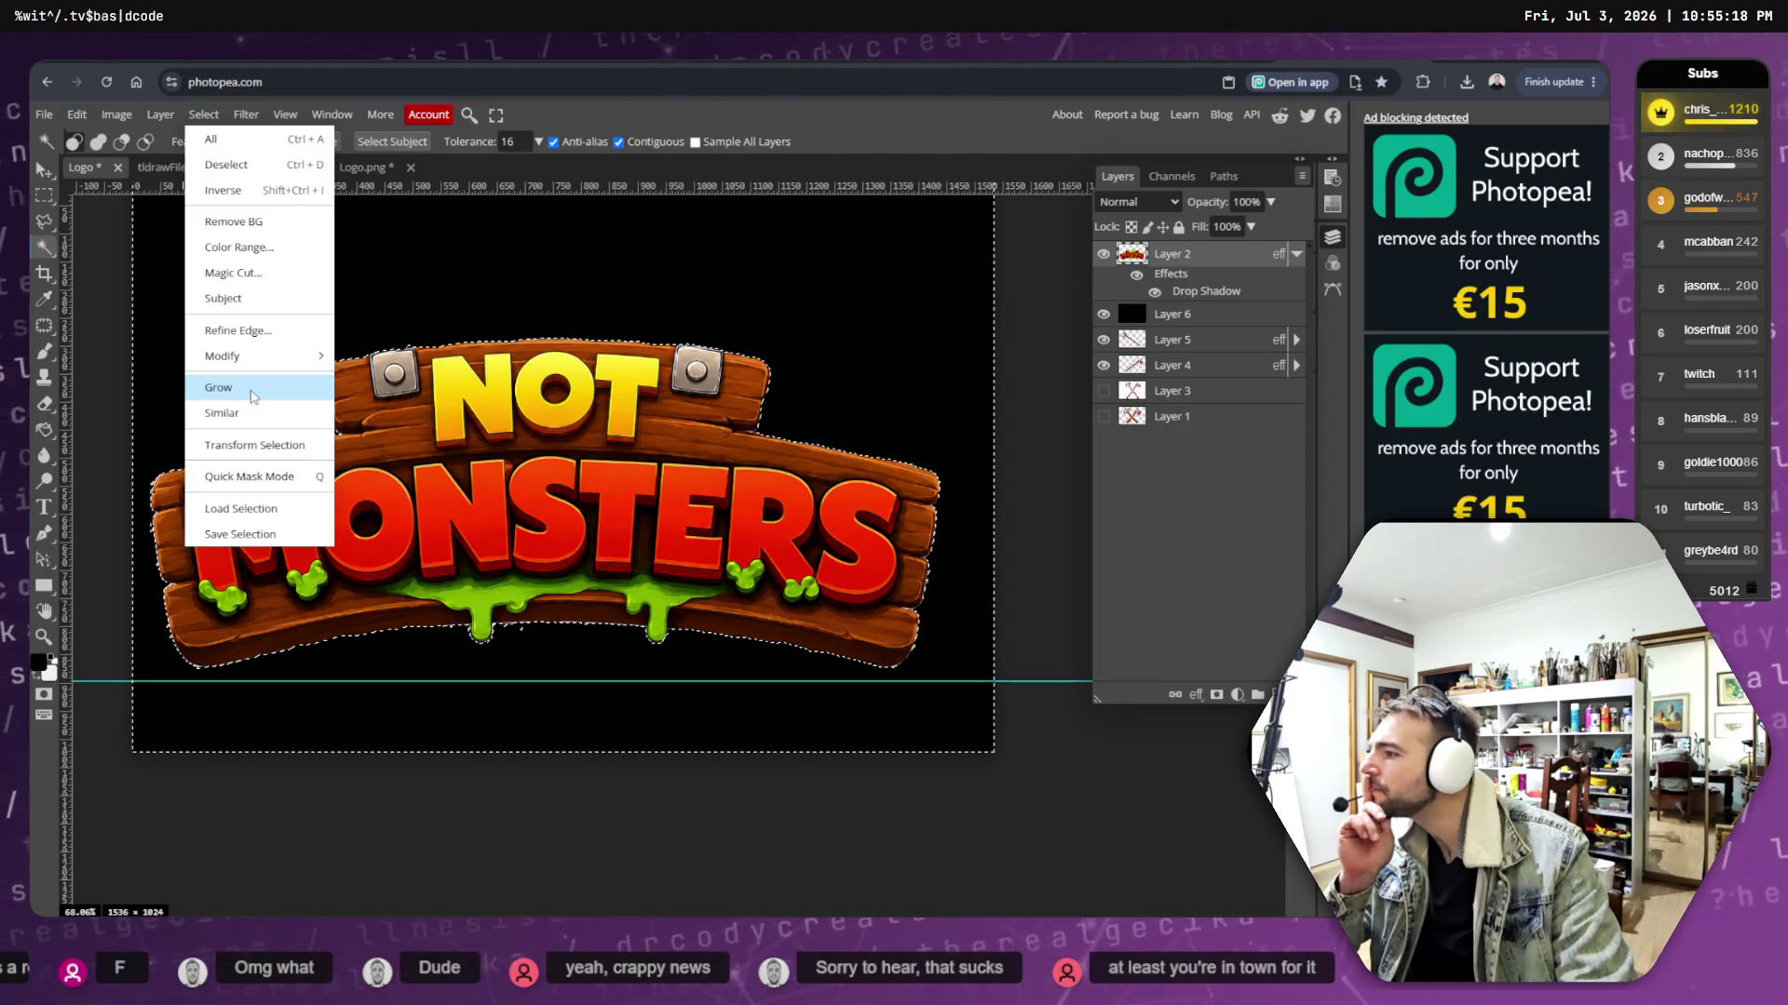
pyautogui.click(251, 391)
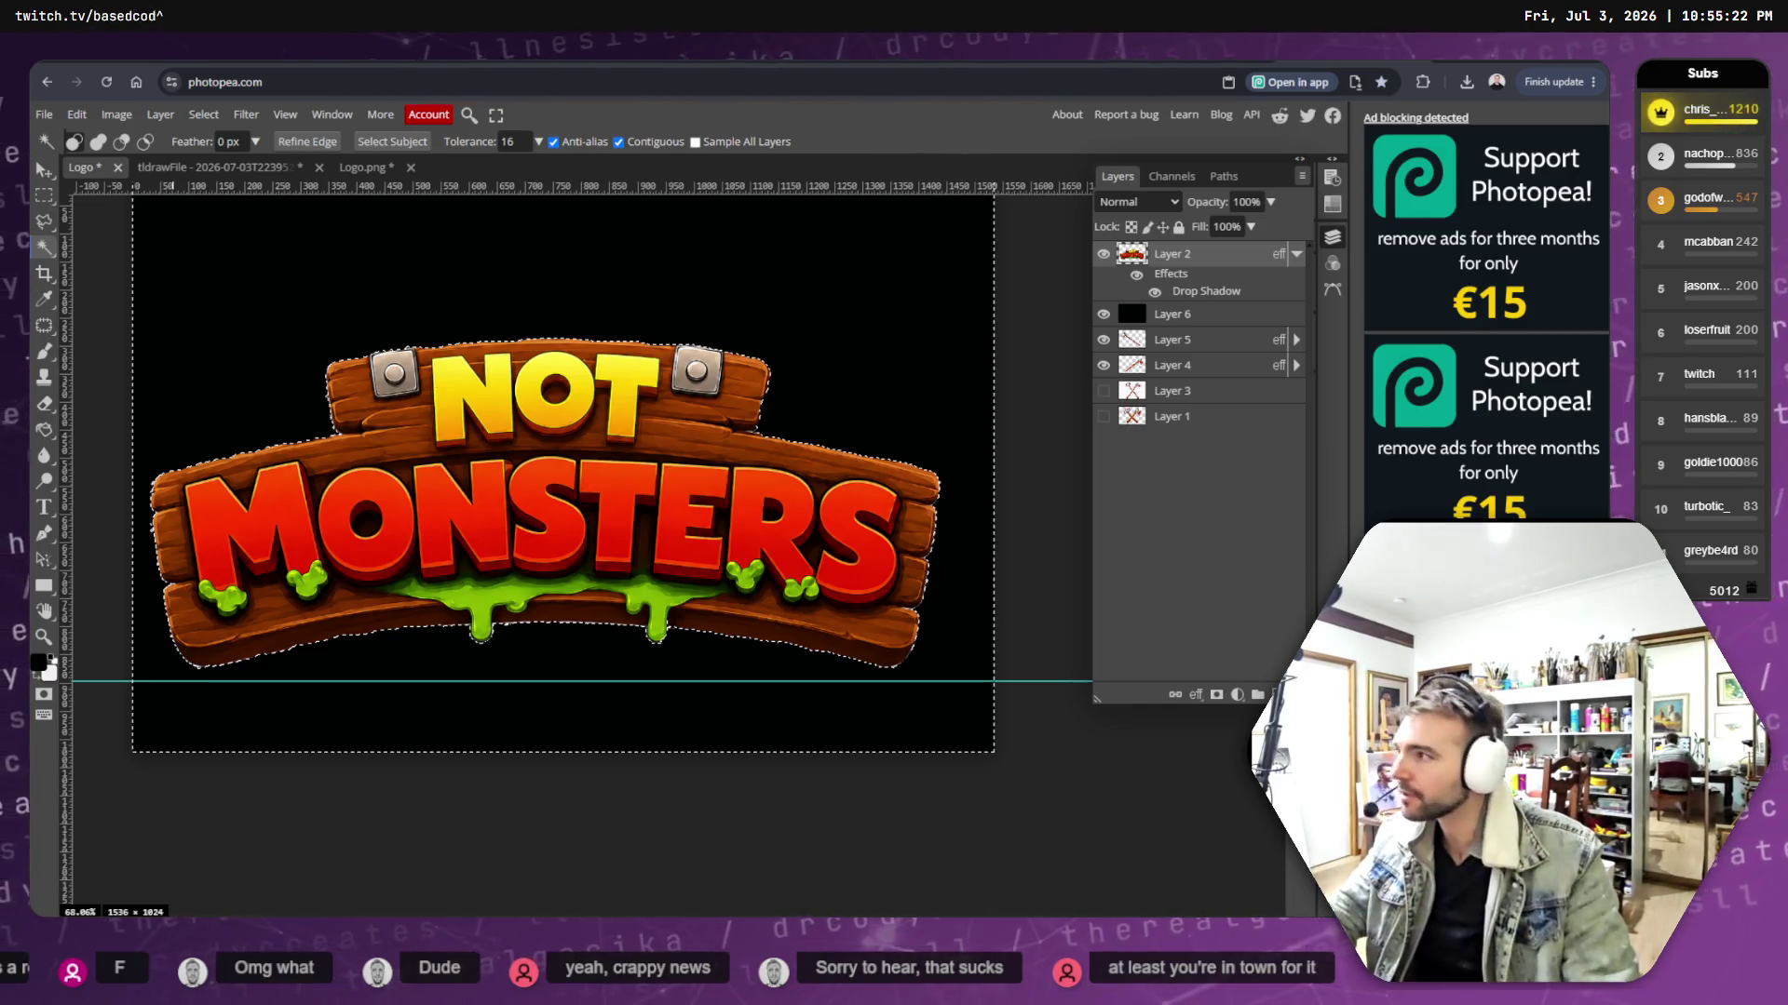
pyautogui.click(203, 114)
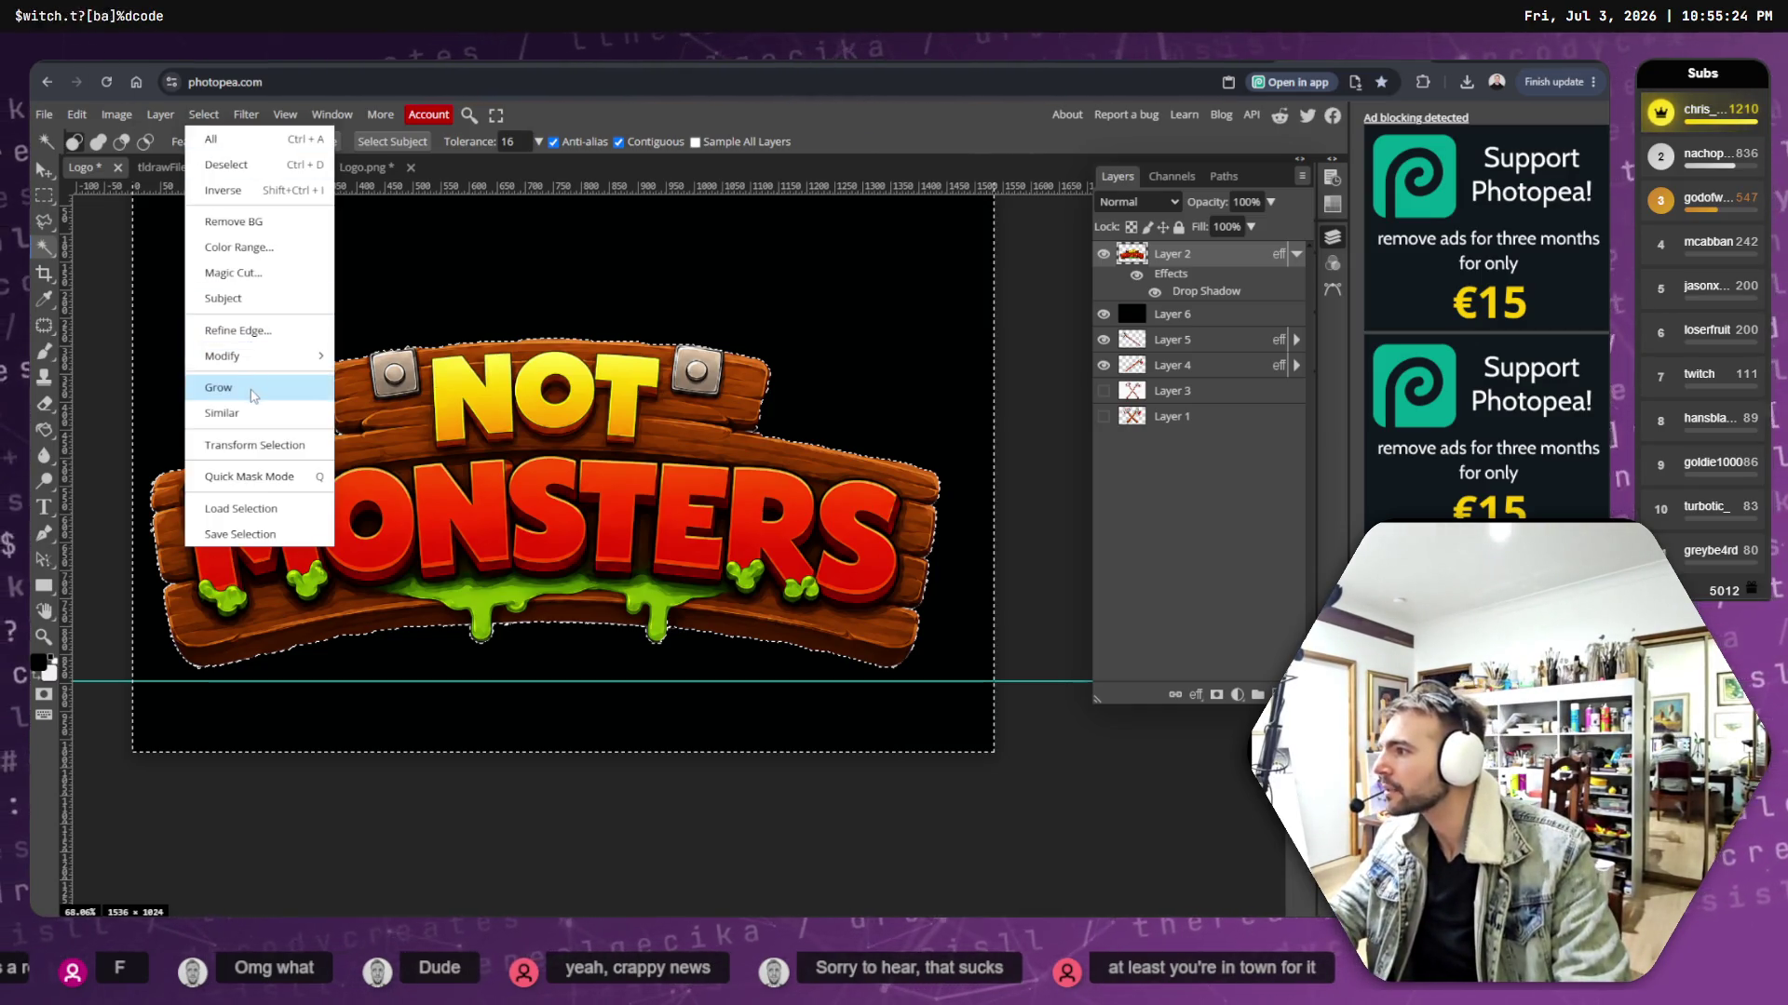
pyautogui.click(223, 387)
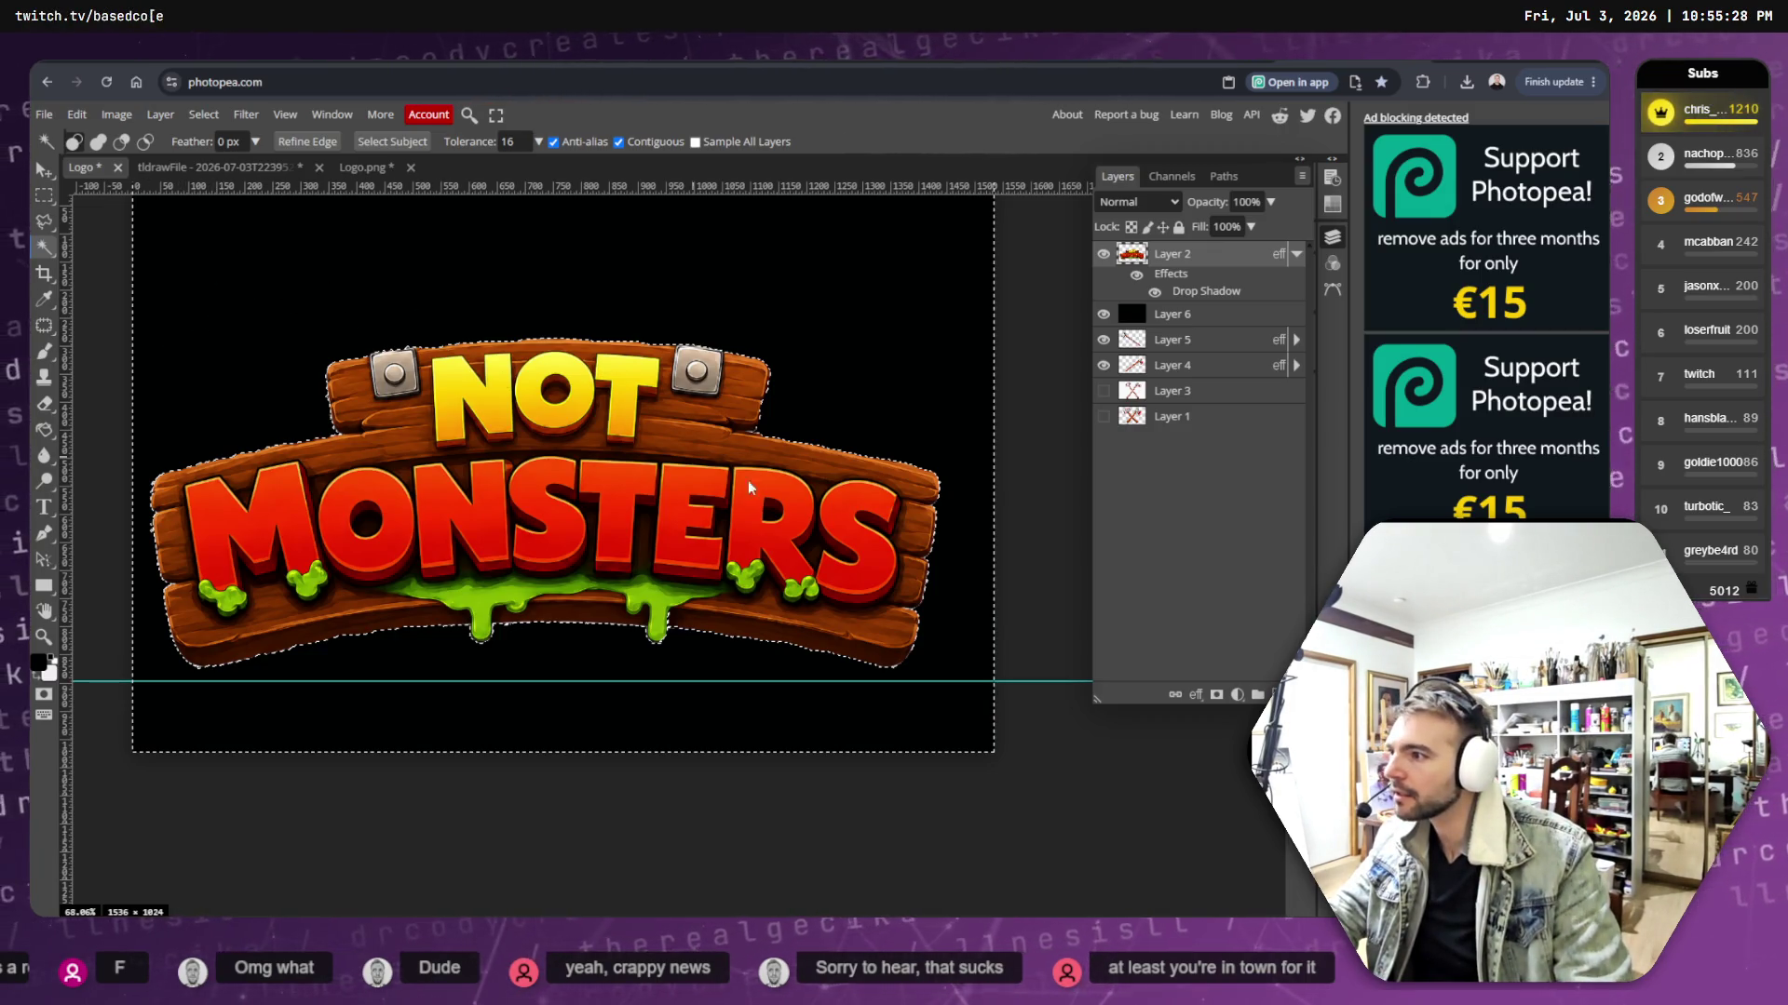
pyautogui.click(203, 114)
pyautogui.click(204, 158)
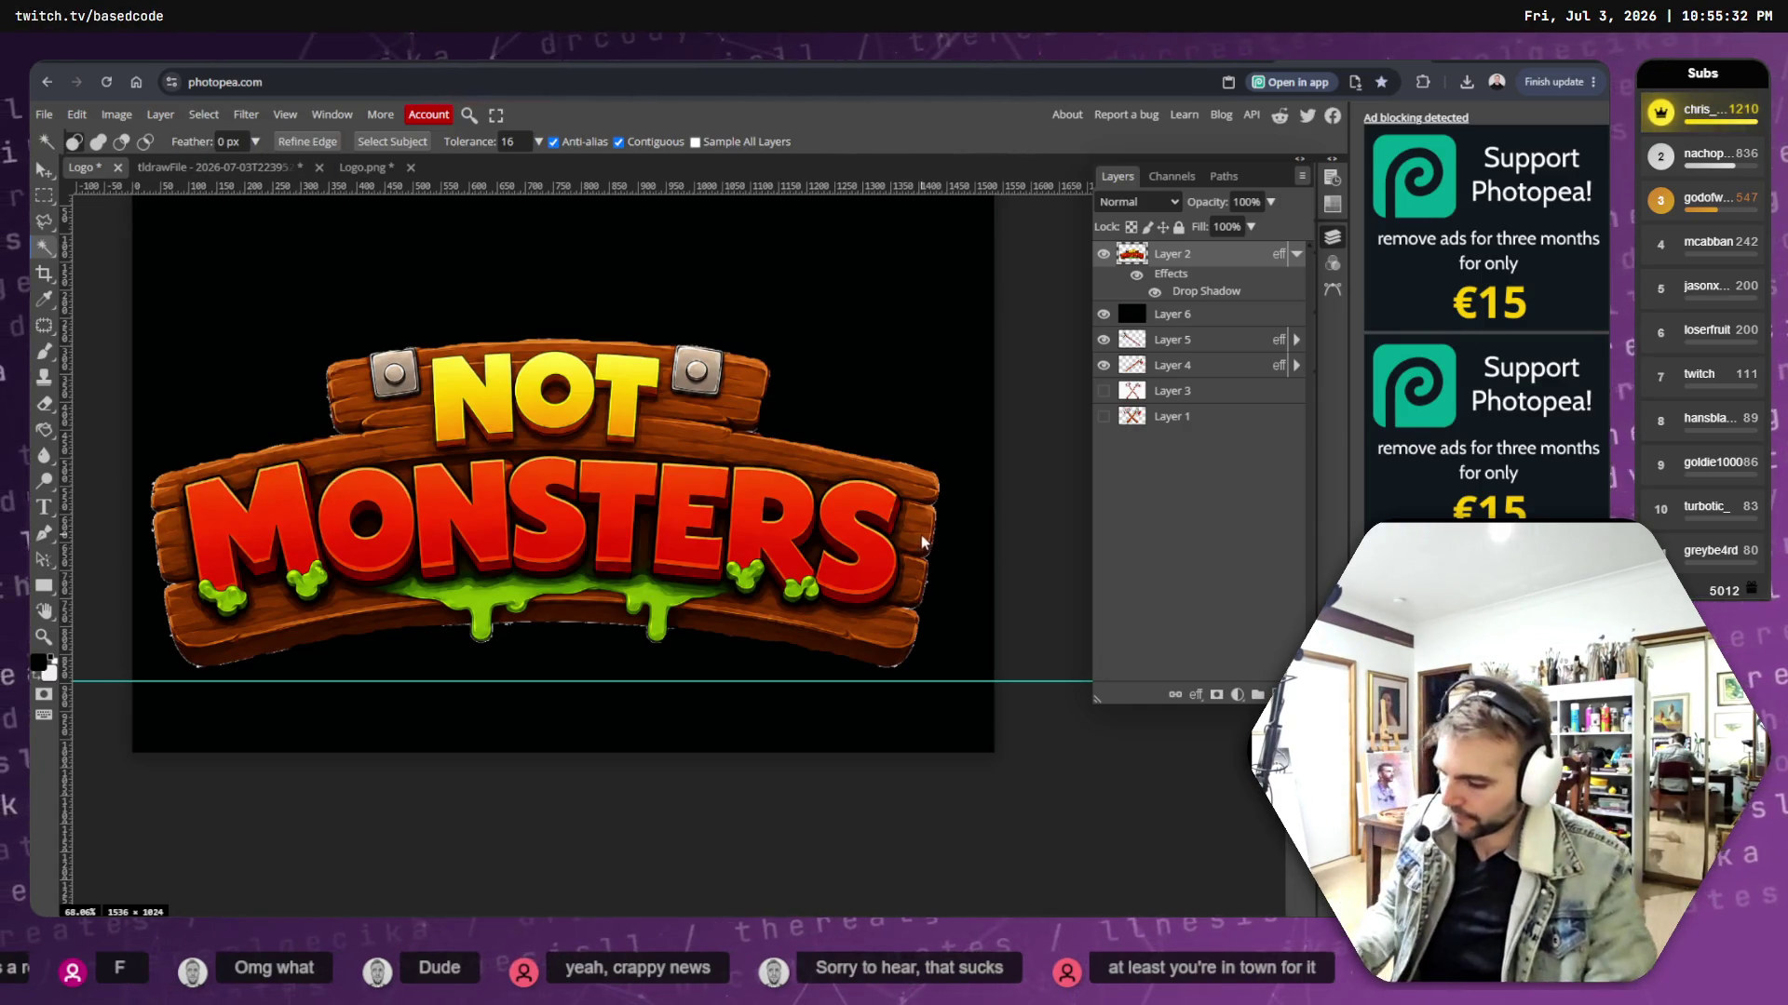
pyautogui.press('e')
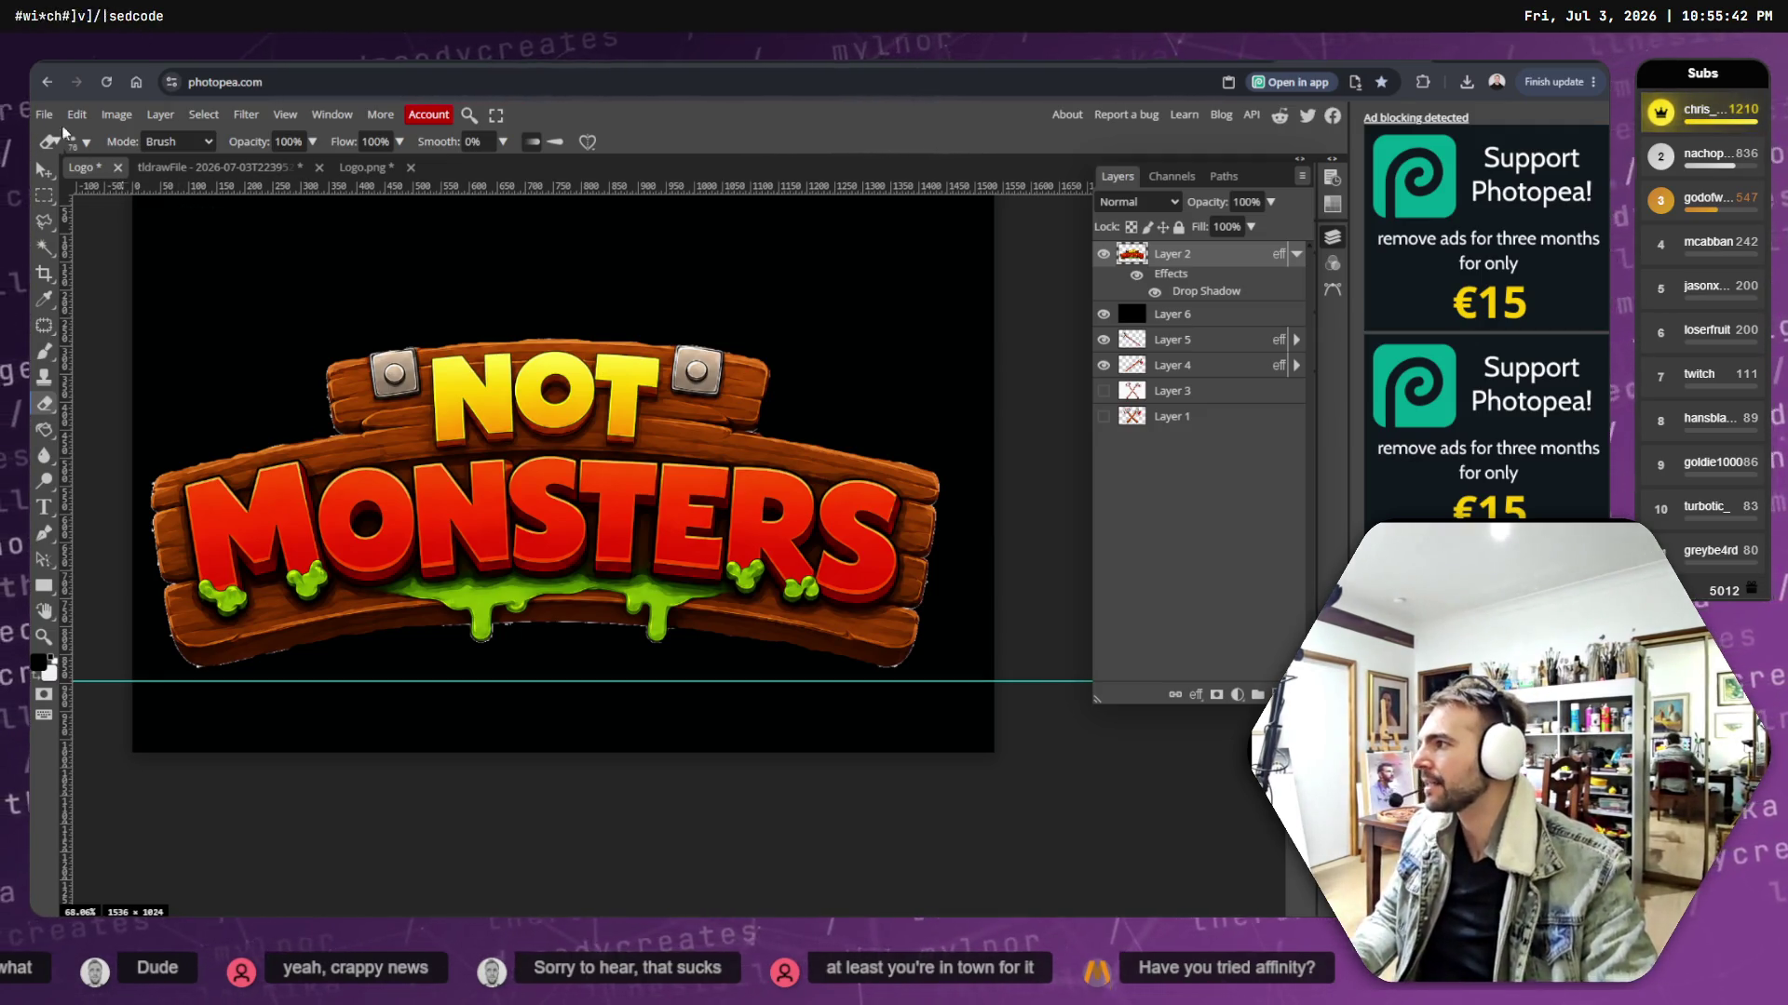
# - Choose the hard round brush preset so hardness reads 100%
pyautogui.click(76, 145)
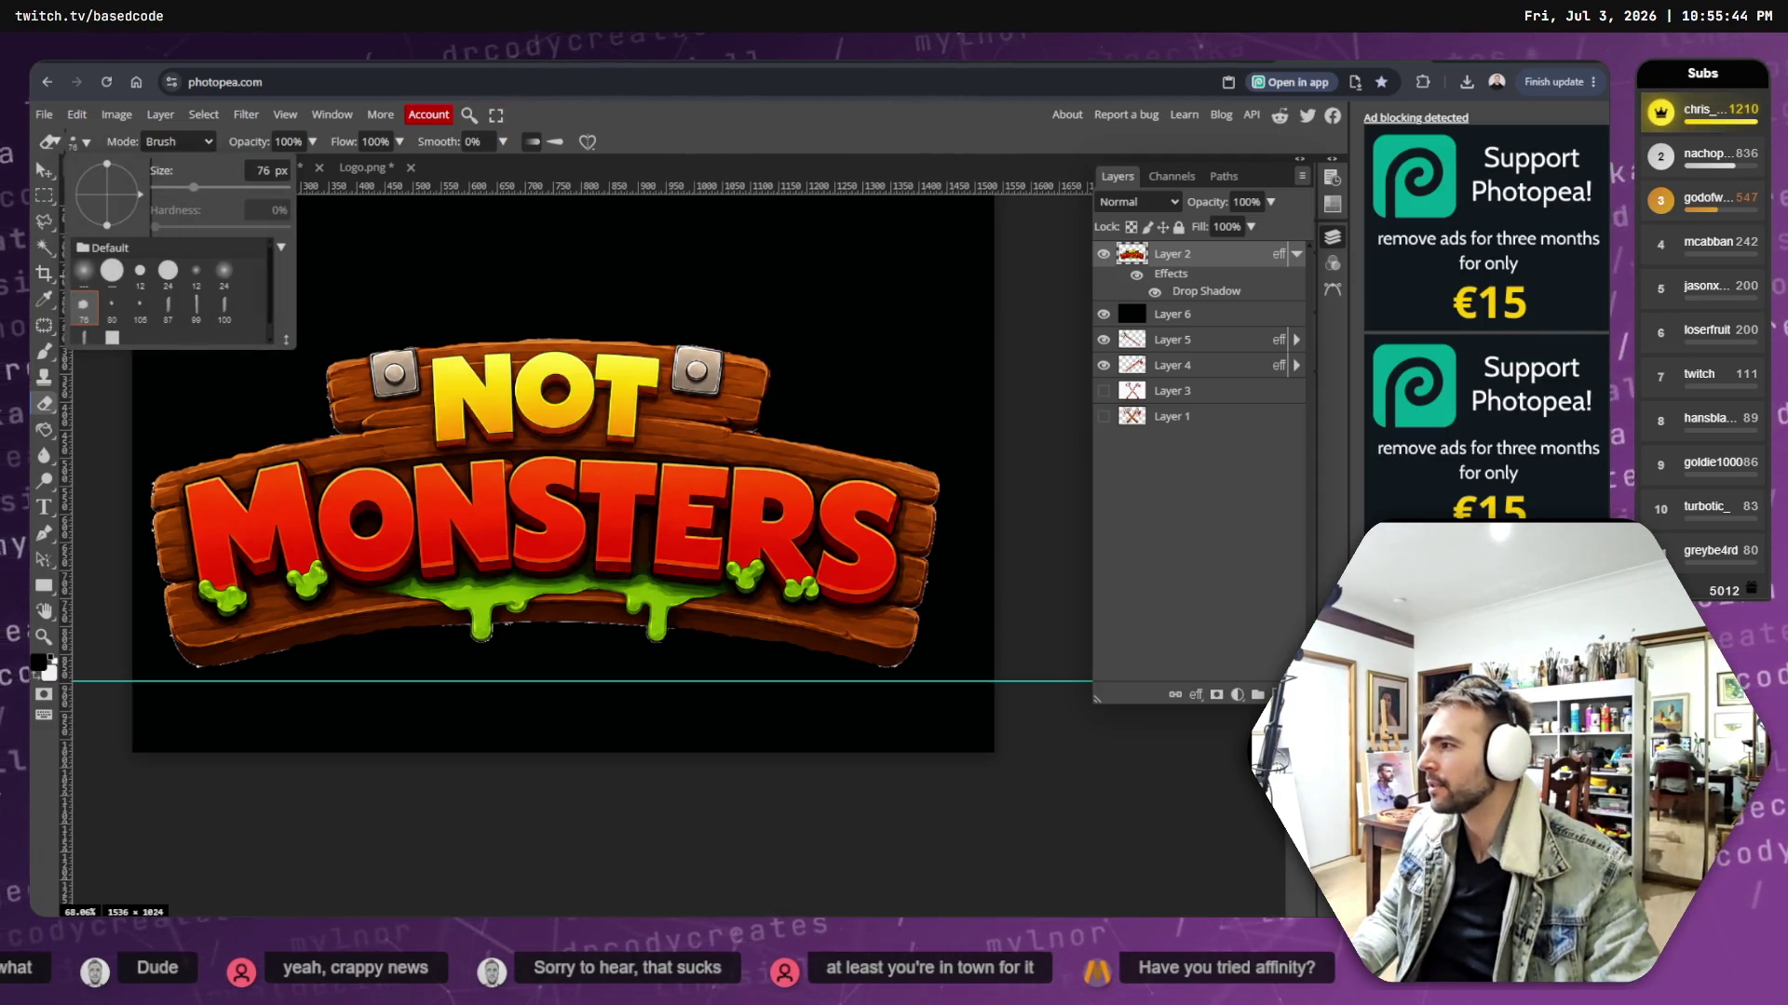
pyautogui.click(111, 277)
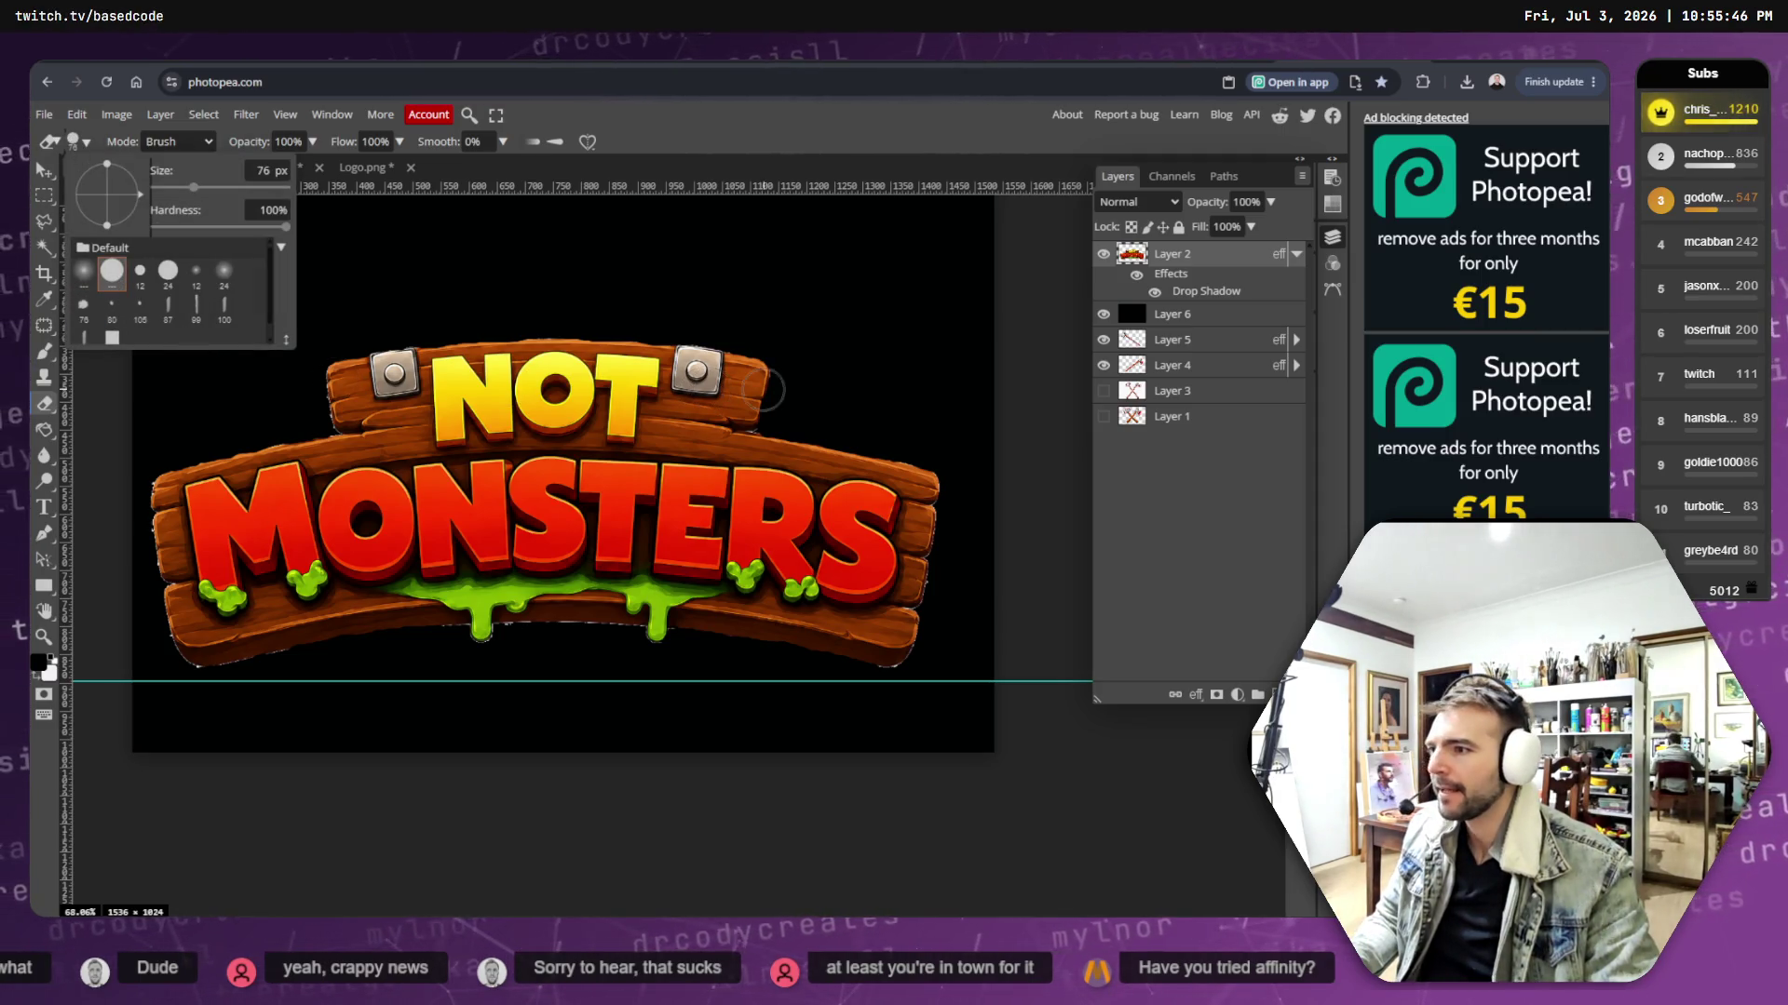
pyautogui.click(785, 391)
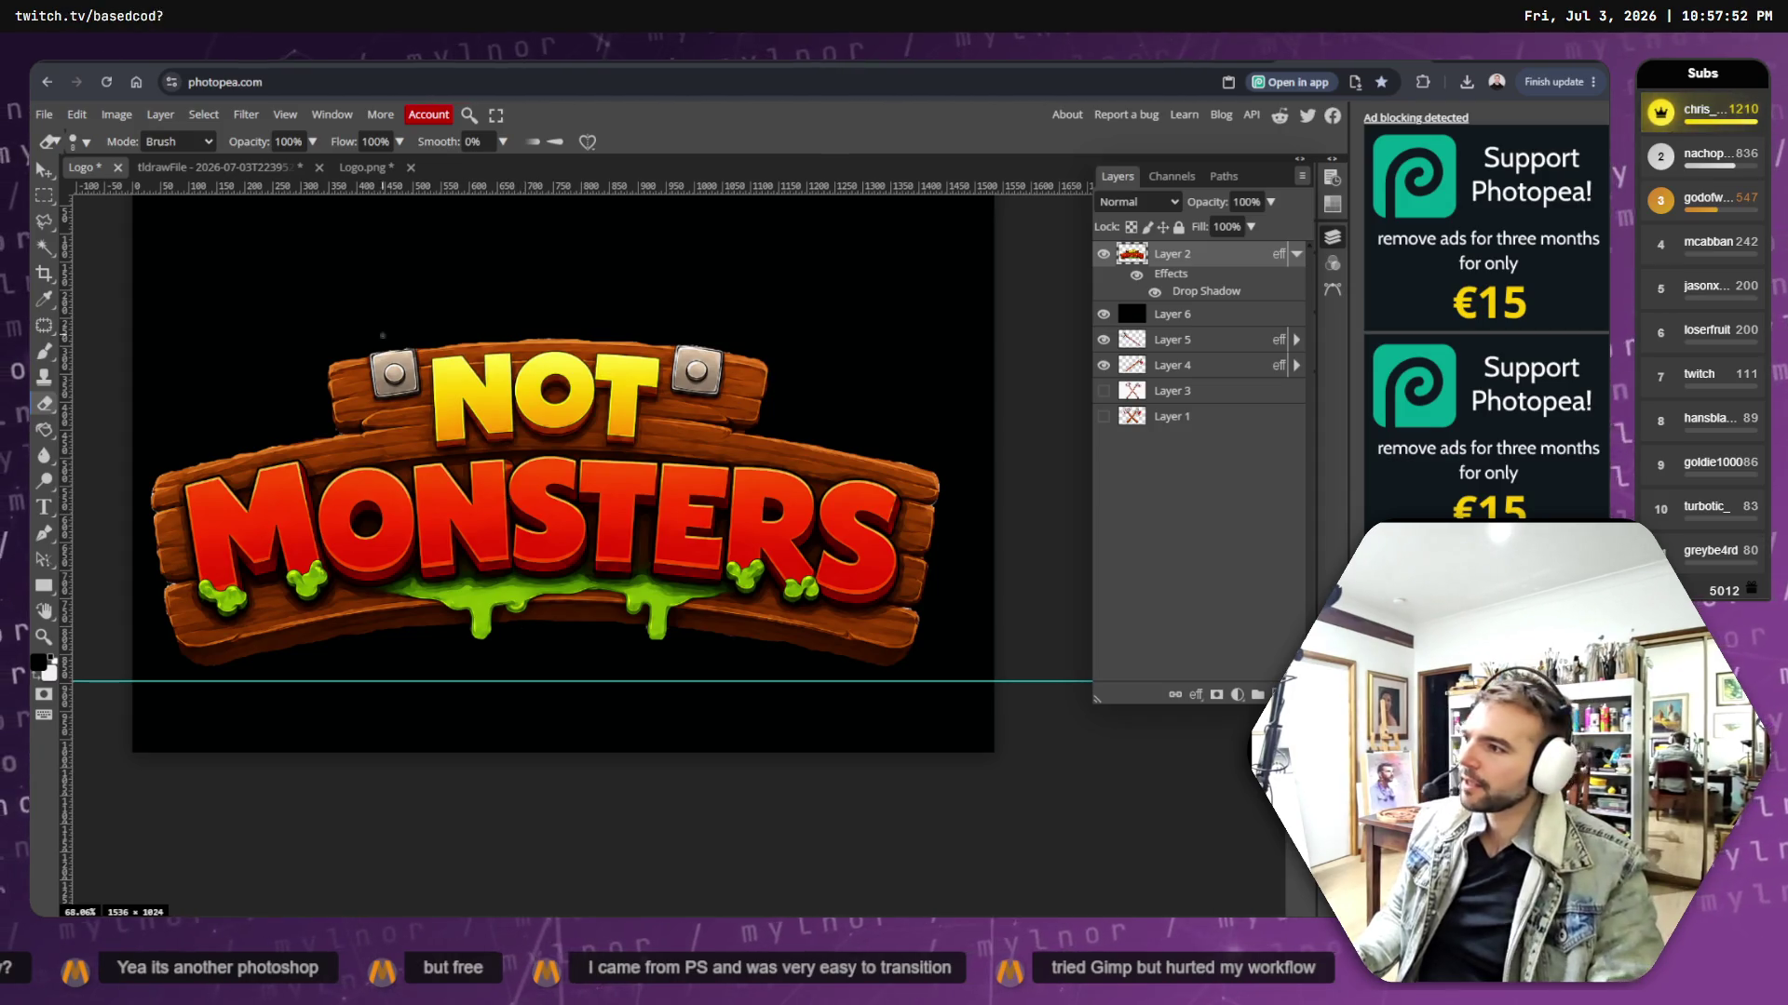
pyautogui.click(44, 114)
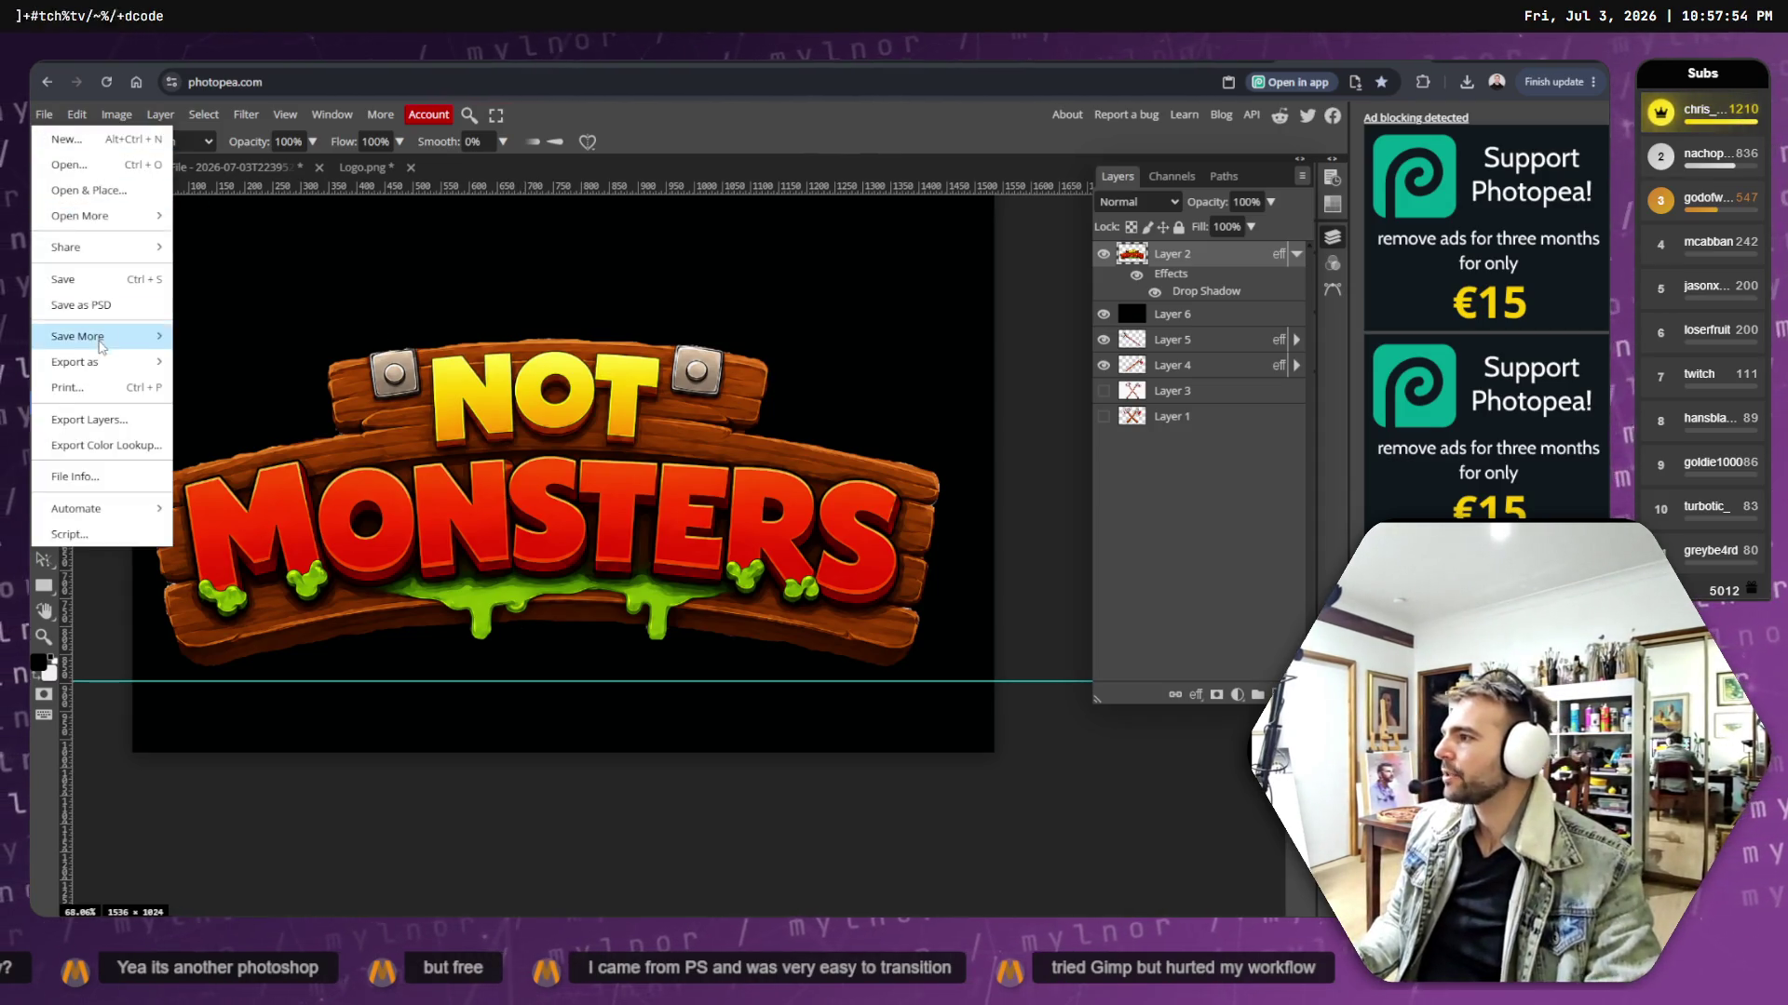
# - Delete the black Layer 6 so the logo with fork and axe sits on transparency
pyautogui.moveTo(101, 363)
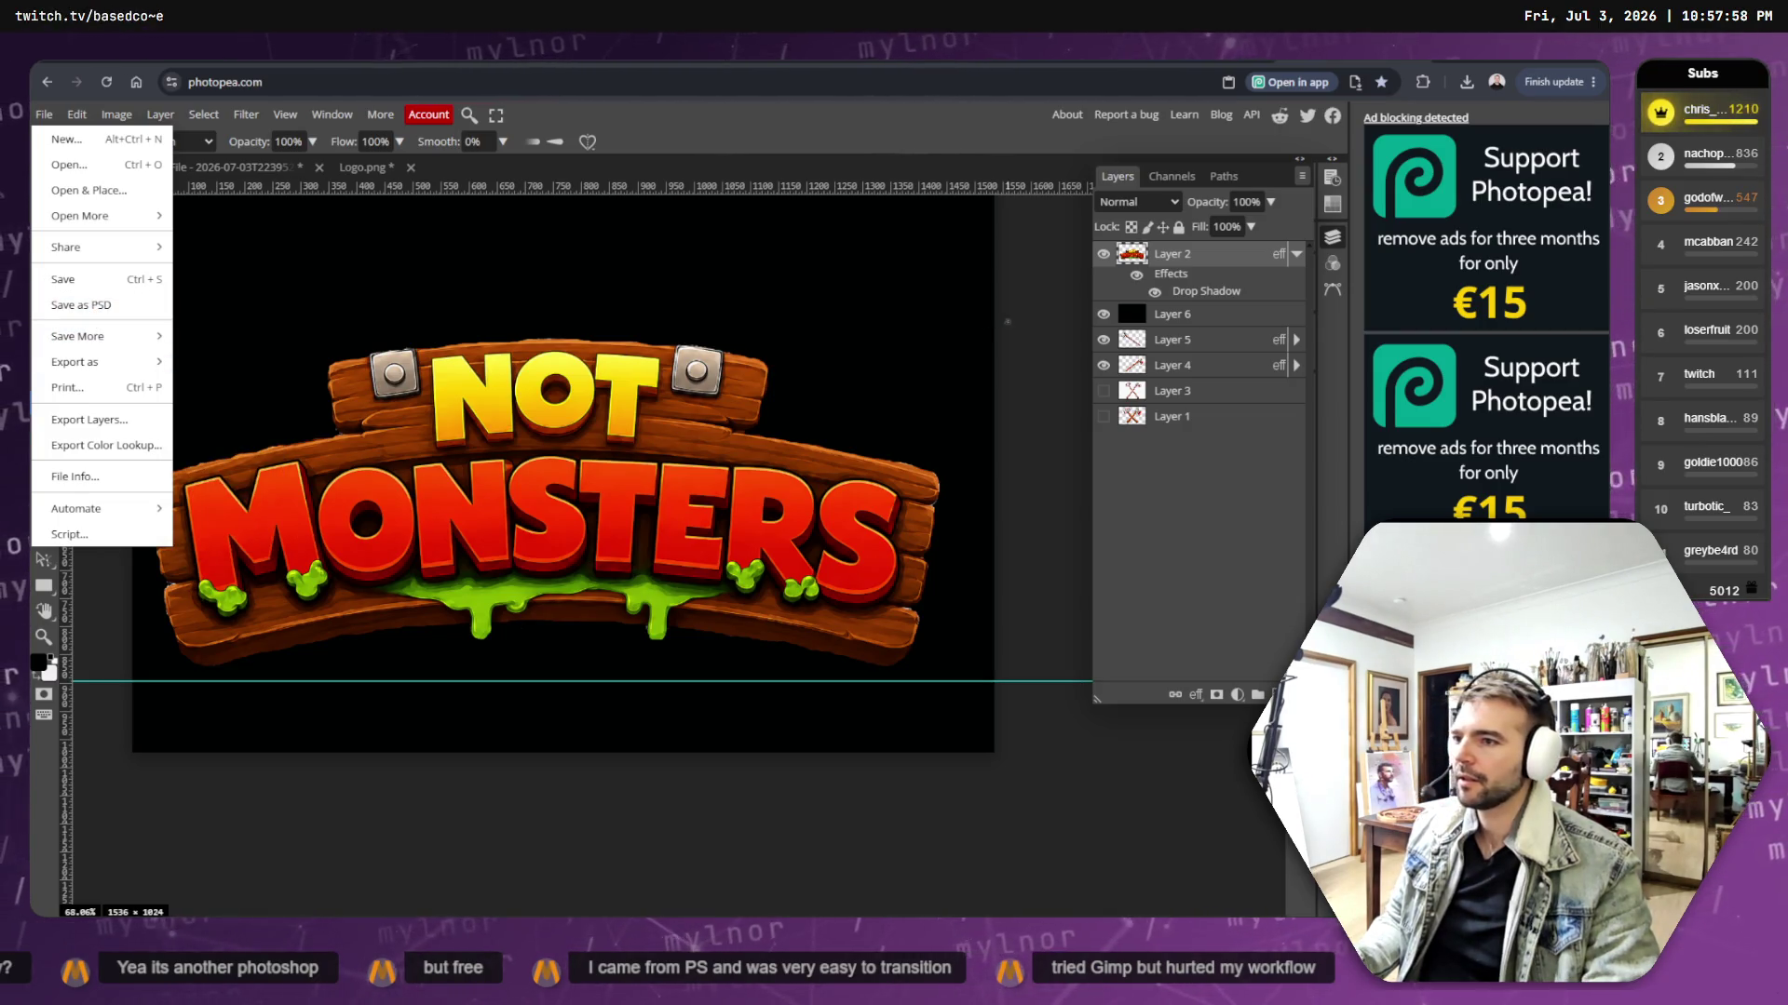
pyautogui.click(1246, 322)
pyautogui.rightClick(1180, 316)
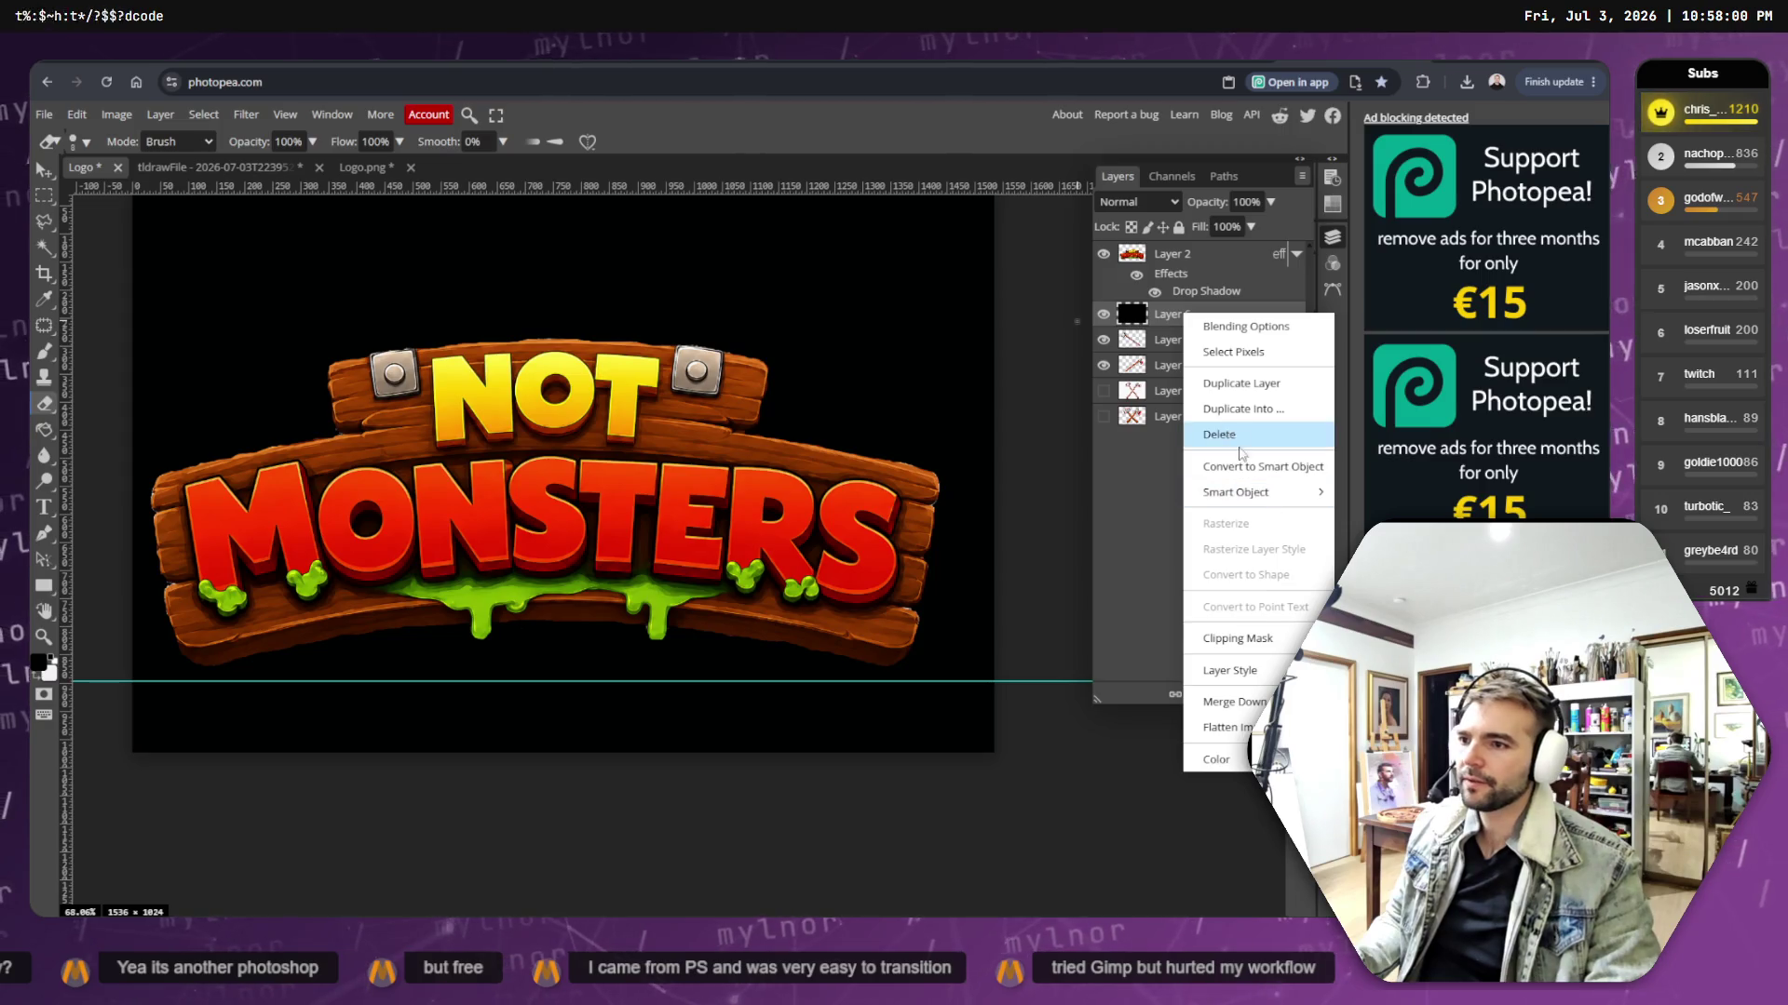
pyautogui.click(1237, 435)
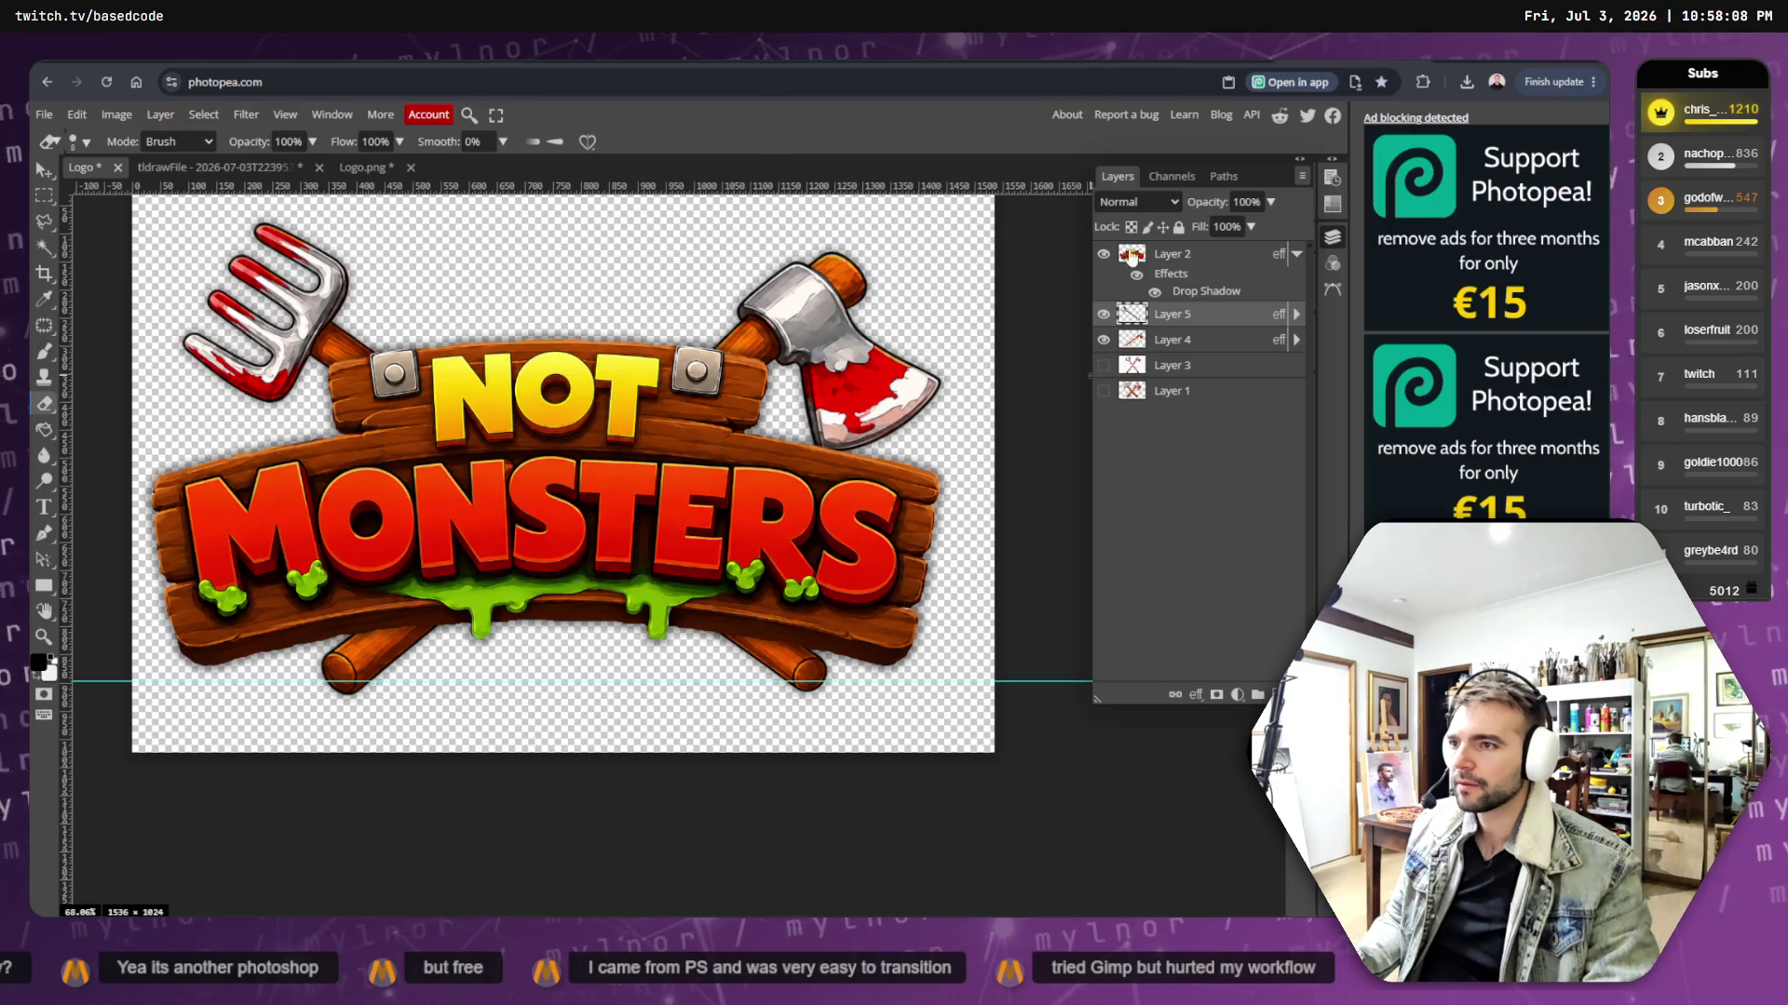
pyautogui.click(1171, 254)
pyautogui.click(1197, 695)
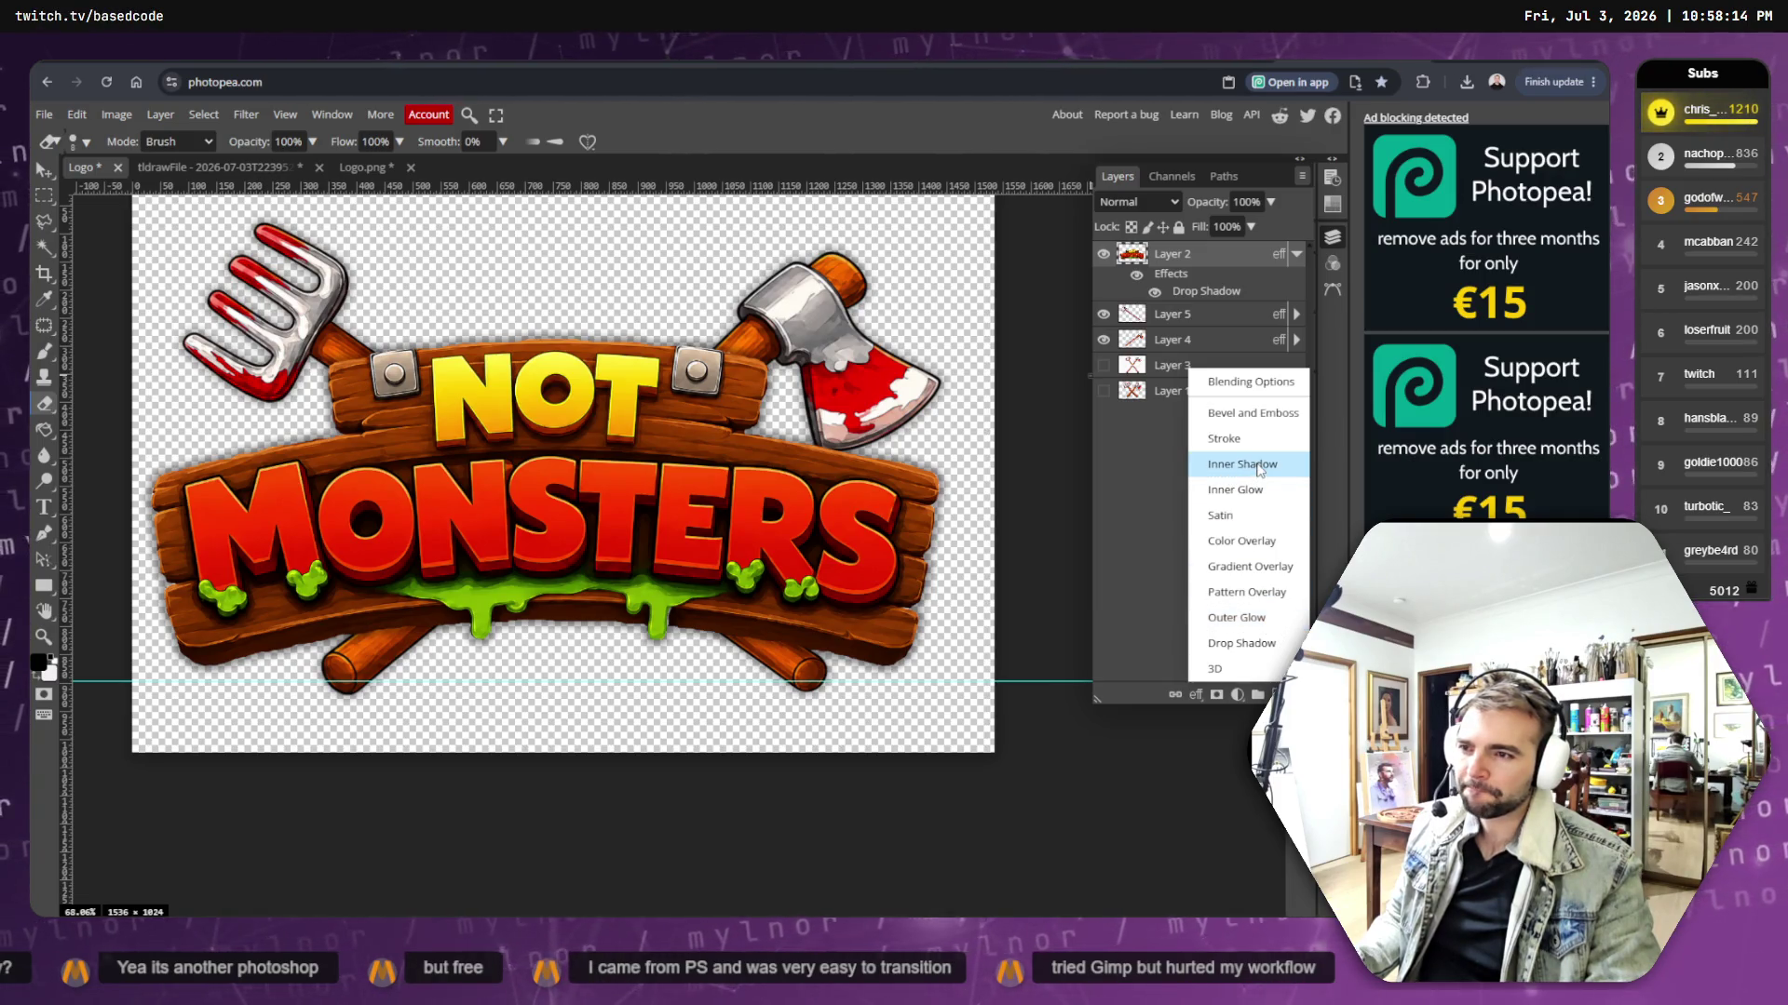
# - Add a 4 px black outside stroke to the Layer 2 logo
pyautogui.click(1256, 439)
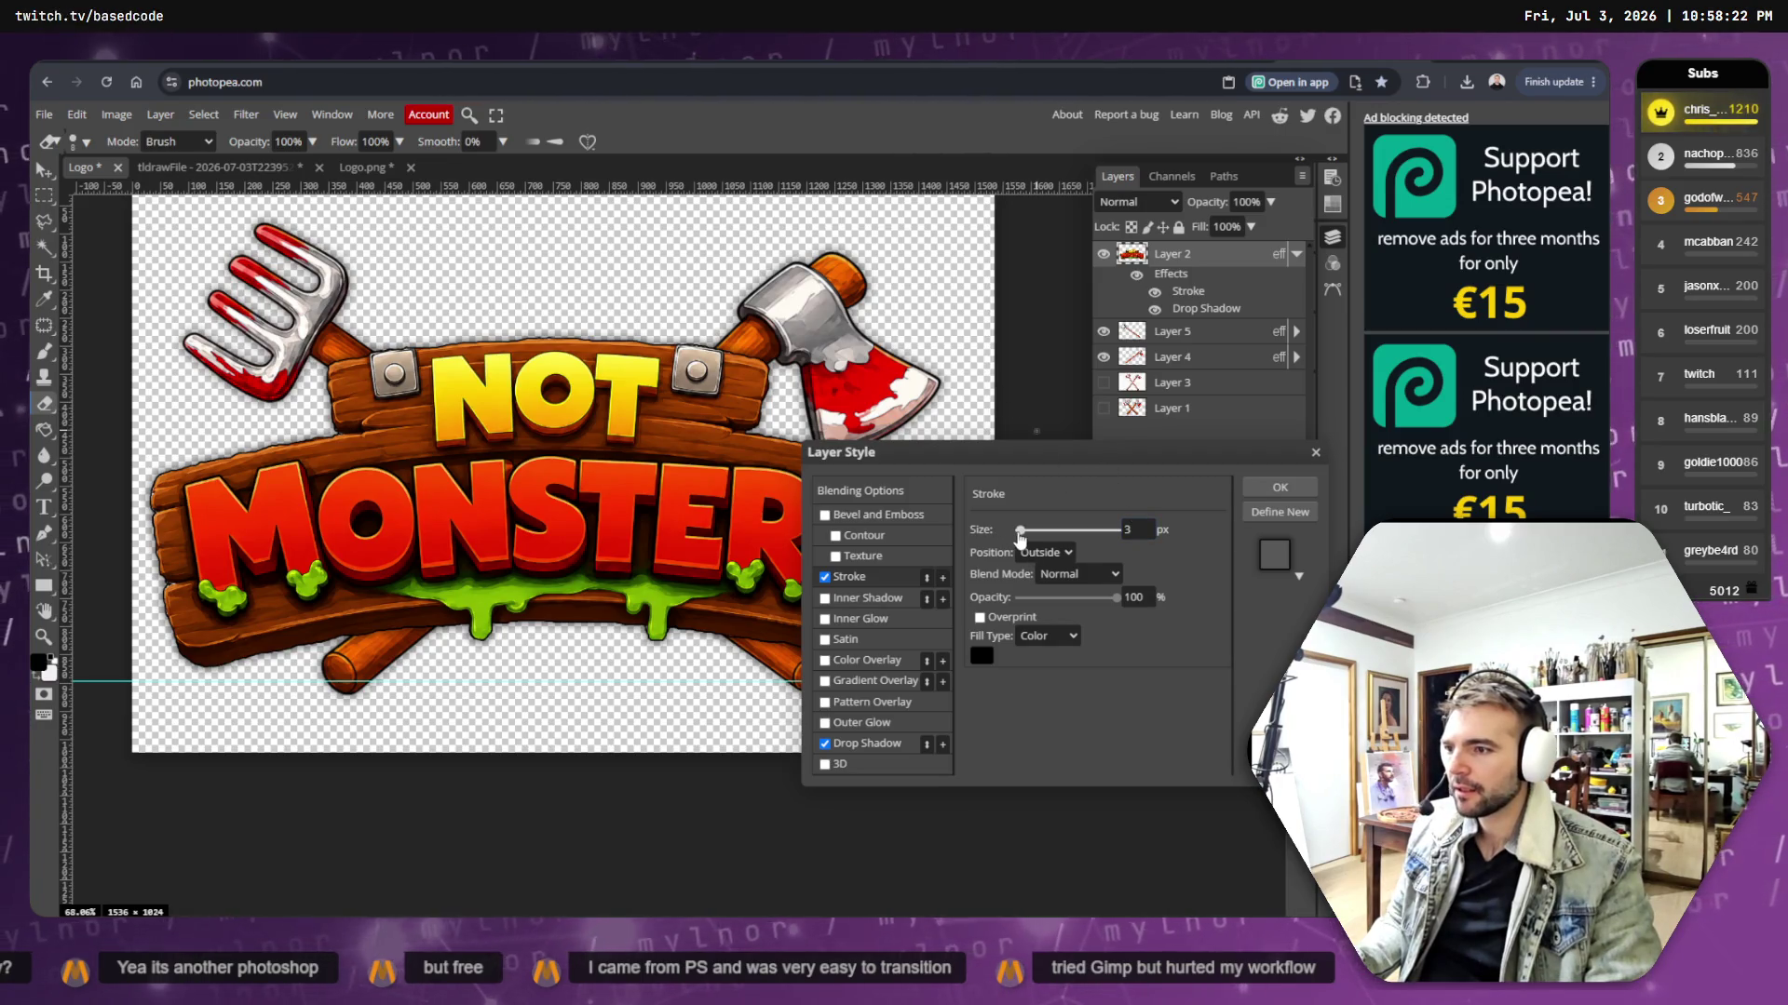
pyautogui.moveTo(1019, 536); pyautogui.dragTo(1022, 538)
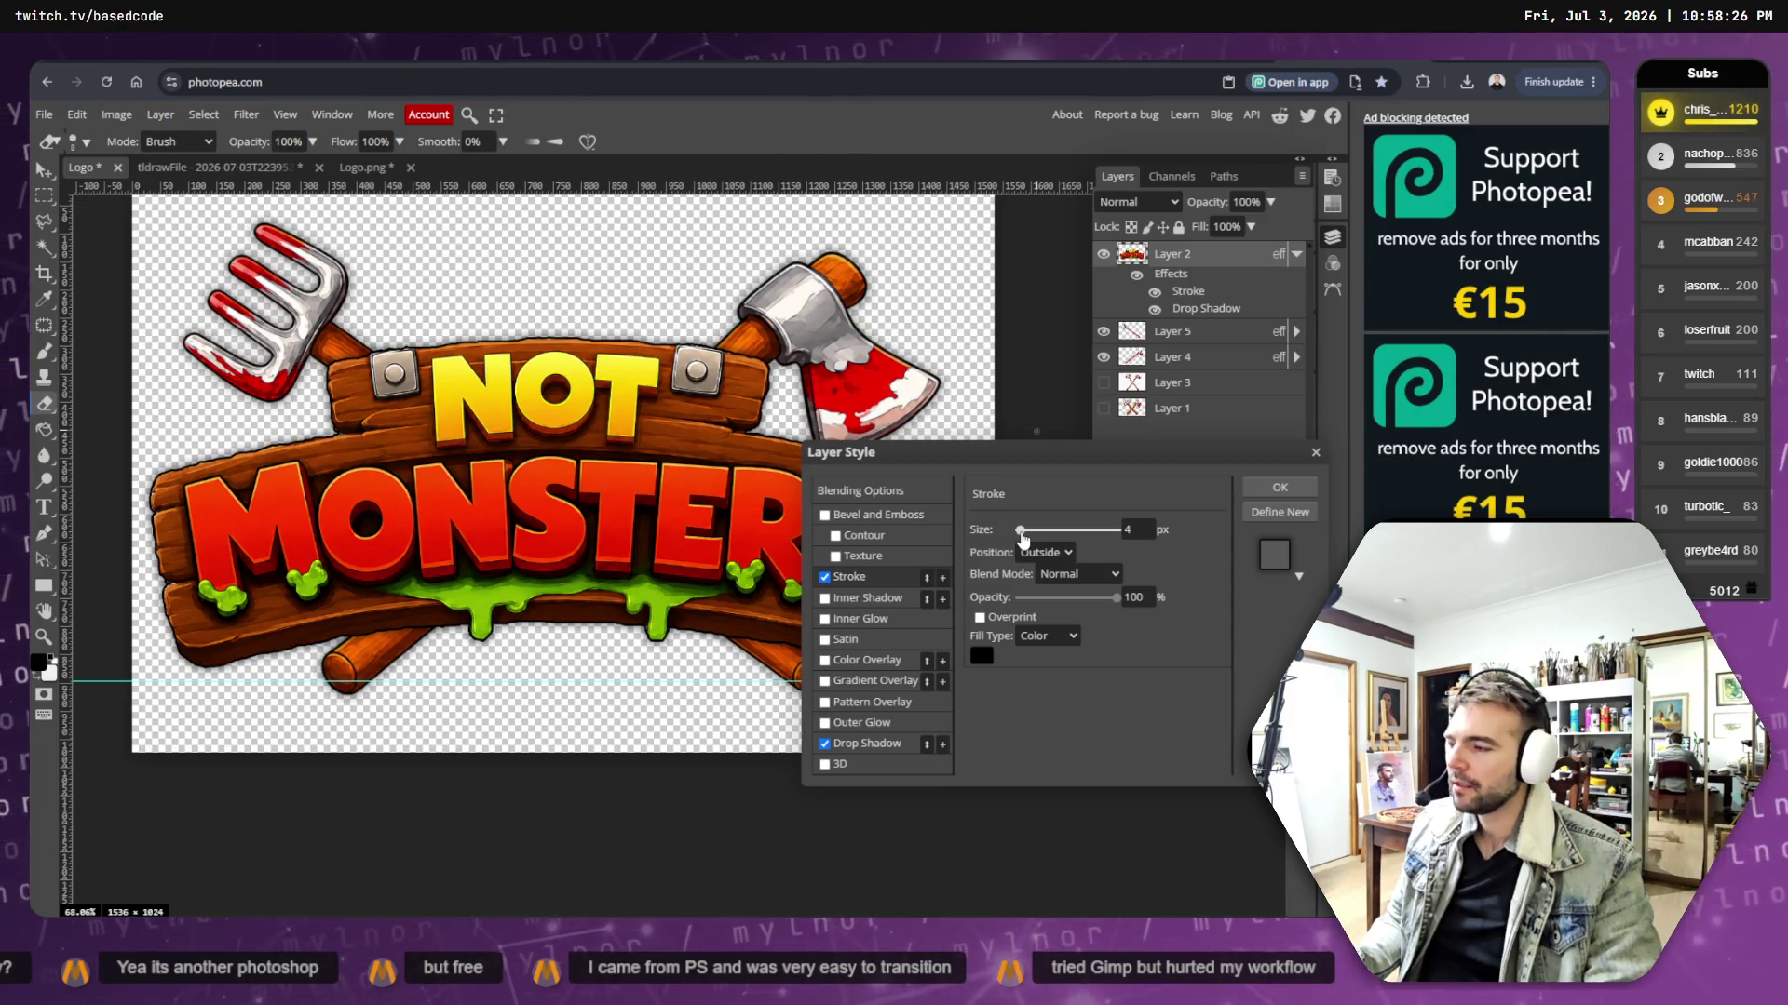
pyautogui.click(1258, 494)
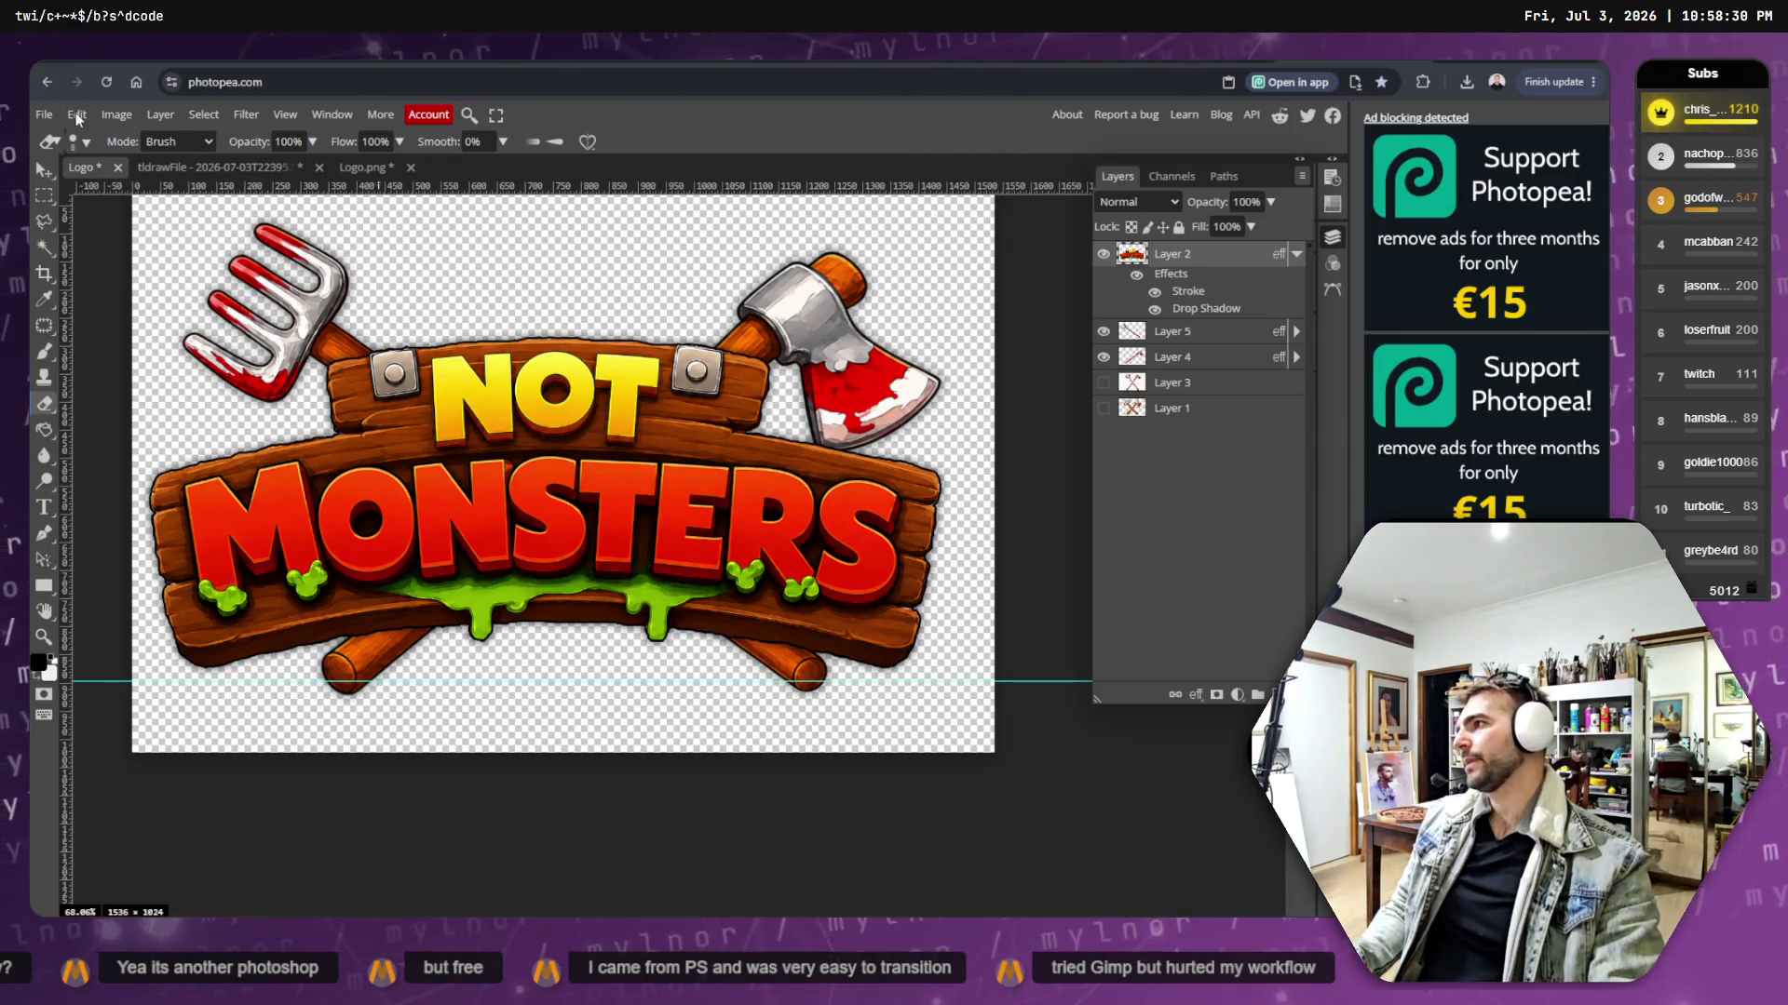
# - Save the current logo document
pyautogui.click(44, 114)
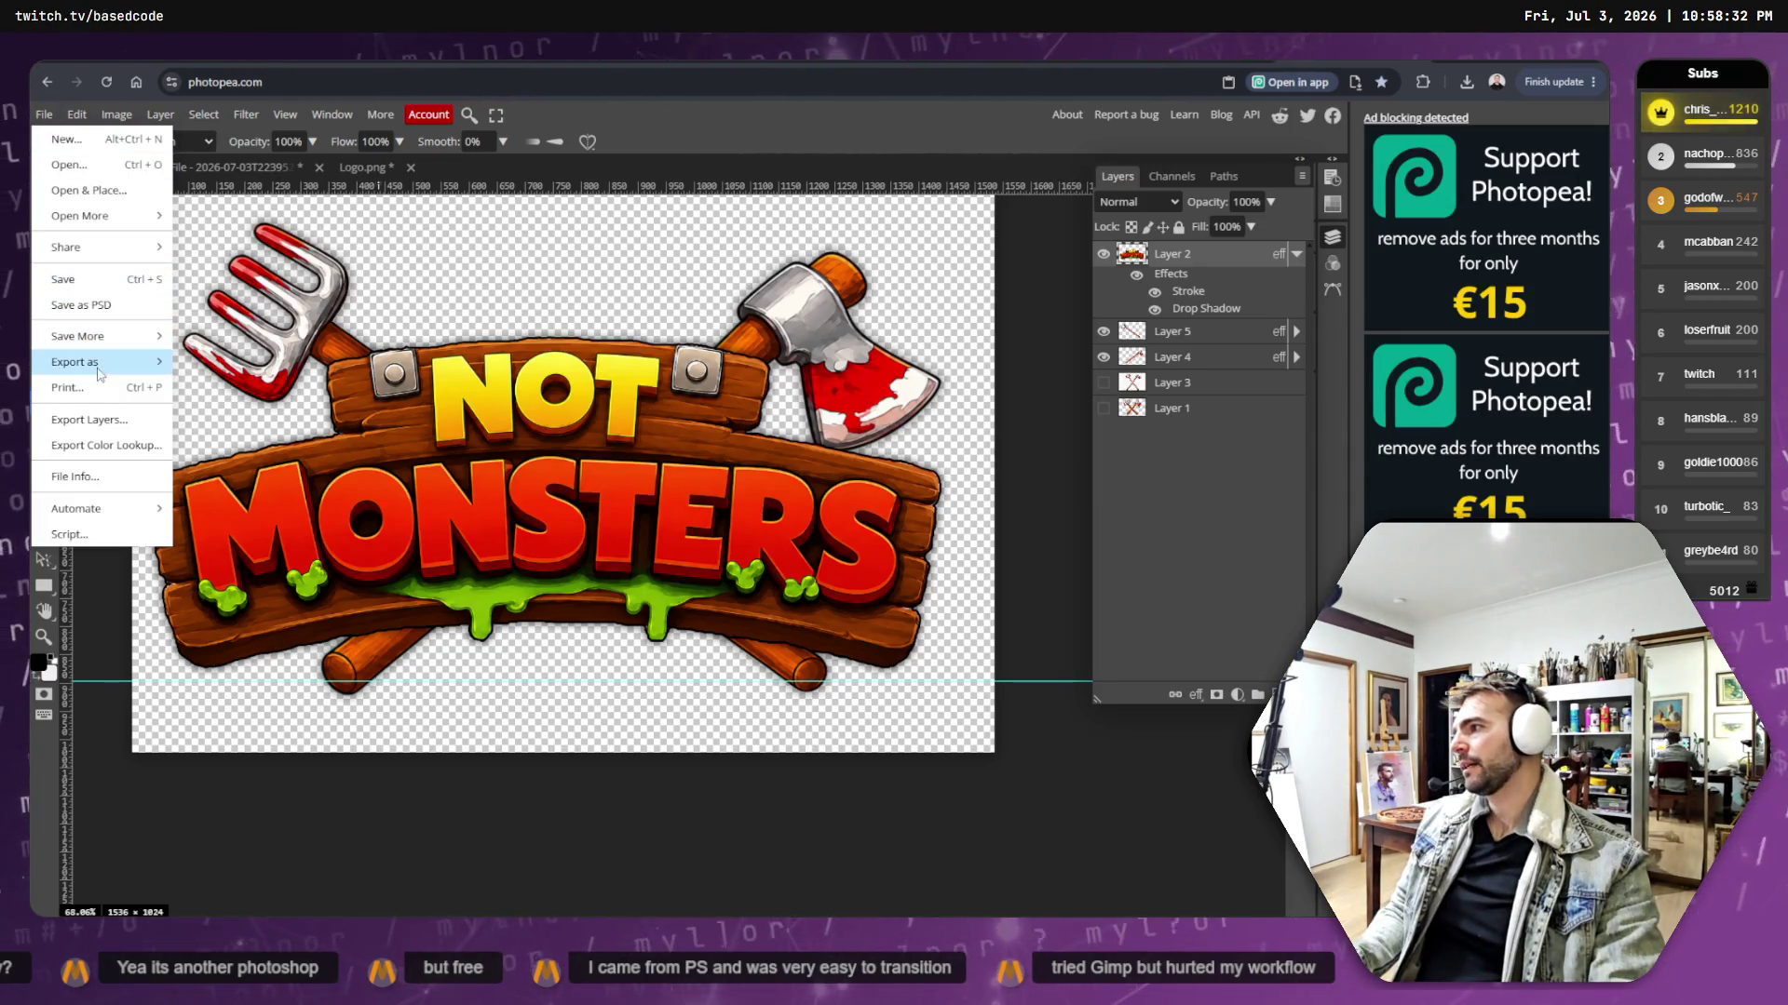
pyautogui.moveTo(84, 361)
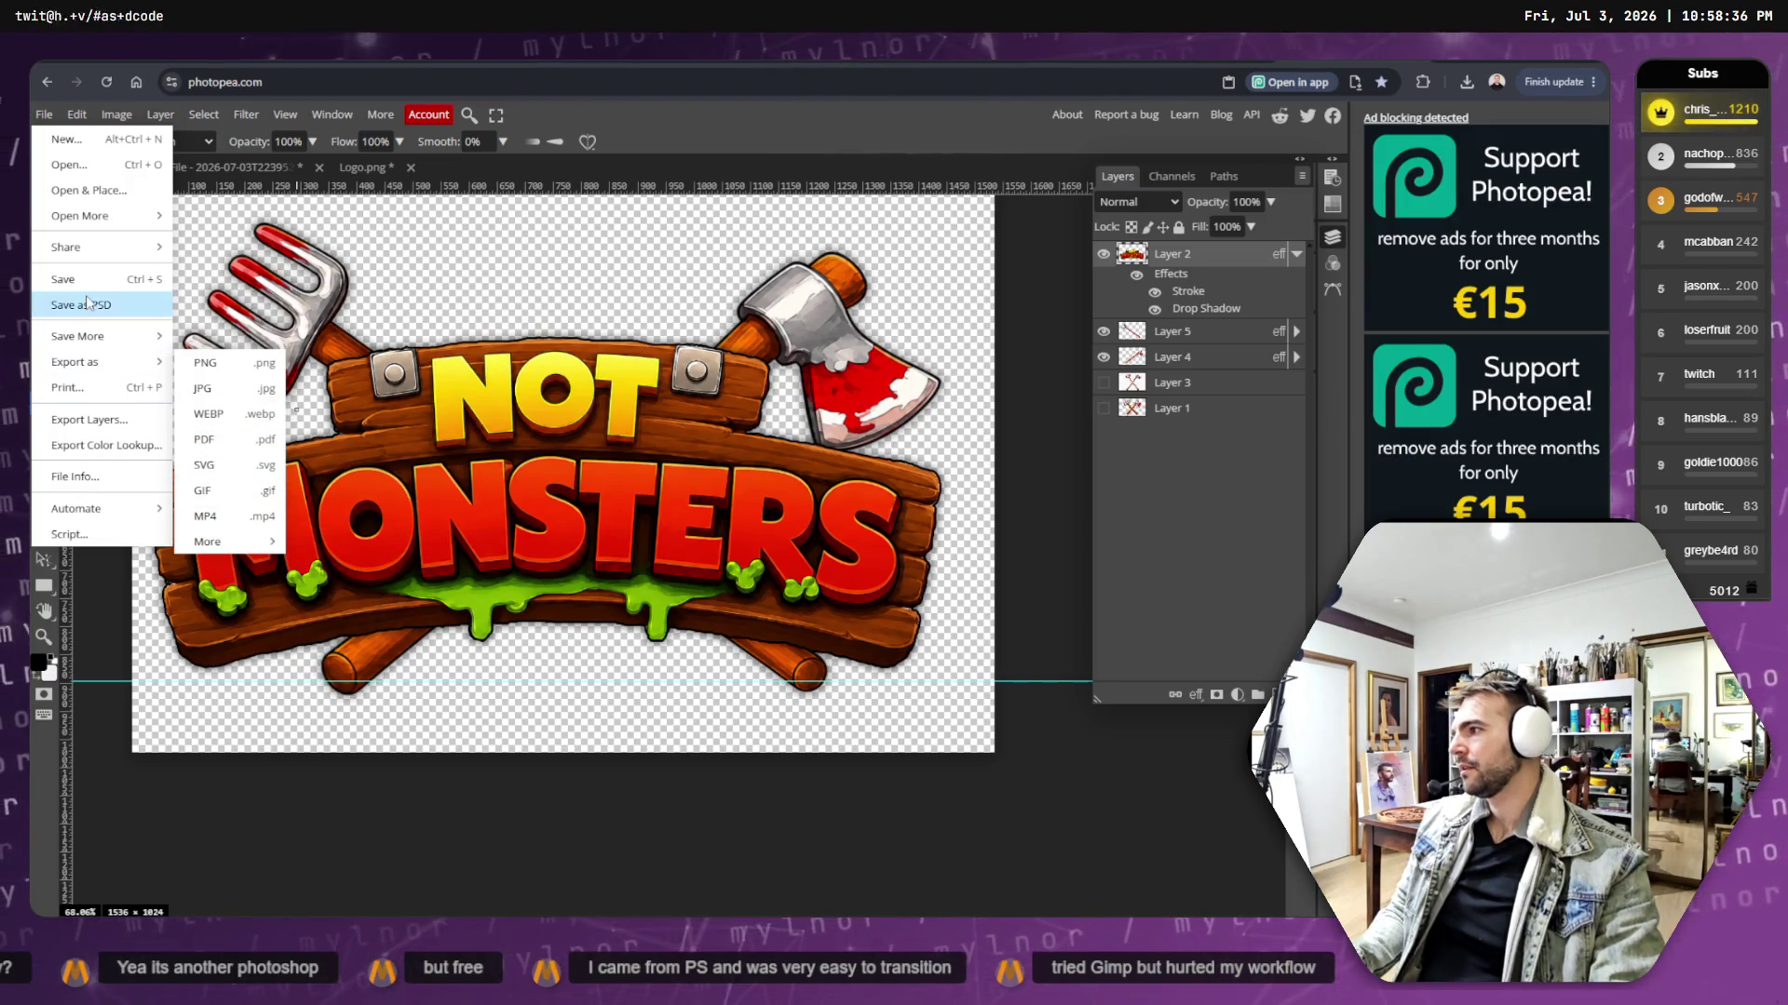
pyautogui.click(64, 279)
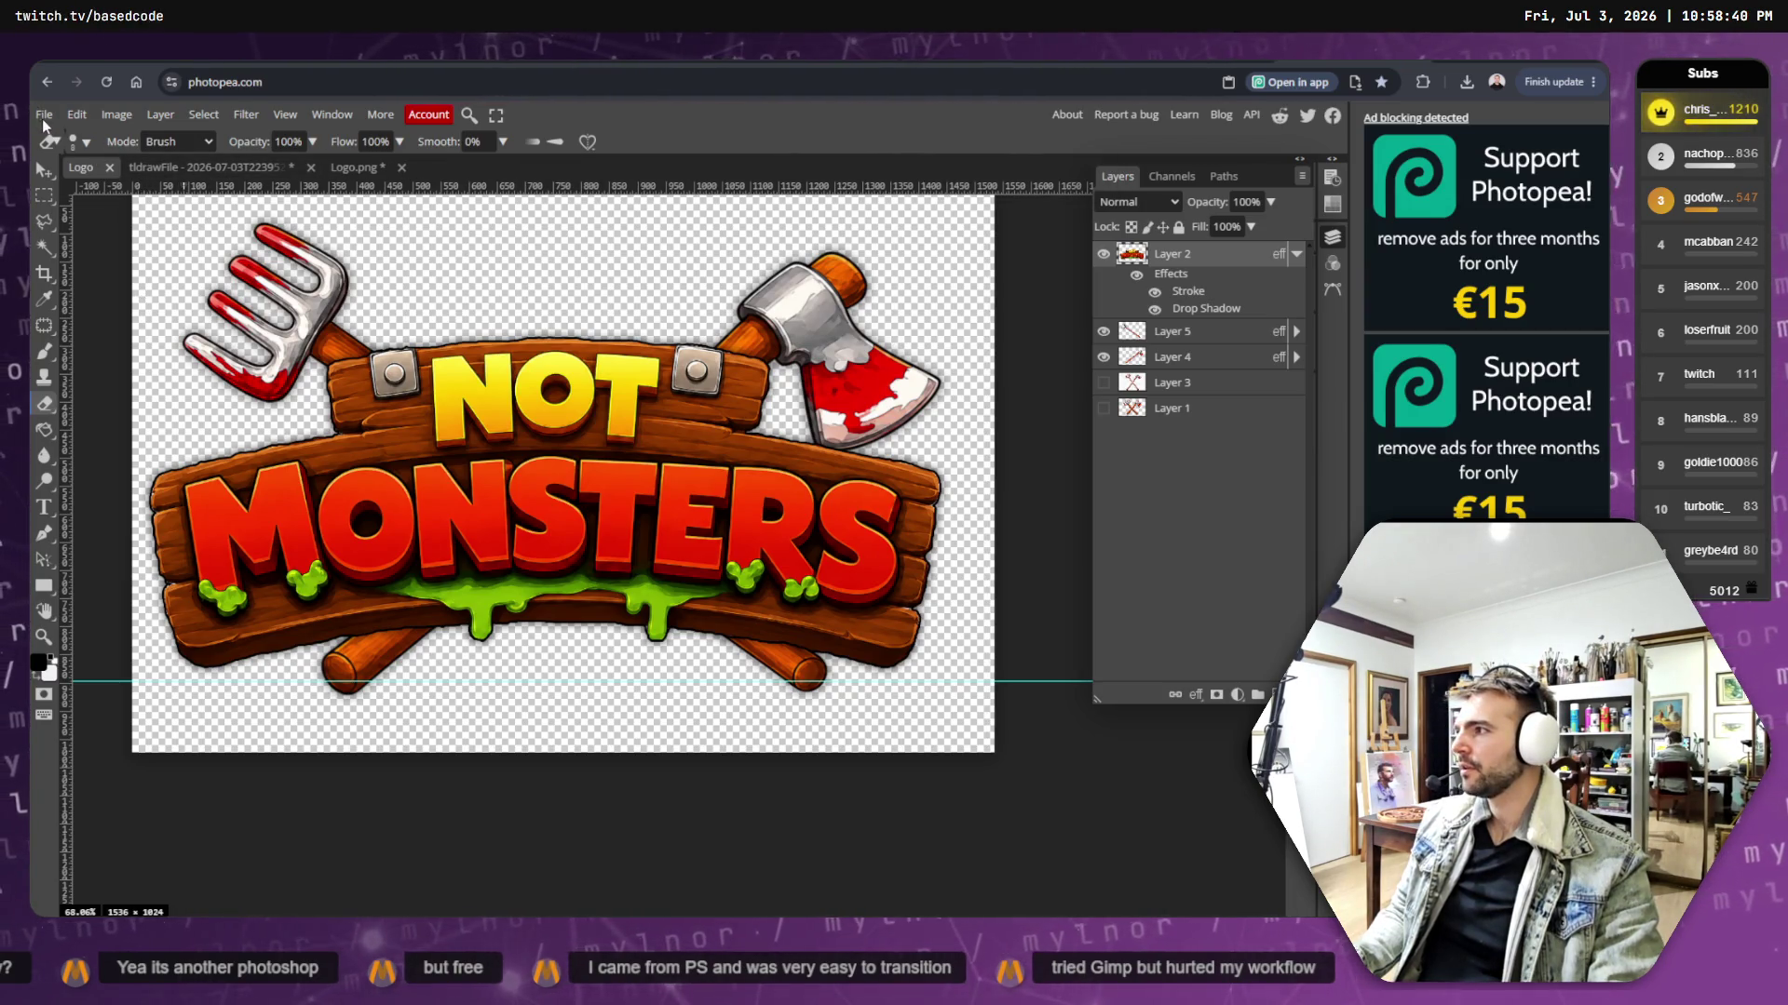
# - Save the logo as a PSD named Logo in the Marketing folder
pyautogui.click(44, 115)
pyautogui.click(103, 305)
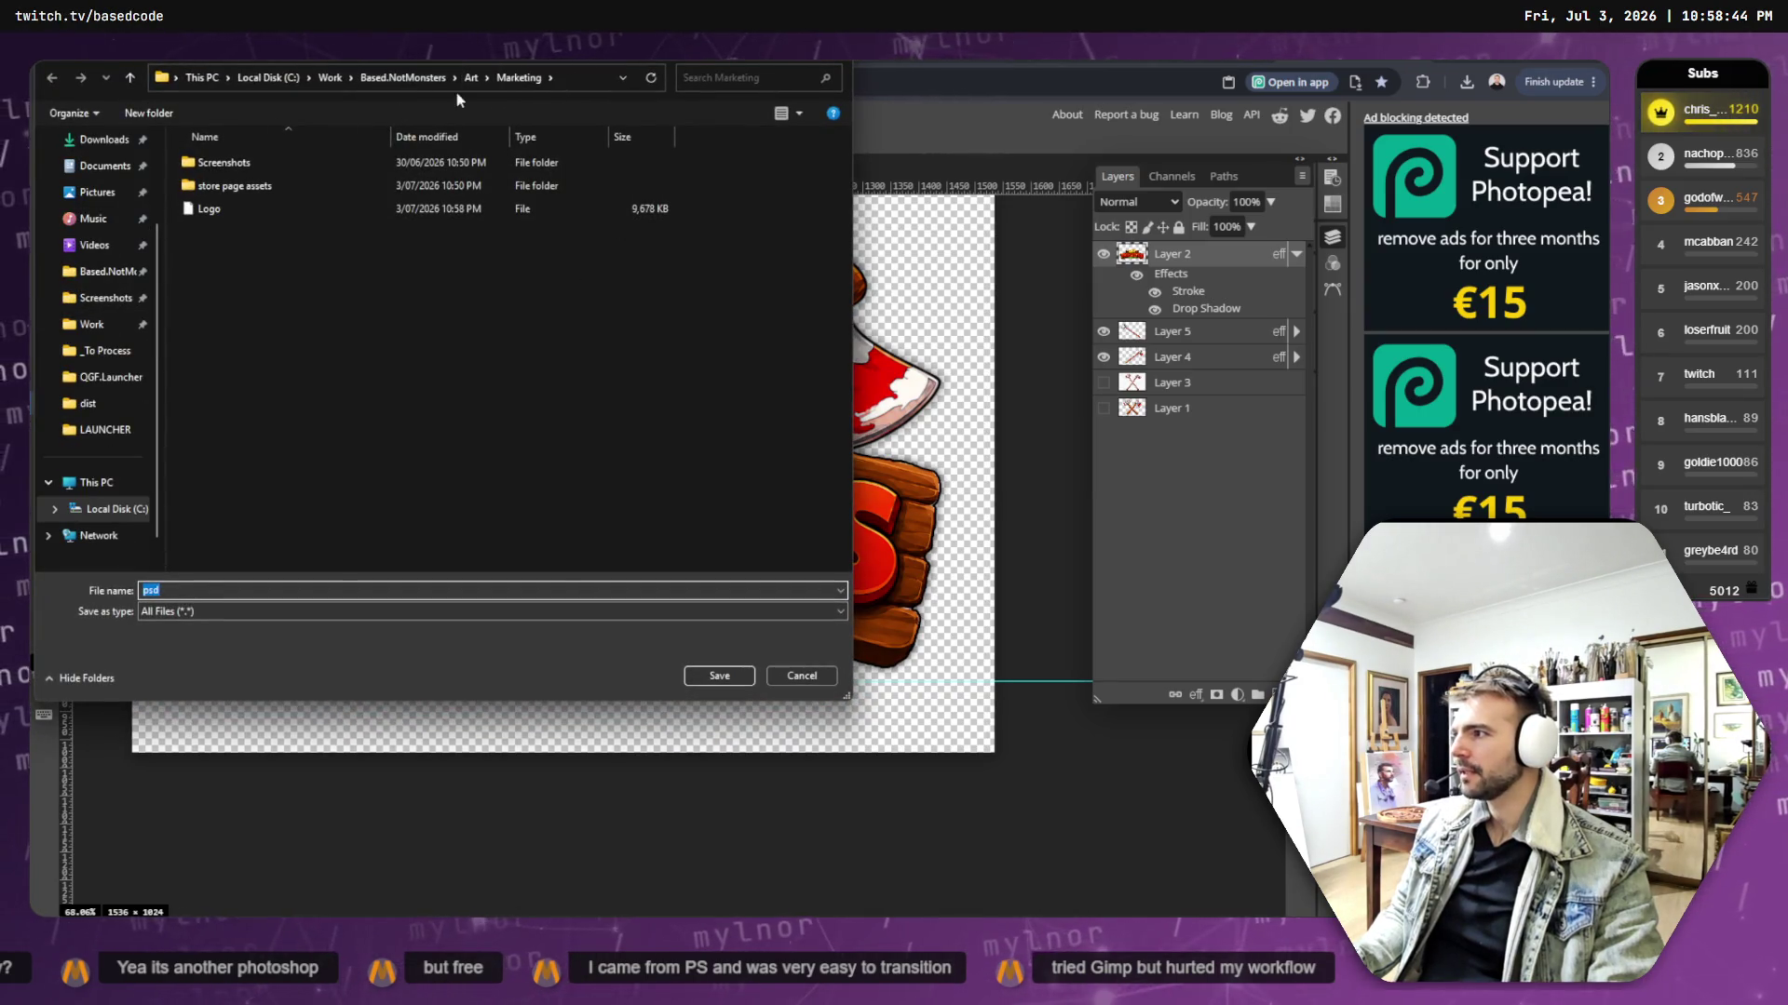
pyautogui.click(212, 211)
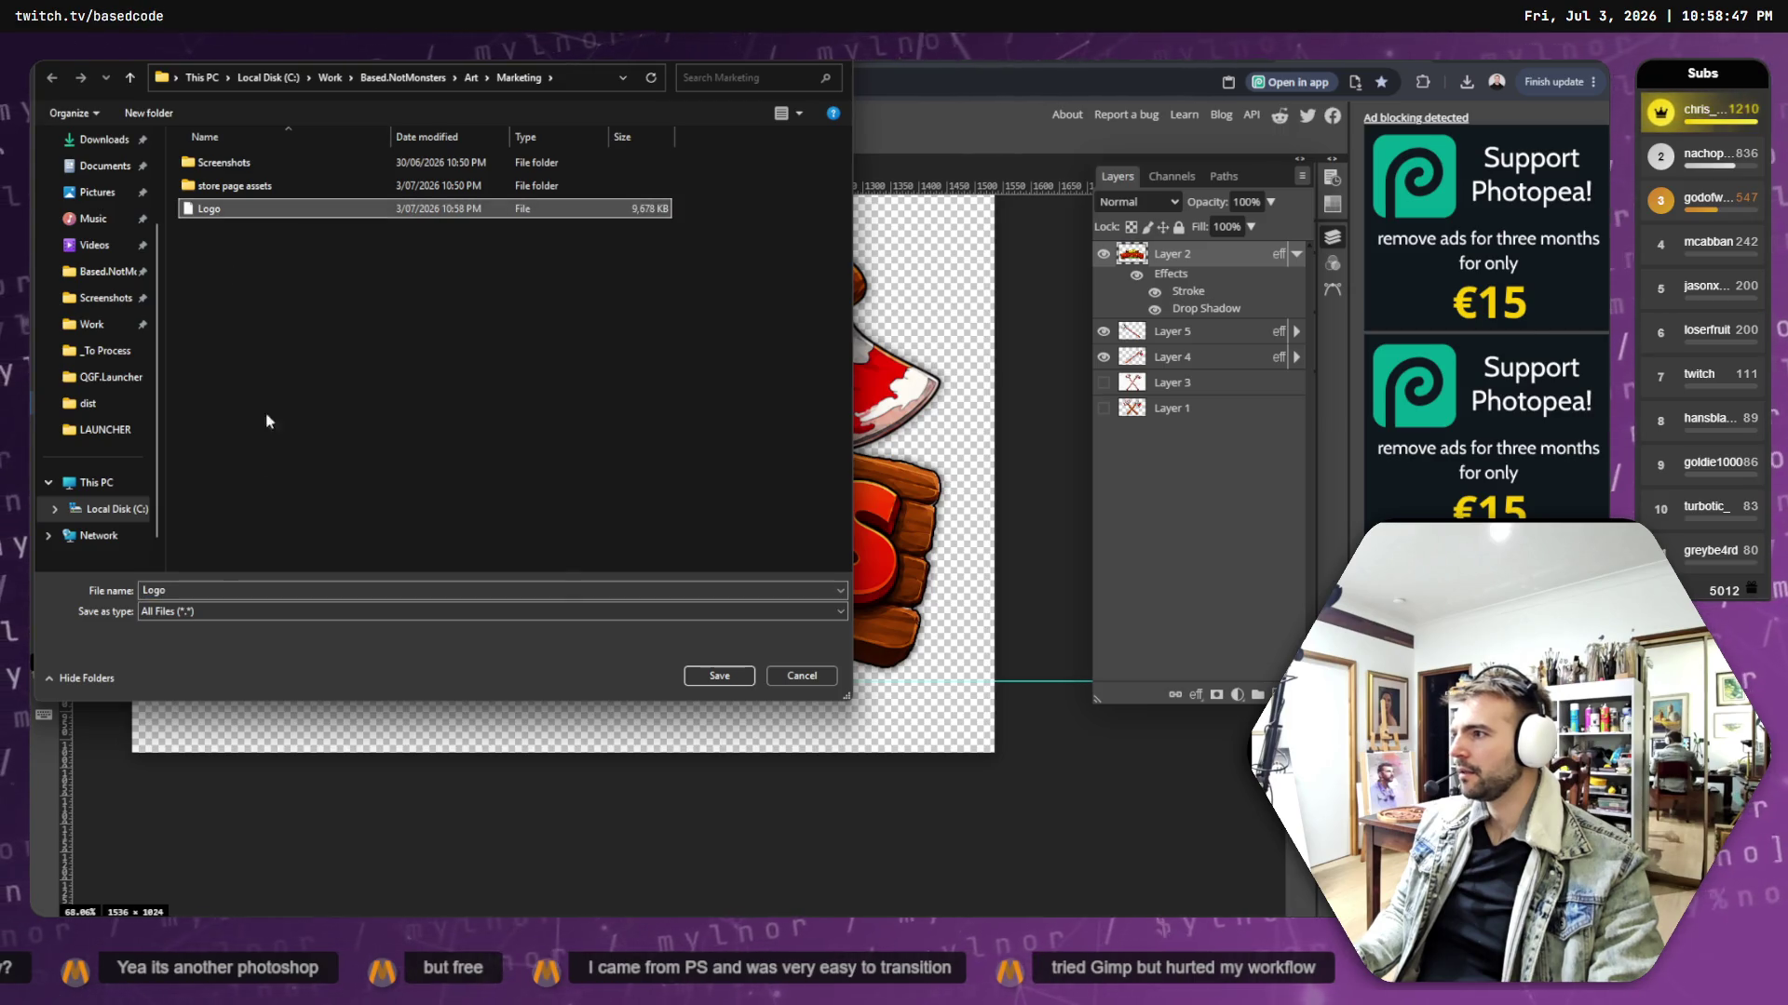
pyautogui.doubleClick(217, 591)
pyautogui.write('Logo.png')
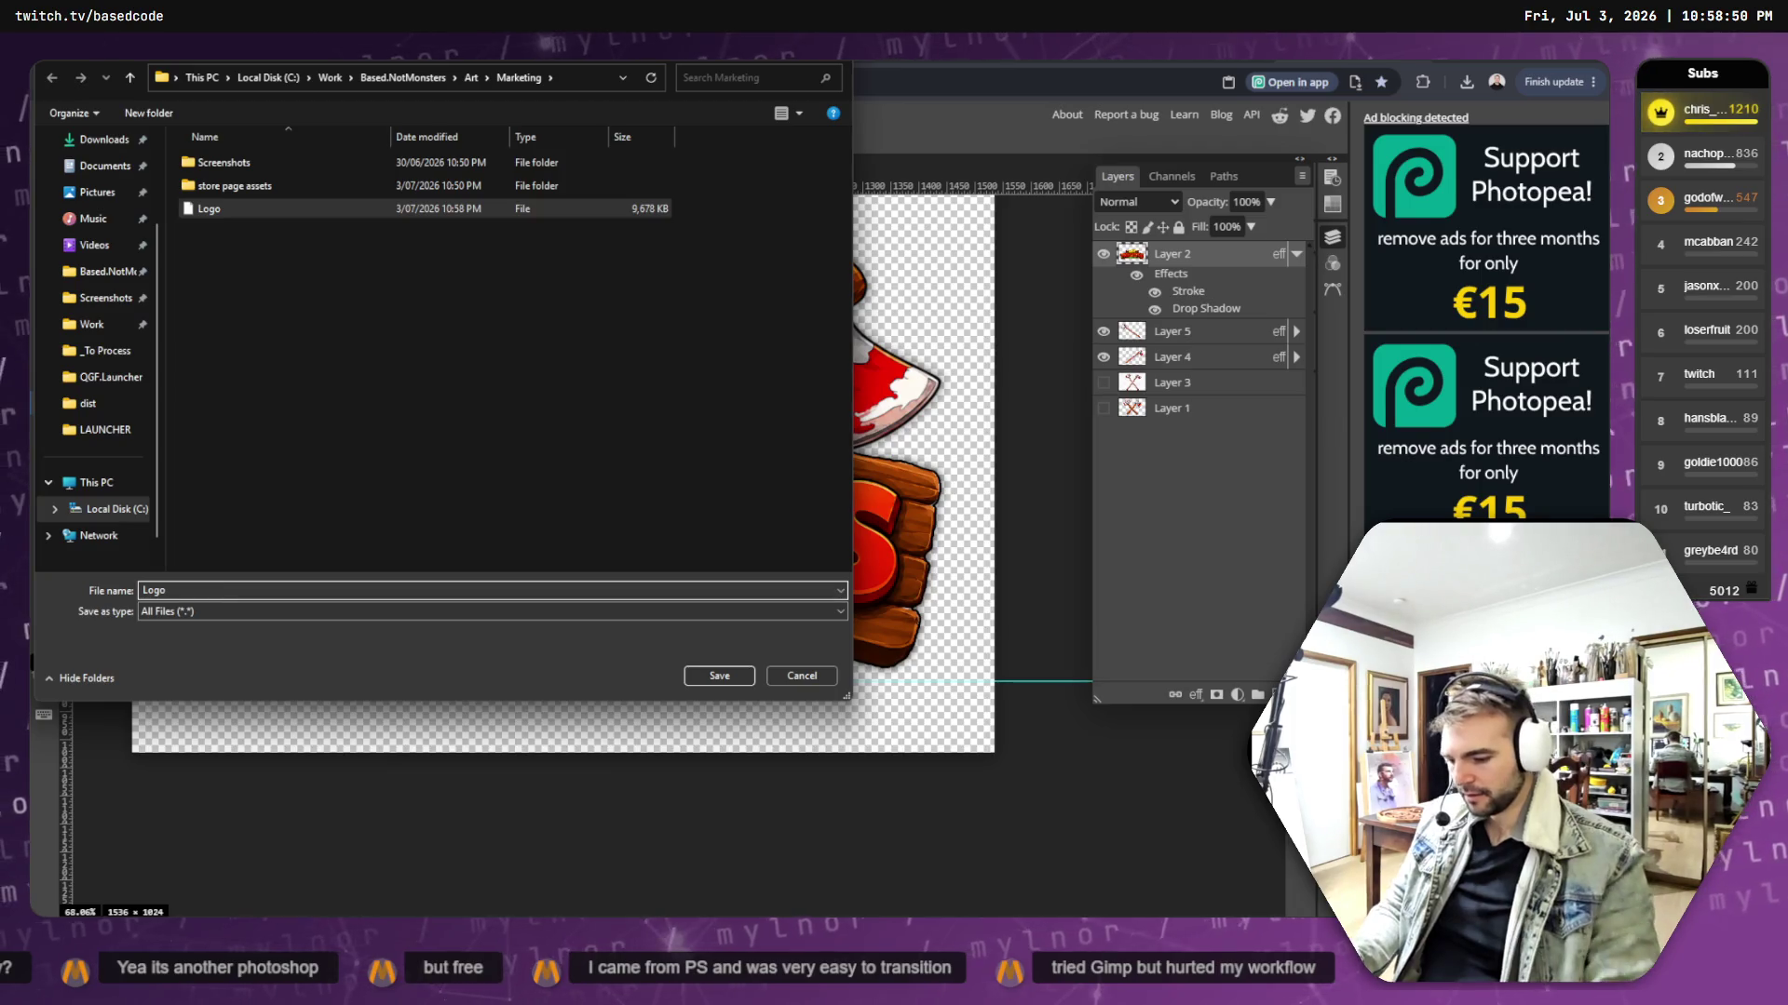
pyautogui.press('Return')
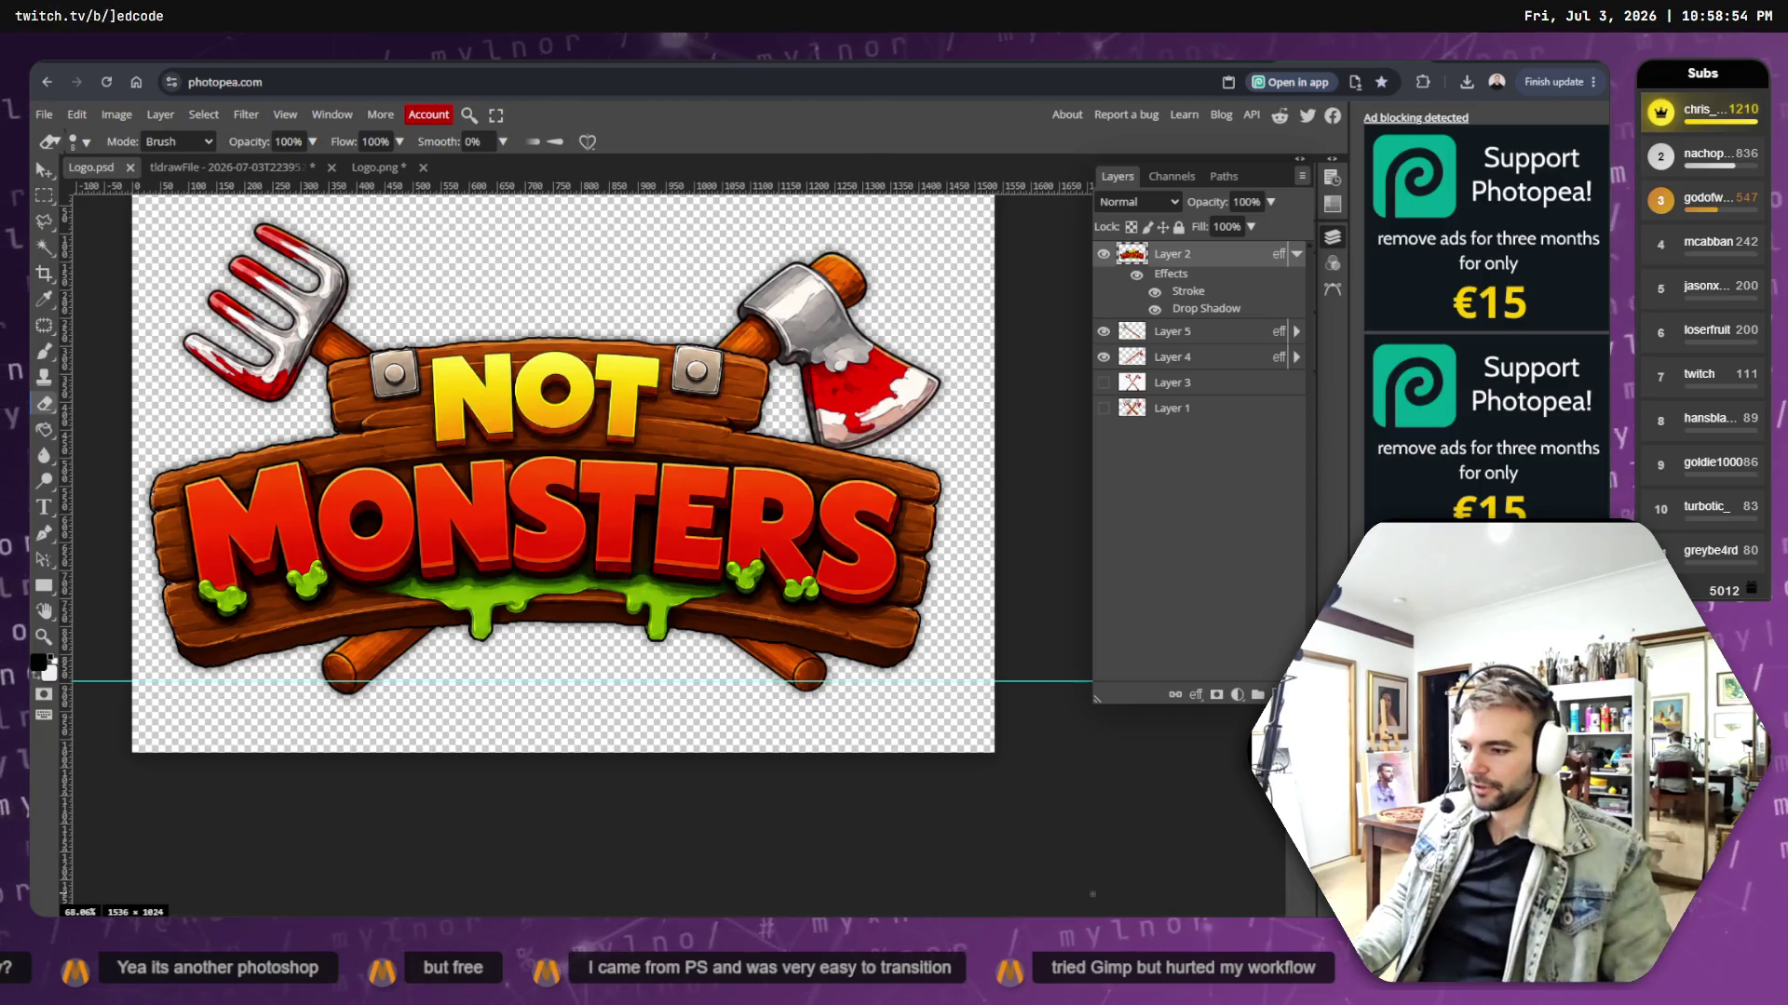
pyautogui.hotkey('alt', 'Tab')
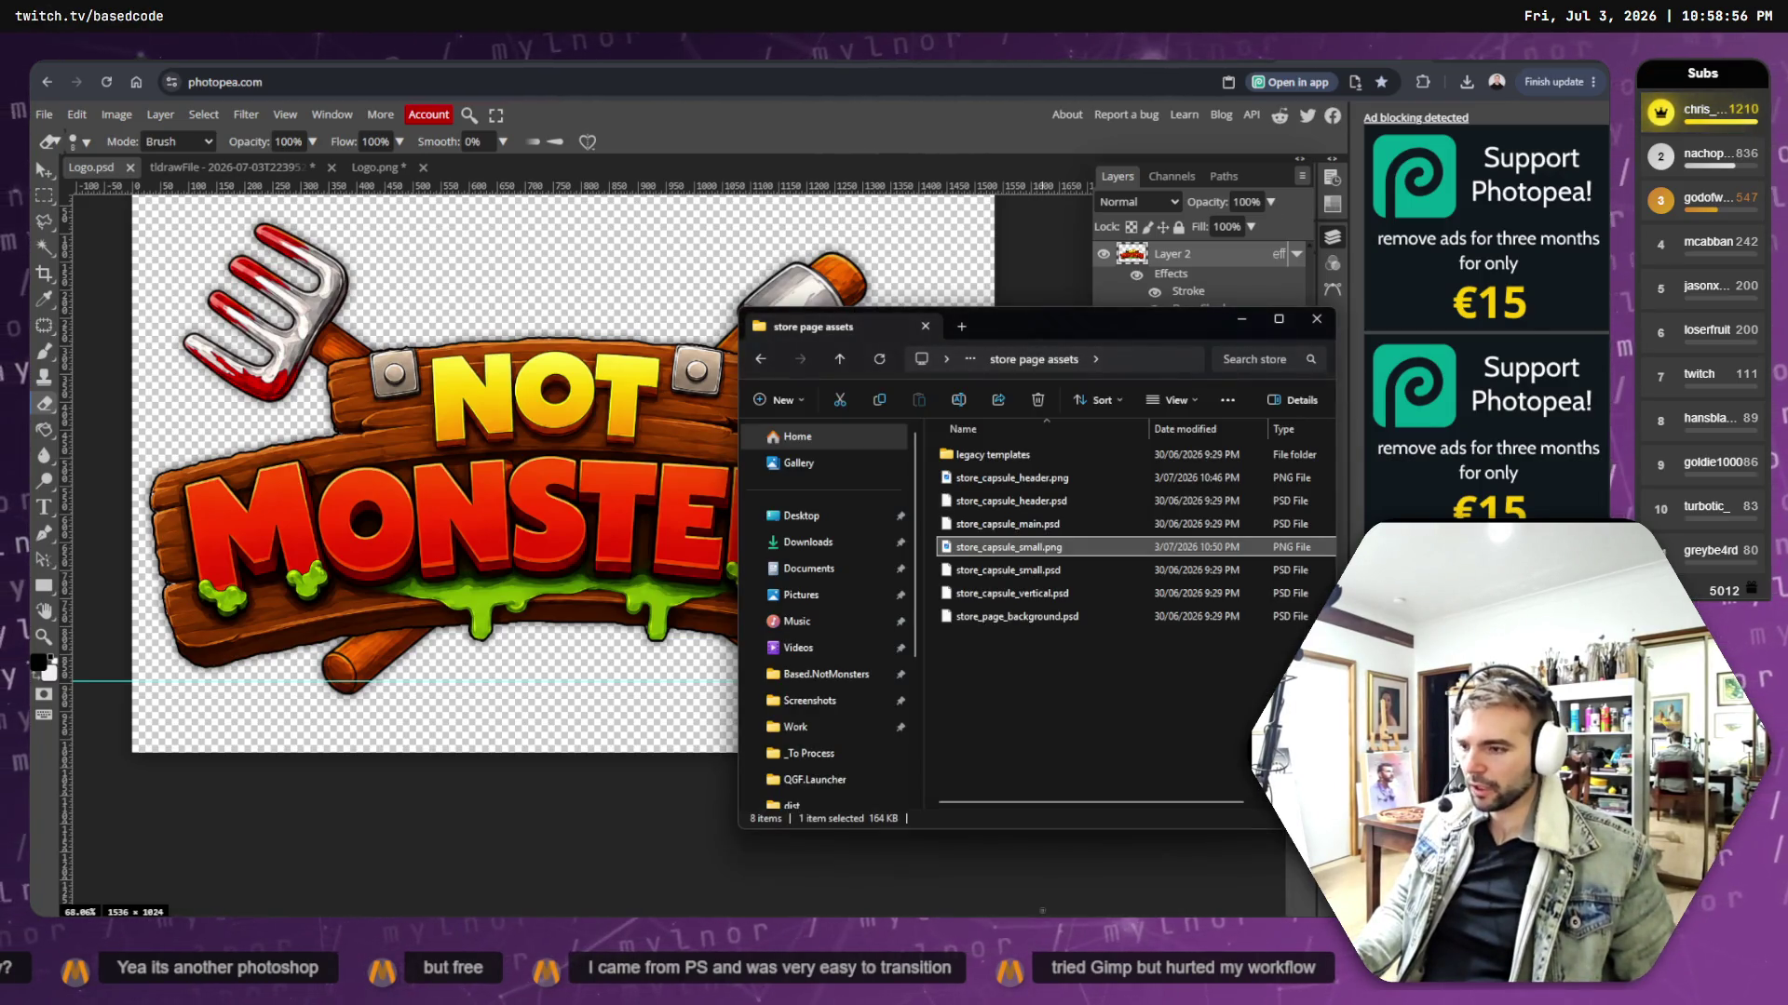
# - Remove the extensionless Logo file from Marketing, keeping Logo.psd, and close File Explorer
pyautogui.click(850, 366)
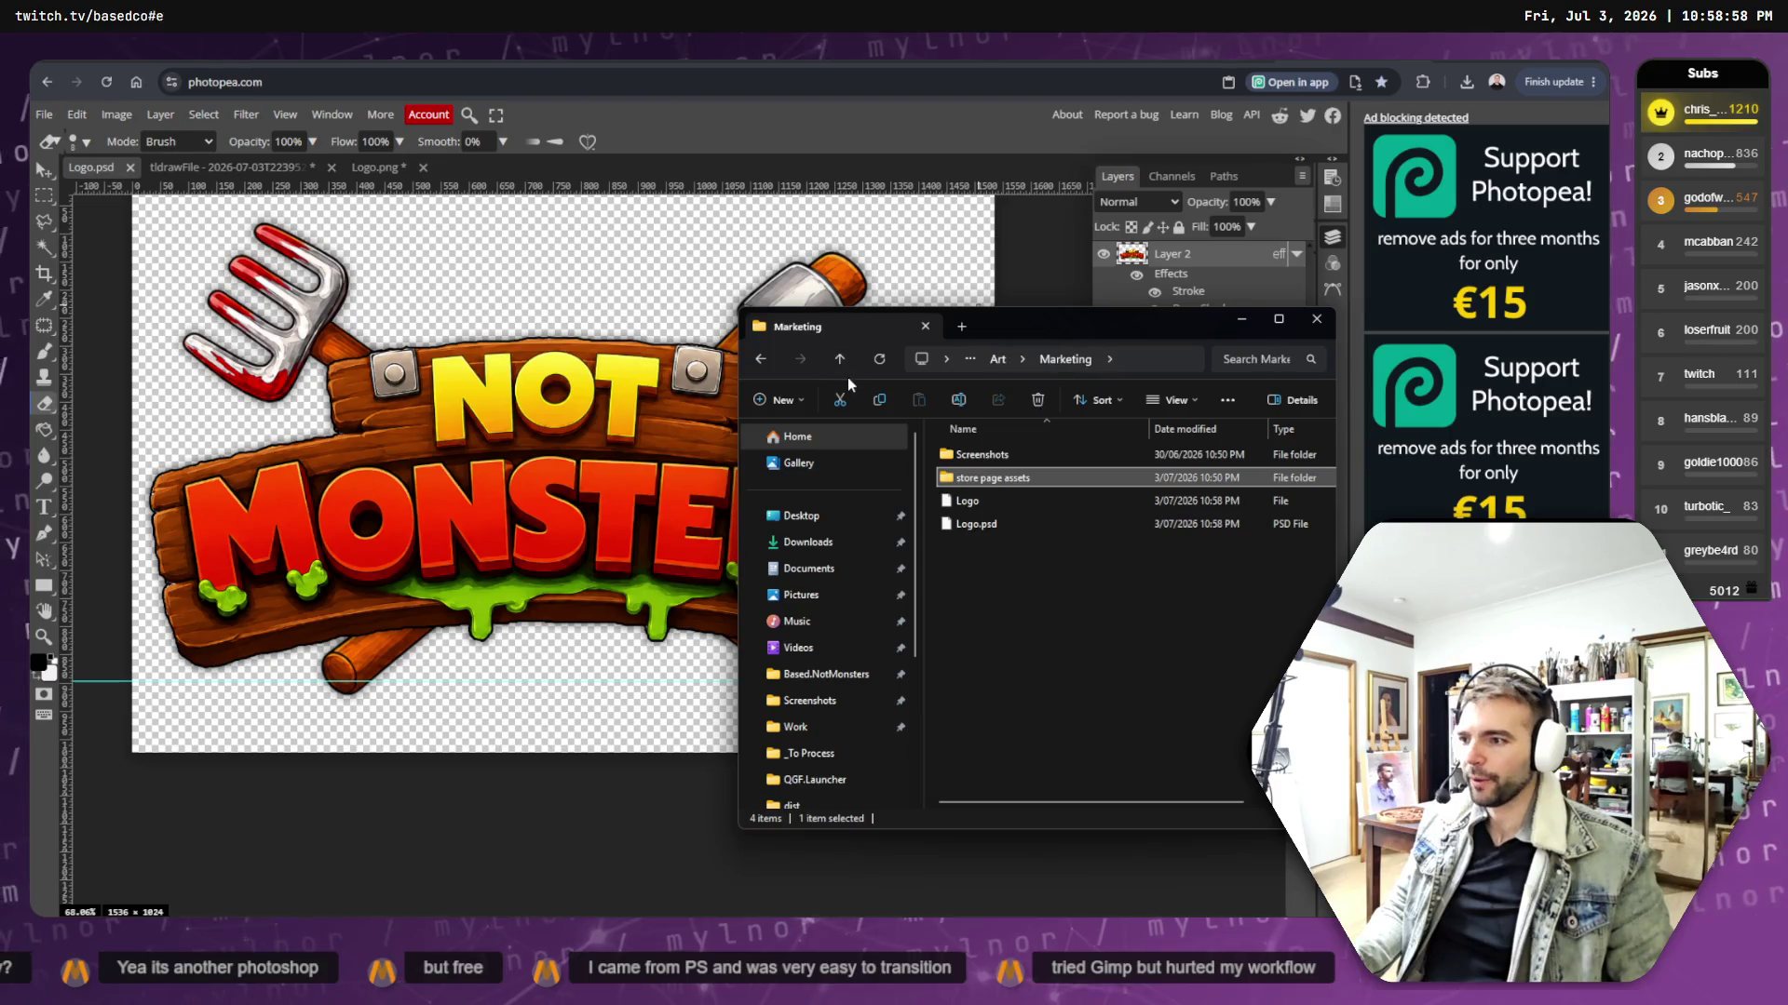
pyautogui.click(997, 505)
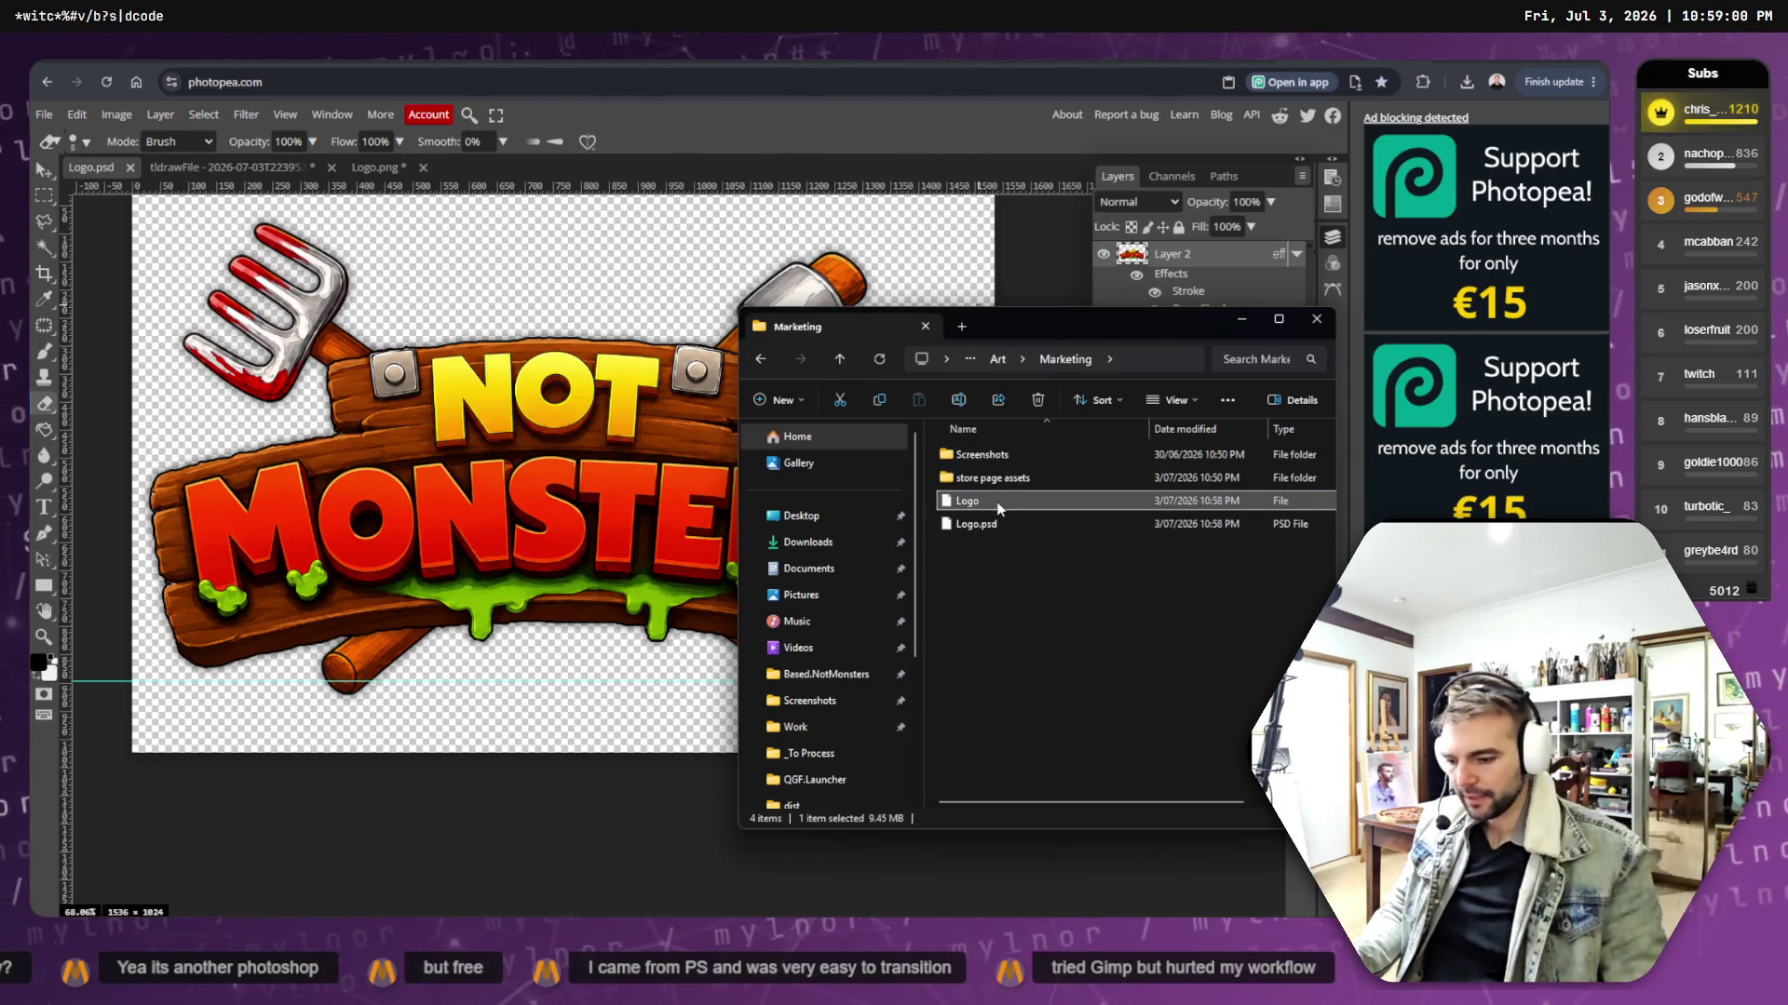
pyautogui.hotkey('alt', 'Left')
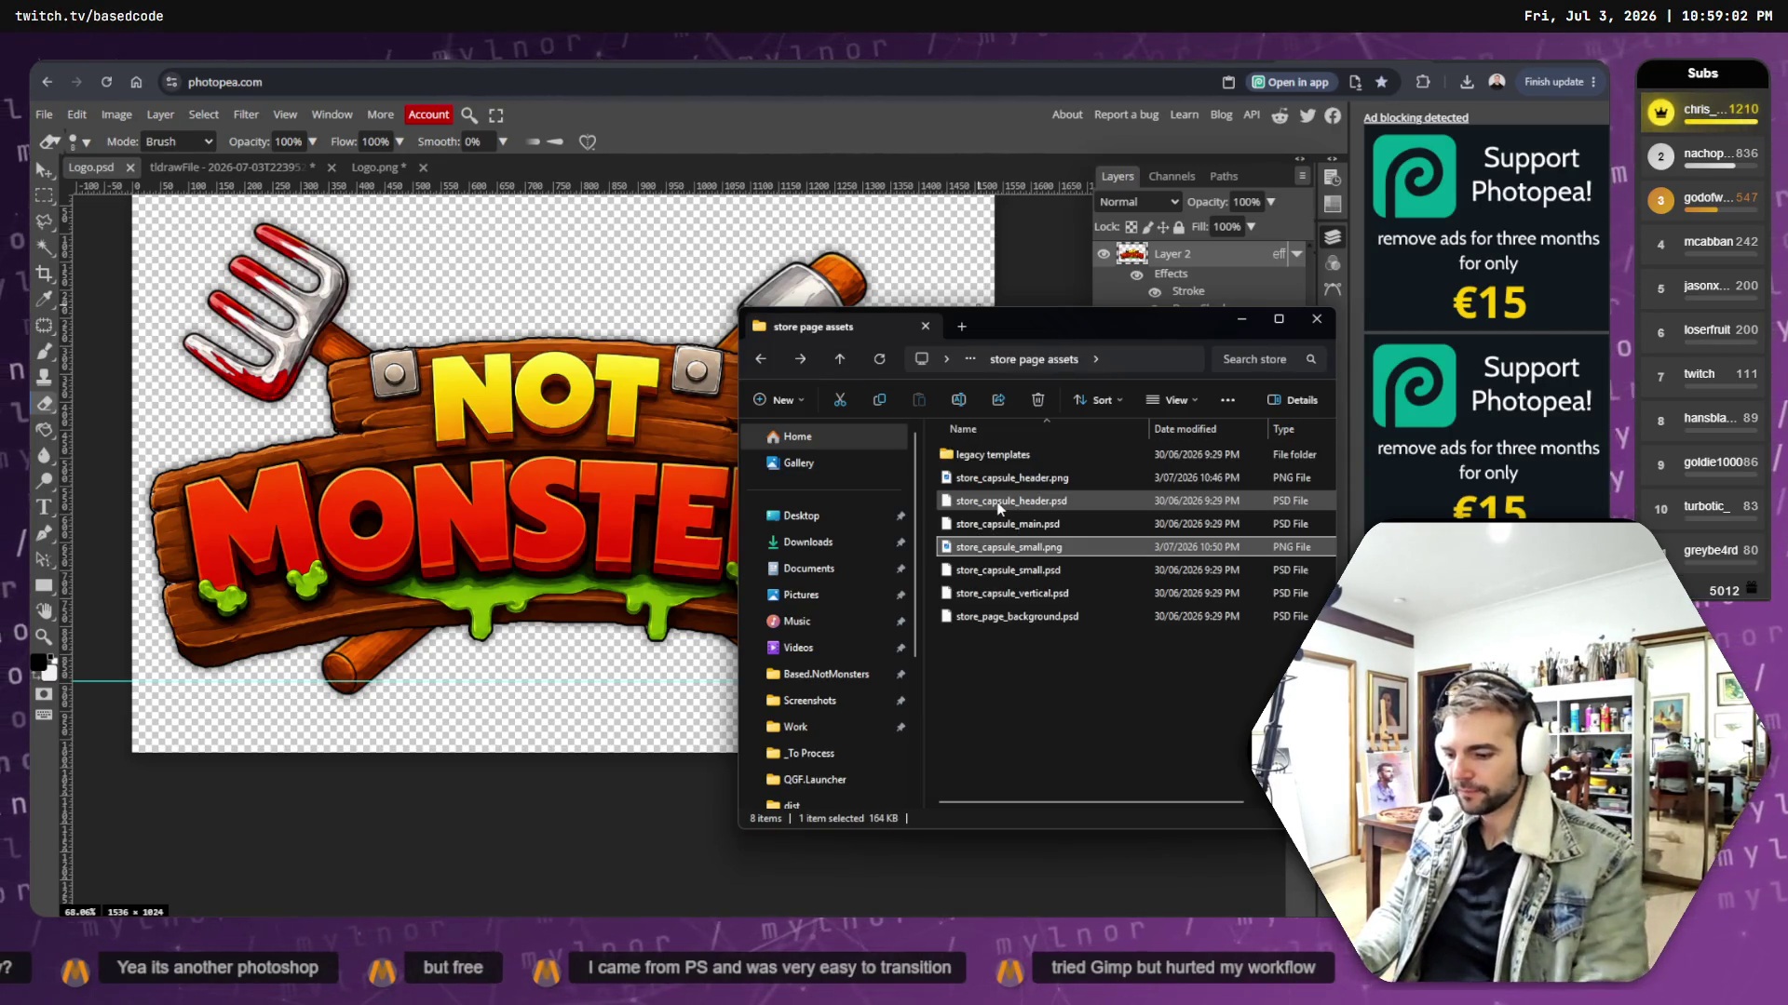
pyautogui.click(836, 363)
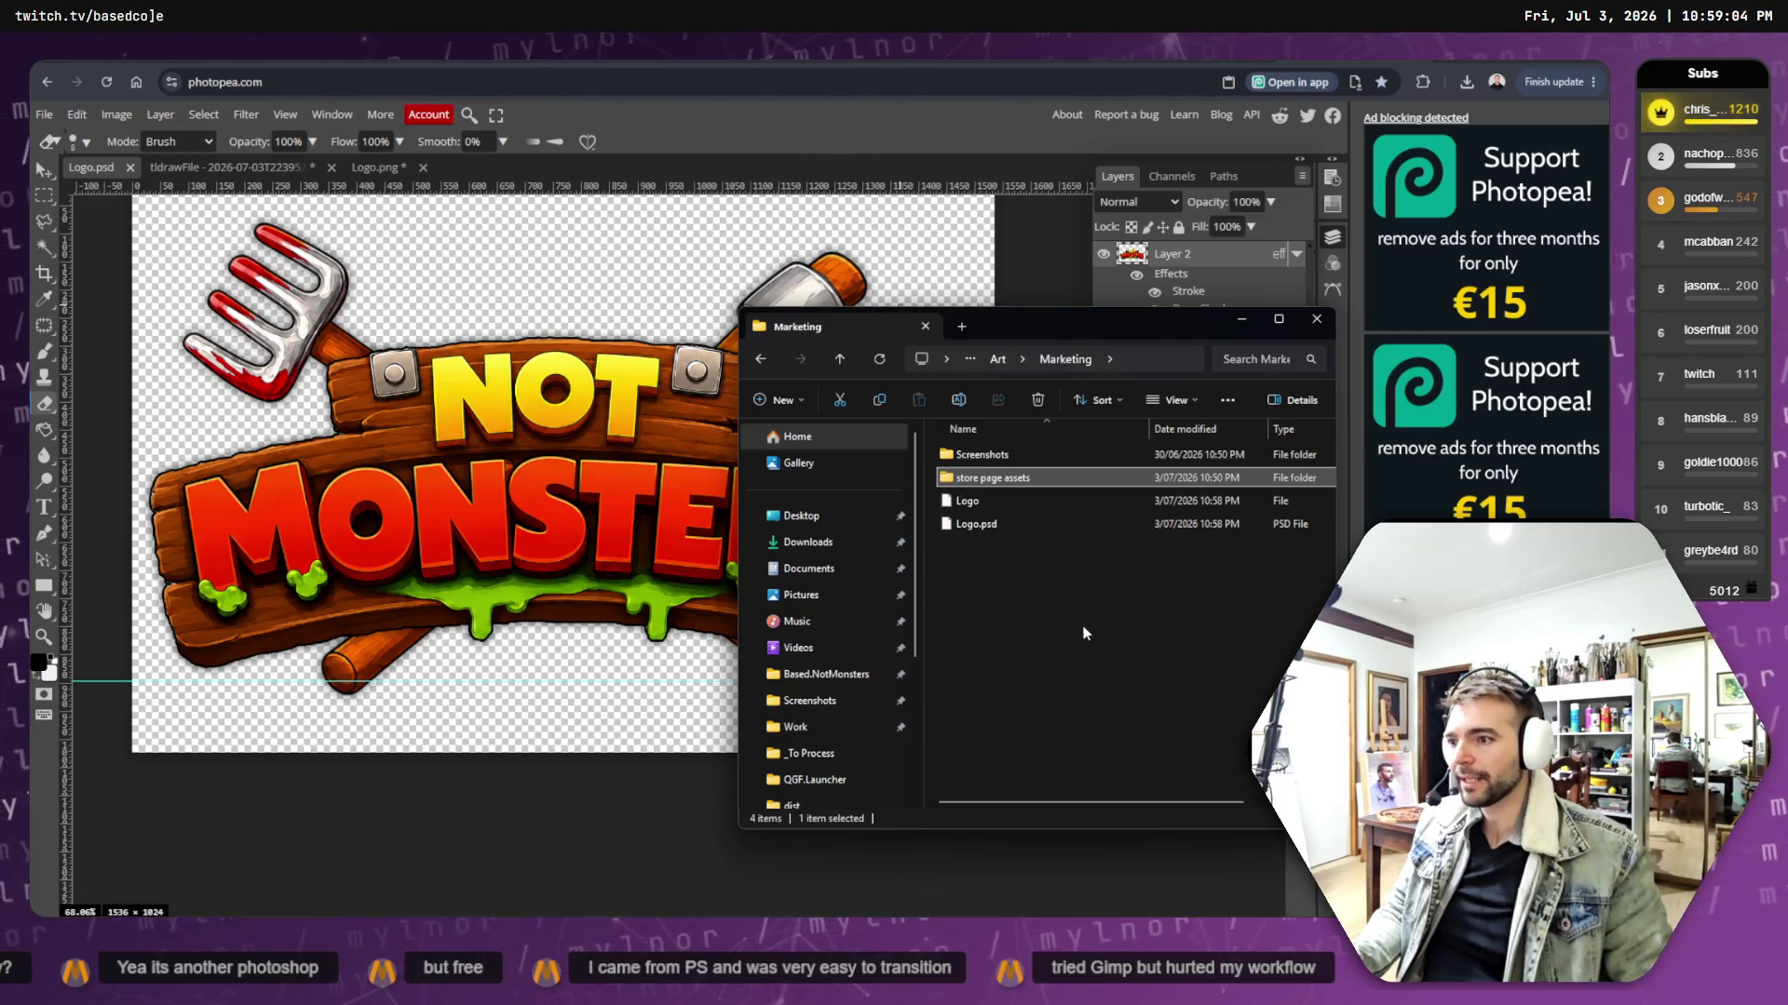
pyautogui.click(966, 503)
pyautogui.click(1037, 400)
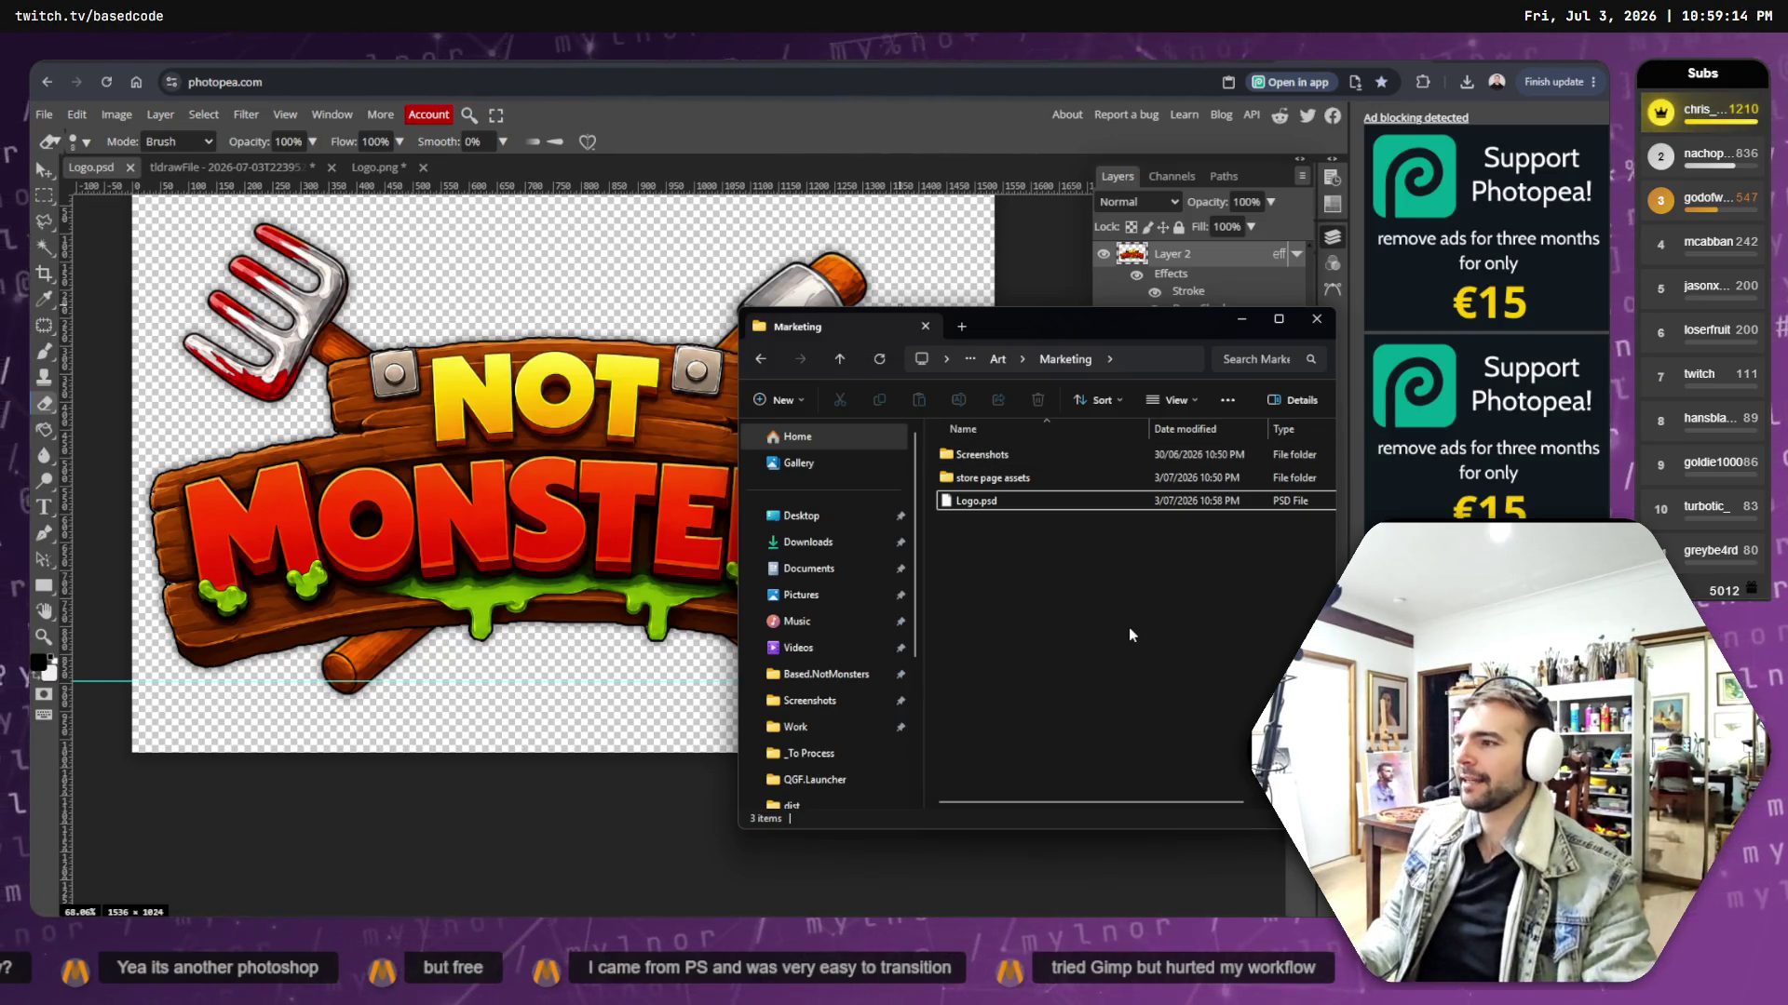
pyautogui.hotkey('ctrl', 'w')
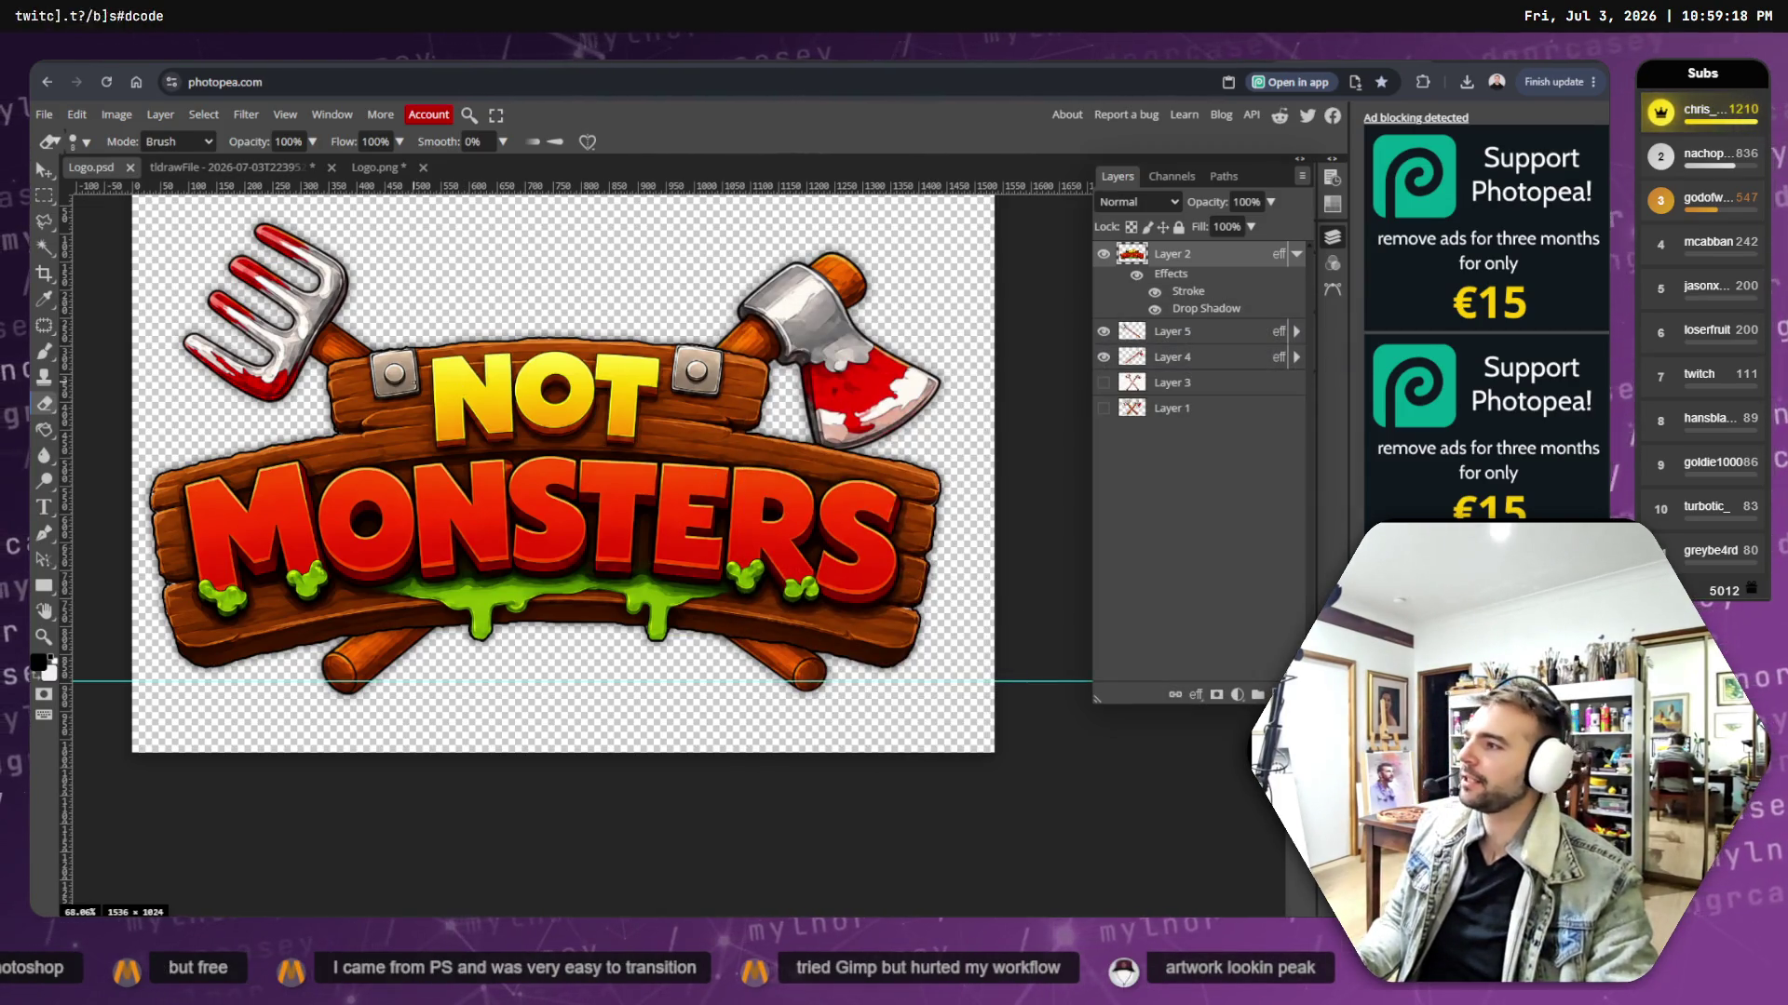
# - Export the stroked logo as a PNG download, Logo (1).png, via Save for web
pyautogui.click(44, 114)
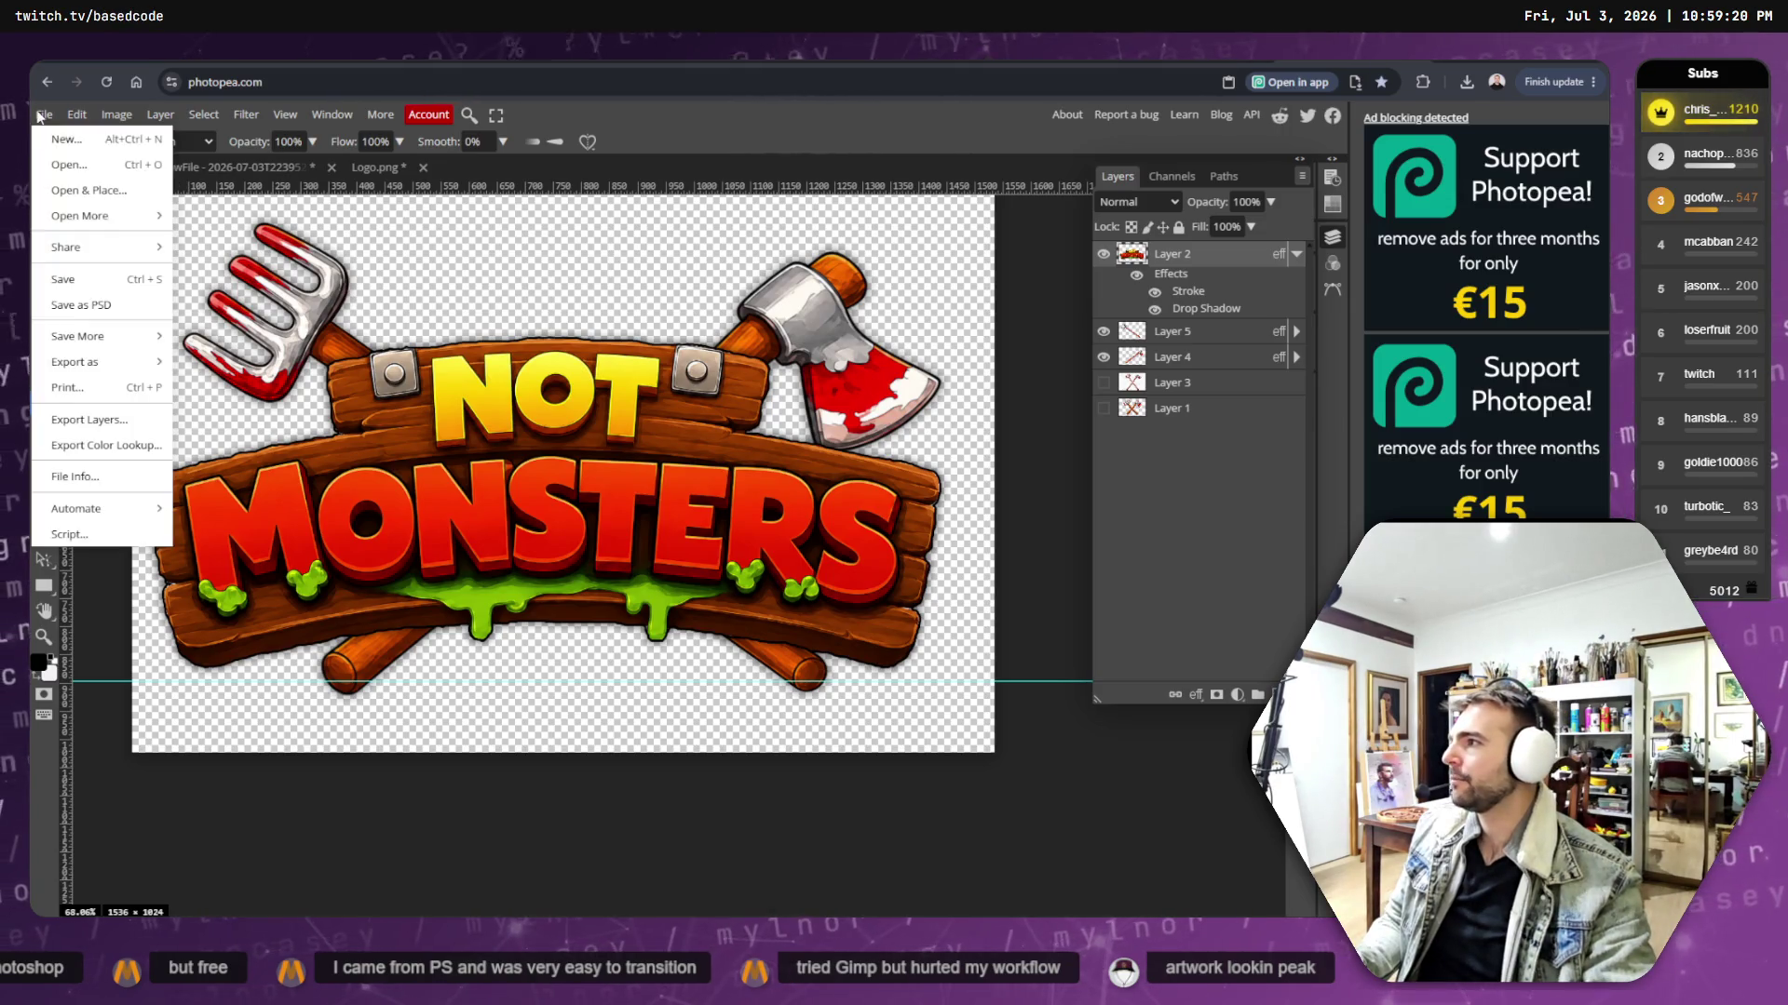
pyautogui.moveTo(115, 360)
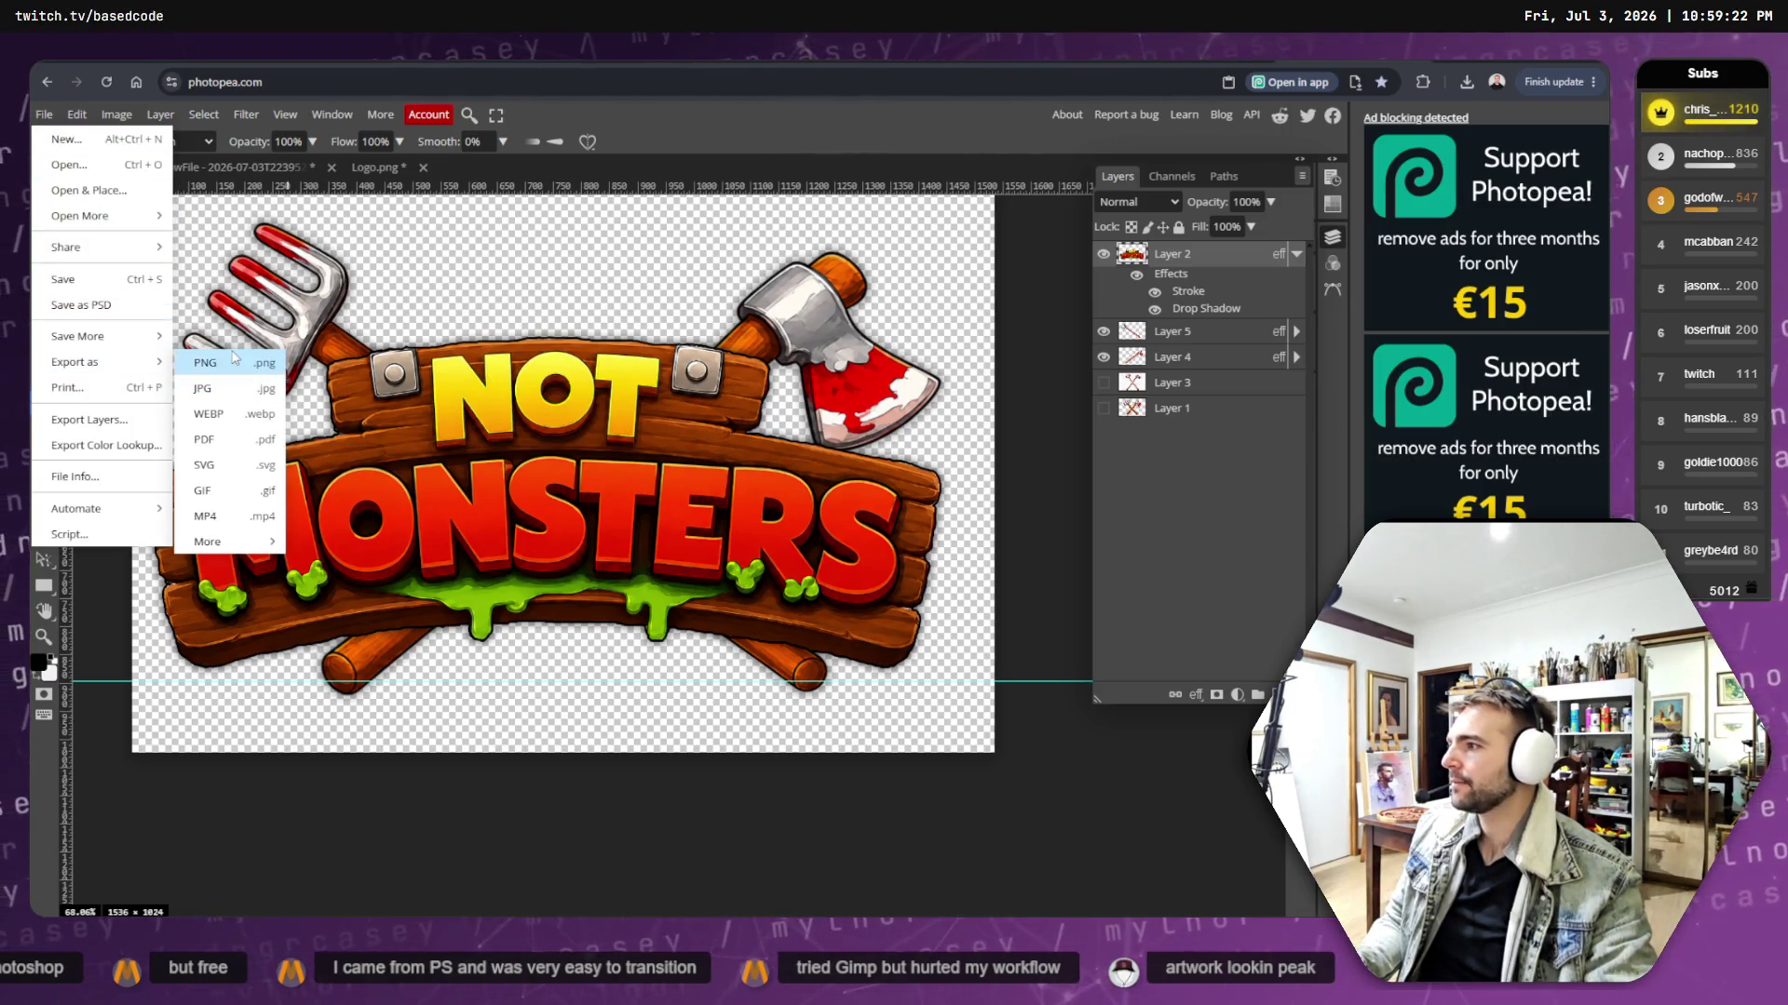
pyautogui.click(242, 369)
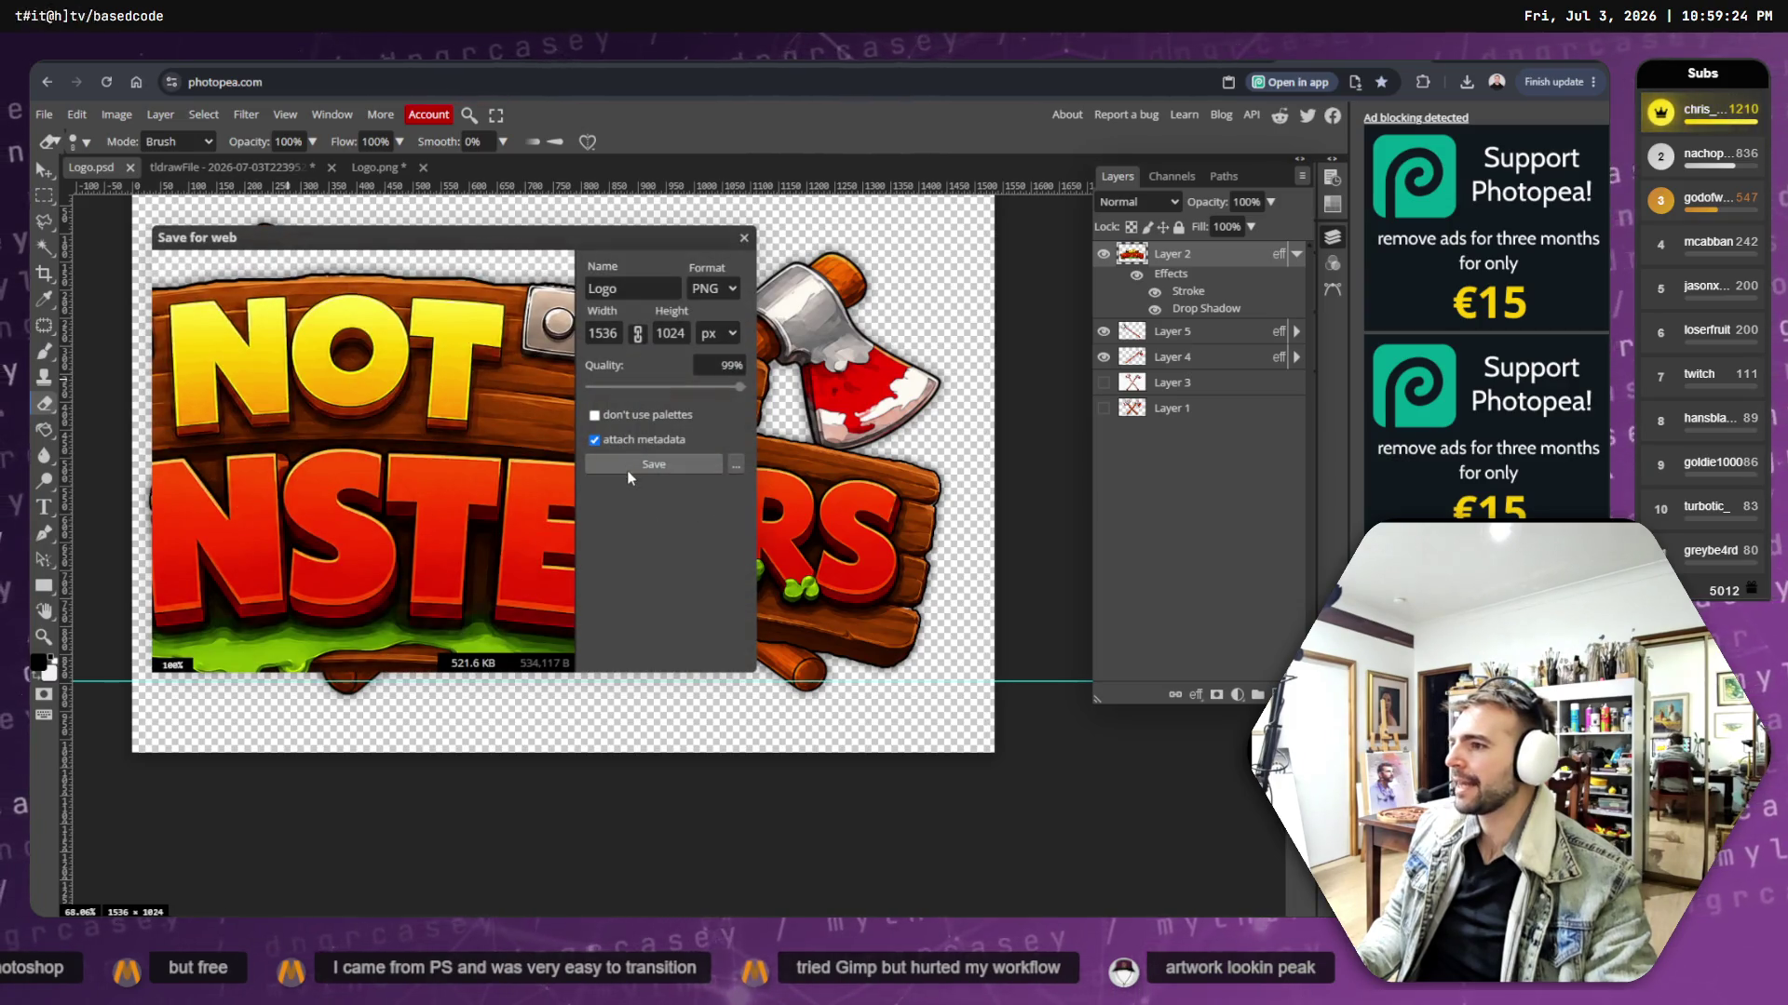
pyautogui.click(653, 464)
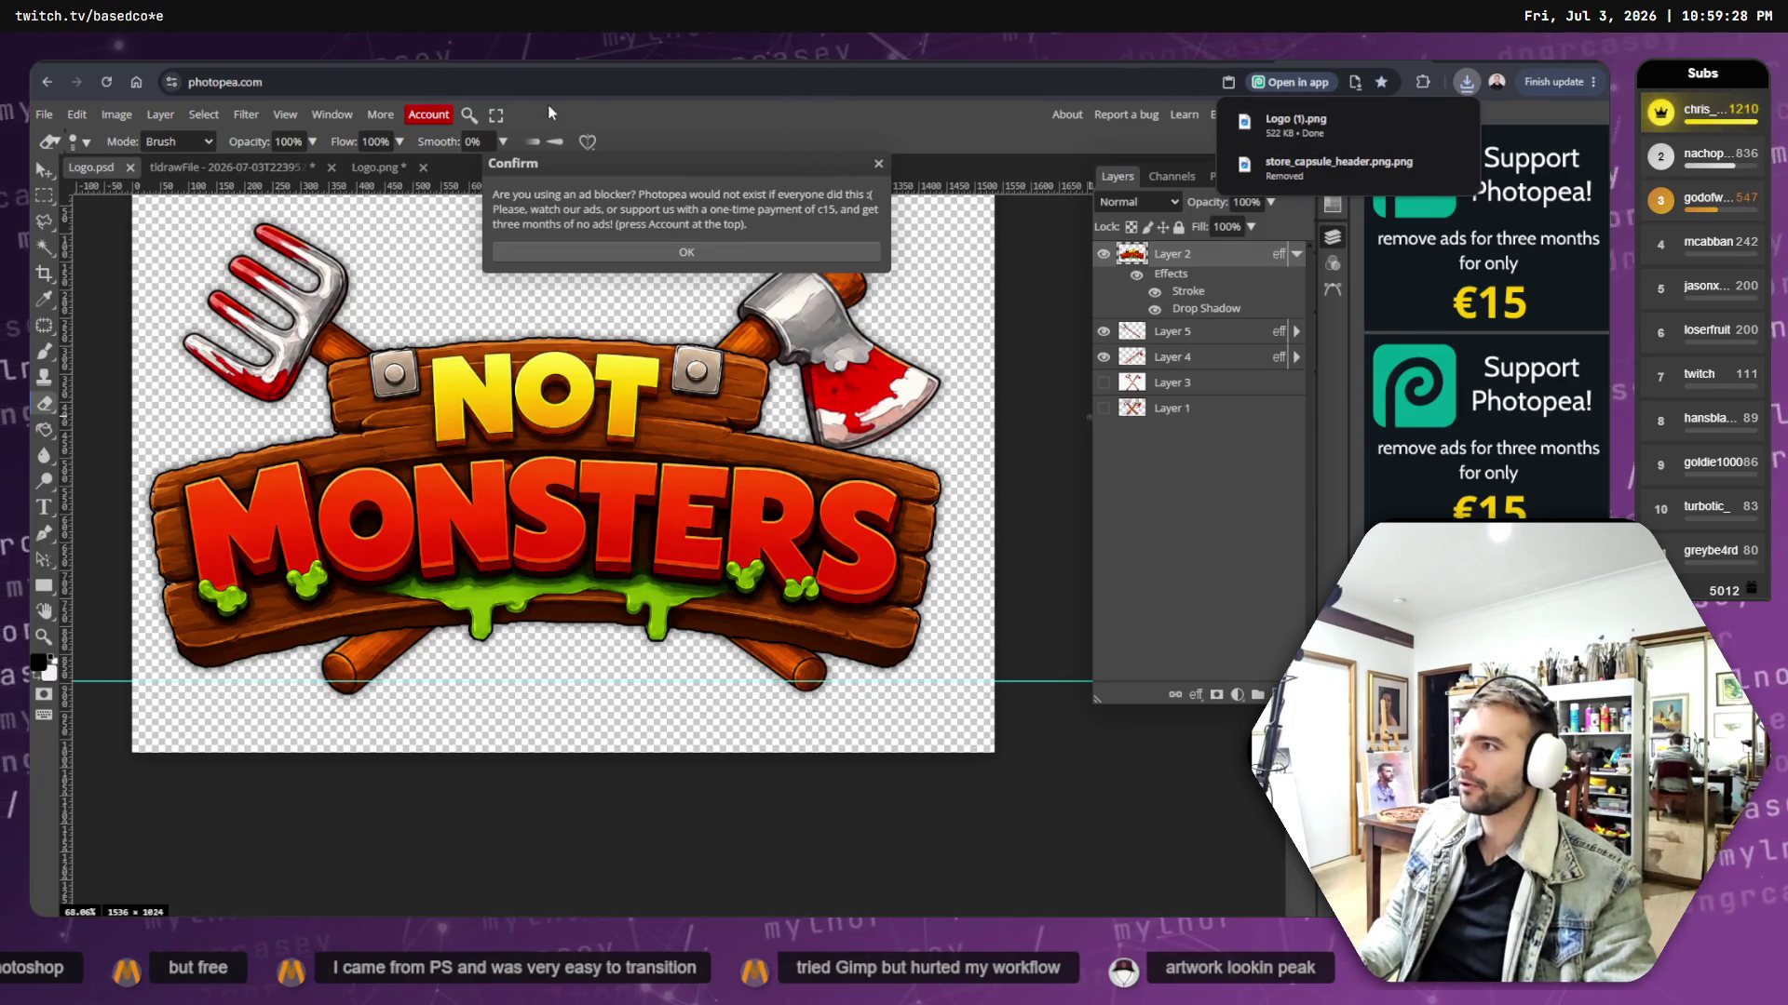
pyautogui.hotkey('alt', 'Tab')
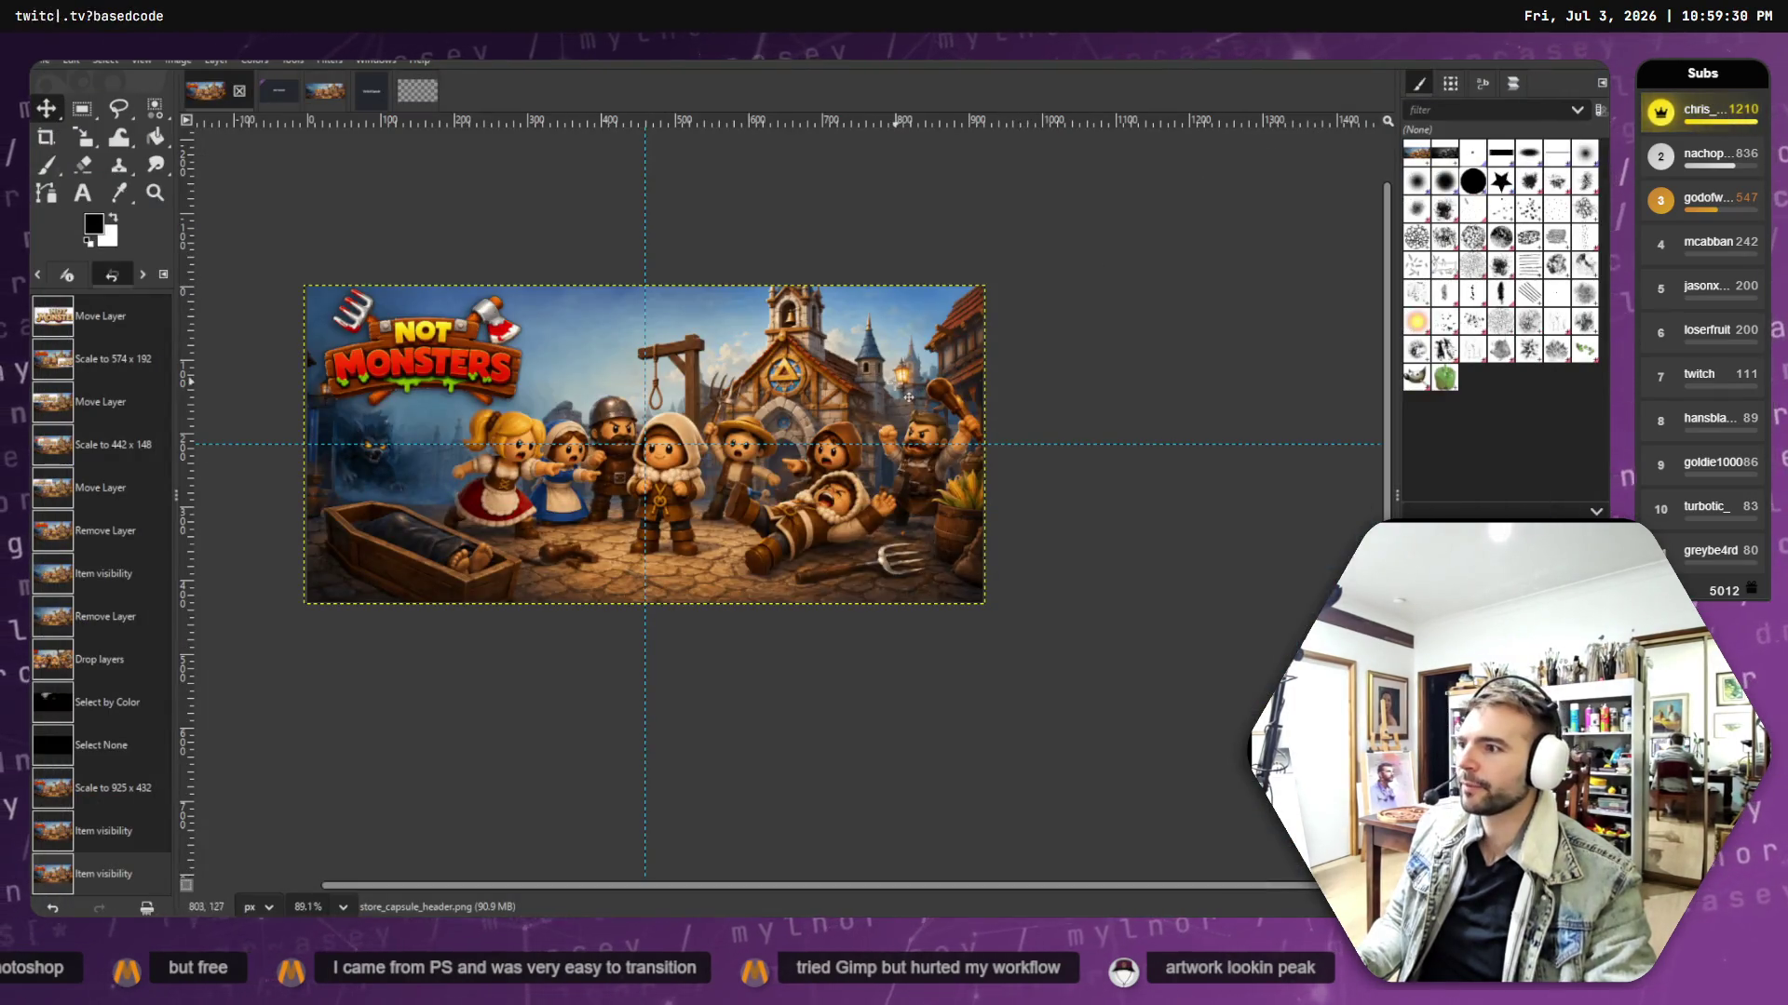
# - Drag Logo (1).png from Downloads onto the tldrawFile banner in GIMP as a layer
pyautogui.press('super+e')
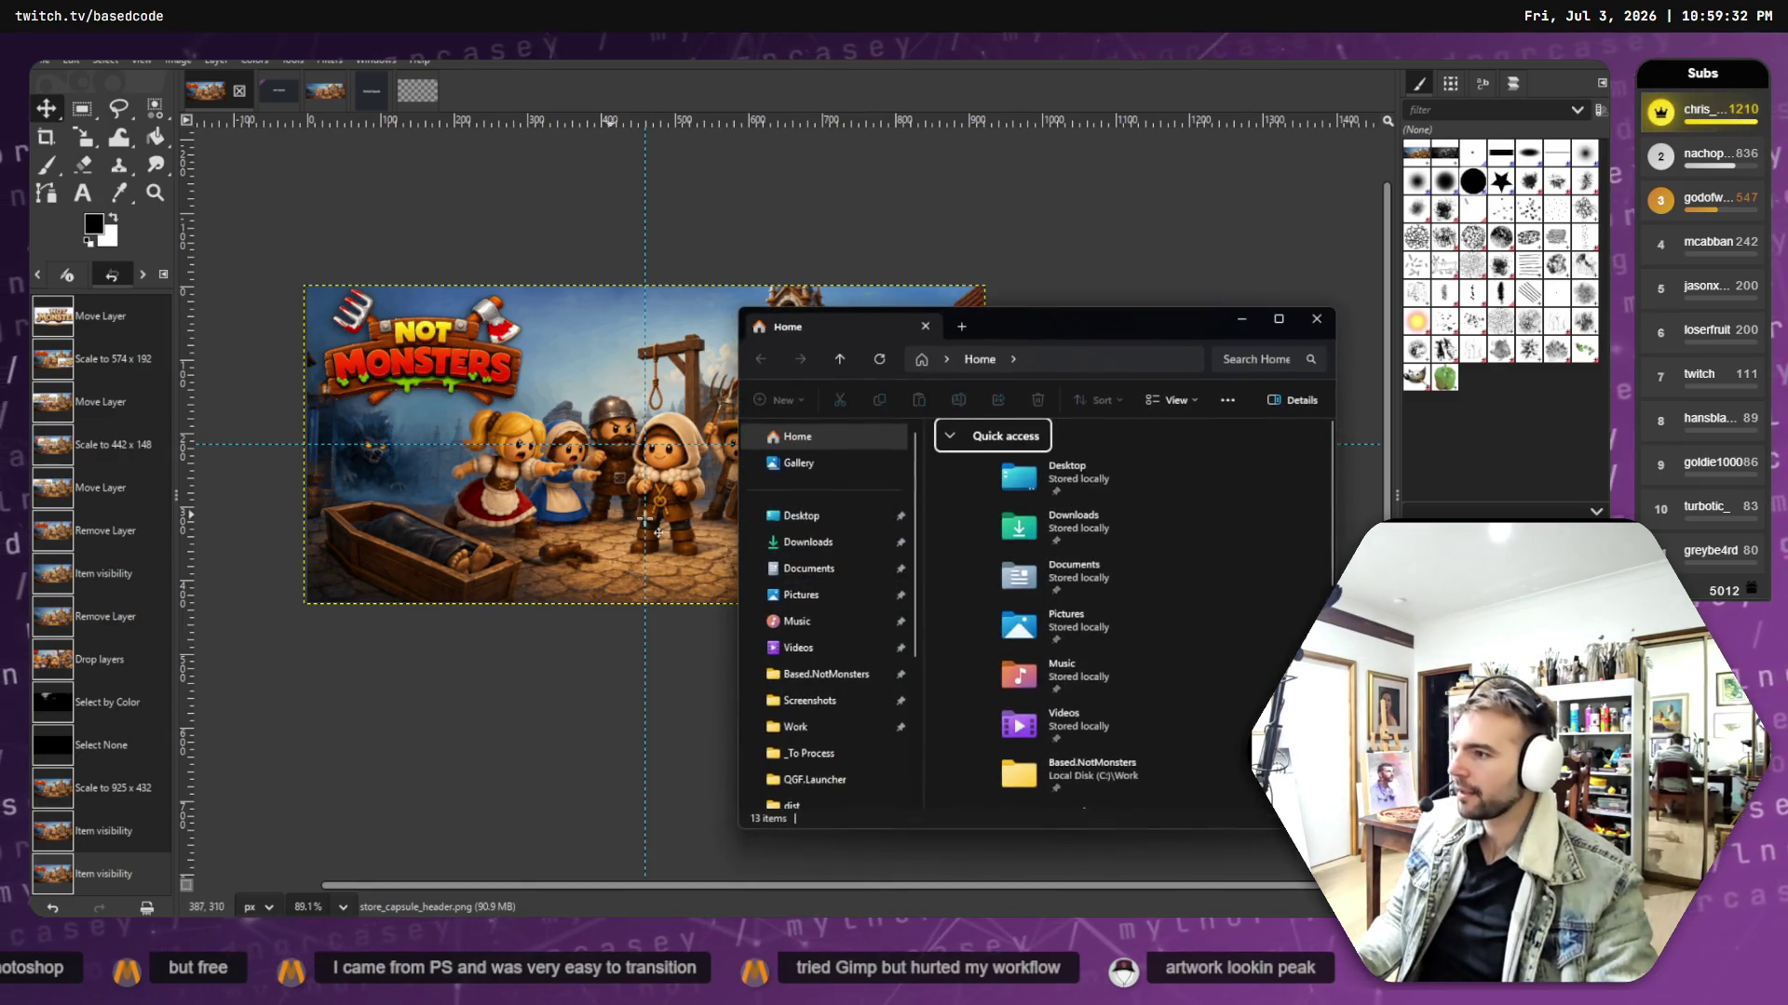
pyautogui.doubleClick(1040, 521)
pyautogui.moveTo(1026, 500); pyautogui.dragTo(533, 454)
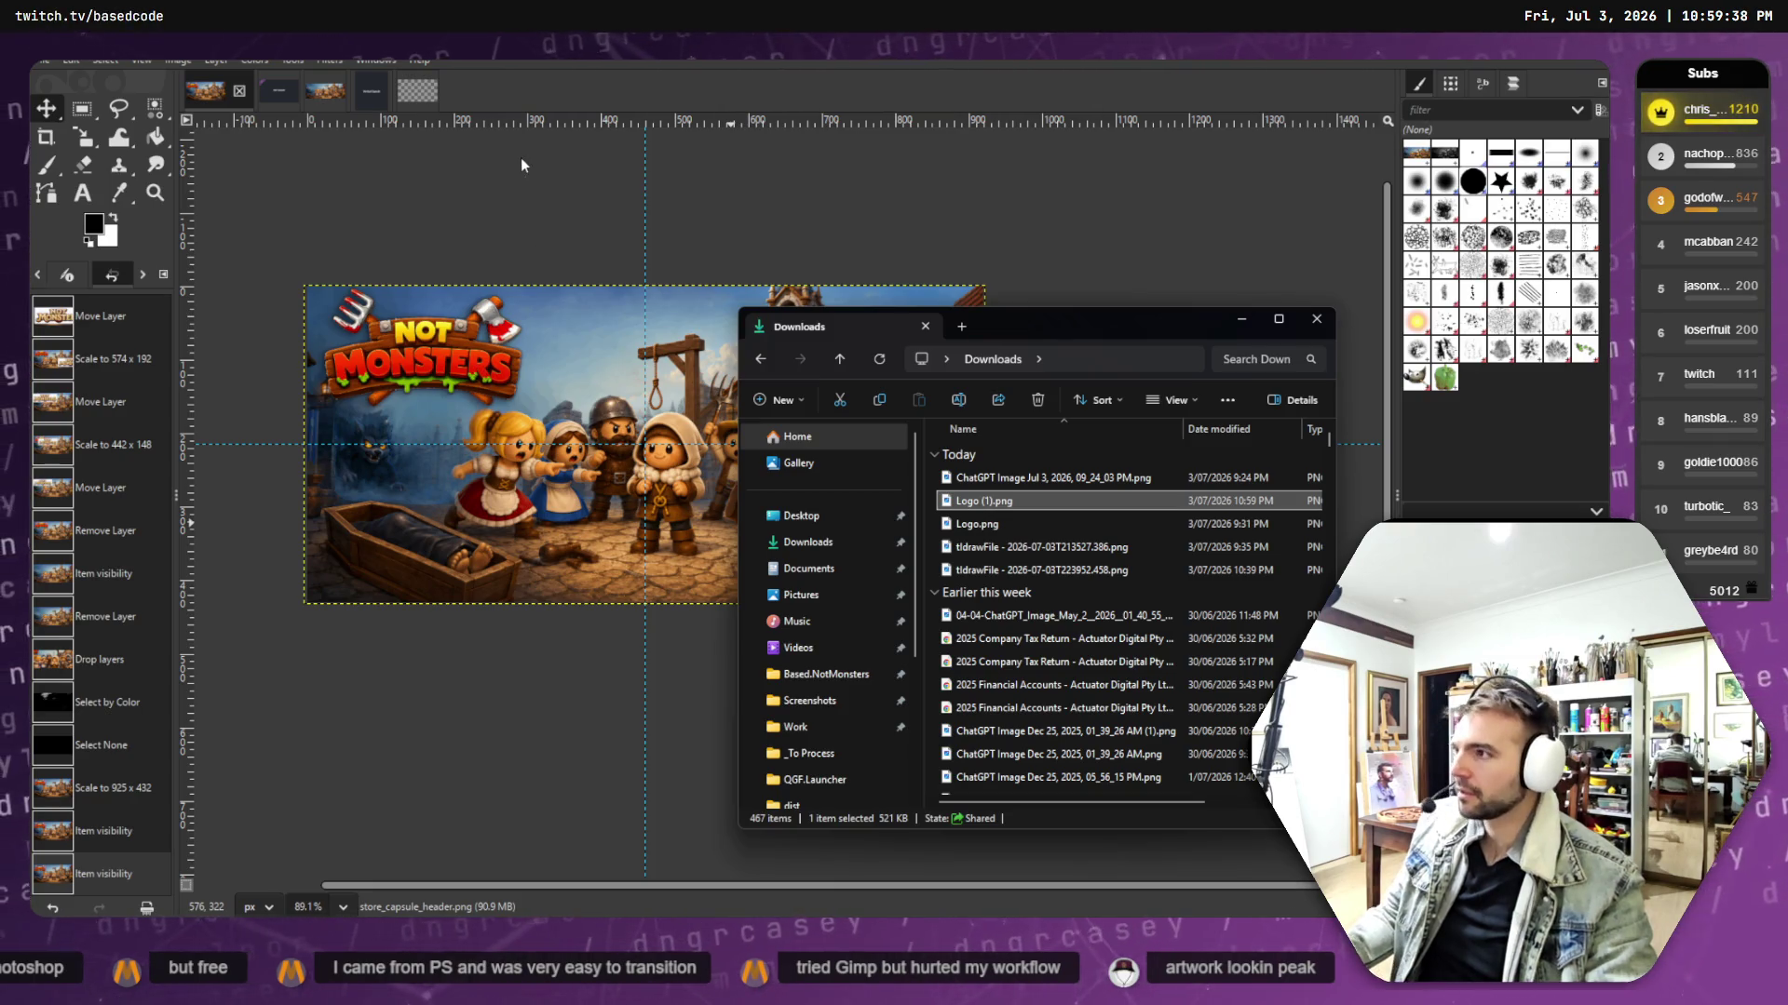
pyautogui.click(315, 86)
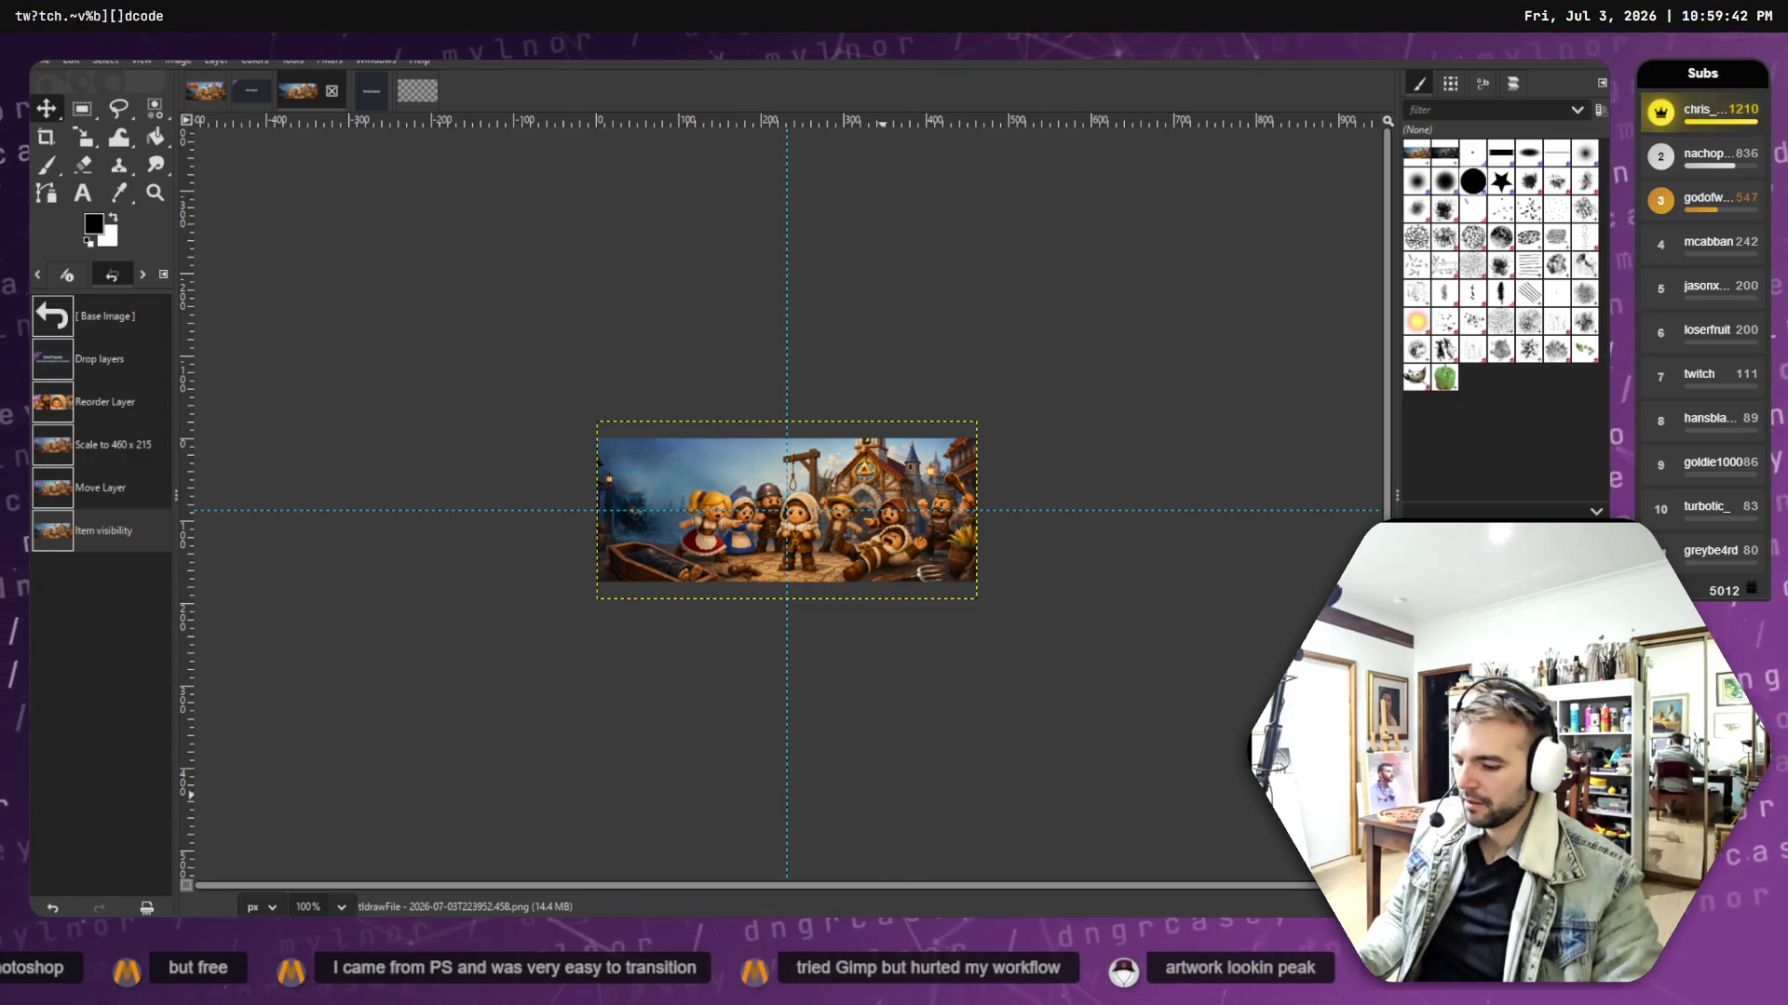
pyautogui.hotkey('alt', 'Tab')
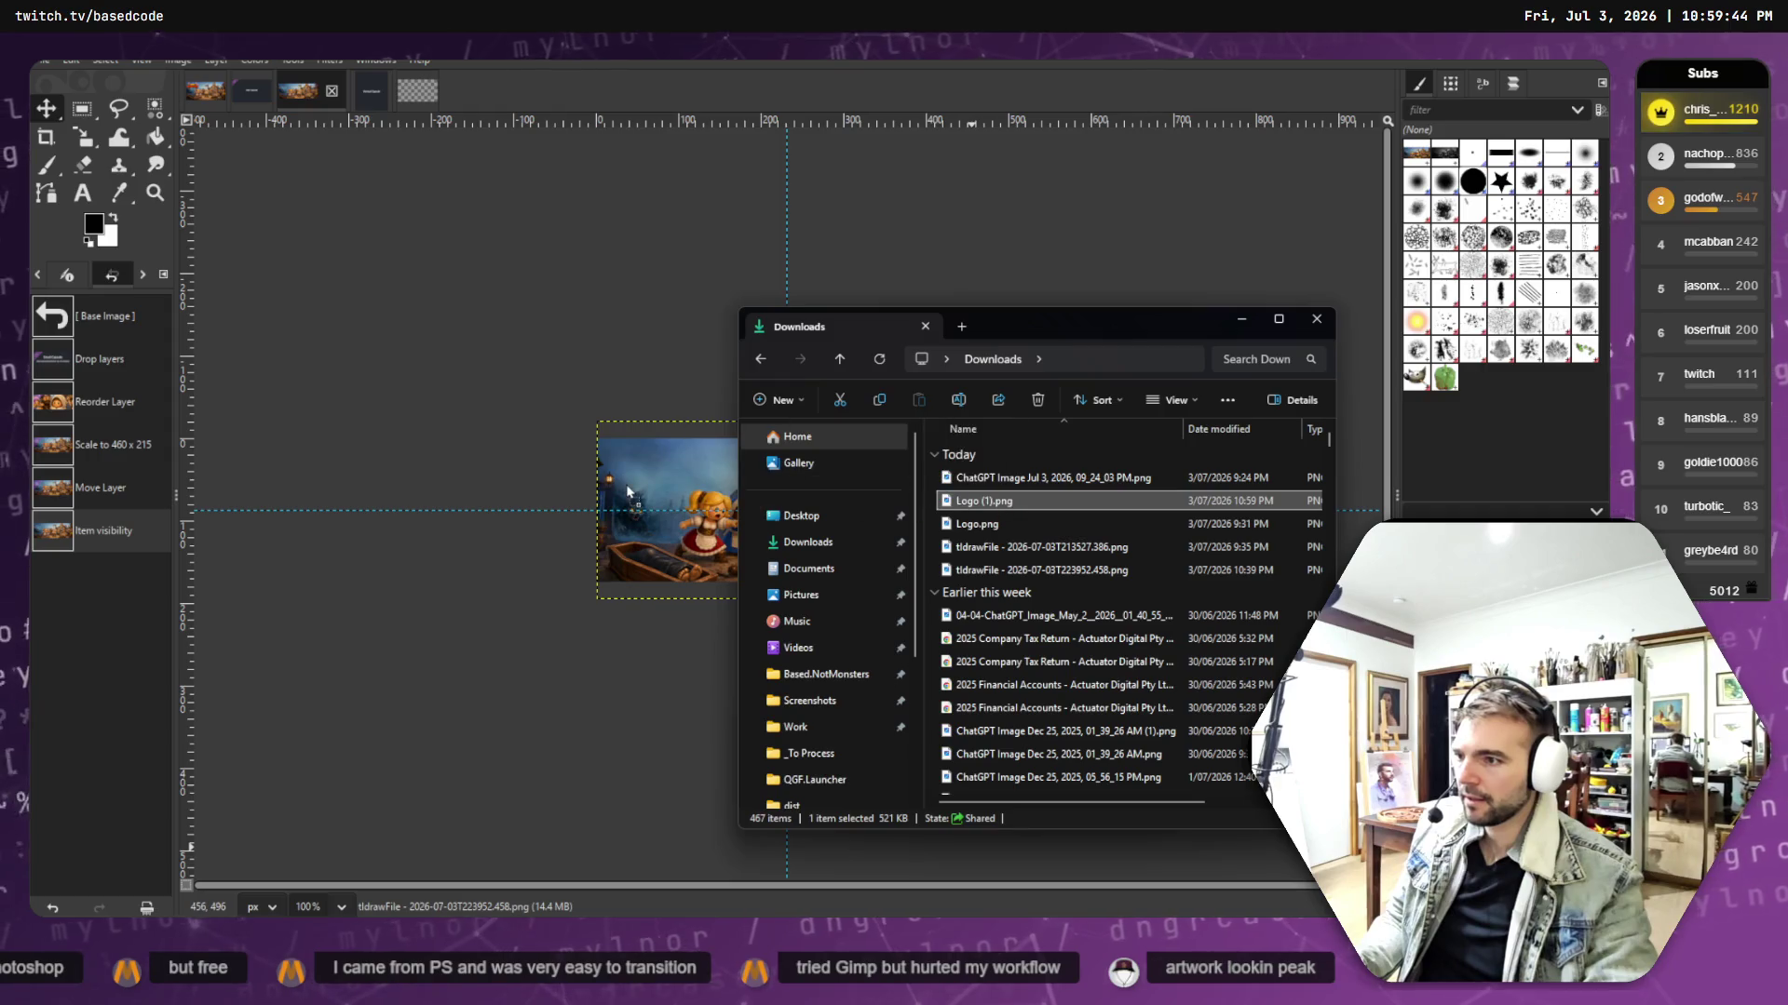
pyautogui.moveTo(629, 492); pyautogui.dragTo(633, 498)
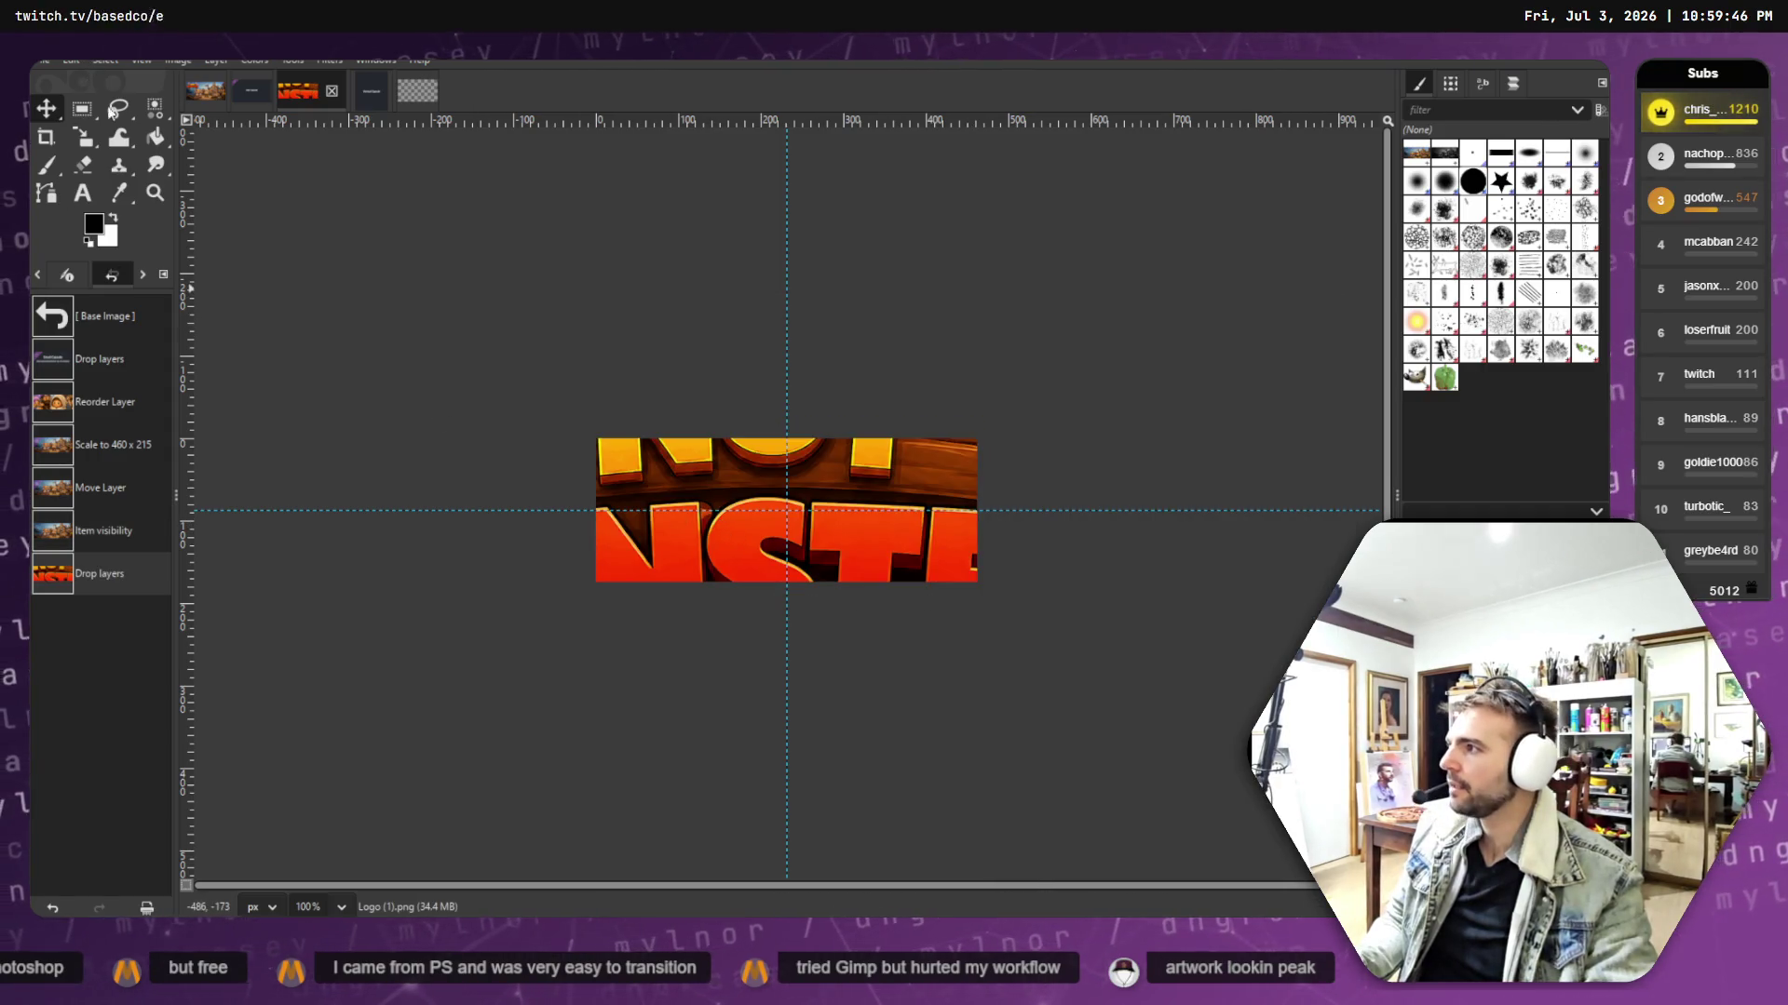
# - Scale the dropped logo layer down and move it onto the banner image
pyautogui.click(82, 137)
pyautogui.click(386, 237)
pyautogui.moveTo(387, 237)
pyautogui.mouseDown()
pyautogui.moveTo(447, 325)
pyautogui.moveTo(780, 565)
pyautogui.moveTo(627, 587)
pyautogui.moveTo(910, 742)
pyautogui.mouseUp()
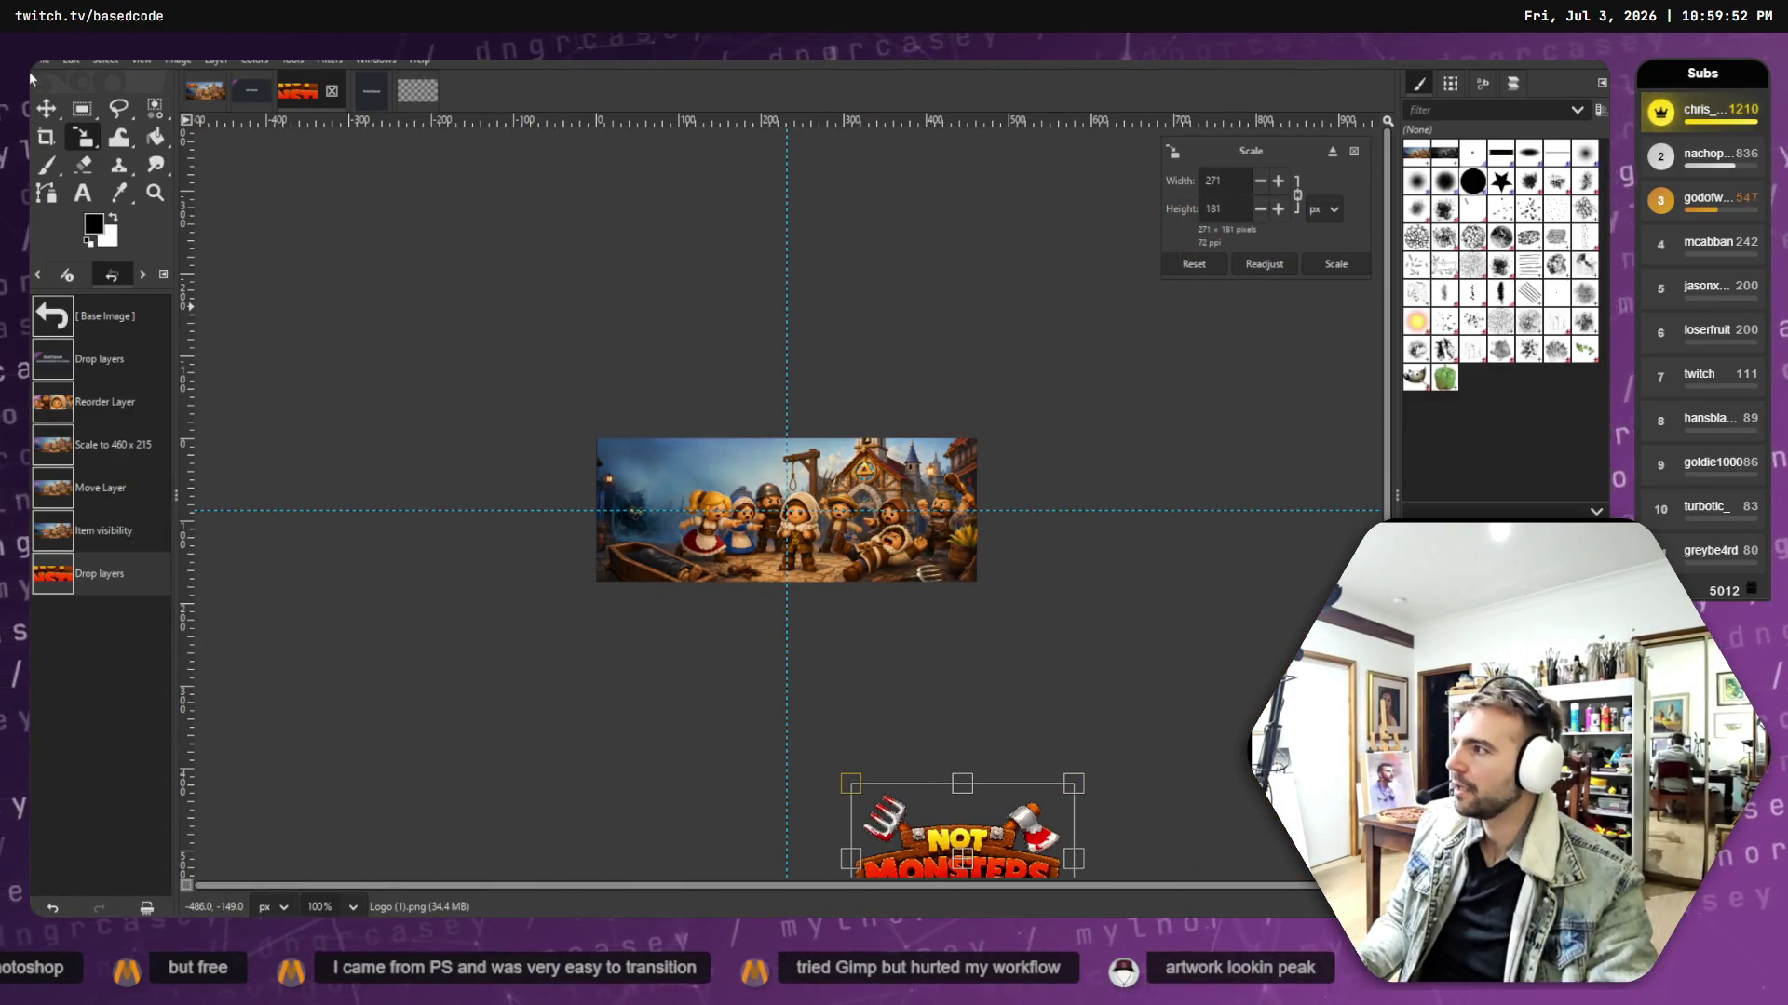
pyautogui.press('Return')
pyautogui.moveTo(953, 849)
pyautogui.mouseDown()
pyautogui.moveTo(701, 470)
pyautogui.moveTo(733, 500)
pyautogui.mouseUp()
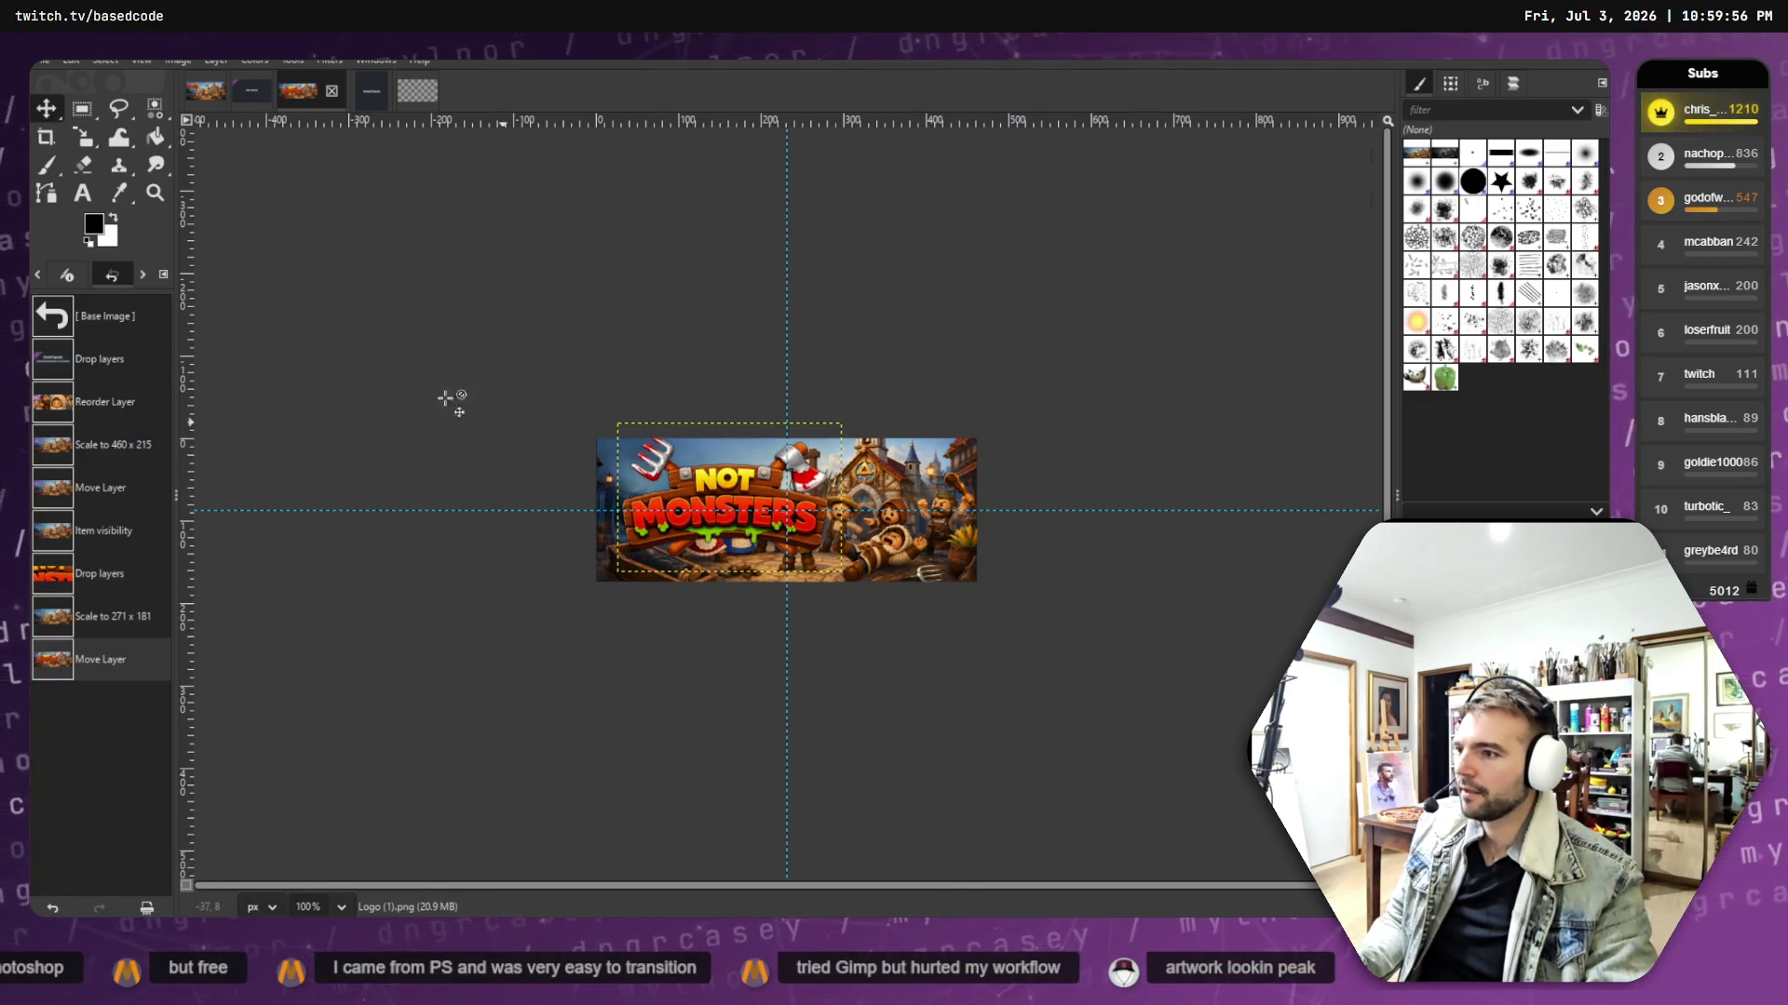
# - Shrink the logo to 165 x 110 and move it toward the top-left corner
pyautogui.click(84, 137)
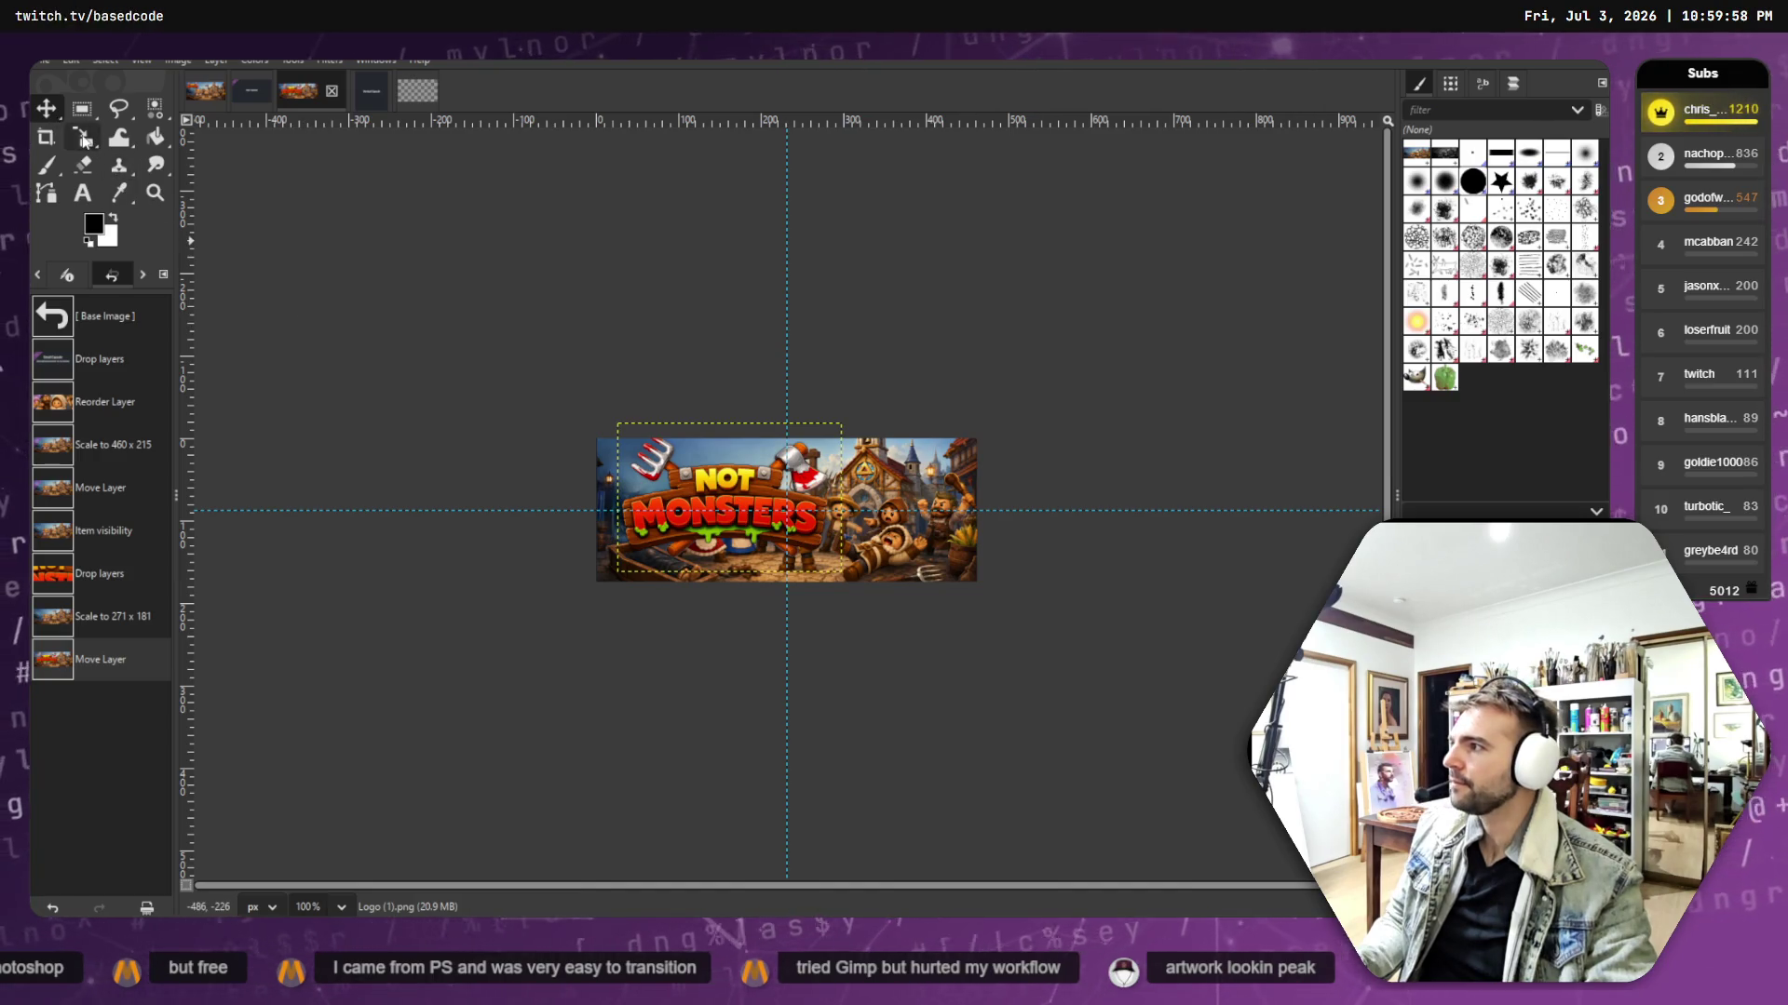
pyautogui.click(563, 398)
pyautogui.moveTo(617, 423); pyautogui.dragTo(706, 481)
pyautogui.click(46, 108)
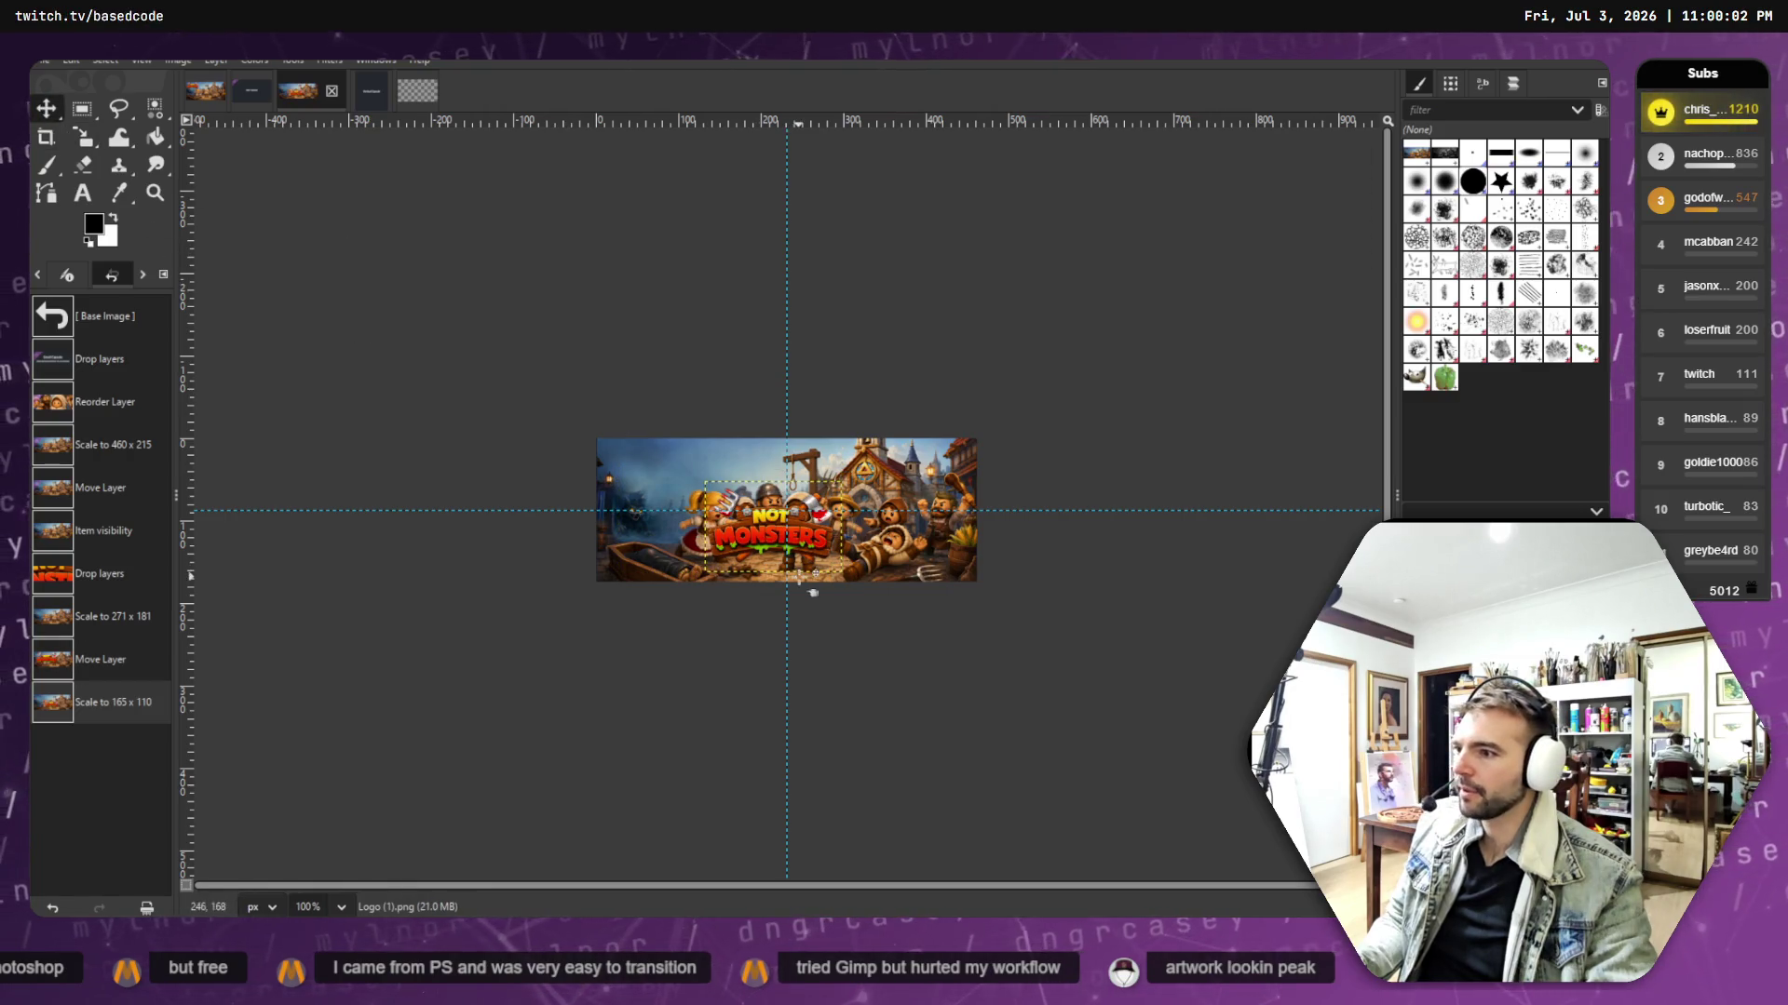
pyautogui.moveTo(772, 541)
pyautogui.mouseDown()
pyautogui.moveTo(621, 481)
pyautogui.moveTo(686, 496)
pyautogui.mouseUp()
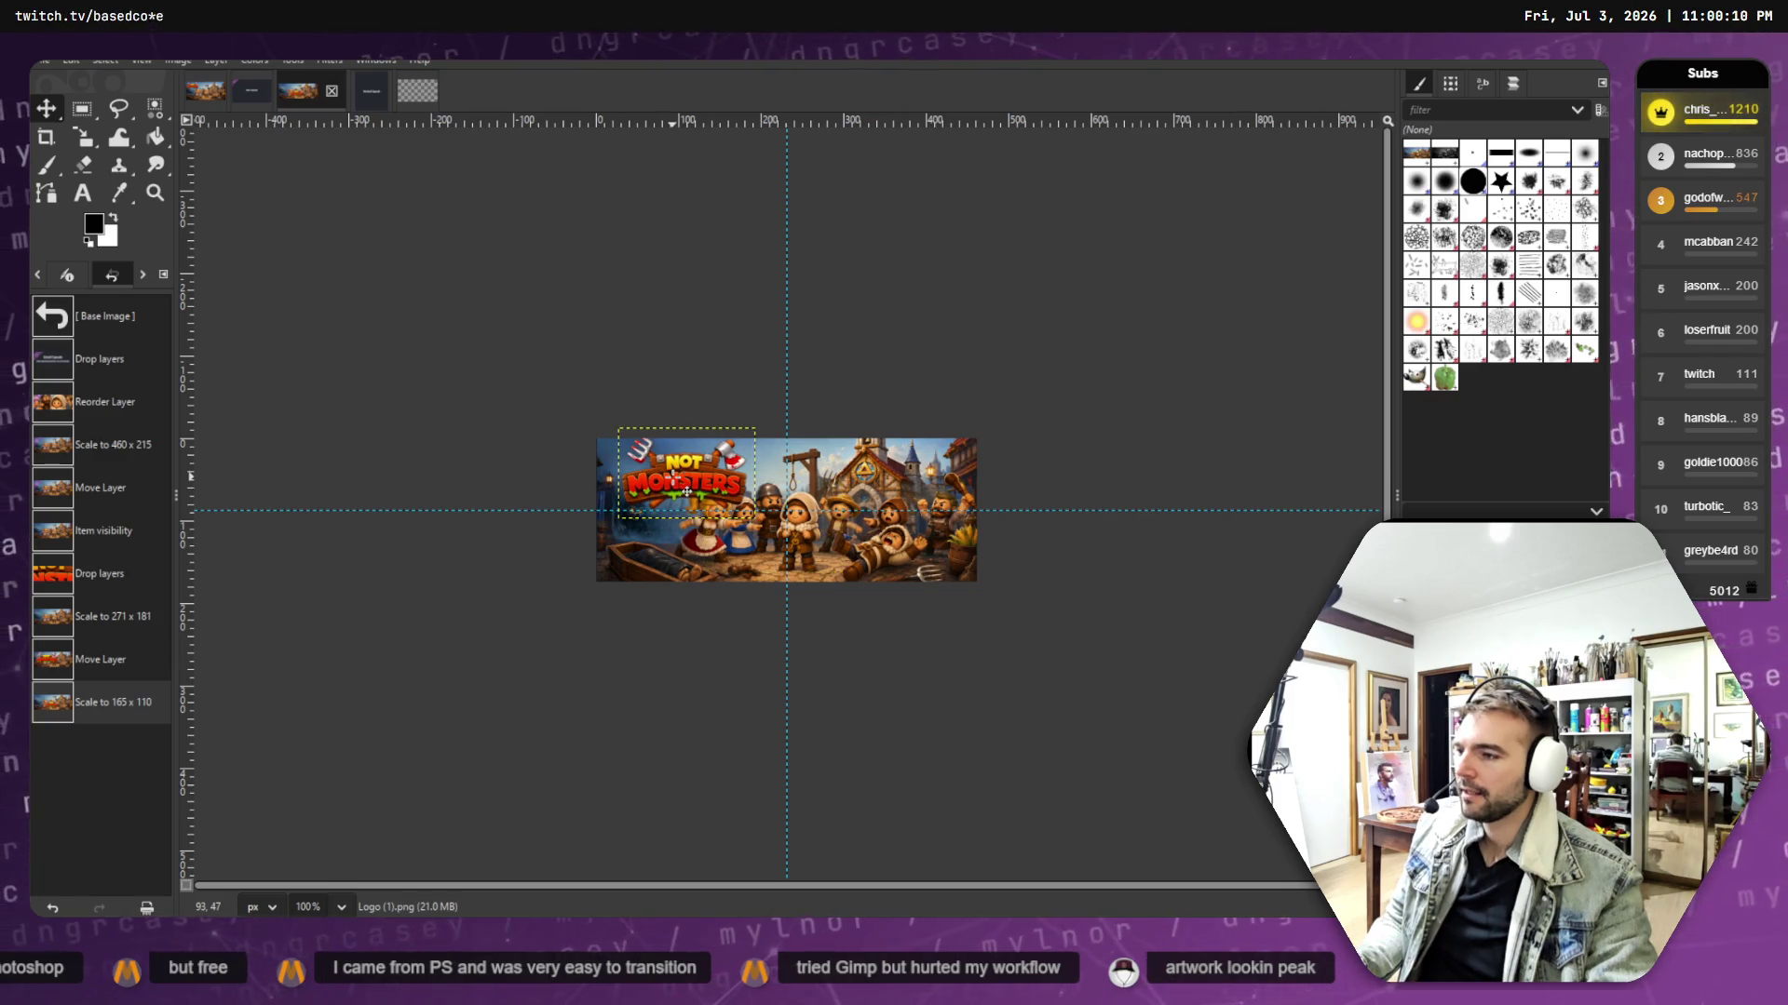
pyautogui.moveTo(689, 487); pyautogui.dragTo(746, 506)
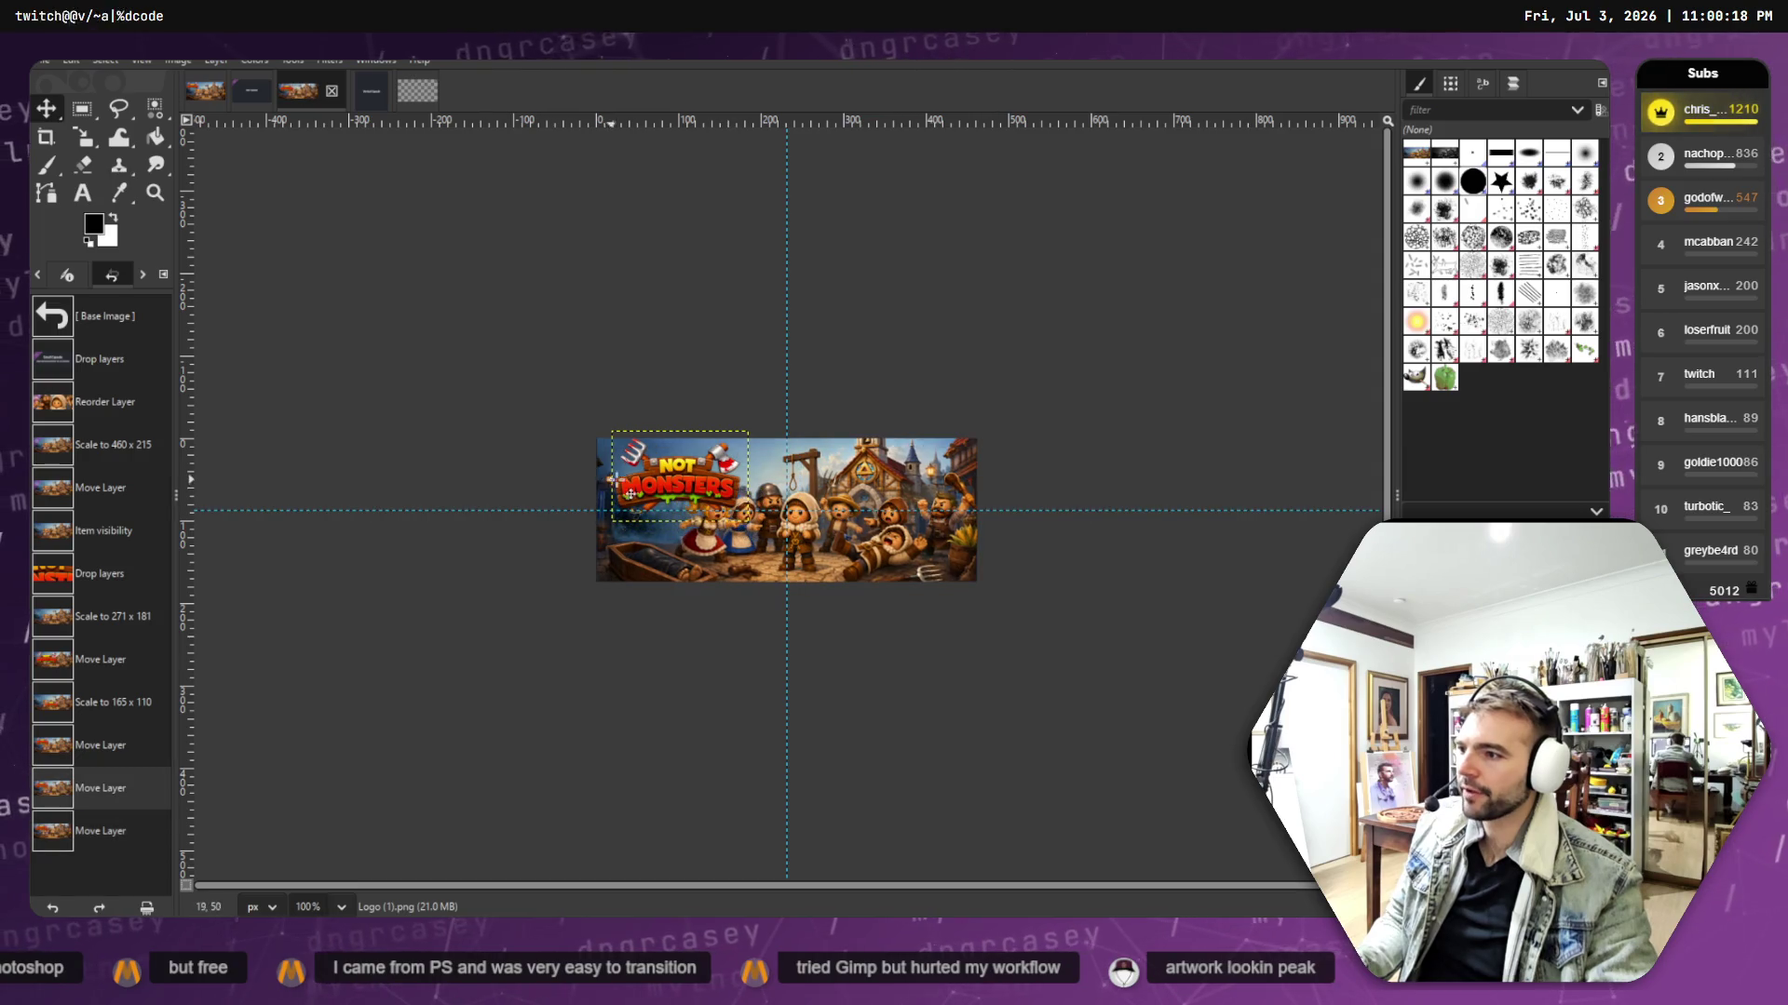
# - Resize the logo to its final 151 x 100 size in the top-left
pyautogui.hotkey('shift', 's')
pyautogui.click(214, 238)
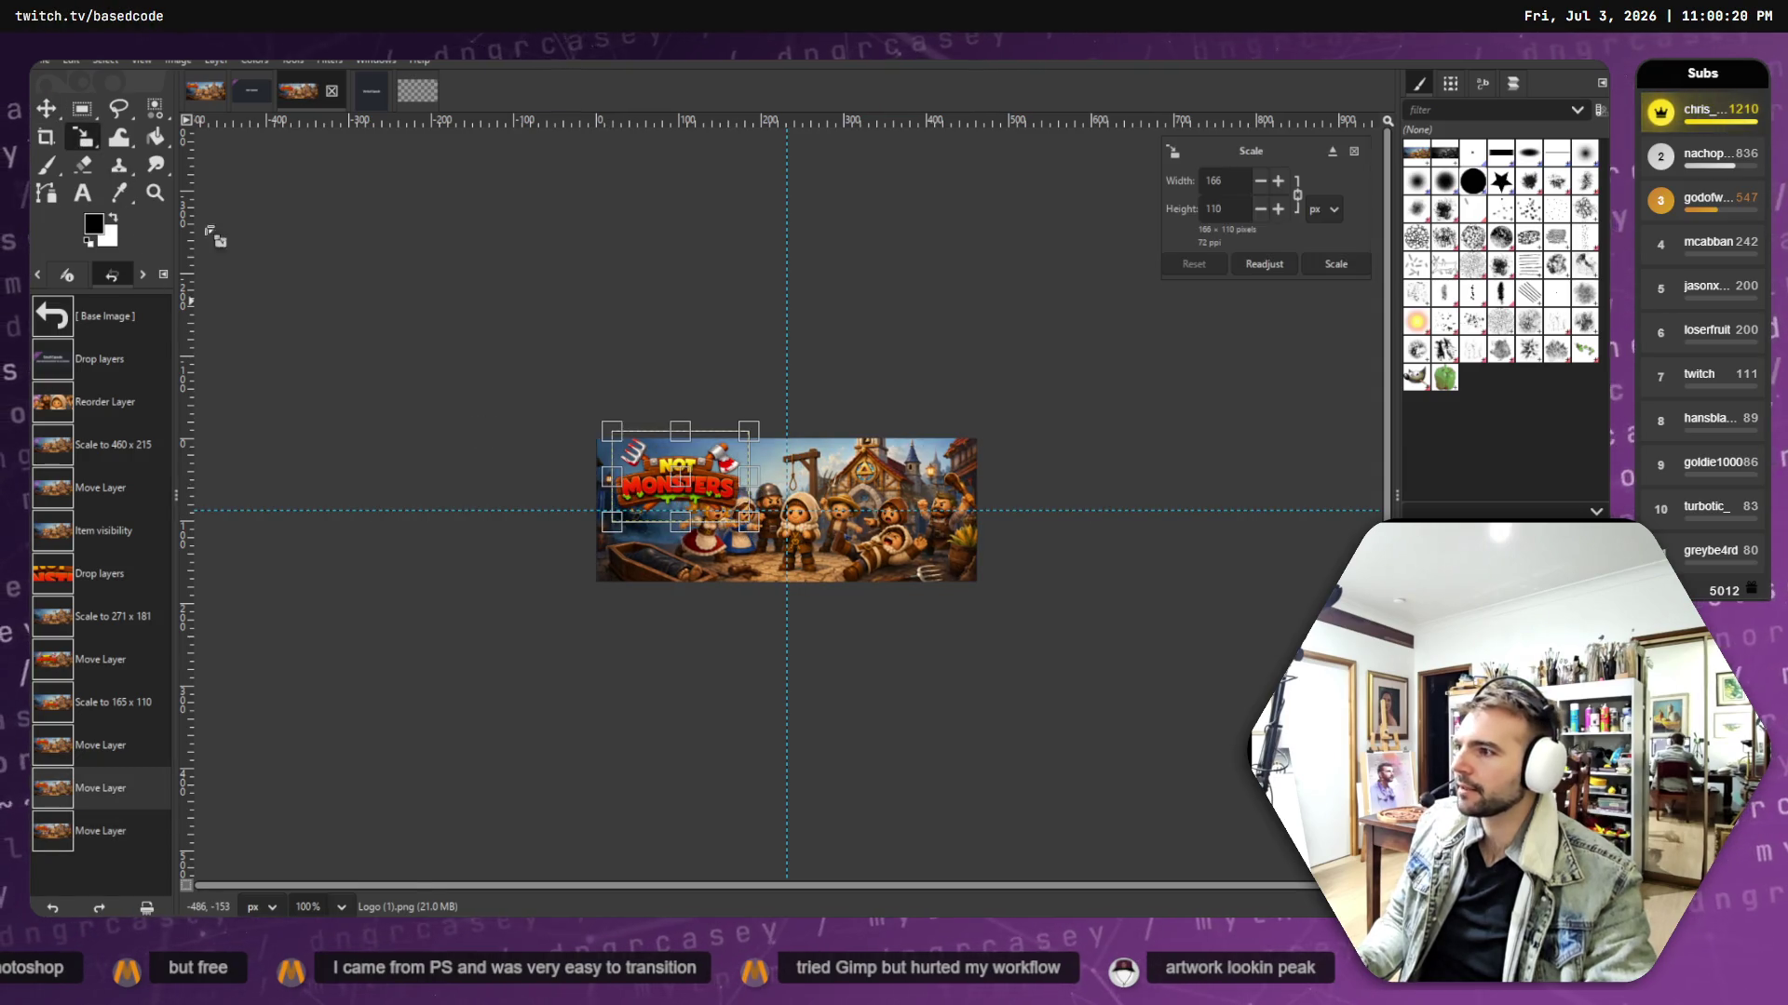
pyautogui.moveTo(629, 443); pyautogui.dragTo(686, 495)
pyautogui.click(44, 110)
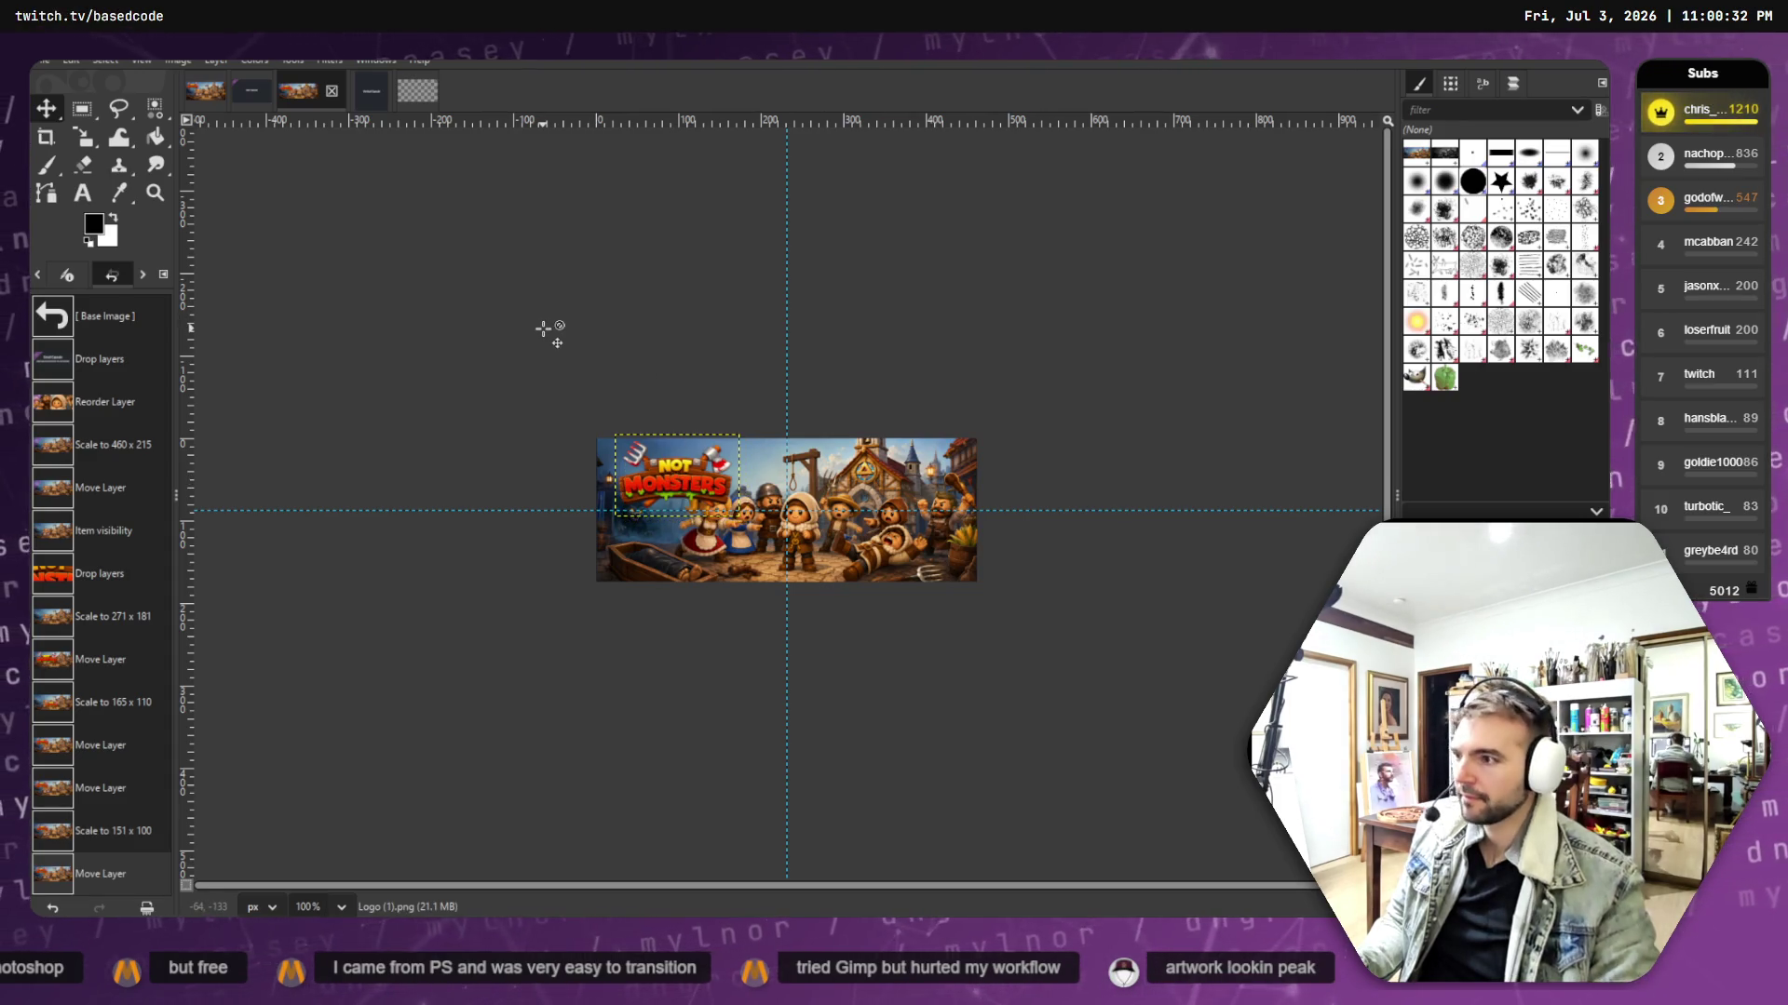
pyautogui.scroll(3, 796, 517)
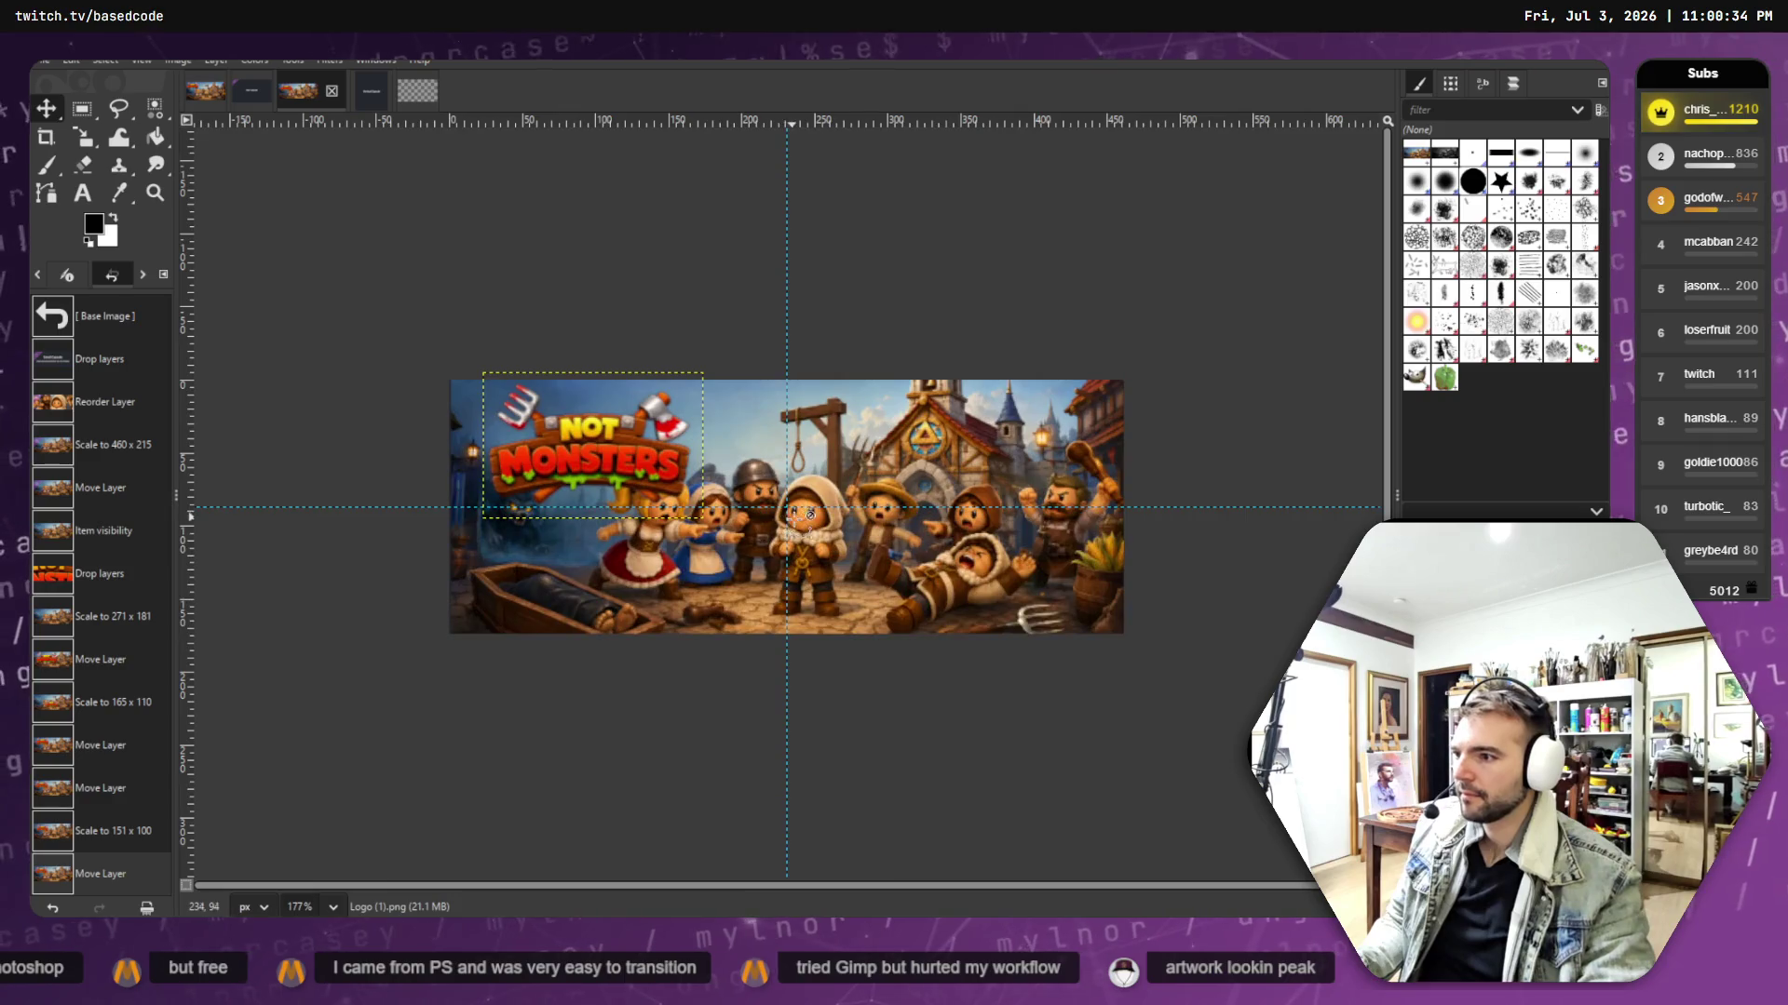
pyautogui.scroll(-2, 801, 526)
pyautogui.scroll(1, 806, 538)
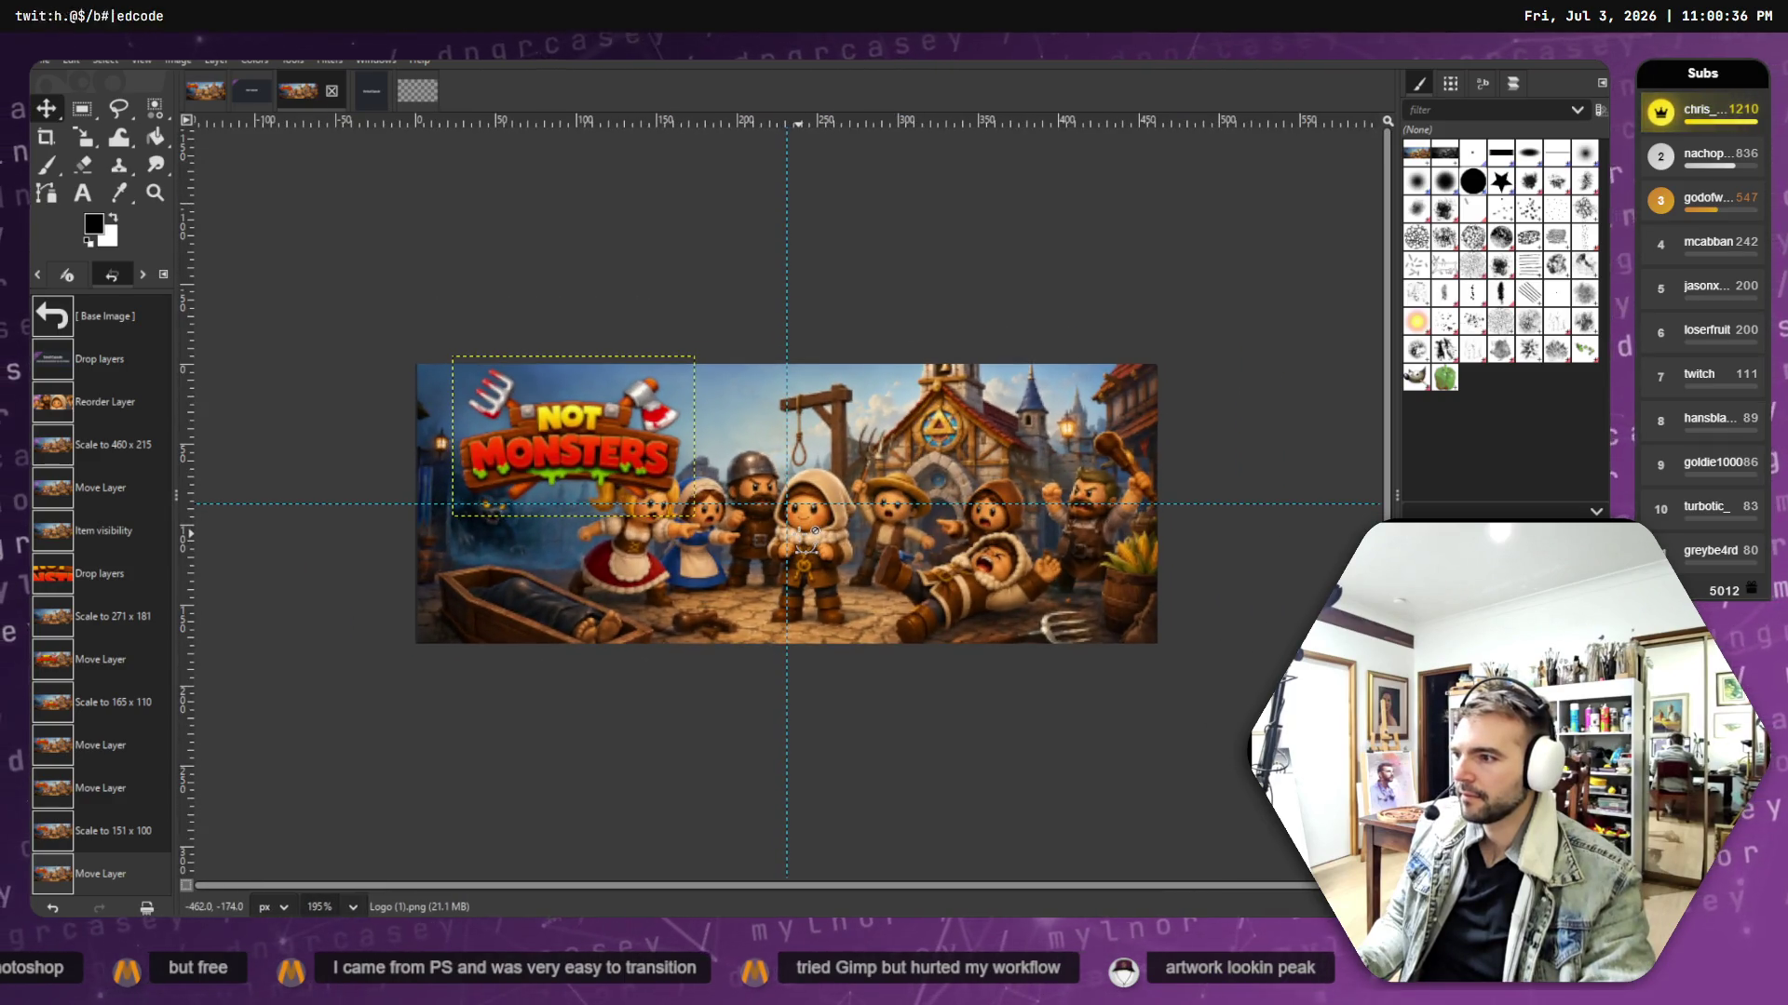
pyautogui.scroll(-1, 815, 531)
pyautogui.click(42, 63)
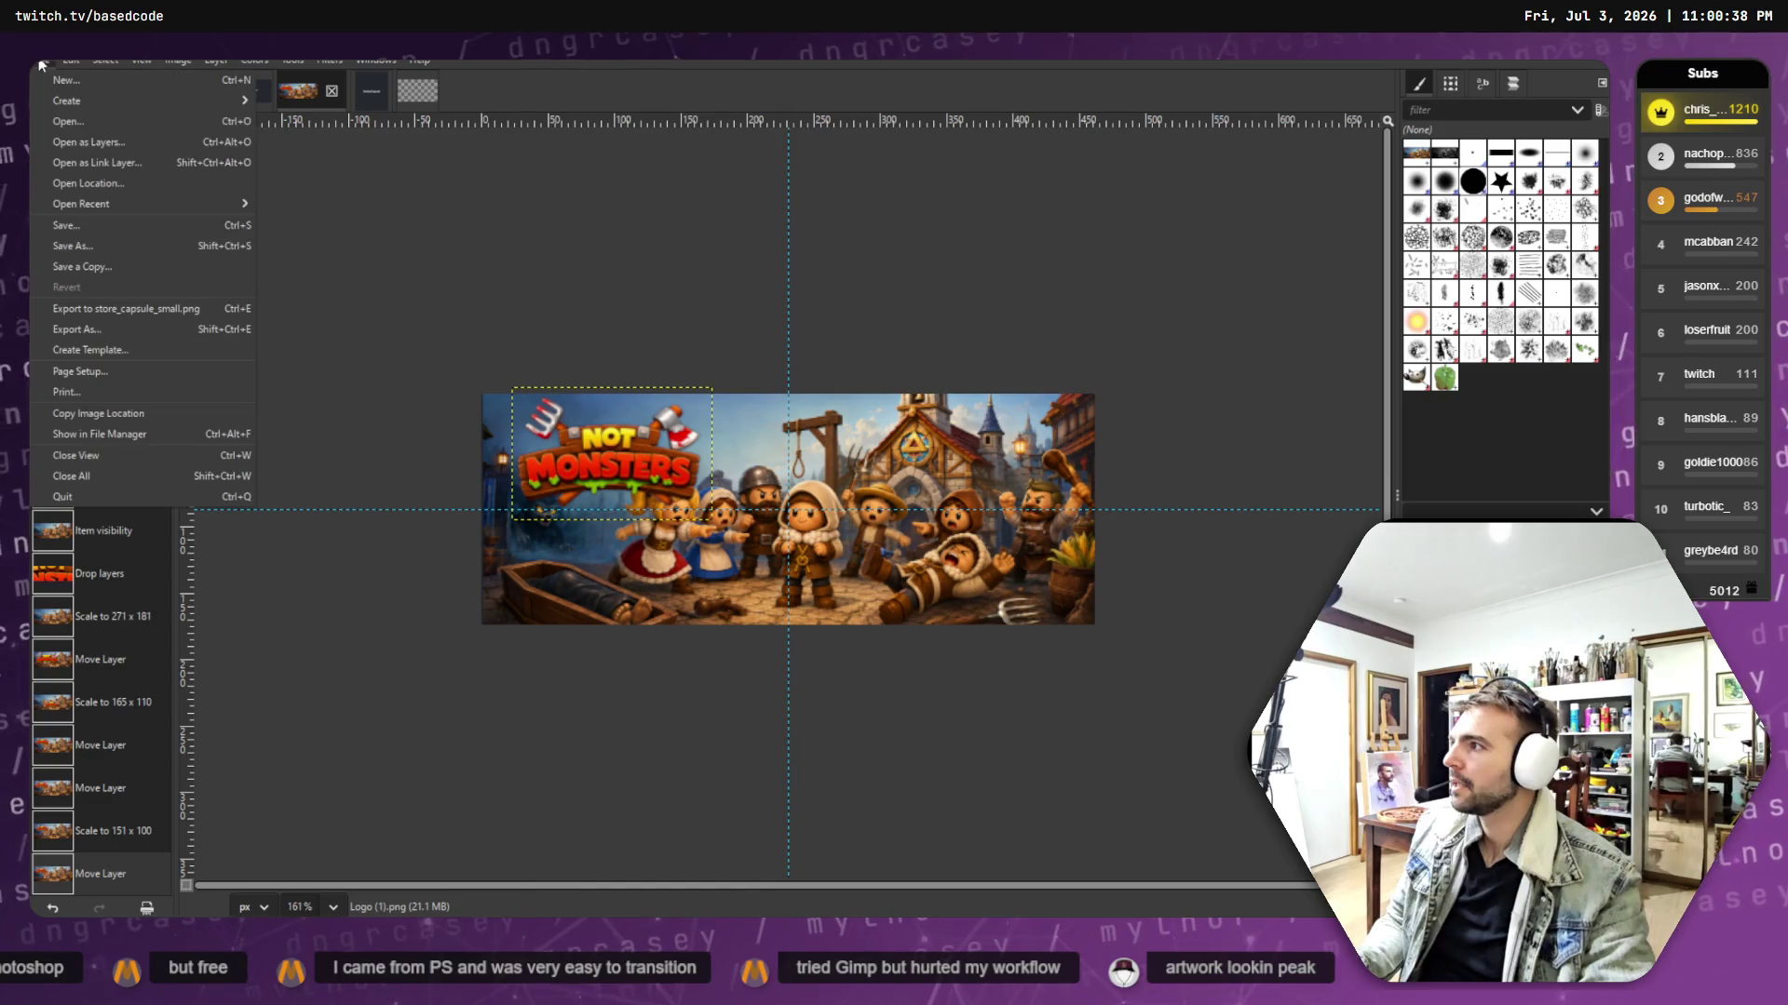
# - Export the banner over store_capsule_small.png in store page assets, confirming Replace
pyautogui.click(108, 332)
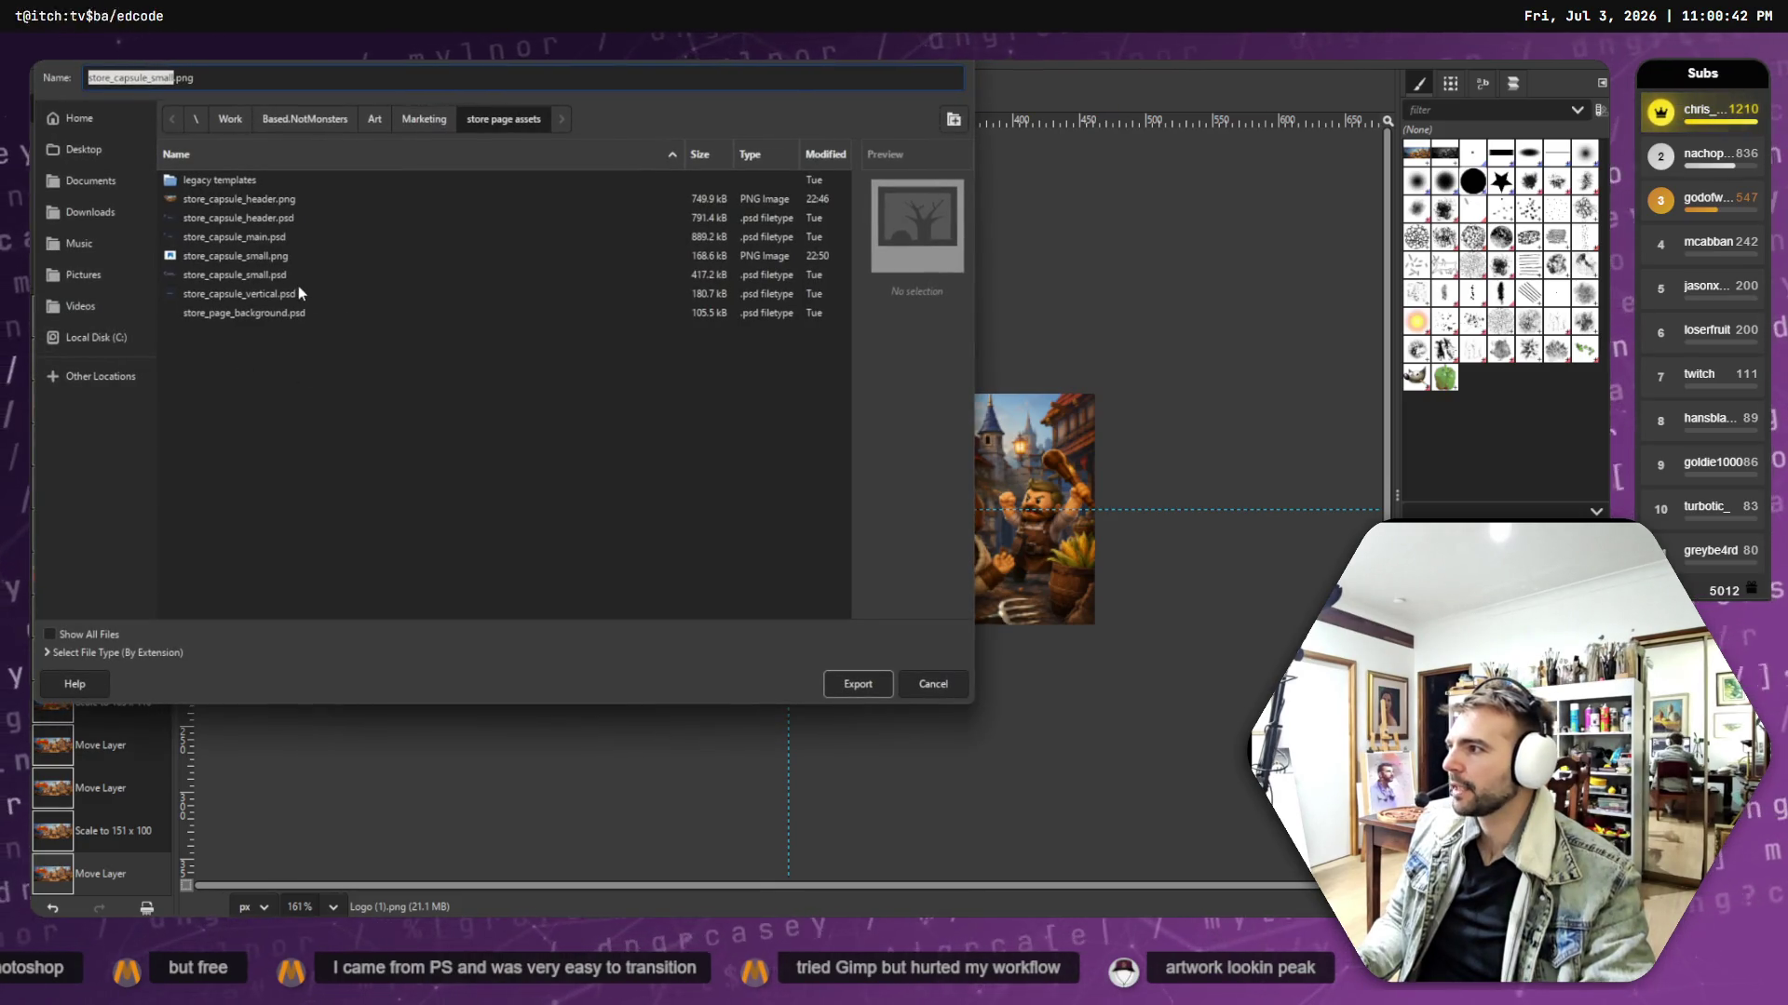
pyautogui.click(232, 258)
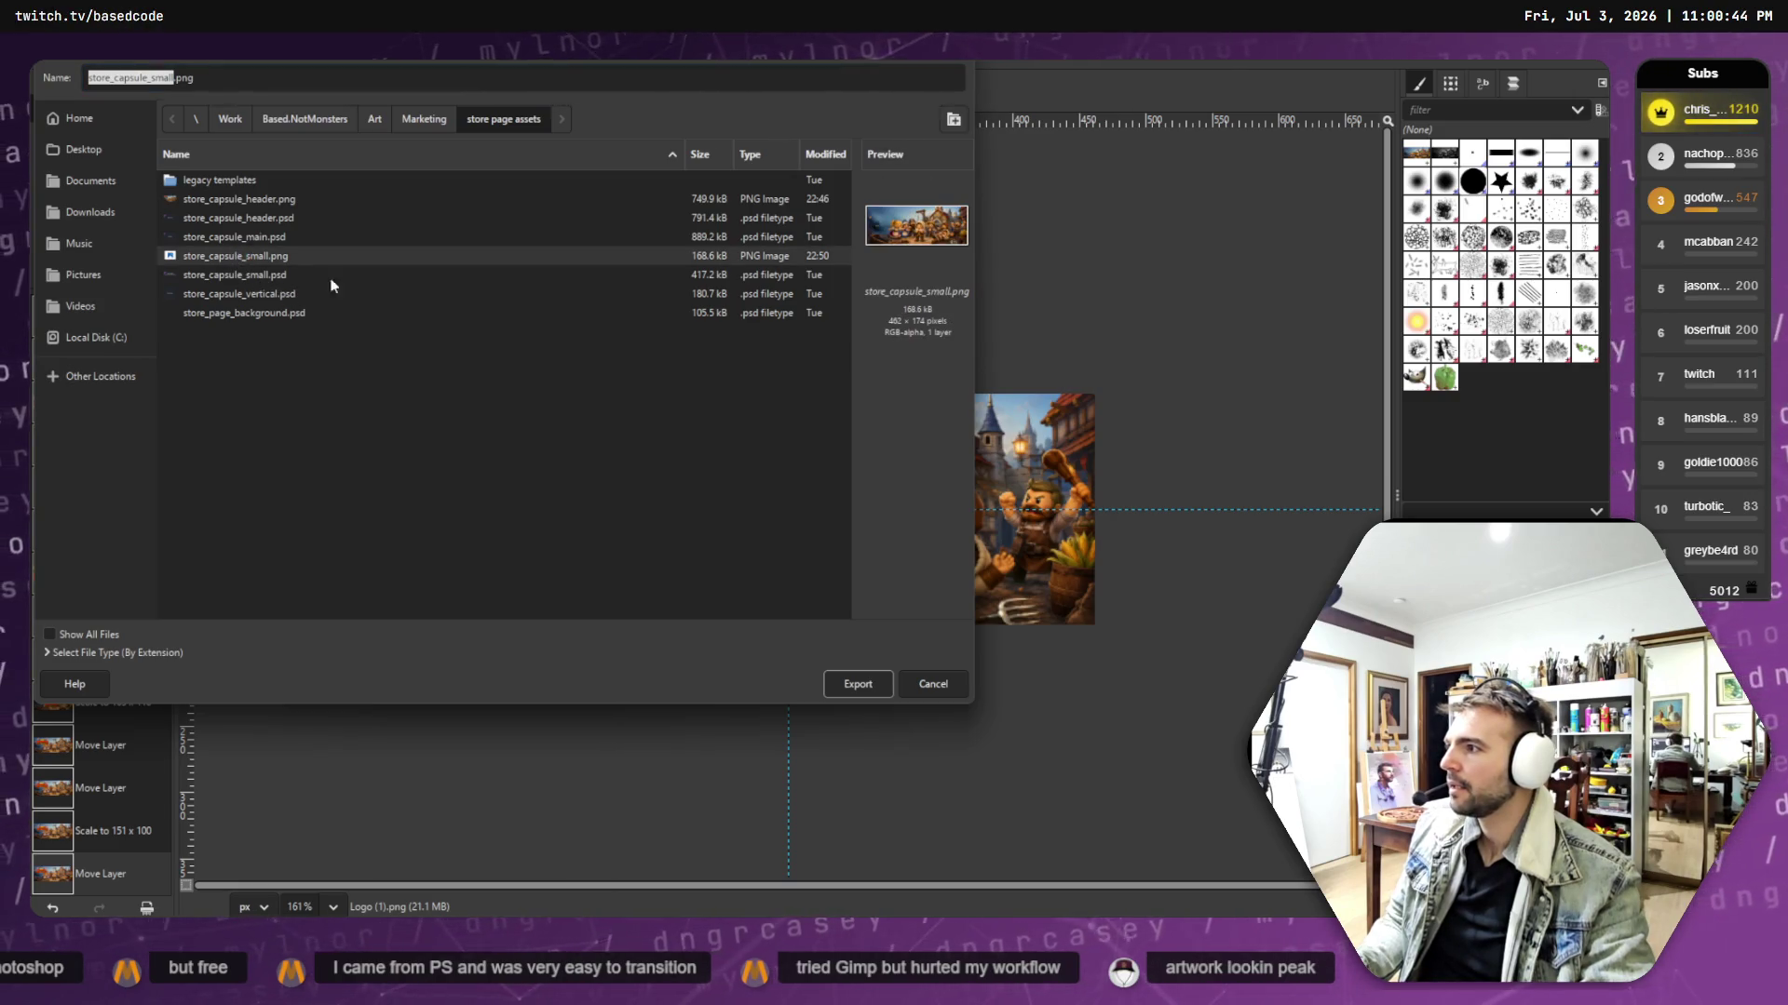
pyautogui.click(850, 682)
pyautogui.press('Return')
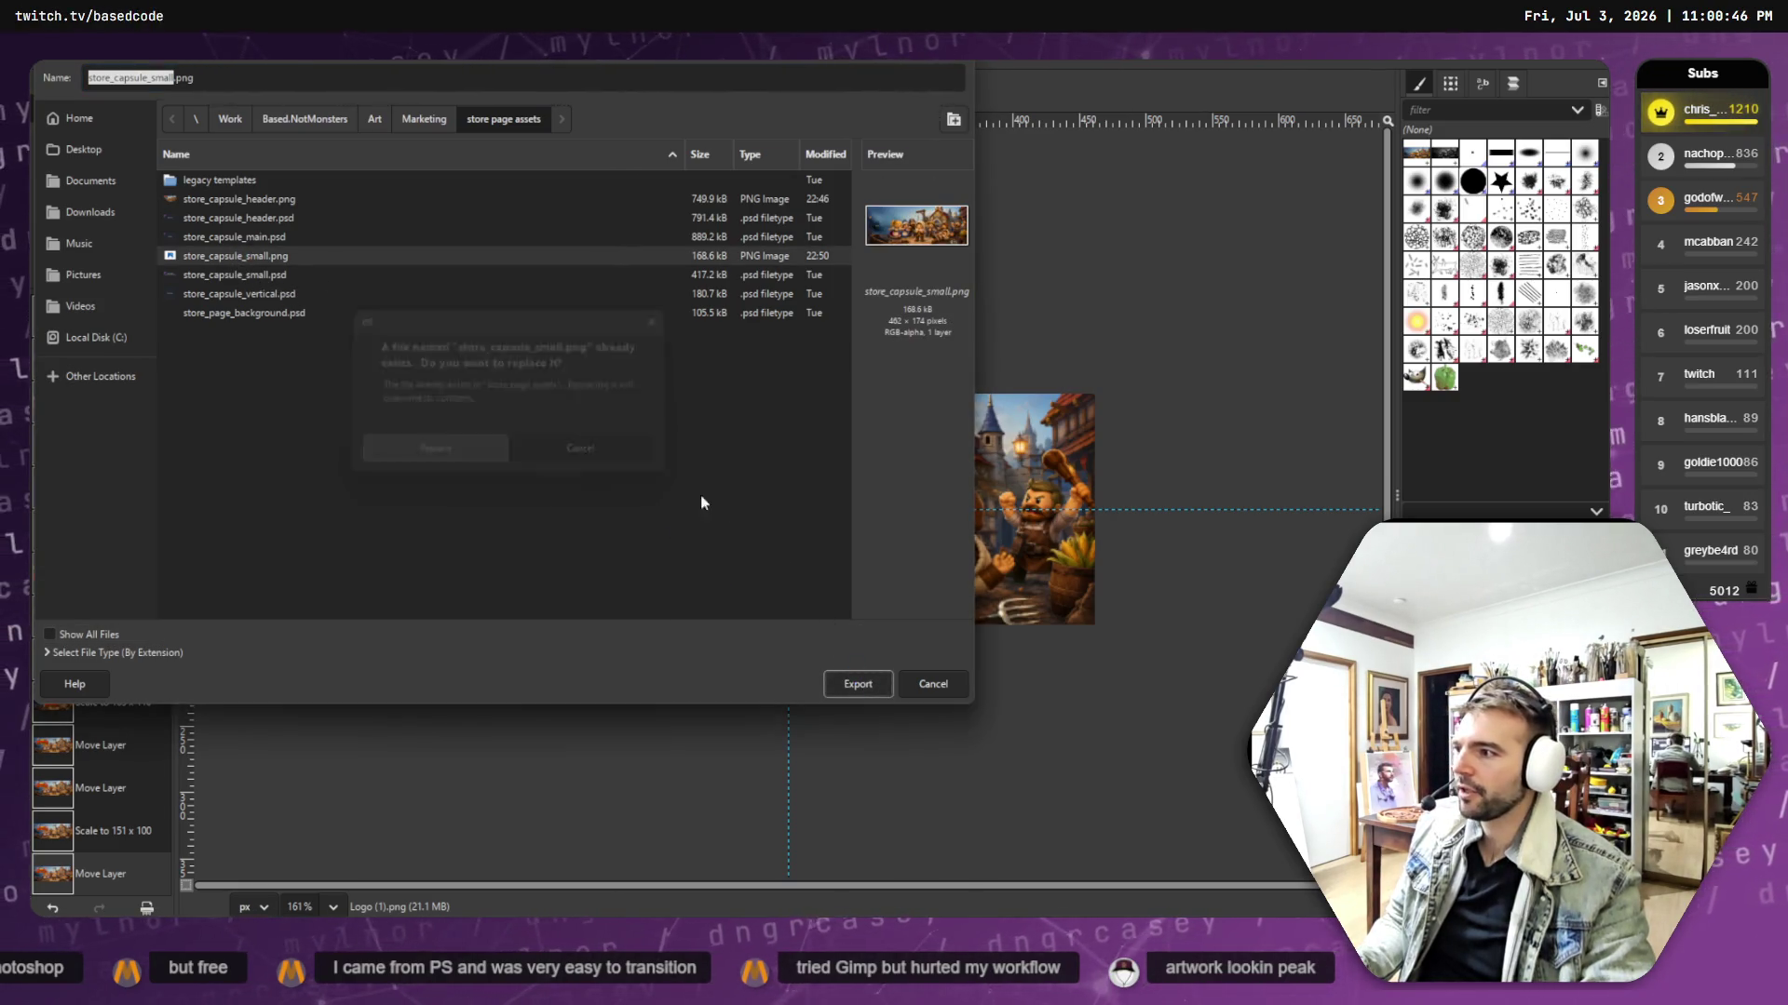
pyautogui.hotkey('alt', 'Tab')
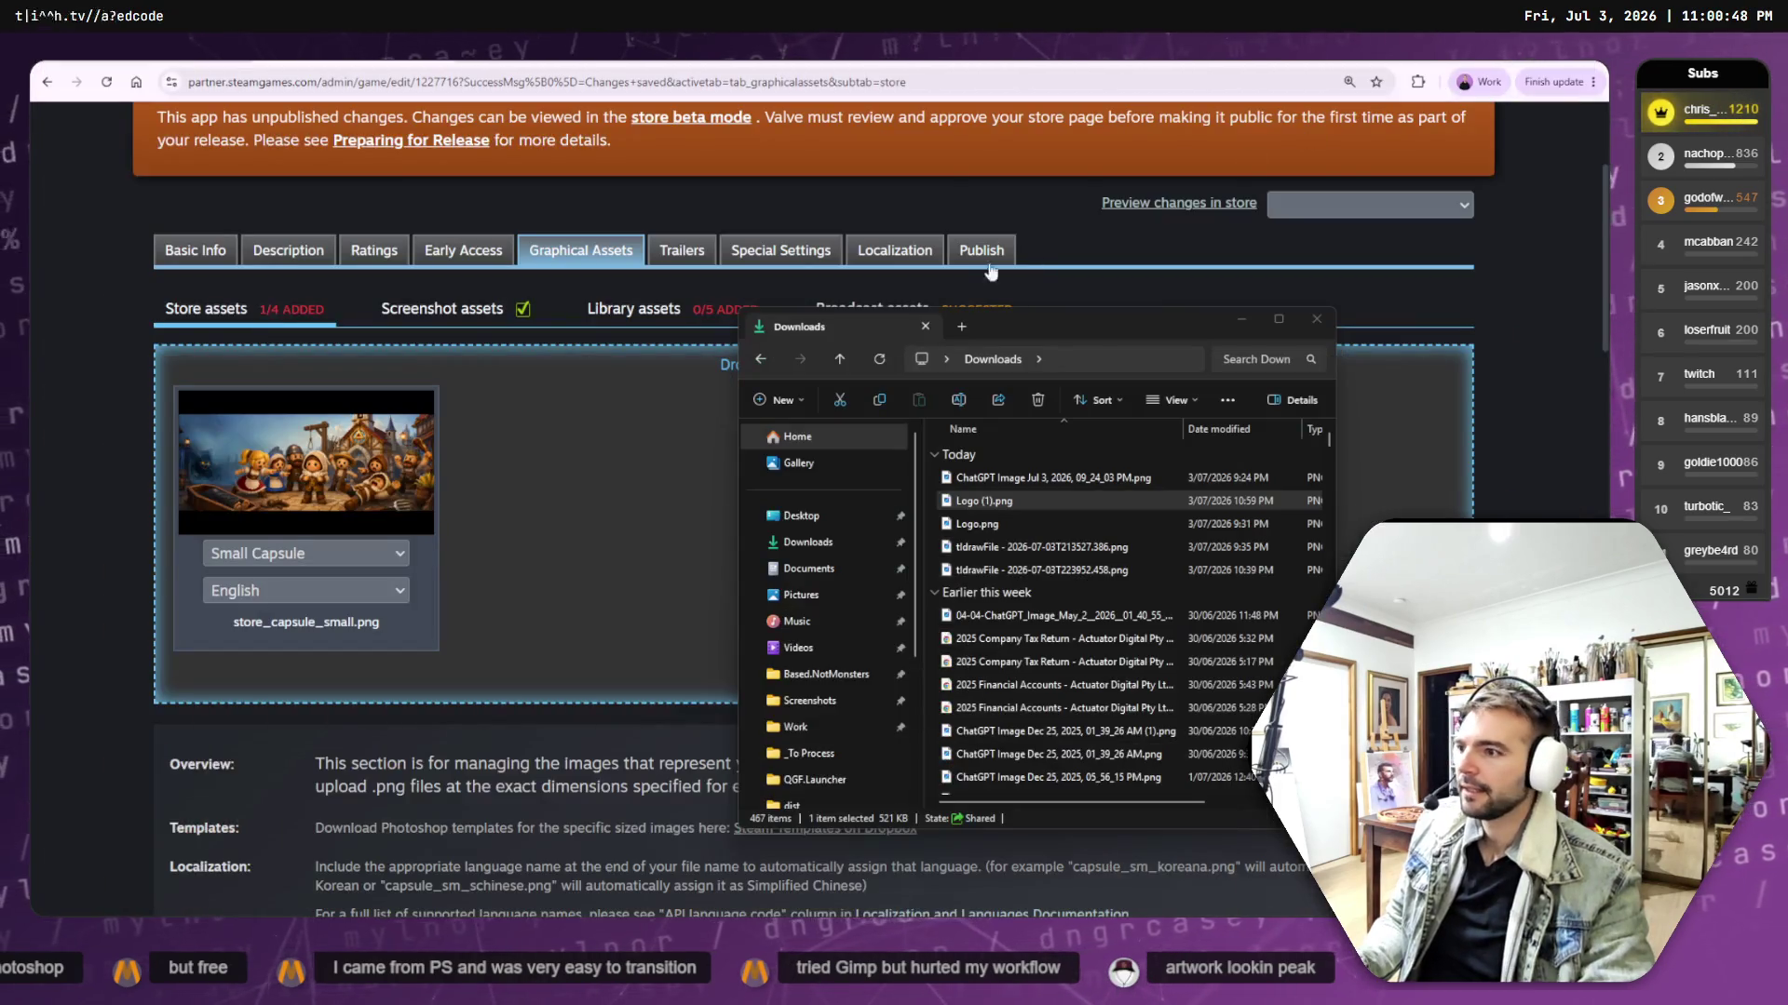
# - Reload the Steamworks Graphical Assets page, then browse to the Based.NotMonsters Art folder in Explorer
pyautogui.click(484, 599)
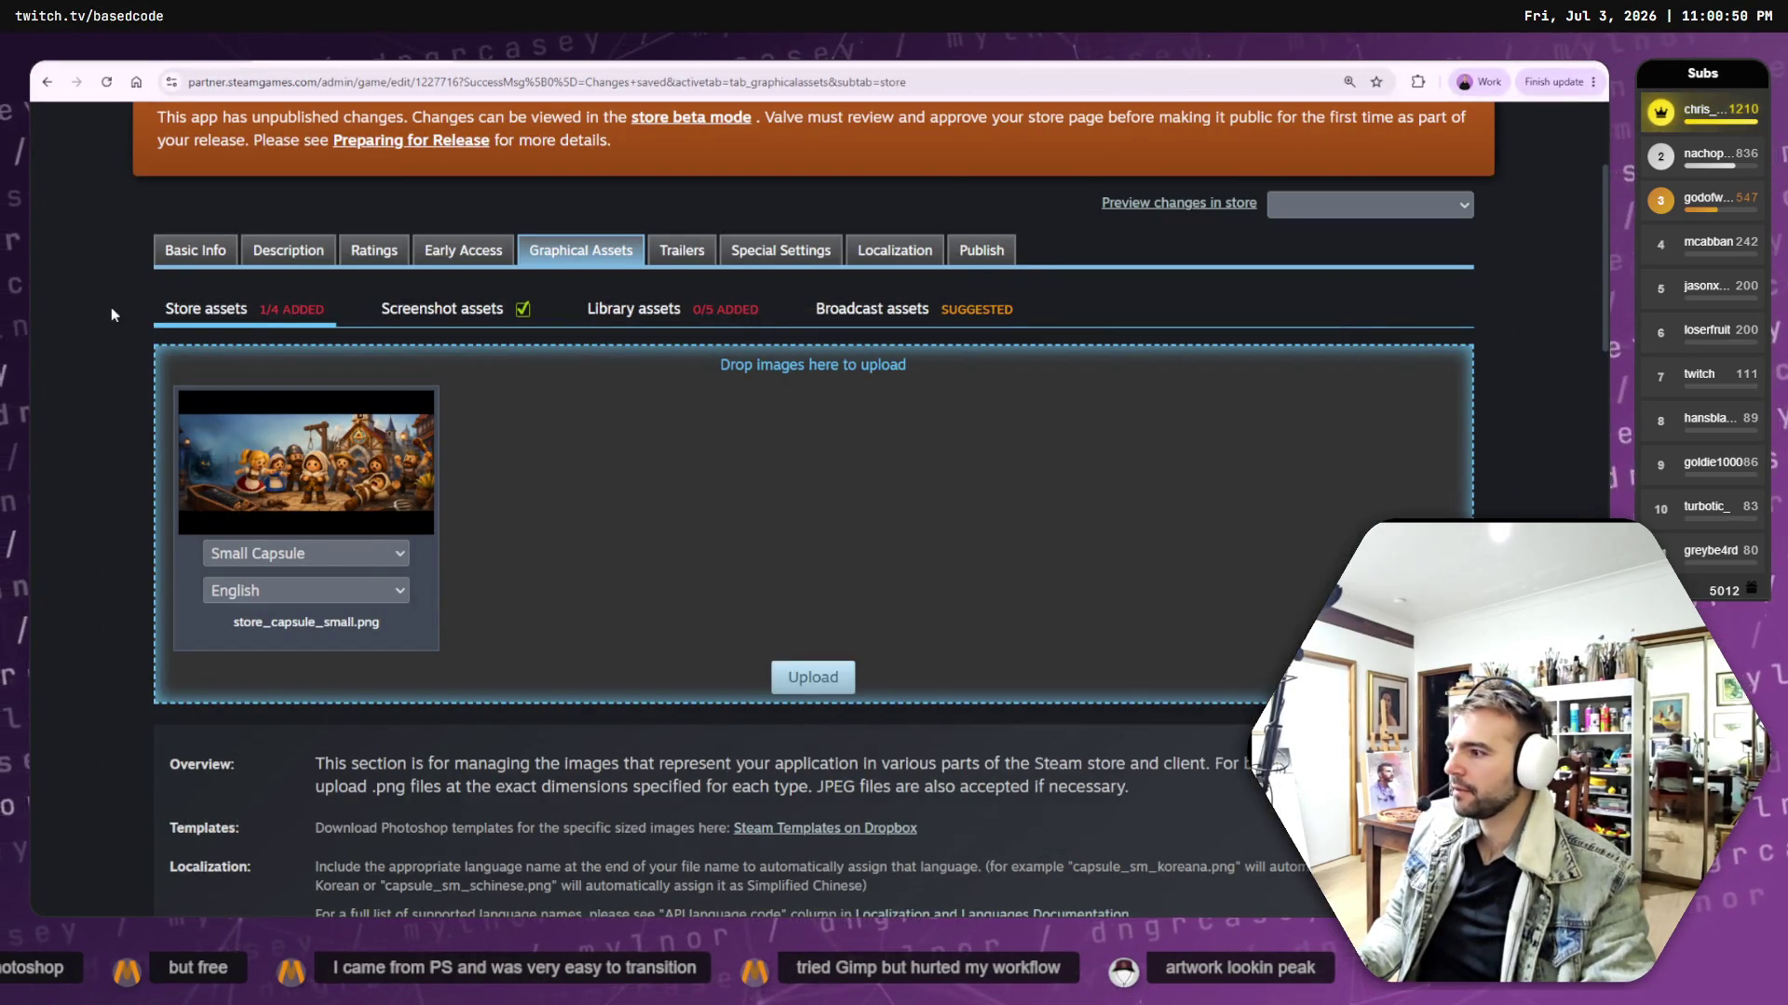
pyautogui.click(106, 82)
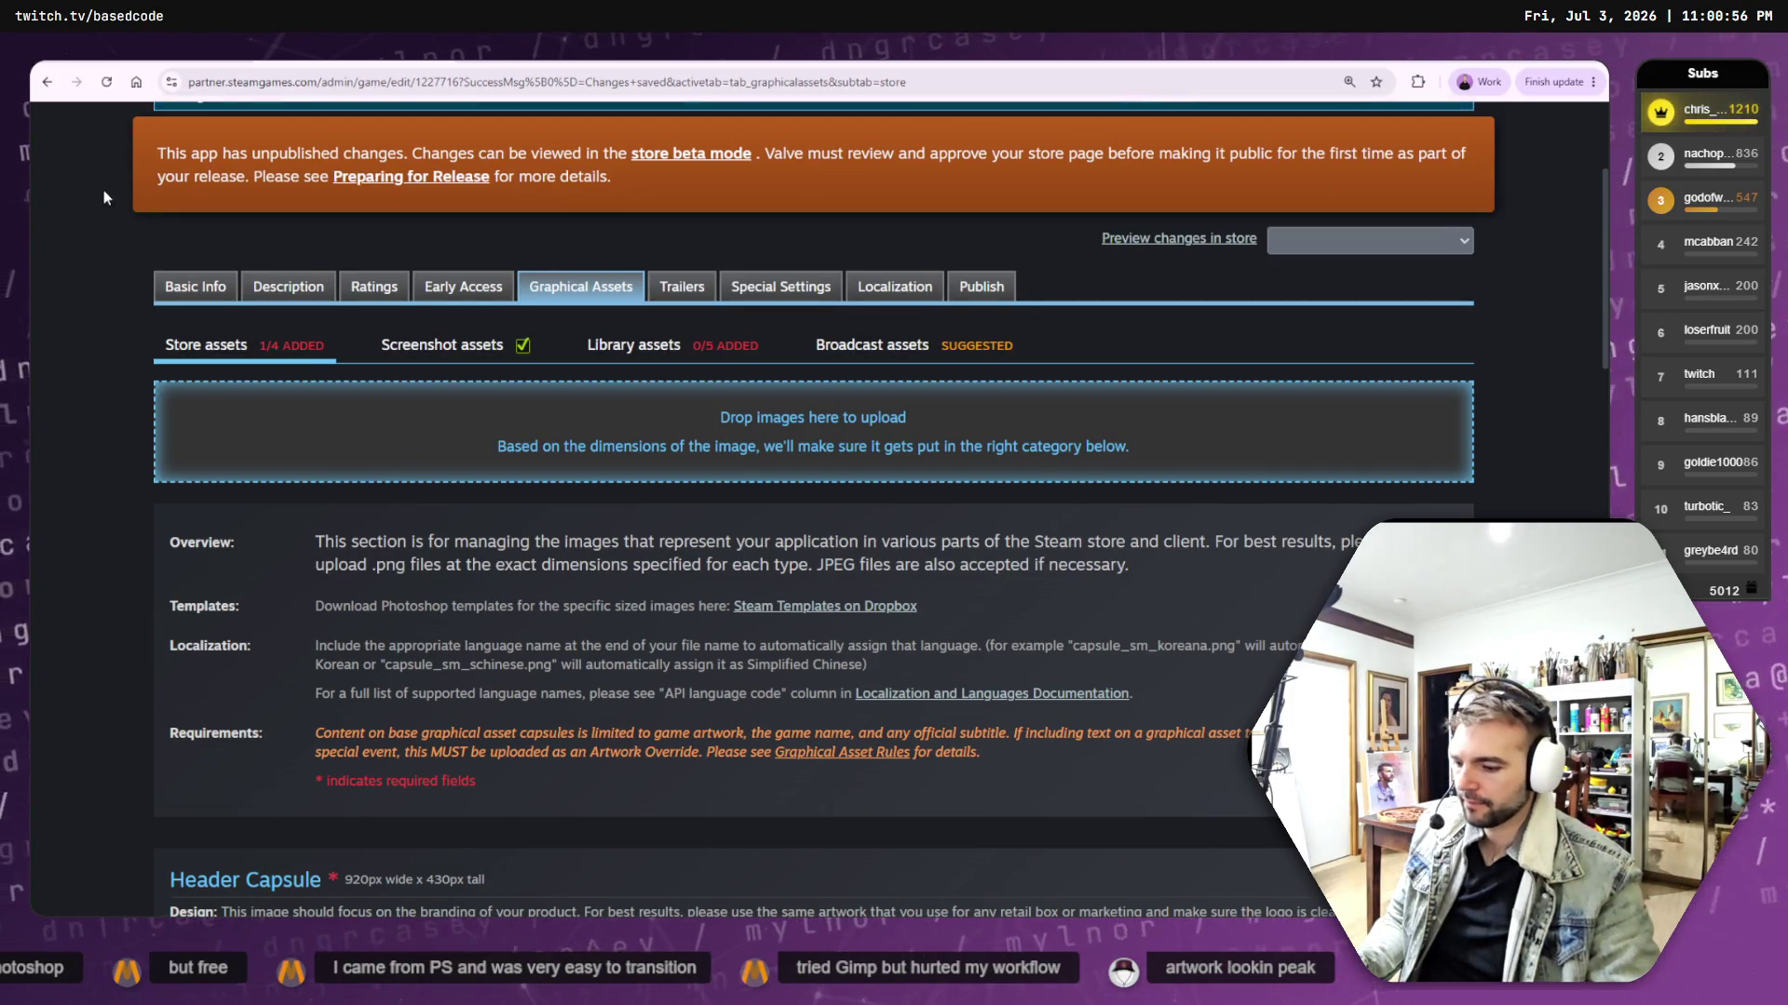
pyautogui.hotkey('alt', 'Tab')
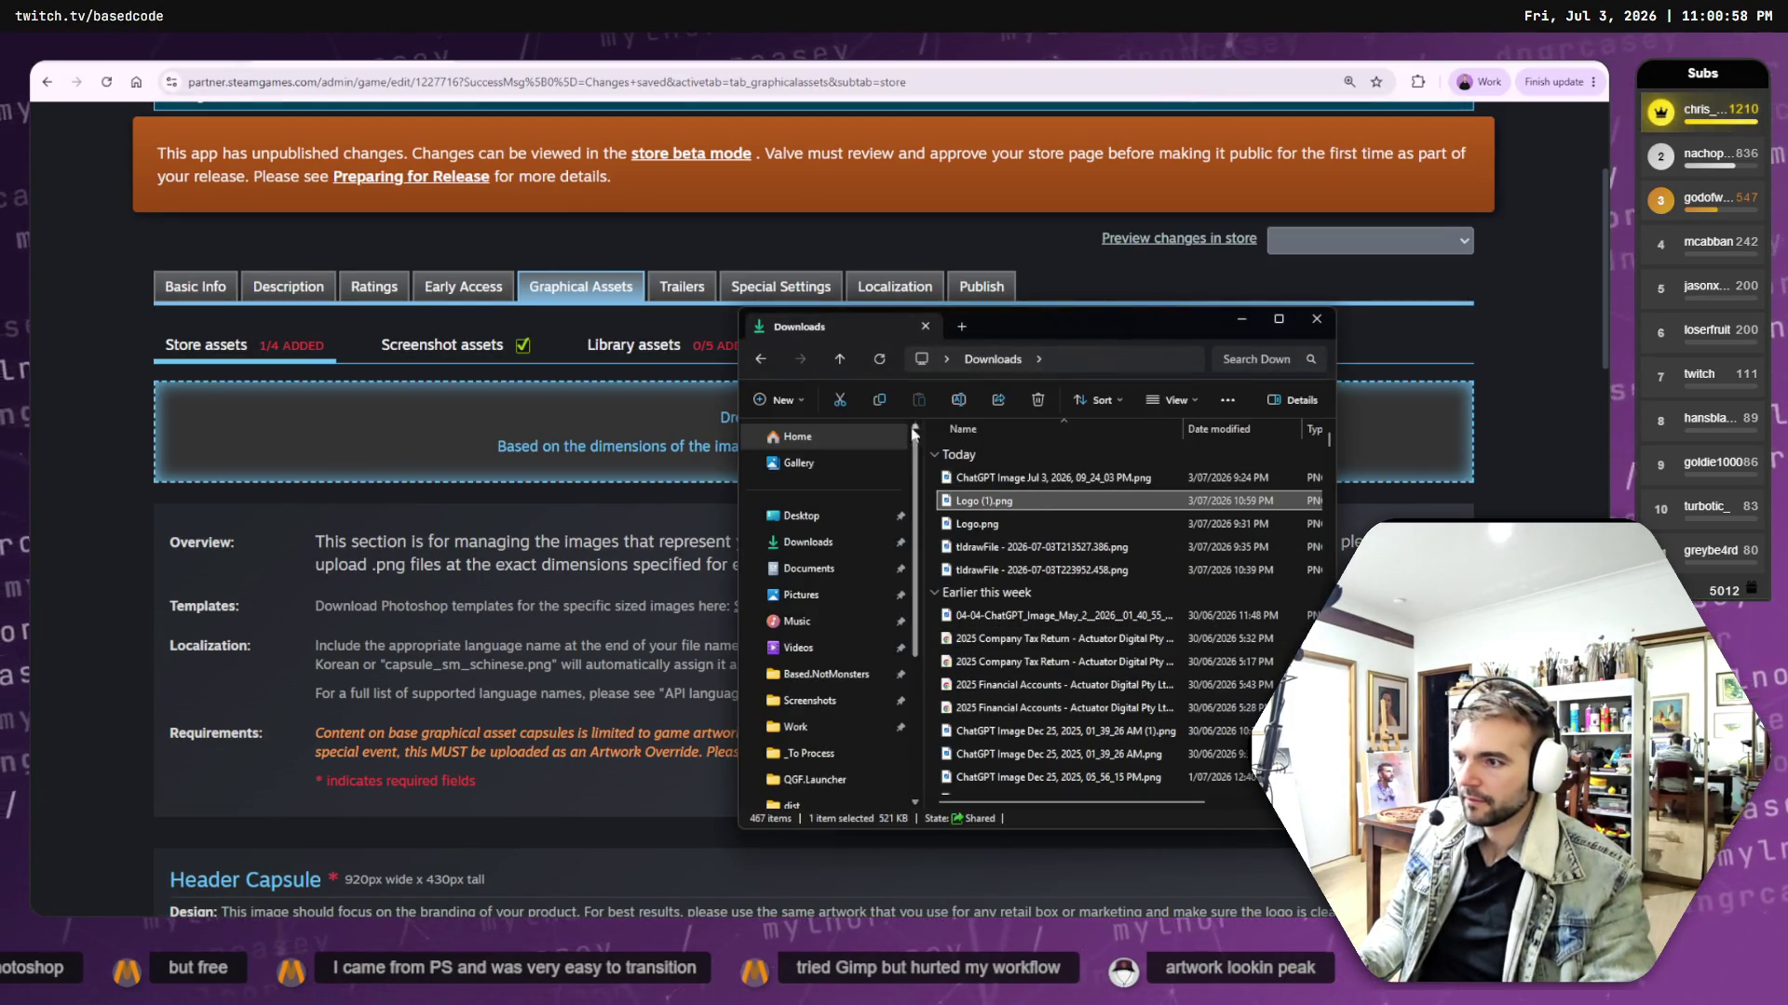
pyautogui.click(825, 674)
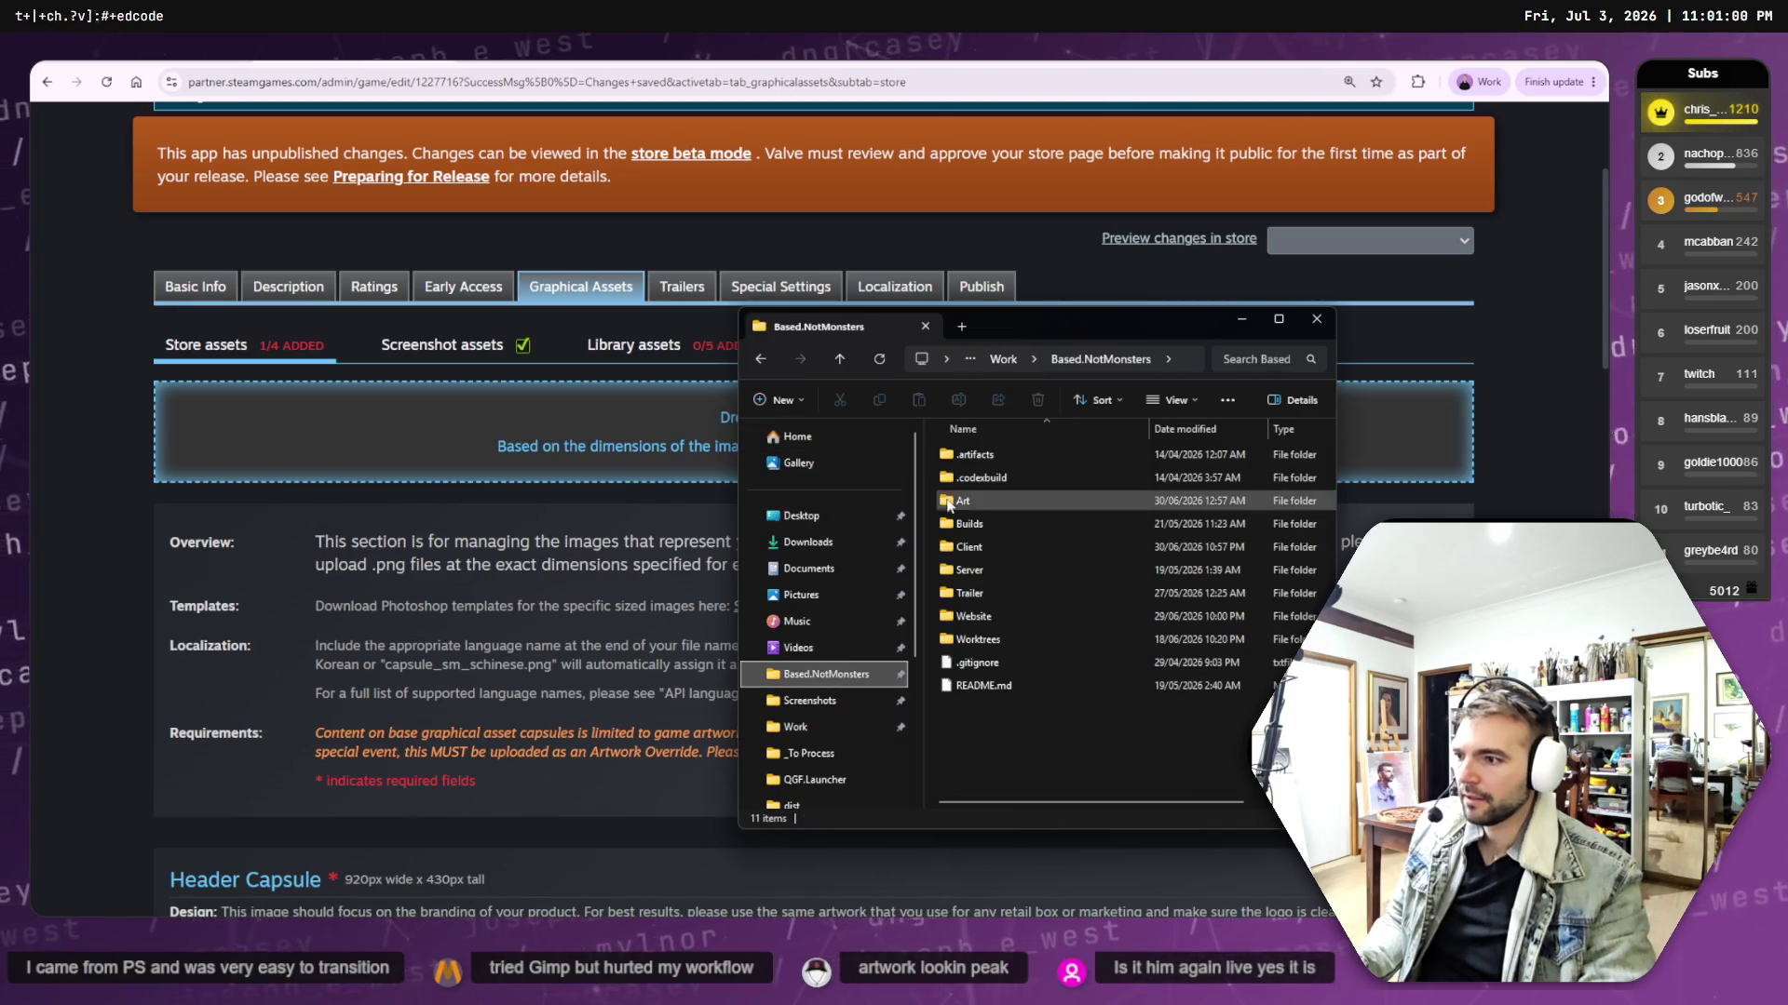
pyautogui.doubleClick(985, 503)
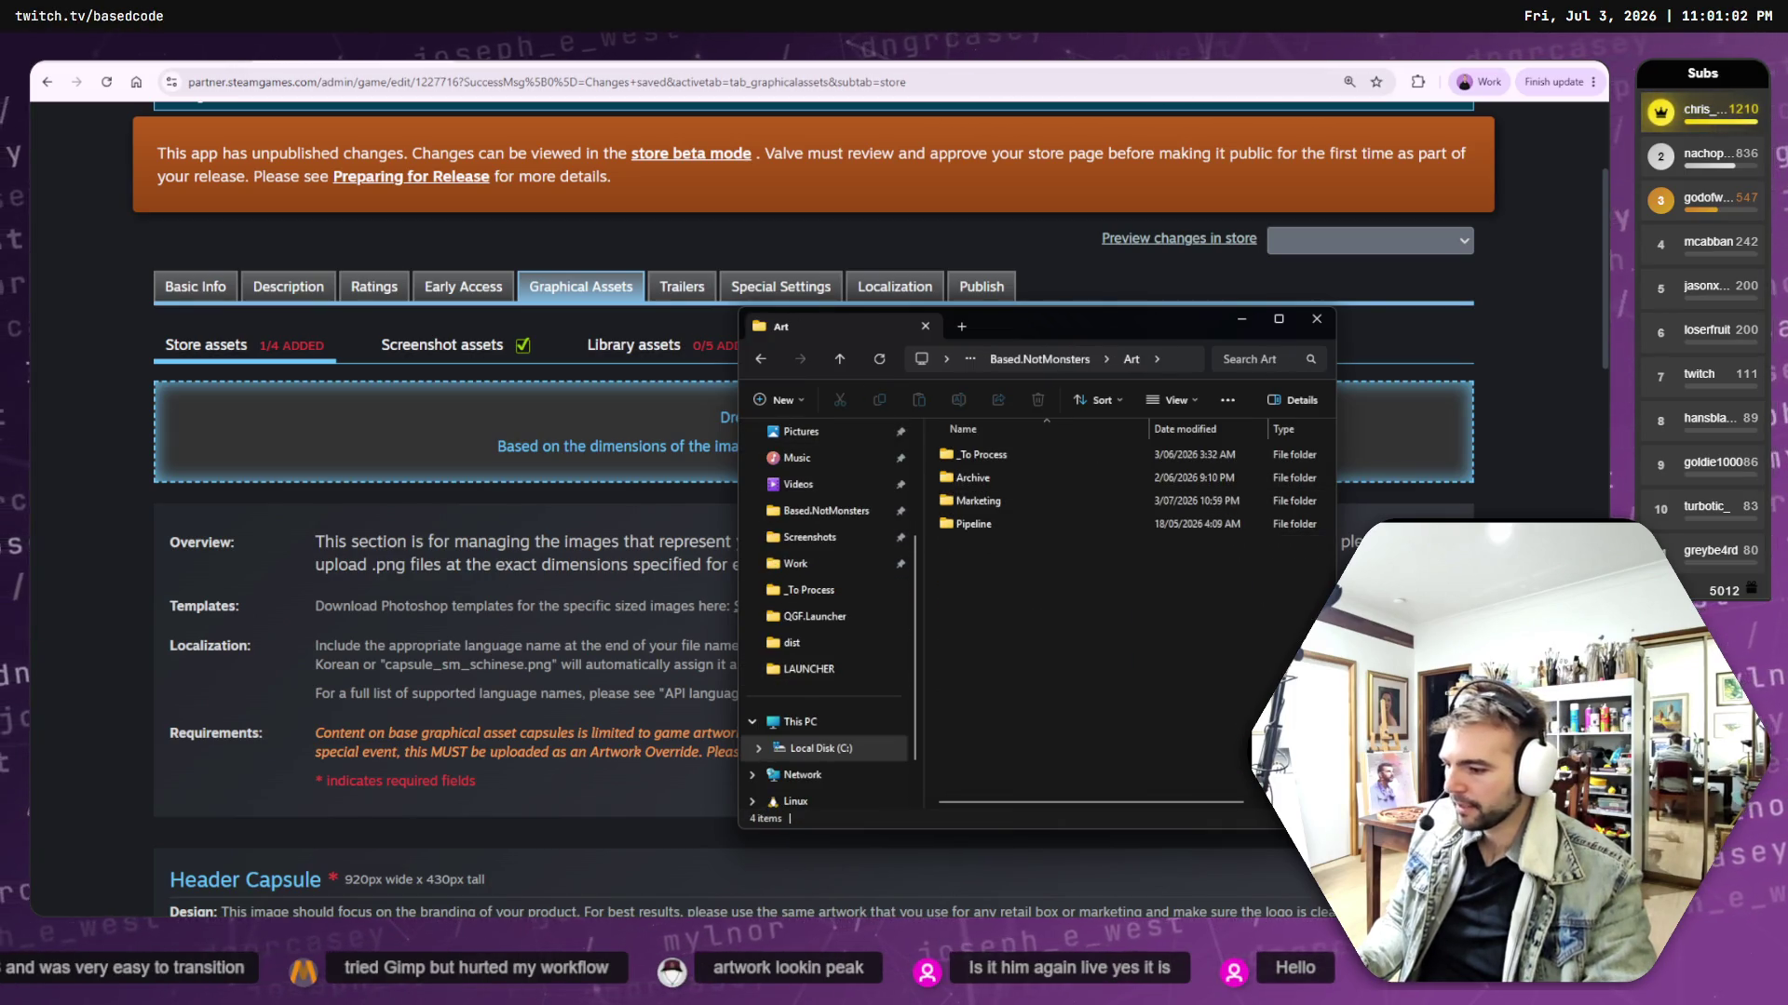